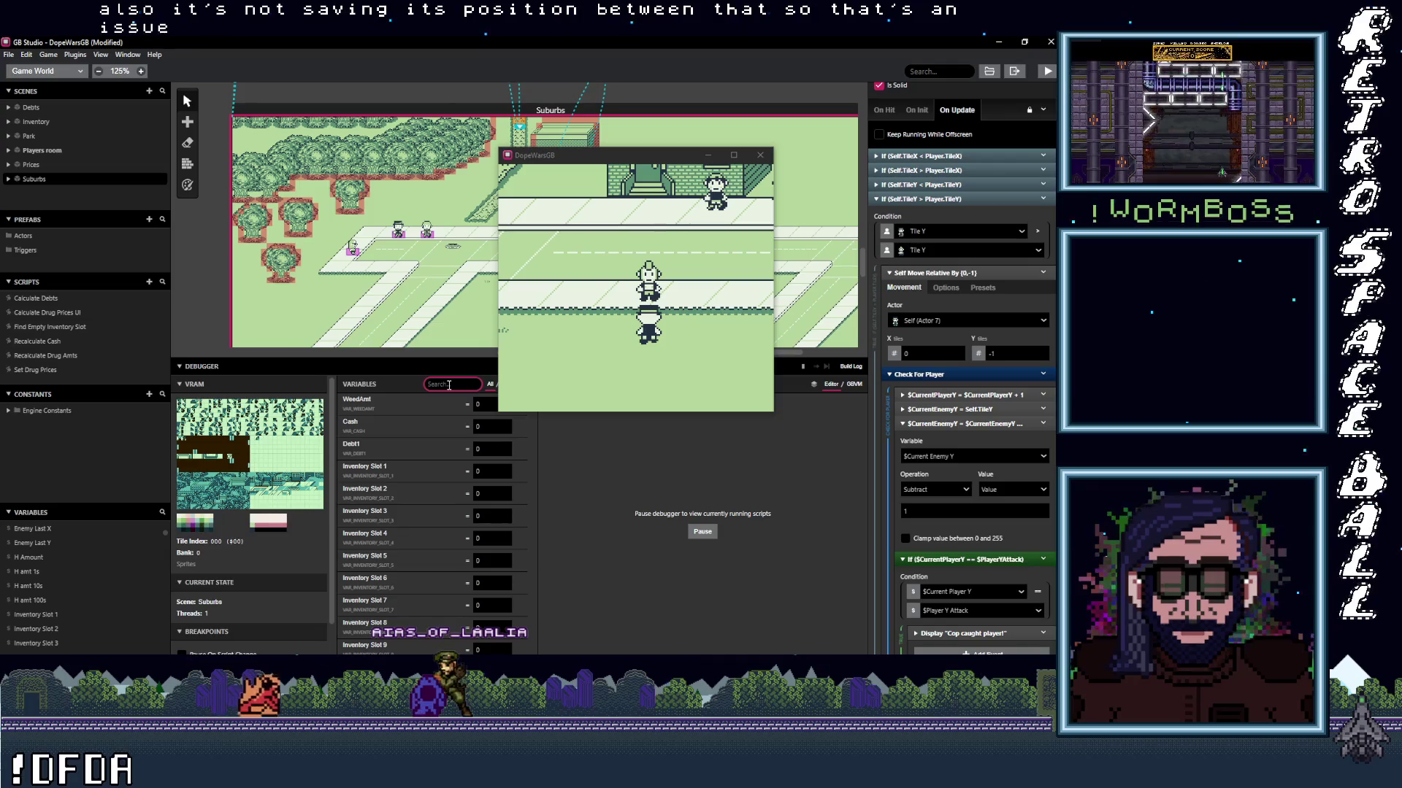
Filter the debugger variables by 'att' and walk the player right in the running game.
{"action": "type", "text": "att"}
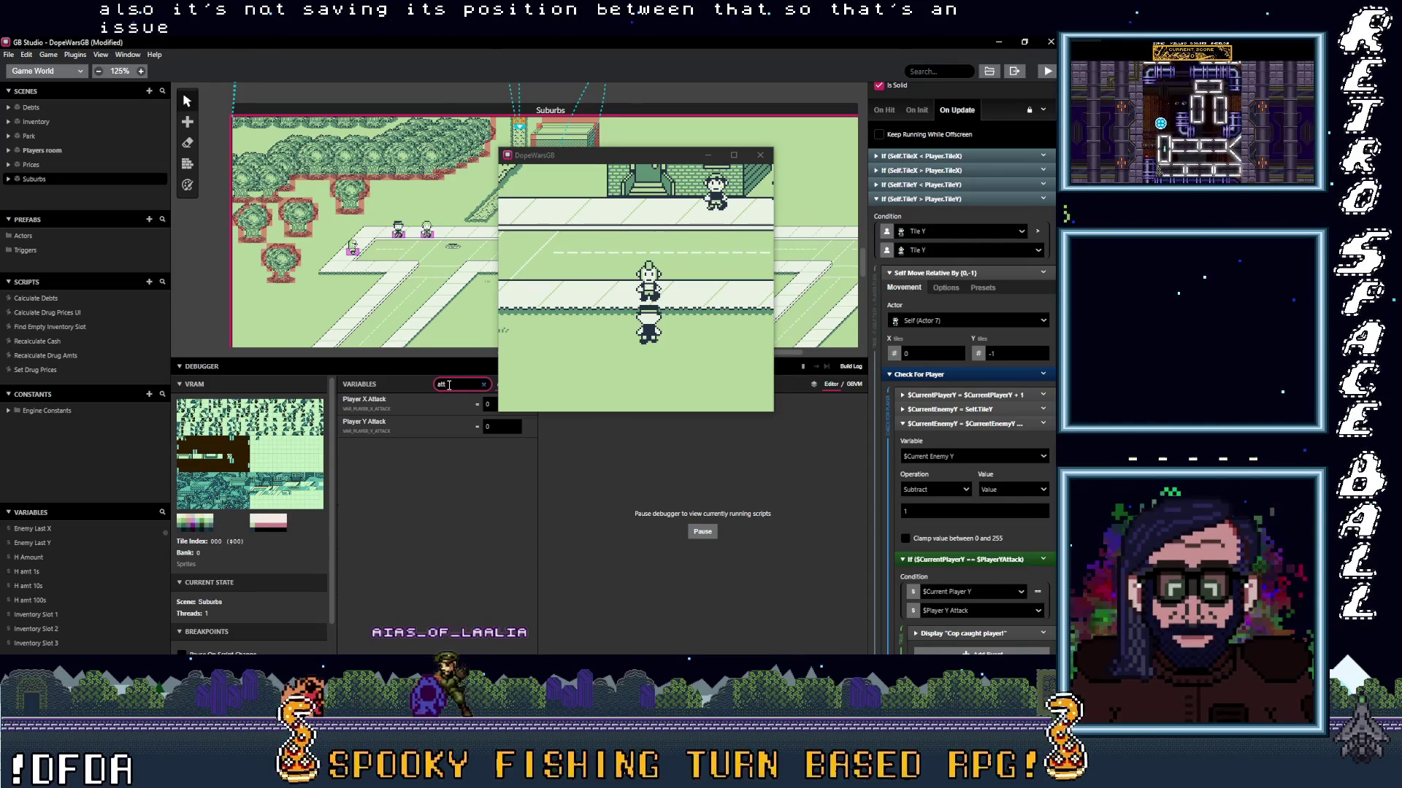
{"action": "left_click", "coordinate": [666, 260]}
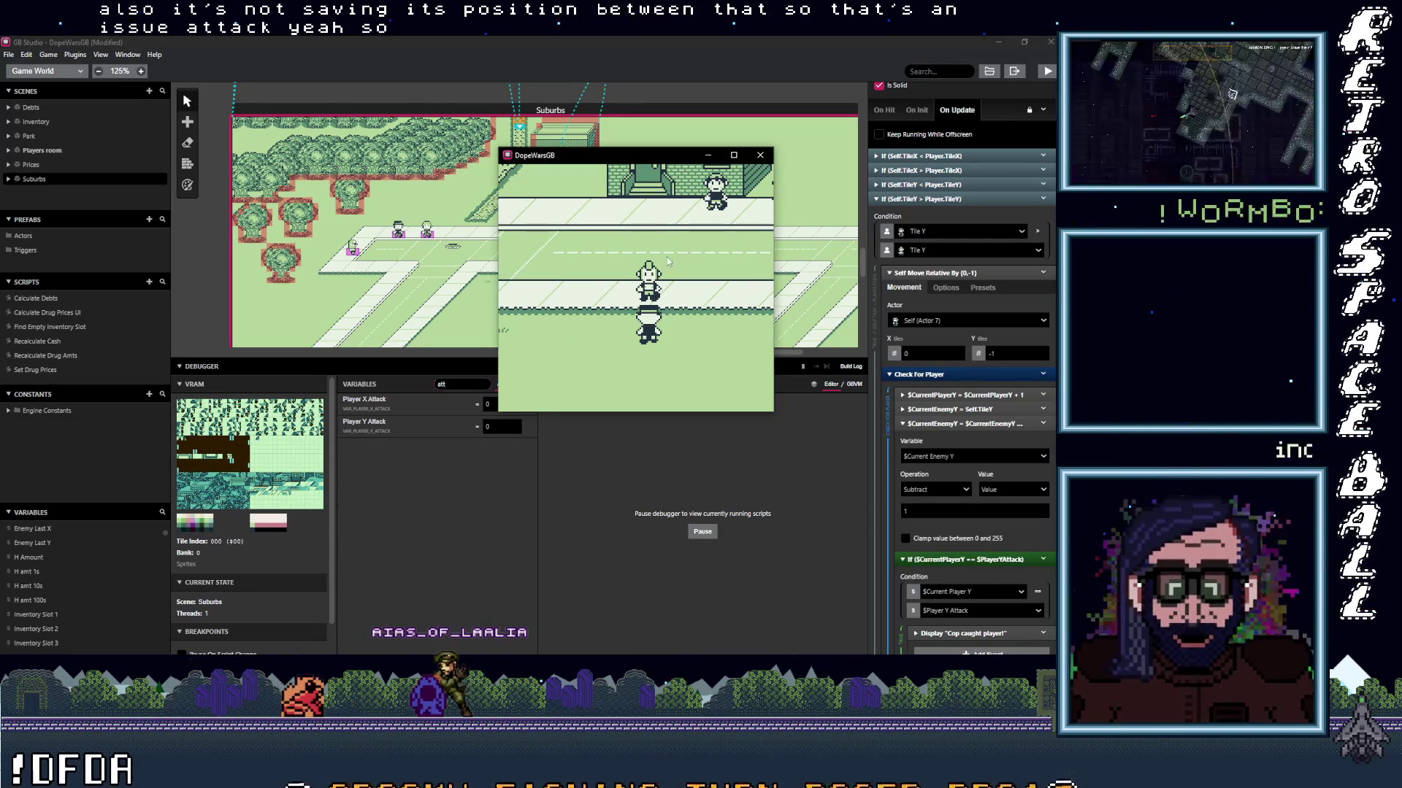
{"action": "key", "text": "Right"}
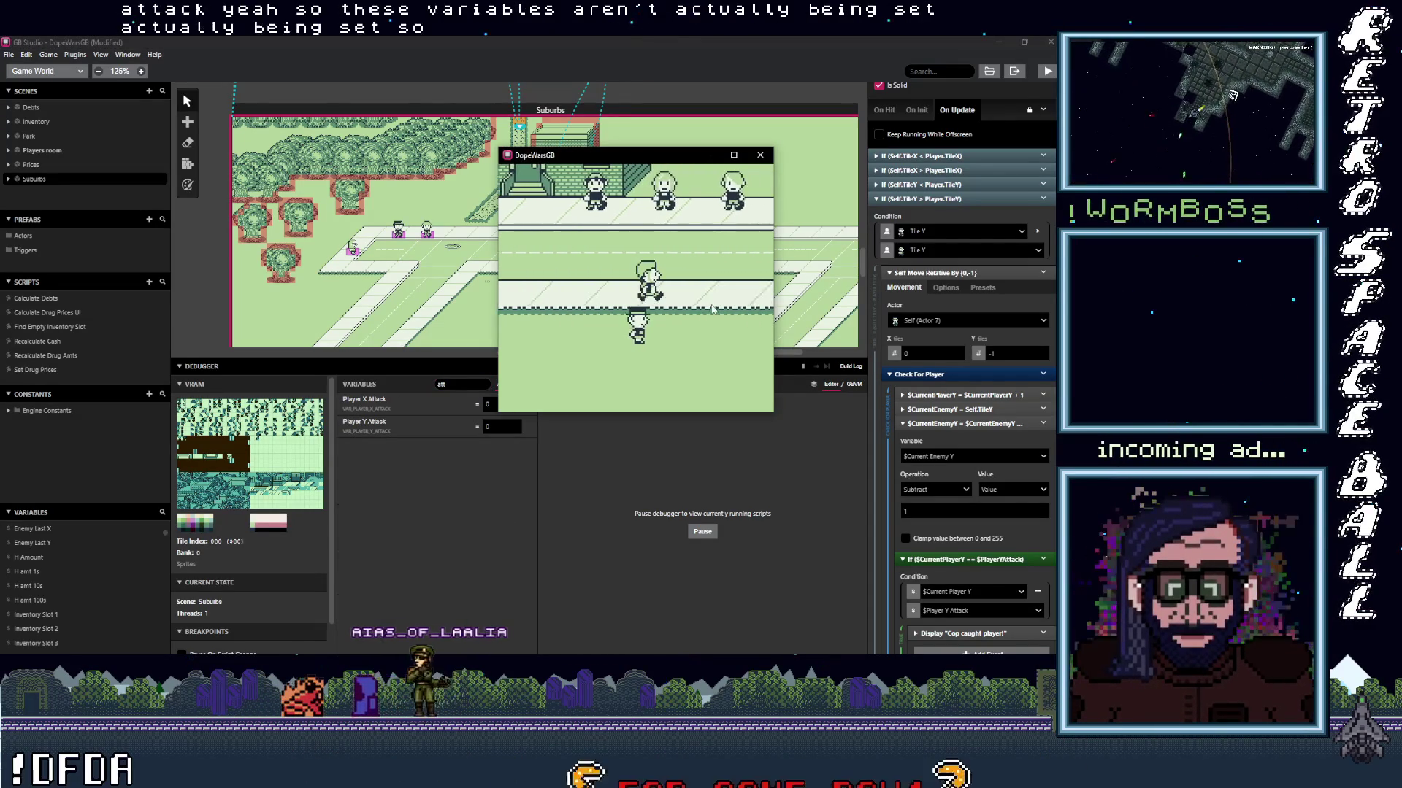
{"action": "key", "text": "Right"}
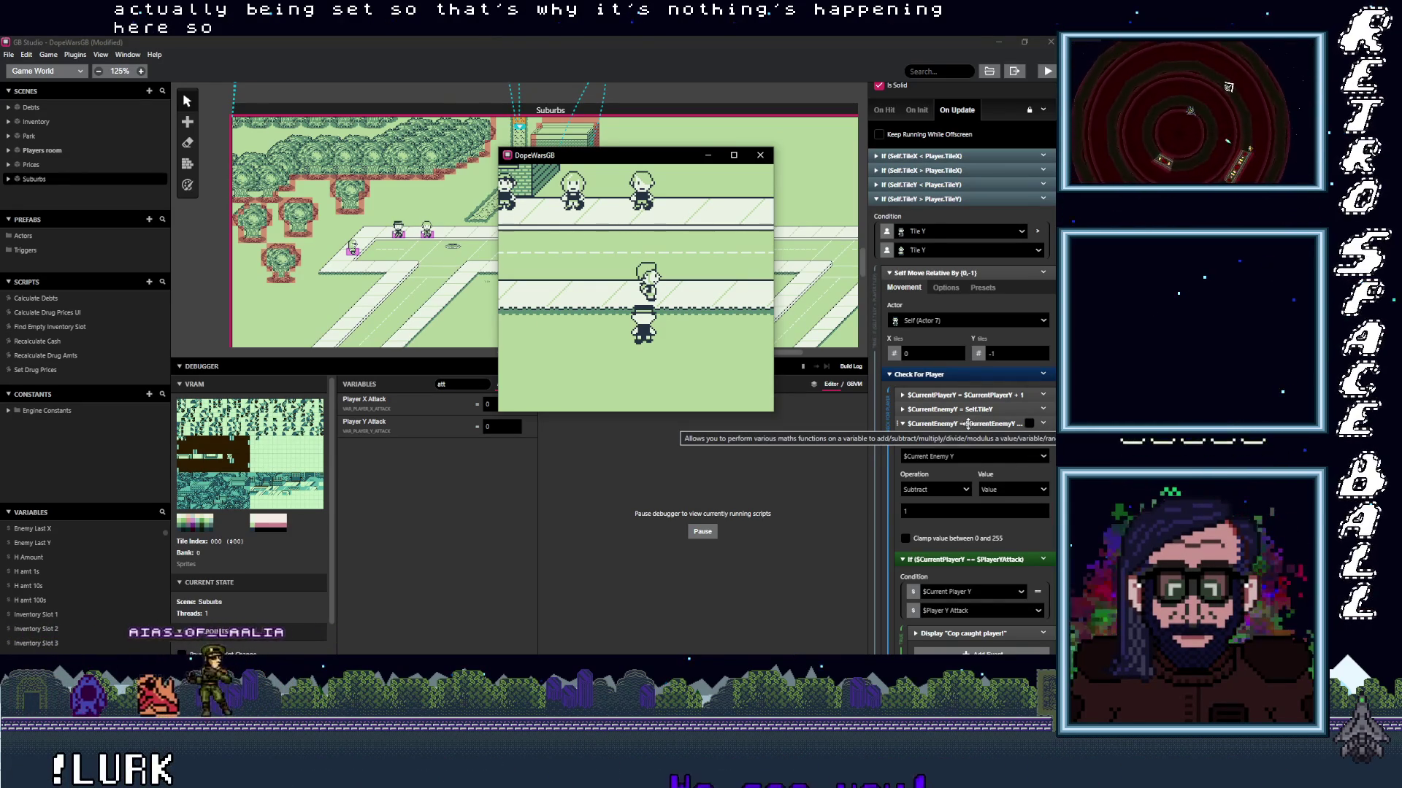
Expand and collapse the CurrentEnemyY adjustment event to inspect it.
{"action": "left_click", "coordinate": [977, 422]}
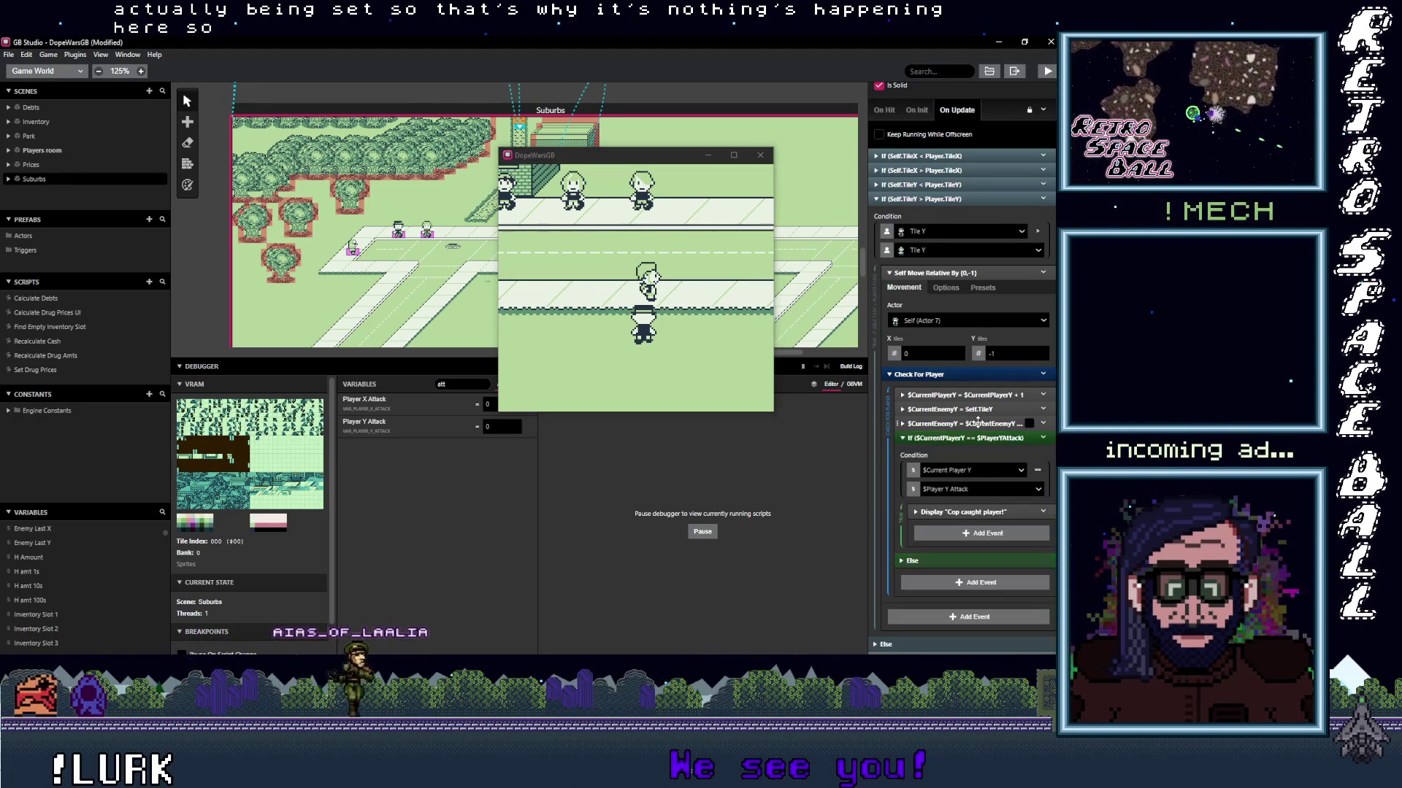
{"action": "left_click", "coordinate": [977, 423]}
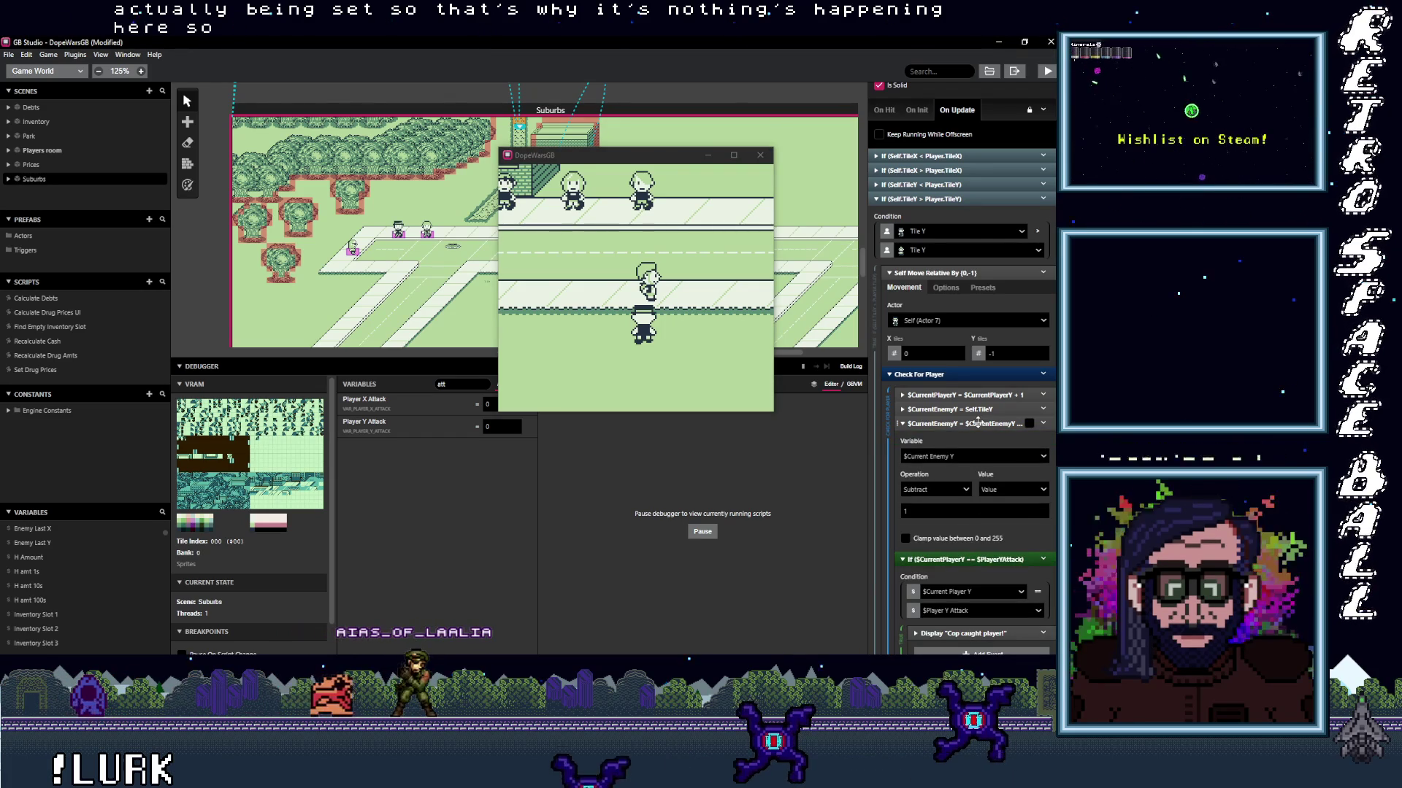
{"action": "left_click", "coordinate": [976, 422]}
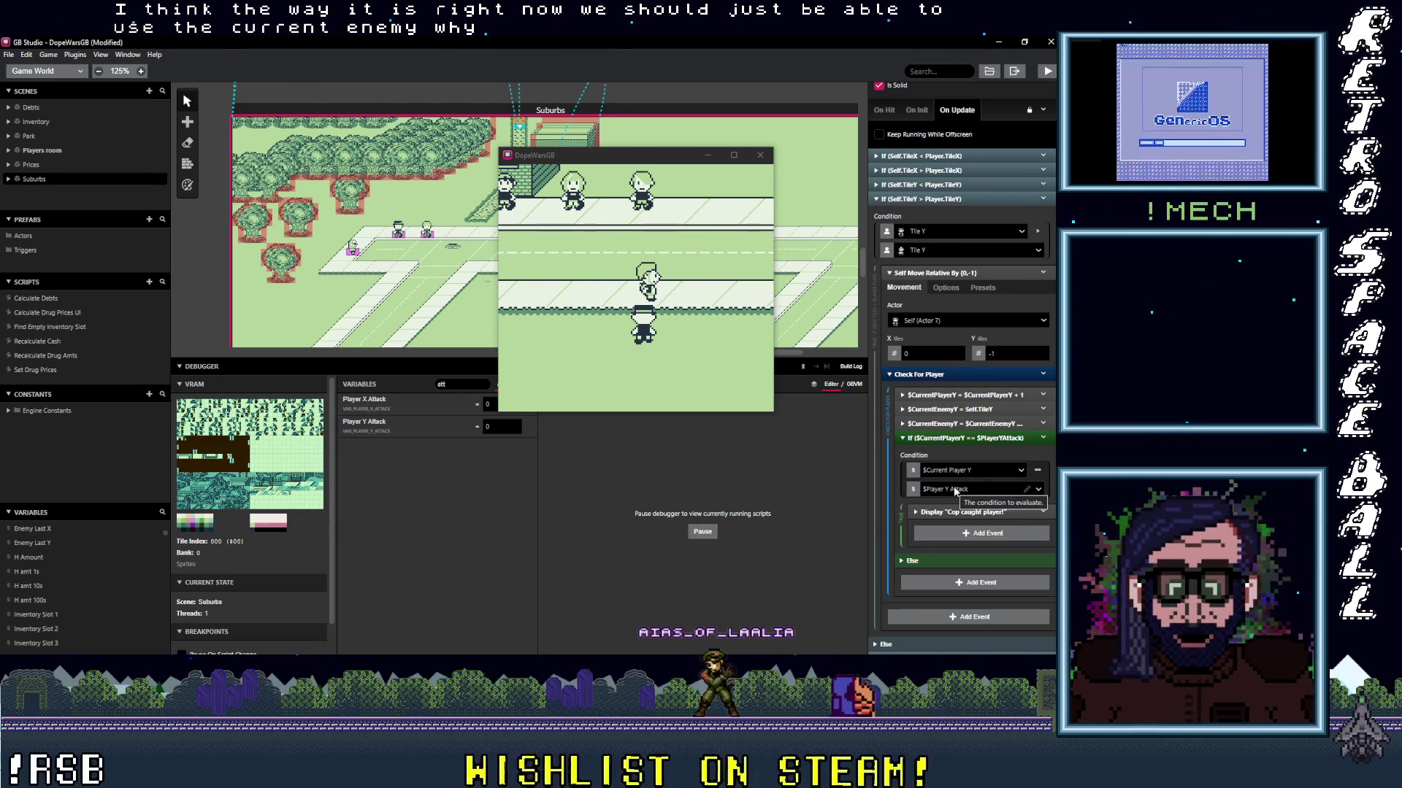
Stop the game and make the first vertical catch check compare against Current Enemy Y.
{"action": "left_click", "coordinate": [760, 157]}
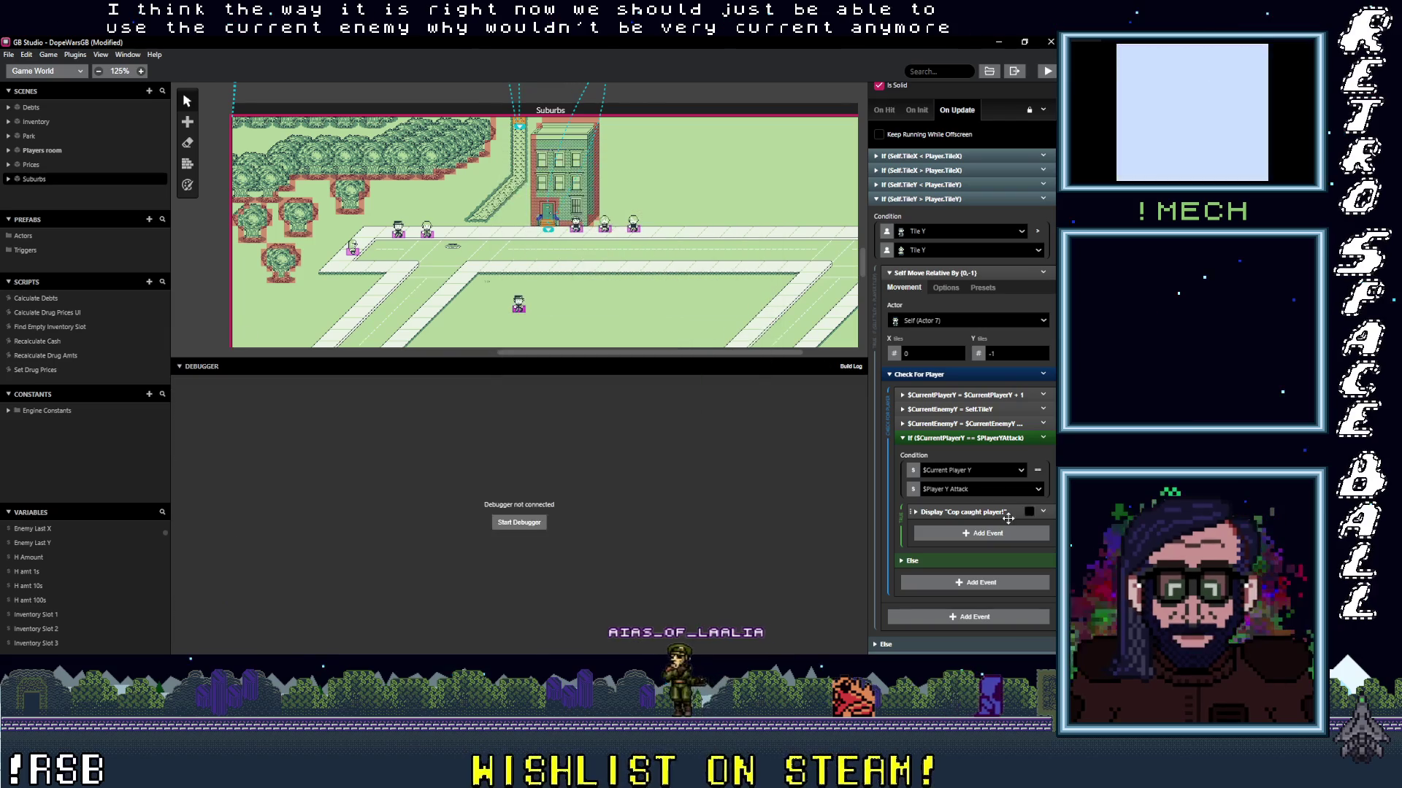
{"action": "left_click", "coordinate": [966, 491]}
{"action": "type", "text": "cur"}
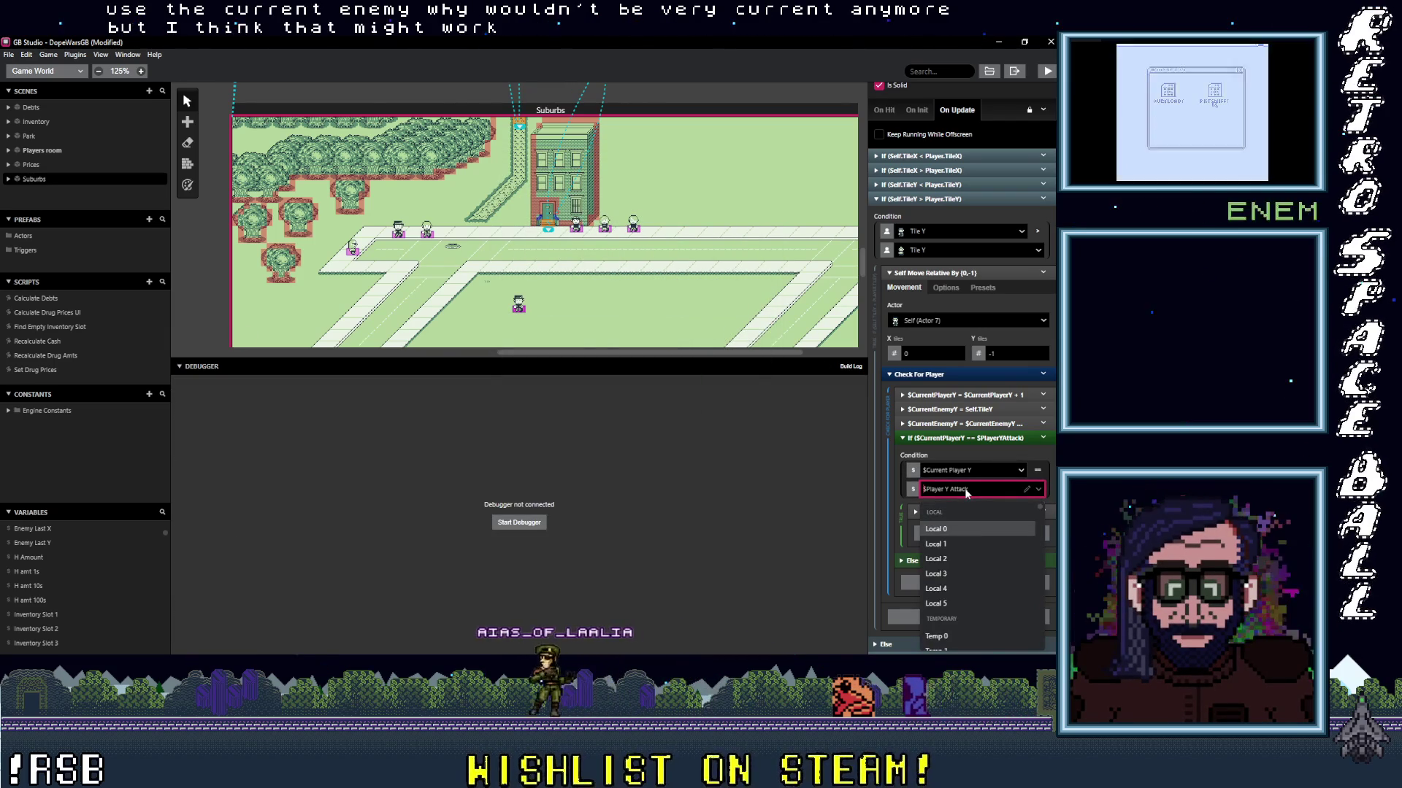
{"action": "type", "text": "r"}
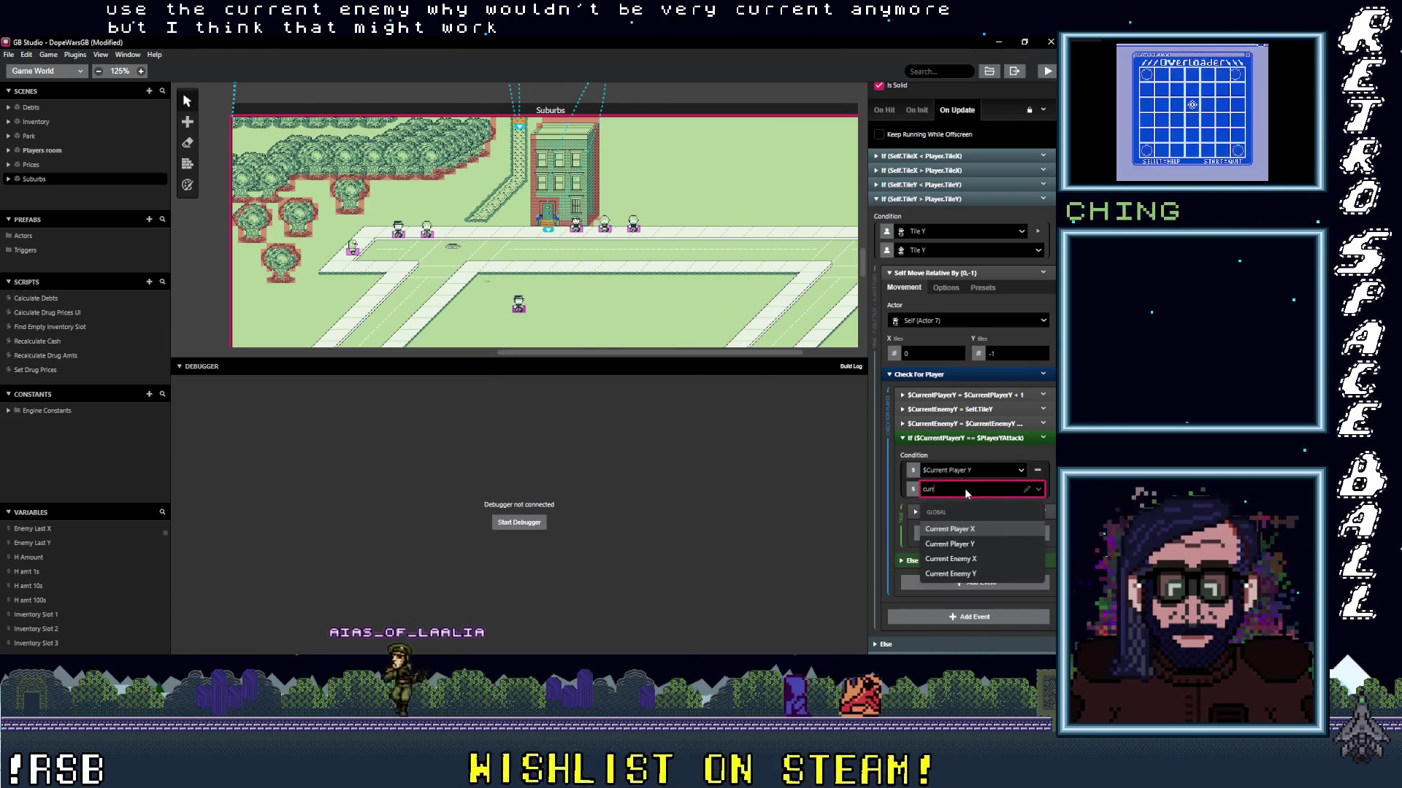
{"action": "left_click", "coordinate": [972, 574]}
{"action": "scroll", "coordinate": [971, 345], "scroll_direction": "up", "scroll_amount": 3}
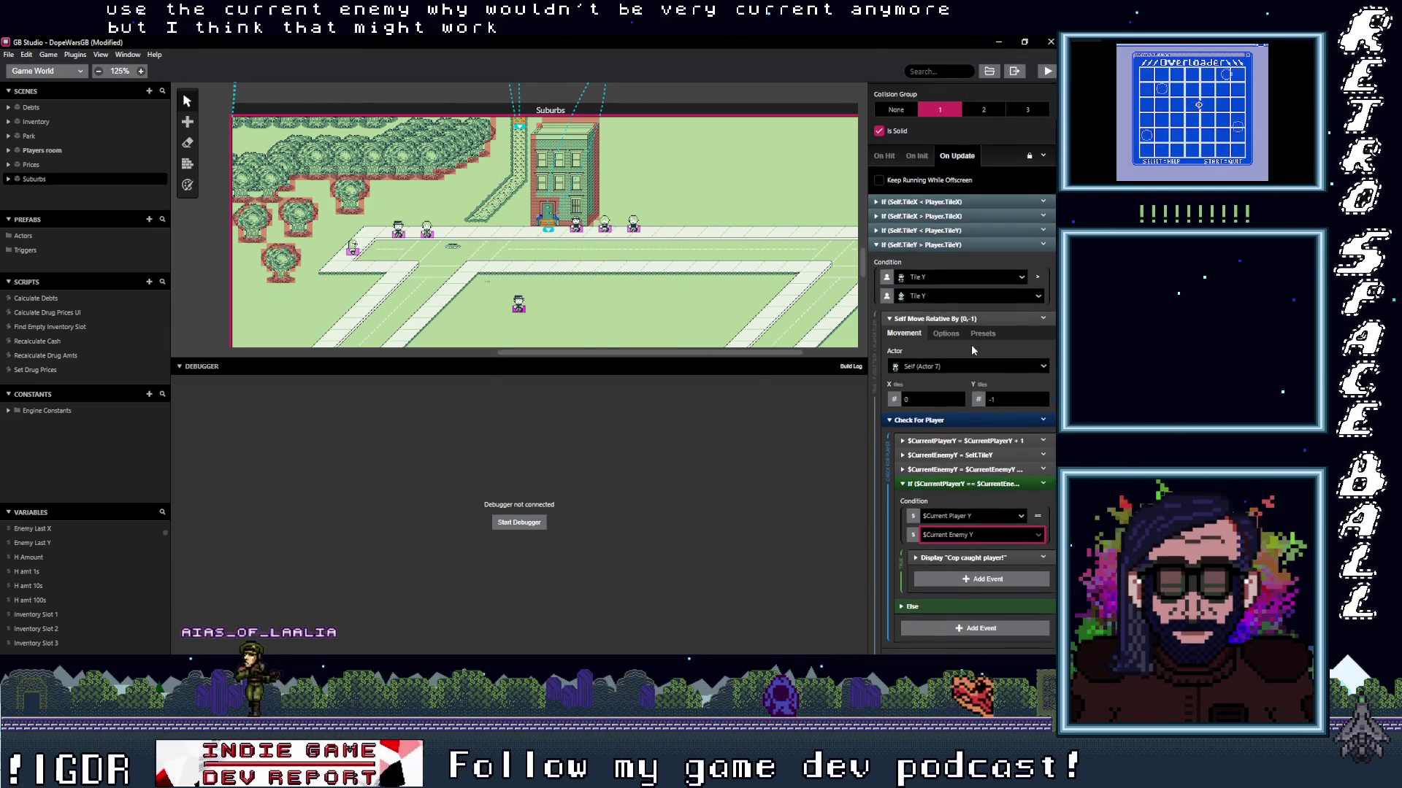
{"action": "scroll", "coordinate": [962, 440], "scroll_direction": "down", "scroll_amount": 5}
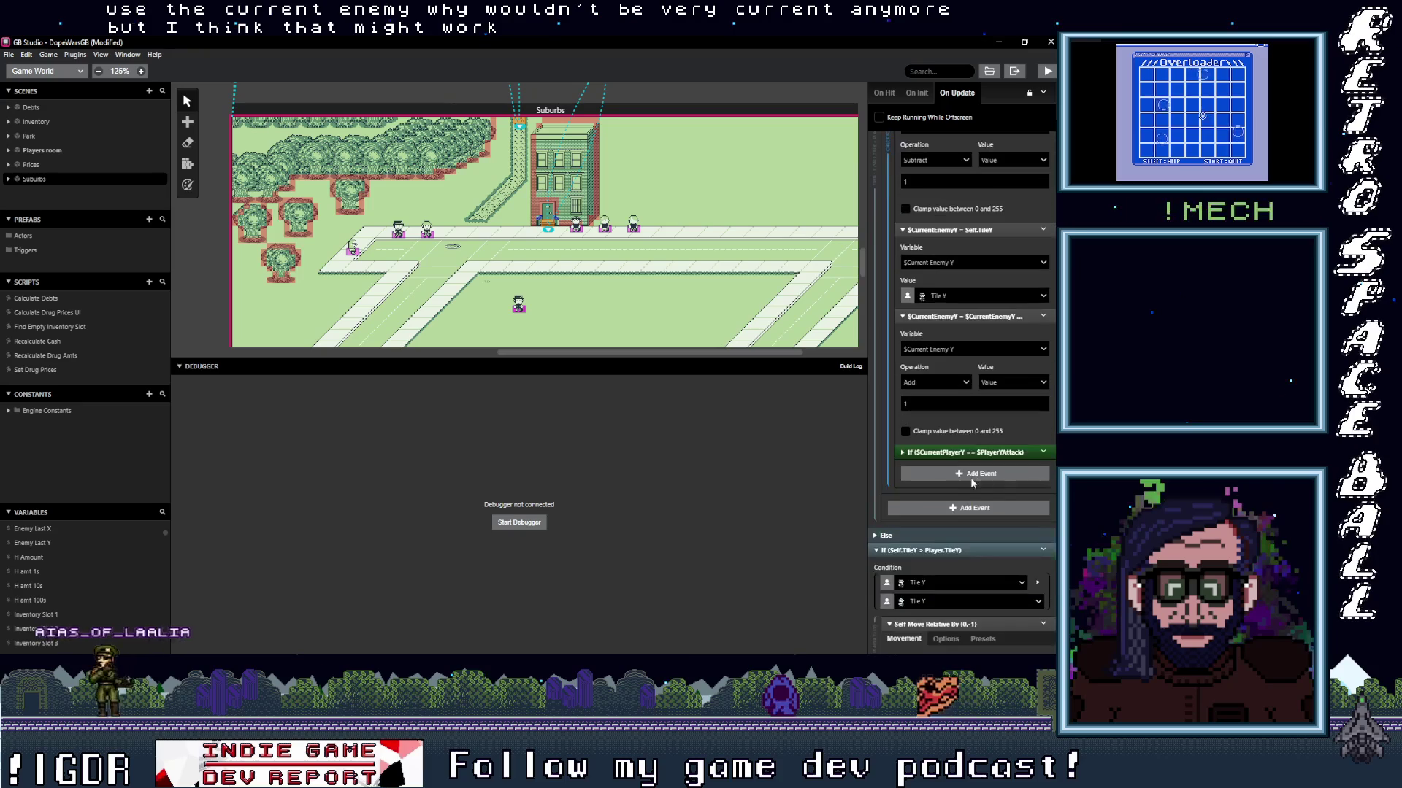
Replace Player Y Attack with Current Enemy Y in the other vertical catch check.
{"action": "left_click", "coordinate": [982, 451]}
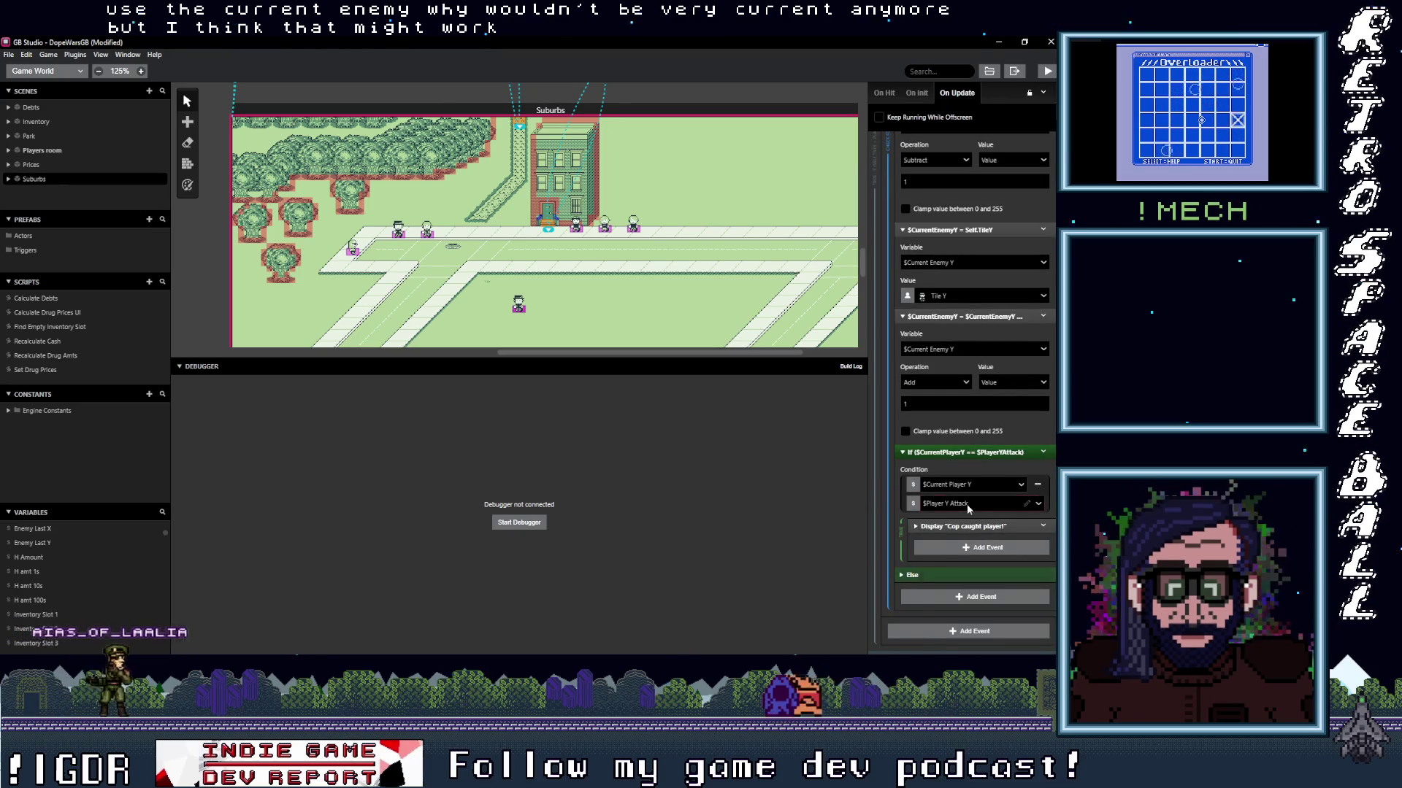
{"action": "left_click", "coordinate": [967, 504]}
{"action": "left_click", "coordinate": [968, 486]}
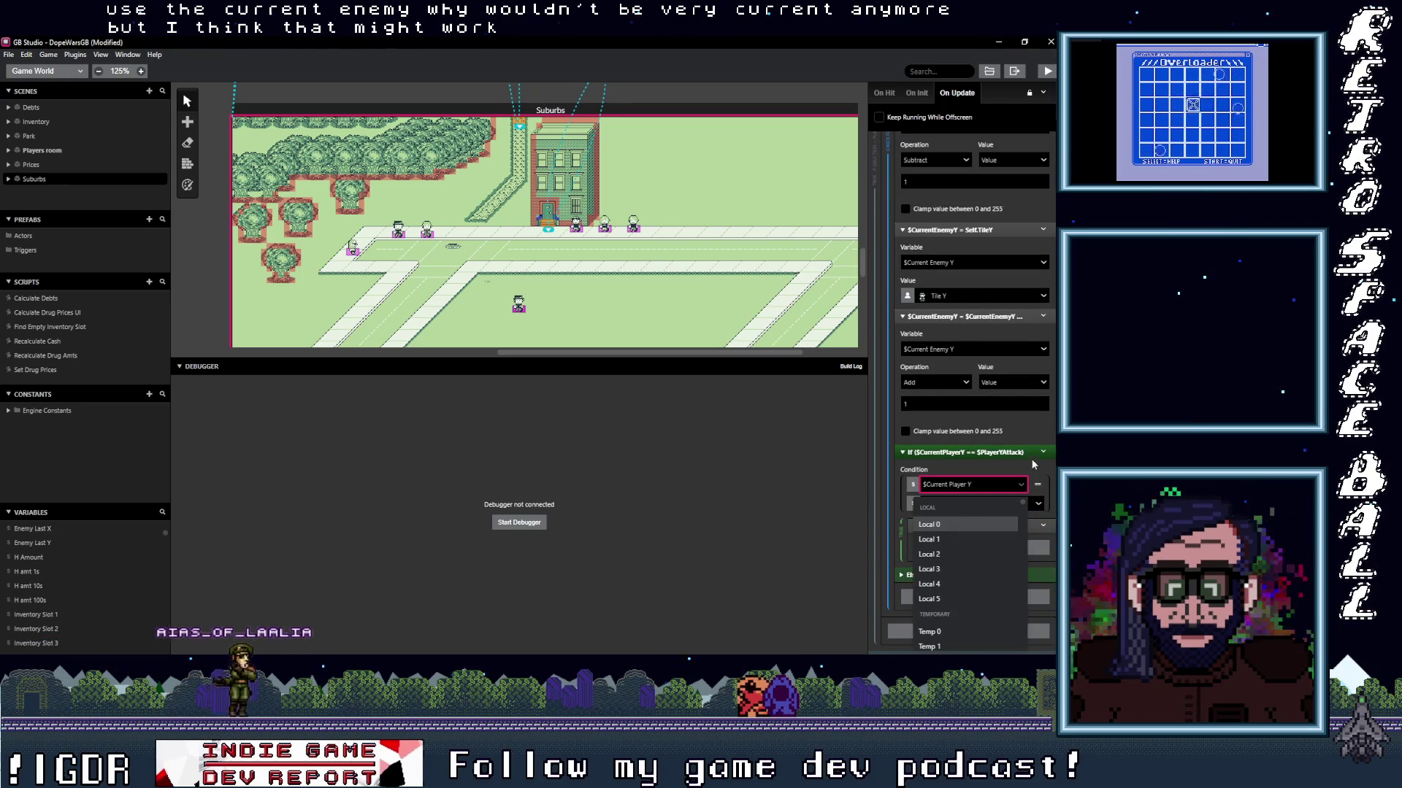
{"action": "left_click", "coordinate": [1005, 453]}
{"action": "left_click", "coordinate": [989, 452]}
{"action": "left_click", "coordinate": [972, 503]}
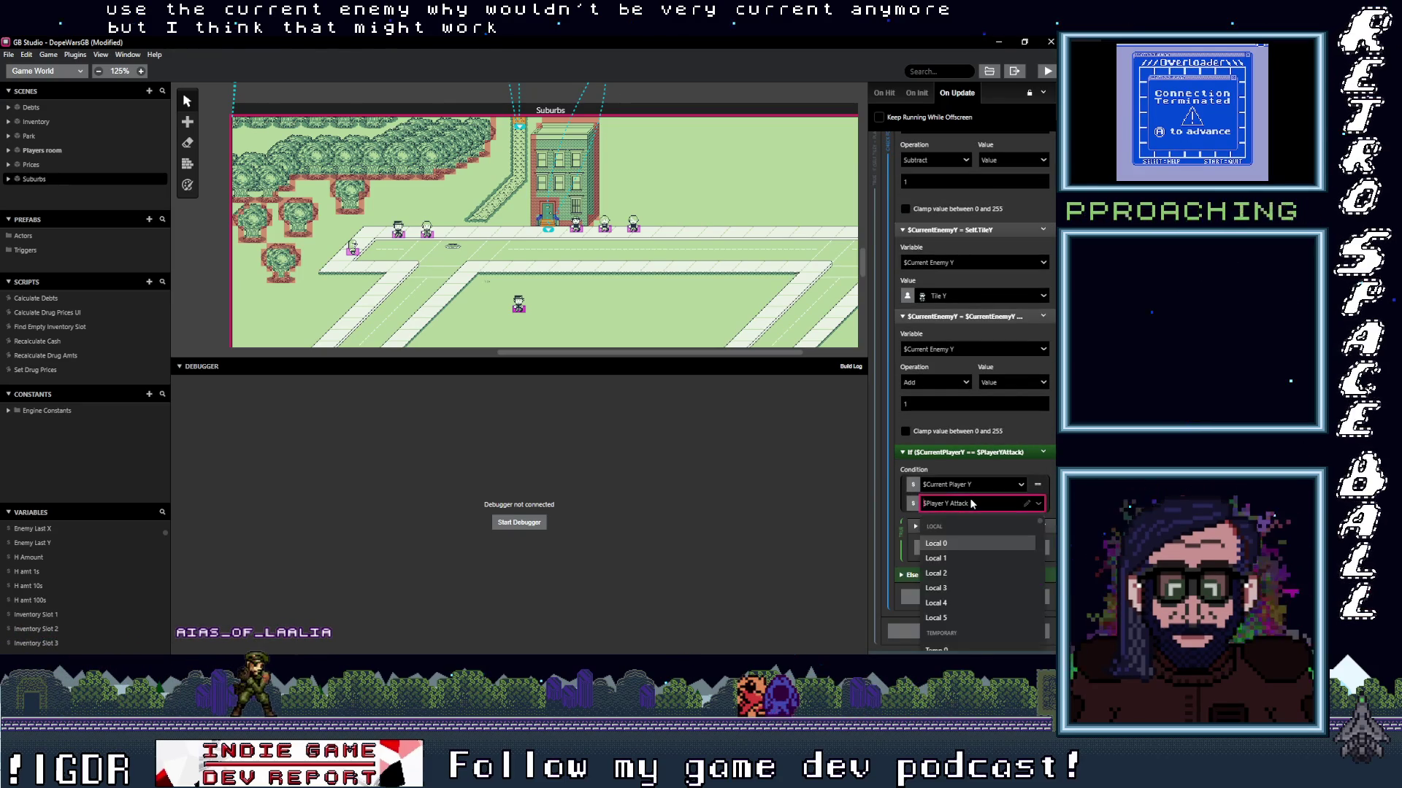
{"action": "type", "text": "curr"}
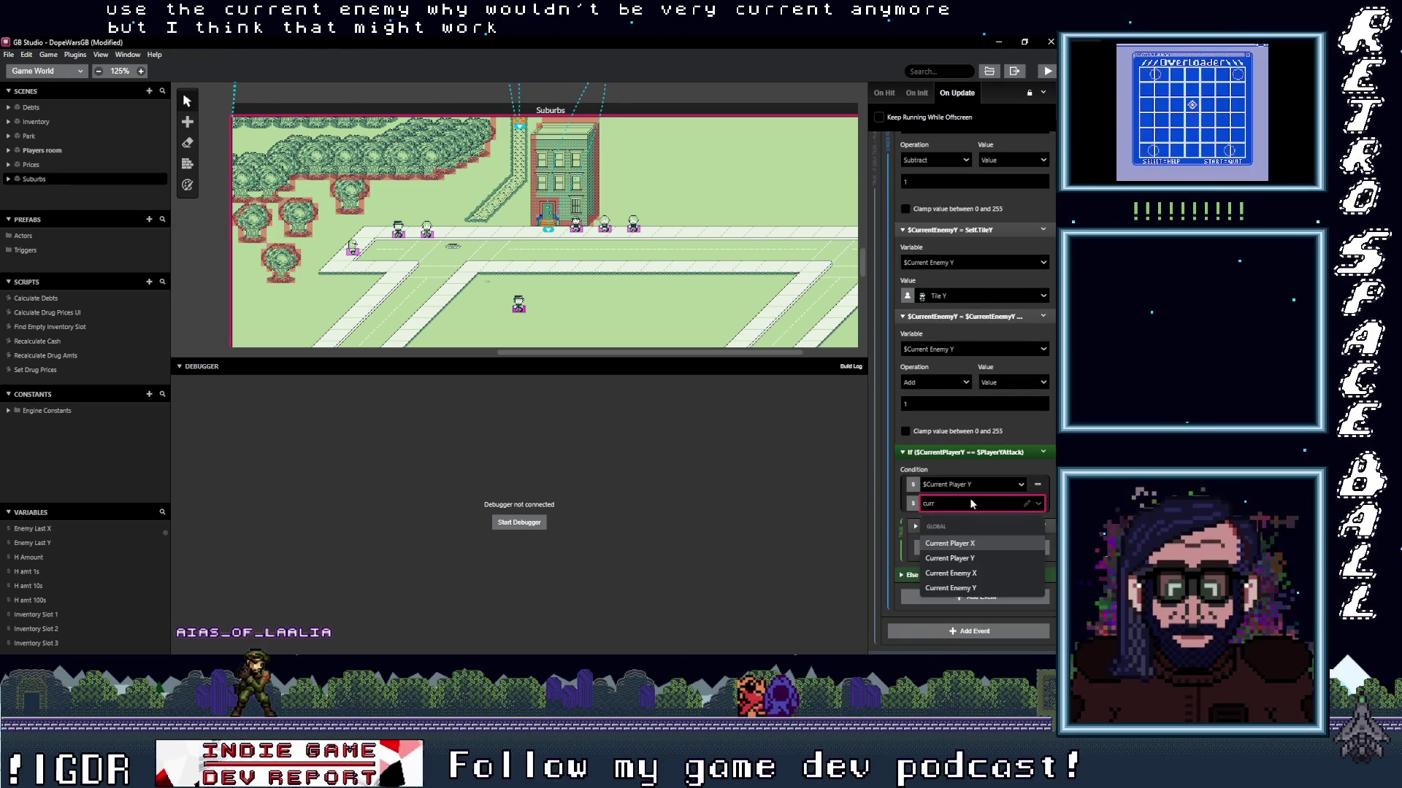
{"action": "left_click", "coordinate": [971, 574]}
{"action": "scroll", "coordinate": [965, 494], "scroll_direction": "up", "scroll_amount": 6}
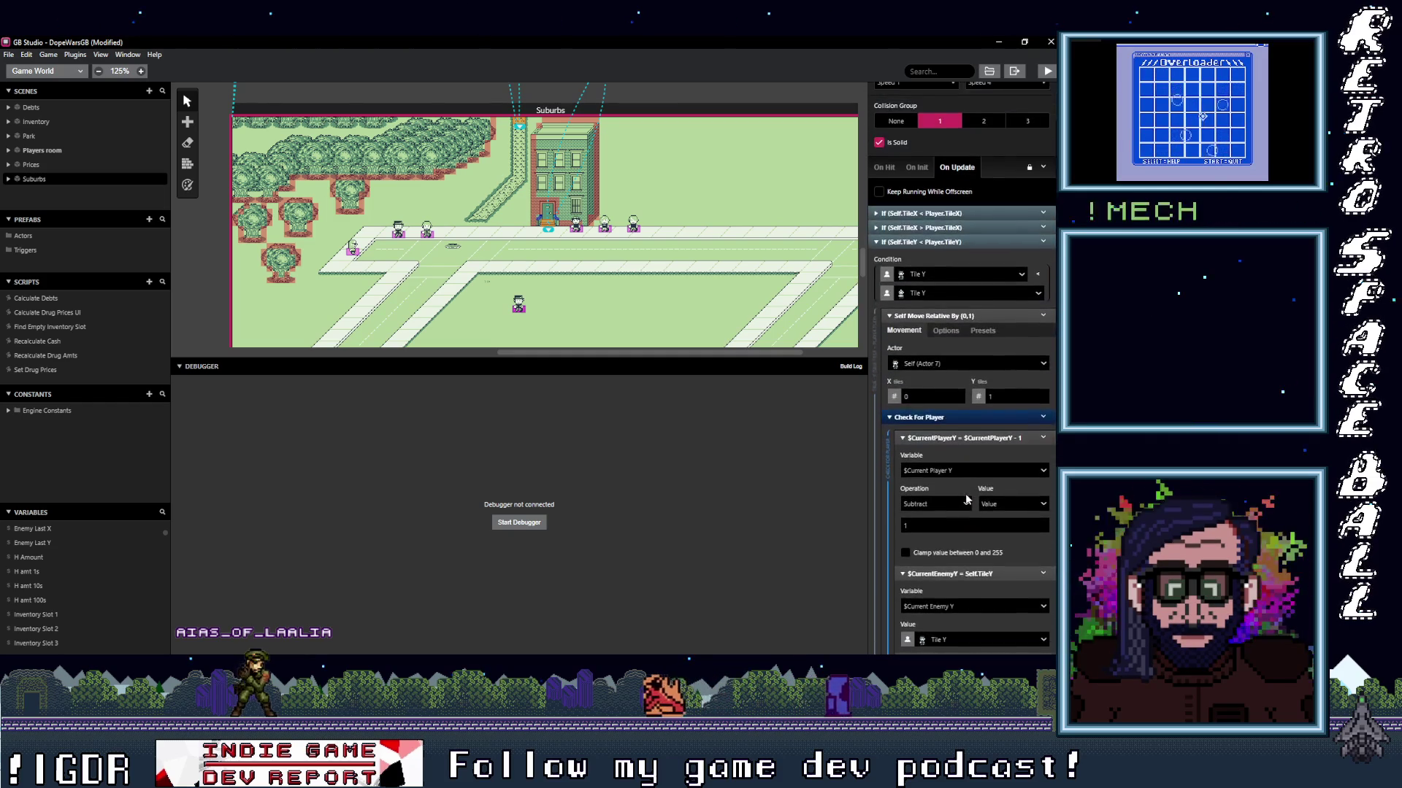
{"action": "left_click", "coordinate": [930, 271]}
Make the first horizontal catch check compare against Current Enemy X.
{"action": "scroll", "coordinate": [964, 438], "scroll_direction": "down", "scroll_amount": 3}
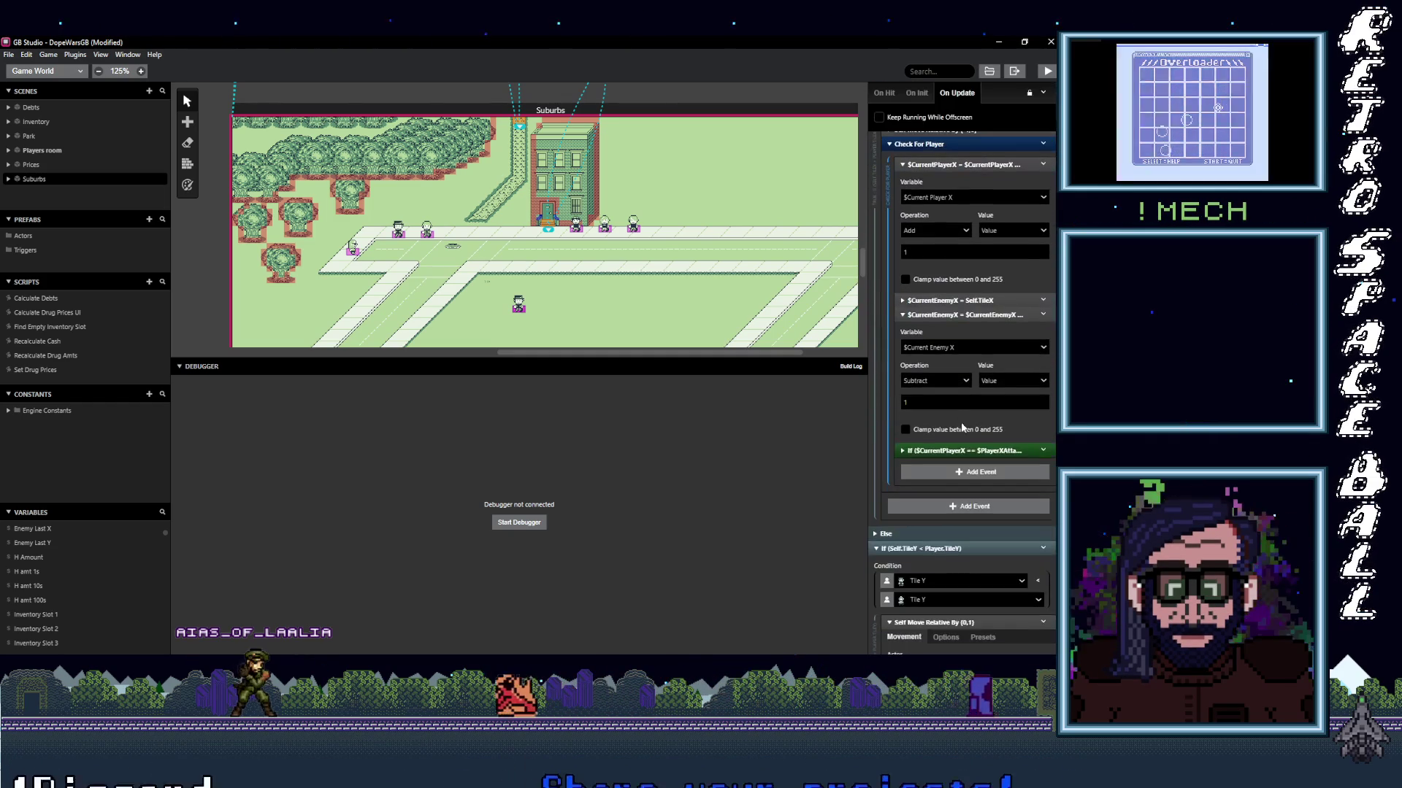
{"action": "left_click", "coordinate": [972, 451]}
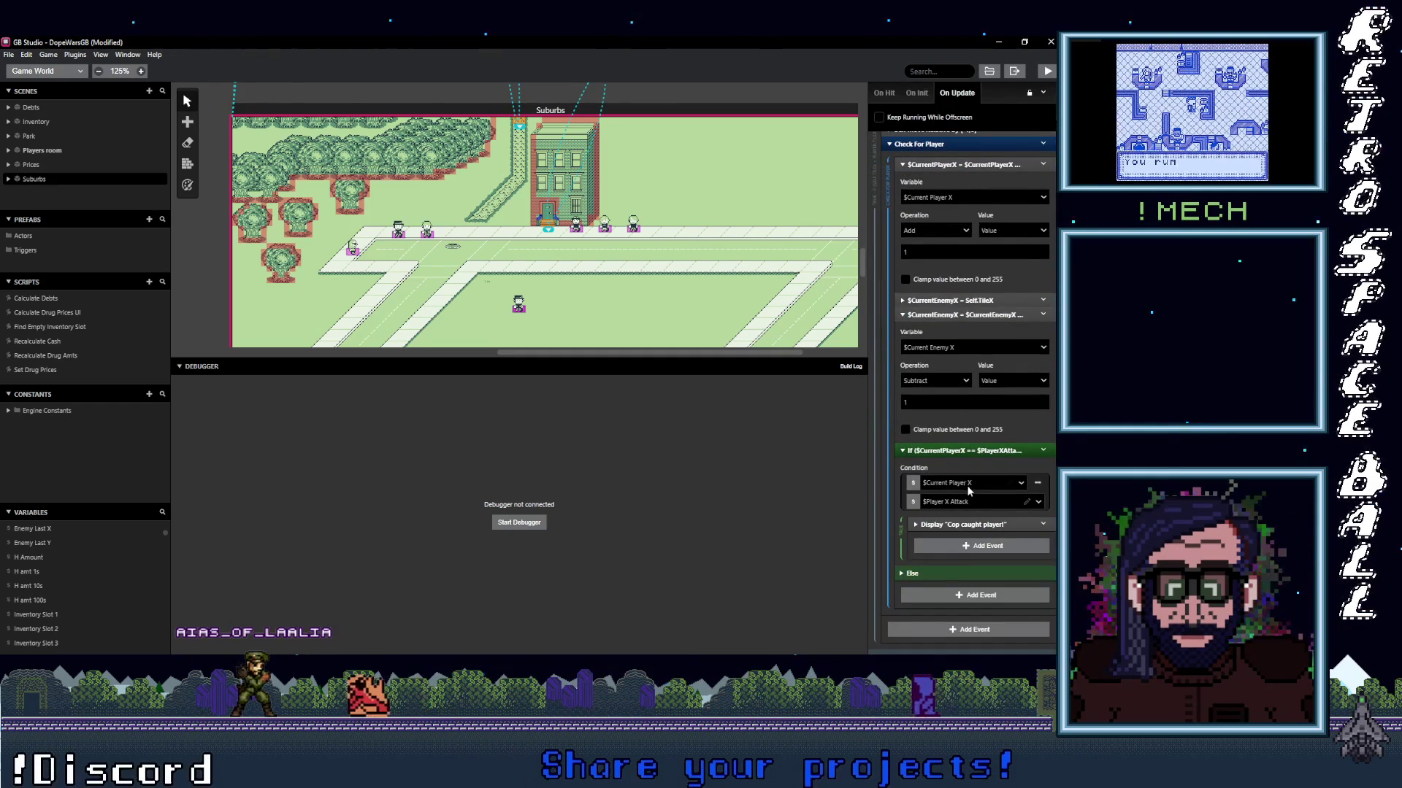
{"action": "left_click", "coordinate": [968, 503]}
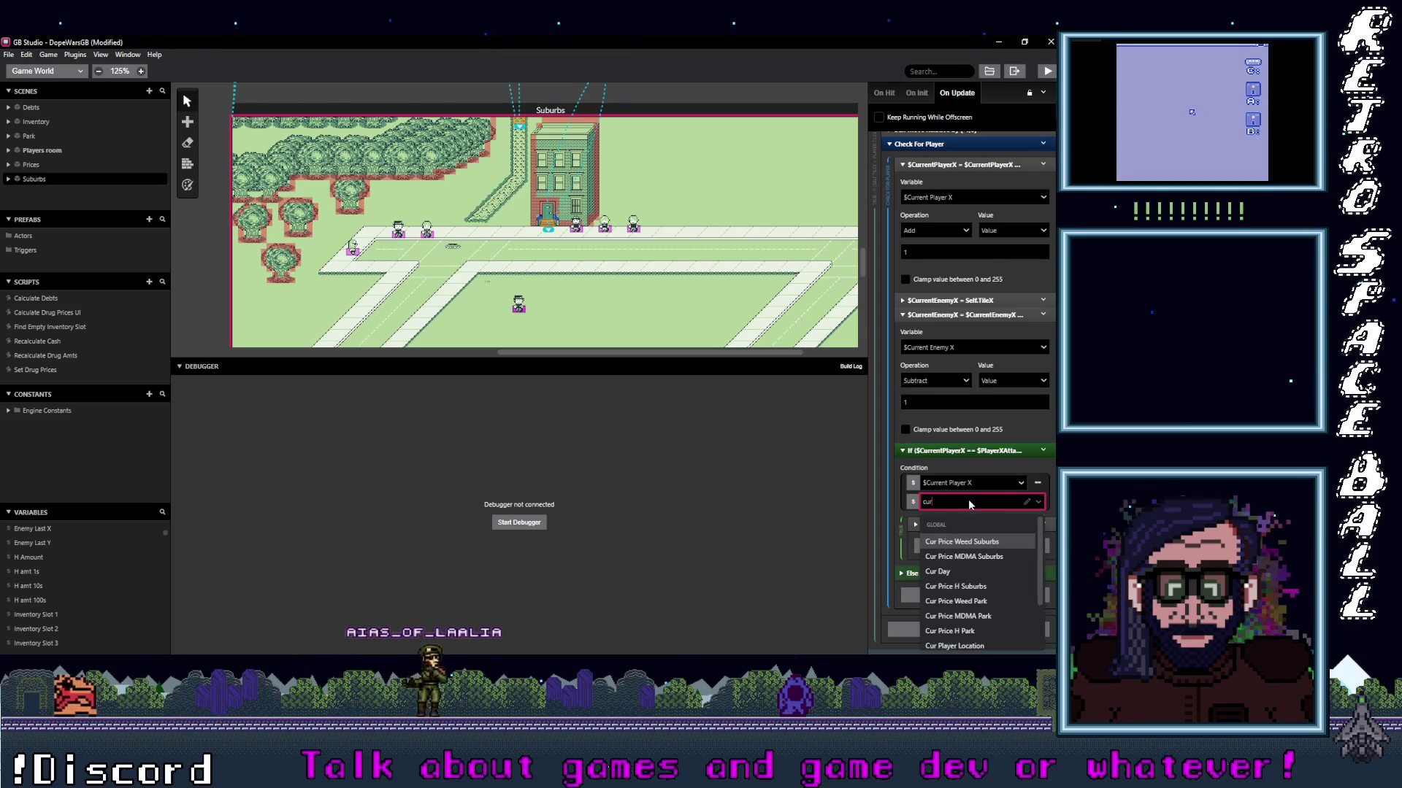
{"action": "type", "text": "curr"}
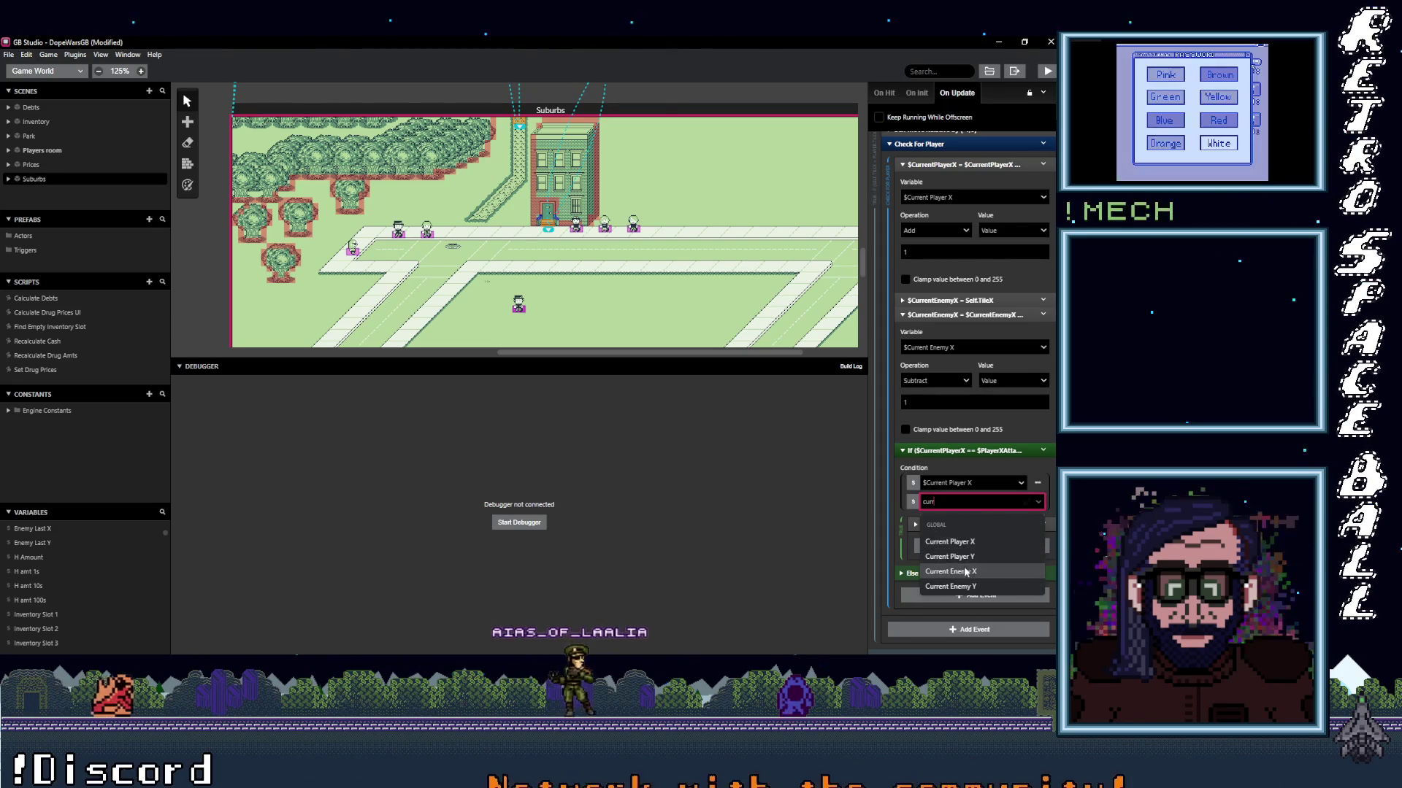
{"action": "left_click", "coordinate": [971, 574]}
{"action": "scroll", "coordinate": [949, 328], "scroll_direction": "up", "scroll_amount": 5}
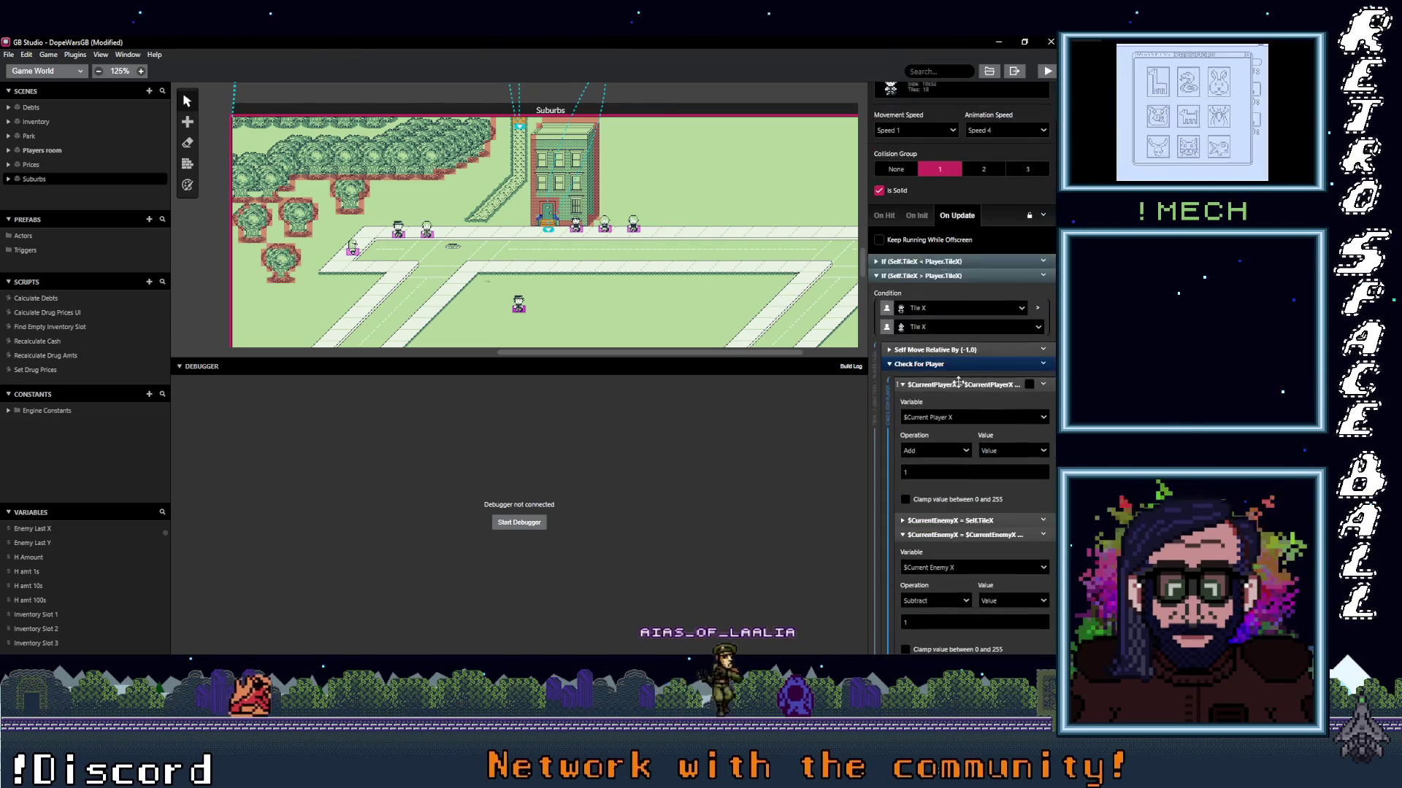
Set the other branch's horizontal check to Current Enemy X, then build and run the game.
{"action": "left_click", "coordinate": [954, 269]}
{"action": "scroll", "coordinate": [958, 328], "scroll_direction": "down", "scroll_amount": 2}
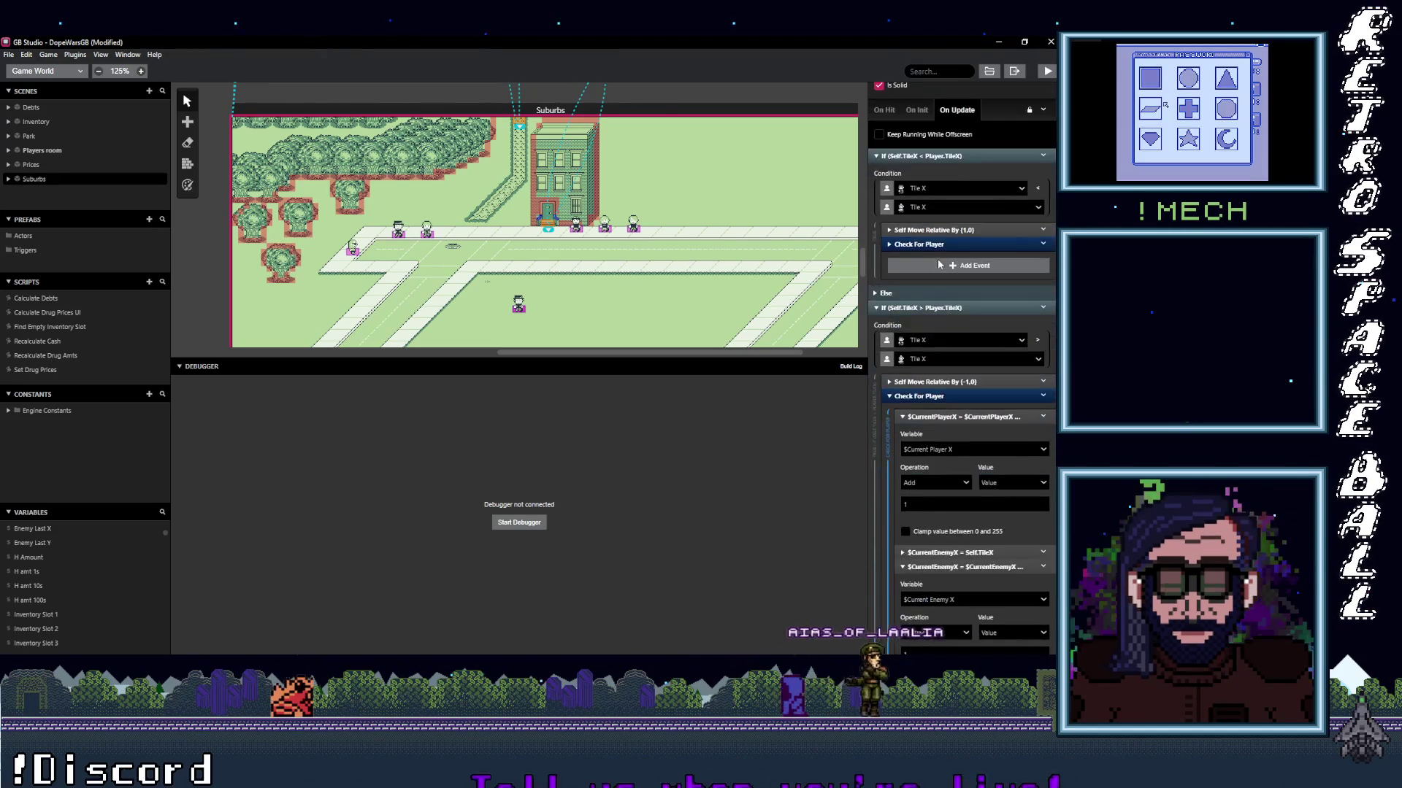
{"action": "left_click", "coordinate": [961, 431]}
{"action": "scroll", "coordinate": [950, 466], "scroll_direction": "down", "scroll_amount": 1}
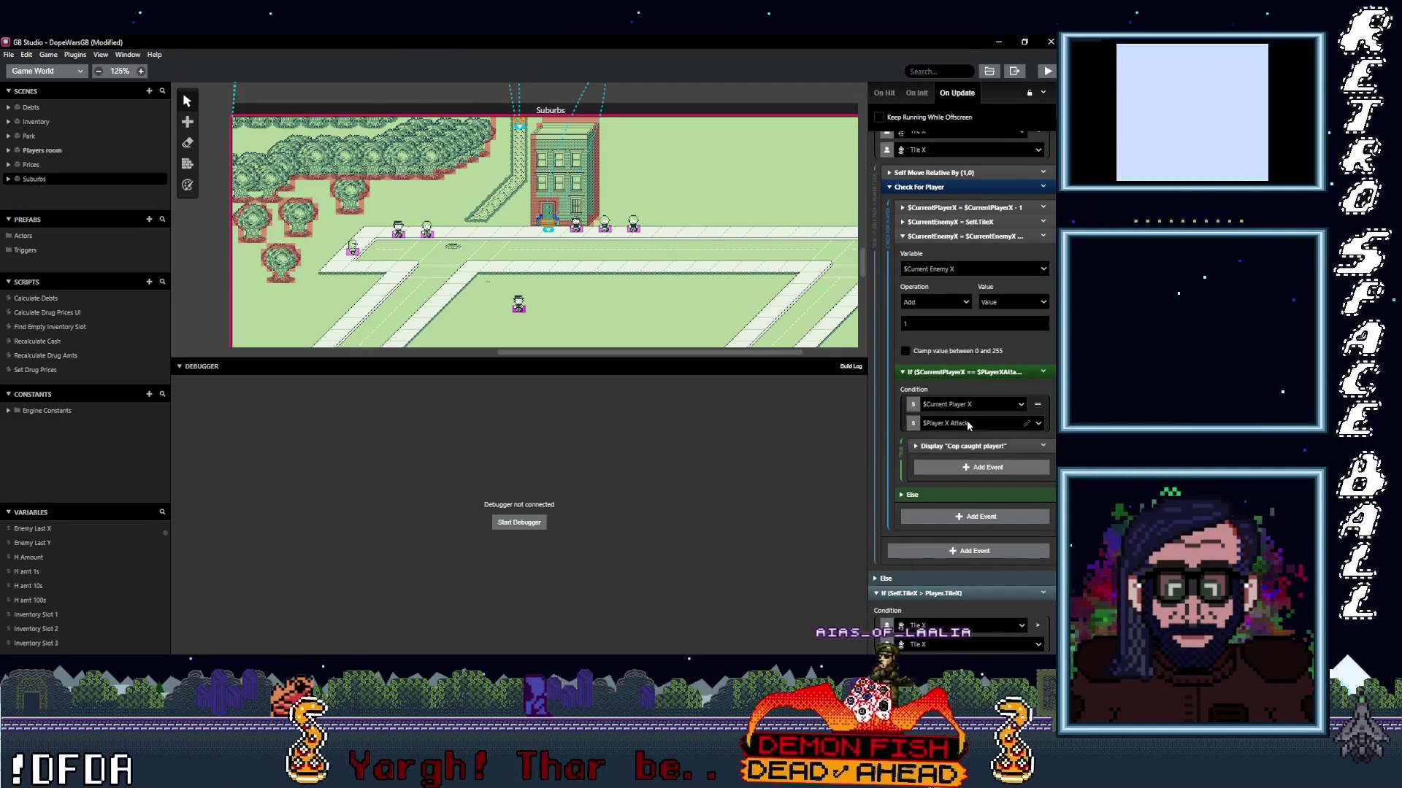
{"action": "left_click", "coordinate": [964, 425]}
{"action": "type", "text": "c"}
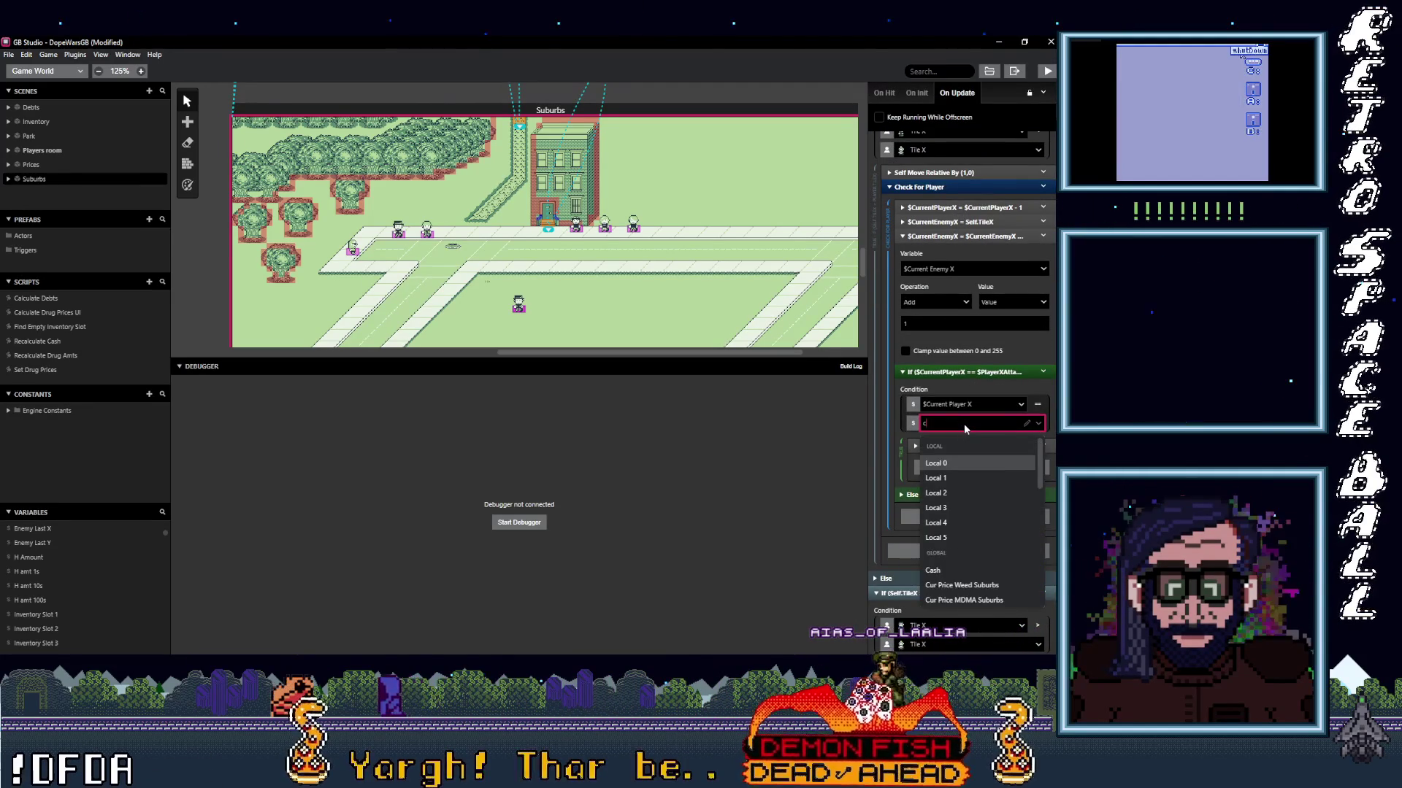
{"action": "type", "text": "urr"}
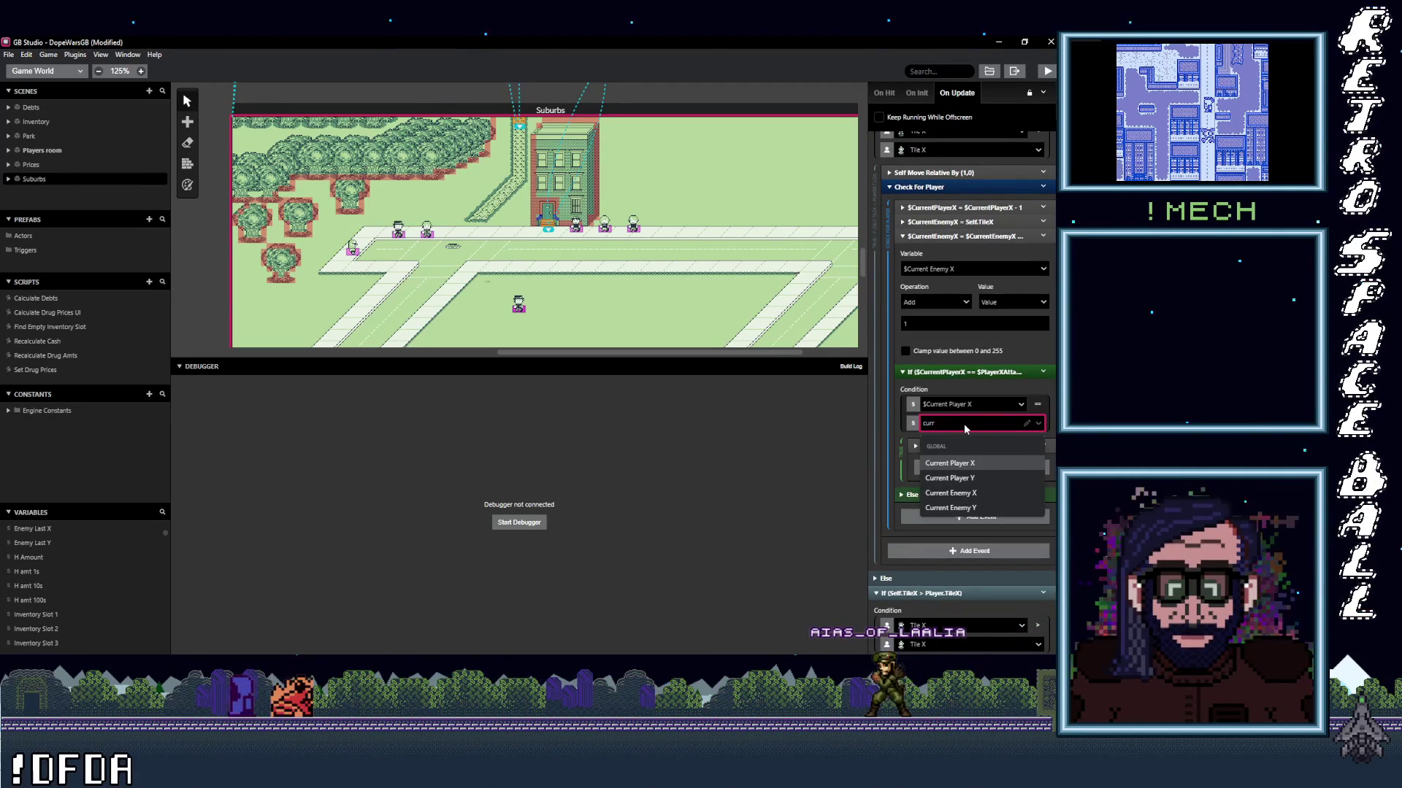
{"action": "left_click", "coordinate": [953, 493]}
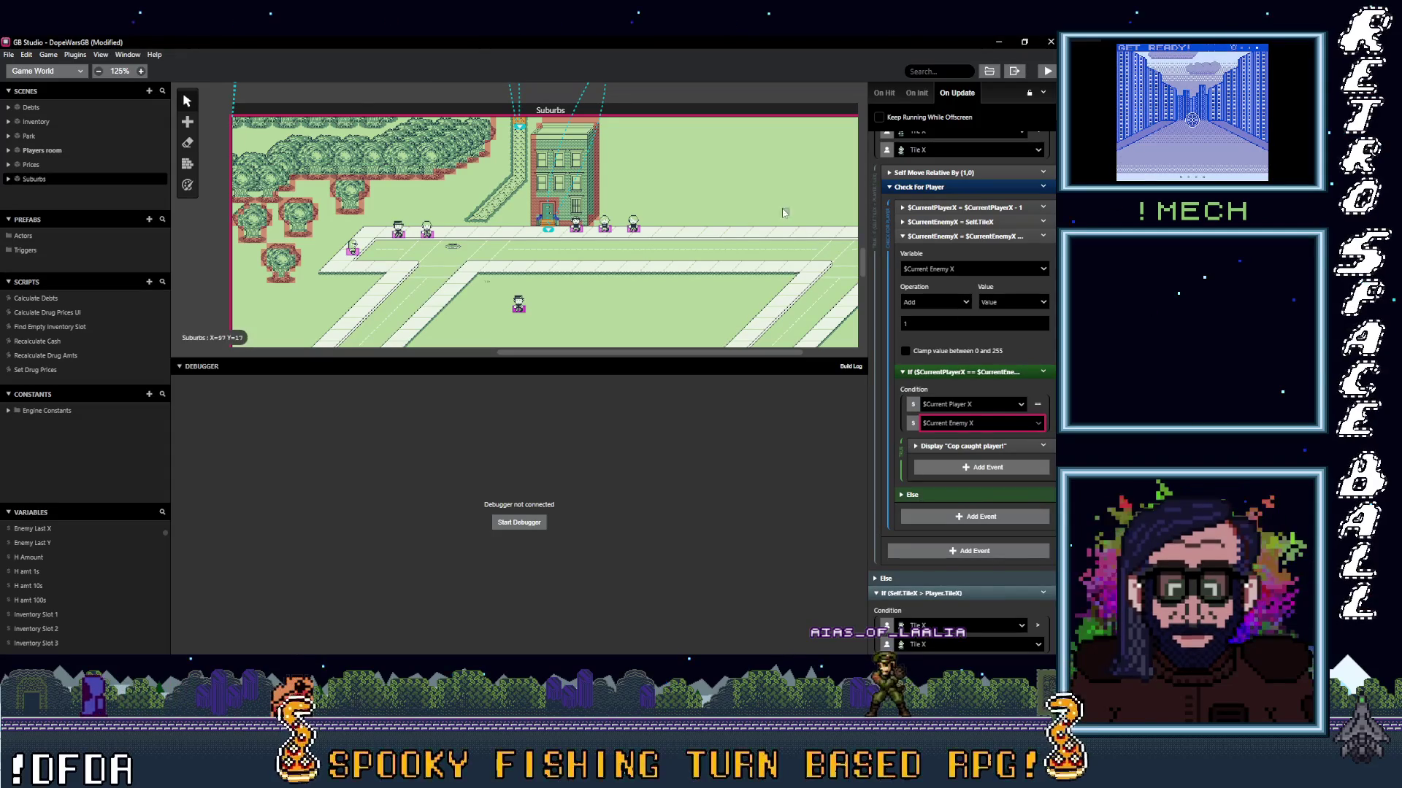
{"action": "left_click", "coordinate": [1048, 70]}
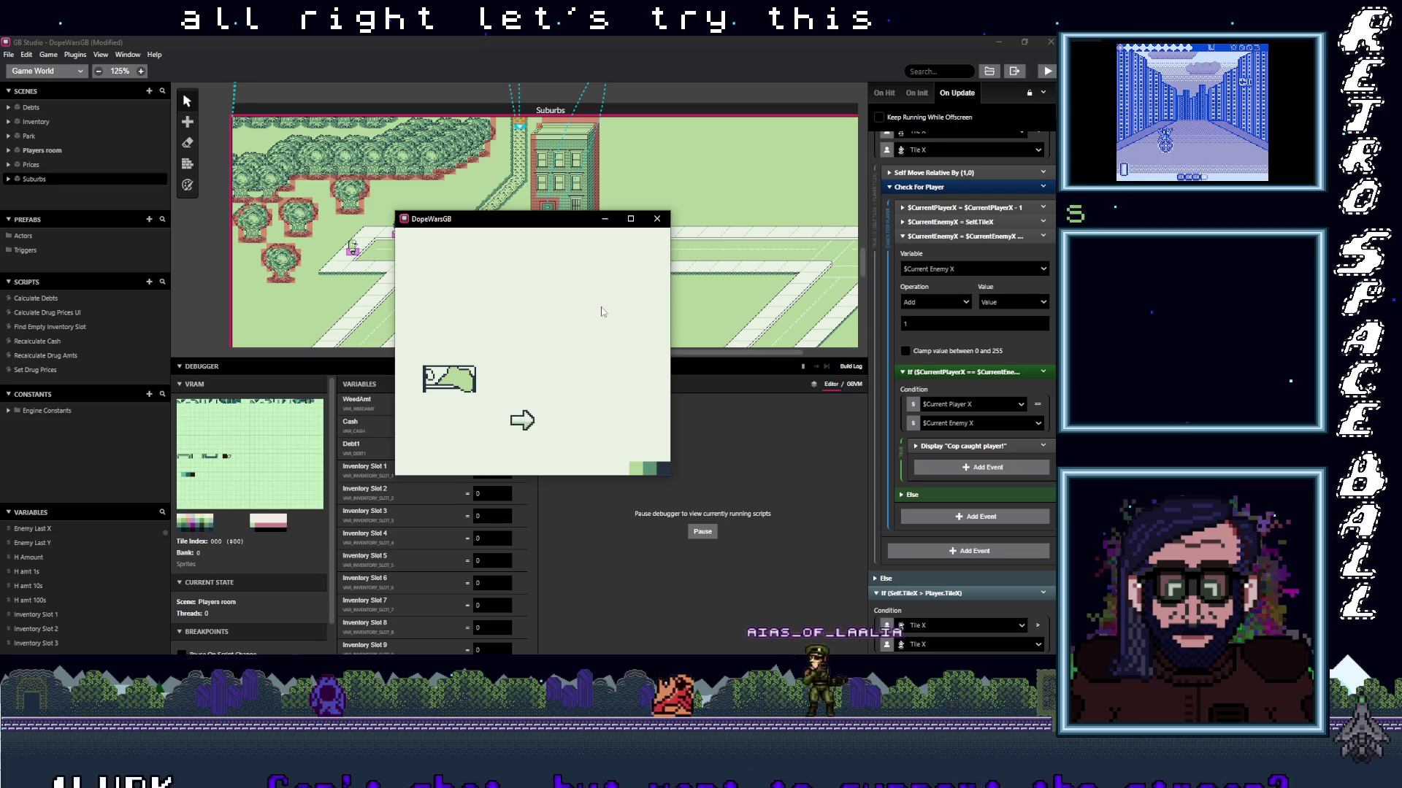
Walk down and right until the cop catches the player, dismiss 'Cop caught player!', and keep walking.
{"action": "key", "text": "Down"}
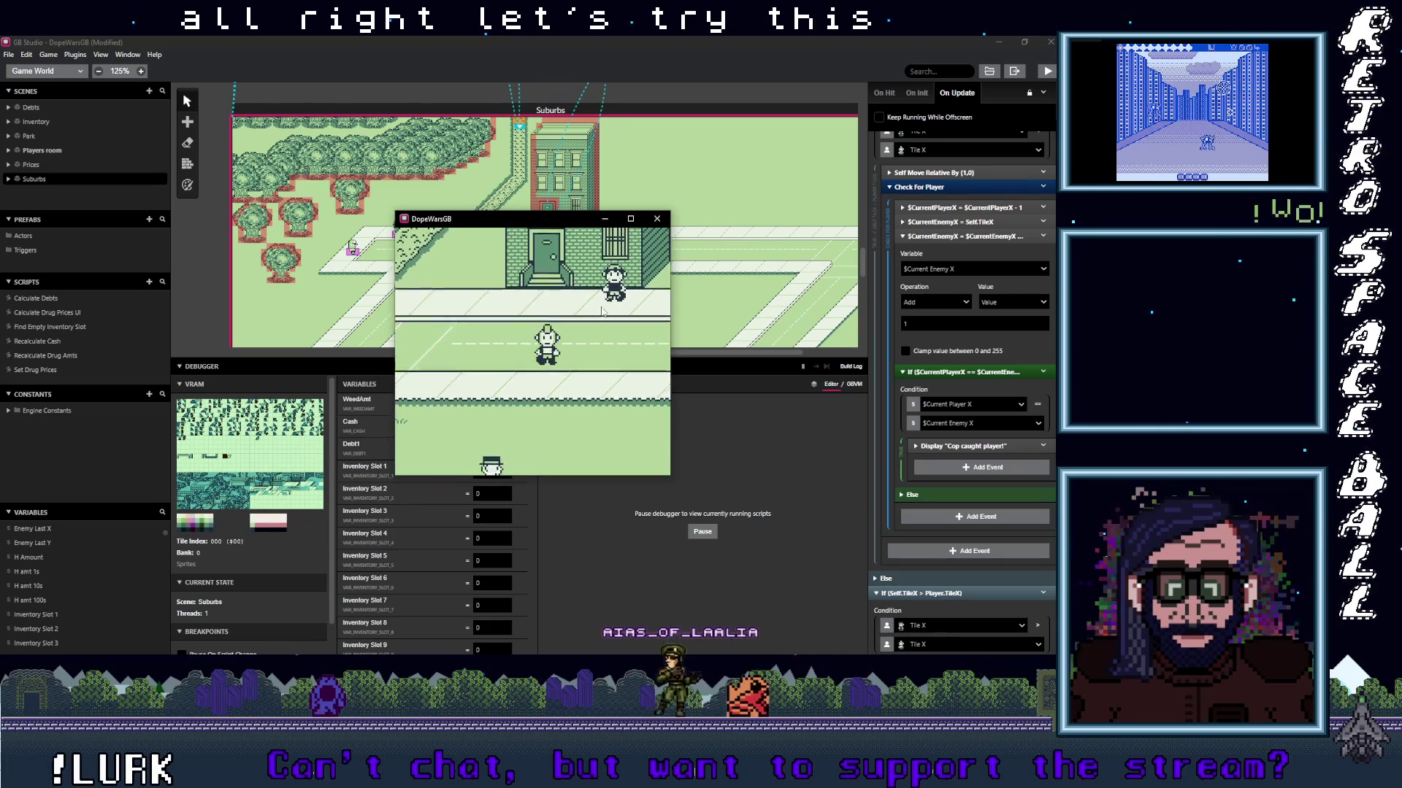
{"action": "key", "text": "Right"}
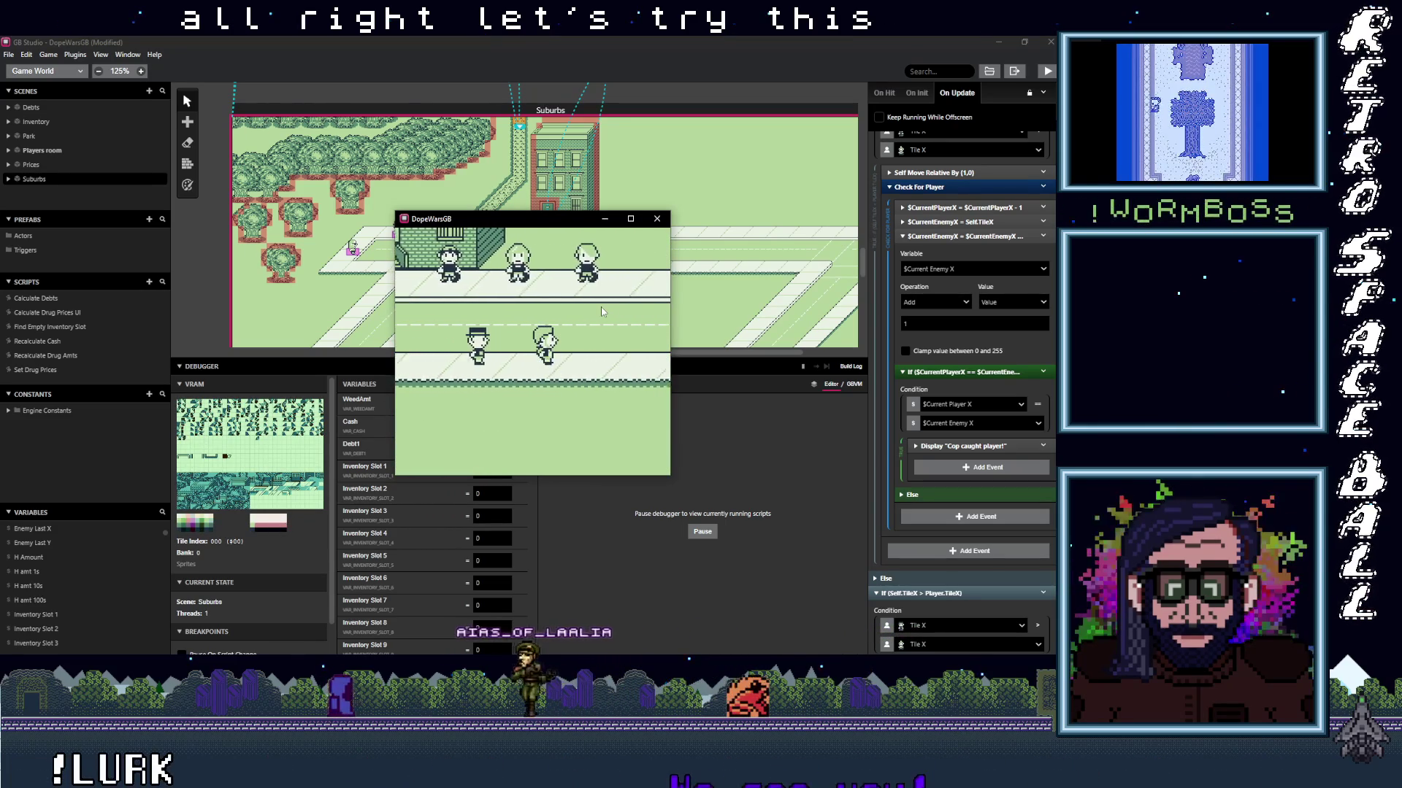
{"action": "key", "text": "Right"}
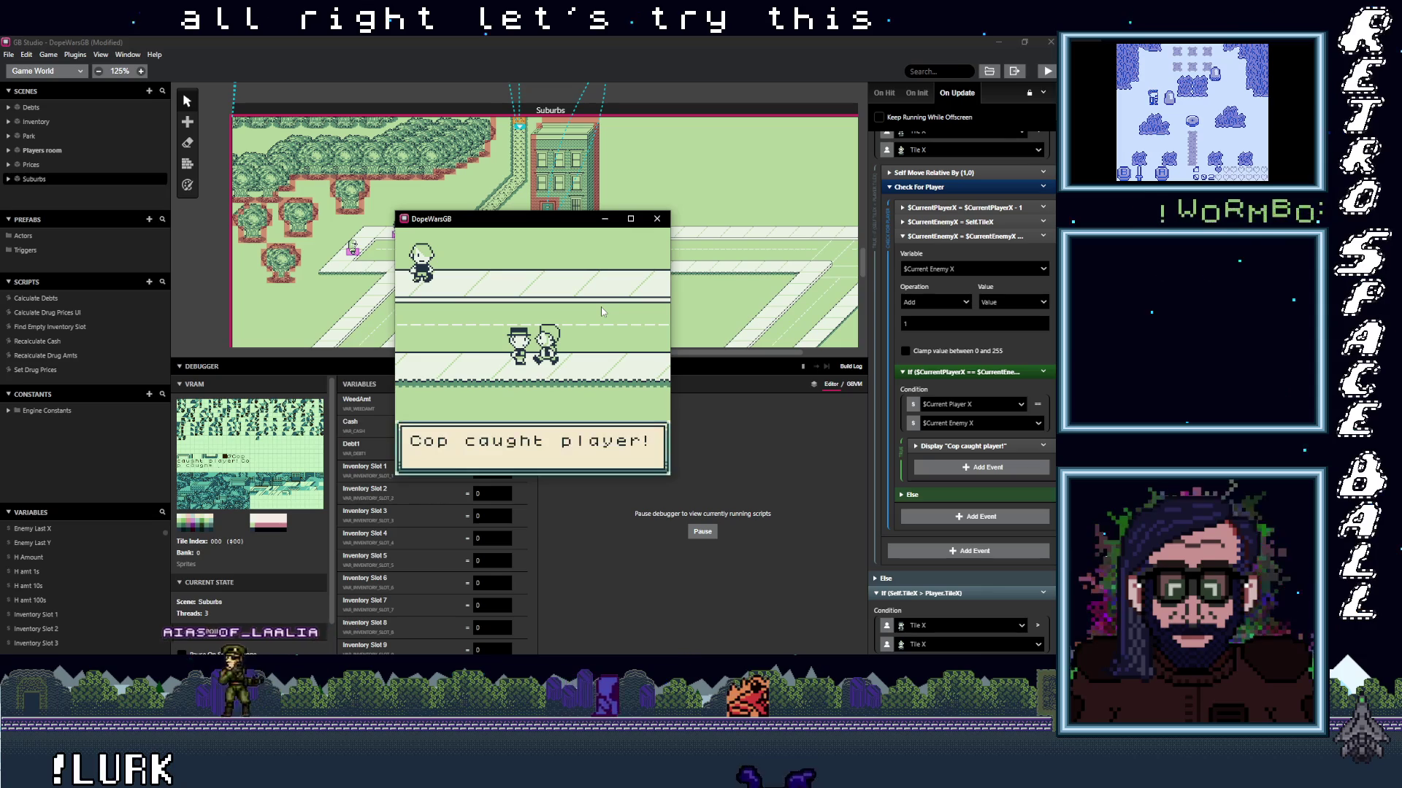
{"action": "key", "text": "z"}
{"action": "key", "text": "Down"}
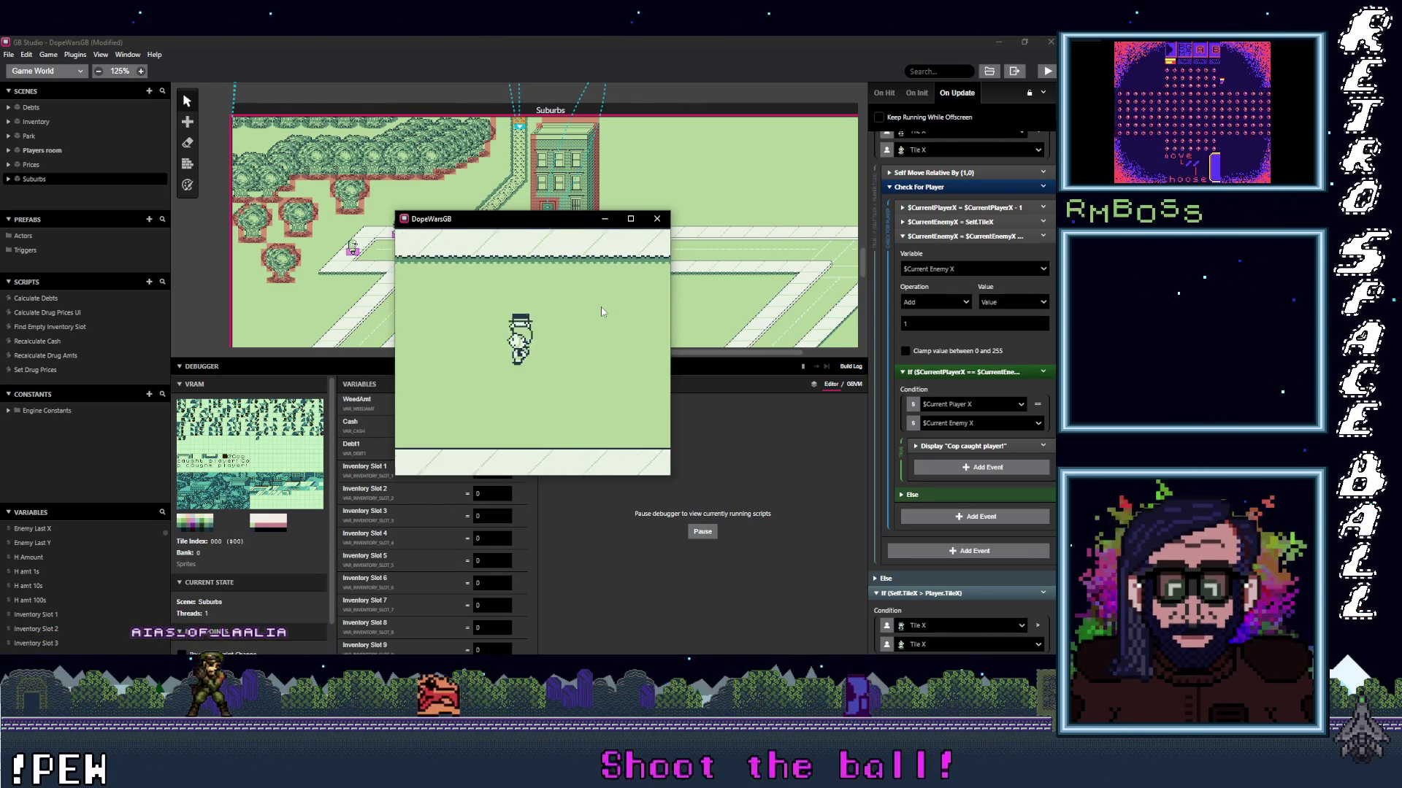
{"action": "key", "text": "Down"}
{"action": "key", "text": "Down"}
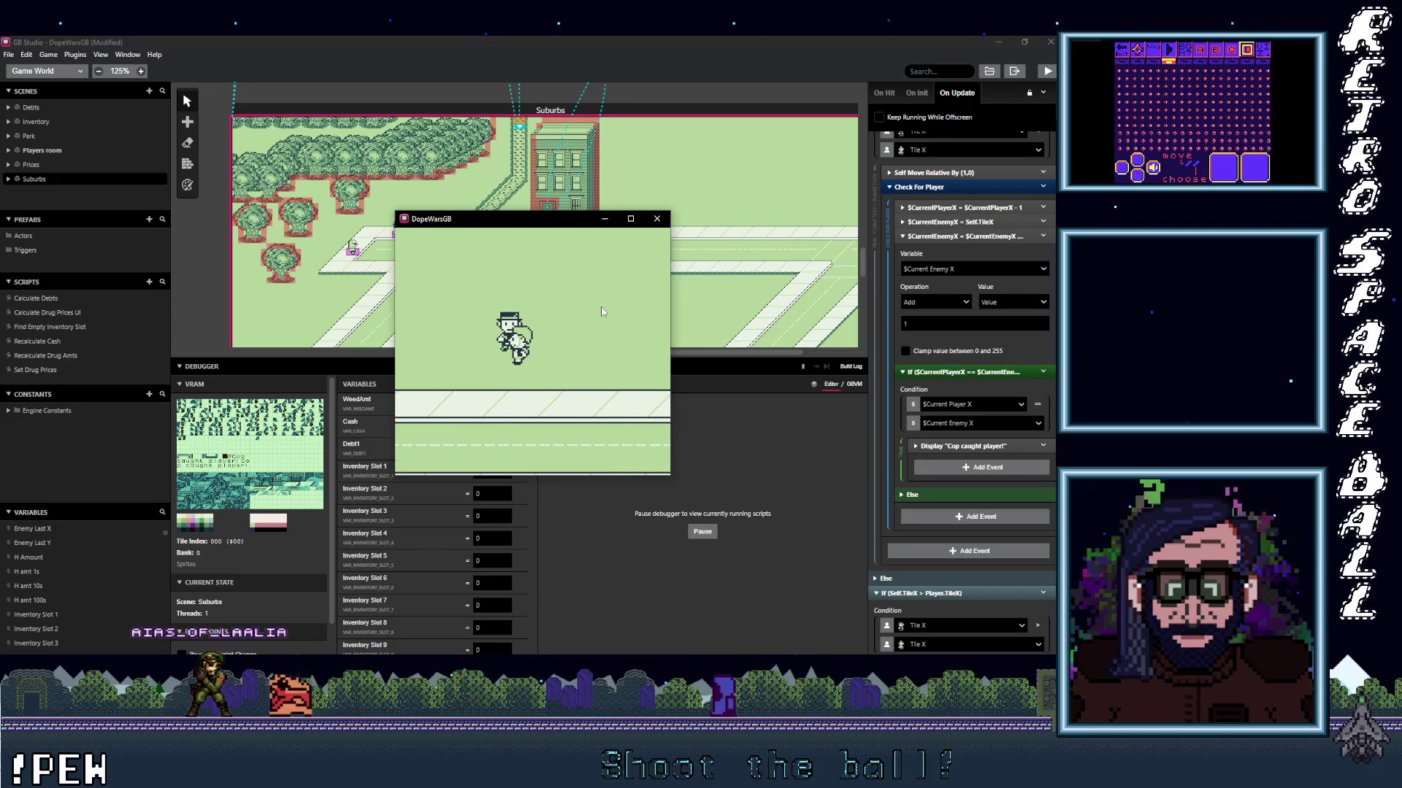
Move the game window aside and set the debugger Variables filter to Watched.
{"action": "mouse_move", "coordinate": [472, 213]}
{"action": "left_mouse_down"}
{"action": "mouse_move", "coordinate": [628, 196]}
{"action": "mouse_move", "coordinate": [656, 178]}
{"action": "left_mouse_up"}
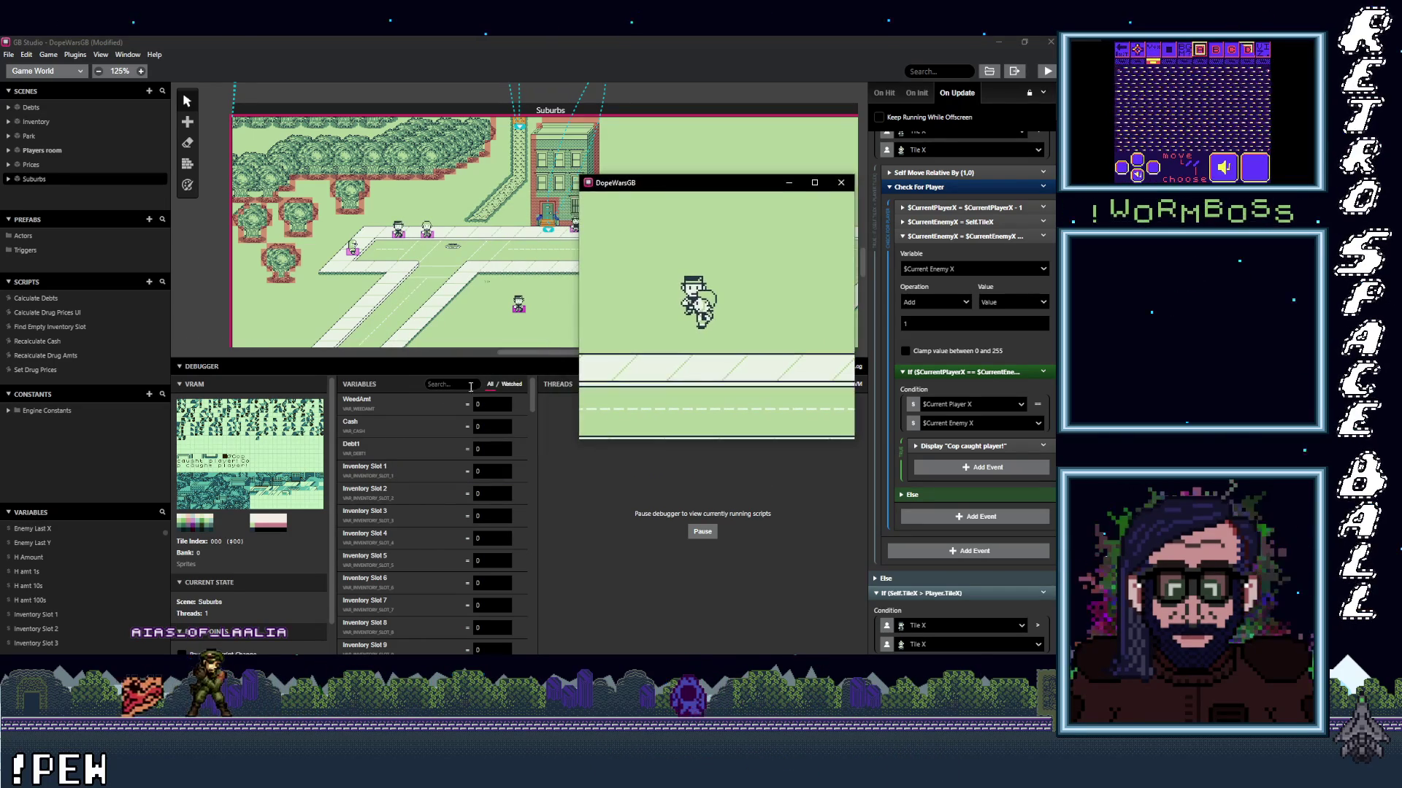
{"action": "left_click", "coordinate": [453, 385]}
{"action": "type", "text": "cur"}
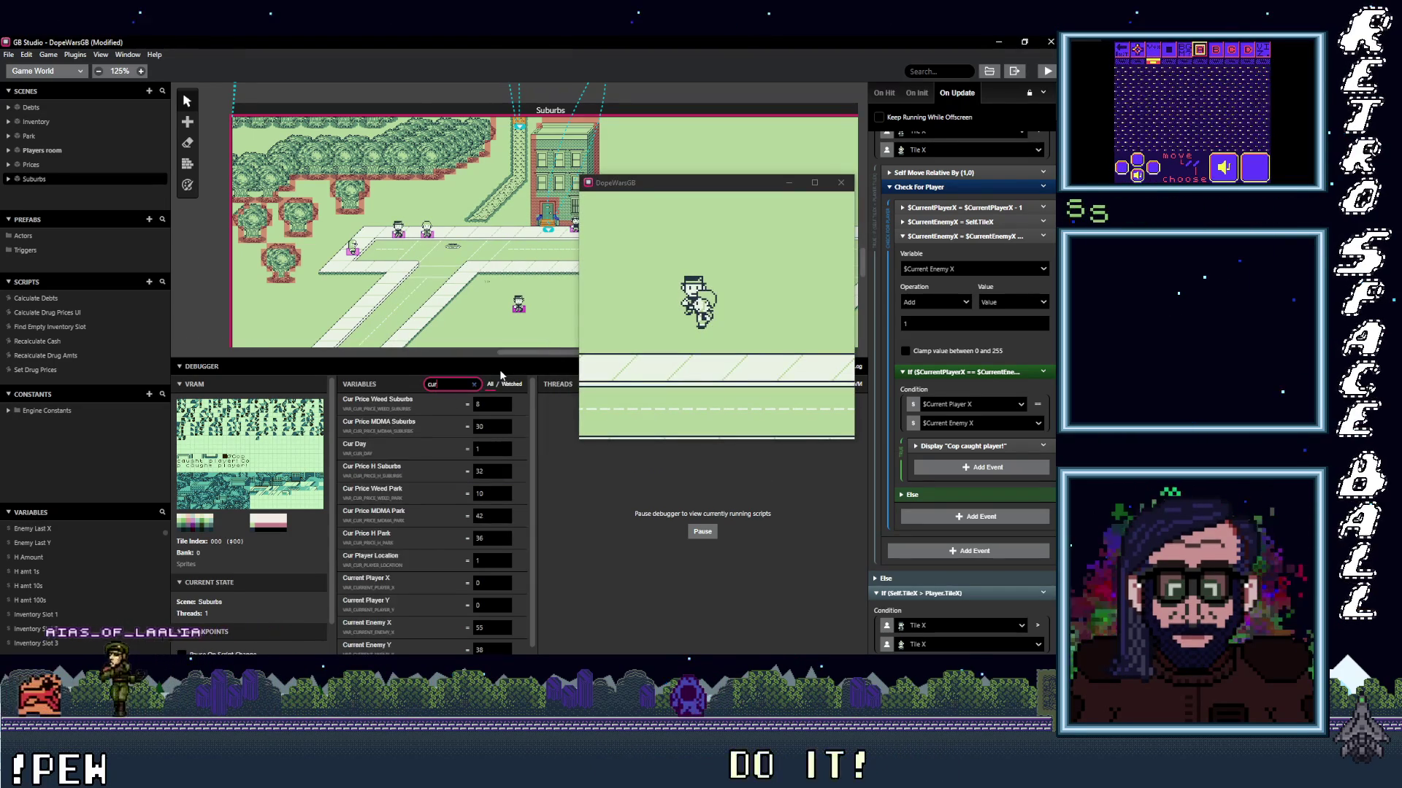
{"action": "type", "text": "r"}
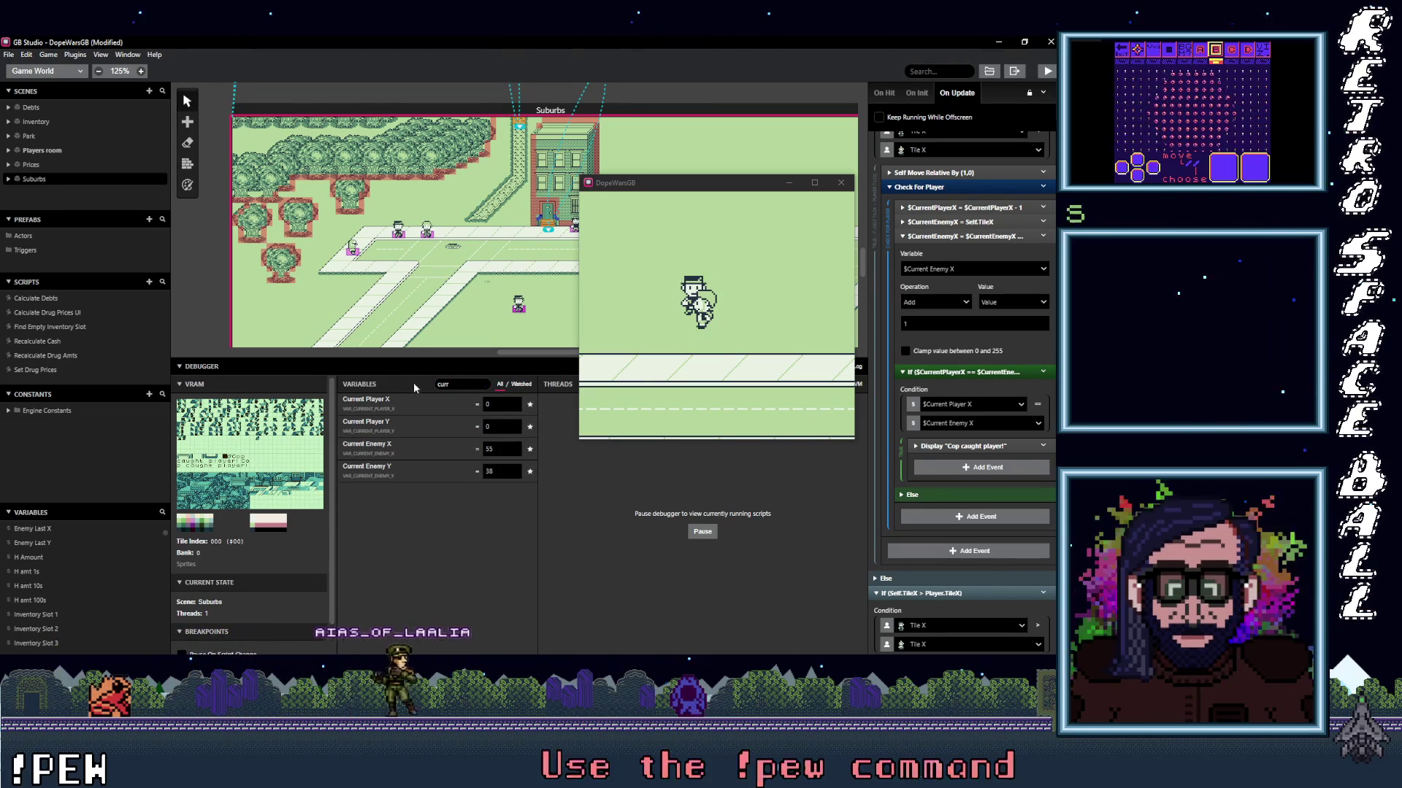
{"action": "double_click", "coordinate": [440, 385]}
{"action": "type", "text": "att"}
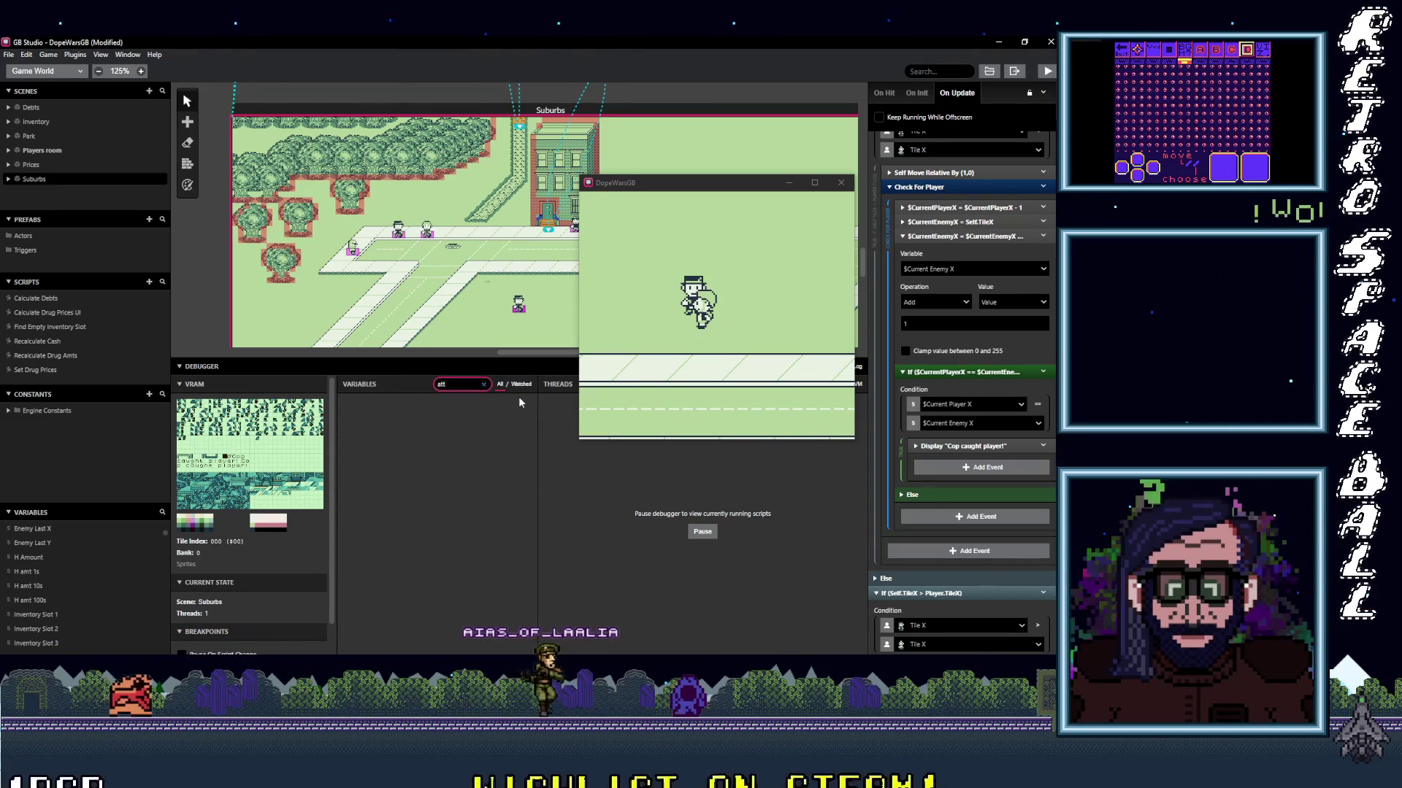
{"action": "key", "text": "BackSpace"}
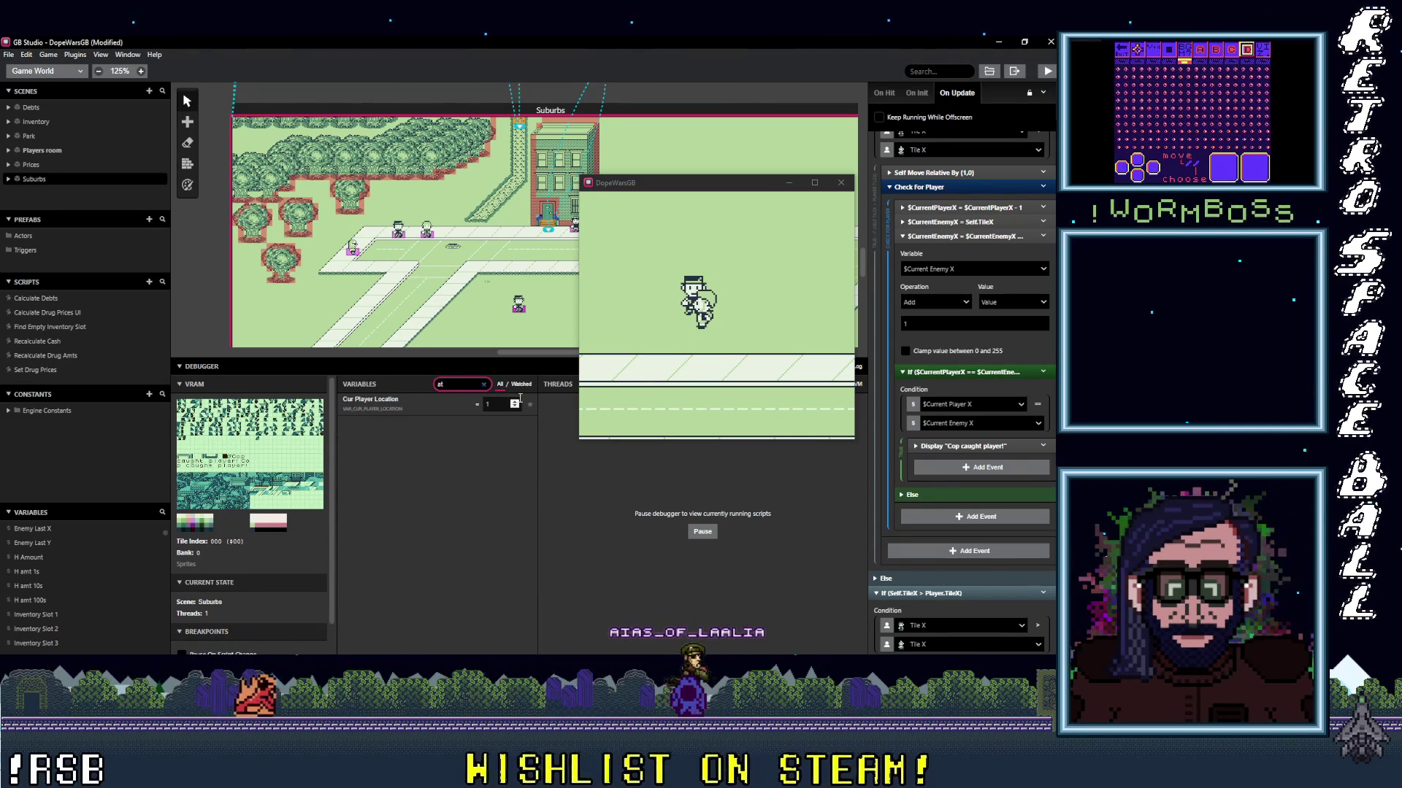
{"action": "key", "text": "BackSpace"}
{"action": "key", "text": "BackSpace"}
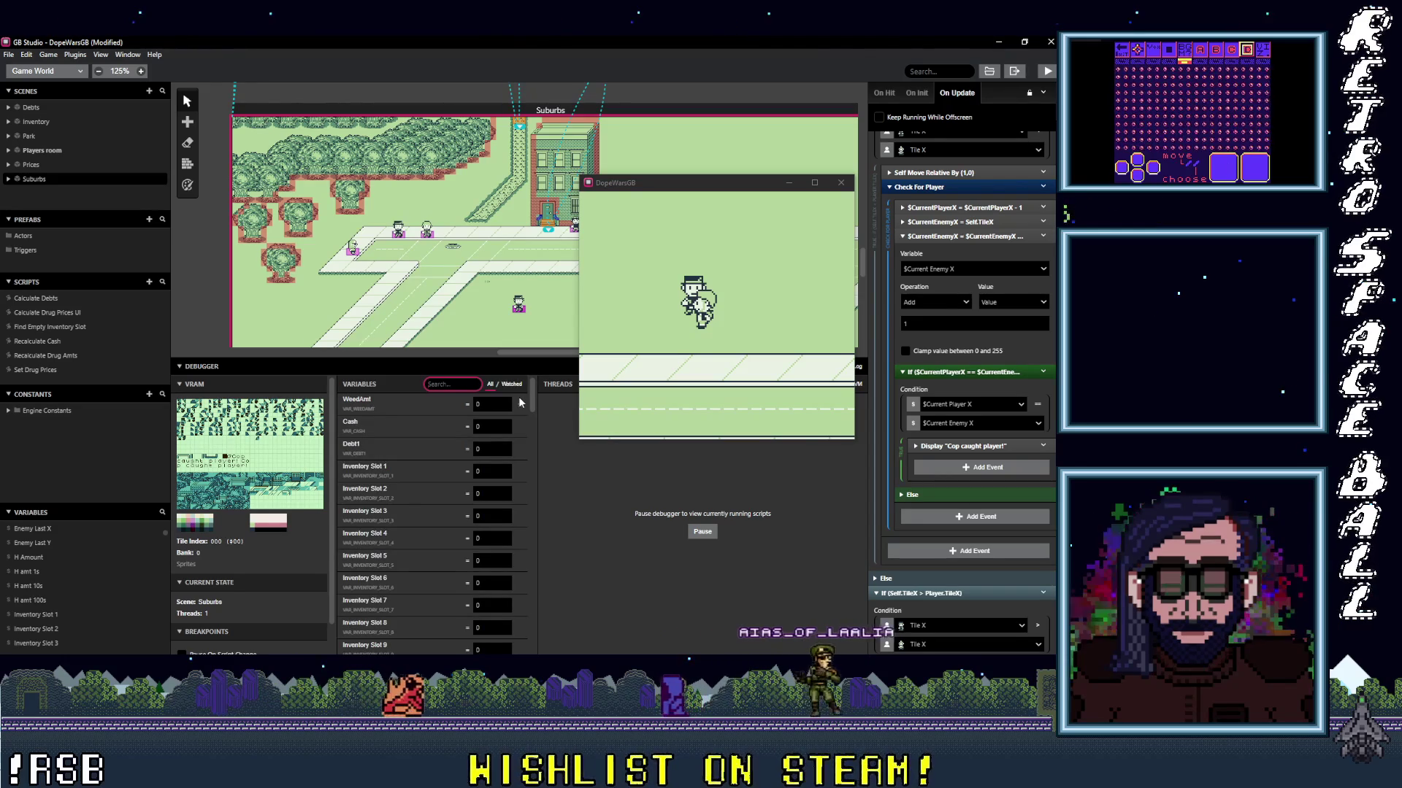
{"action": "left_click", "coordinate": [512, 384]}
Walk the player down, up and left while watching the player and enemy values.
{"action": "left_click", "coordinate": [762, 356]}
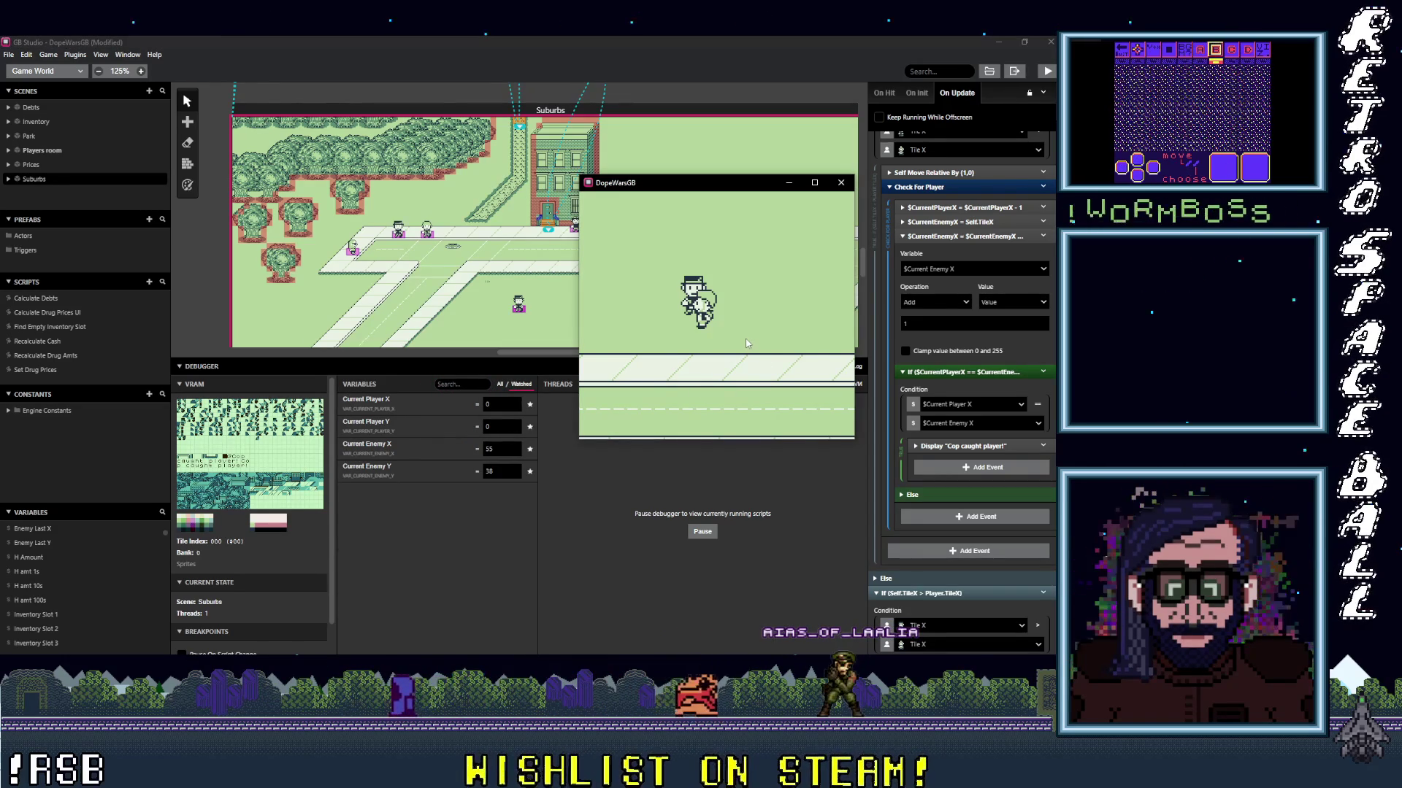
{"action": "key", "text": "Down"}
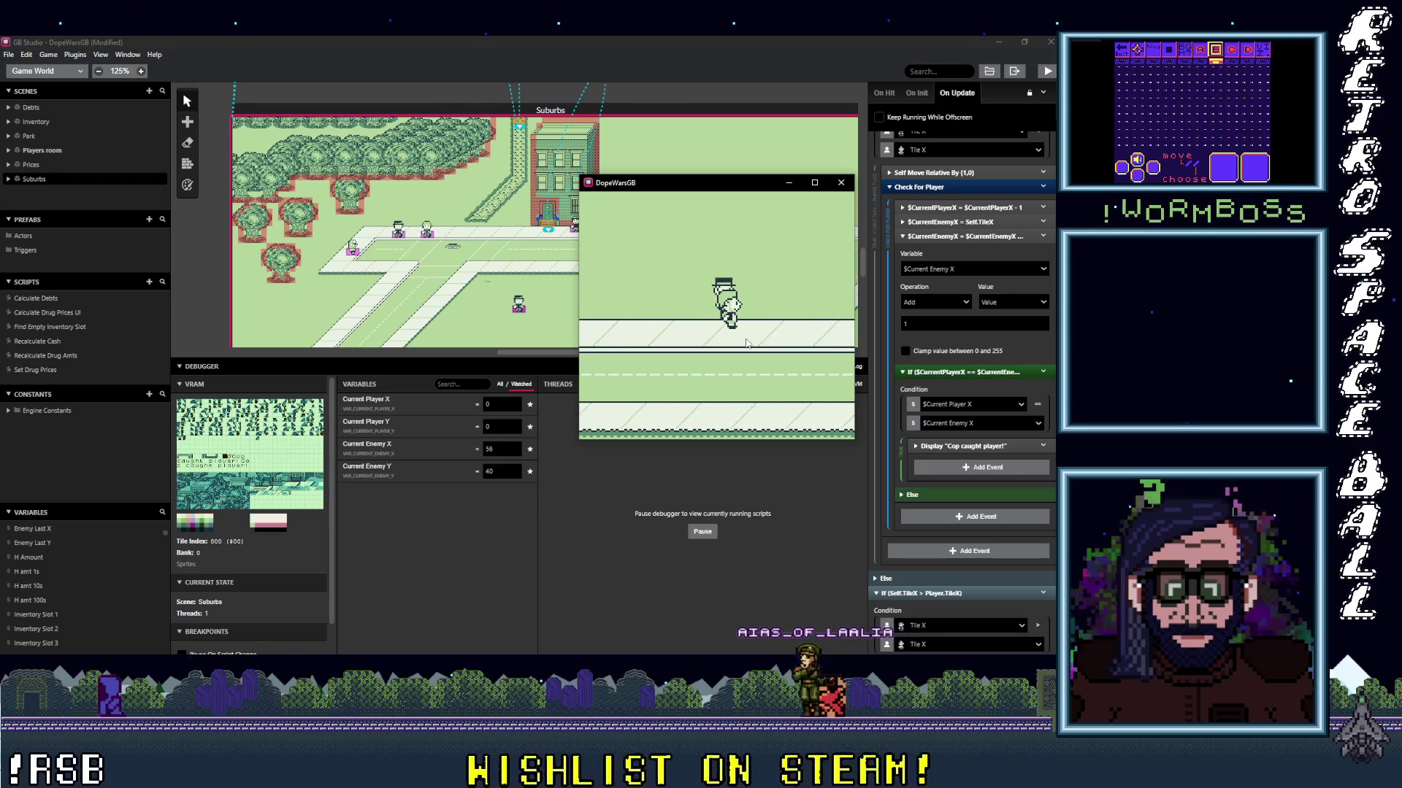
{"action": "key", "text": "Down"}
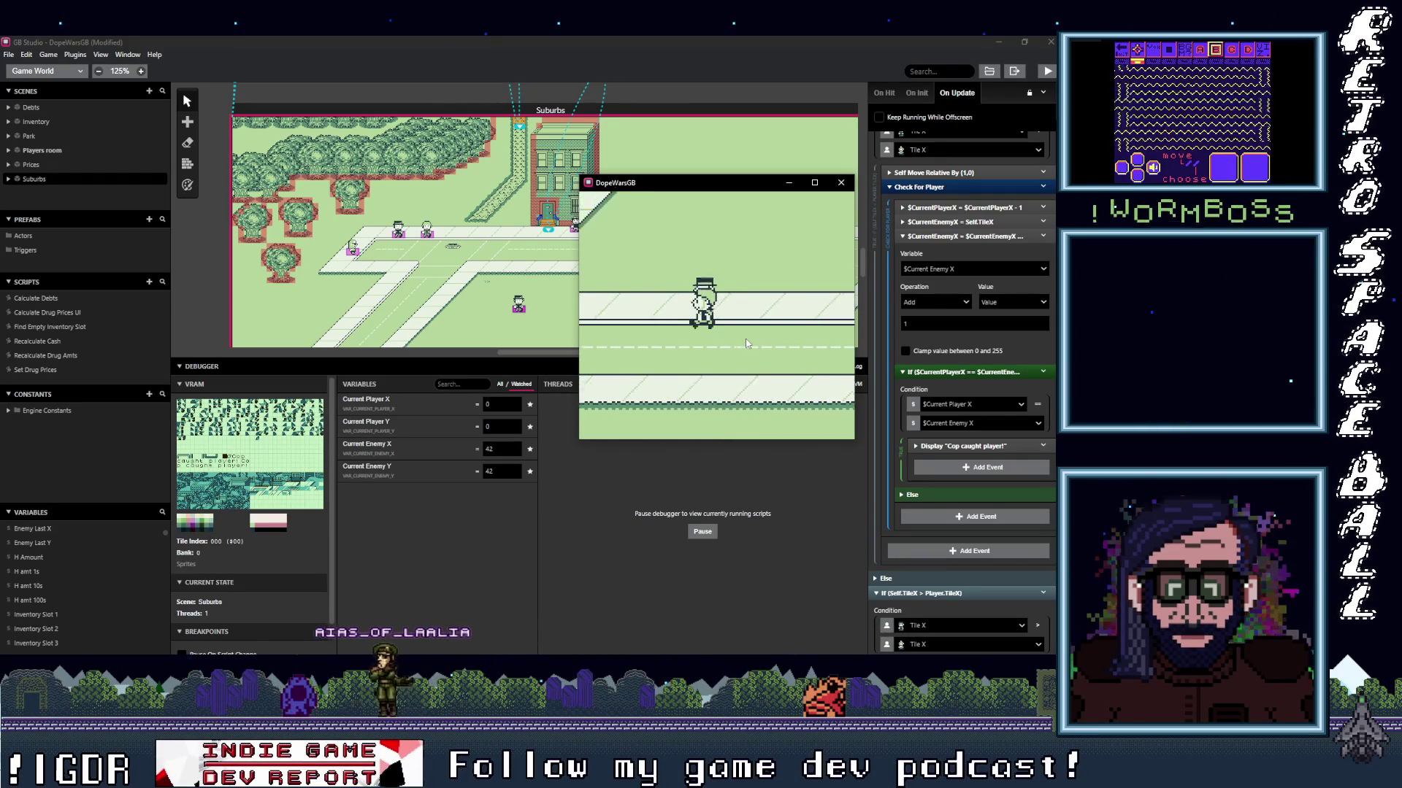
{"action": "key", "text": "Up"}
{"action": "key", "text": "Left"}
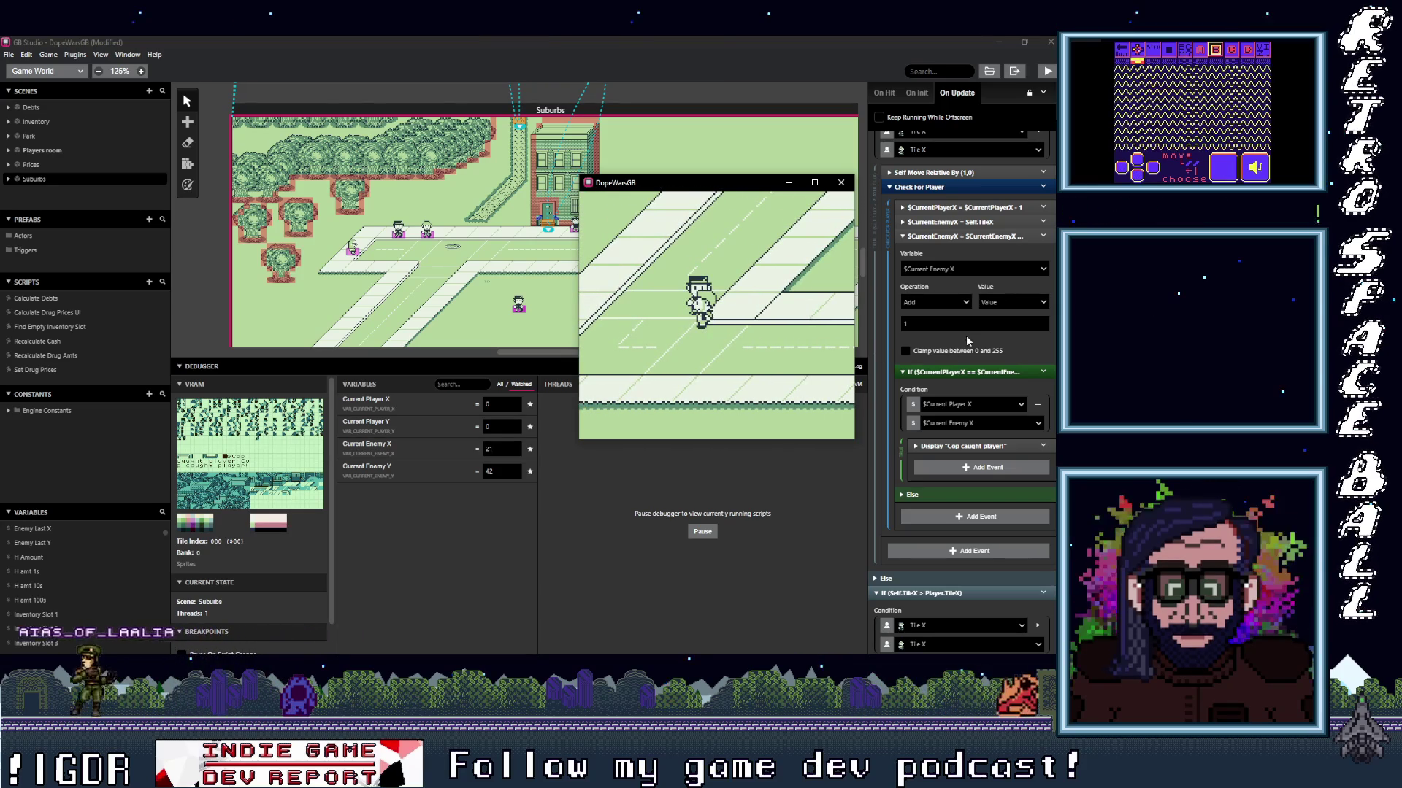
Inspect the Current Player X minus 1 event, then close the test game.
{"action": "left_click", "coordinate": [984, 208]}
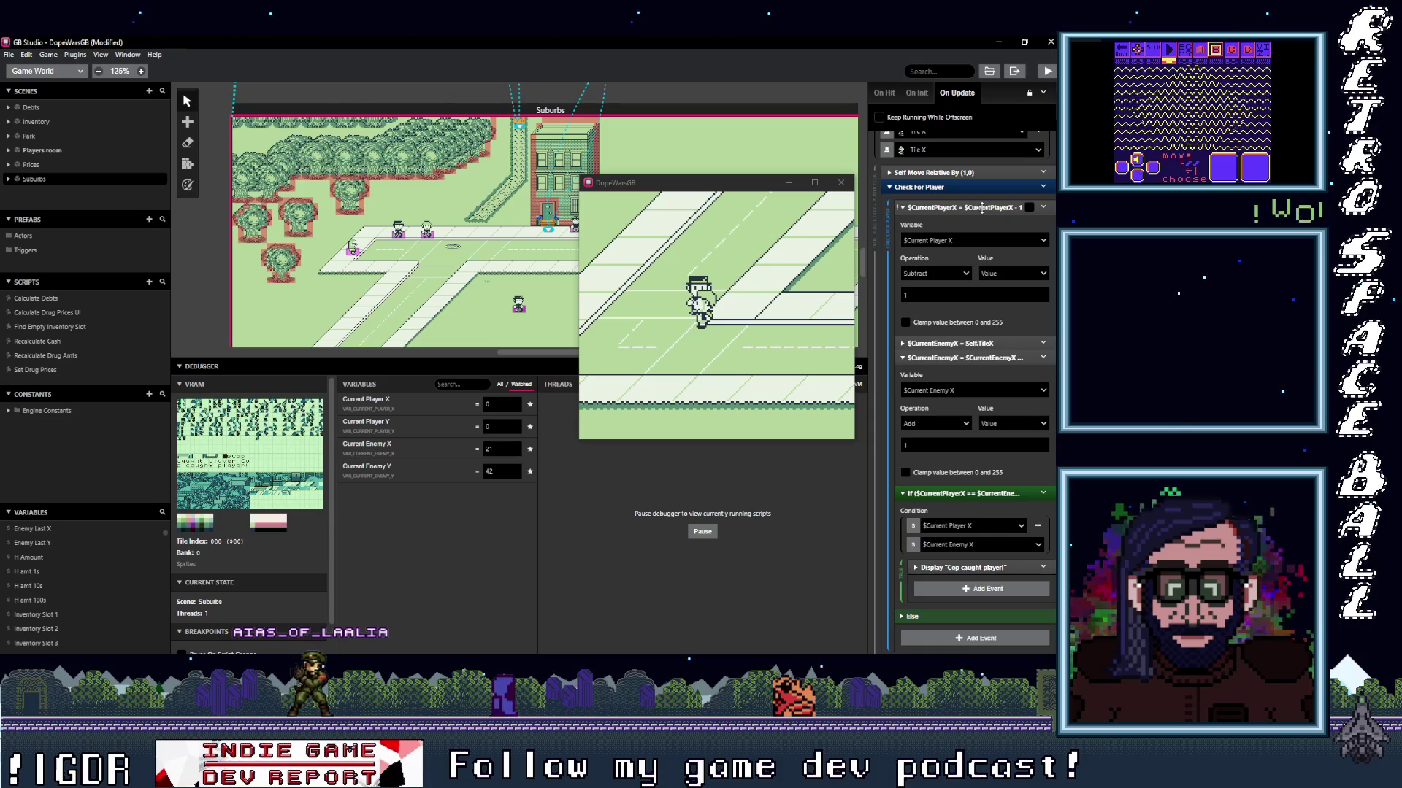
{"action": "left_click", "coordinate": [982, 207]}
{"action": "scroll", "coordinate": [972, 232], "scroll_direction": "up", "scroll_amount": 3}
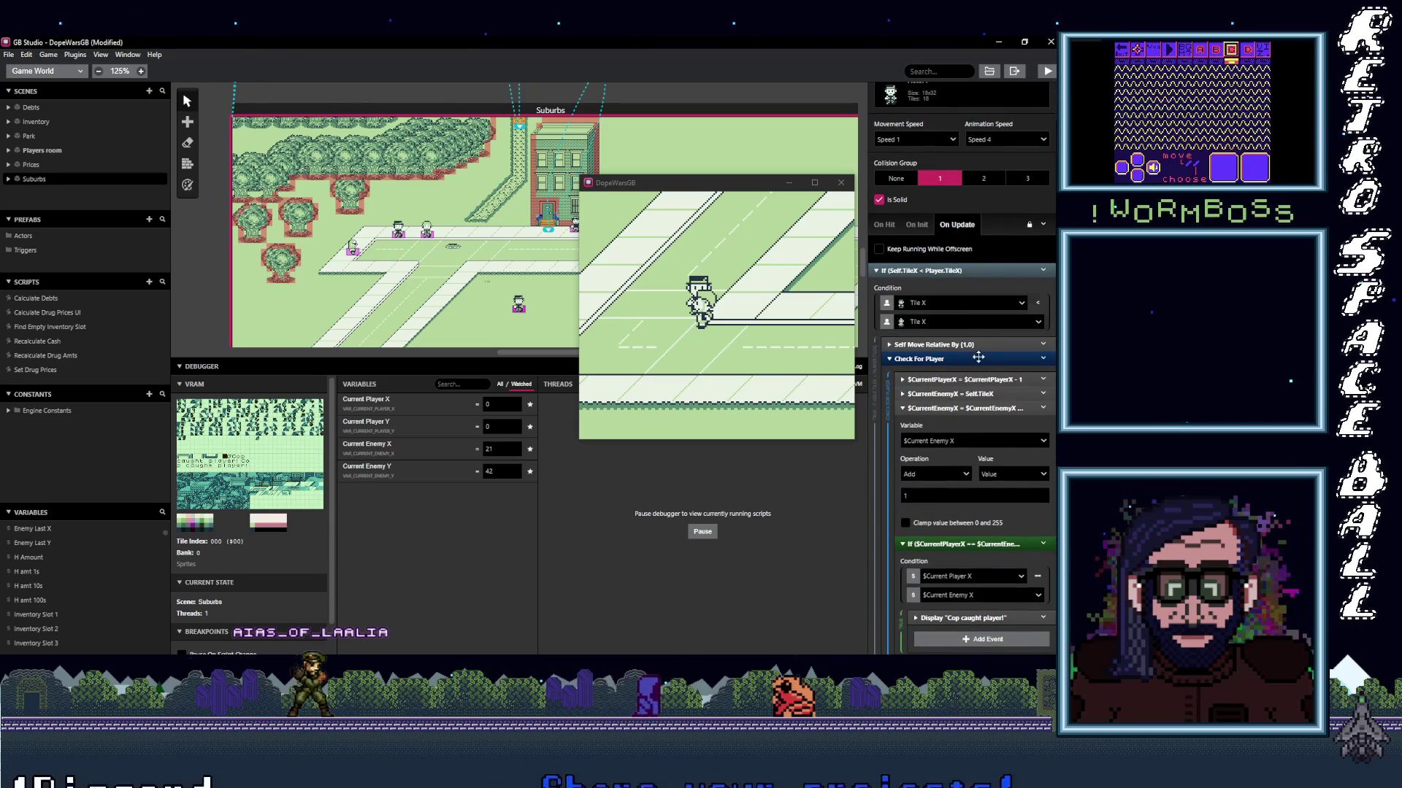
{"action": "left_click", "coordinate": [980, 379]}
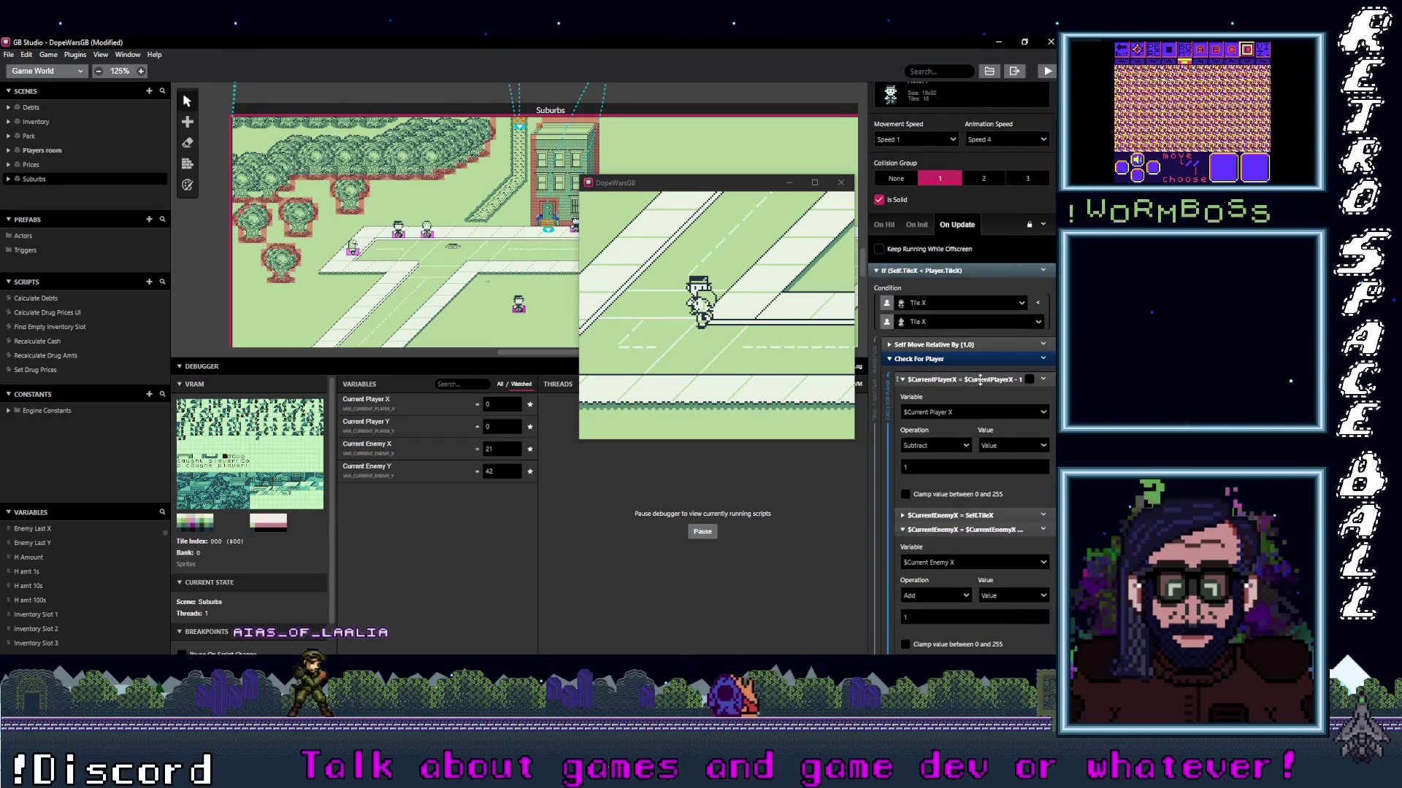
{"action": "left_click", "coordinate": [980, 380]}
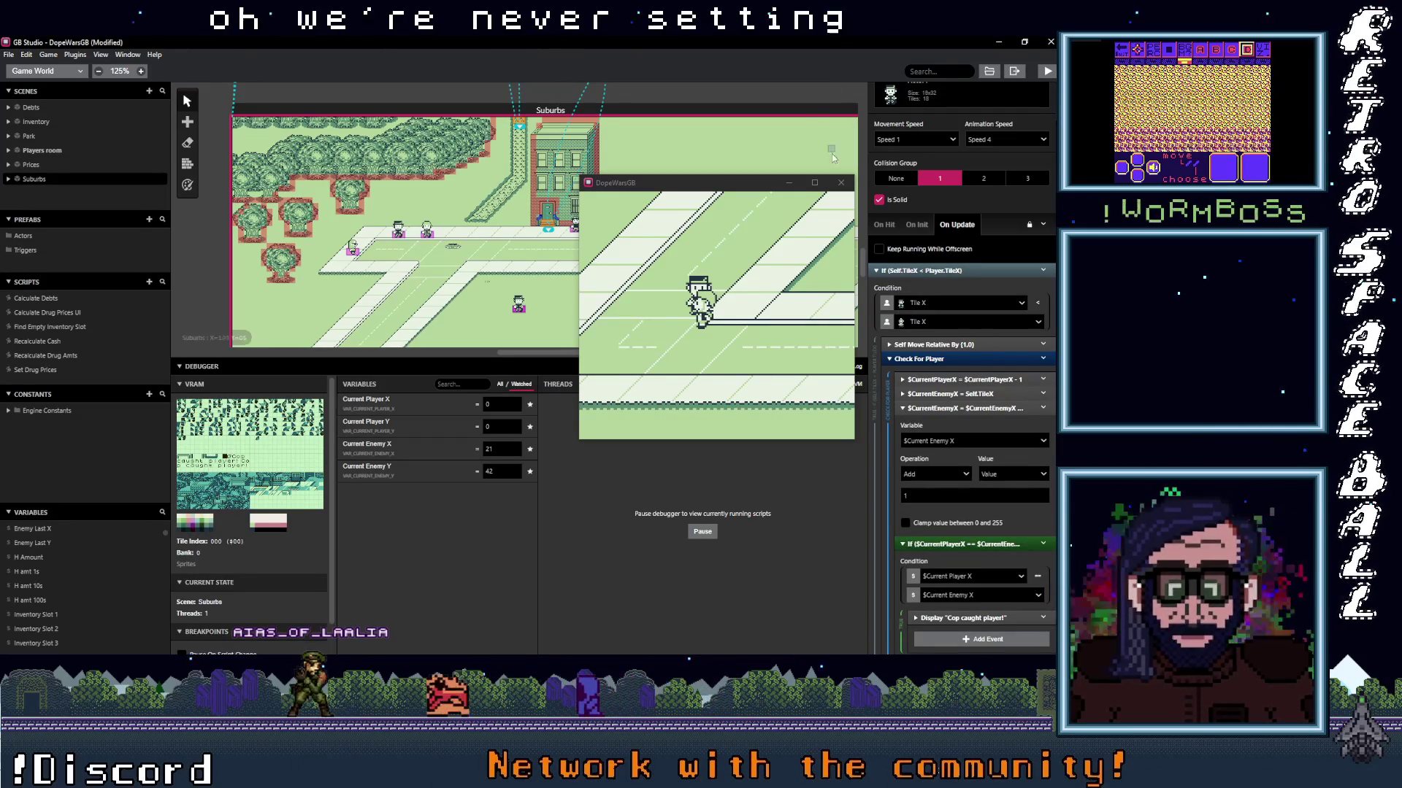
{"action": "left_click", "coordinate": [842, 183]}
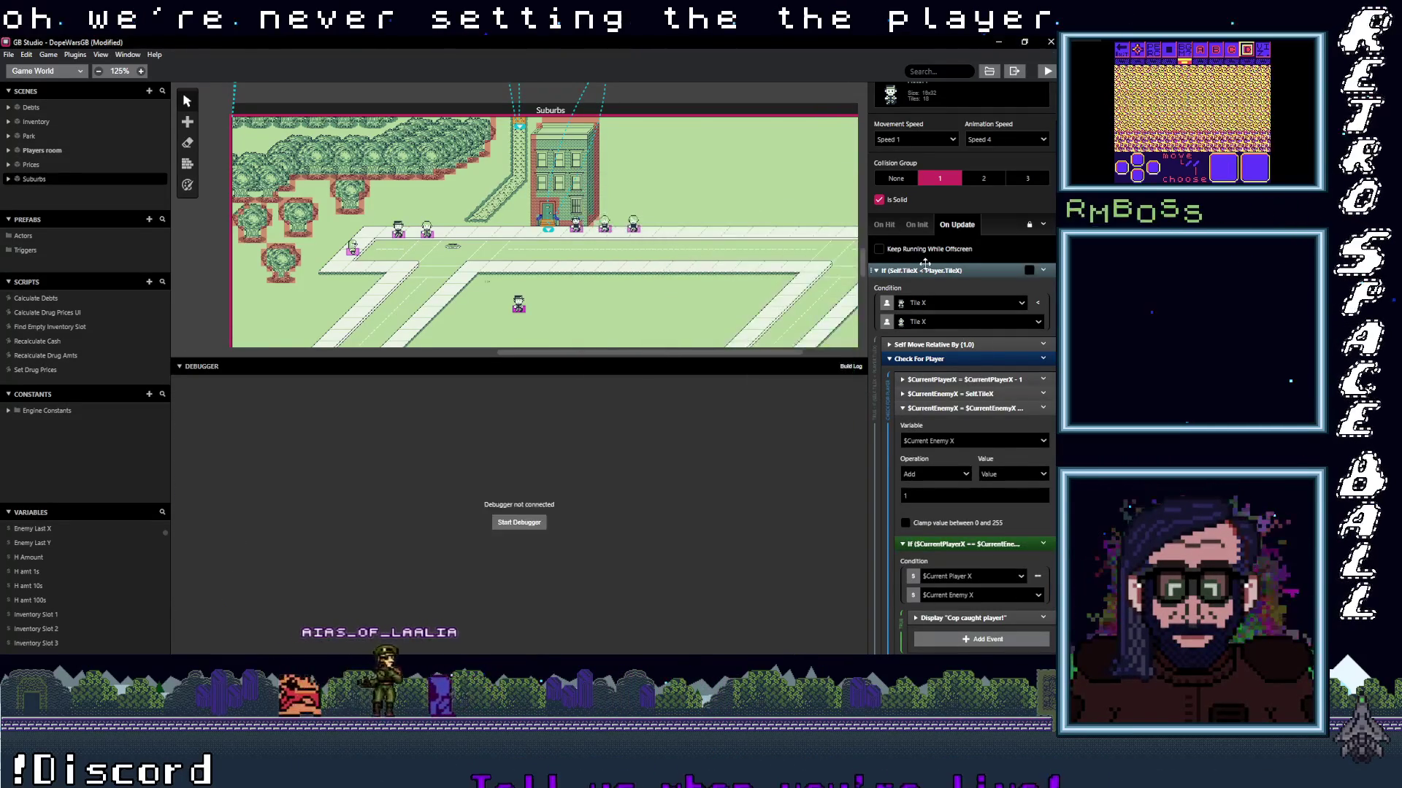
Collapse the actor's script events and add a Set Variable event to On Update.
{"action": "left_click", "coordinate": [921, 270]}
{"action": "left_click", "coordinate": [922, 285]}
{"action": "left_click", "coordinate": [939, 300]}
{"action": "left_click", "coordinate": [938, 313]}
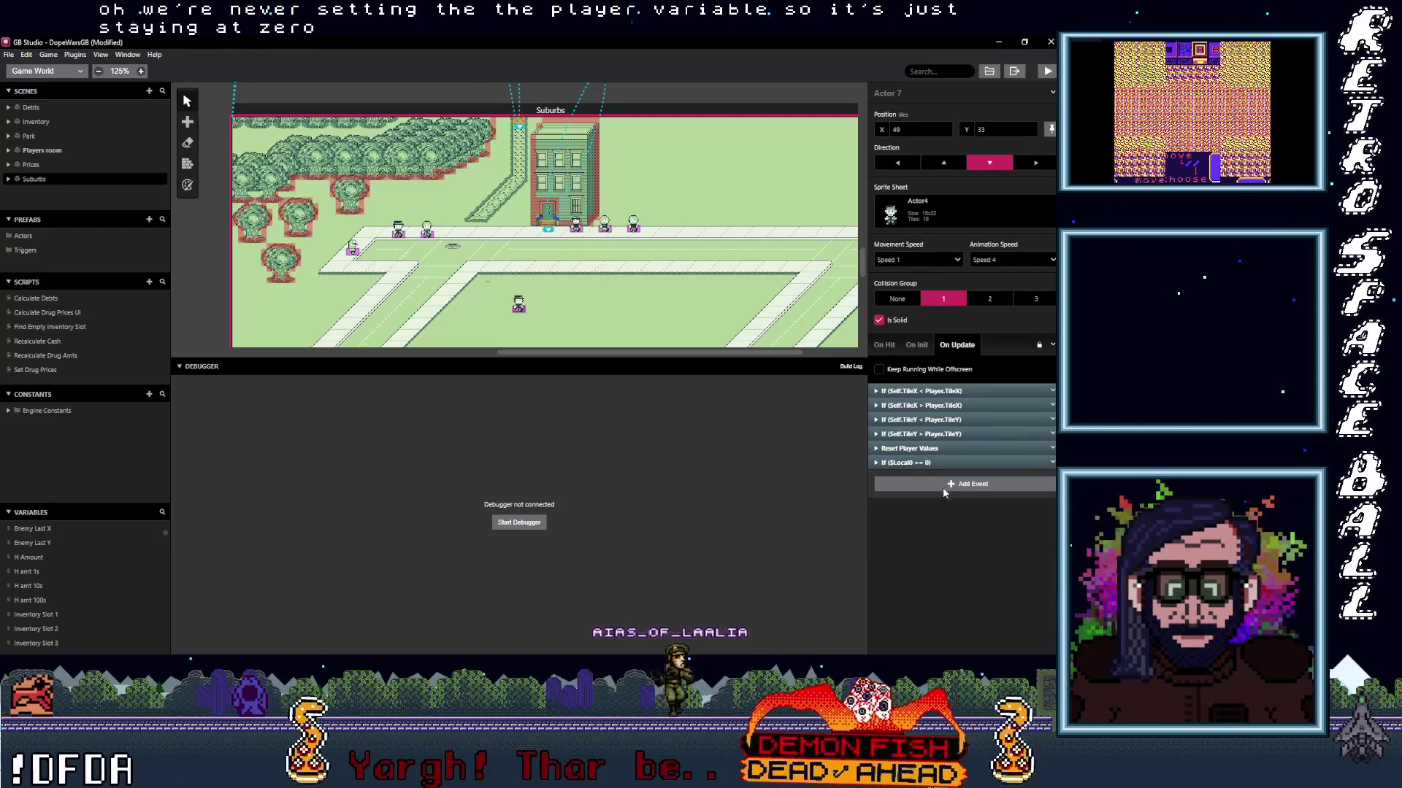
{"action": "left_click", "coordinate": [944, 487]}
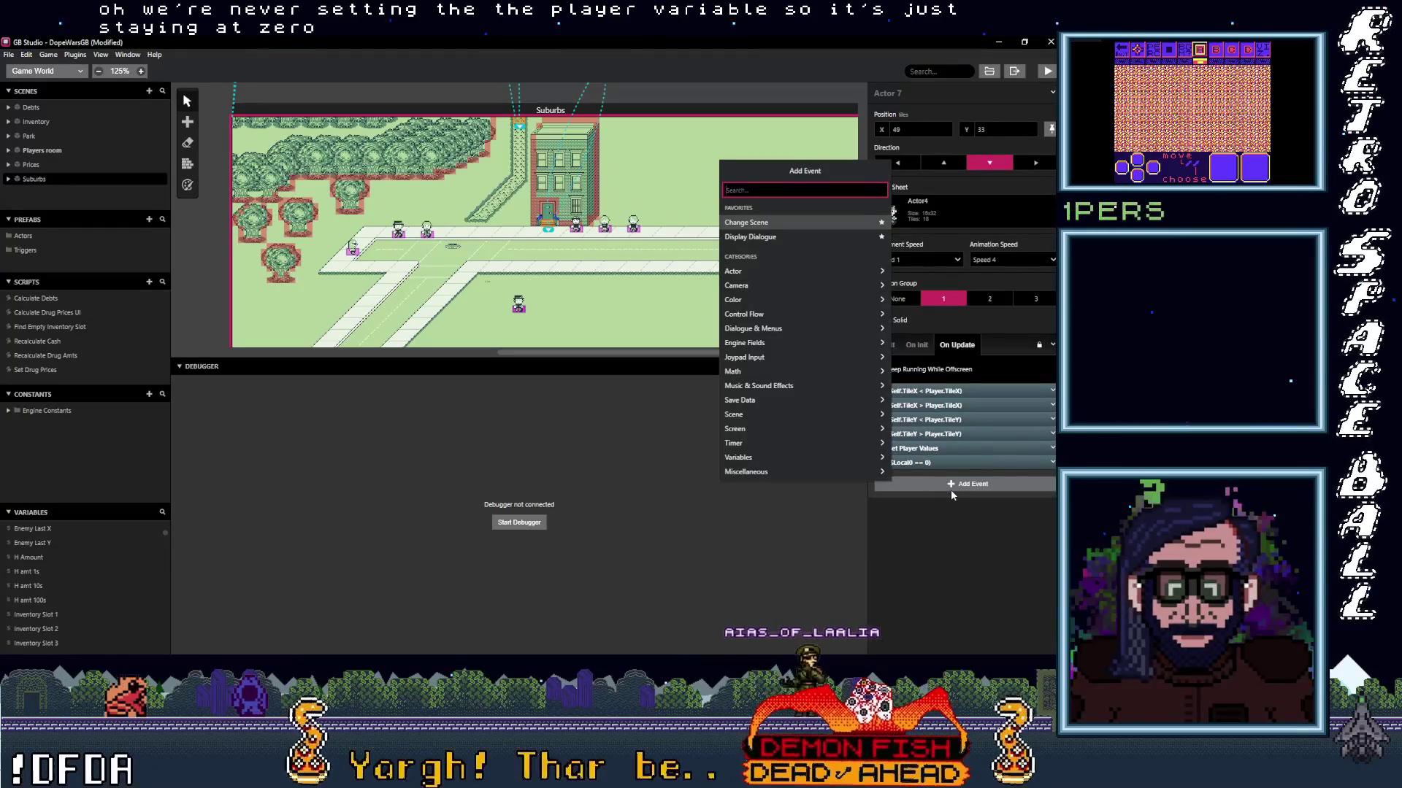
{"action": "type", "text": "var val"}
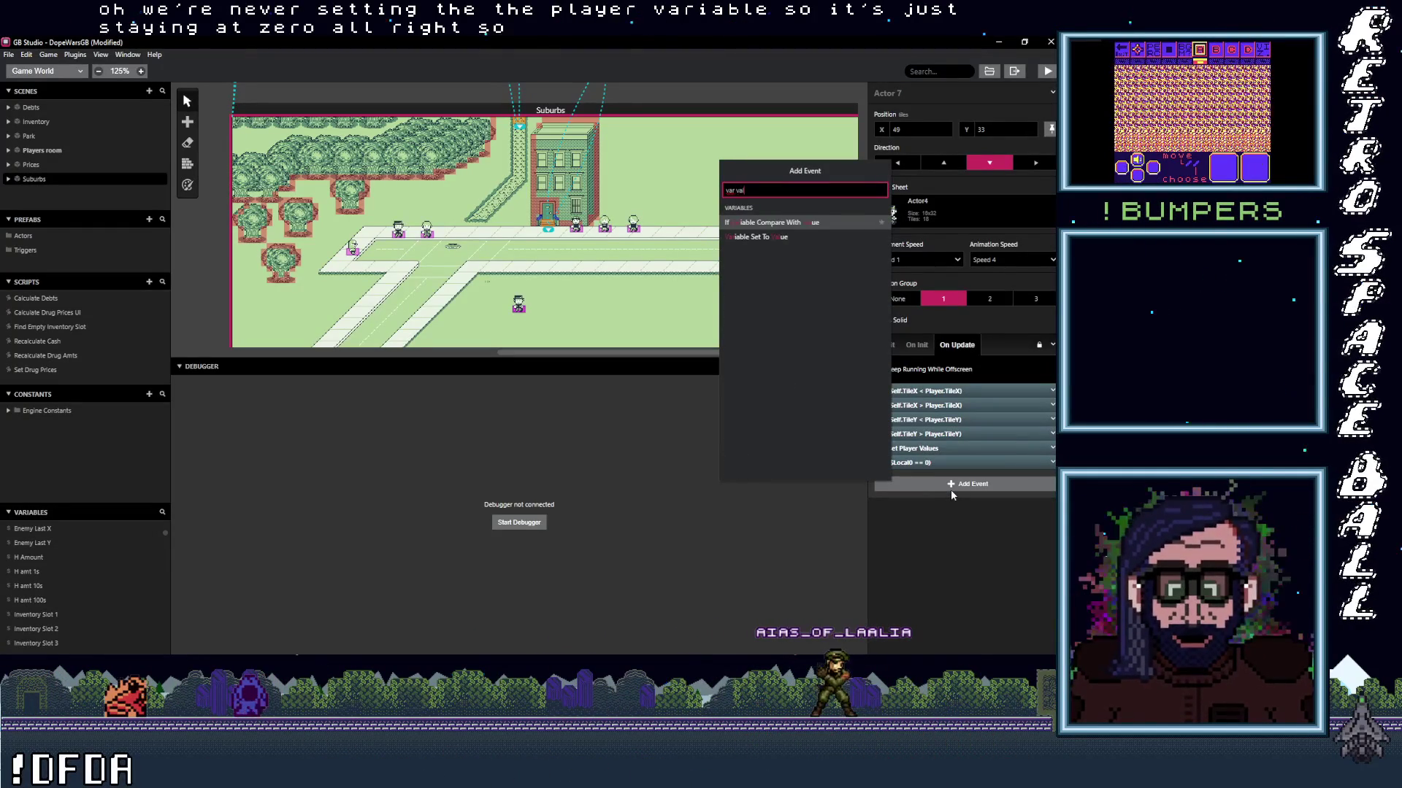
{"action": "left_click", "coordinate": [800, 235]}
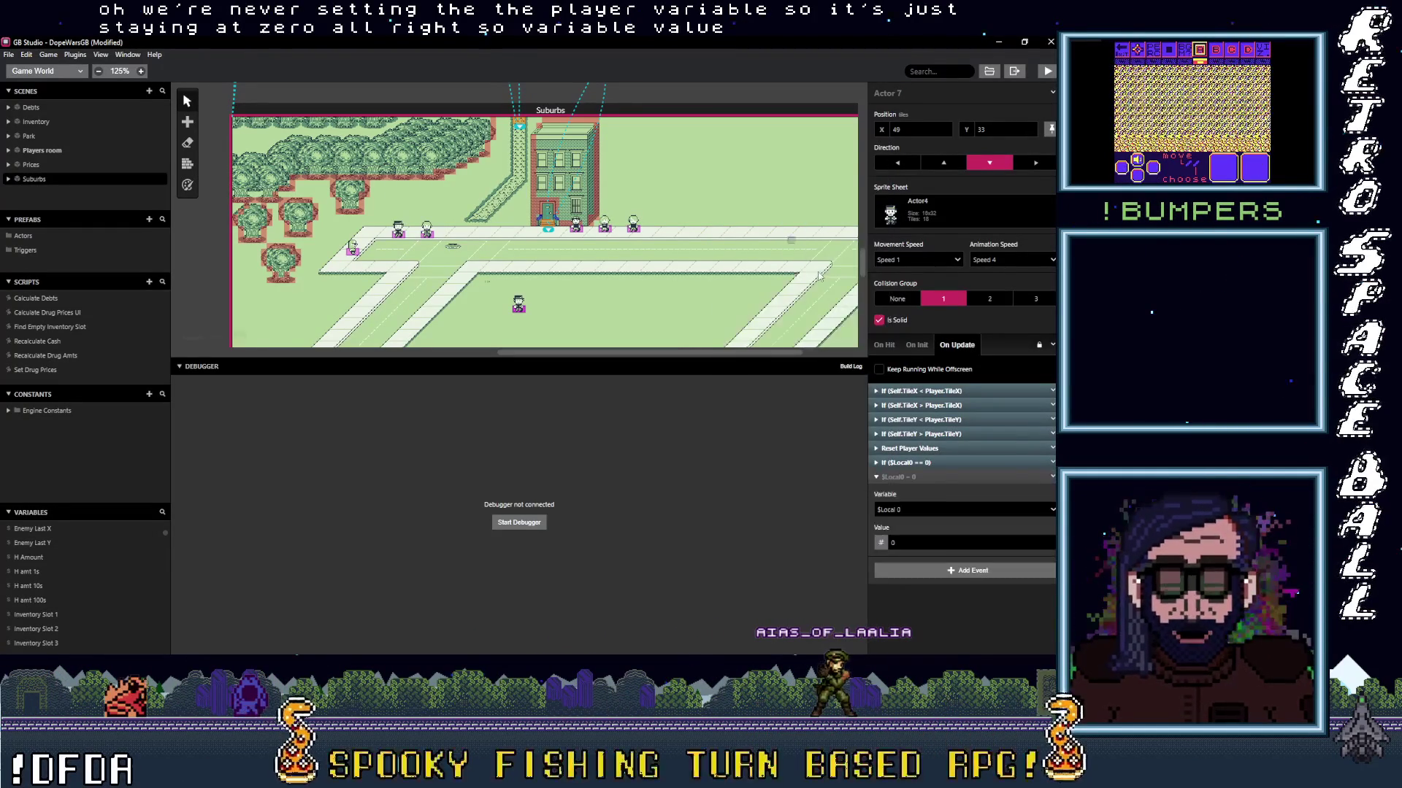
Make the new event set Current Player X to the player's tile X.
{"action": "left_click", "coordinate": [942, 511]}
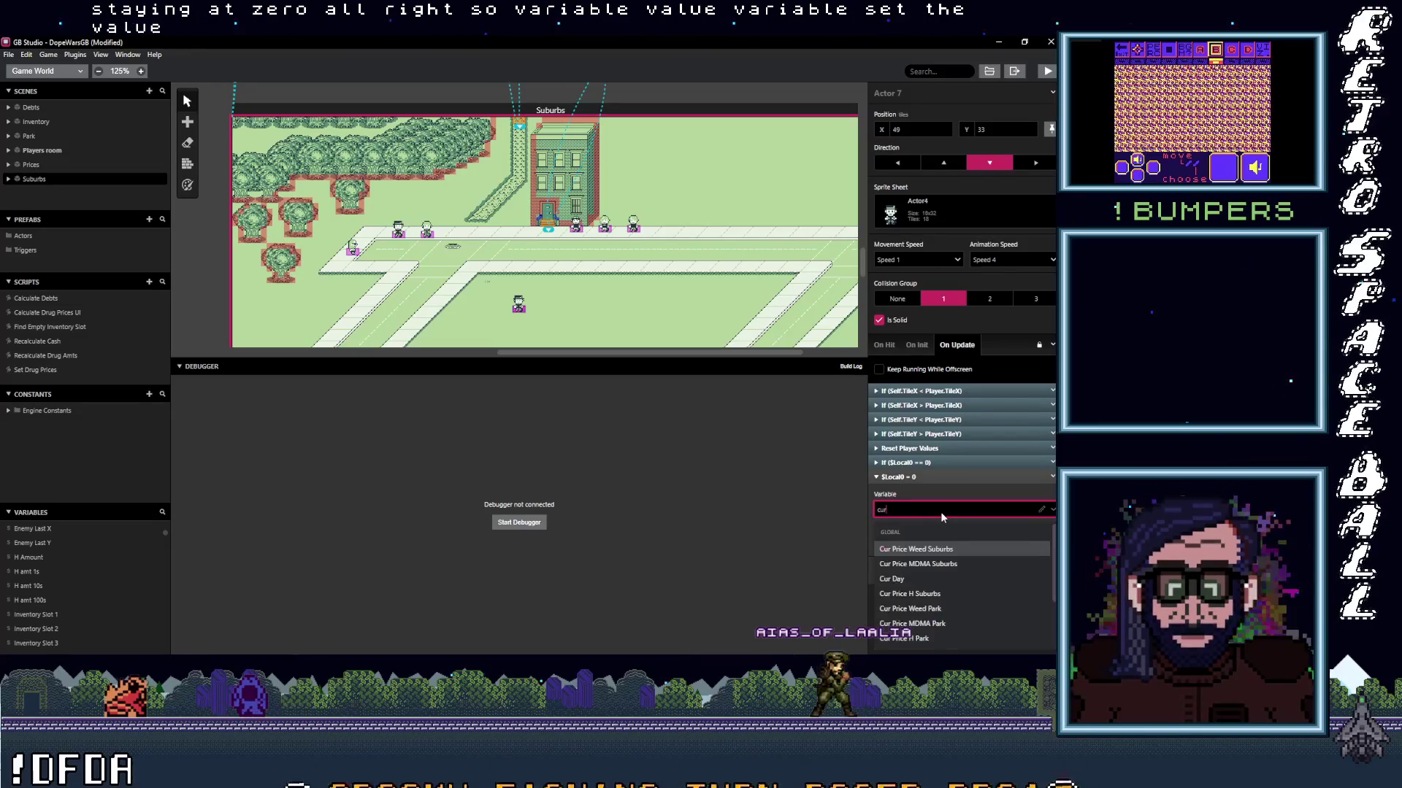
{"action": "type", "text": "curr"}
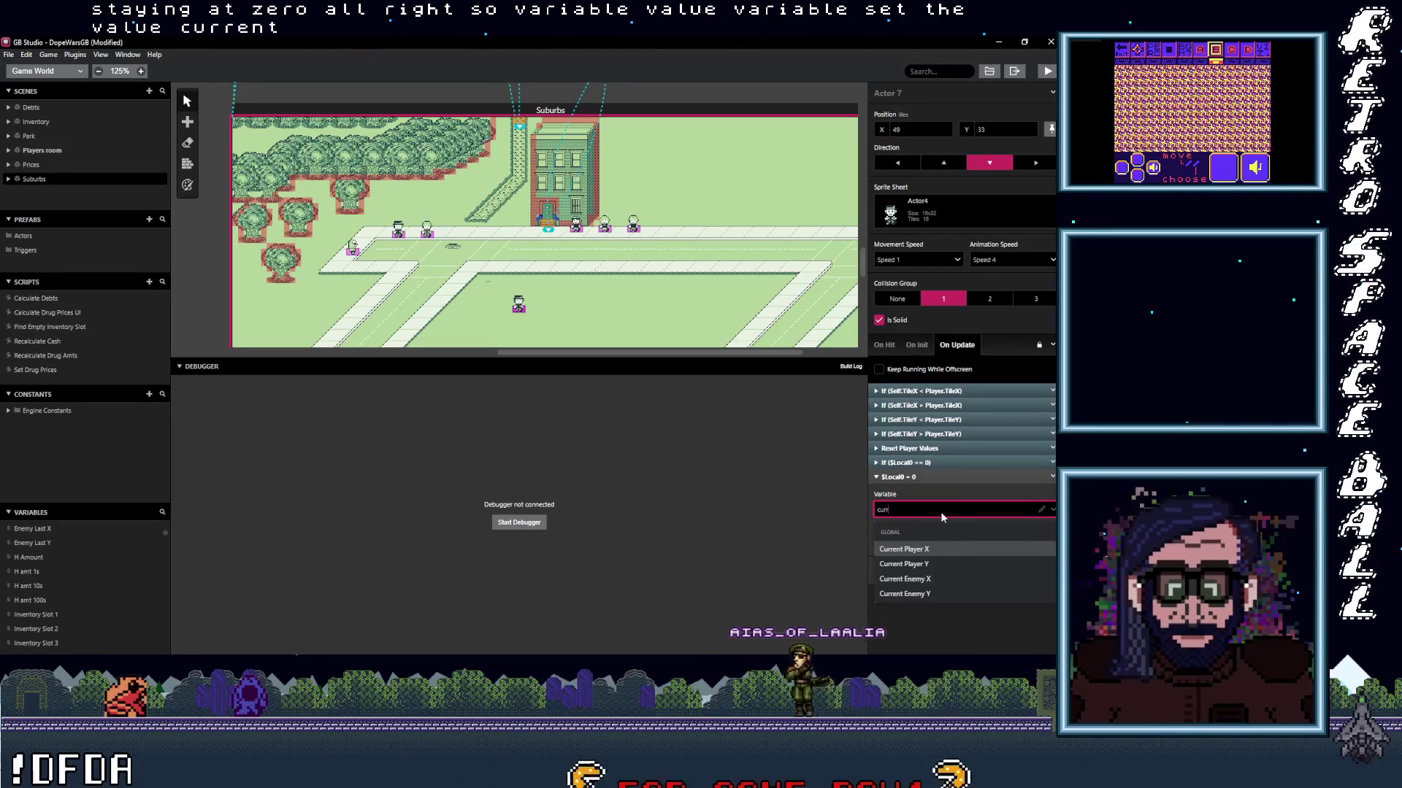
{"action": "left_click", "coordinate": [924, 549]}
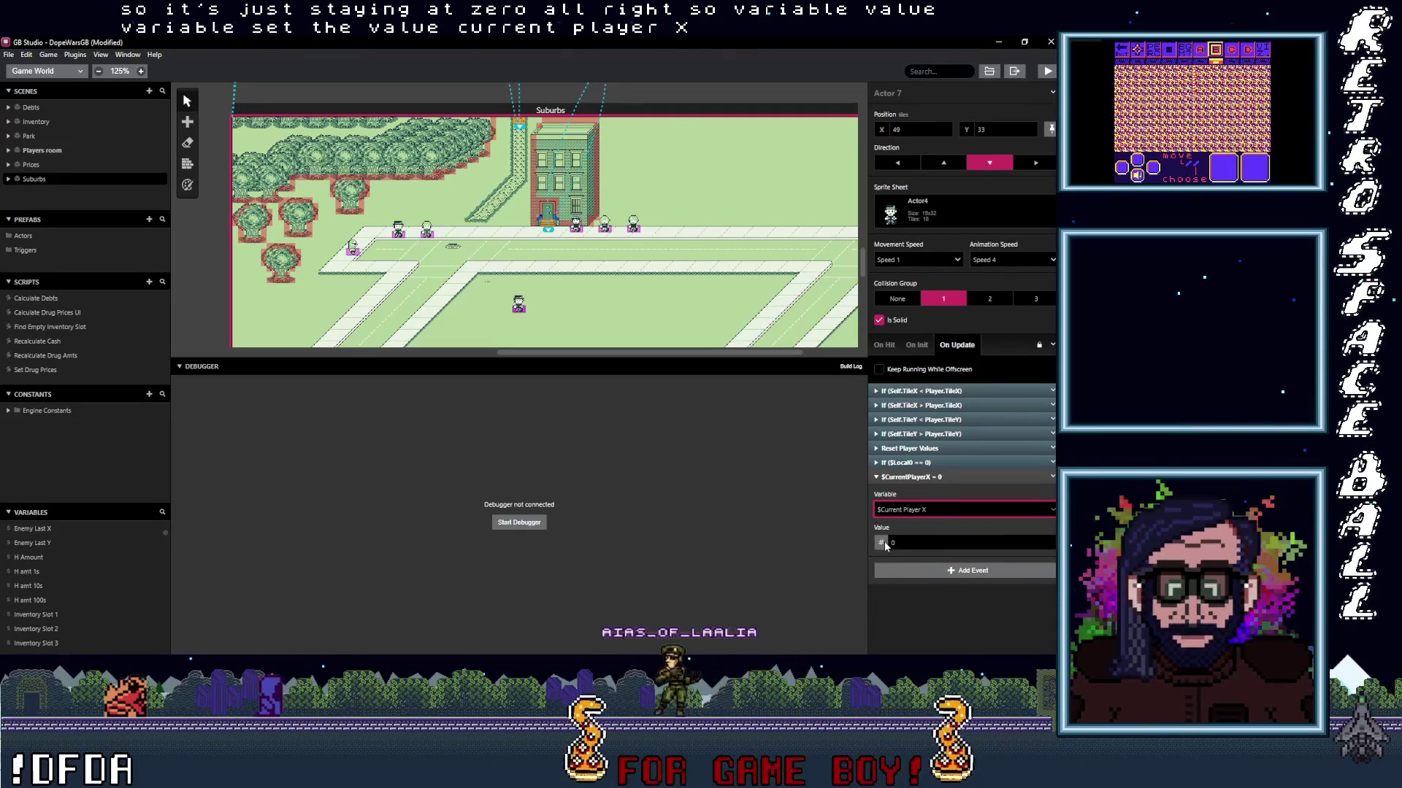
{"action": "left_click", "coordinate": [881, 543]}
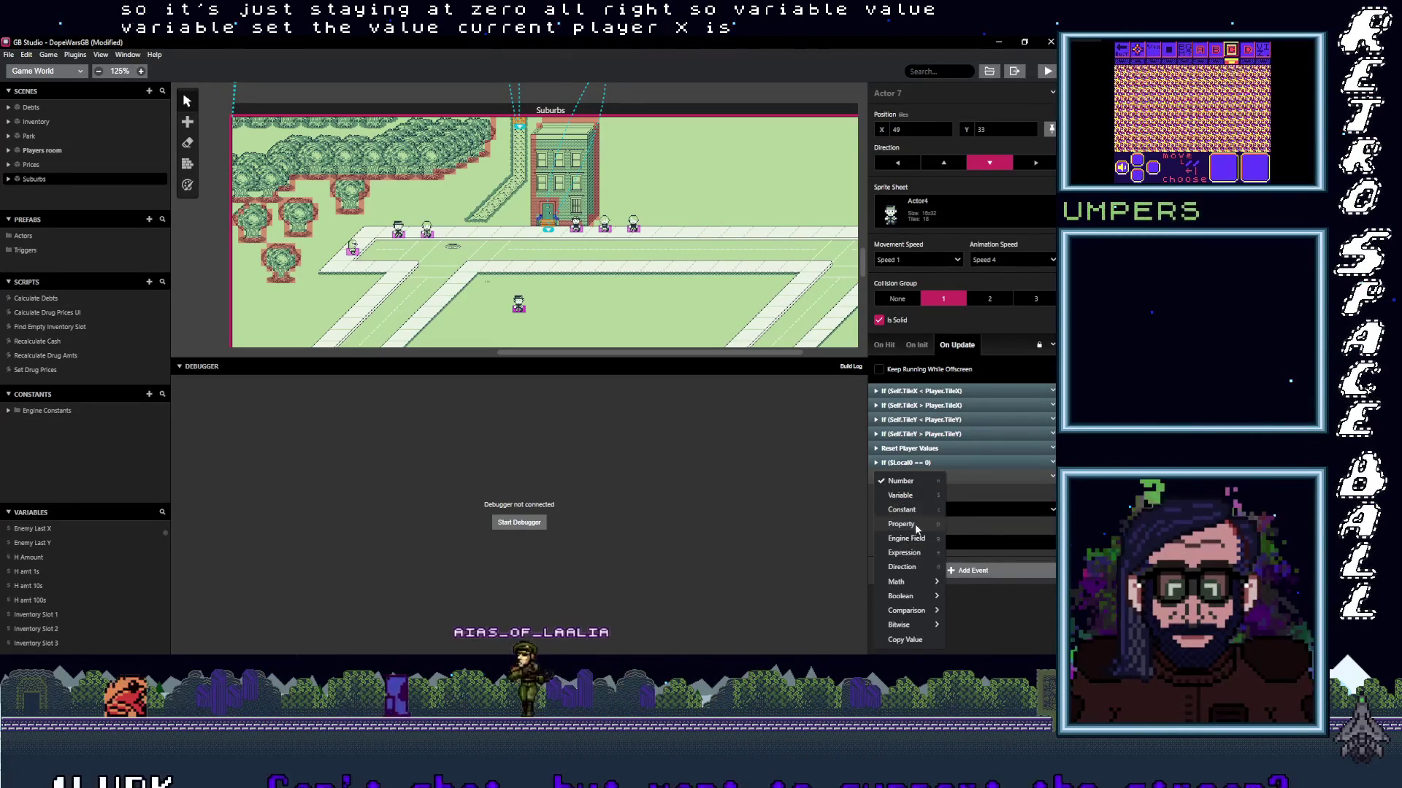
{"action": "left_click", "coordinate": [901, 524]}
{"action": "scroll", "coordinate": [922, 598], "scroll_direction": "down", "scroll_amount": 5}
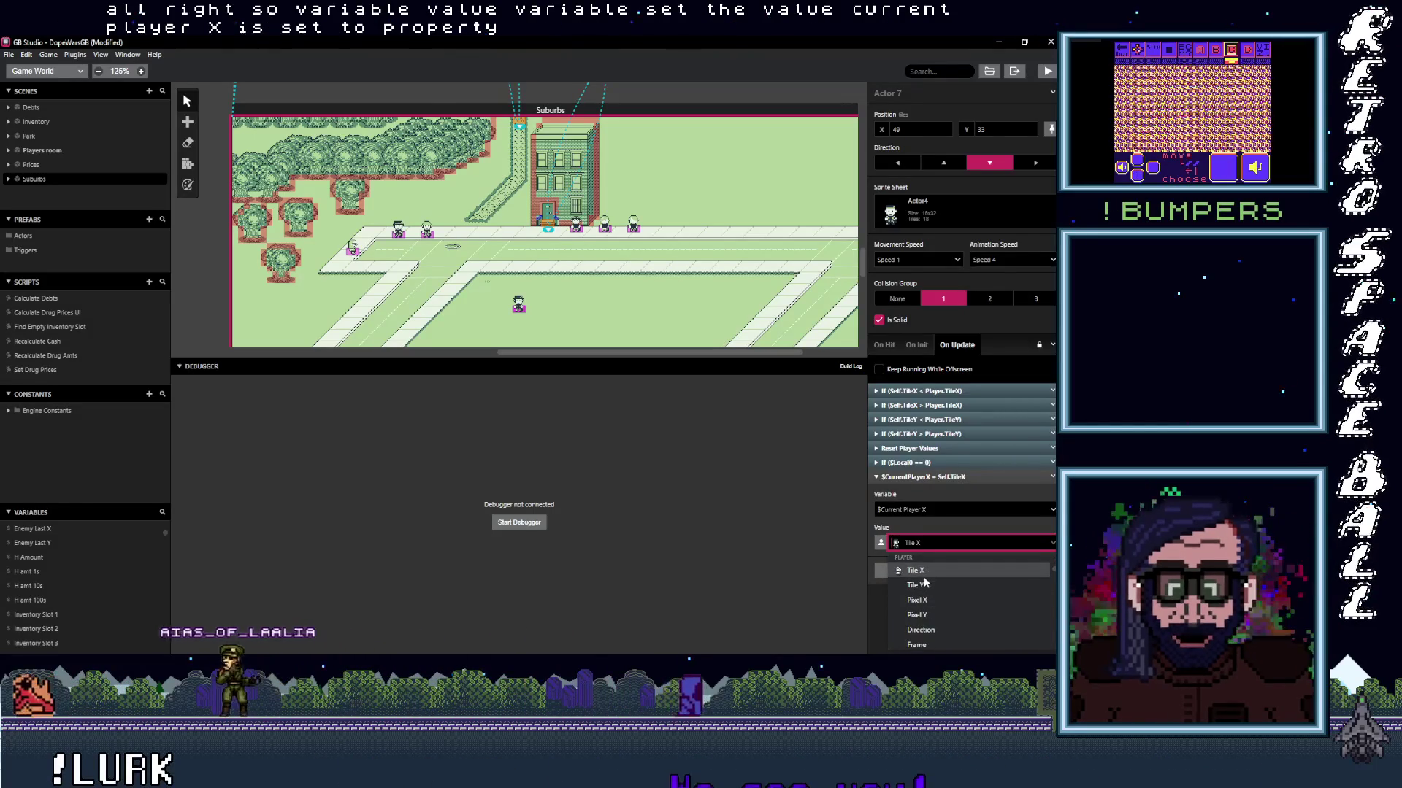
{"action": "left_click", "coordinate": [924, 572]}
{"action": "left_click", "coordinate": [976, 478]}
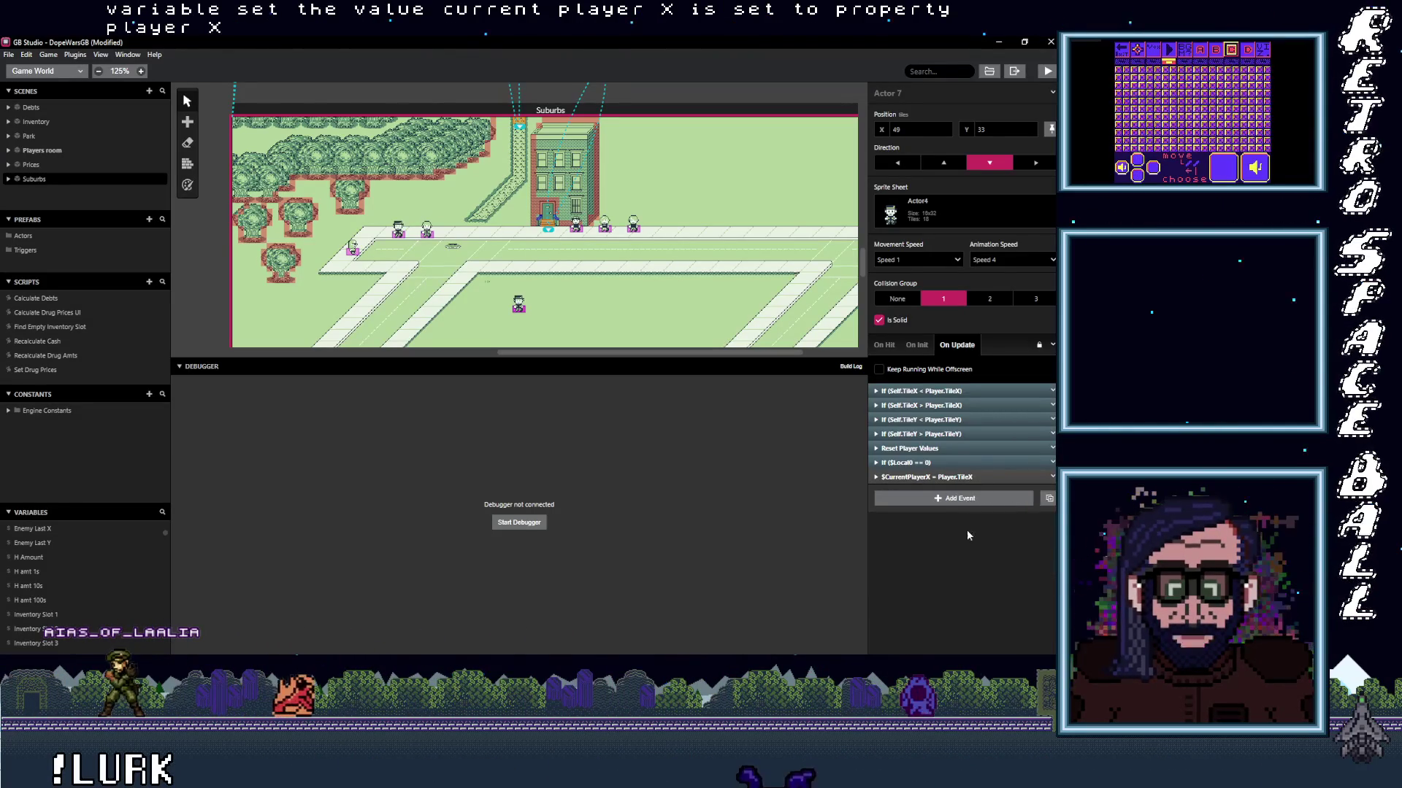
Duplicate that event and change it to set Current Player Y to the player's Tile Y.
{"action": "key", "text": "ctrl+v"}
{"action": "left_click", "coordinate": [917, 526]}
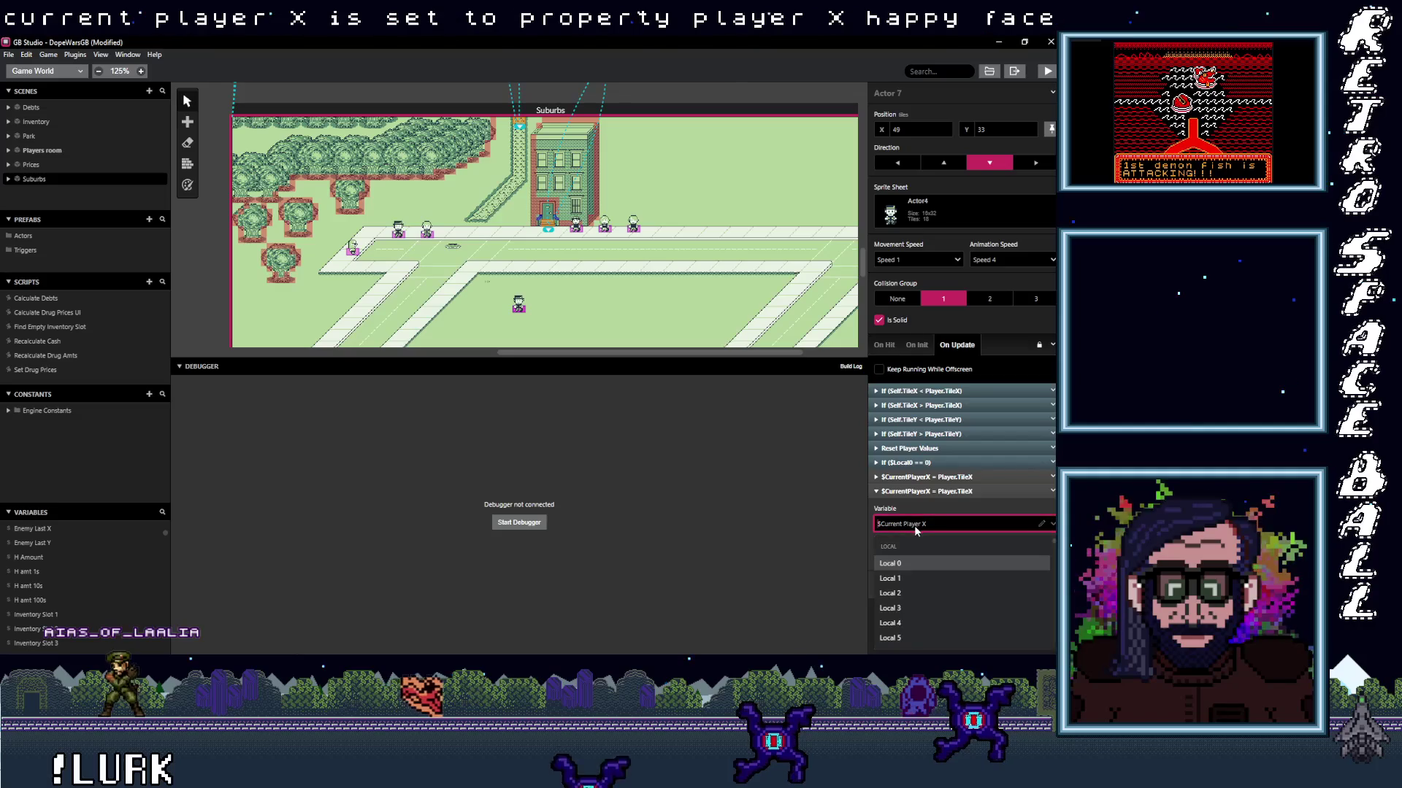
{"action": "type", "text": "curr"}
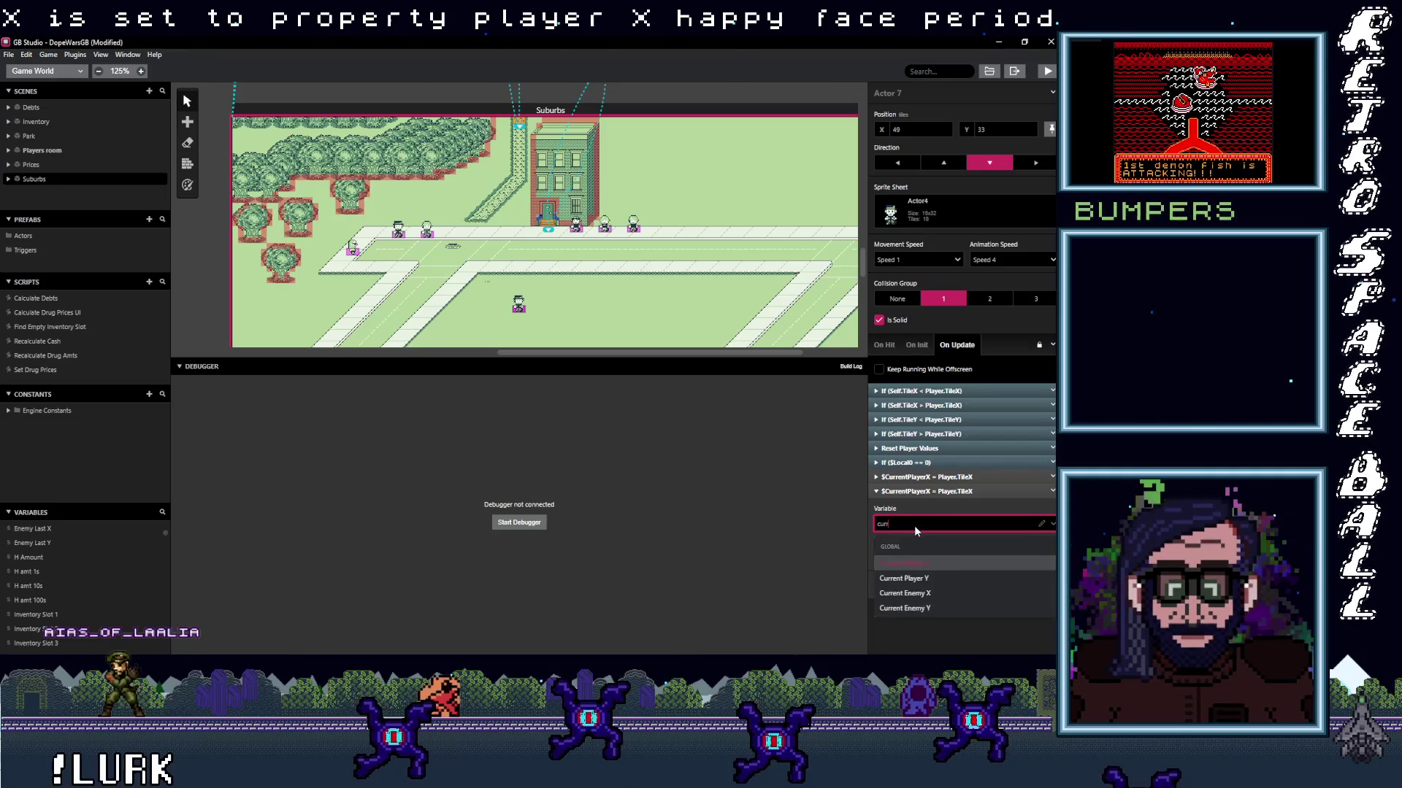
{"action": "left_click", "coordinate": [903, 578]}
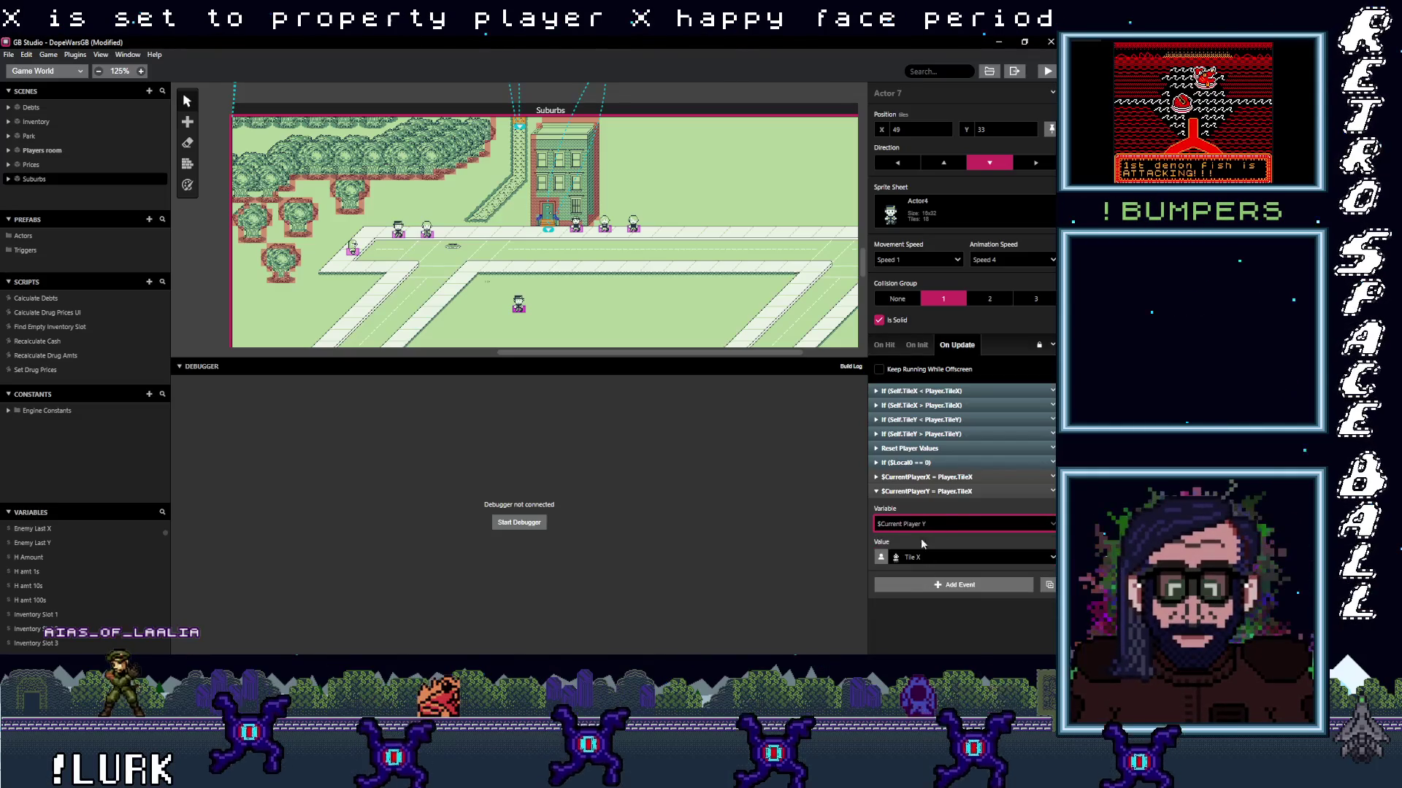
{"action": "left_click", "coordinate": [949, 491]}
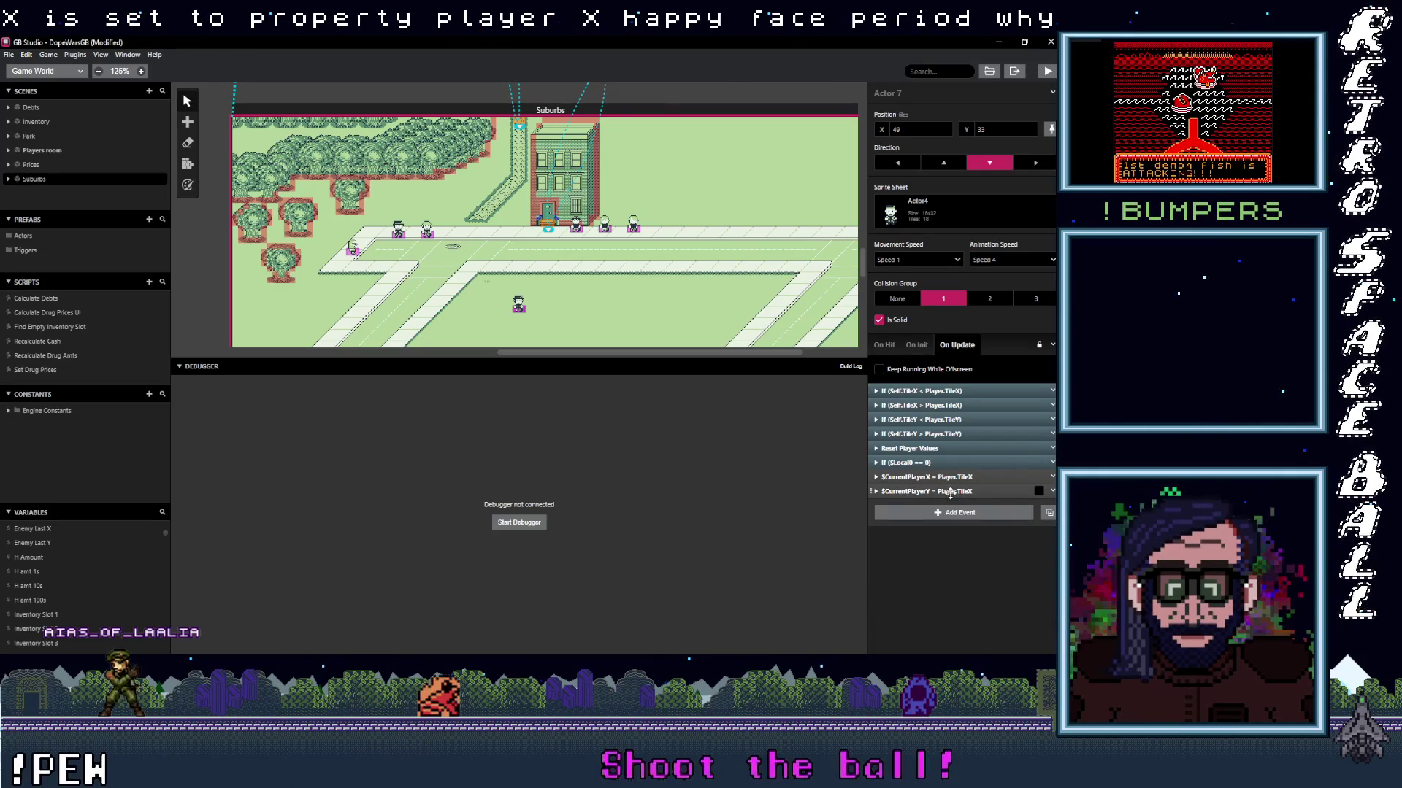
{"action": "left_click", "coordinate": [949, 491]}
{"action": "left_click", "coordinate": [927, 559]}
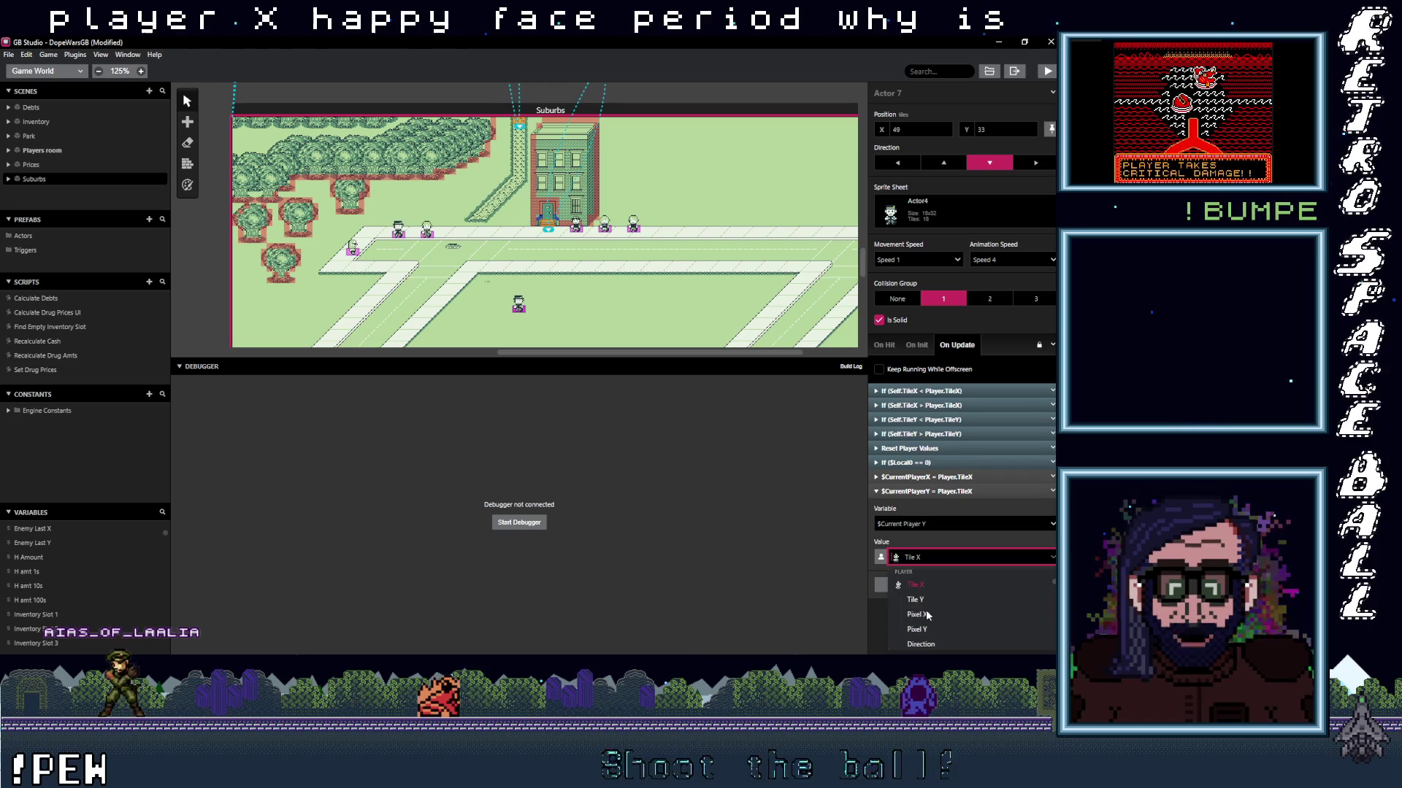
{"action": "left_click", "coordinate": [924, 601]}
{"action": "left_click", "coordinate": [934, 491]}
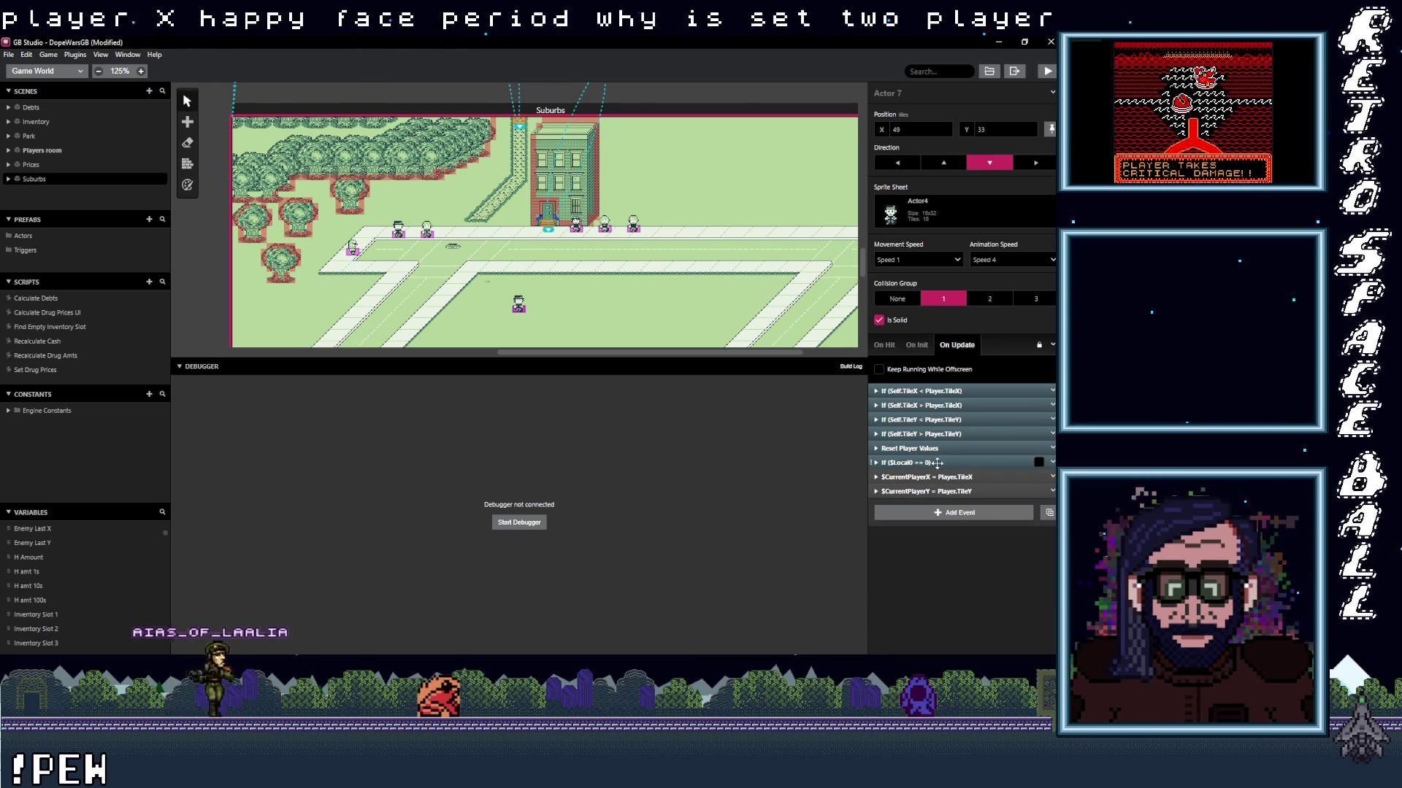
Delete If ($Local0 == 0) and move Reset Player Values and both position events to the top.
{"action": "left_click", "coordinate": [1052, 462]}
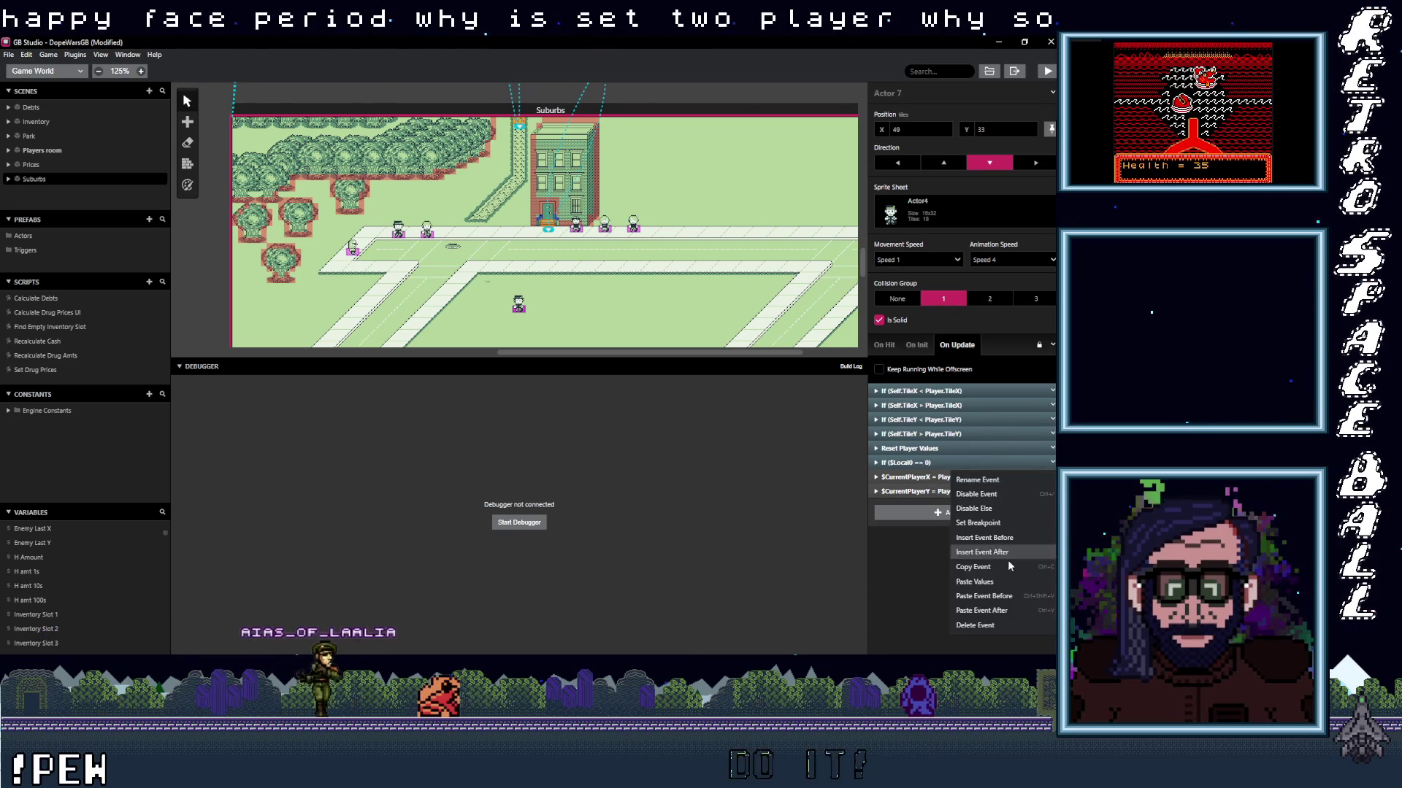
{"action": "left_click", "coordinate": [985, 625]}
{"action": "left_click_drag", "start_coordinate": [924, 446], "coordinate": [924, 391]}
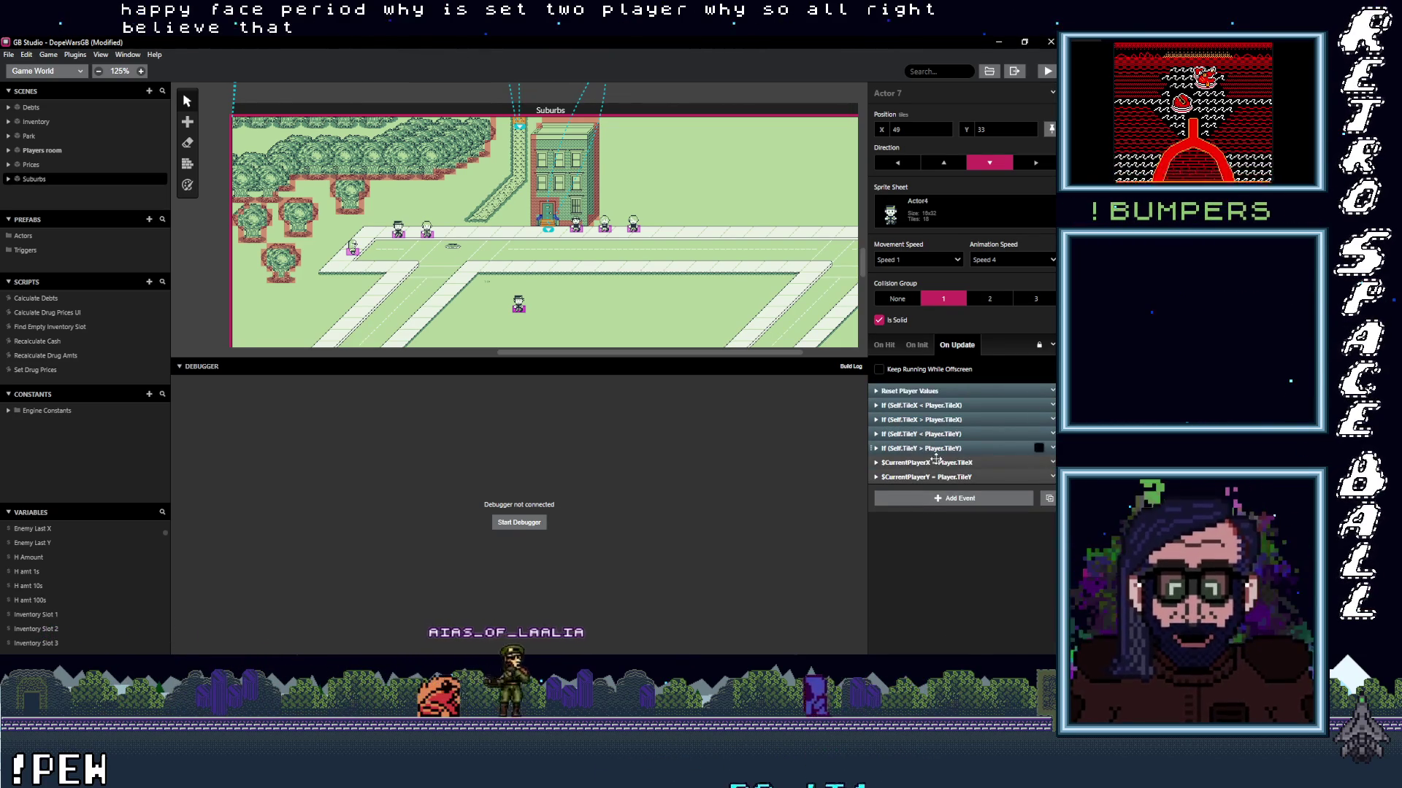
{"action": "left_click_drag", "start_coordinate": [940, 463], "coordinate": [939, 406]}
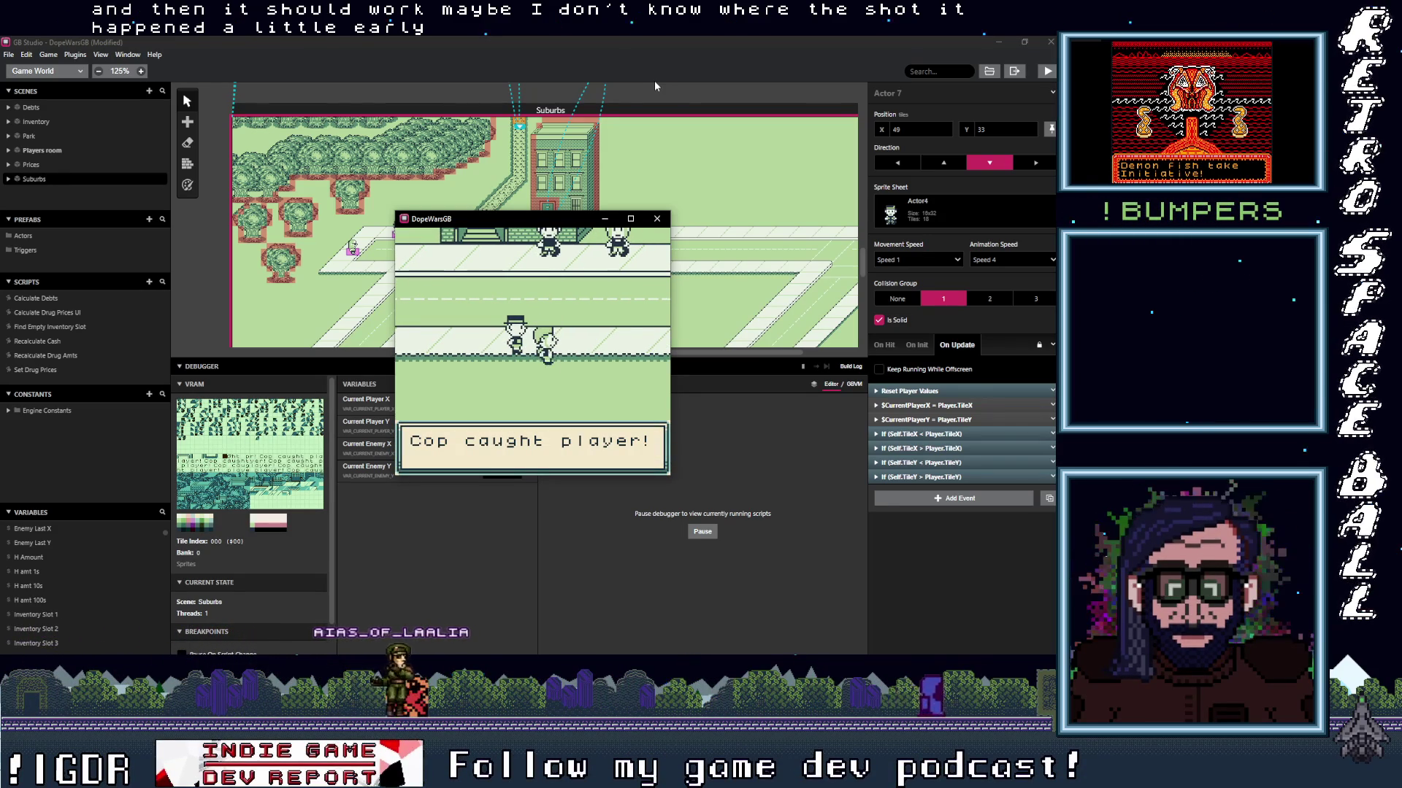
Move the test window off the Variables list, restart, and walk south until the cop catches the player.
{"action": "left_click_drag", "start_coordinate": [557, 226], "coordinate": [713, 151]}
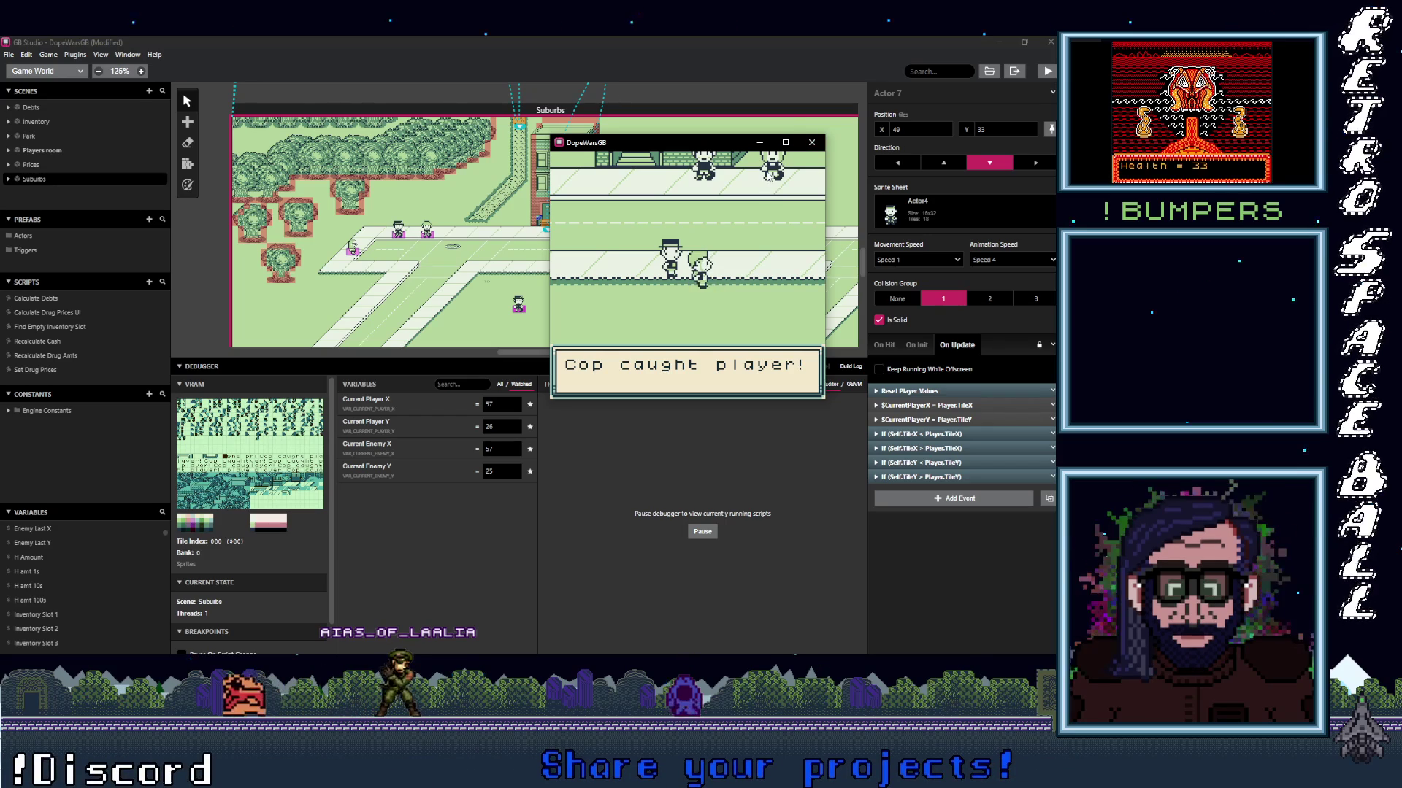
{"action": "key", "text": "z"}
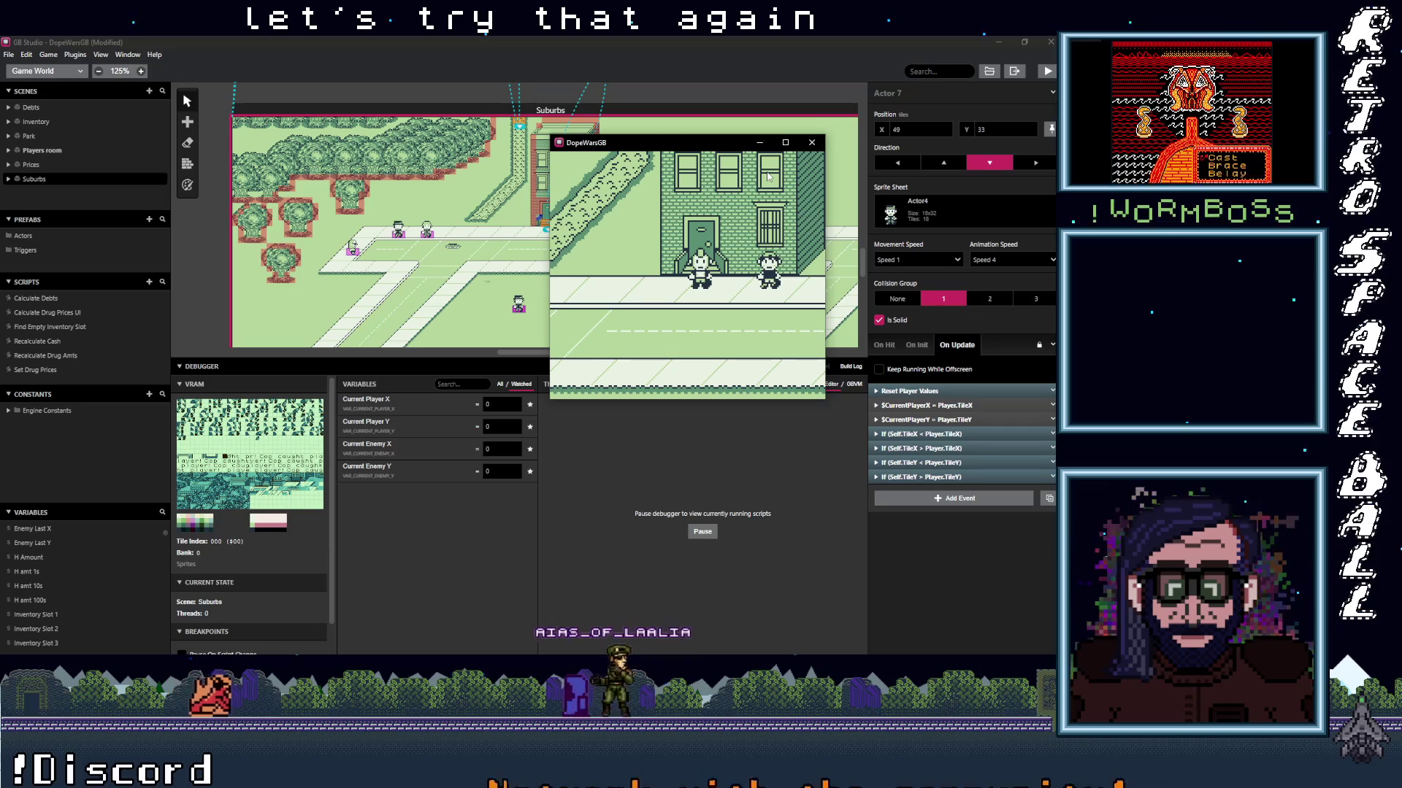
{"action": "key", "text": "Right"}
{"action": "key", "text": "Down"}
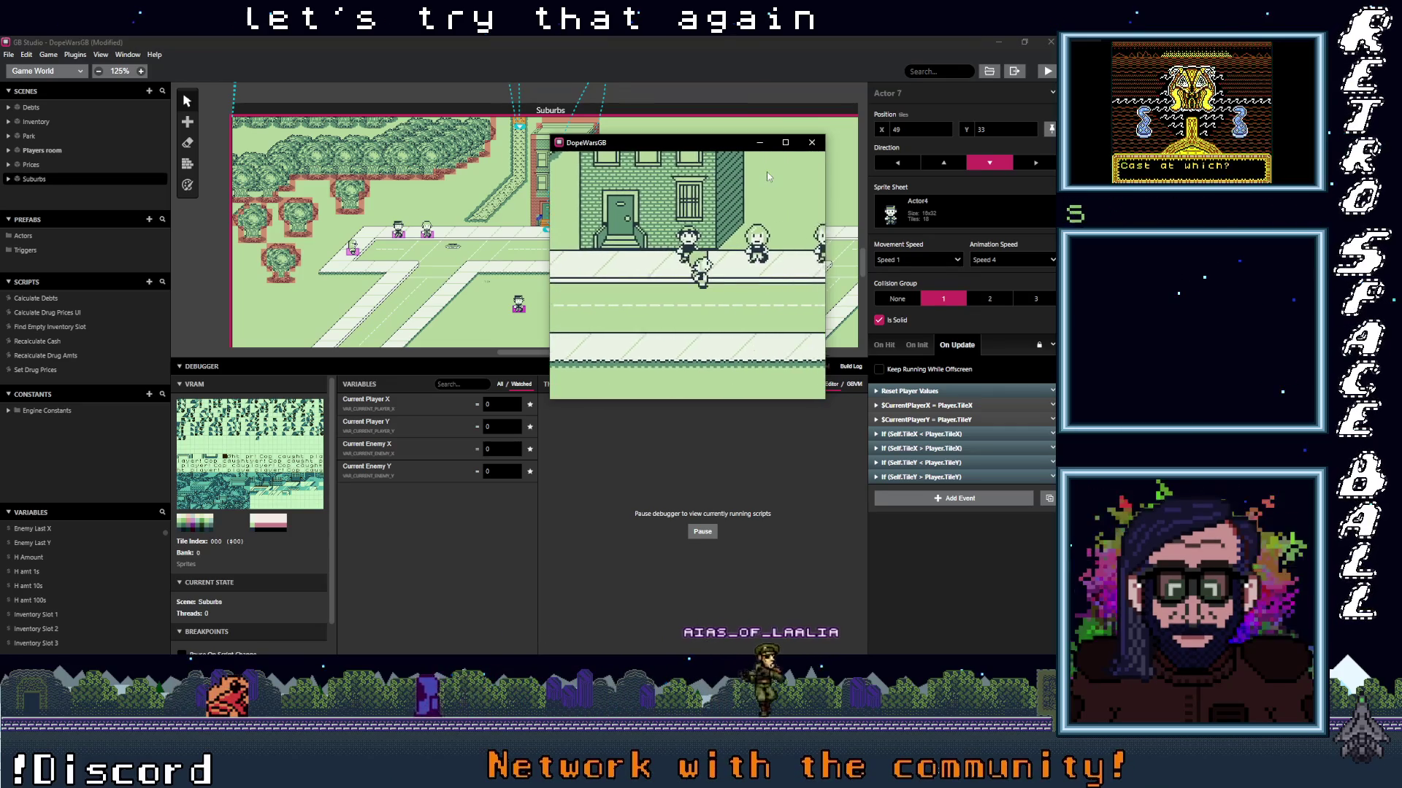
{"action": "key", "text": "Down"}
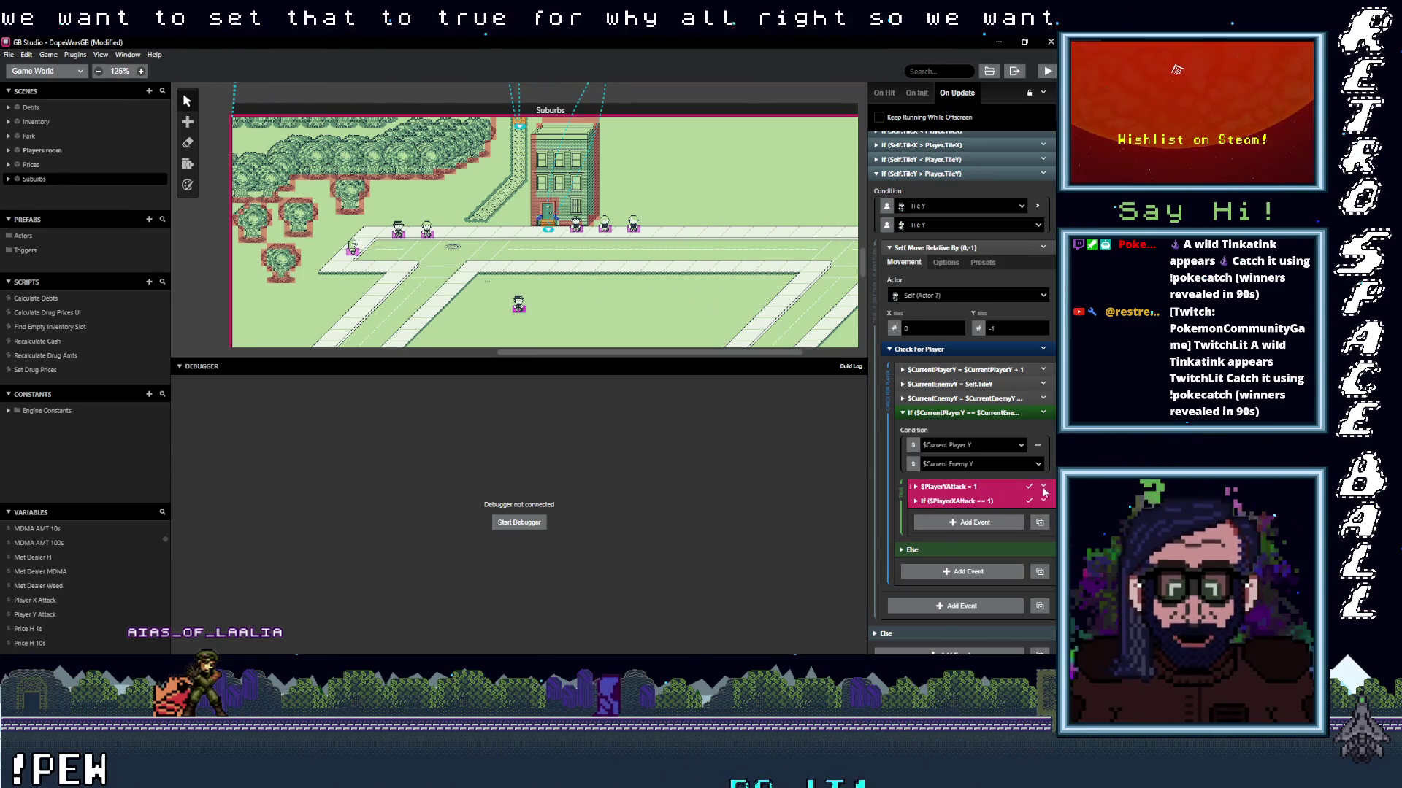
Expand the If (Self.TileY < Player.TileY) branch down to its player-equals-enemy Y check.
{"action": "left_click", "coordinate": [1043, 487]}
{"action": "left_click", "coordinate": [1021, 533]}
{"action": "scroll", "coordinate": [939, 347], "scroll_direction": "up", "scroll_amount": 1}
{"action": "scroll", "coordinate": [939, 347], "scroll_direction": "up", "scroll_amount": 2}
{"action": "left_click", "coordinate": [943, 345]}
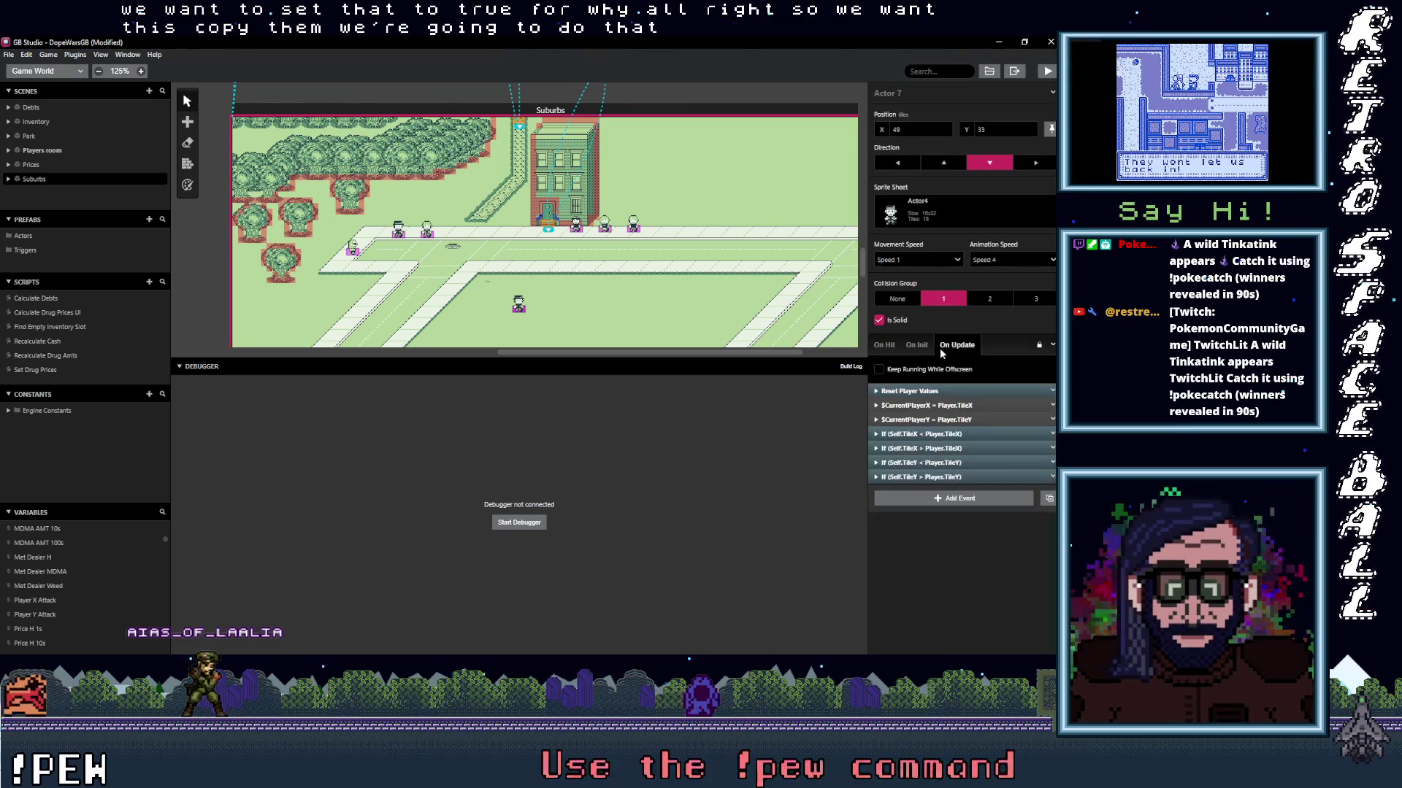
{"action": "left_click", "coordinate": [936, 463]}
{"action": "scroll", "coordinate": [945, 474], "scroll_direction": "down", "scroll_amount": 4}
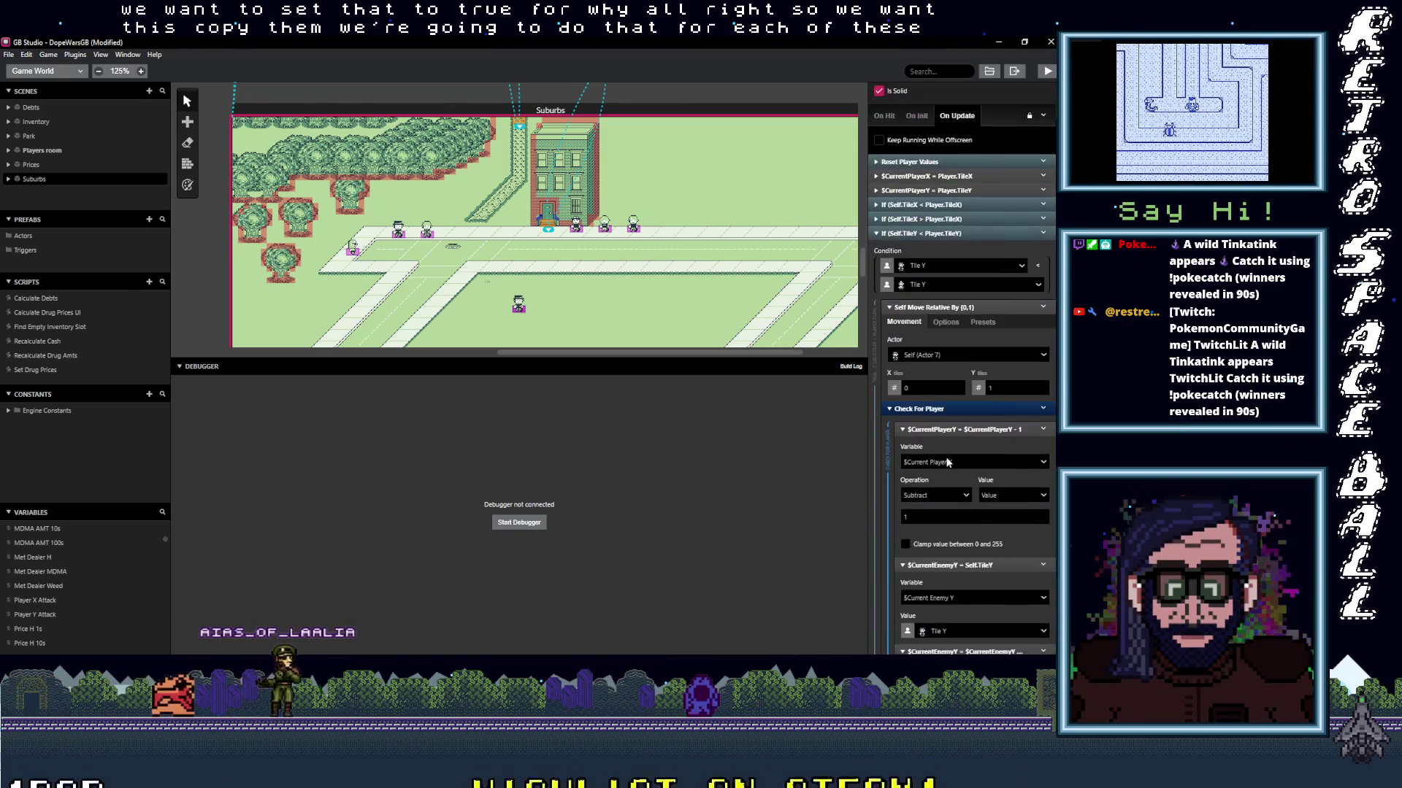
{"action": "left_click", "coordinate": [953, 429]}
{"action": "left_click", "coordinate": [949, 444]}
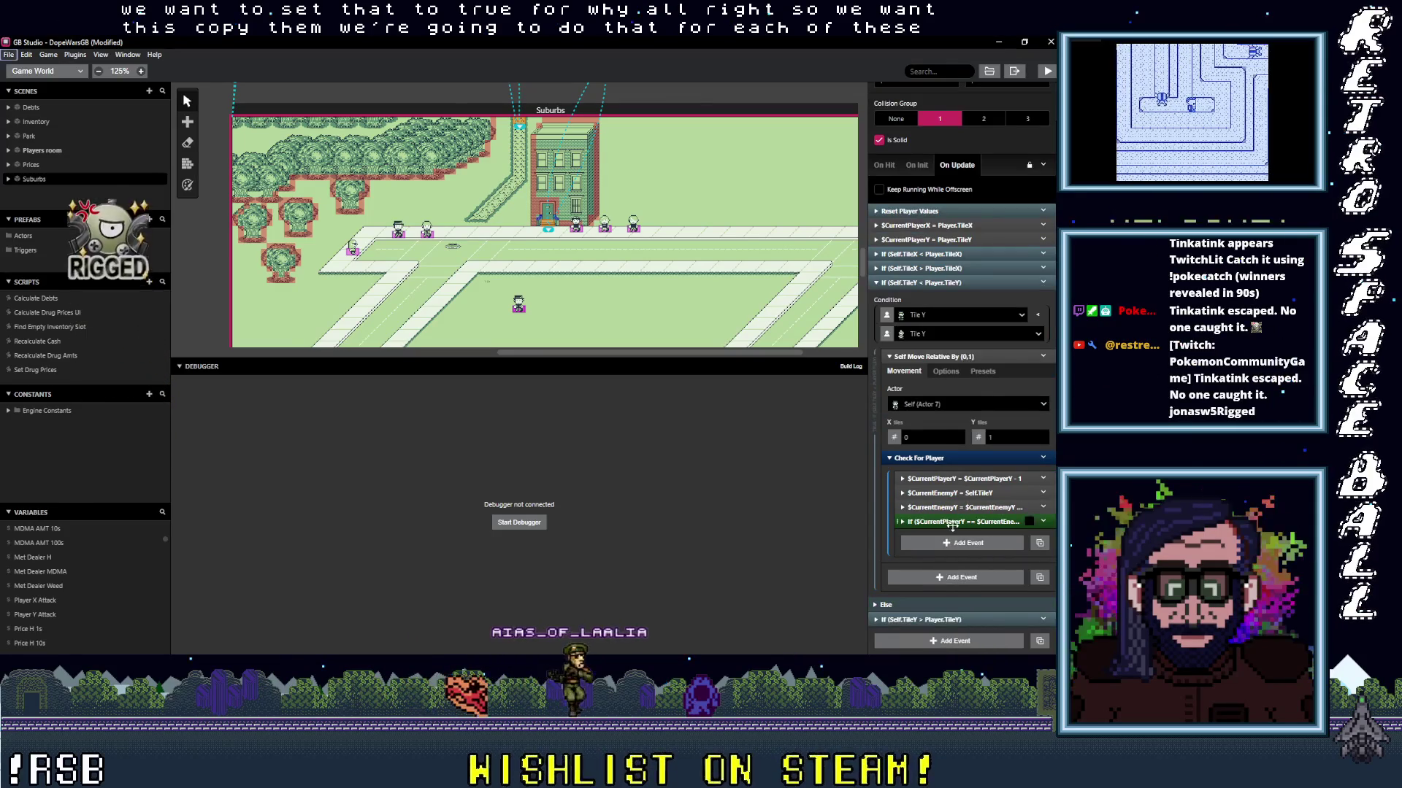
{"action": "left_click", "coordinate": [964, 521]}
Paste the copied attack events there and delete its 'Cop caught player!' message.
{"action": "scroll", "coordinate": [965, 536], "scroll_direction": "down", "scroll_amount": 1}
{"action": "scroll", "coordinate": [965, 533], "scroll_direction": "down", "scroll_amount": 1}
{"action": "key", "text": "ctrl+v"}
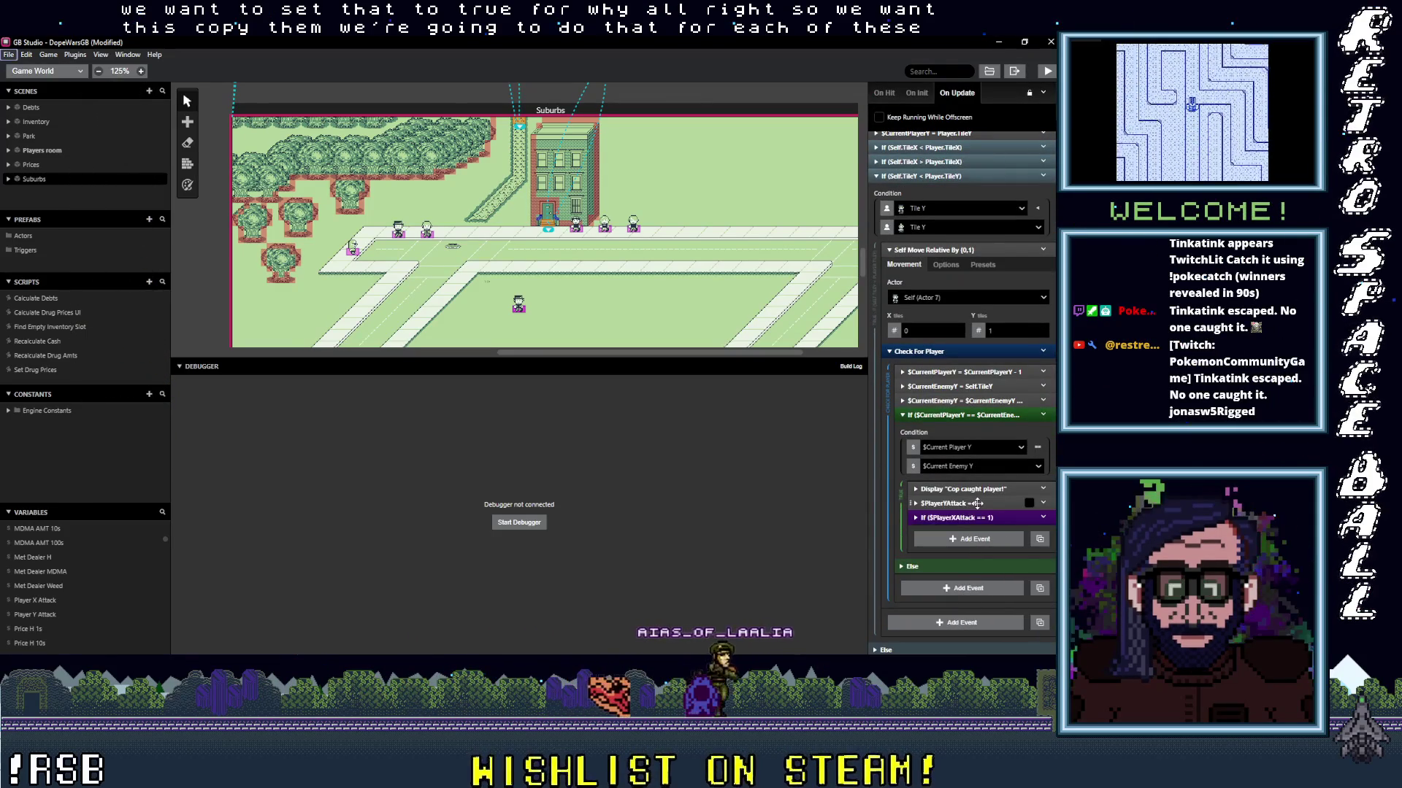
{"action": "left_click", "coordinate": [1044, 489]}
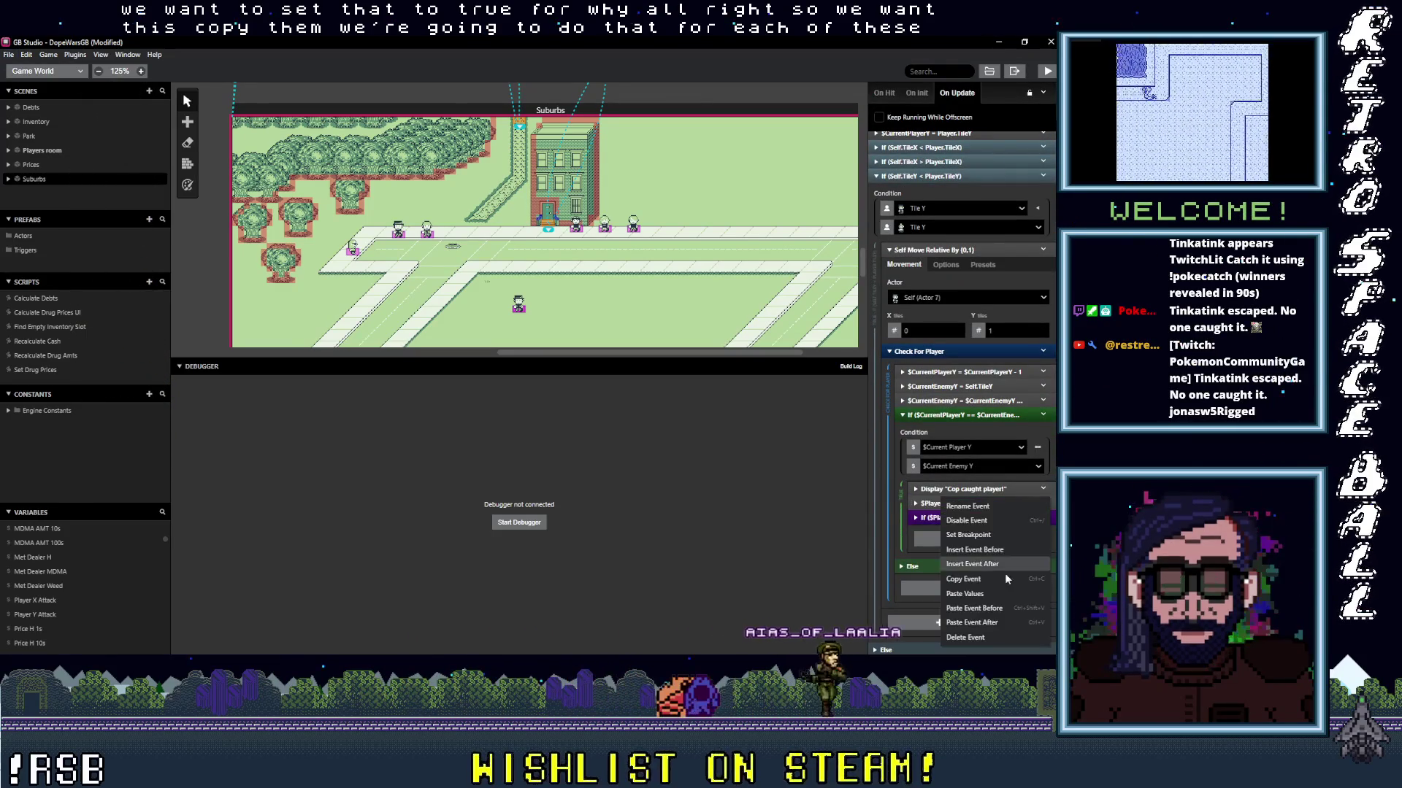
{"action": "left_click", "coordinate": [990, 637]}
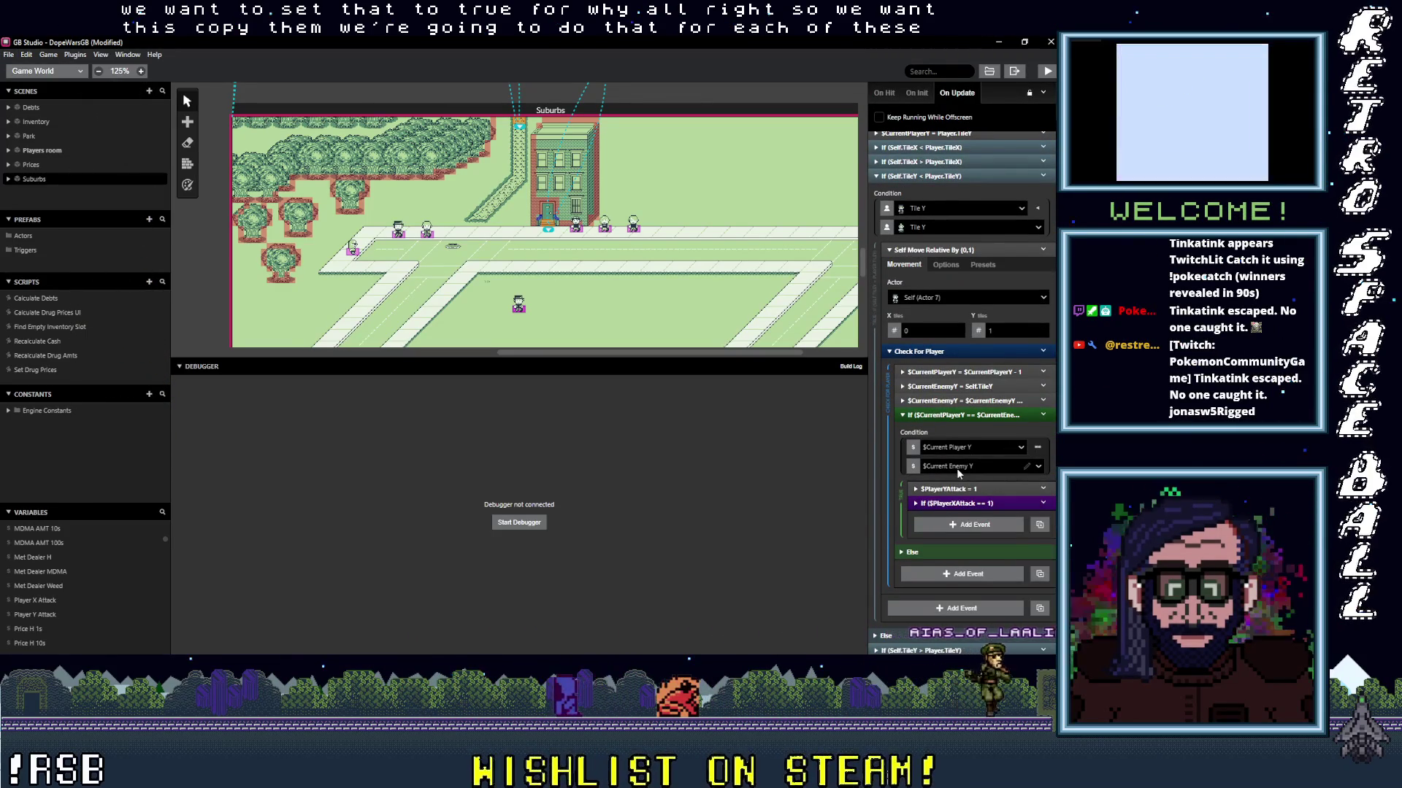
Delete the 'Cop caught player!' message in the If (Self.TileX > Player.TileX) branch.
{"action": "scroll", "coordinate": [956, 467], "scroll_direction": "up", "scroll_amount": 1}
{"action": "scroll", "coordinate": [956, 471], "scroll_direction": "up", "scroll_amount": 1}
{"action": "scroll", "coordinate": [956, 472], "scroll_direction": "up", "scroll_amount": 1}
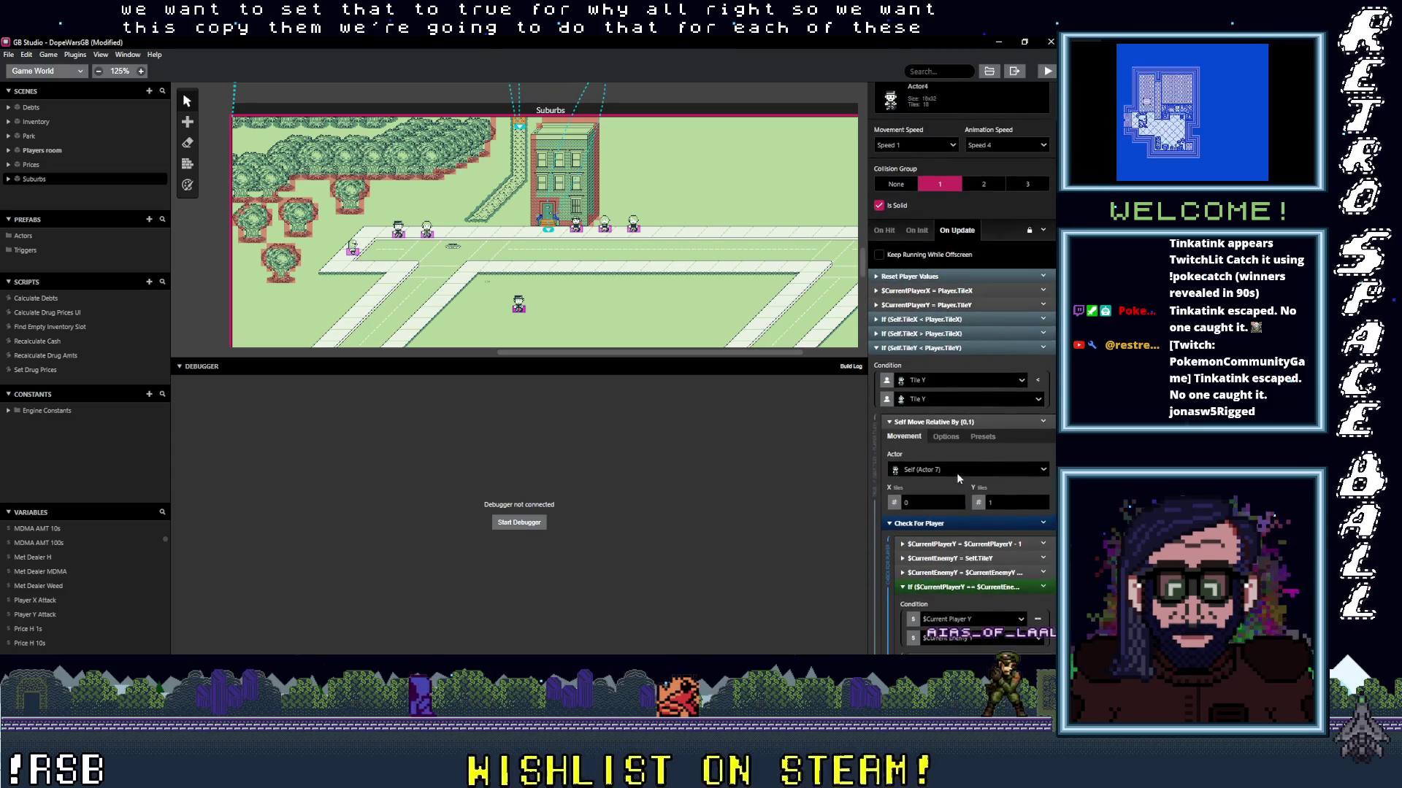
{"action": "left_click", "coordinate": [943, 349]}
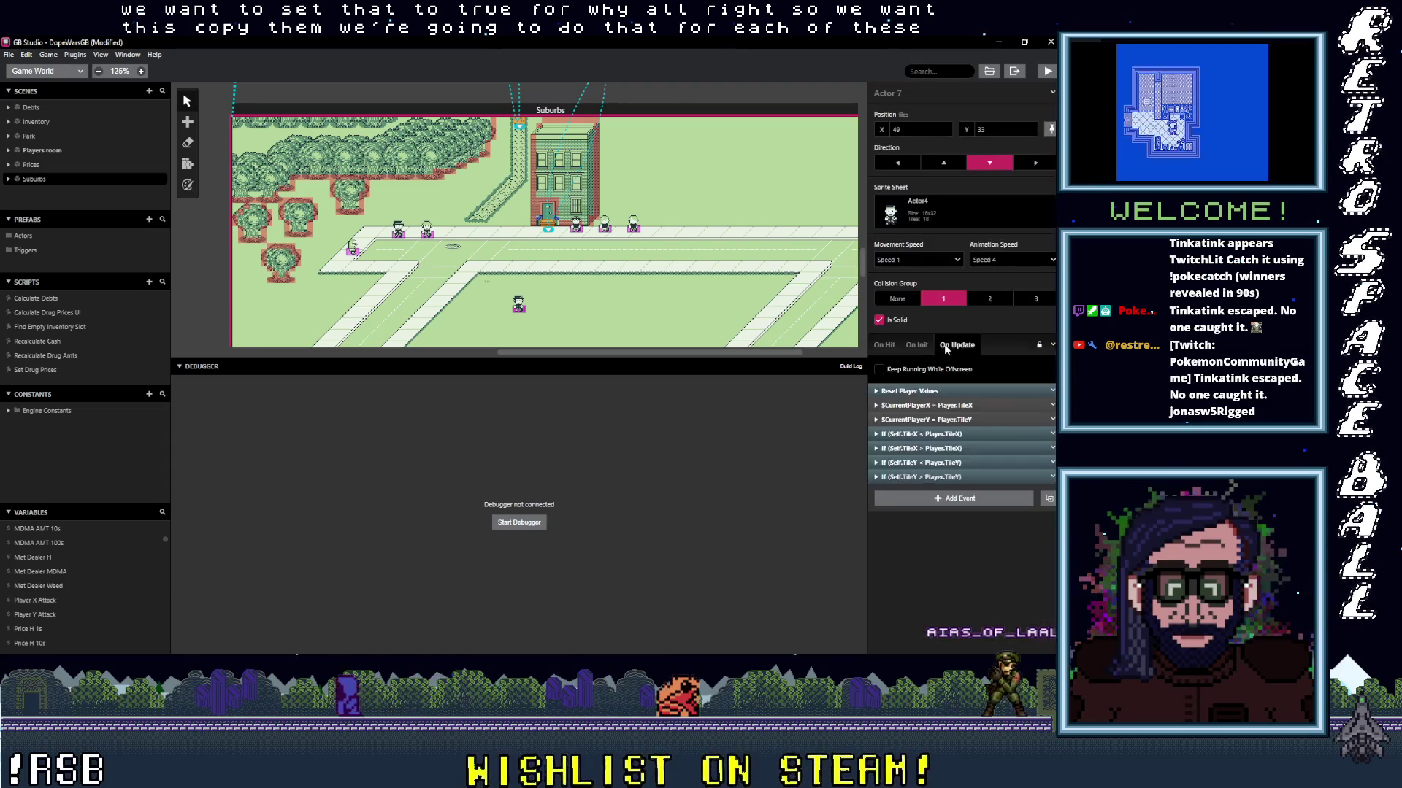
{"action": "left_click", "coordinate": [942, 448]}
{"action": "scroll", "coordinate": [966, 497], "scroll_direction": "down", "scroll_amount": 4}
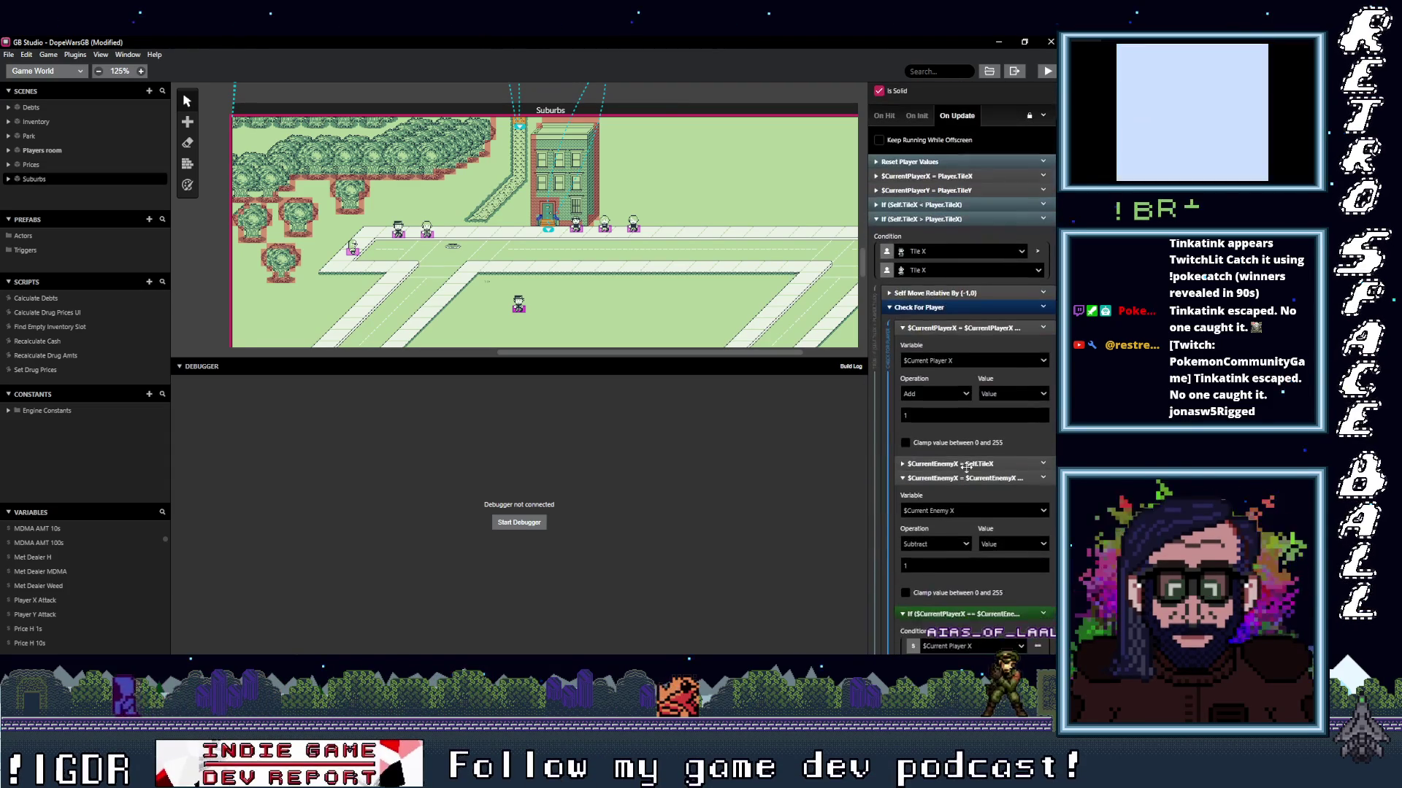
{"action": "left_click", "coordinate": [963, 328]}
{"action": "left_click", "coordinate": [959, 355]}
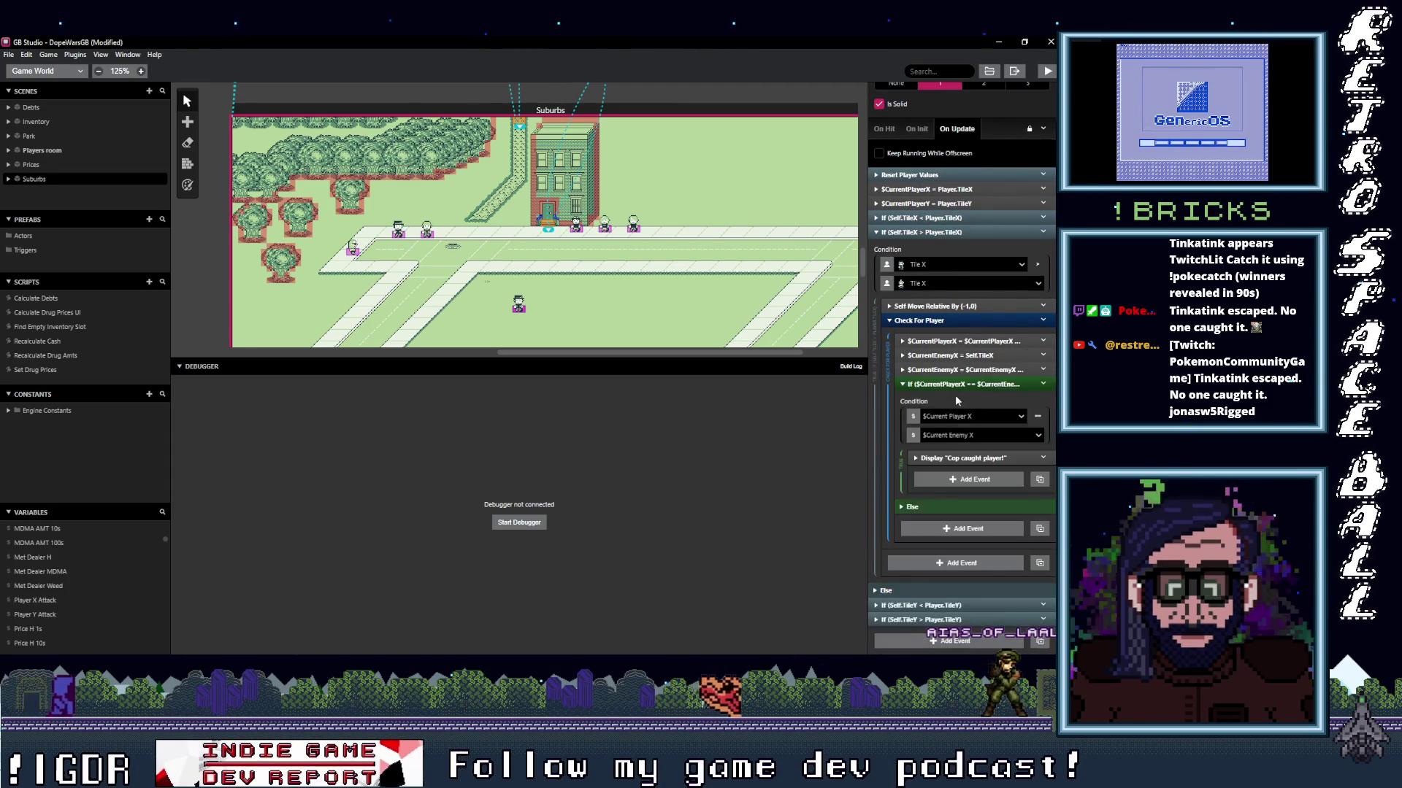
{"action": "left_click", "coordinate": [1044, 459]}
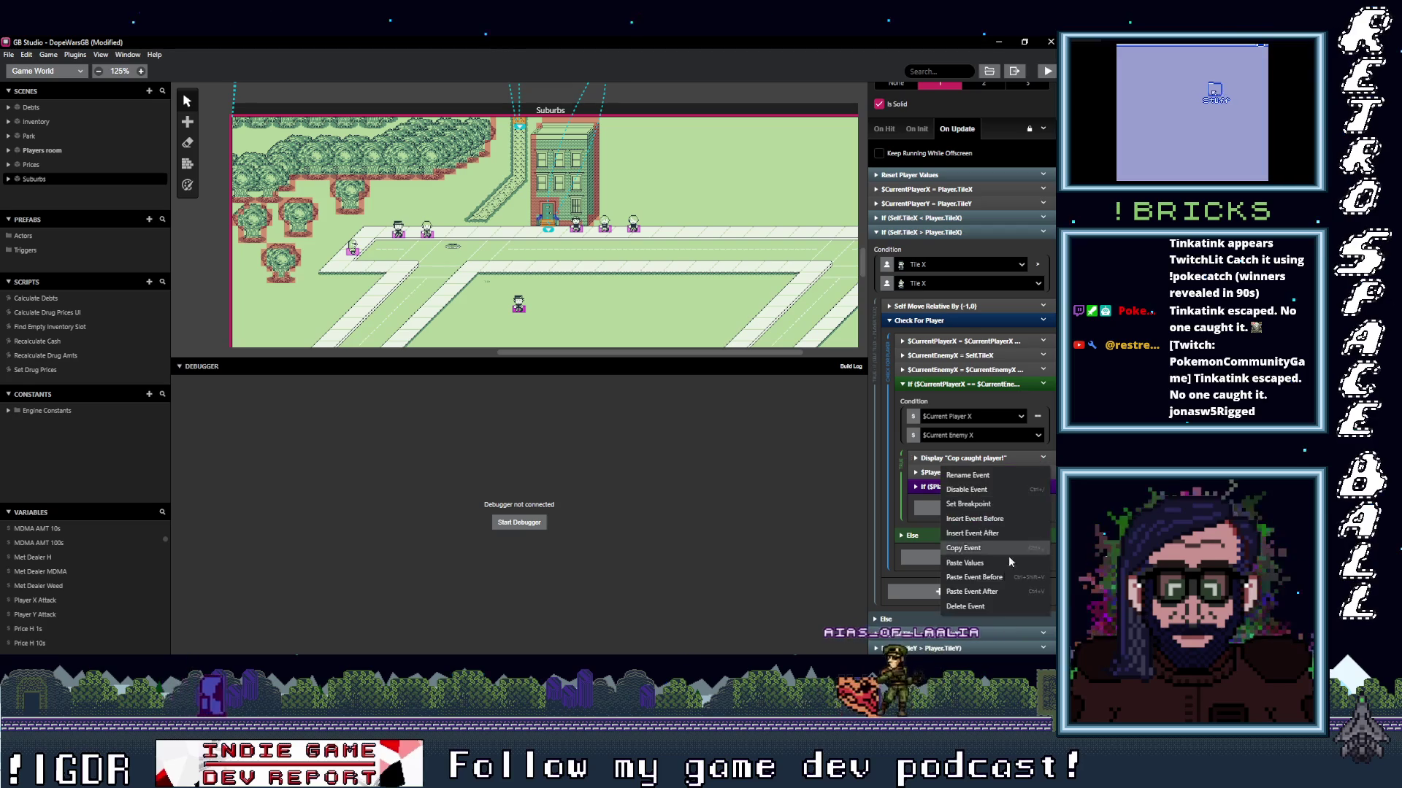
{"action": "left_click", "coordinate": [980, 609]}
Switch the attack event to Player X Attack and copy the $PlayerXAttack events.
{"action": "left_click", "coordinate": [971, 457]}
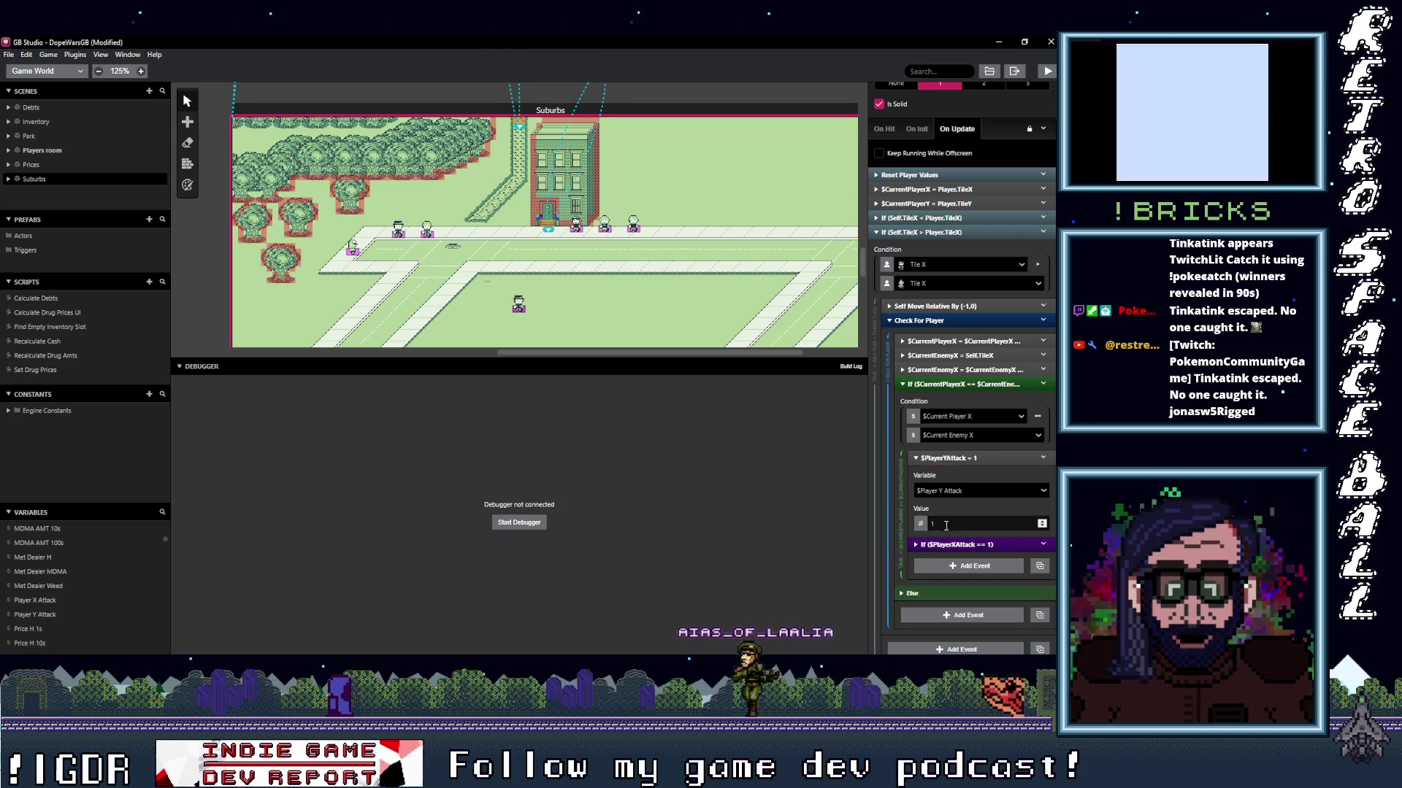
{"action": "left_click", "coordinate": [962, 492]}
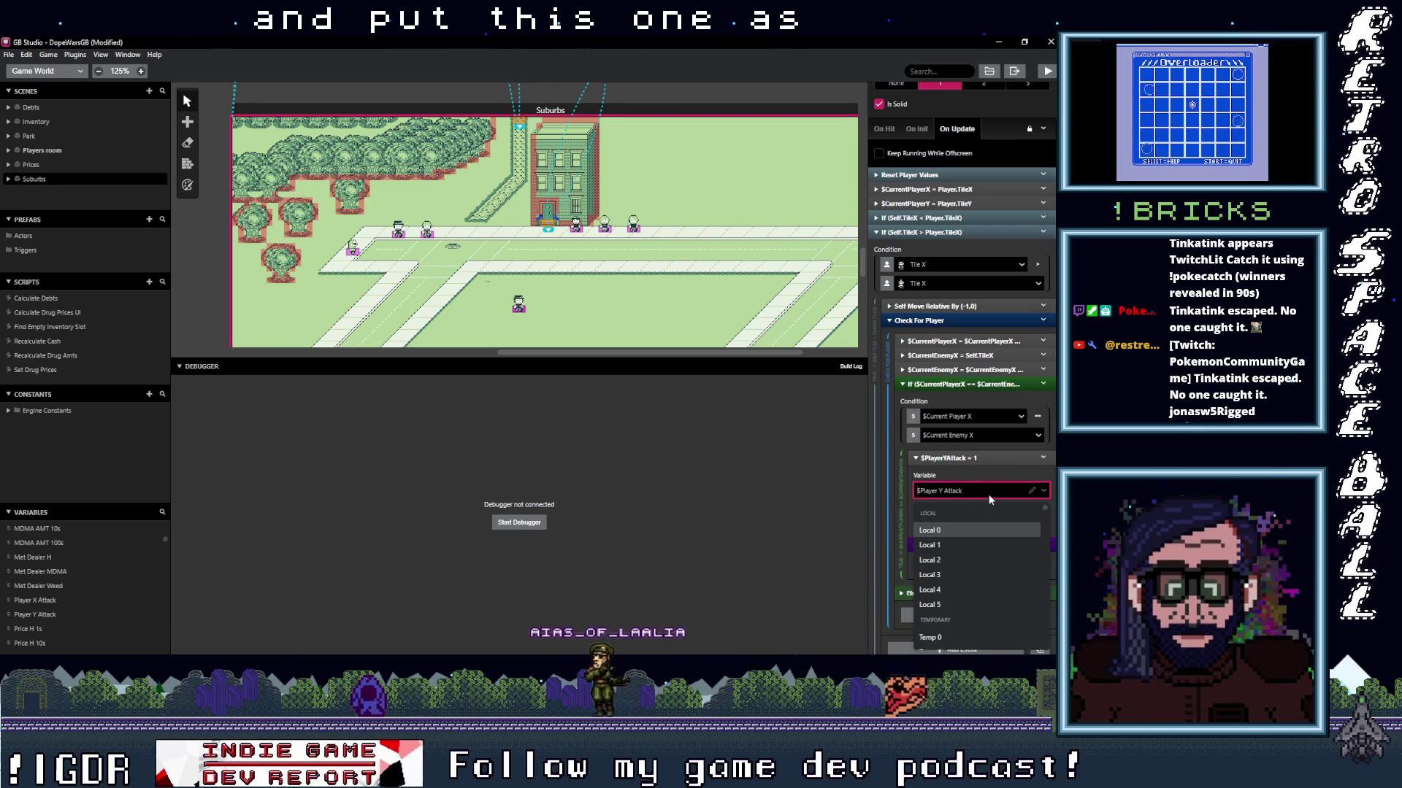
{"action": "key", "text": "Down"}
{"action": "key", "text": "Down"}
{"action": "key", "text": "Down"}
{"action": "type", "text": "att"}
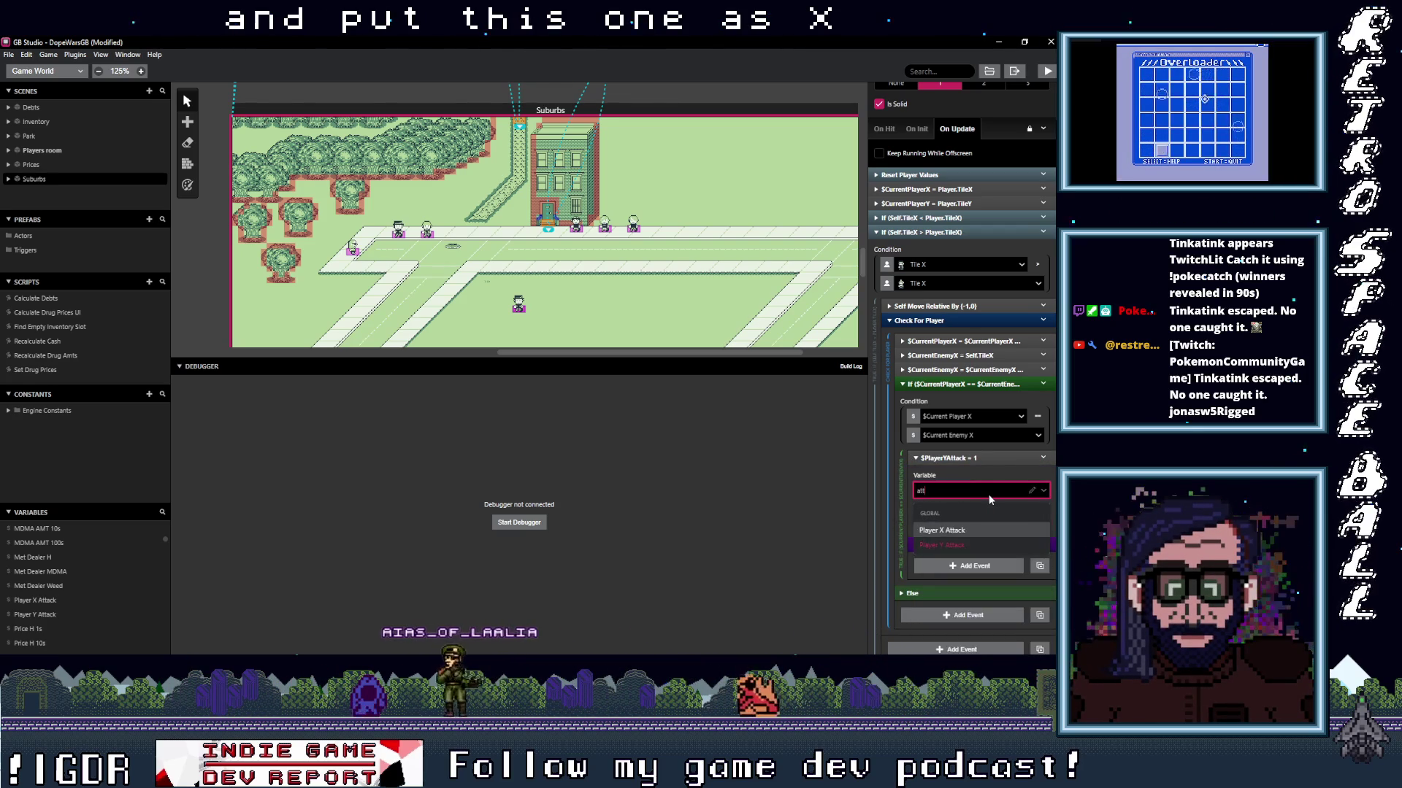
{"action": "left_click", "coordinate": [955, 530]}
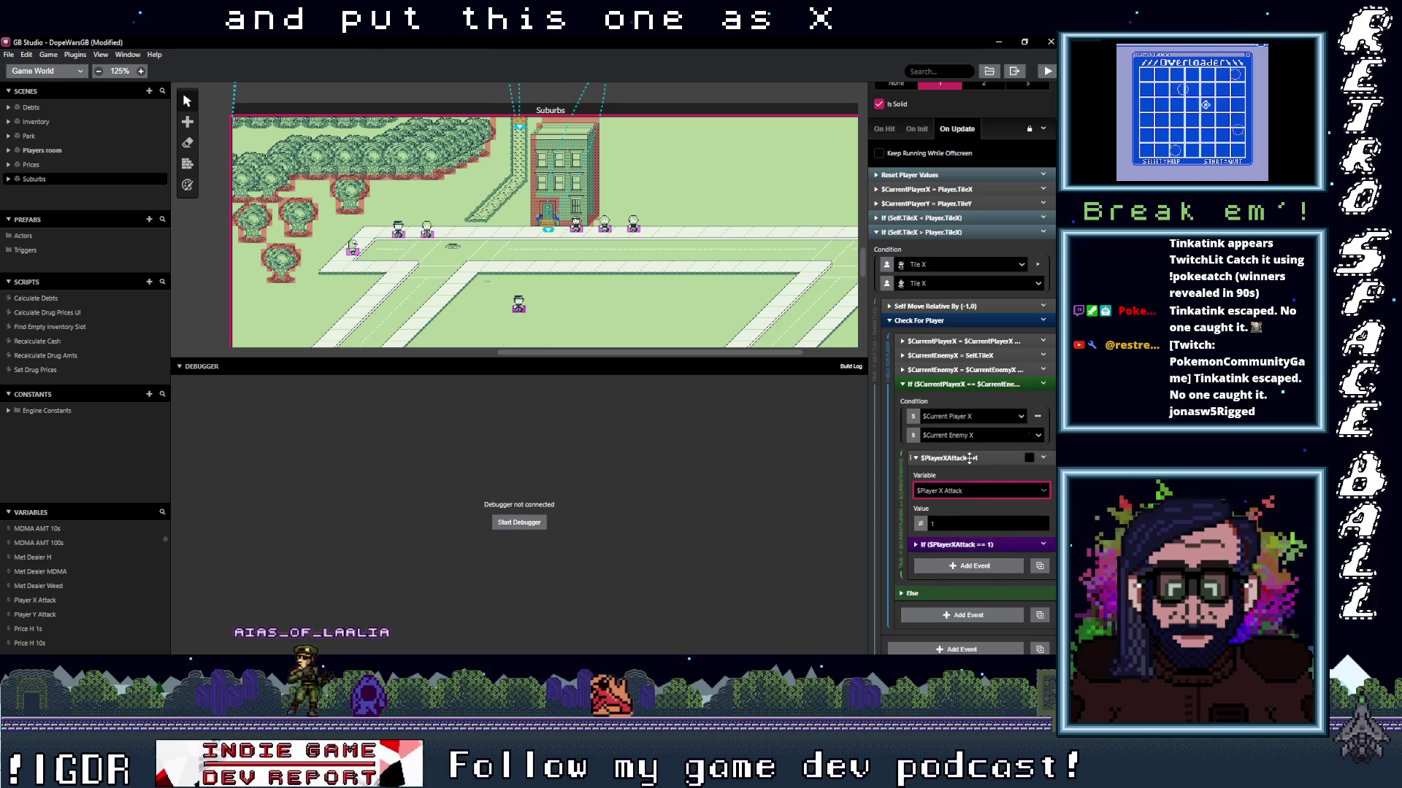
{"action": "left_click", "coordinate": [969, 457]}
{"action": "left_click", "coordinate": [1042, 472]}
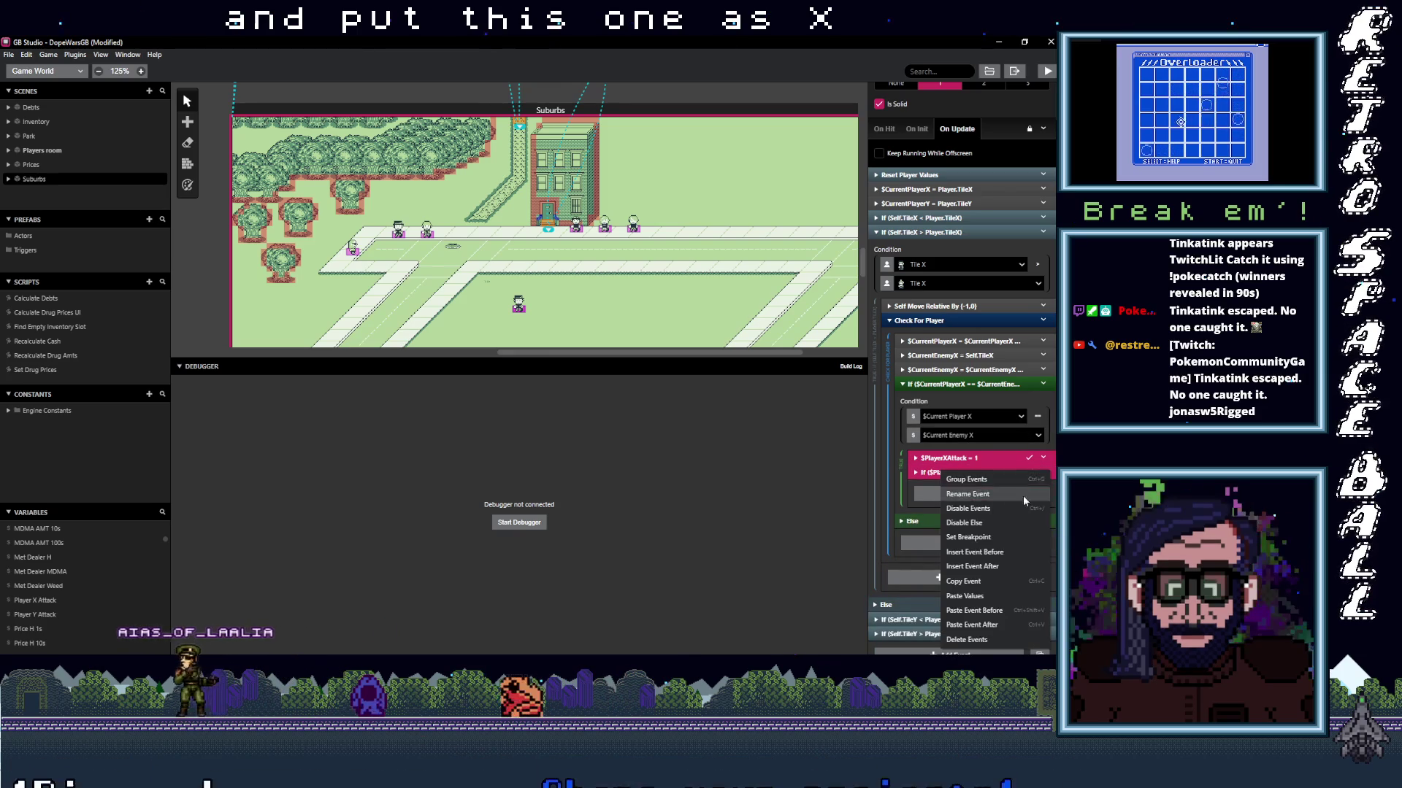
{"action": "left_click", "coordinate": [966, 582]}
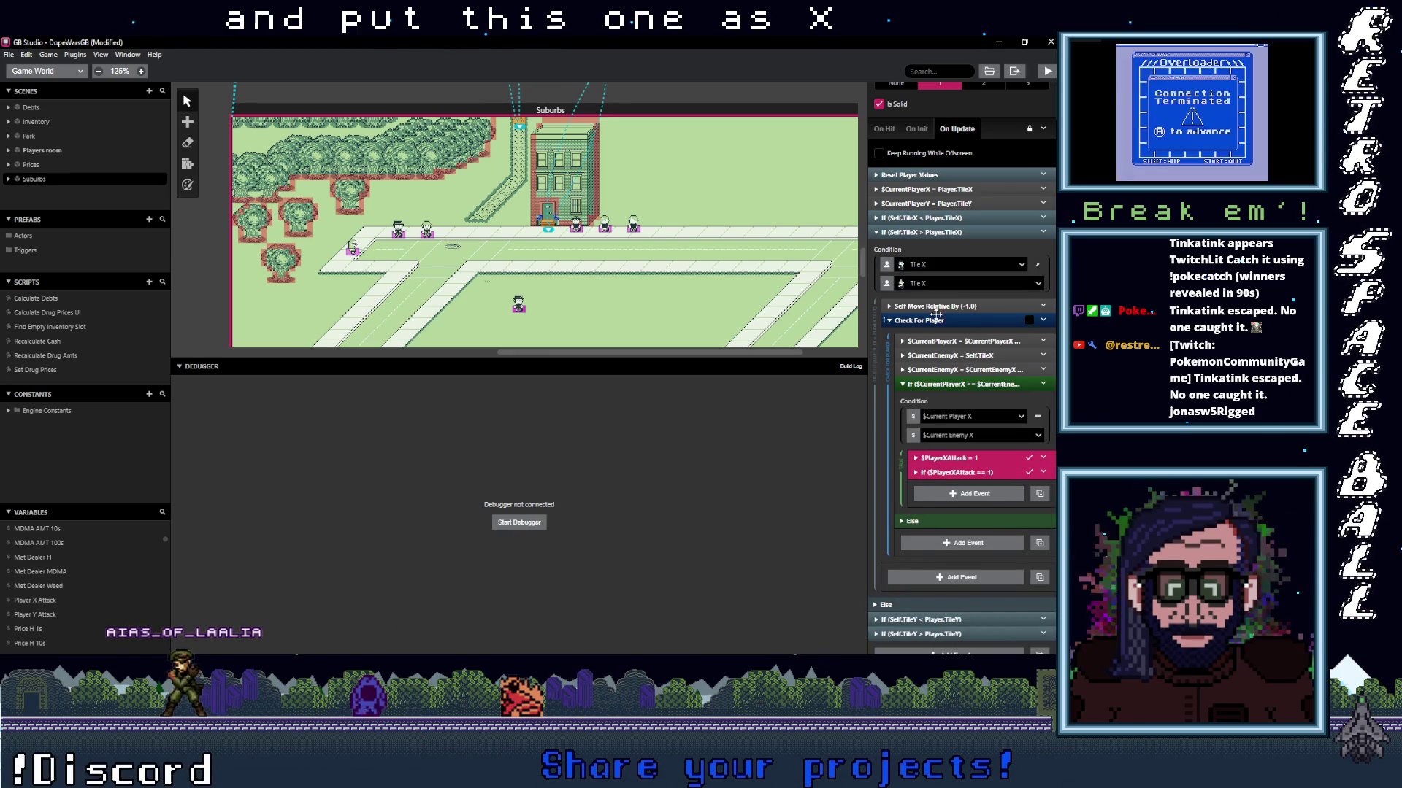
Paste the $PlayerXAttack events after Check For Player in the Self.TileX < Player.TileX branch.
{"action": "scroll", "coordinate": [936, 314], "scroll_direction": "up", "scroll_amount": 1}
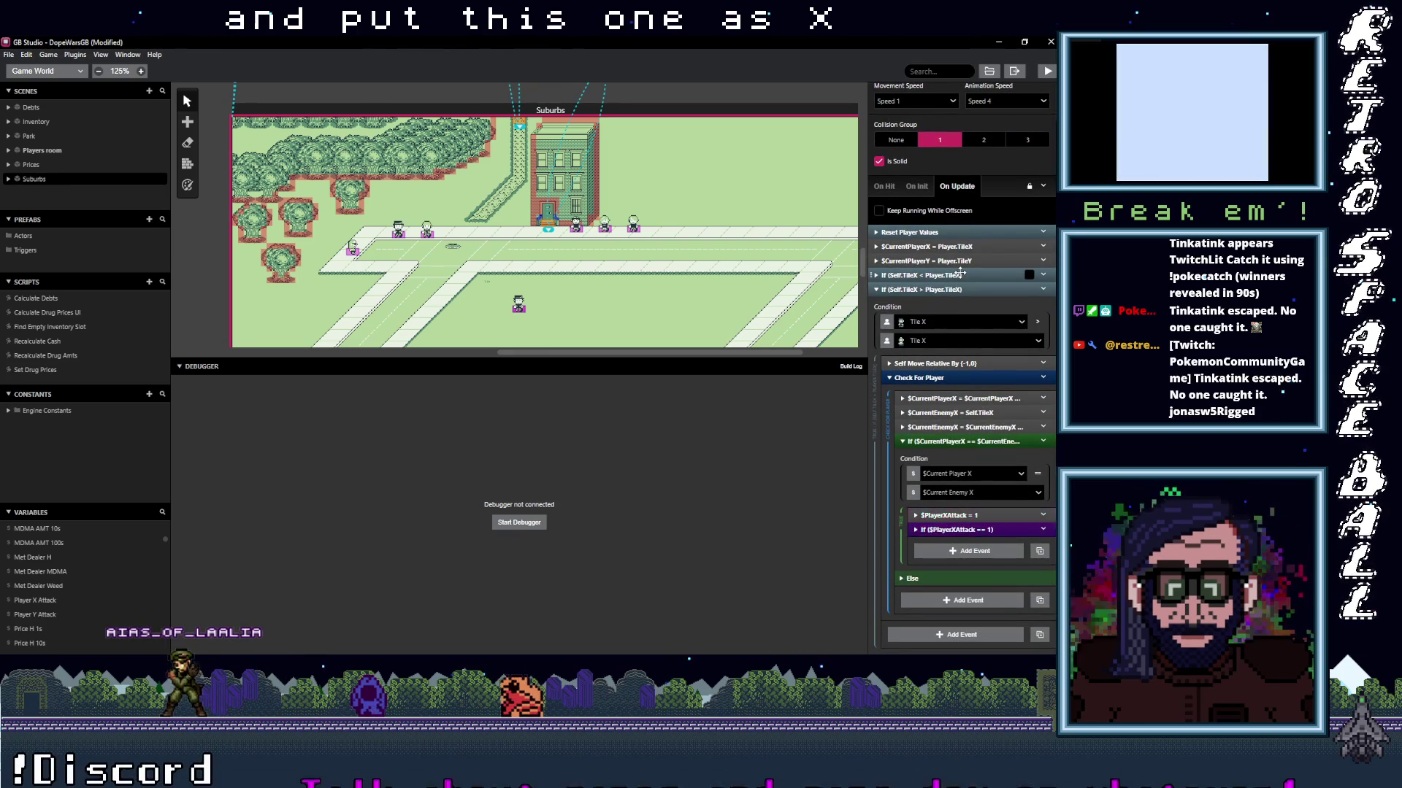
{"action": "scroll", "coordinate": [940, 288], "scroll_direction": "up", "scroll_amount": 3}
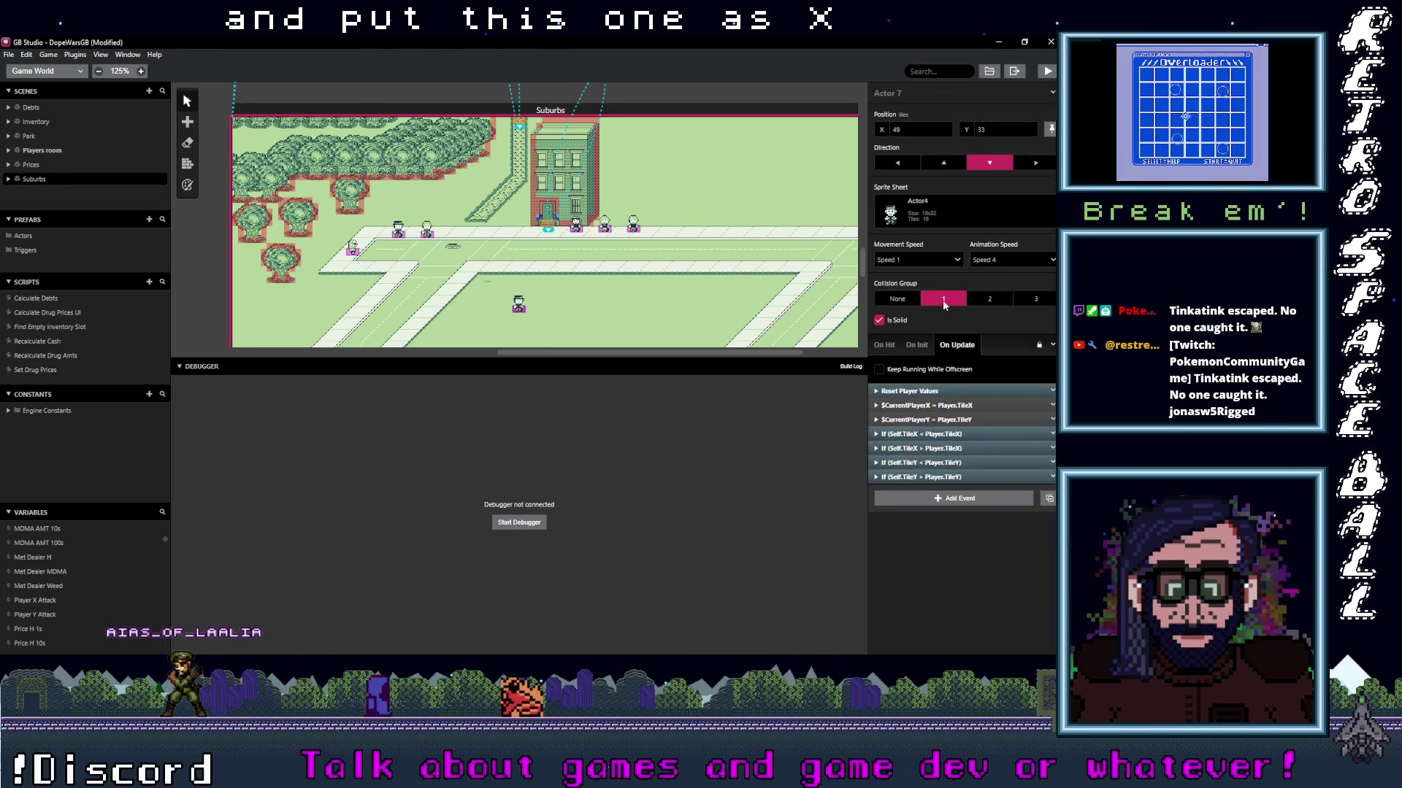
{"action": "left_click", "coordinate": [1007, 435]}
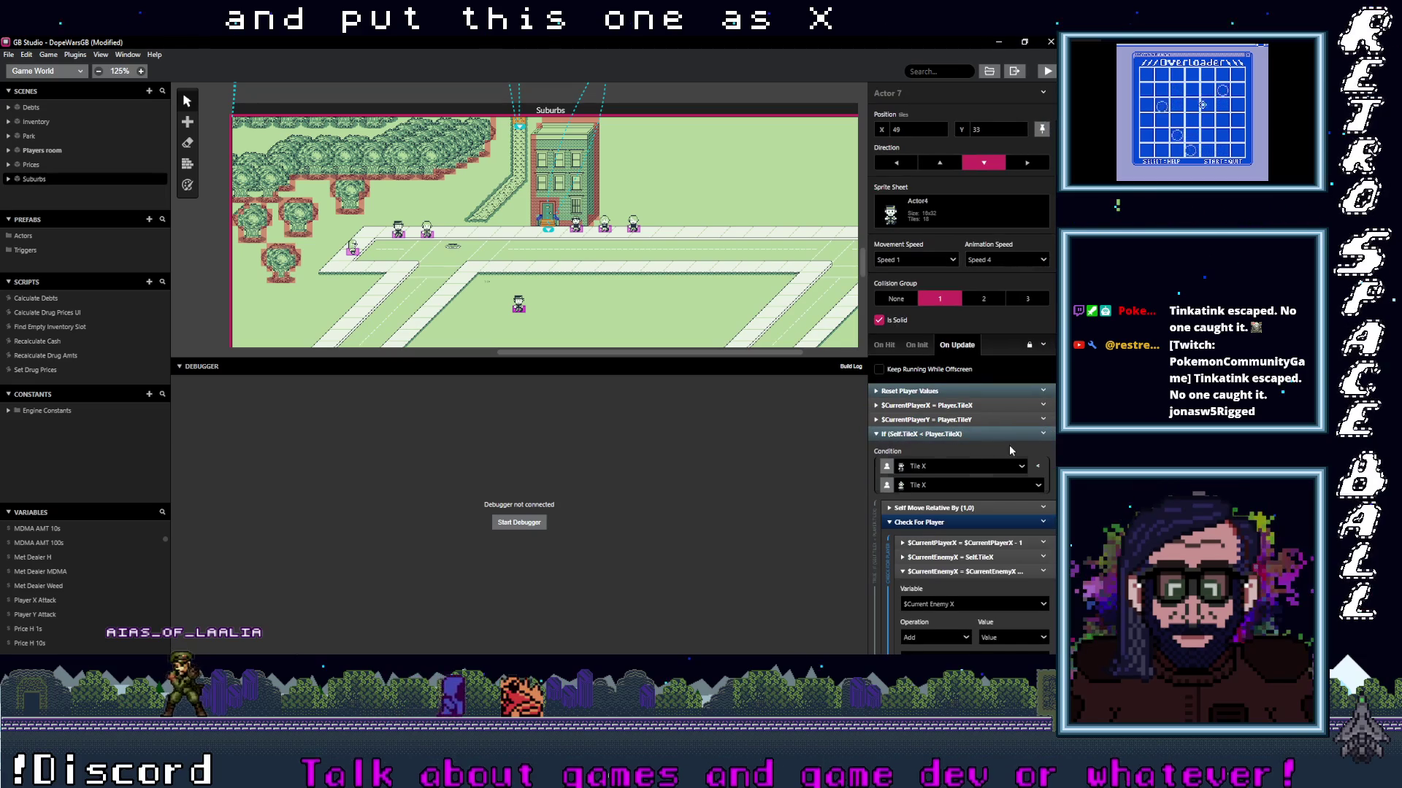
{"action": "left_click", "coordinate": [949, 522]}
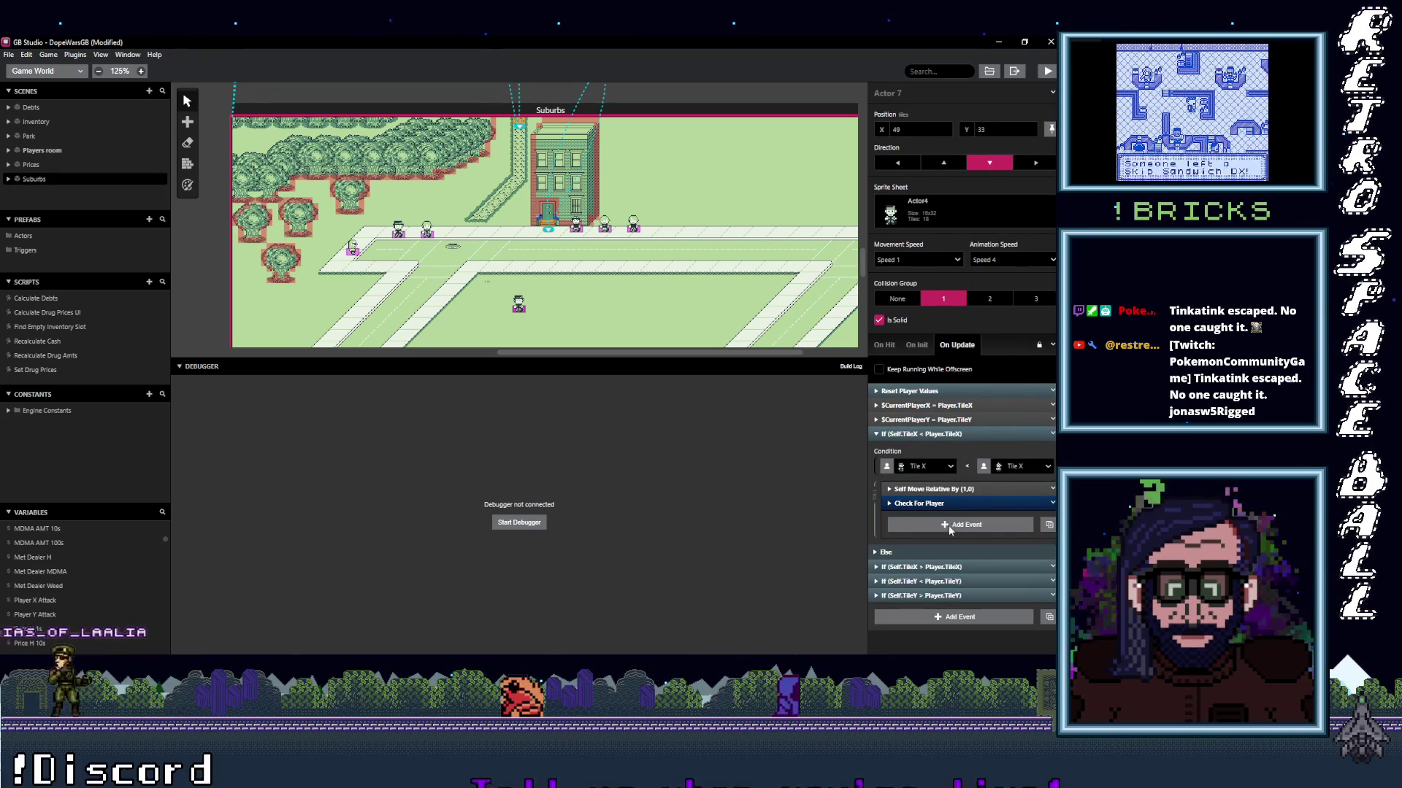
{"action": "left_click", "coordinate": [950, 525]}
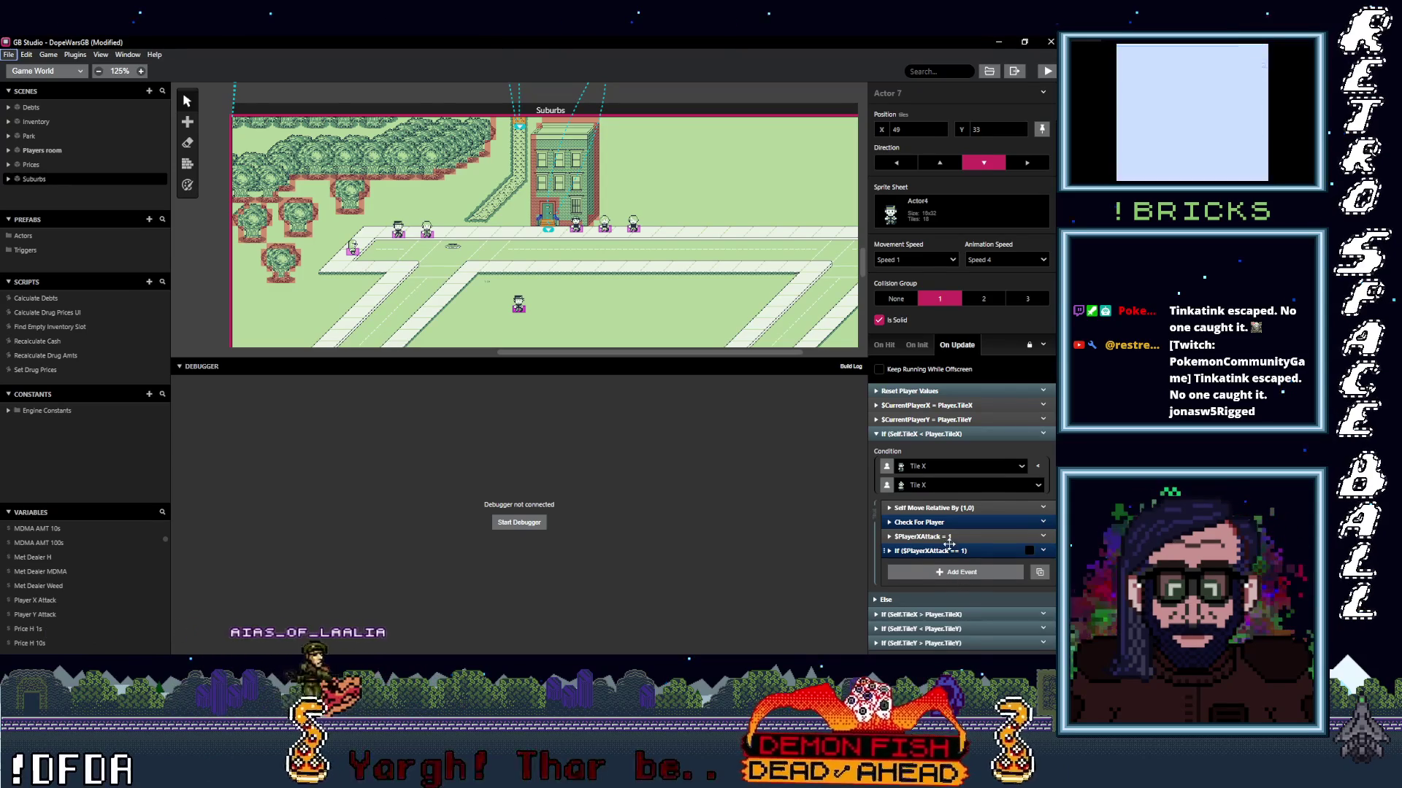
{"action": "left_click", "coordinate": [949, 521]}
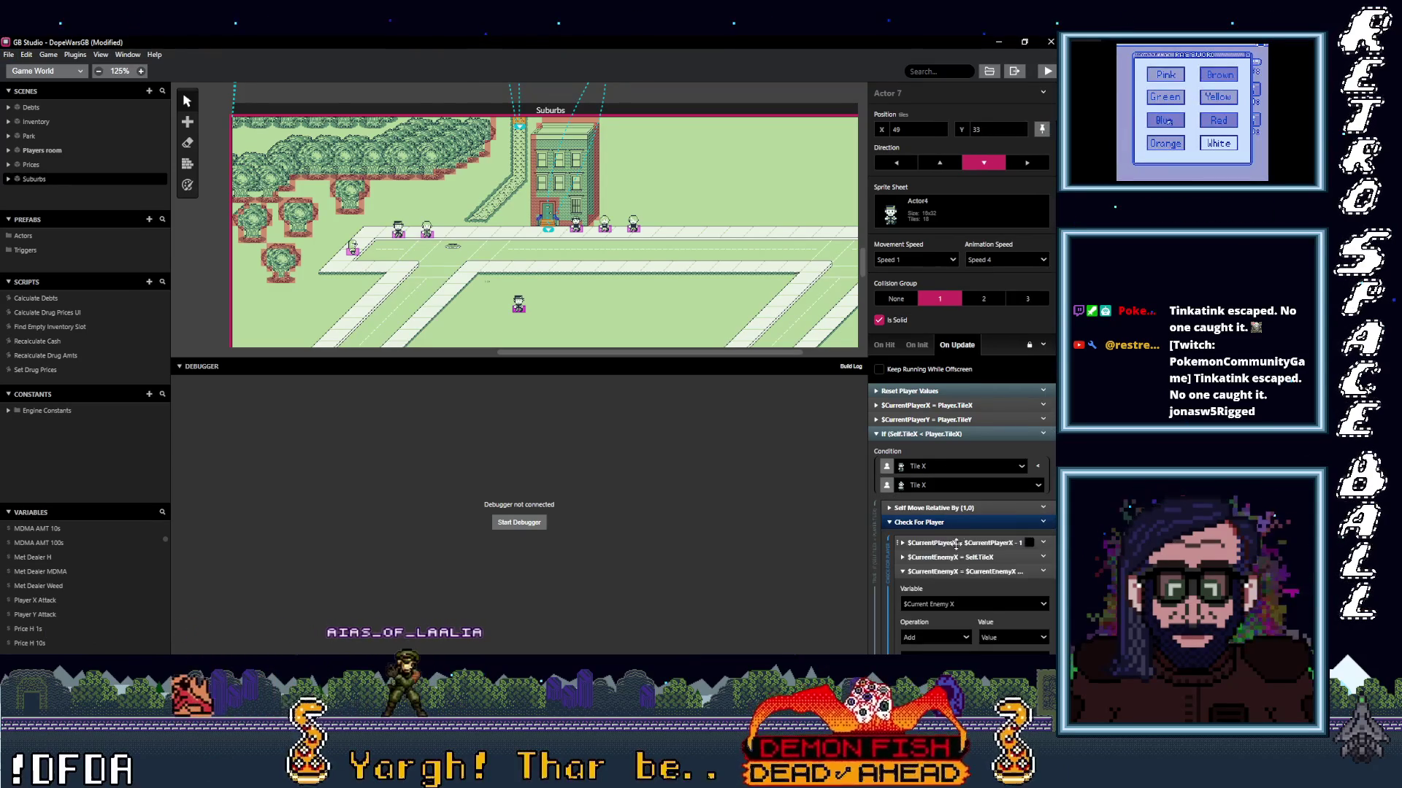
Paste the attack events into the X-match If and delete its 'Cop caught player!' message.
{"action": "scroll", "coordinate": [958, 541], "scroll_direction": "down", "scroll_amount": 3}
{"action": "left_click", "coordinate": [964, 399]}
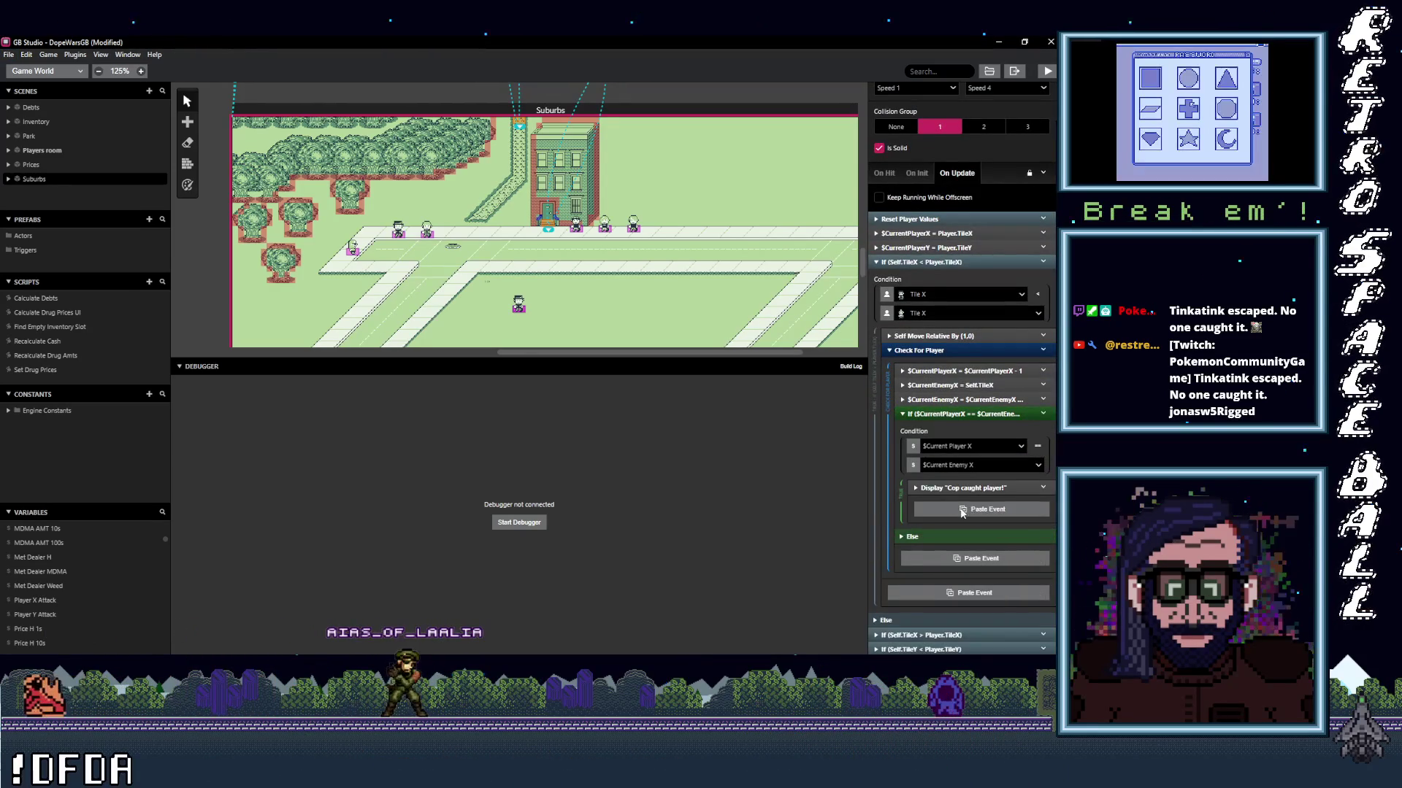
{"action": "left_click", "coordinate": [962, 510]}
{"action": "right_click", "coordinate": [942, 500]}
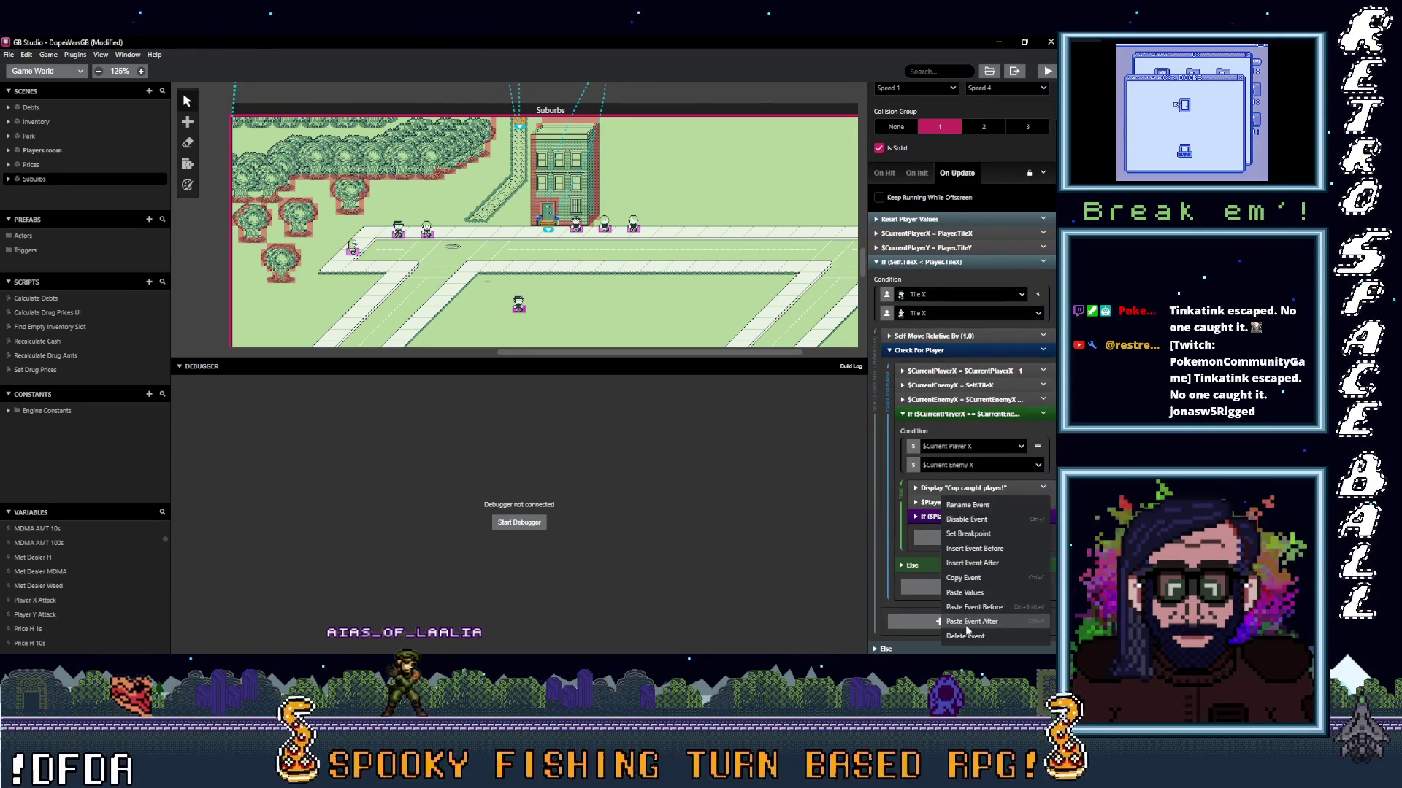
{"action": "left_click", "coordinate": [965, 635]}
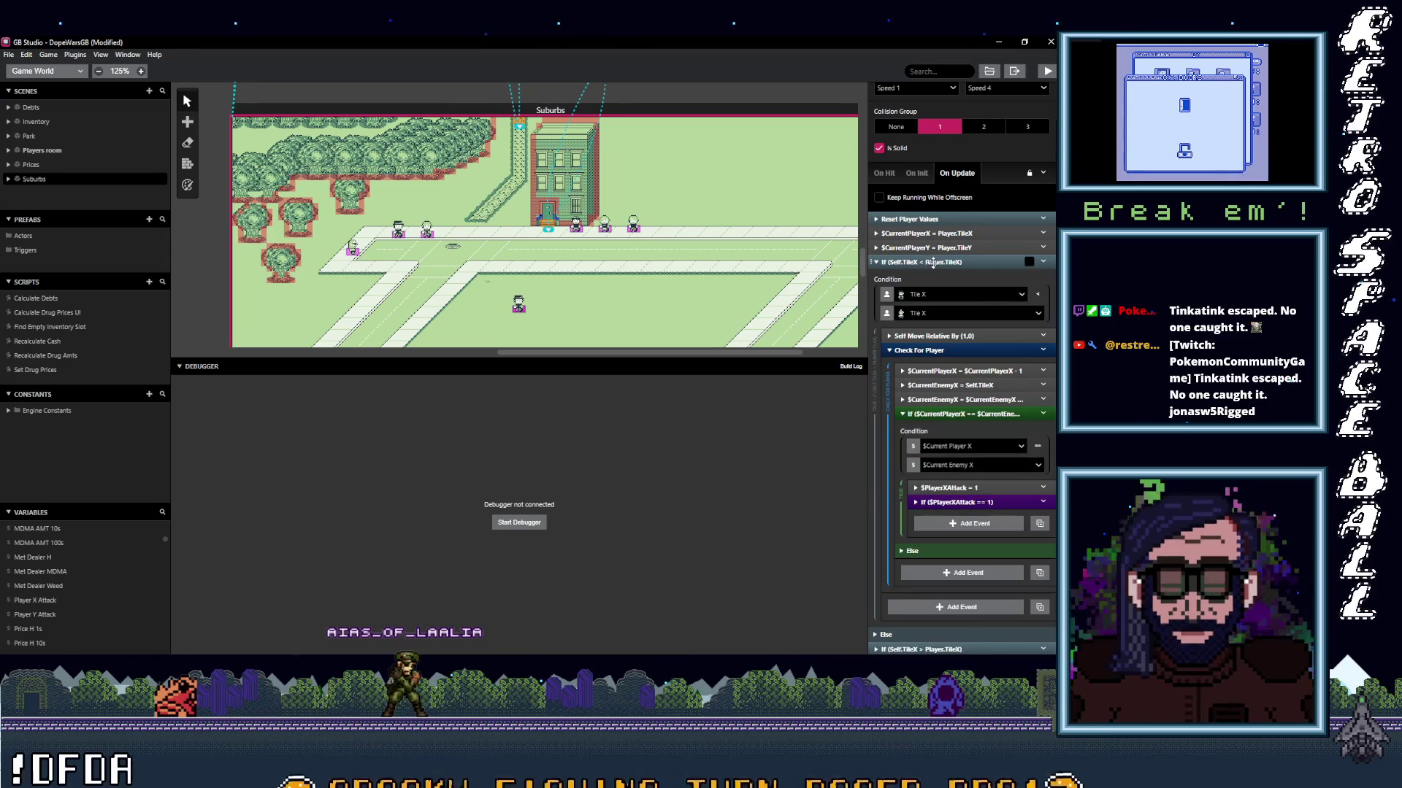
{"action": "left_click", "coordinate": [933, 263]}
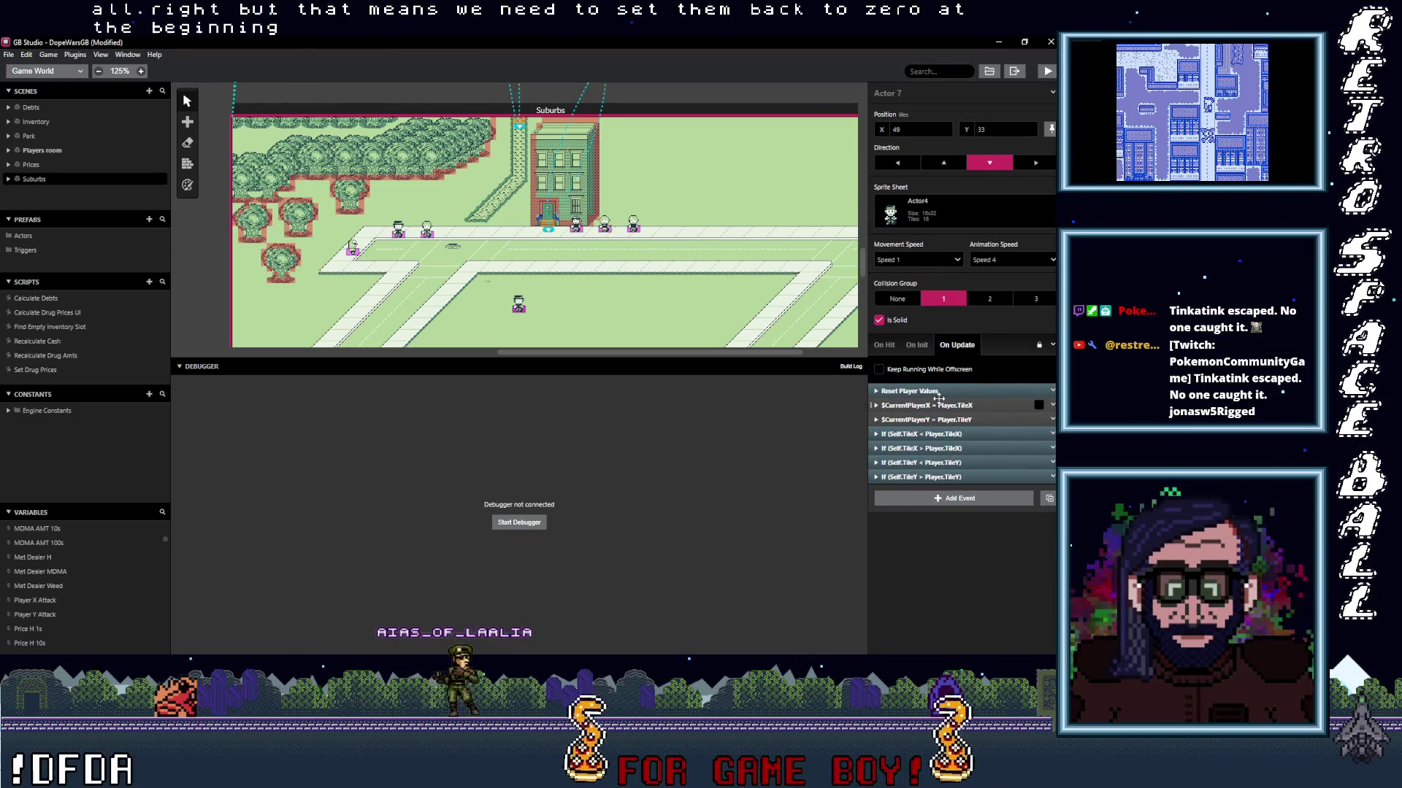
Add a Variable Set To Value event in Reset Player Values setting $PlayerXAttack to 0.
{"action": "left_click", "coordinate": [937, 393]}
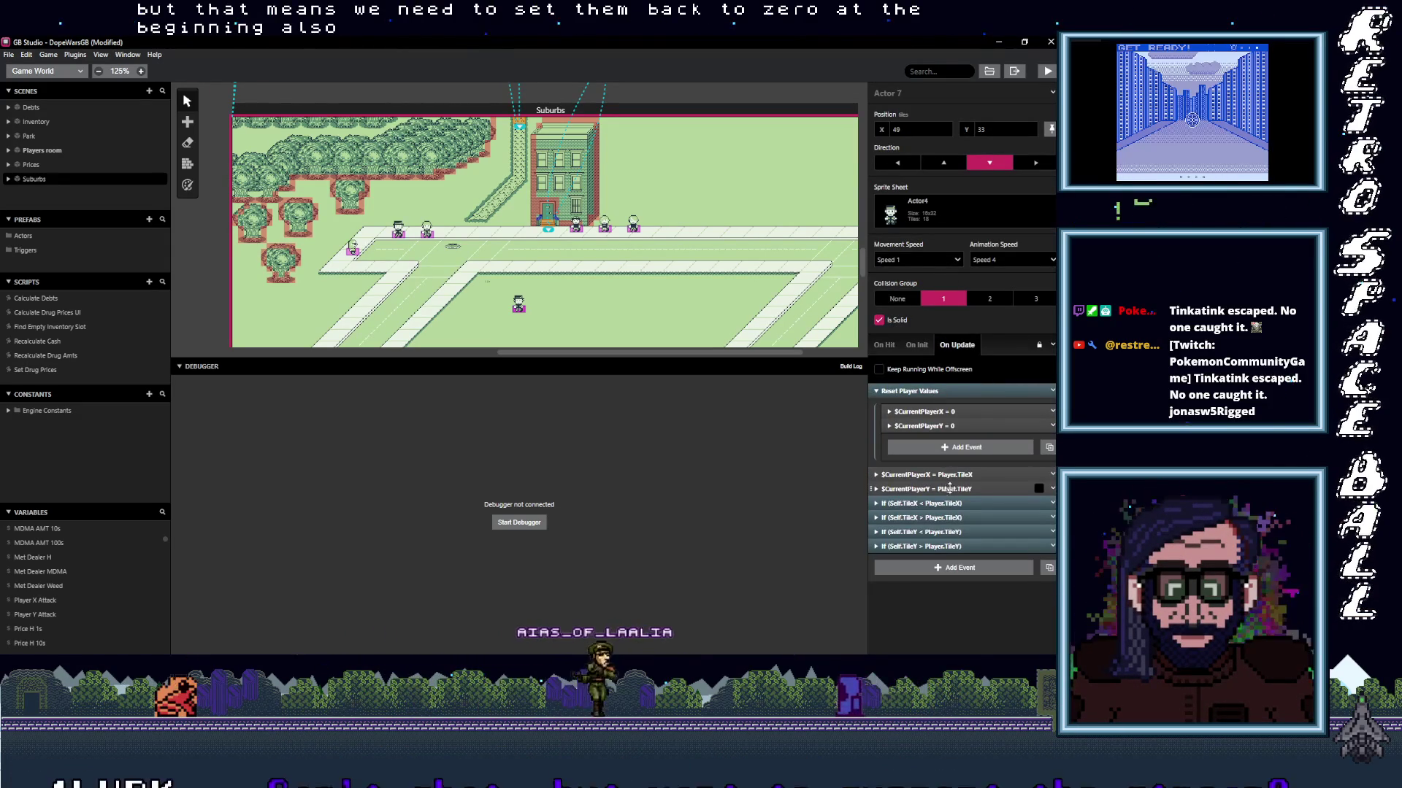
{"action": "left_click", "coordinate": [951, 449]}
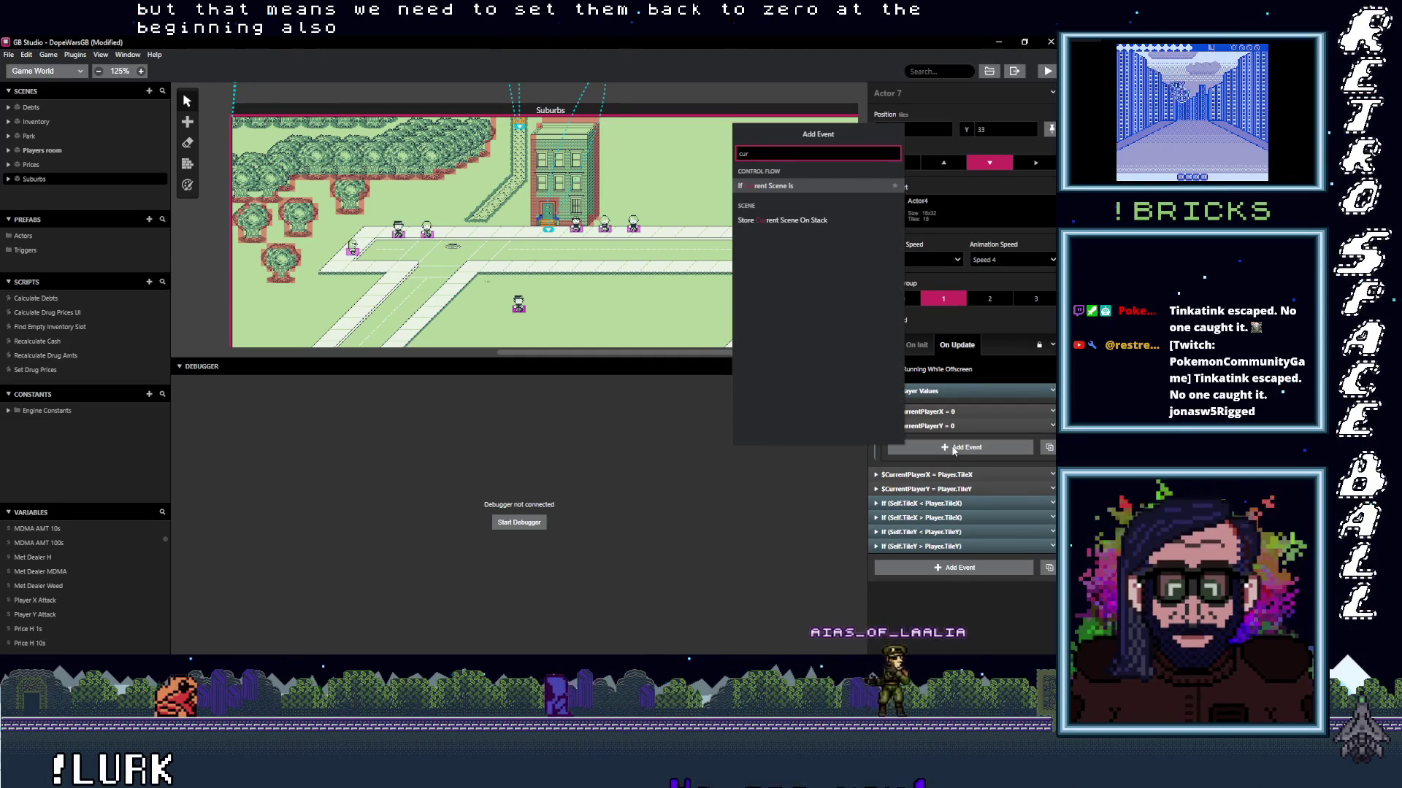
{"action": "type", "text": "at"}
{"action": "type", "text": " val"}
{"action": "left_click", "coordinate": [800, 200]}
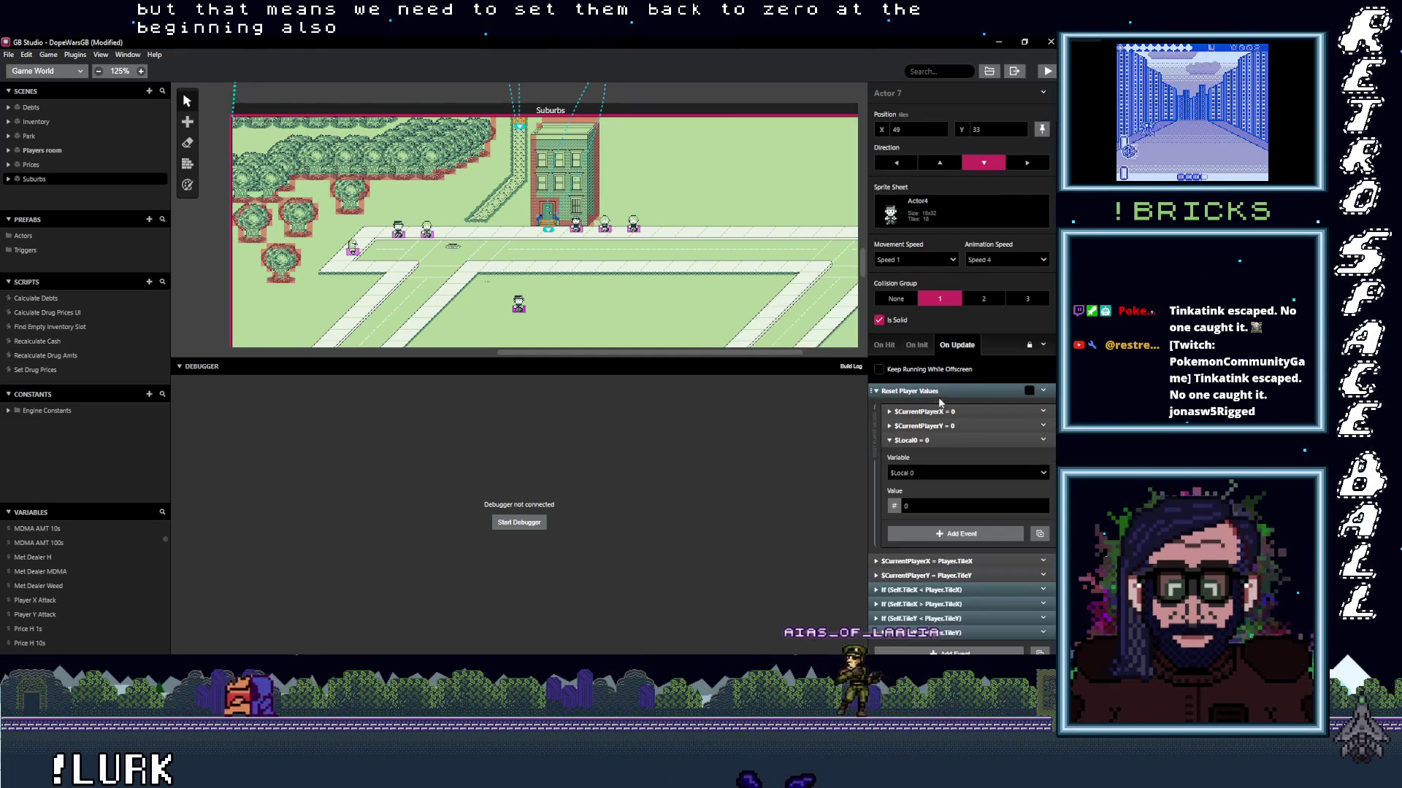
{"action": "left_click", "coordinate": [944, 473]}
{"action": "type", "text": "player"}
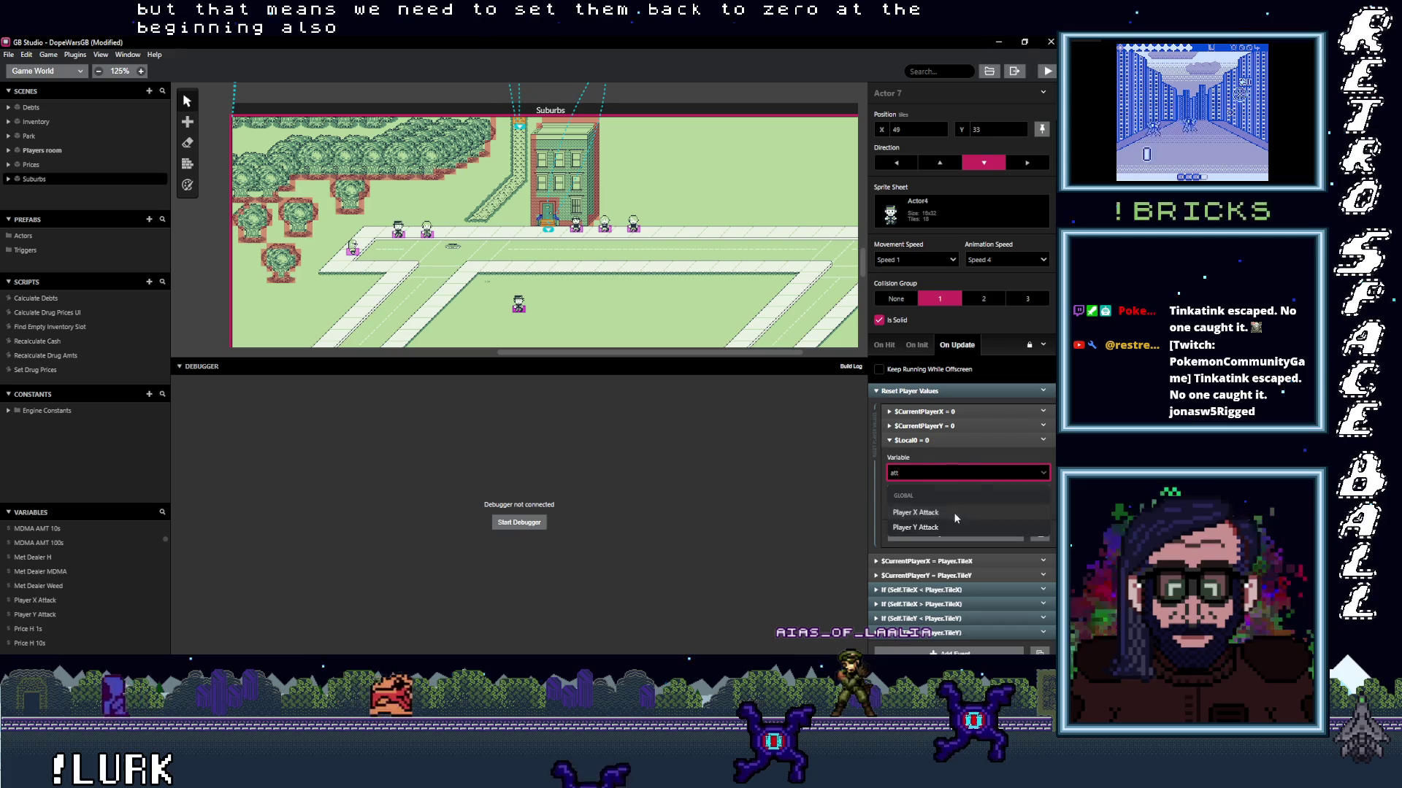
{"action": "left_click", "coordinate": [951, 508]}
Duplicate the $PlayerXAttack = 0 event and switch the copy to $PlayerYAttack.
{"action": "left_click", "coordinate": [1047, 440]}
{"action": "left_click", "coordinate": [1047, 441]}
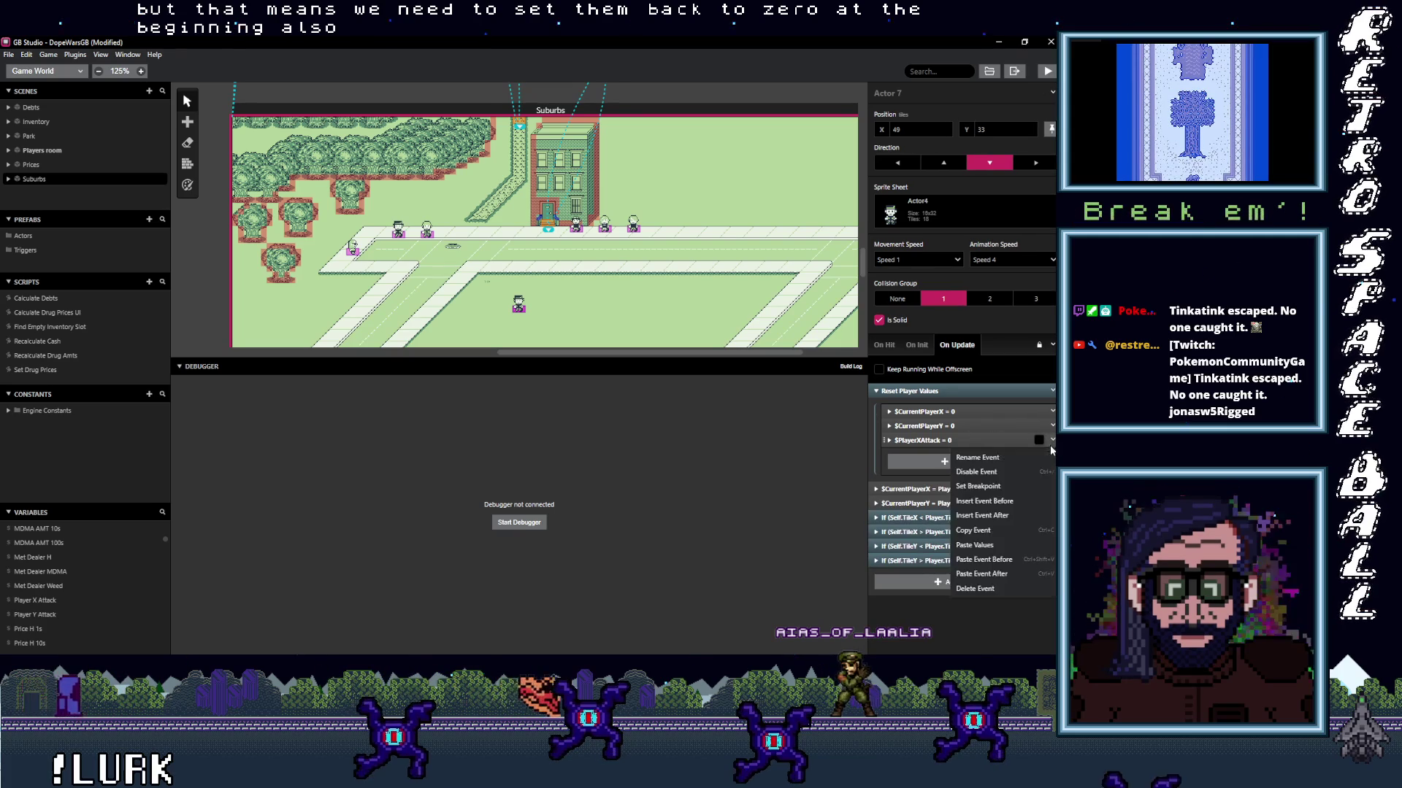
{"action": "left_click", "coordinate": [981, 574]}
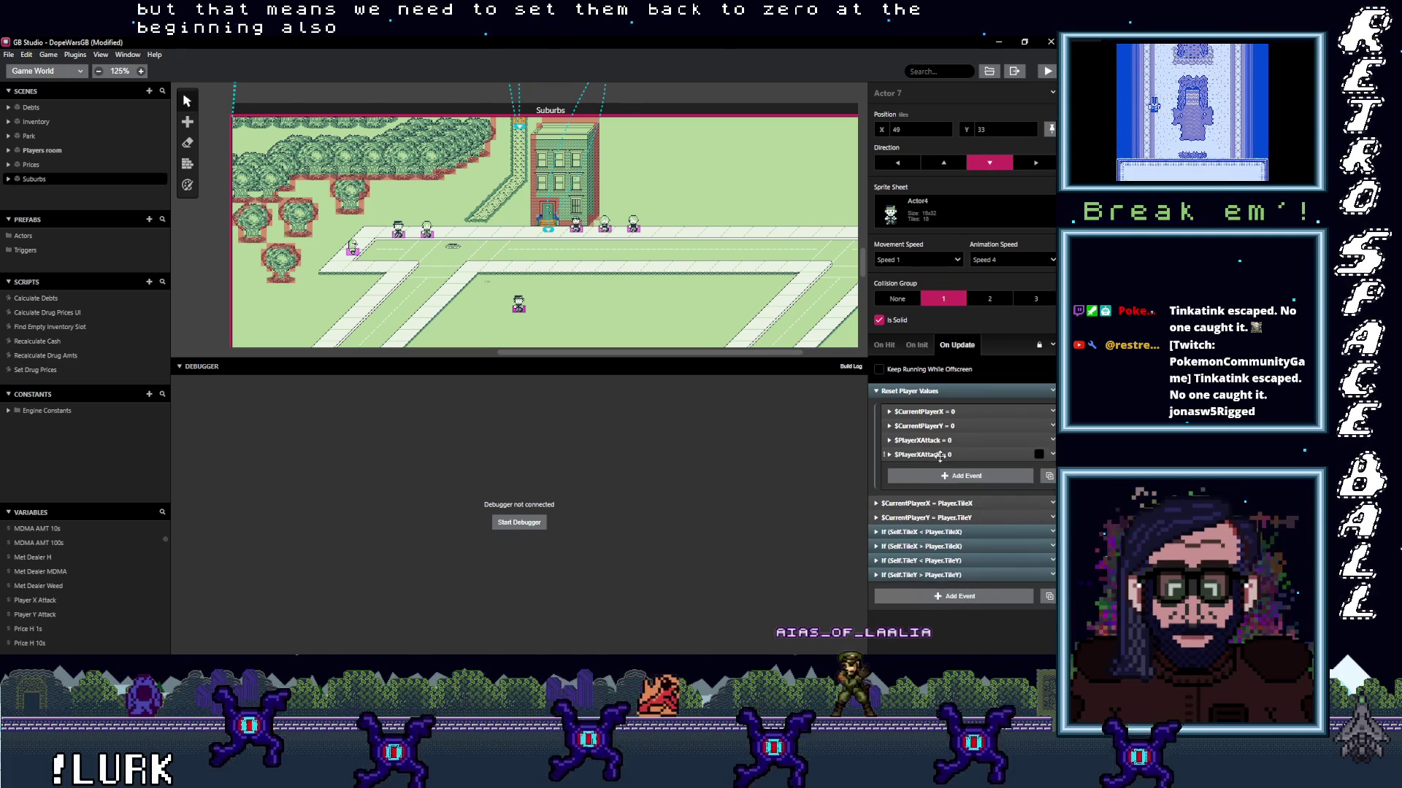
{"action": "left_click", "coordinate": [947, 486]}
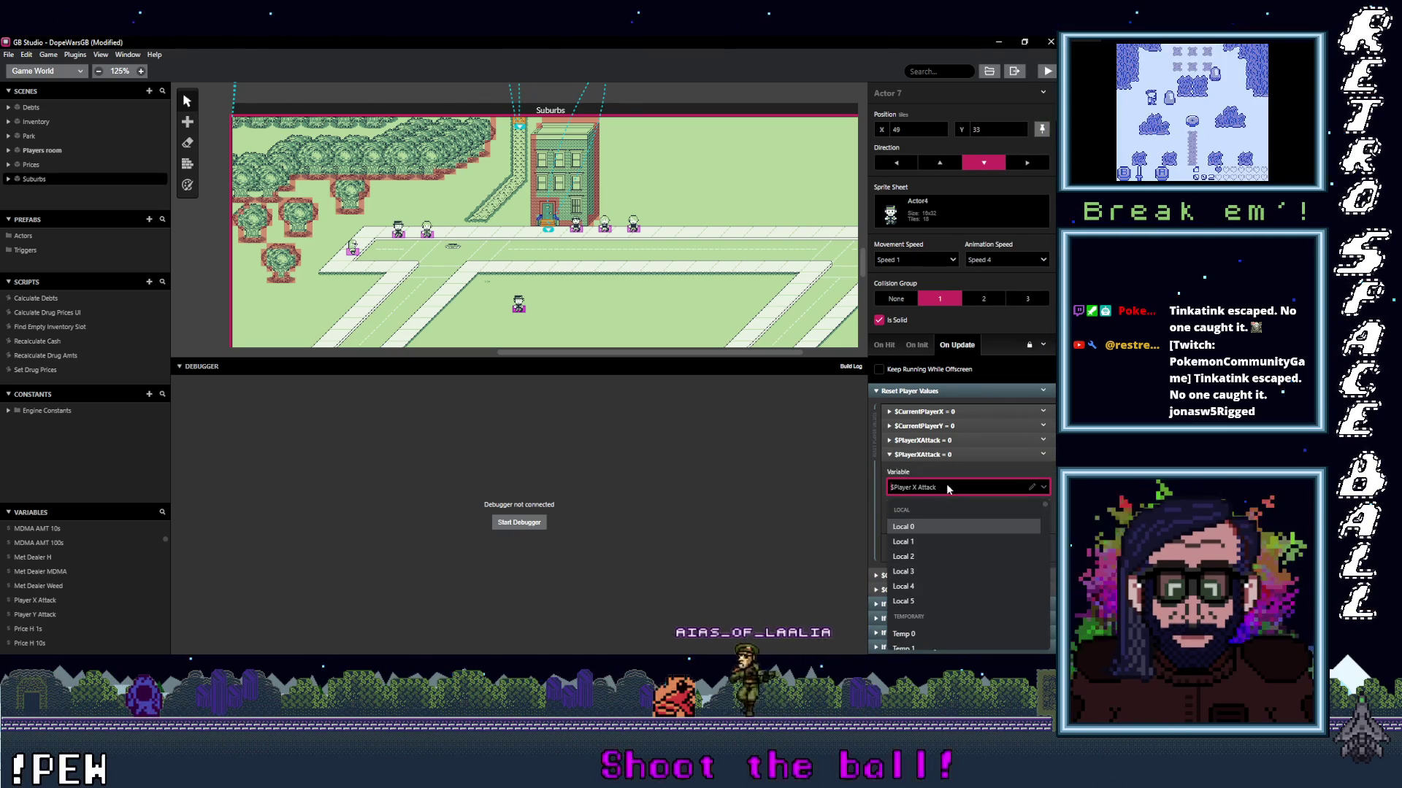
{"action": "type", "text": "att"}
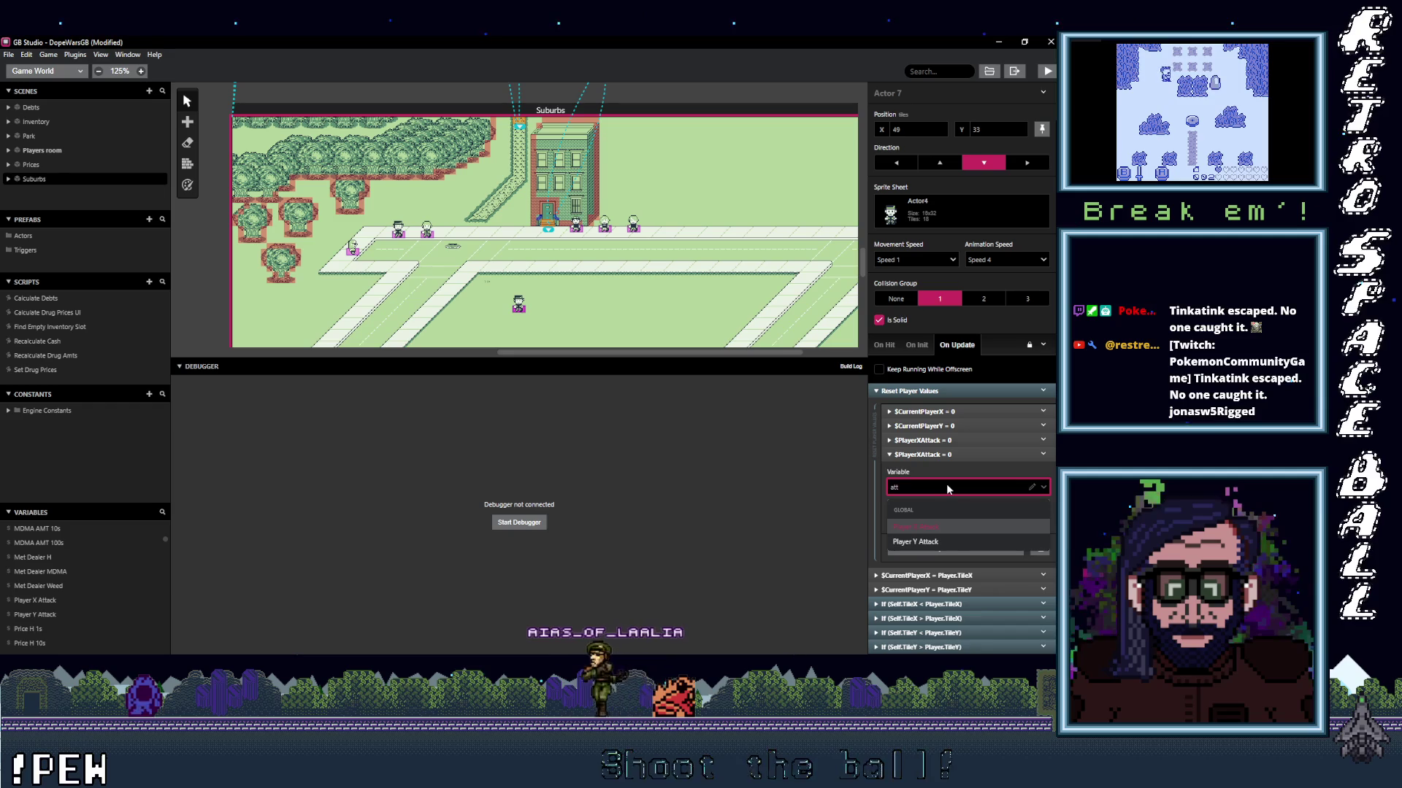
{"action": "left_click", "coordinate": [957, 536]}
{"action": "left_click", "coordinate": [971, 454]}
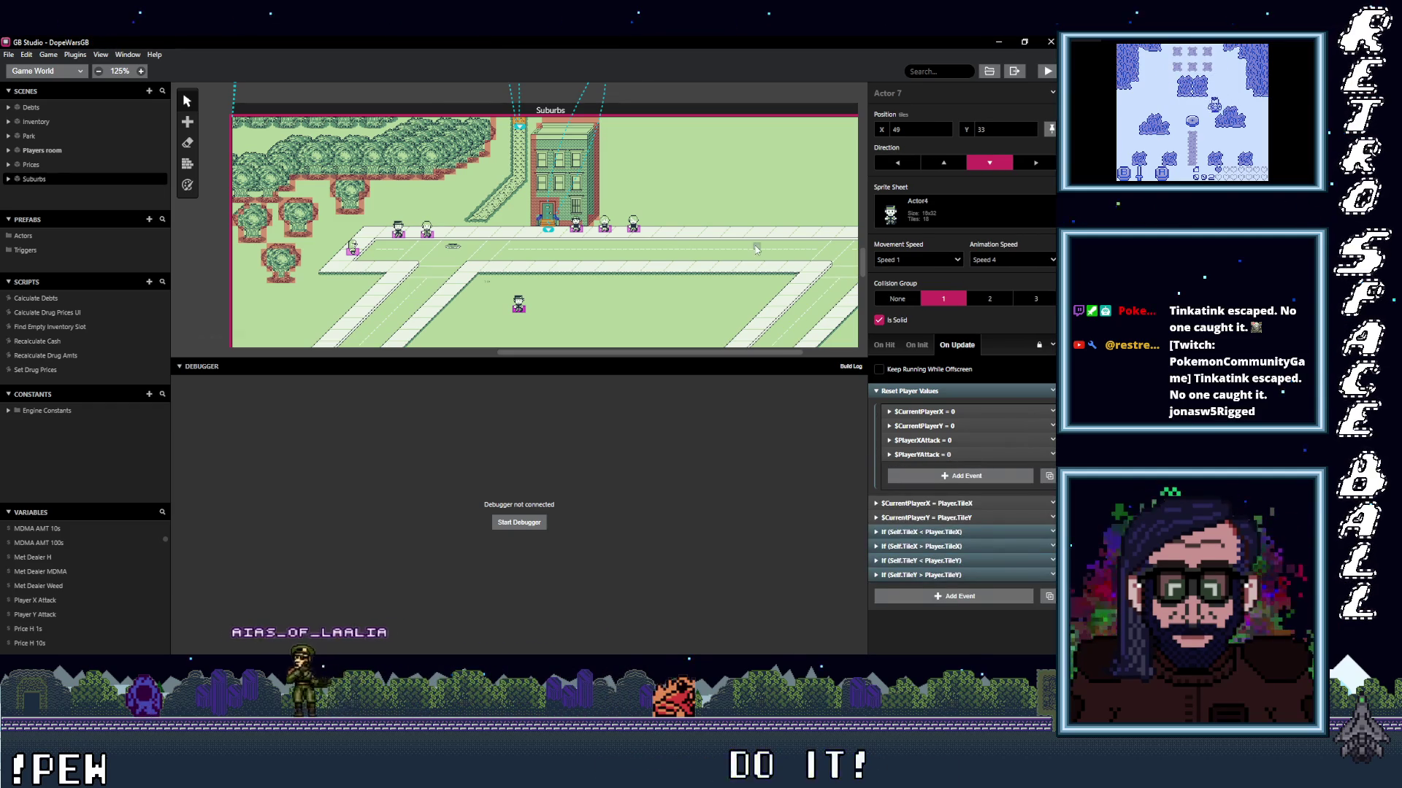
{"action": "left_click", "coordinate": [1047, 70]}
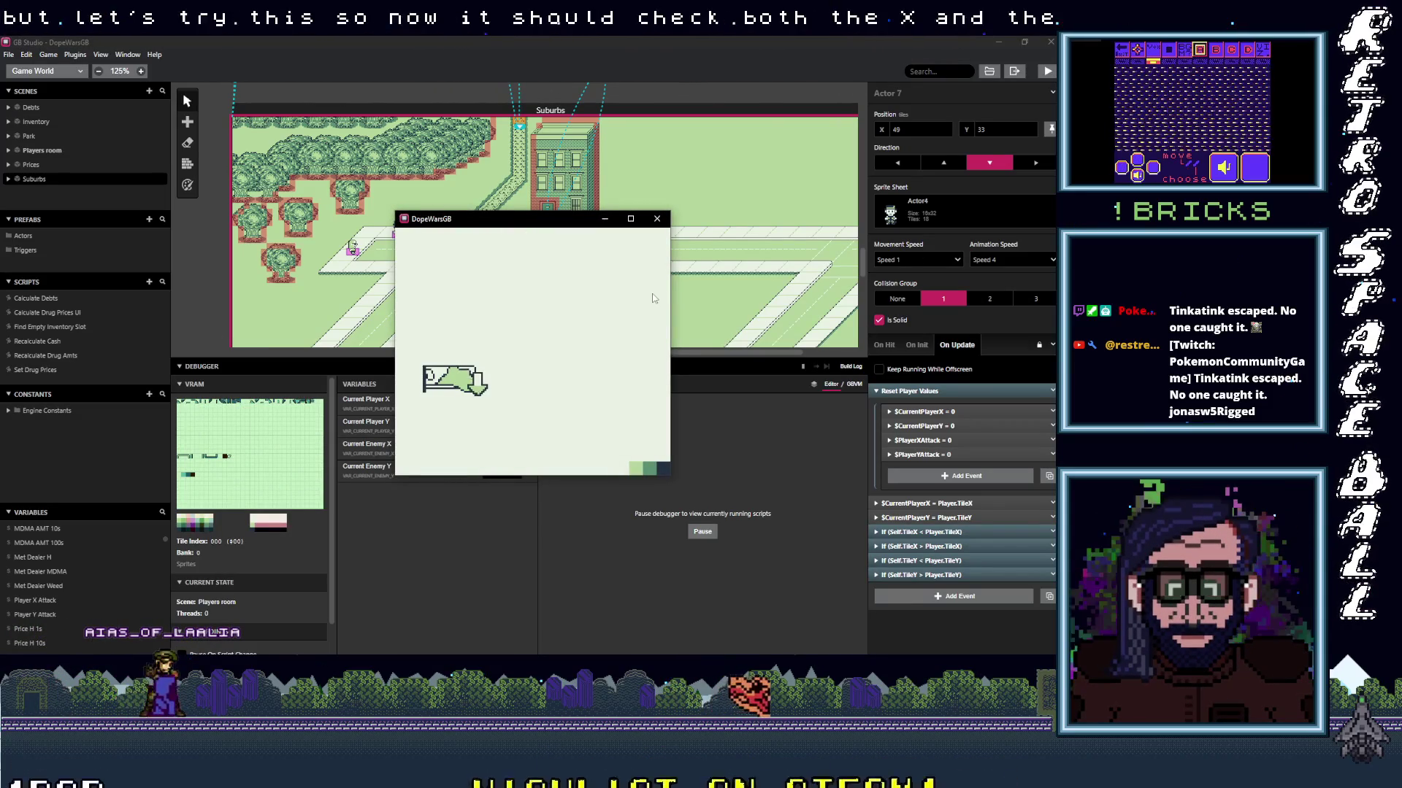
{"action": "key", "text": "Down"}
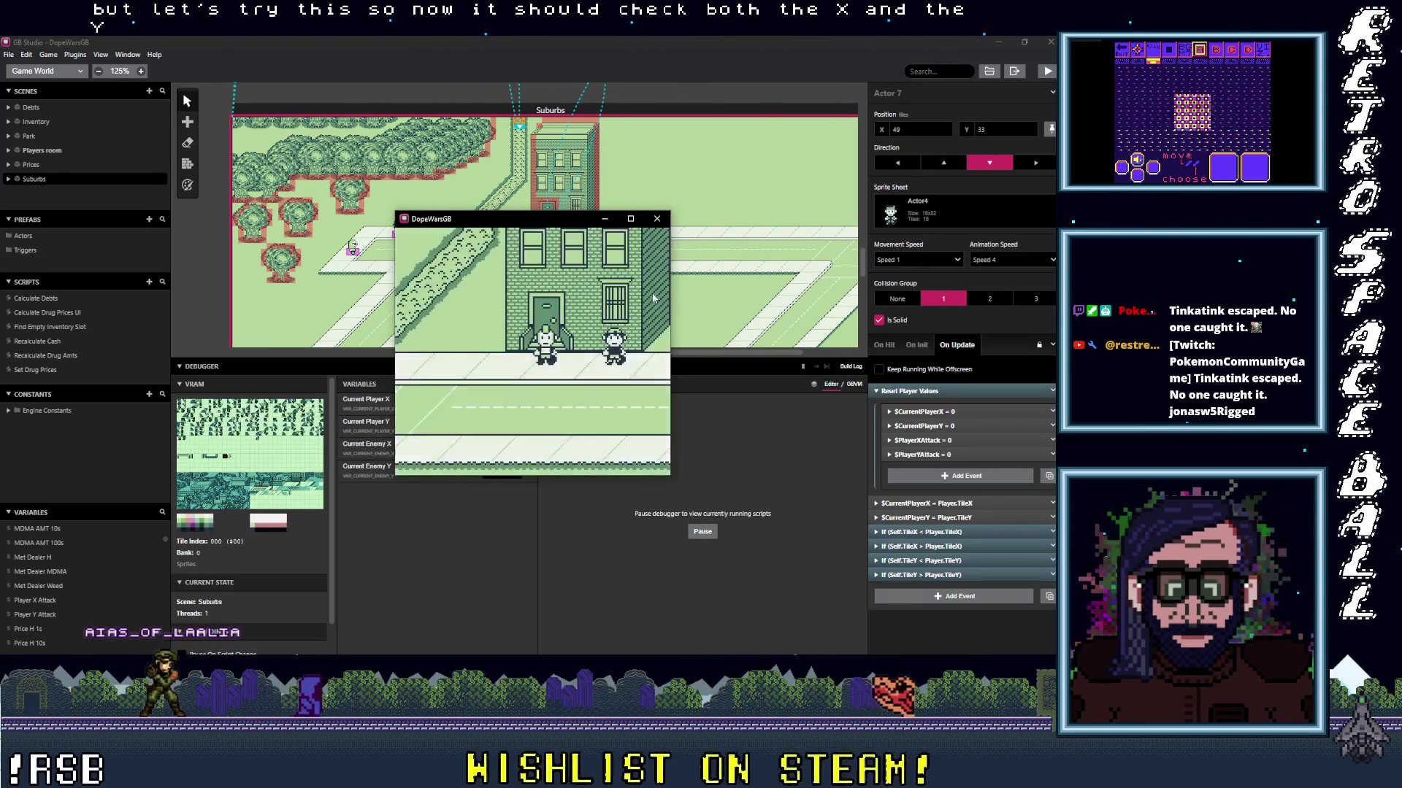
{"action": "key", "text": "Right"}
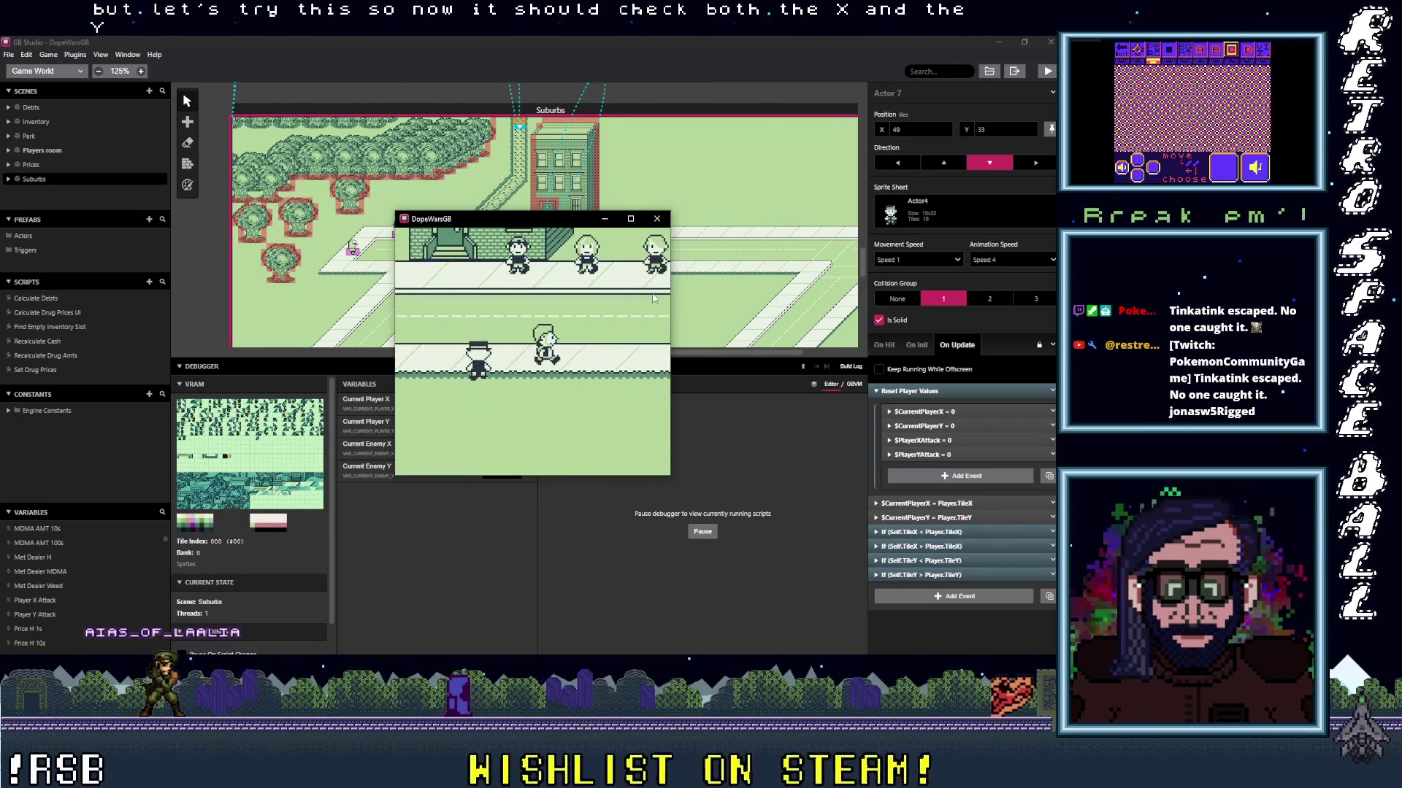
{"action": "key", "text": "Down"}
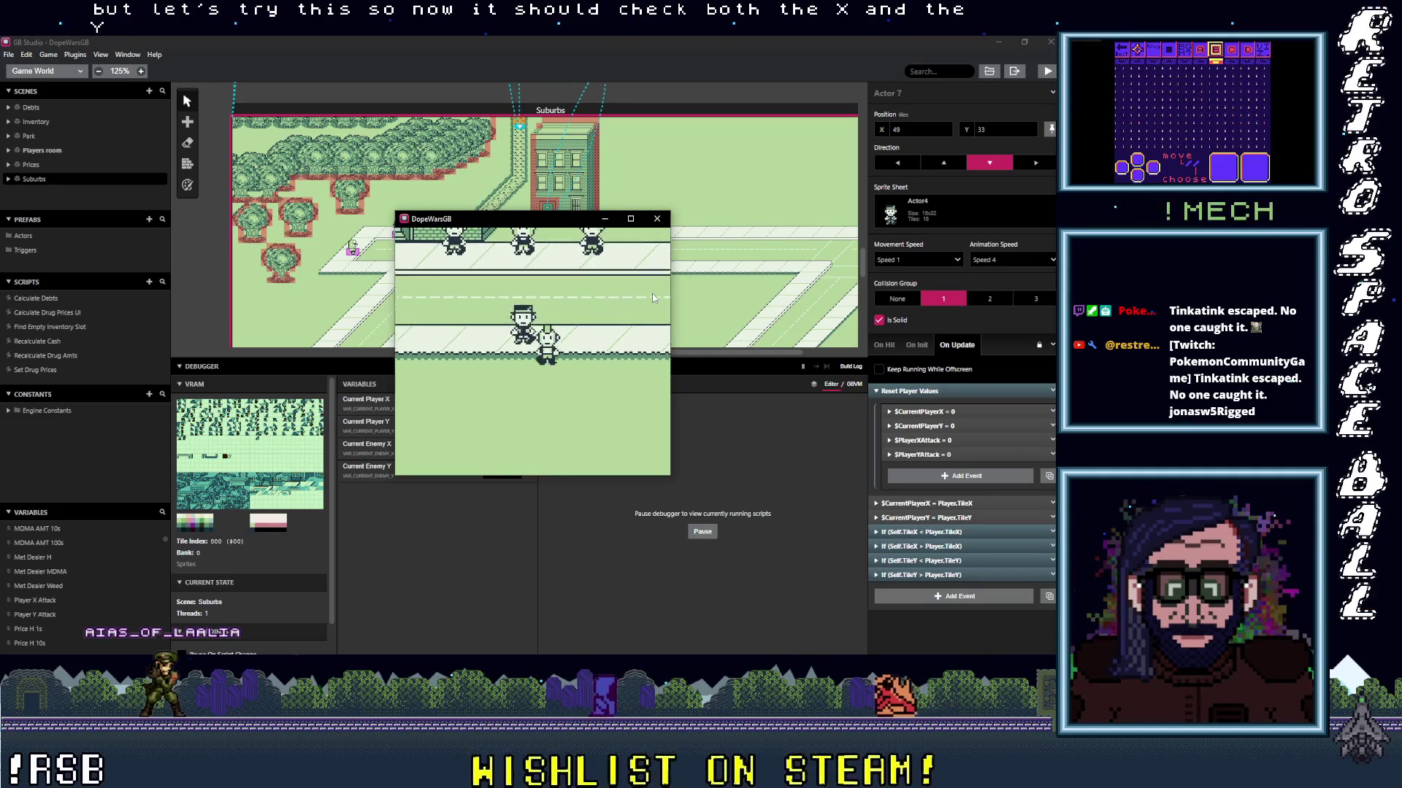
{"action": "key", "text": "Down"}
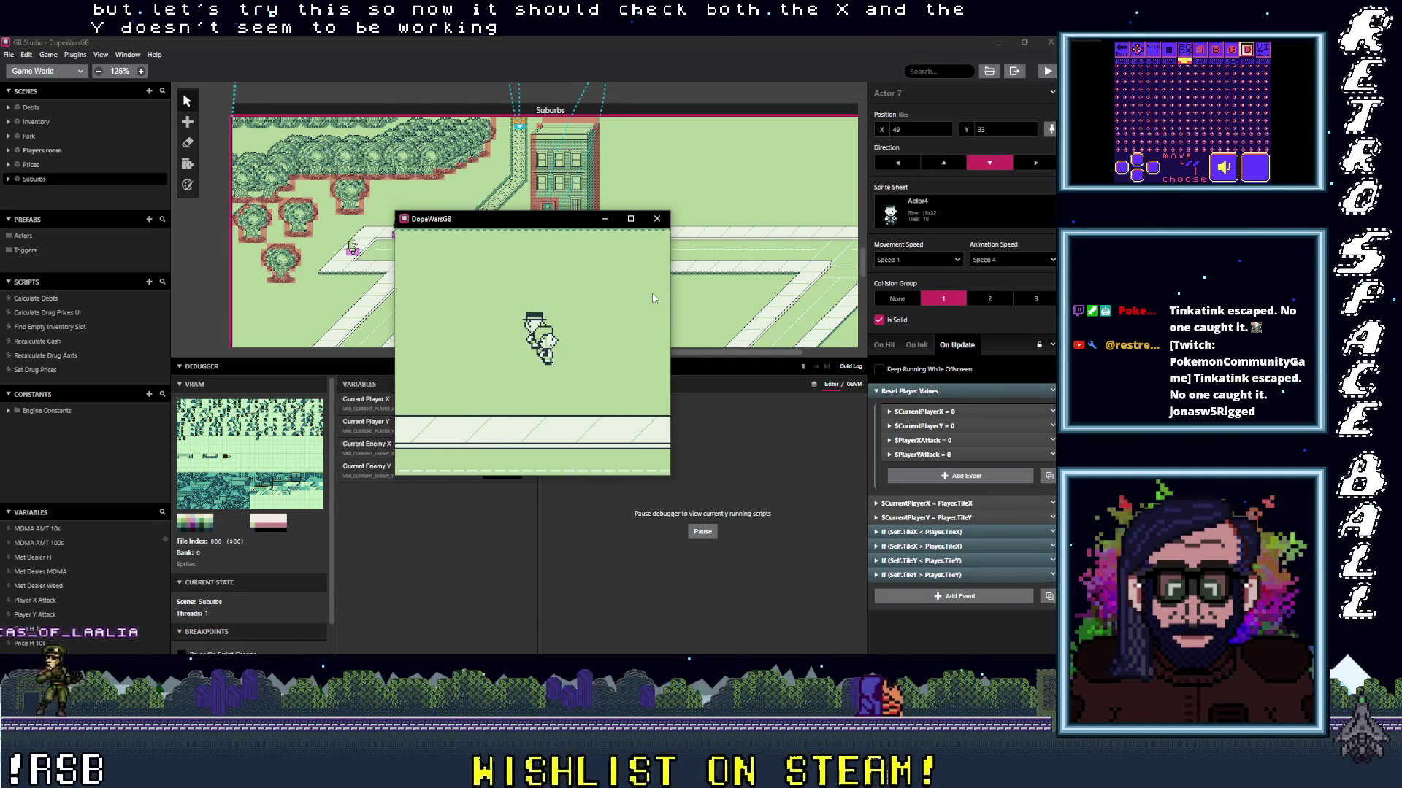
{"action": "key", "text": "Down"}
{"action": "key", "text": "Down"}
{"action": "key", "text": "Left"}
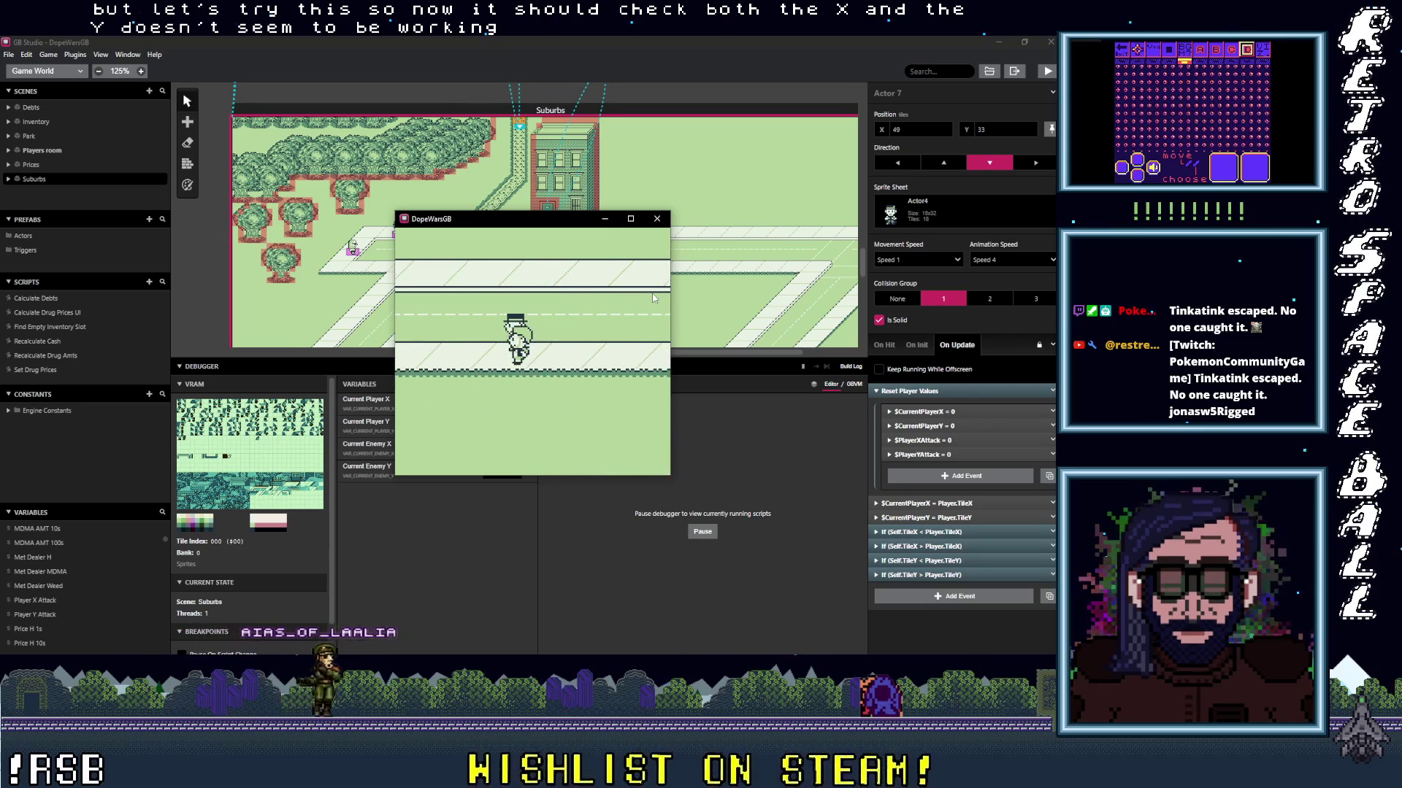
{"action": "key", "text": "Down"}
{"action": "key", "text": "Right"}
{"action": "key", "text": "Right"}
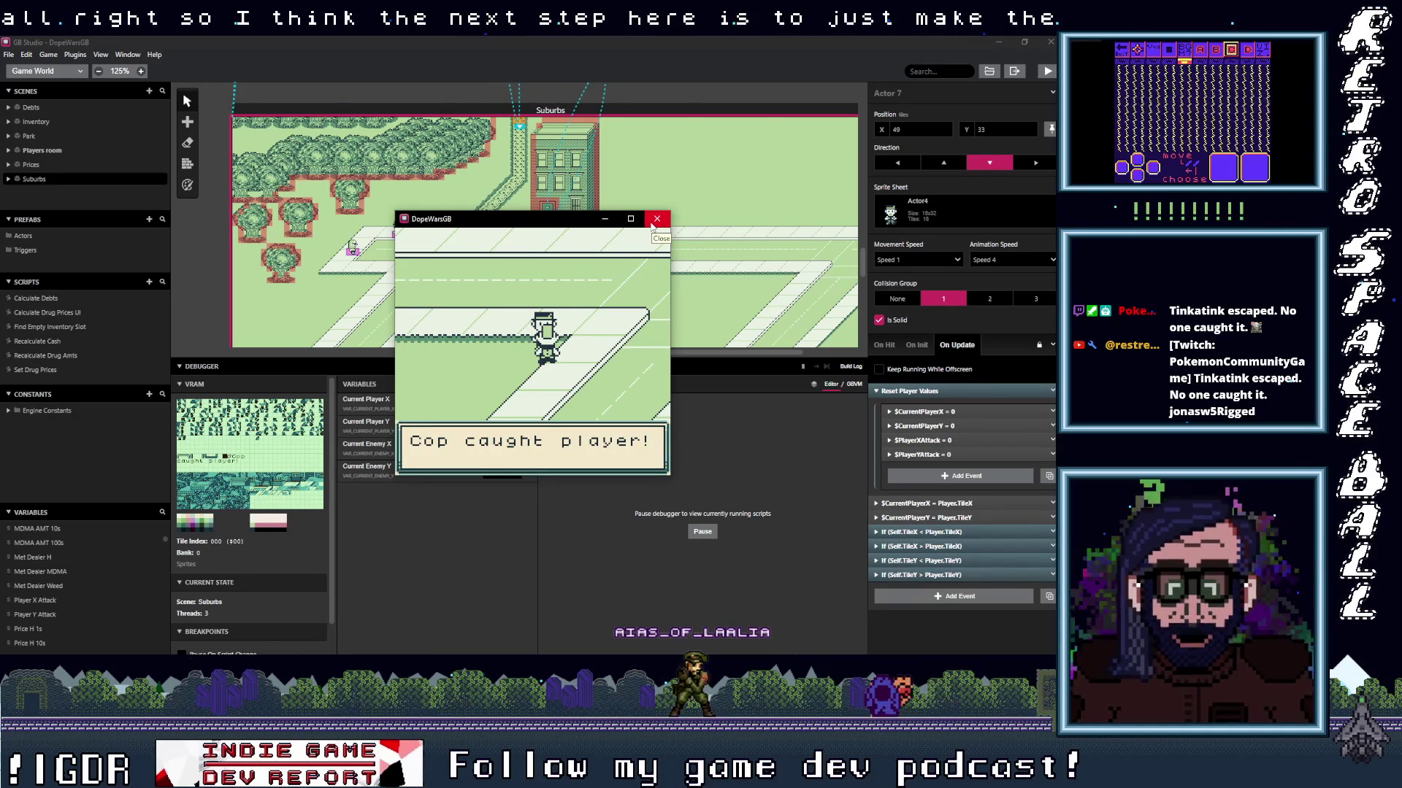
{"action": "left_click", "coordinate": [656, 220]}
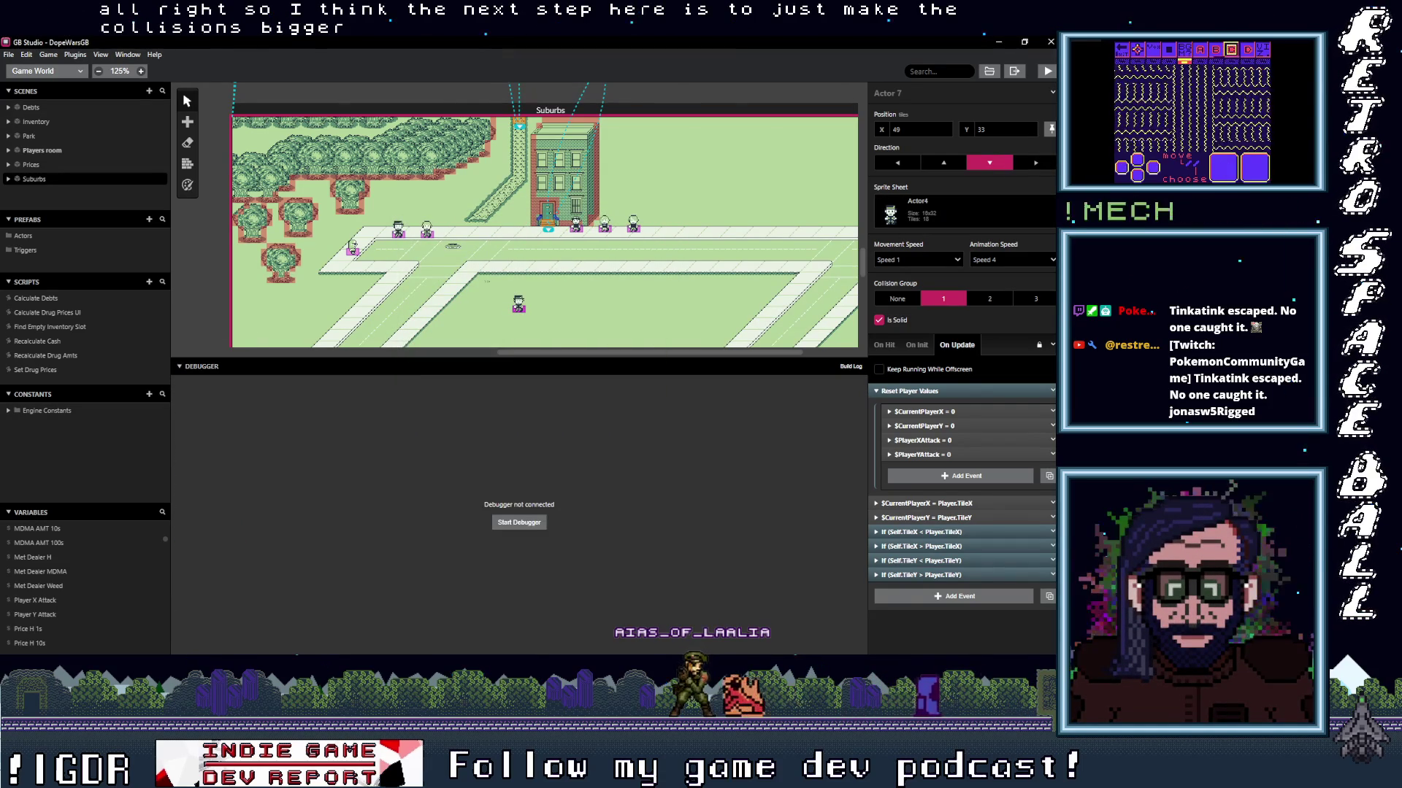
{"action": "key", "text": "alt+Tab"}
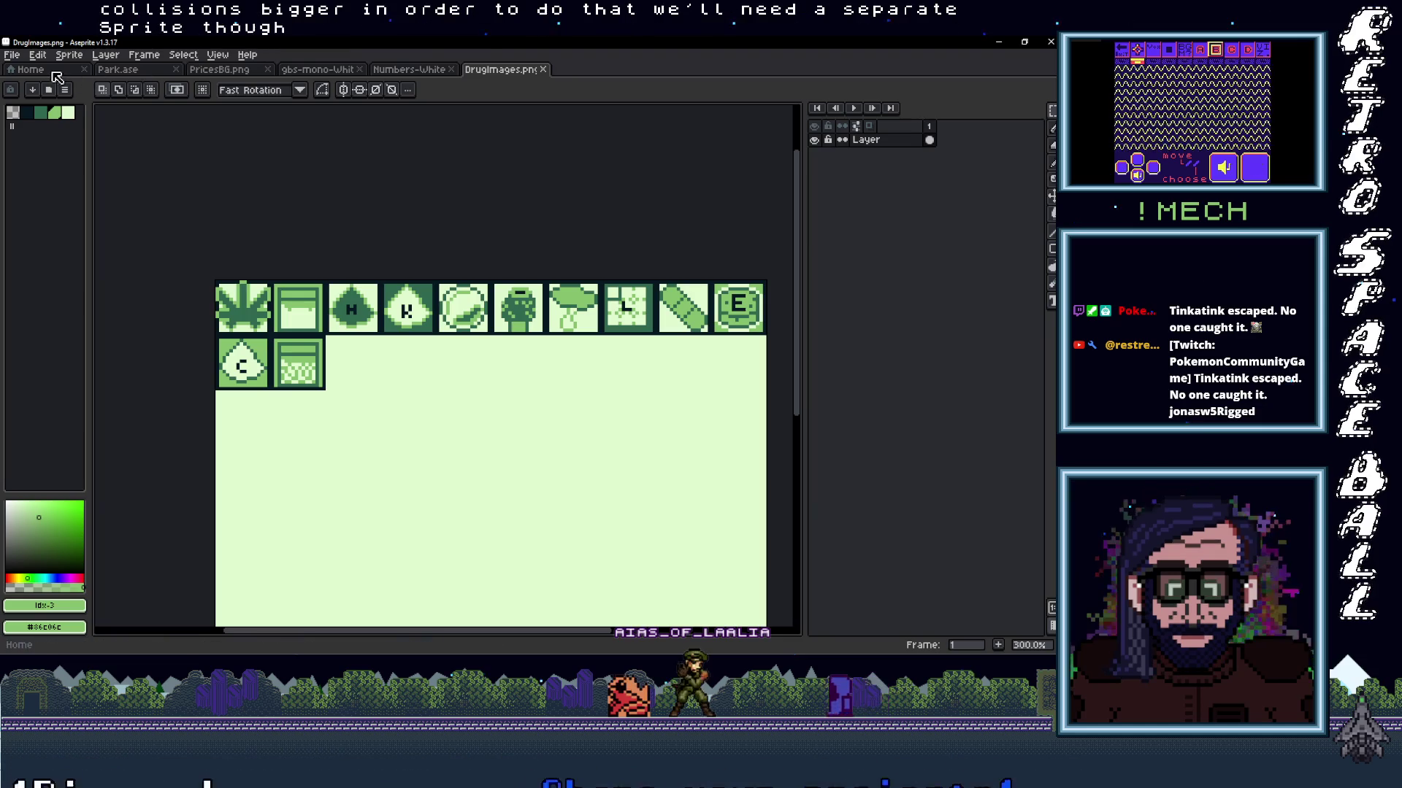
From the Home tab, open the Actor4 file in GB Studio's Sprites > DopeWars GB folder.
{"action": "left_click", "coordinate": [42, 72]}
{"action": "left_click", "coordinate": [61, 109]}
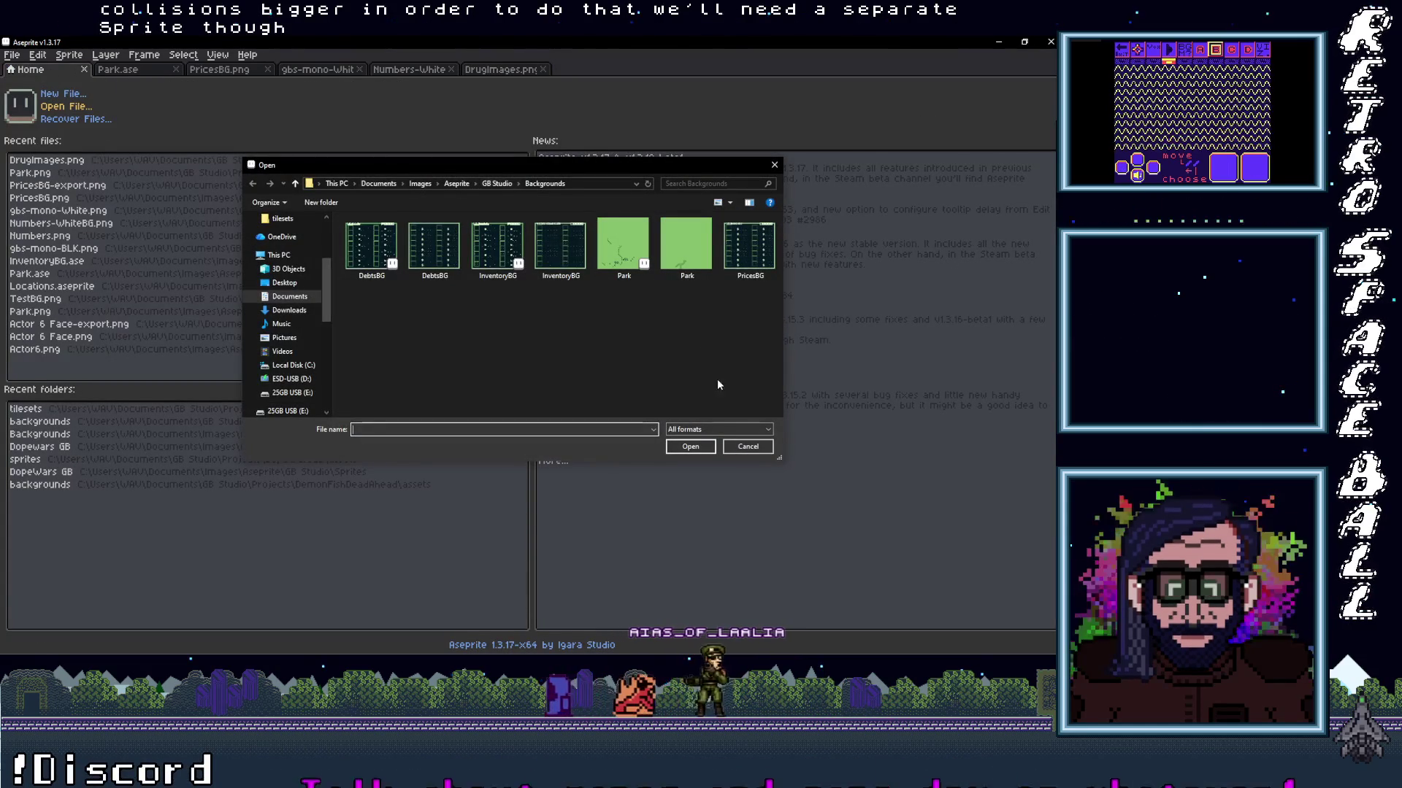
{"action": "left_click", "coordinate": [747, 446]}
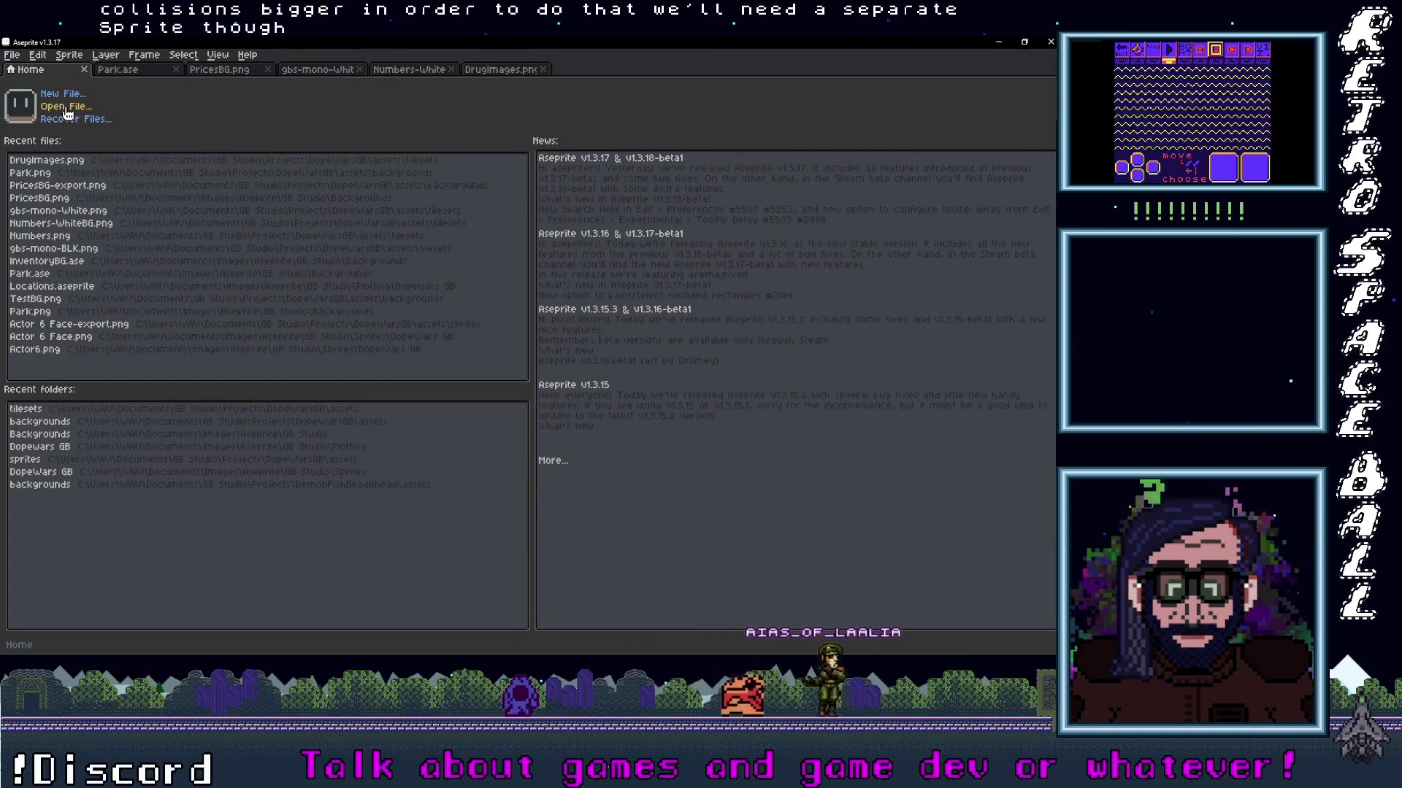
{"action": "left_click", "coordinate": [66, 107]}
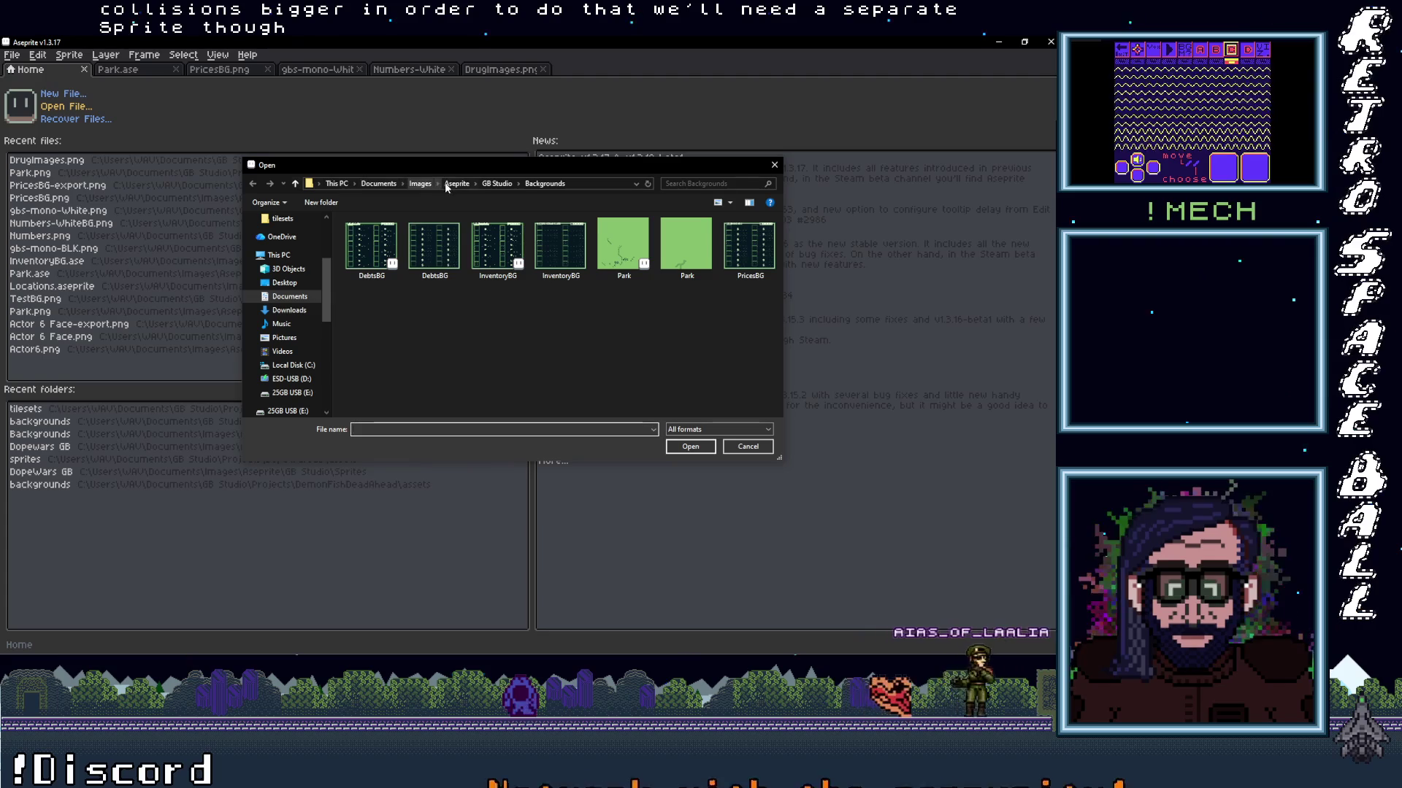
{"action": "left_click", "coordinate": [497, 184]}
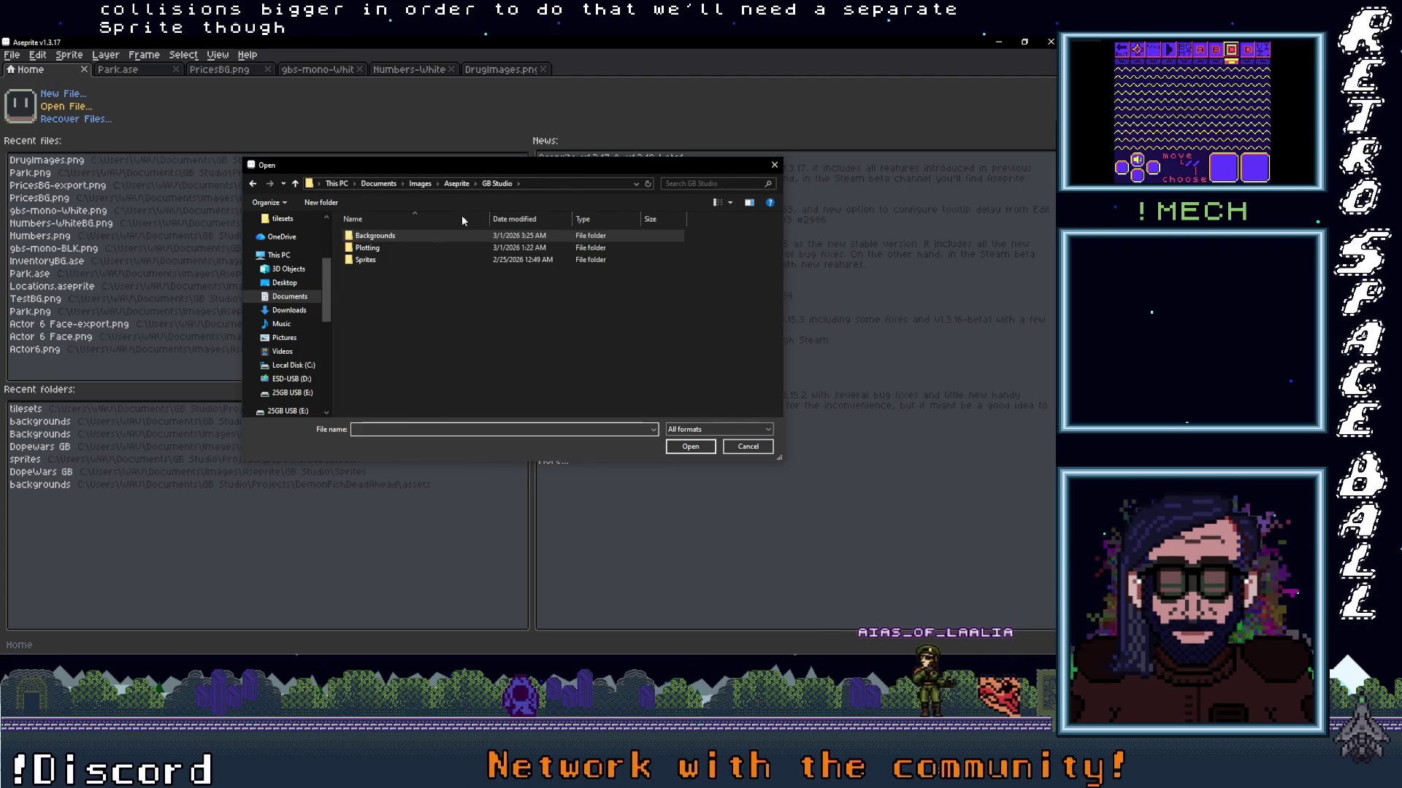
{"action": "double_click", "coordinate": [373, 260]}
{"action": "double_click", "coordinate": [374, 234]}
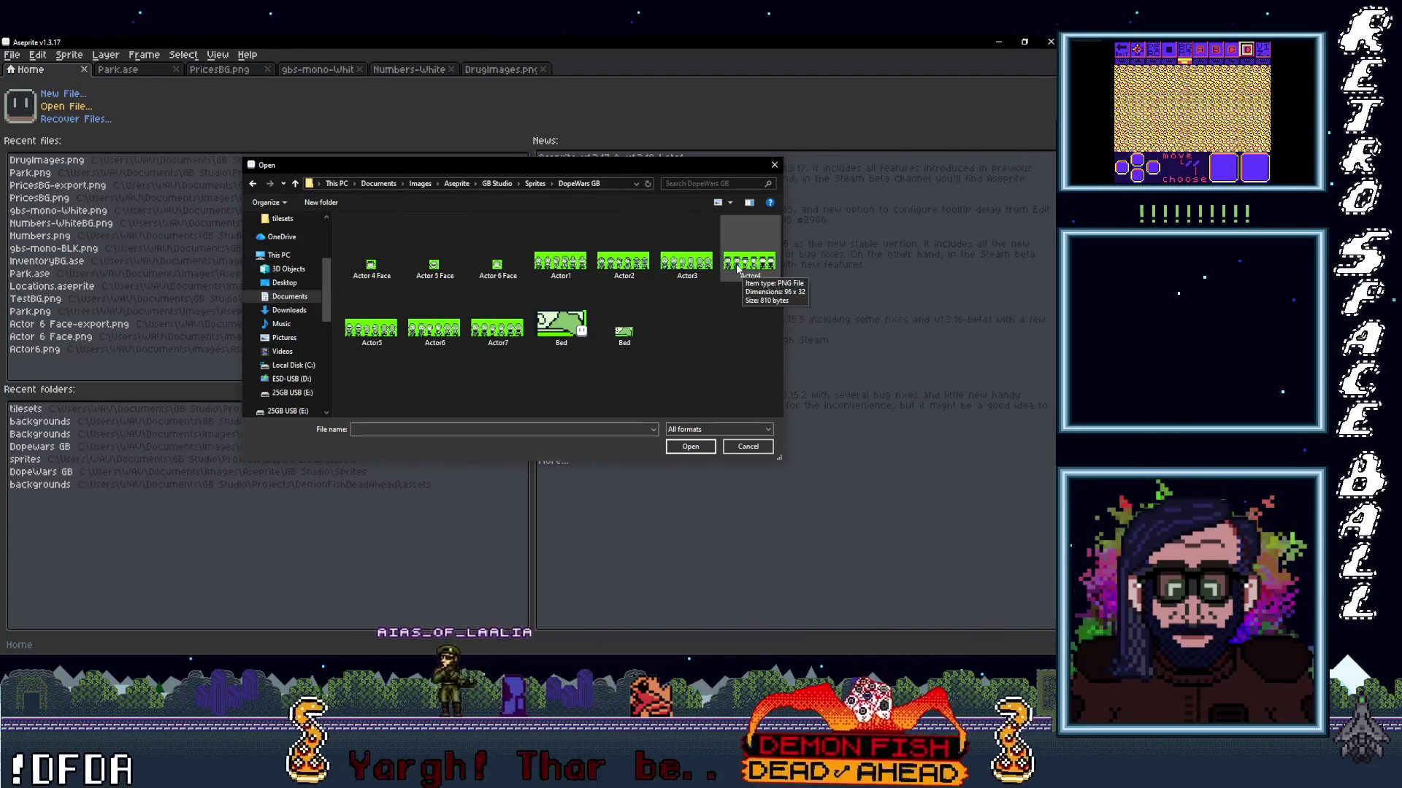
{"action": "double_click", "coordinate": [737, 270]}
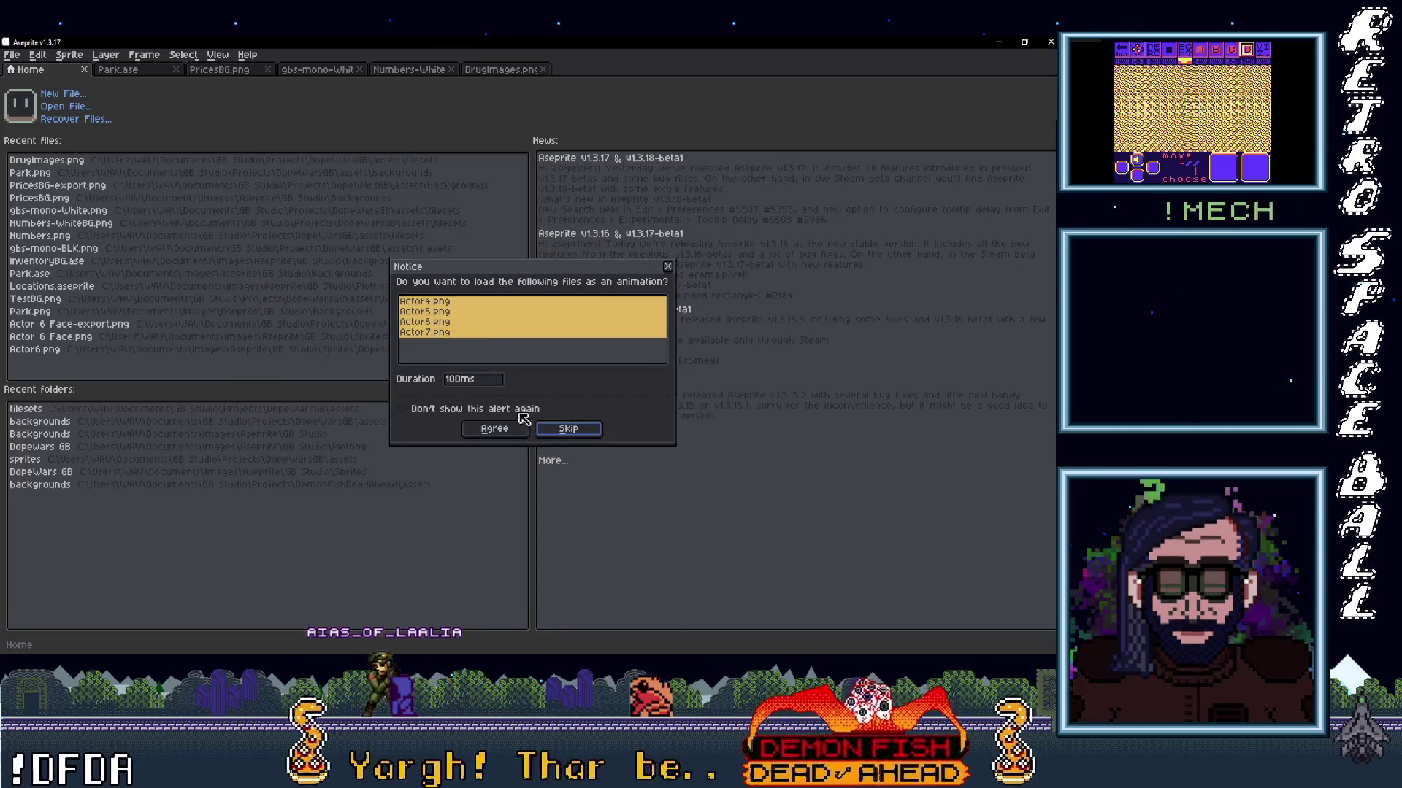
Skip the animation prompt to open Actor4.png as a single image.
{"action": "left_click", "coordinate": [567, 429]}
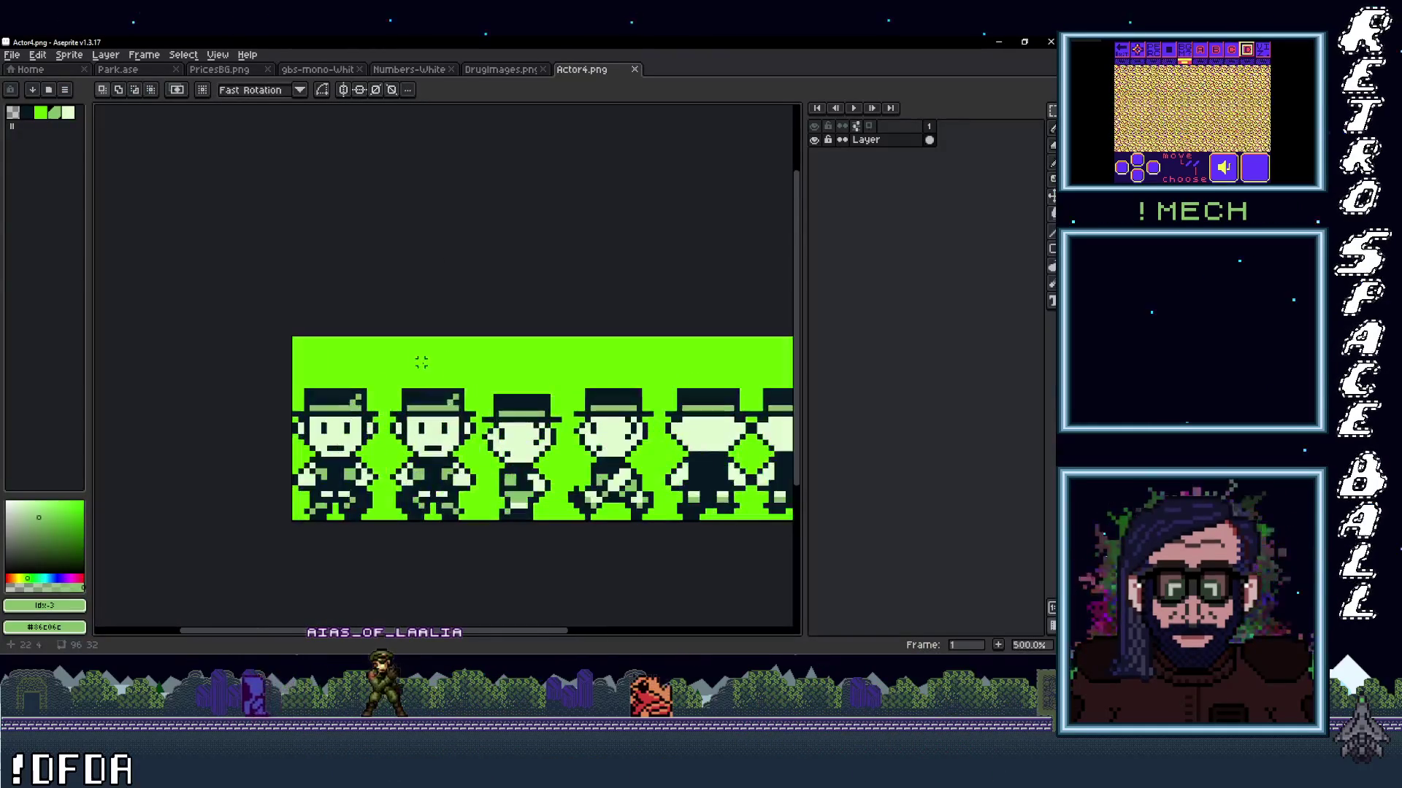
{"action": "scroll", "coordinate": [329, 277], "scroll_direction": "down", "scroll_amount": 2}
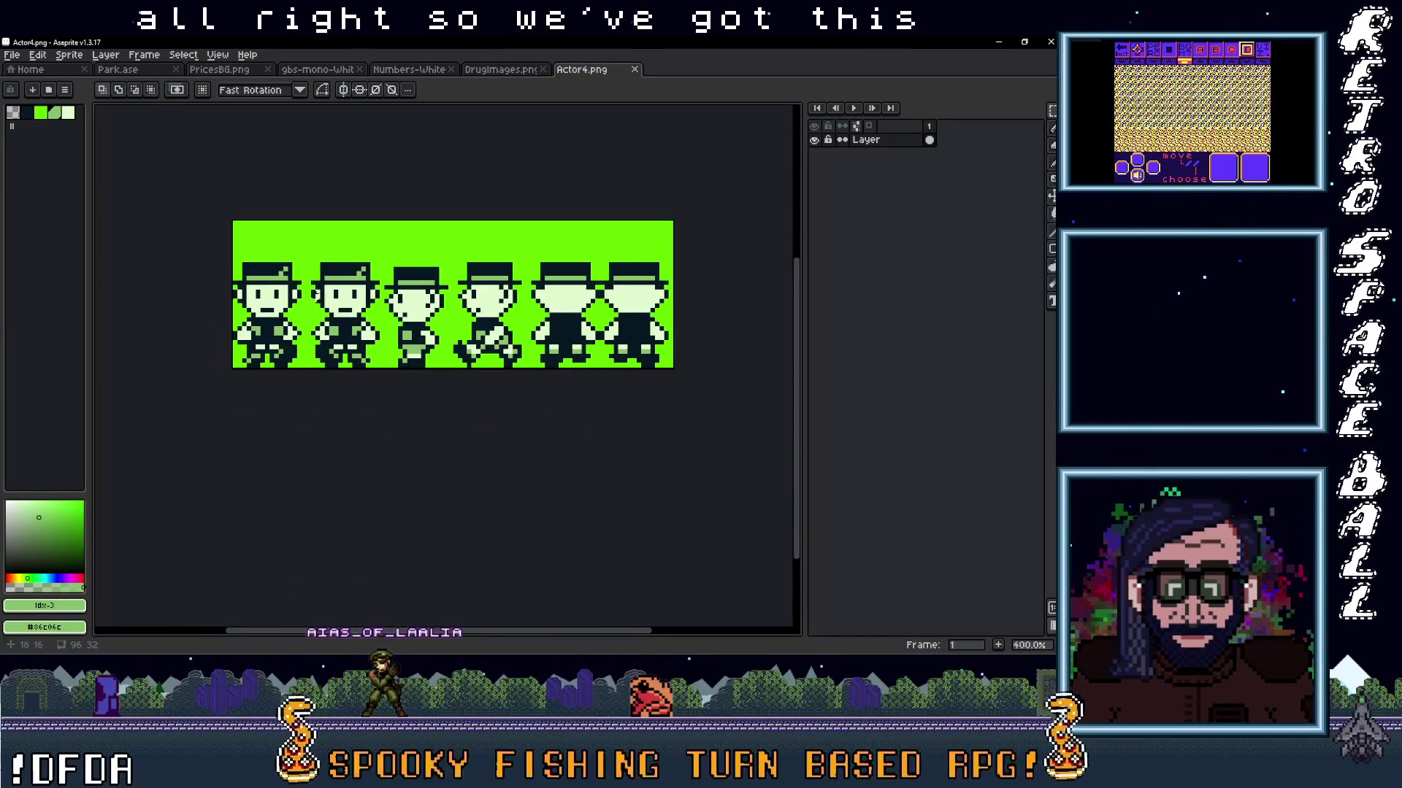
{"action": "scroll", "coordinate": [315, 295], "scroll_direction": "up", "scroll_amount": 1}
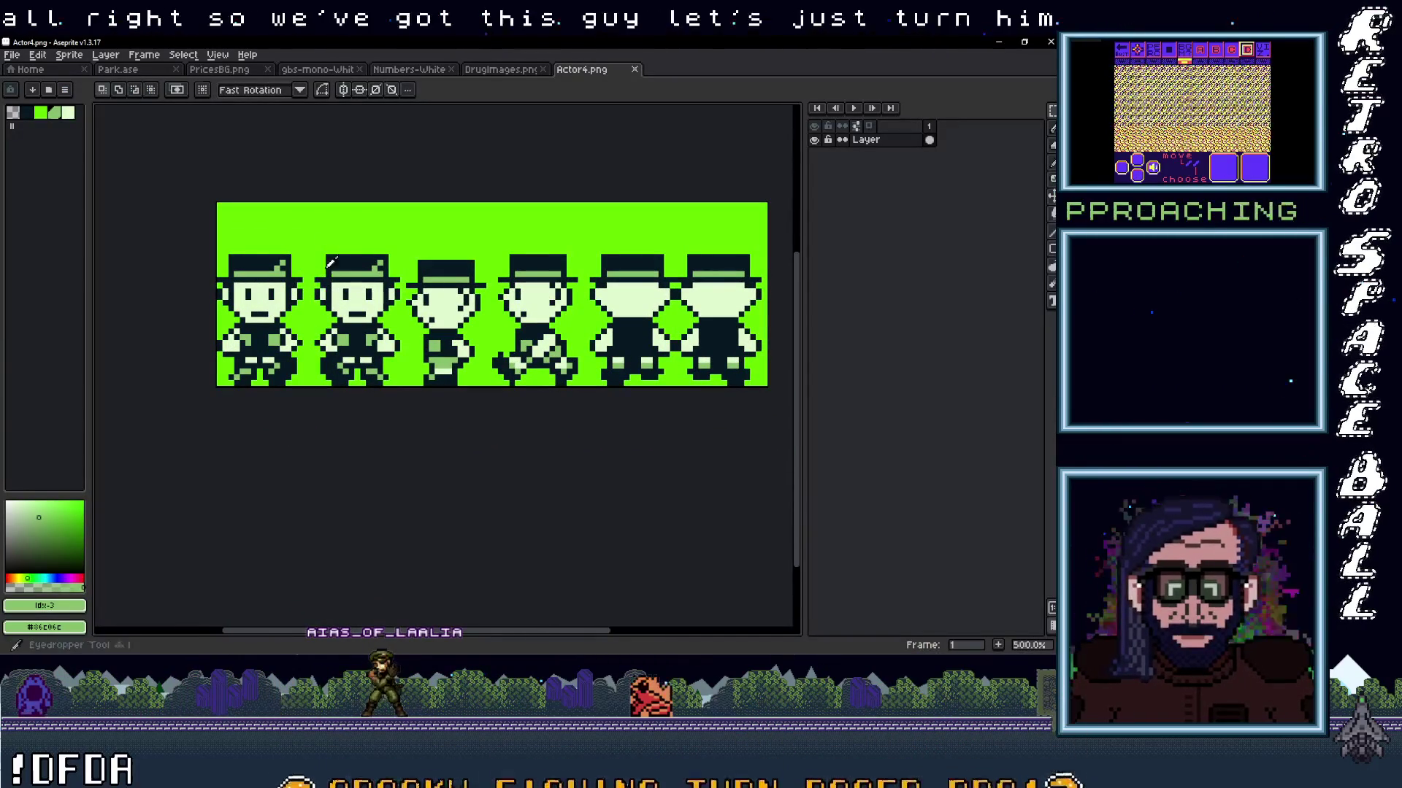
Show the tile grid and paint the first sprite's hat band dark navy.
{"action": "key", "text": "i"}
{"action": "left_click", "coordinate": [264, 263]}
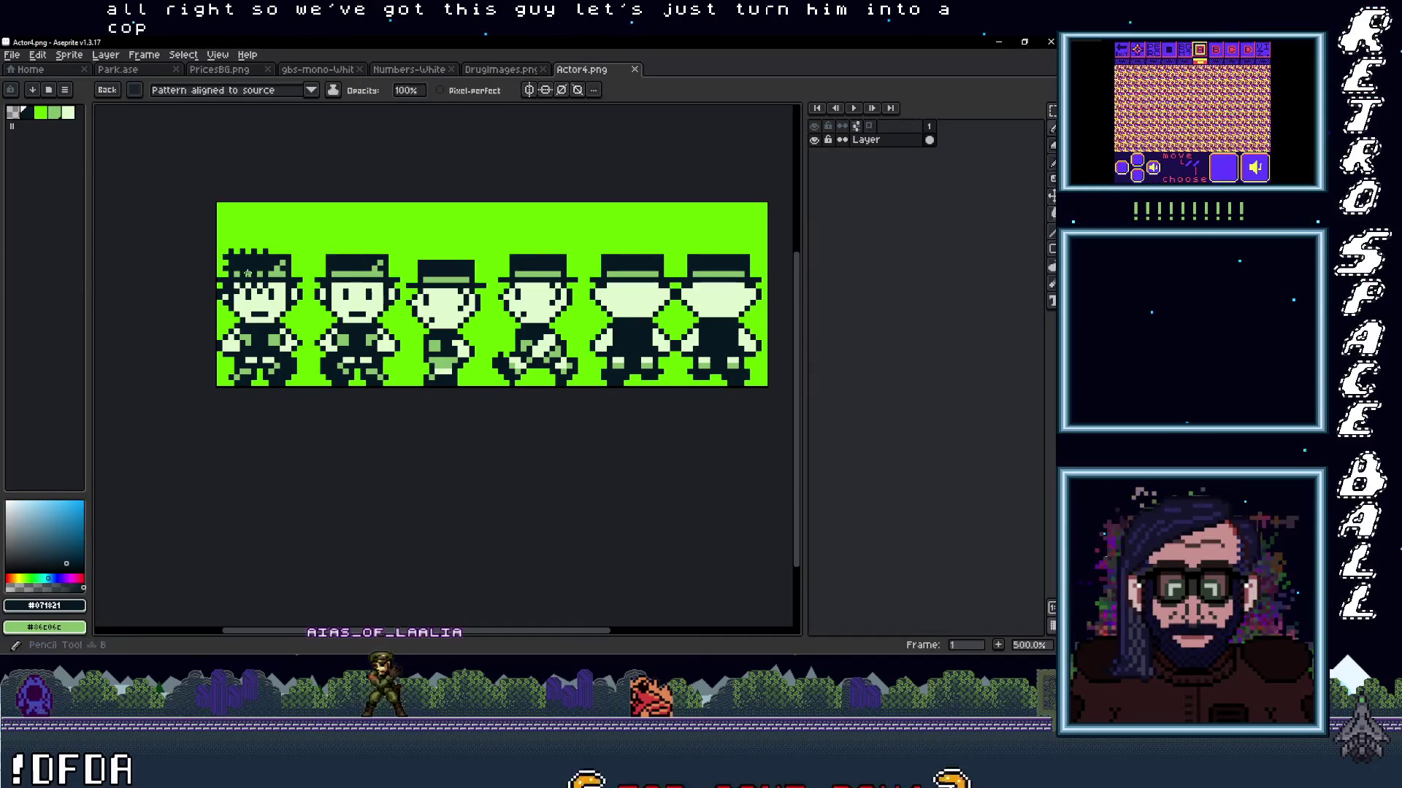
{"action": "key", "text": "b"}
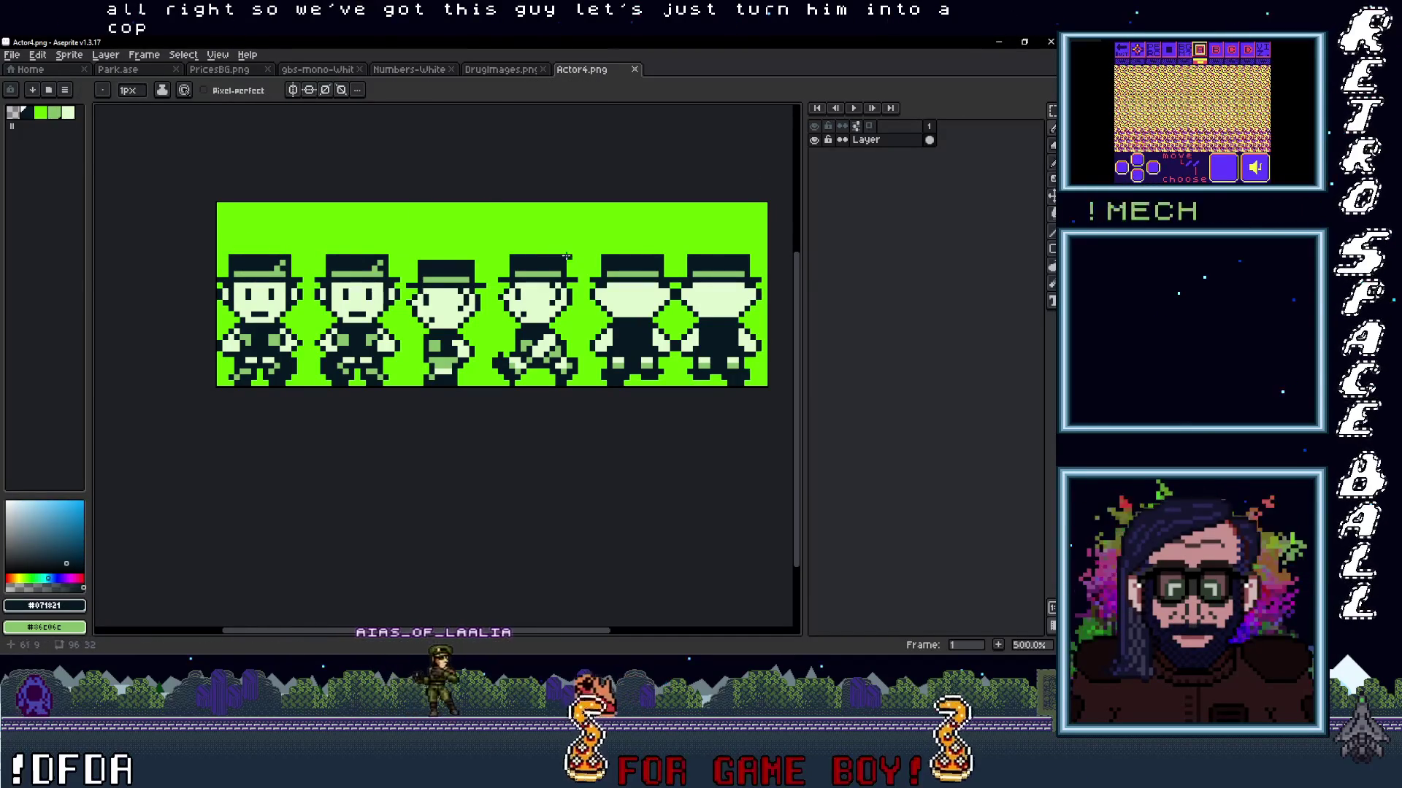
{"action": "key", "text": "ctrl+apostrophe"}
{"action": "scroll", "coordinate": [233, 281], "scroll_direction": "up", "scroll_amount": 2}
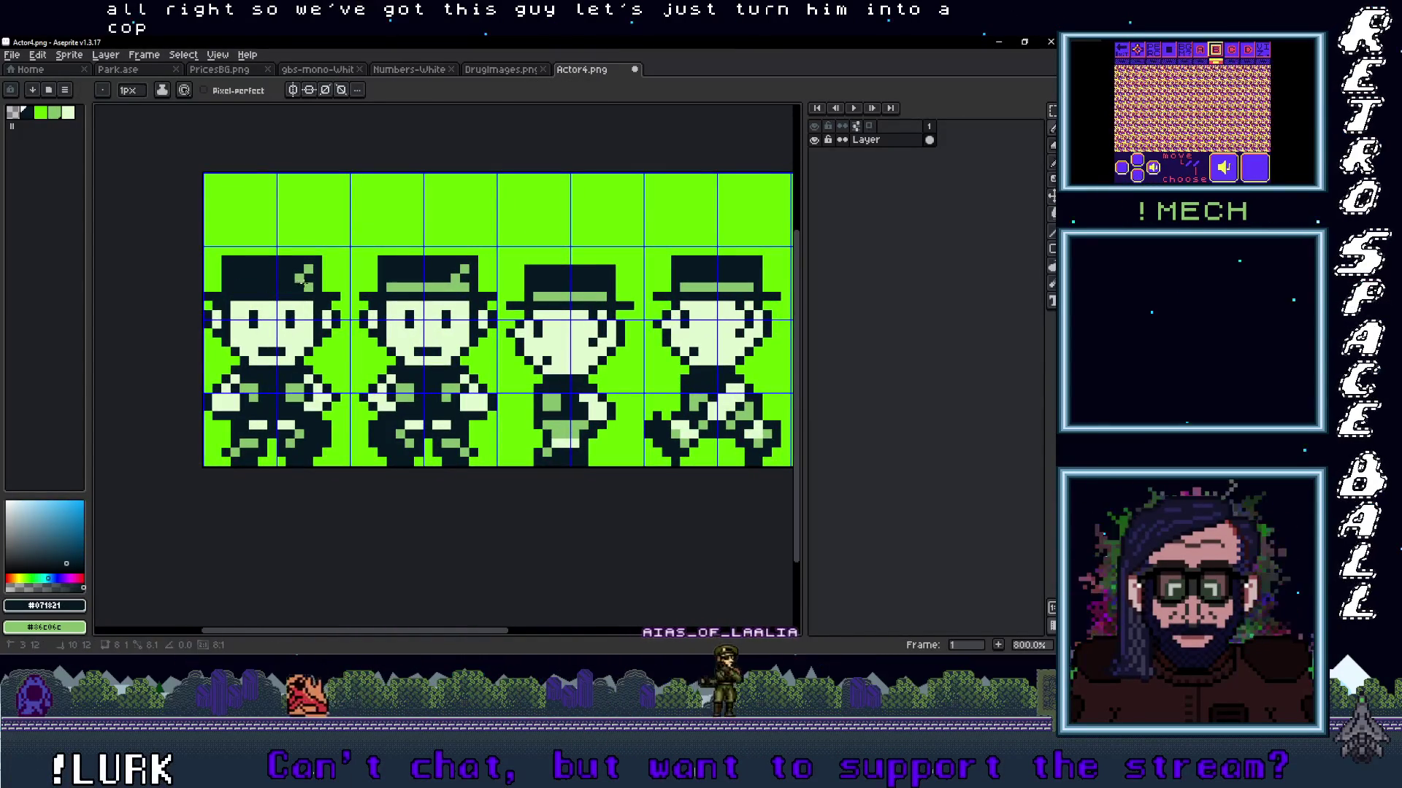
{"action": "left_click_drag", "start_coordinate": [261, 287], "coordinate": [243, 286]}
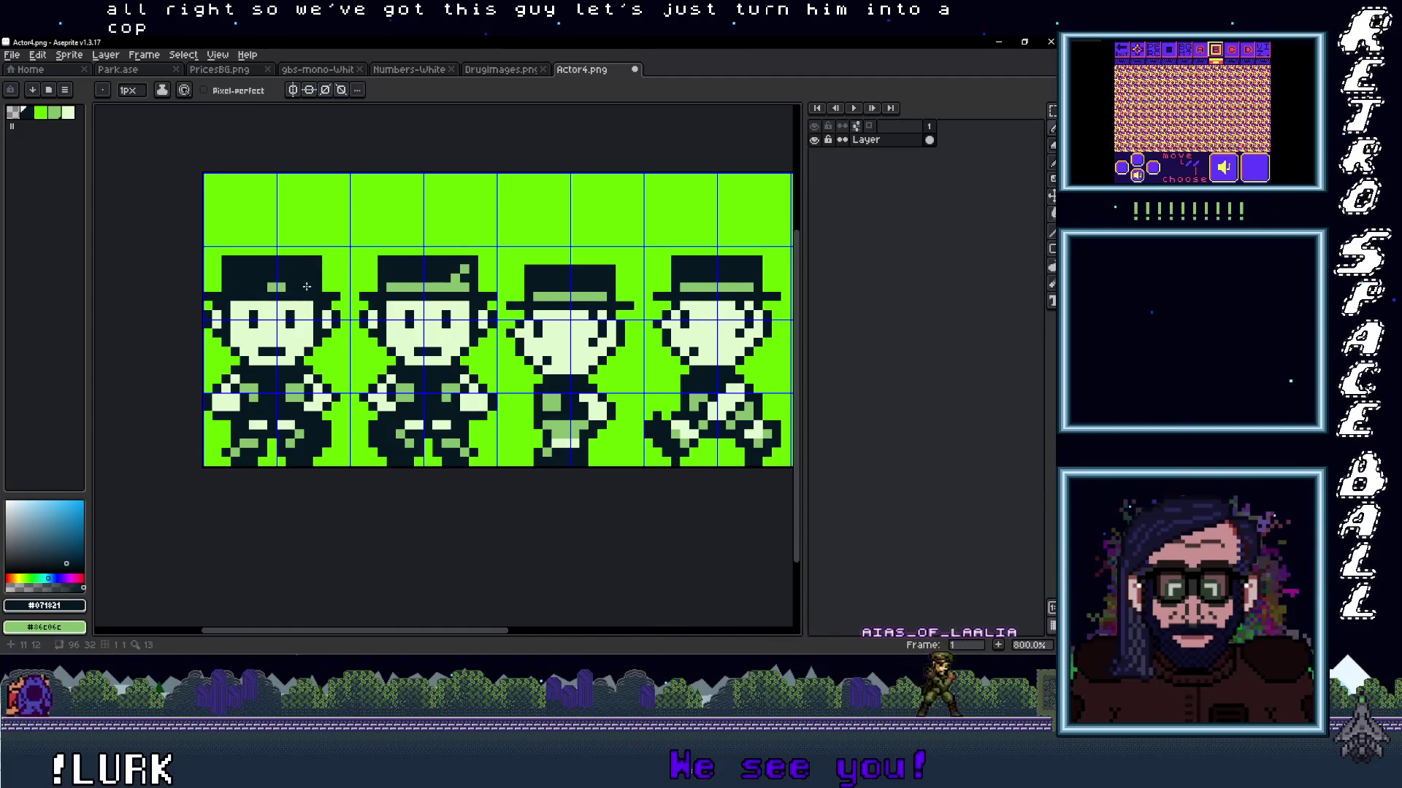
Sample light green, background green and dark navy from the sheet to touch up the first hat.
{"action": "left_click", "coordinate": [282, 286]}
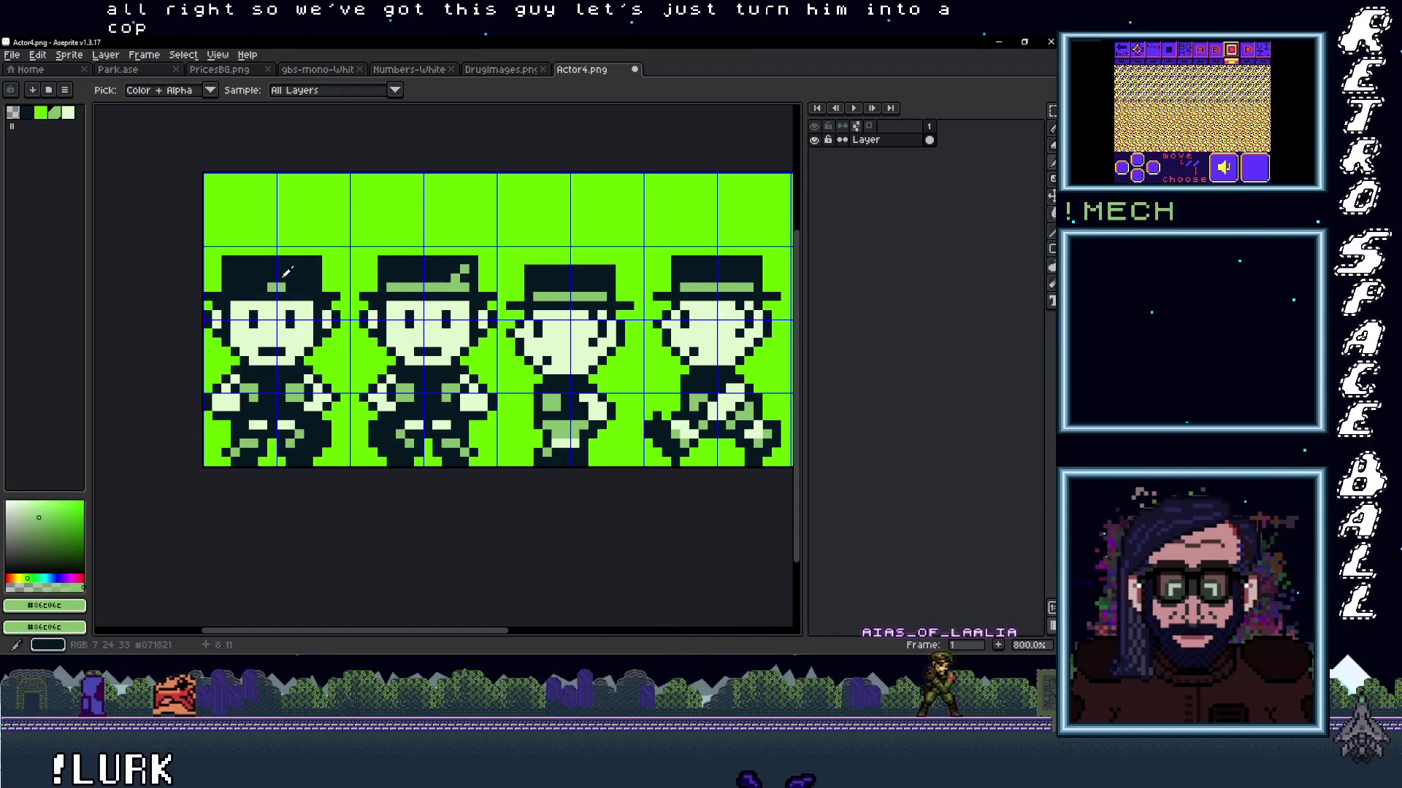
{"action": "key", "text": "b"}
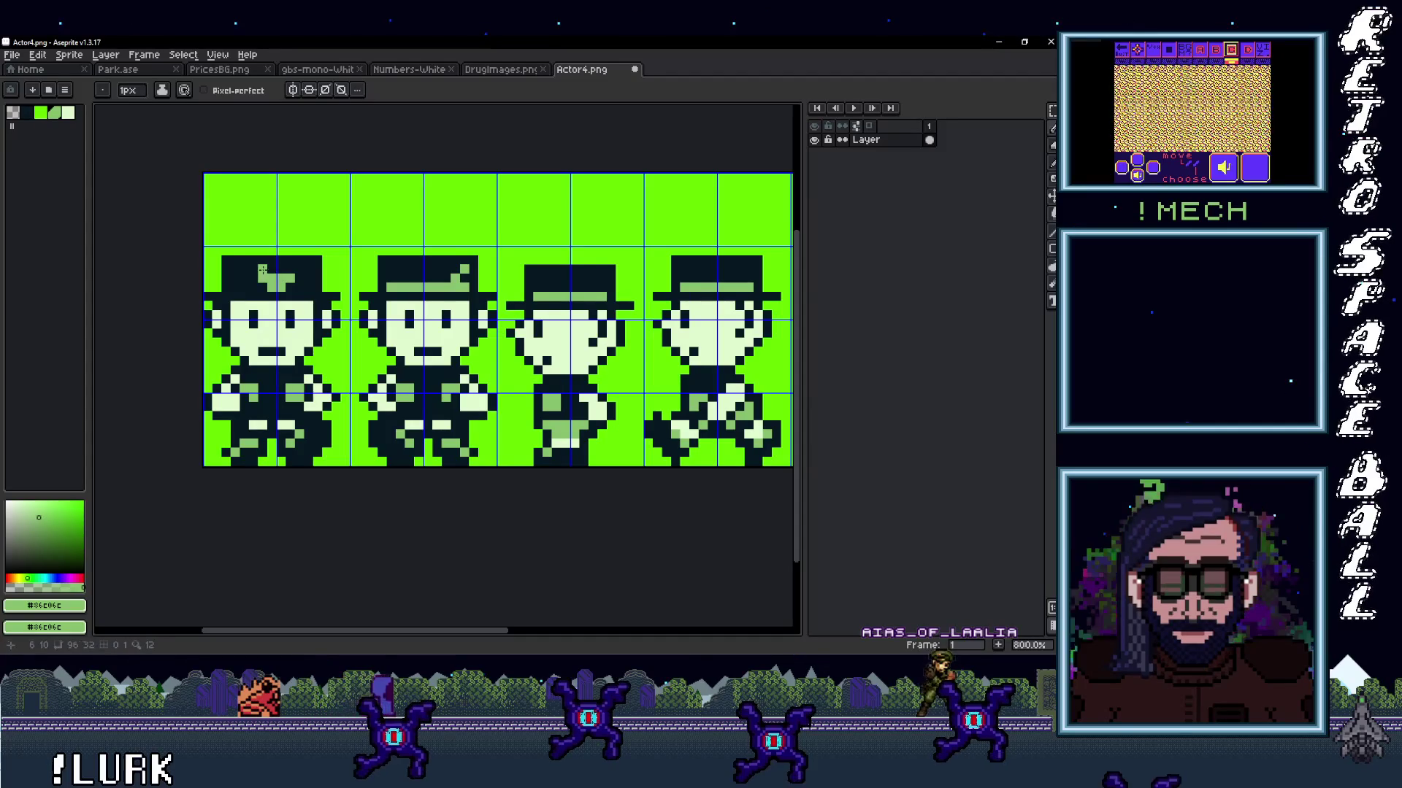
{"action": "scroll", "coordinate": [289, 267], "scroll_direction": "down", "scroll_amount": 2}
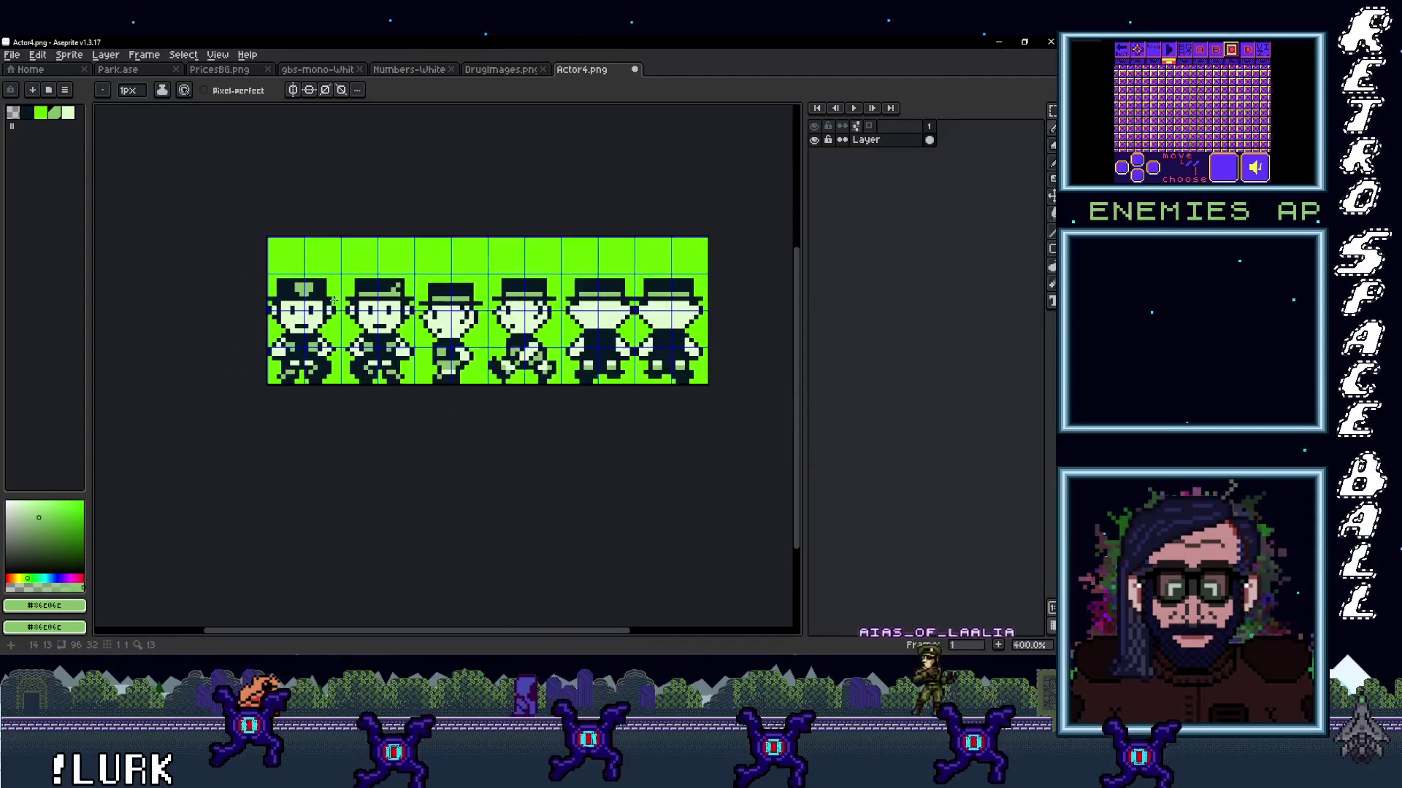
{"action": "scroll", "coordinate": [333, 306], "scroll_direction": "up", "scroll_amount": 2}
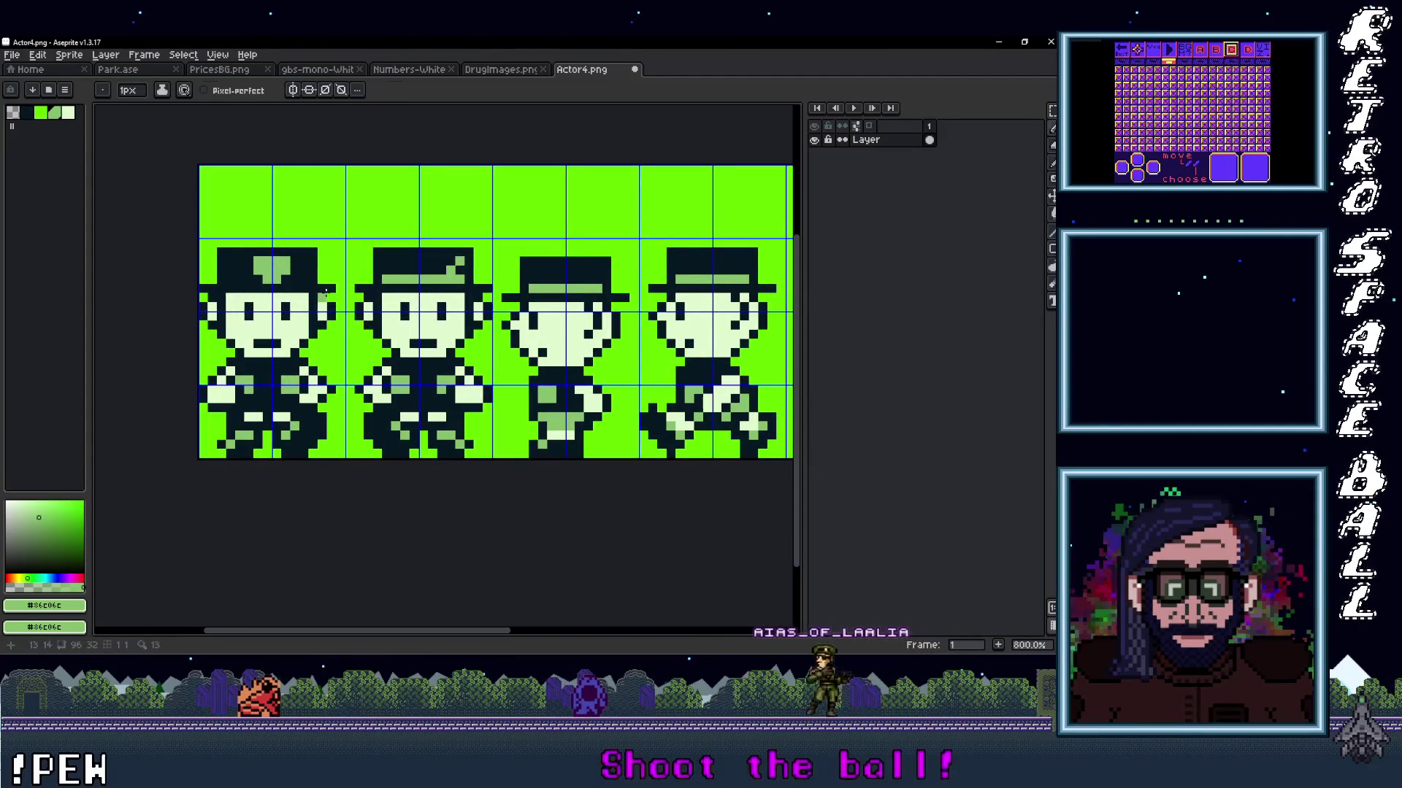
{"action": "key", "text": "i"}
{"action": "left_click", "coordinate": [327, 261]}
{"action": "key", "text": "b"}
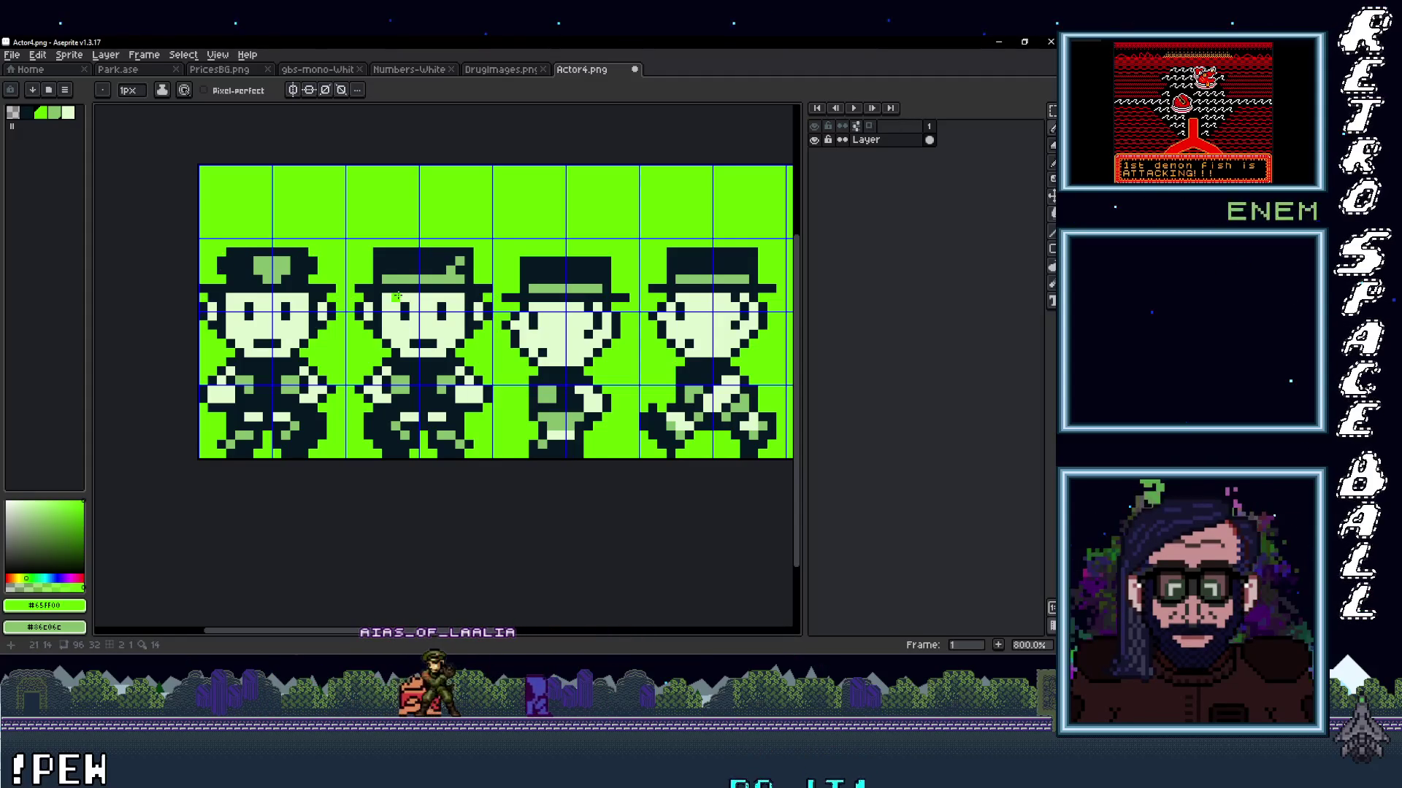
{"action": "scroll", "coordinate": [396, 296], "scroll_direction": "down", "scroll_amount": 3}
{"action": "scroll", "coordinate": [362, 310], "scroll_direction": "up", "scroll_amount": 2}
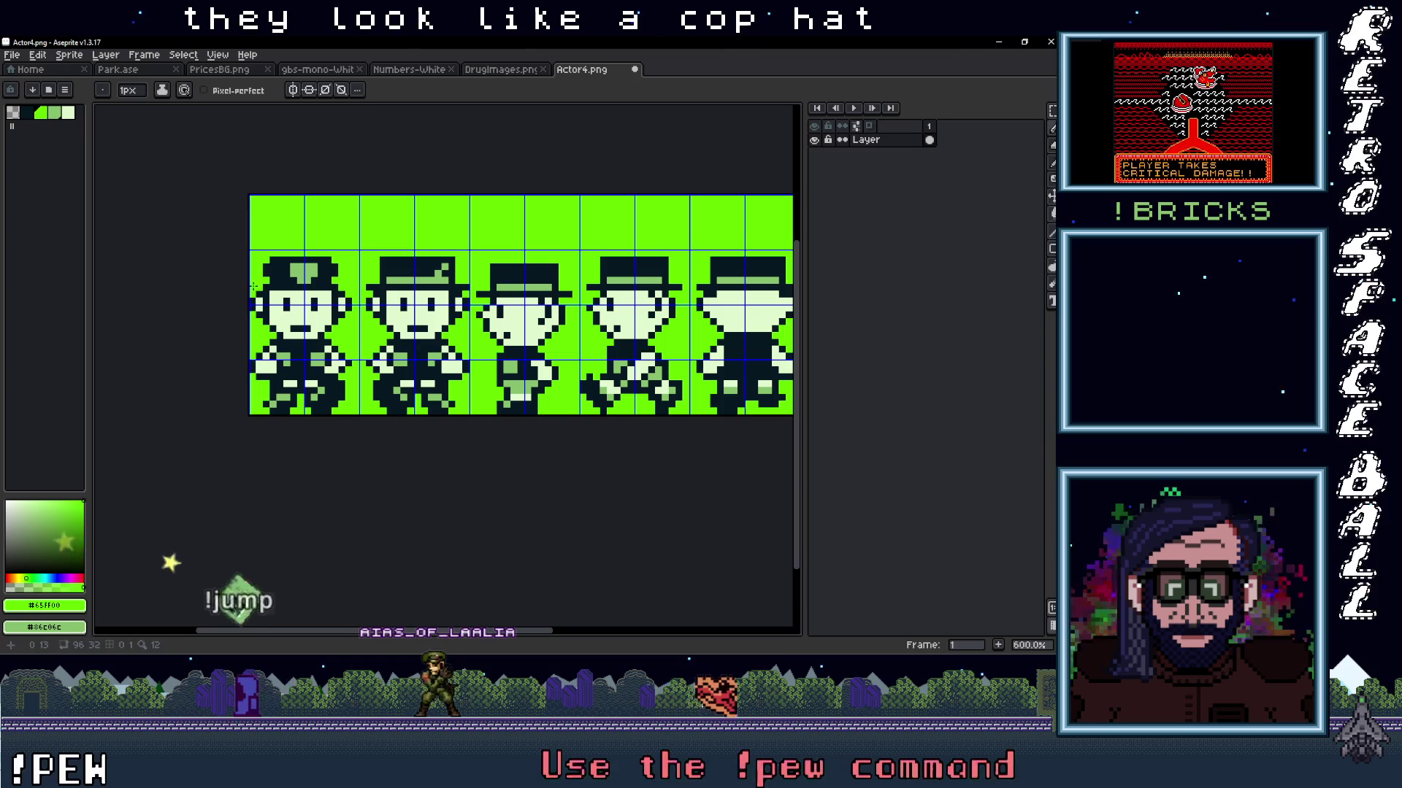
{"action": "scroll", "coordinate": [387, 312], "scroll_direction": "down", "scroll_amount": 2}
{"action": "scroll", "coordinate": [370, 337], "scroll_direction": "up", "scroll_amount": 2}
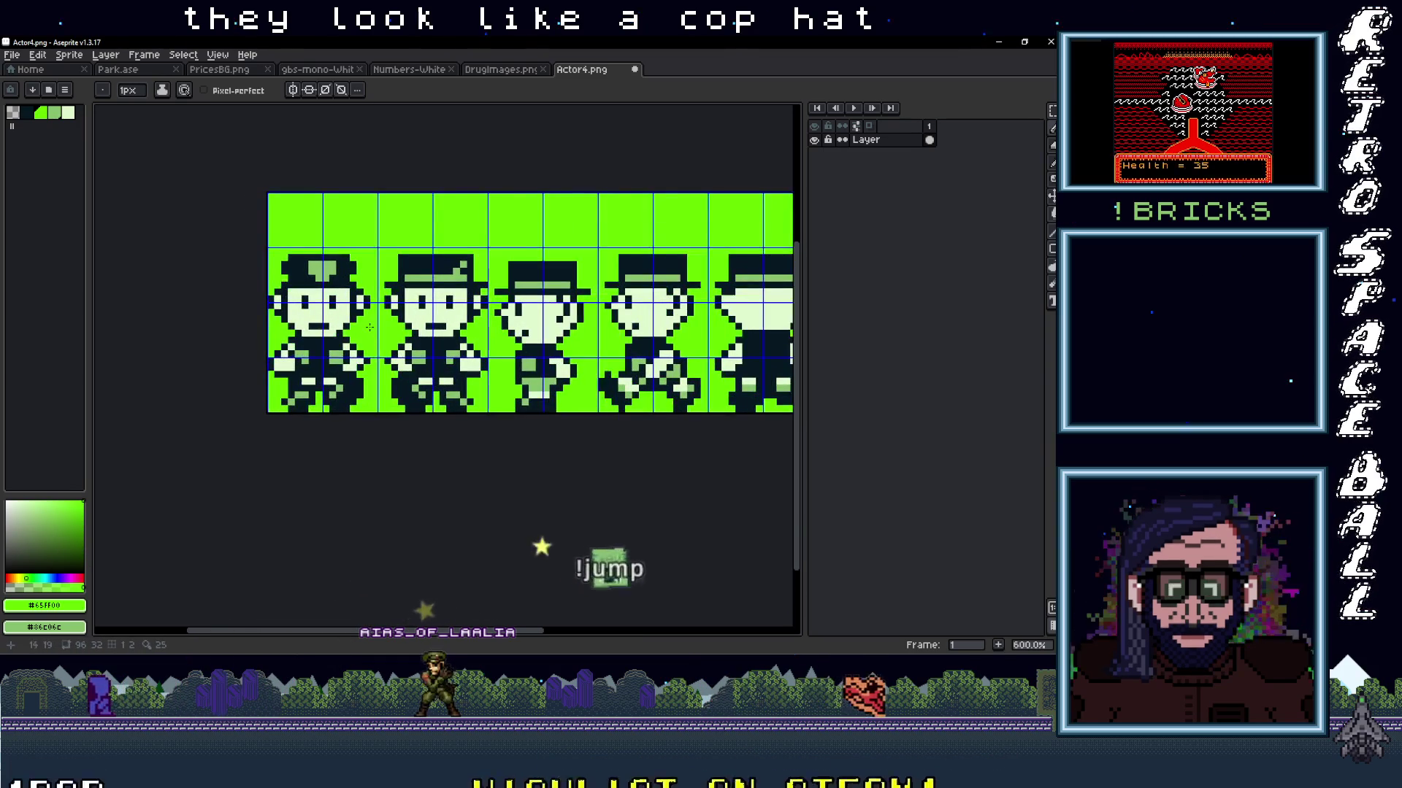
{"action": "left_click", "coordinate": [330, 350], "text": "alt"}
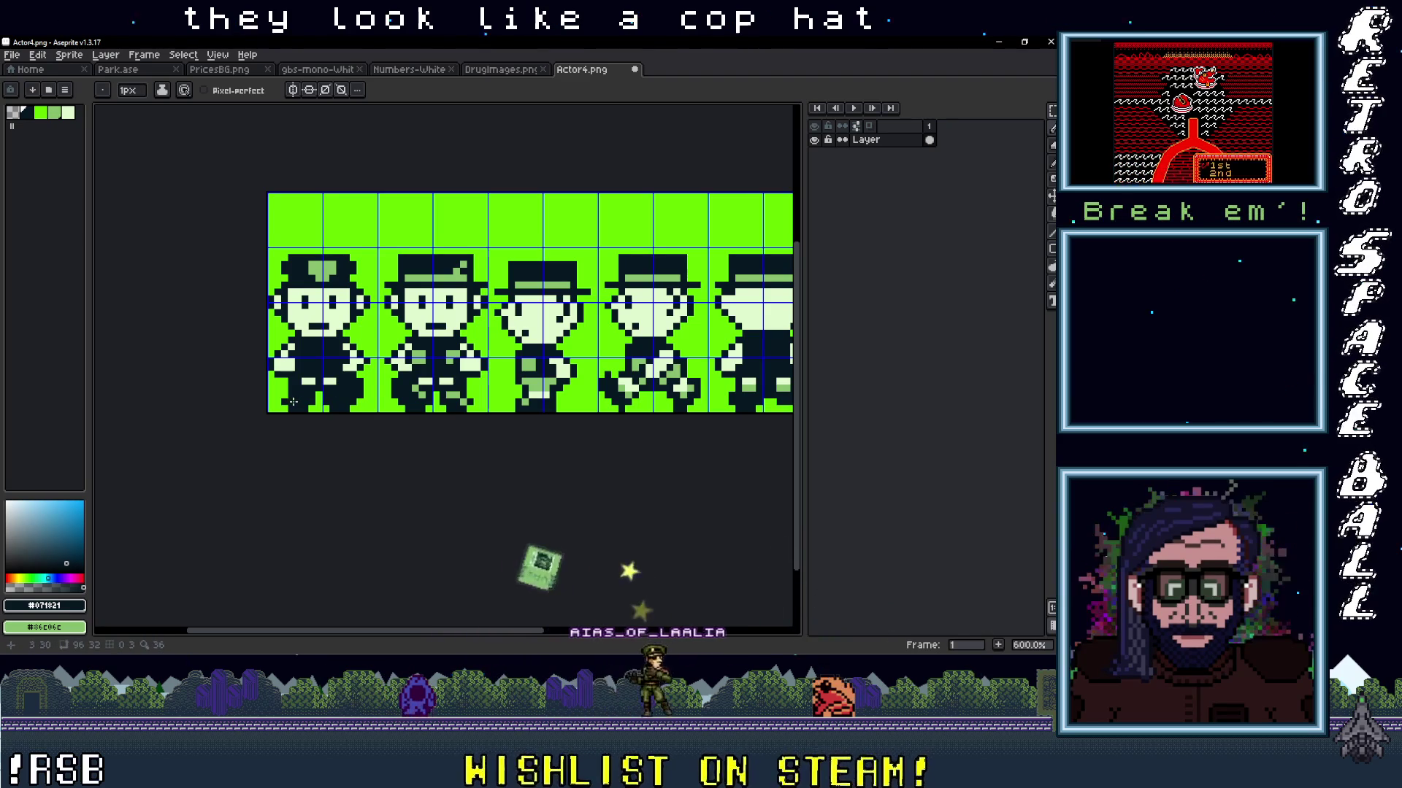
{"action": "left_click", "coordinate": [330, 275], "text": "alt"}
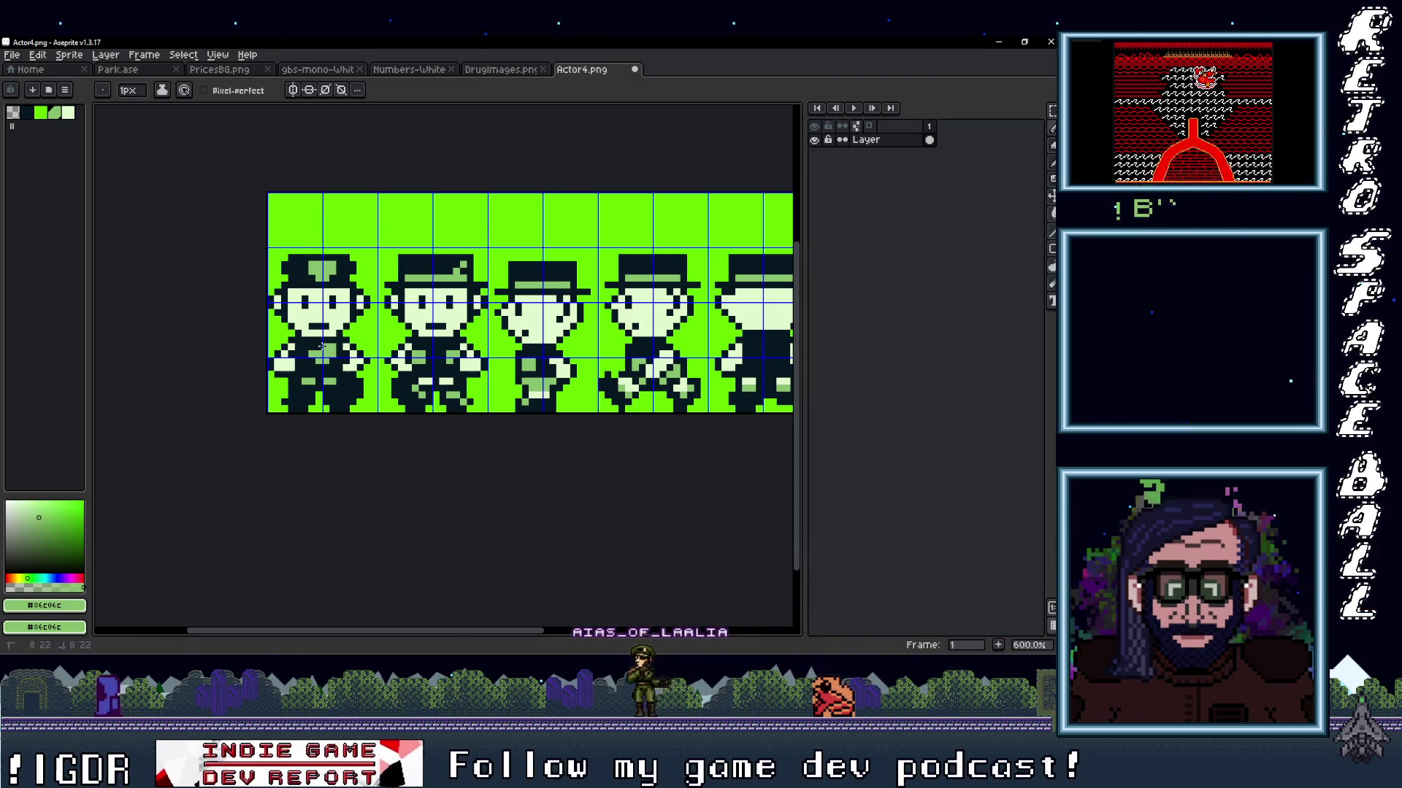
Zoom around the cop sprite strip and sample its dark navy colour.
{"action": "scroll", "coordinate": [313, 348], "scroll_direction": "down", "scroll_amount": 5}
{"action": "scroll", "coordinate": [471, 372], "scroll_direction": "up", "scroll_amount": 3}
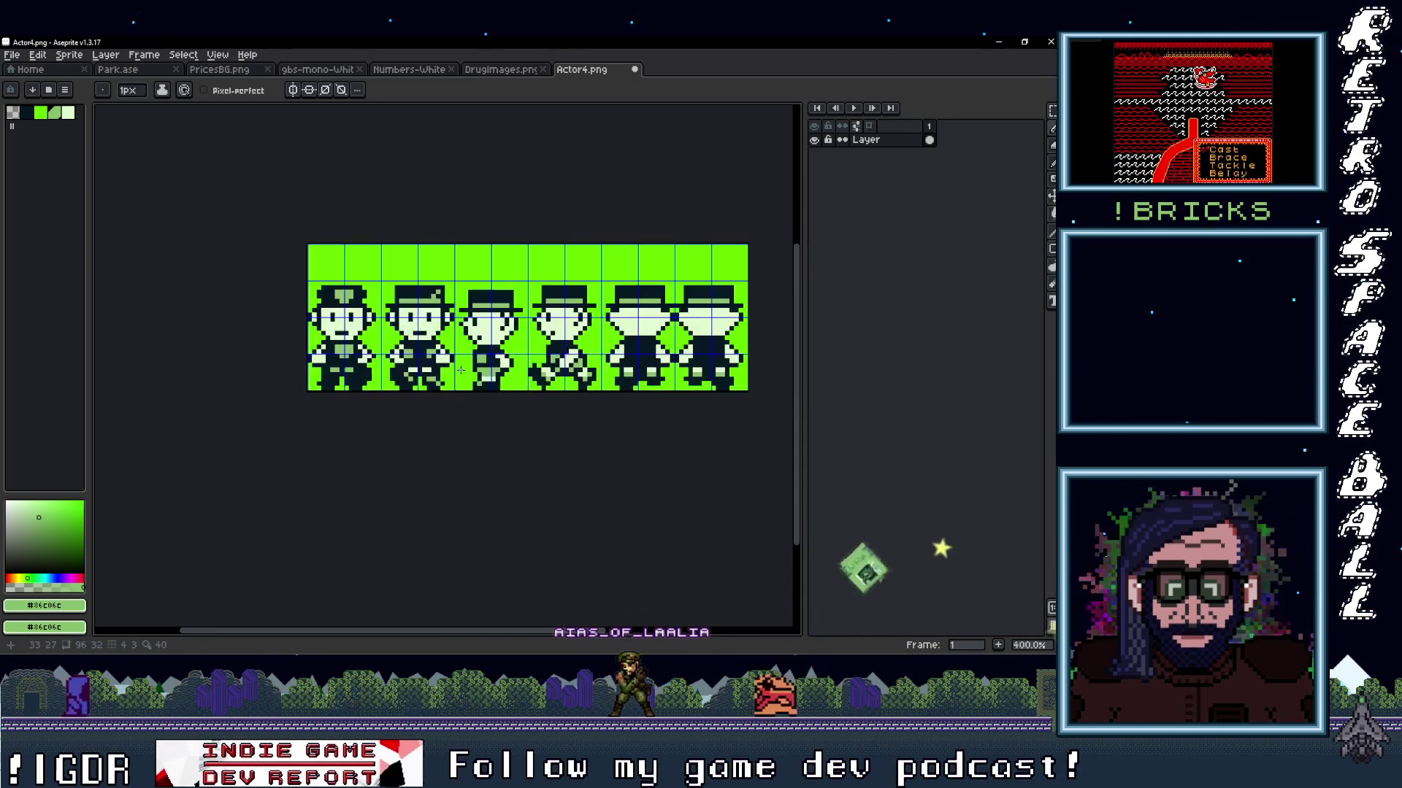
{"action": "scroll", "coordinate": [342, 351], "scroll_direction": "up", "scroll_amount": 3}
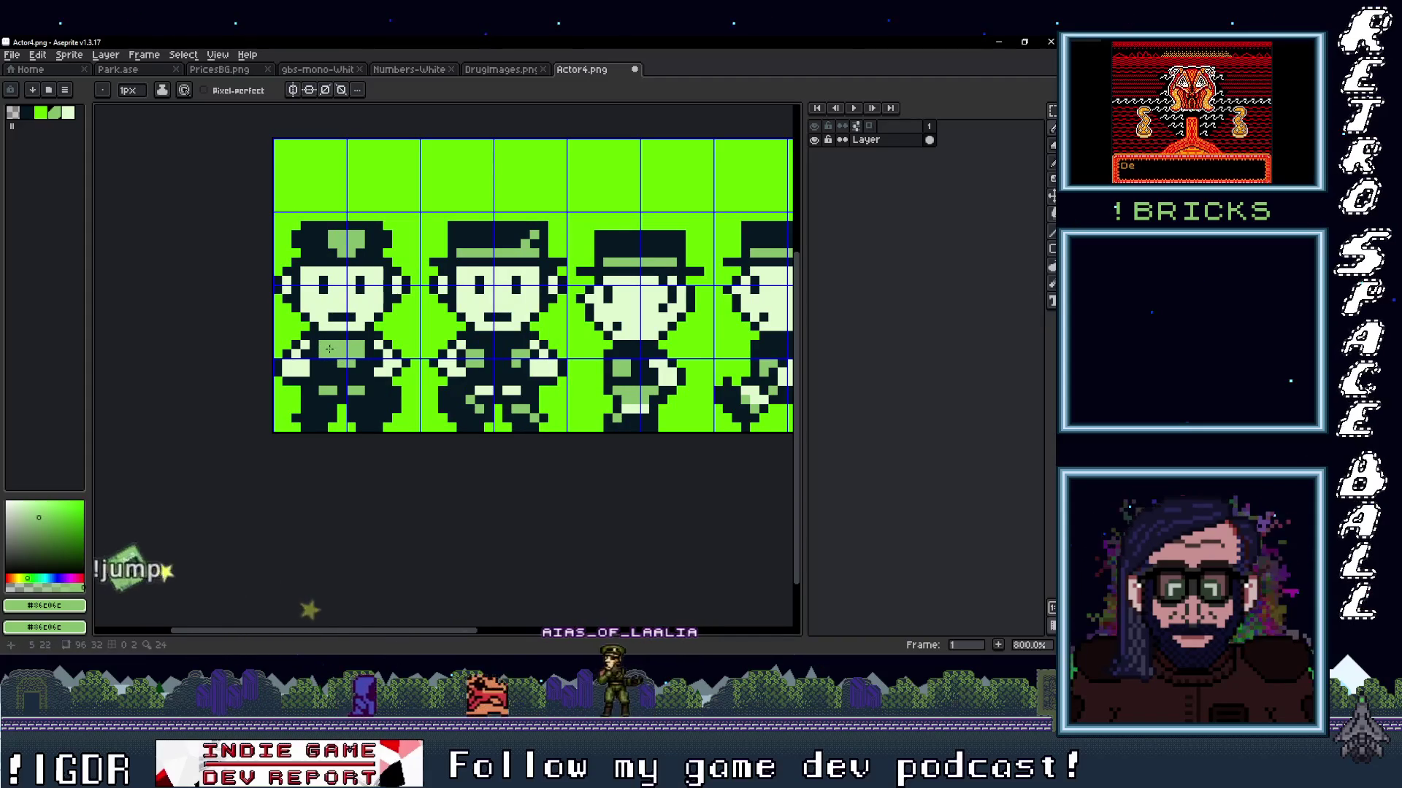
{"action": "scroll", "coordinate": [389, 386], "scroll_direction": "down", "scroll_amount": 3}
{"action": "scroll", "coordinate": [379, 383], "scroll_direction": "up", "scroll_amount": 3}
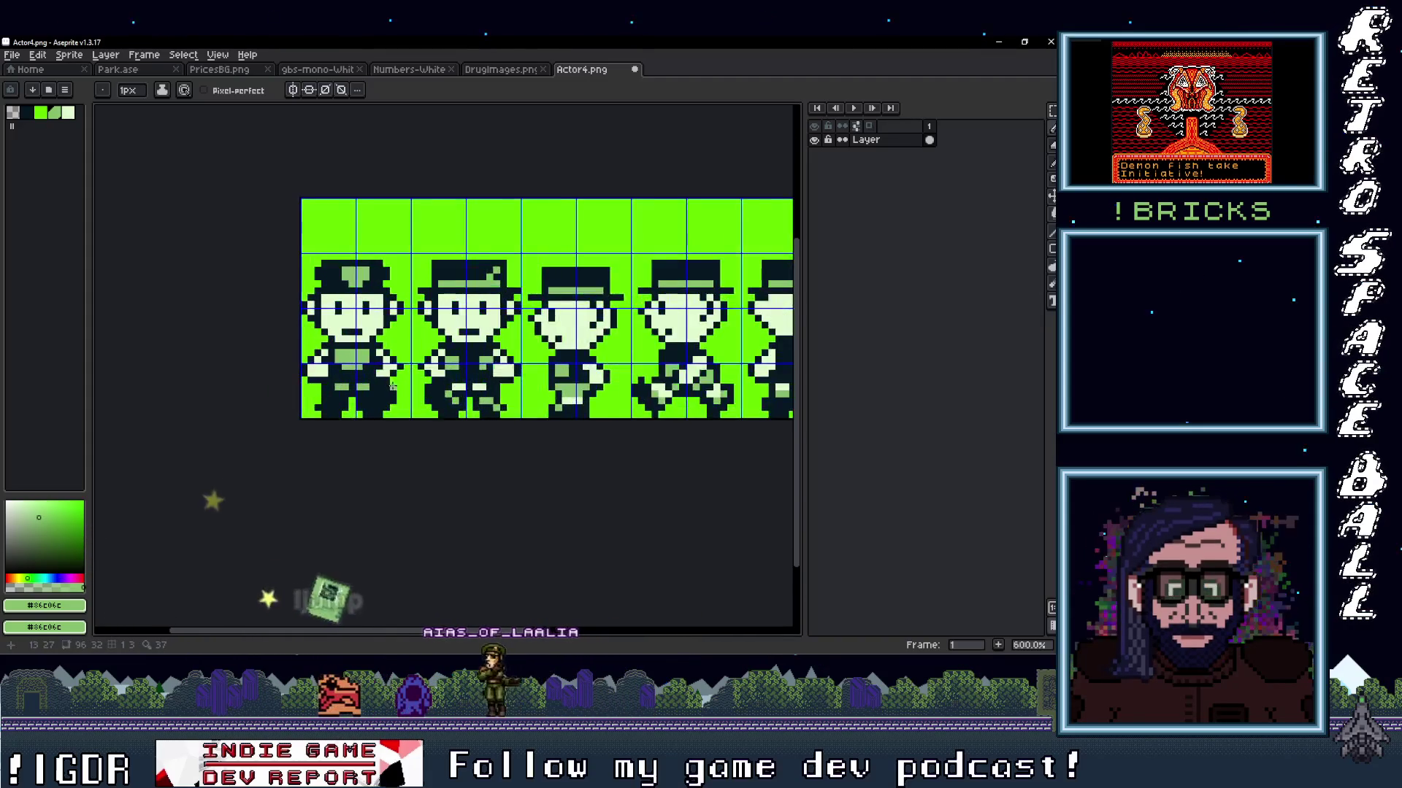
{"action": "key", "text": "i"}
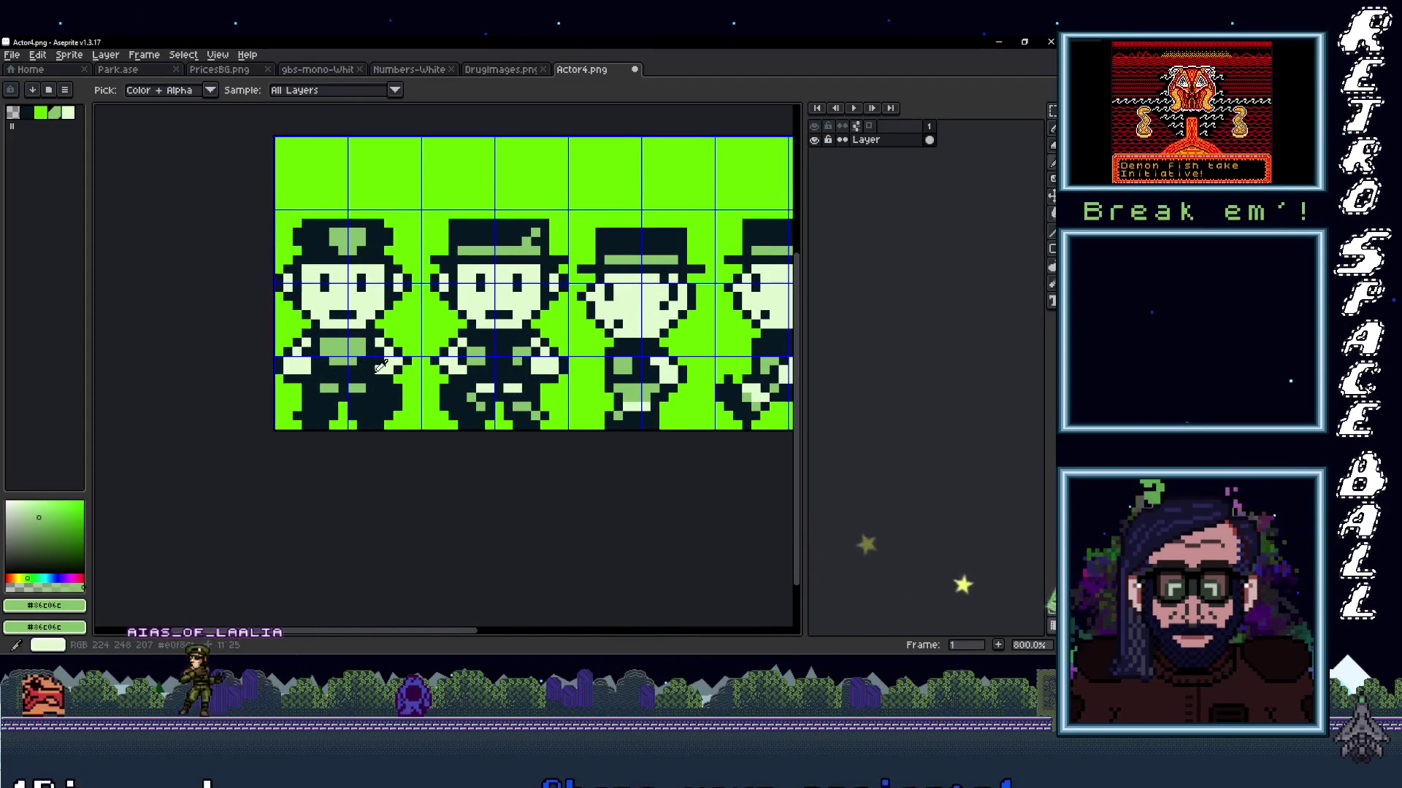
{"action": "scroll", "coordinate": [398, 369], "scroll_direction": "down", "scroll_amount": 3}
{"action": "scroll", "coordinate": [398, 368], "scroll_direction": "up", "scroll_amount": 1}
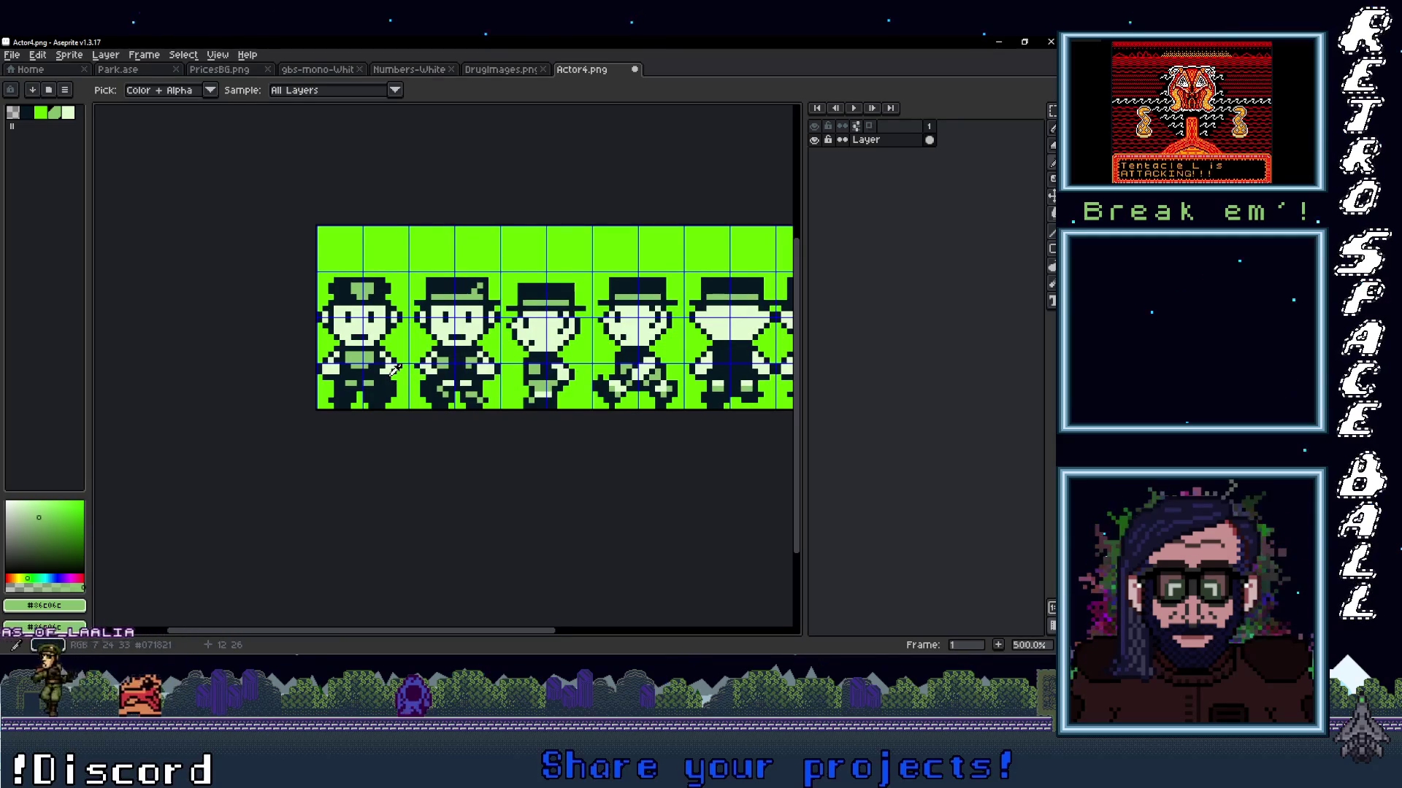
{"action": "scroll", "coordinate": [395, 368], "scroll_direction": "up", "scroll_amount": 1}
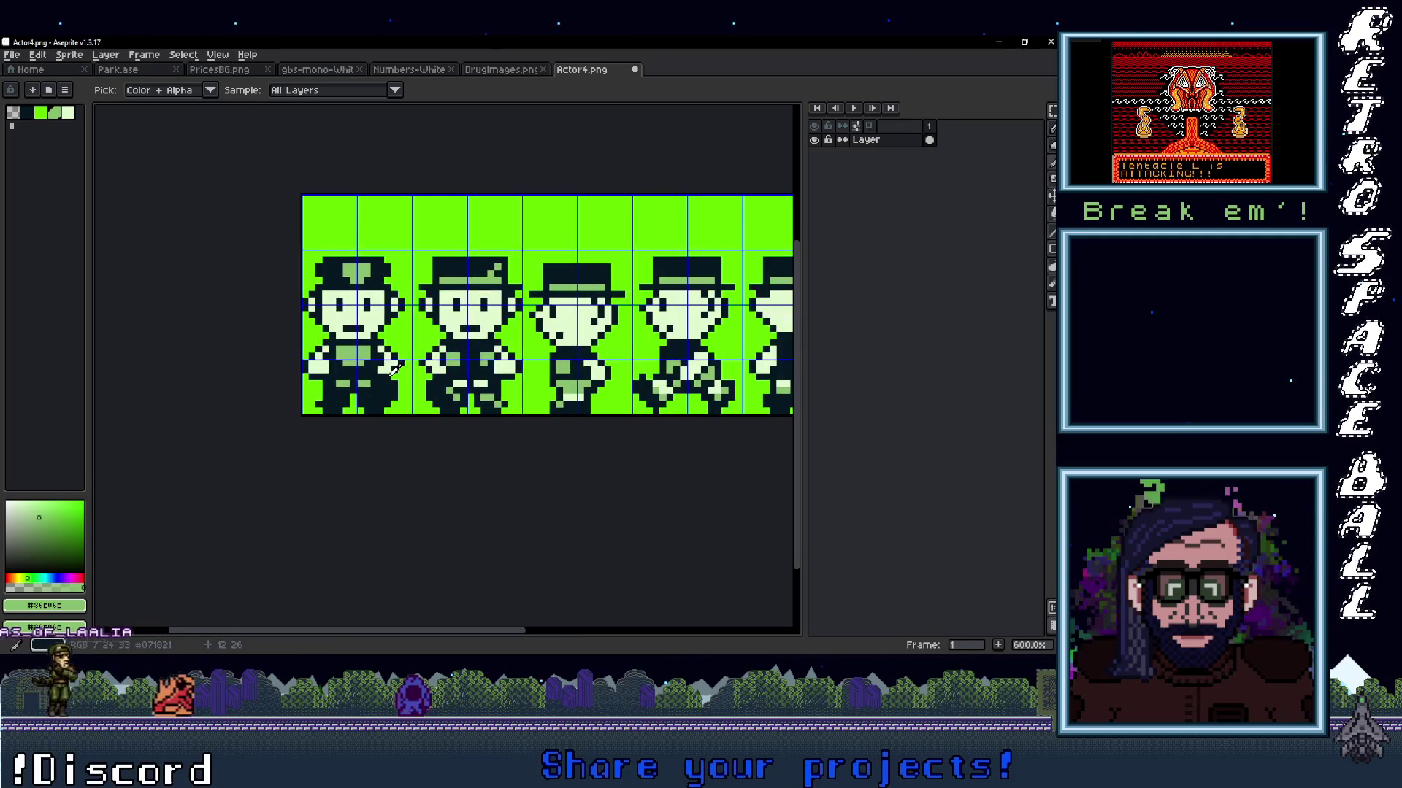
{"action": "left_click", "coordinate": [355, 357], "text": "alt"}
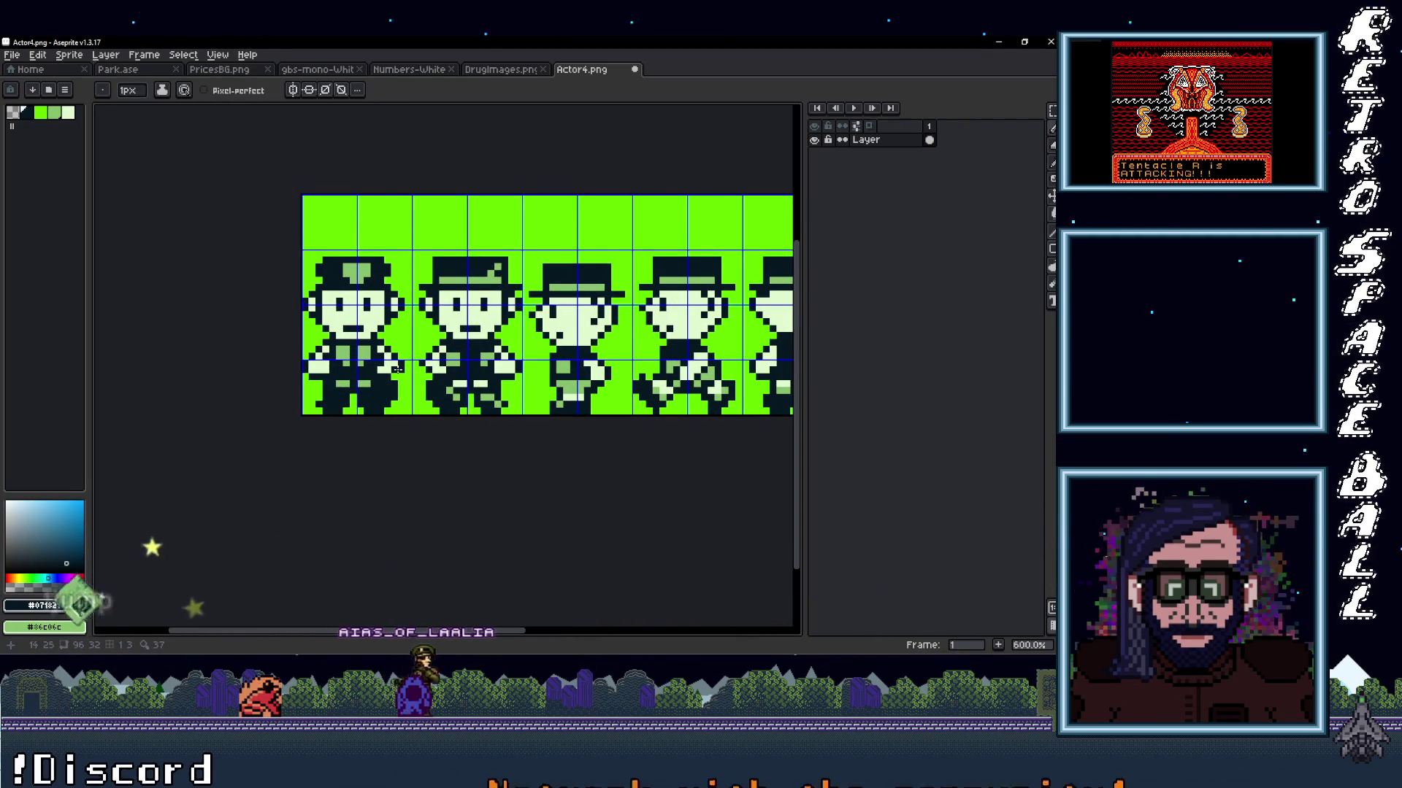
Pan across the strip and pick the light green #86C06C as the drawing colour.
{"action": "scroll", "coordinate": [383, 367], "scroll_direction": "up", "scroll_amount": 1}
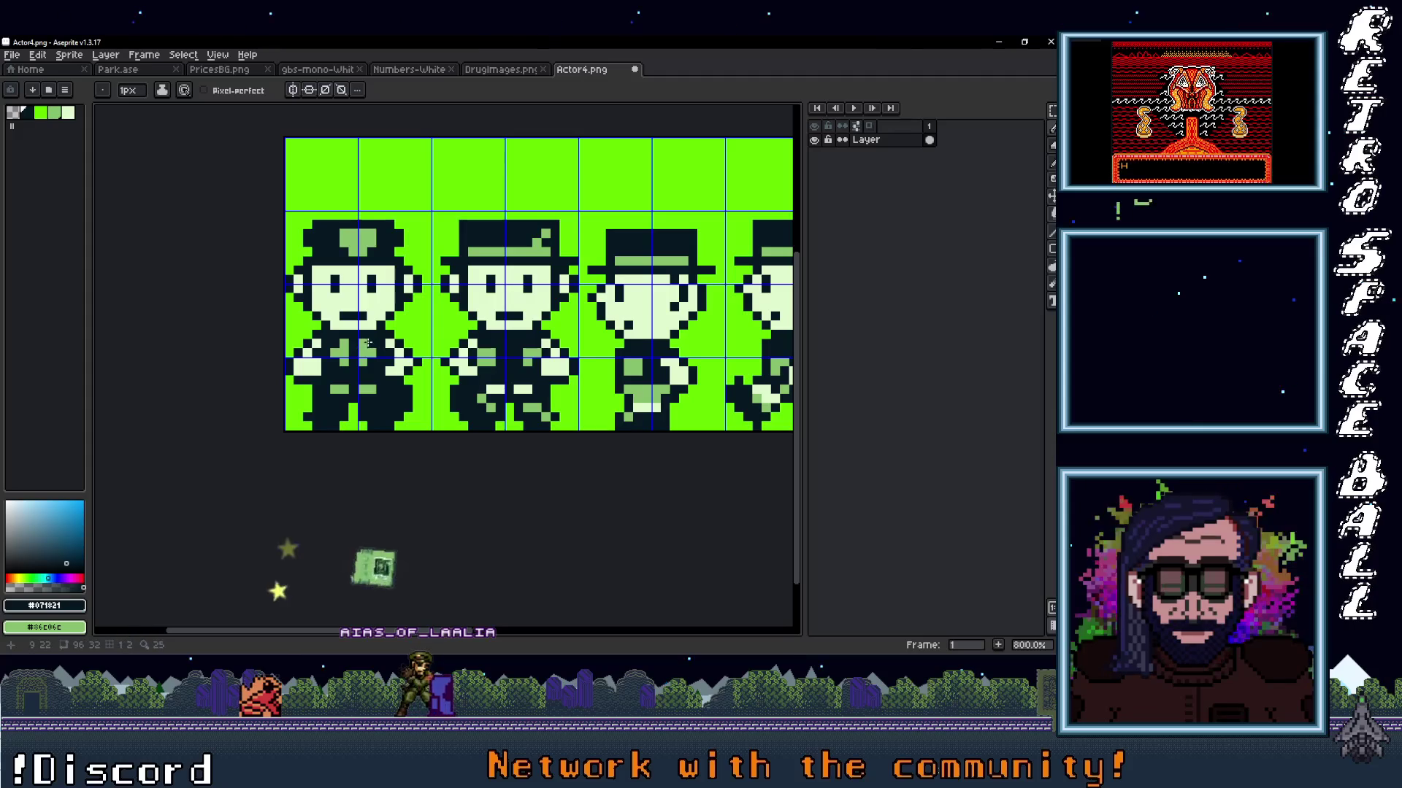
{"action": "scroll", "coordinate": [411, 367], "scroll_direction": "down", "scroll_amount": 3}
{"action": "scroll", "coordinate": [339, 350], "scroll_direction": "up", "scroll_amount": 3}
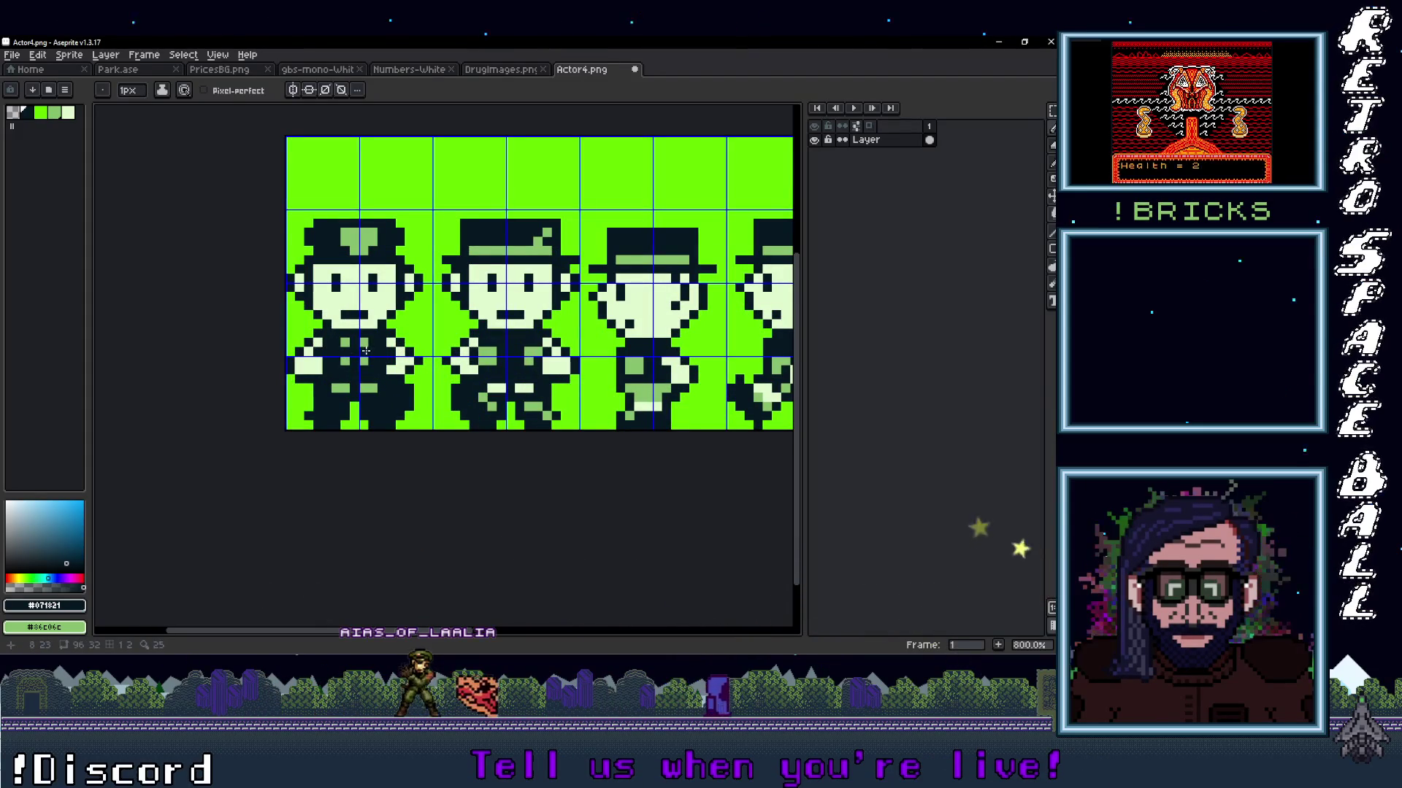
{"action": "scroll", "coordinate": [365, 352], "scroll_direction": "down", "scroll_amount": 3}
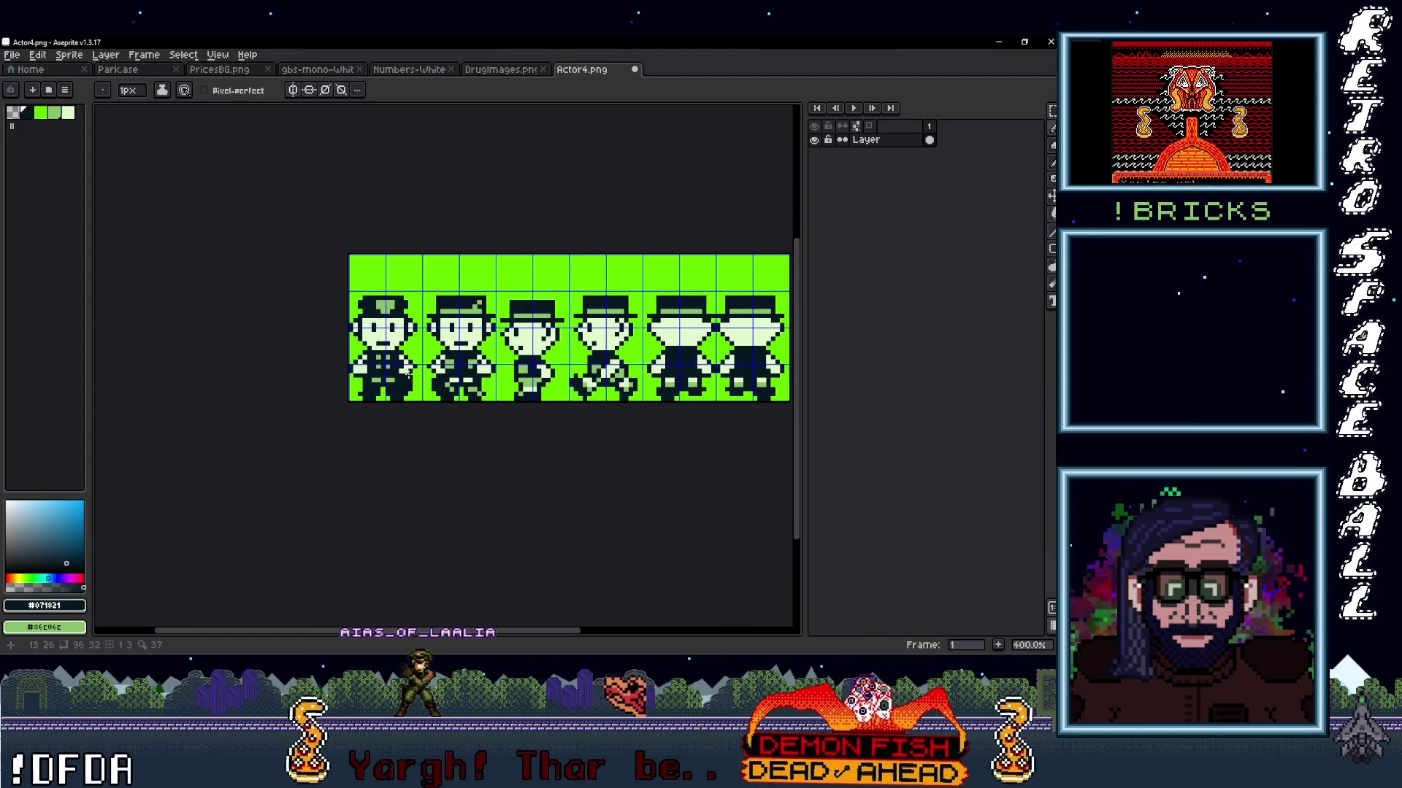
{"action": "scroll", "coordinate": [408, 374], "scroll_direction": "up", "scroll_amount": 2}
{"action": "scroll", "coordinate": [476, 392], "scroll_direction": "down", "scroll_amount": 1}
{"action": "scroll", "coordinate": [475, 392], "scroll_direction": "down", "scroll_amount": 1}
{"action": "scroll", "coordinate": [445, 383], "scroll_direction": "up", "scroll_amount": 2}
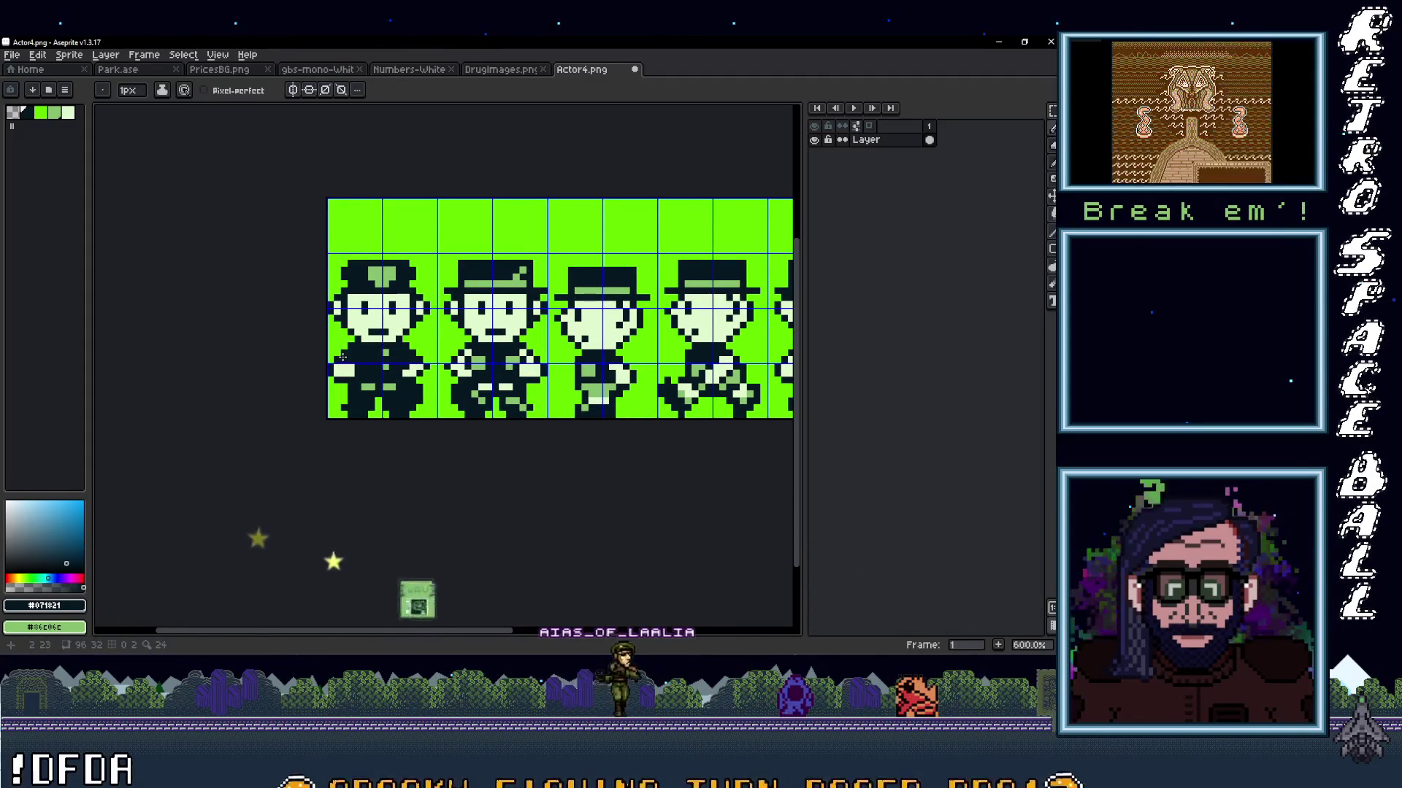
{"action": "scroll", "coordinate": [407, 366], "scroll_direction": "down", "scroll_amount": 1}
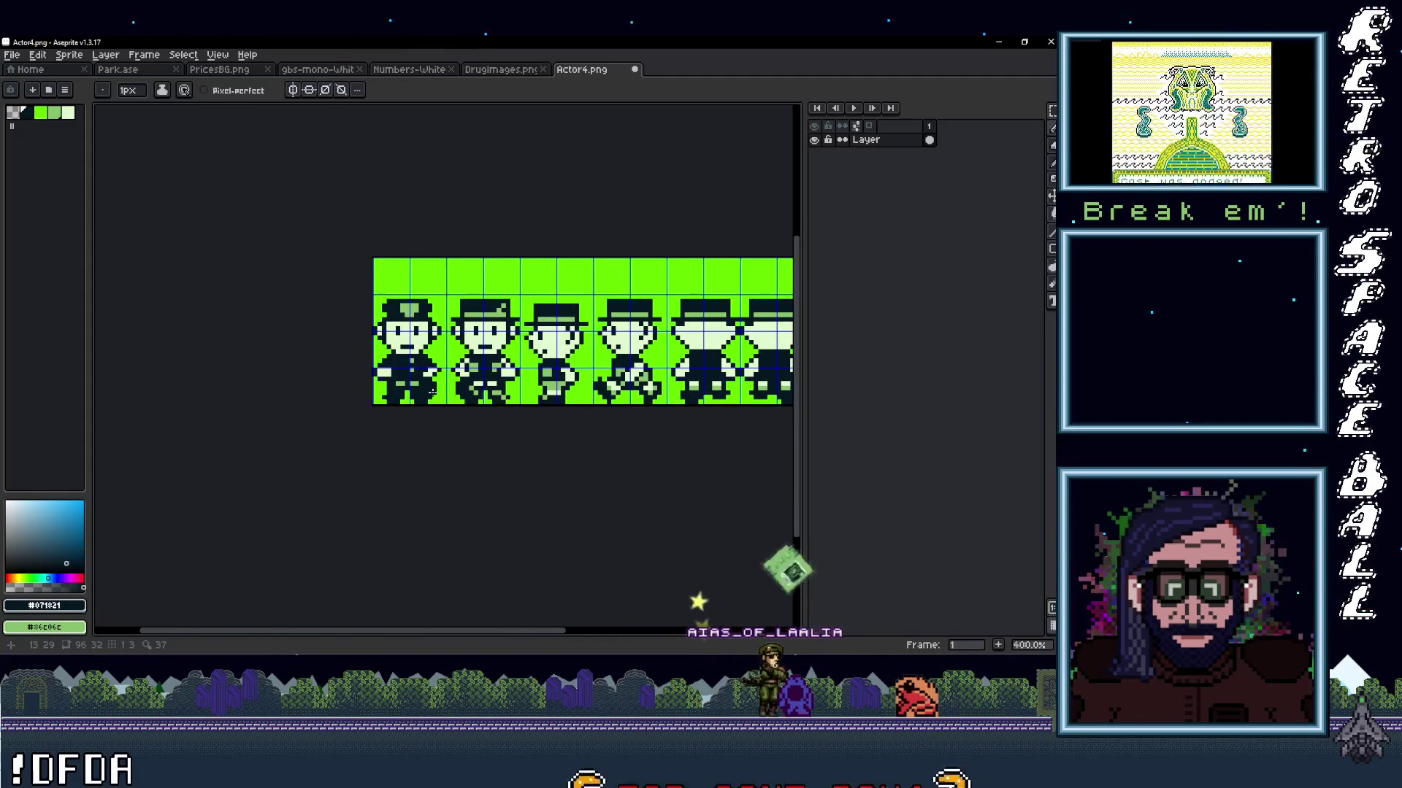
{"action": "scroll", "coordinate": [401, 379], "scroll_direction": "up", "scroll_amount": 1}
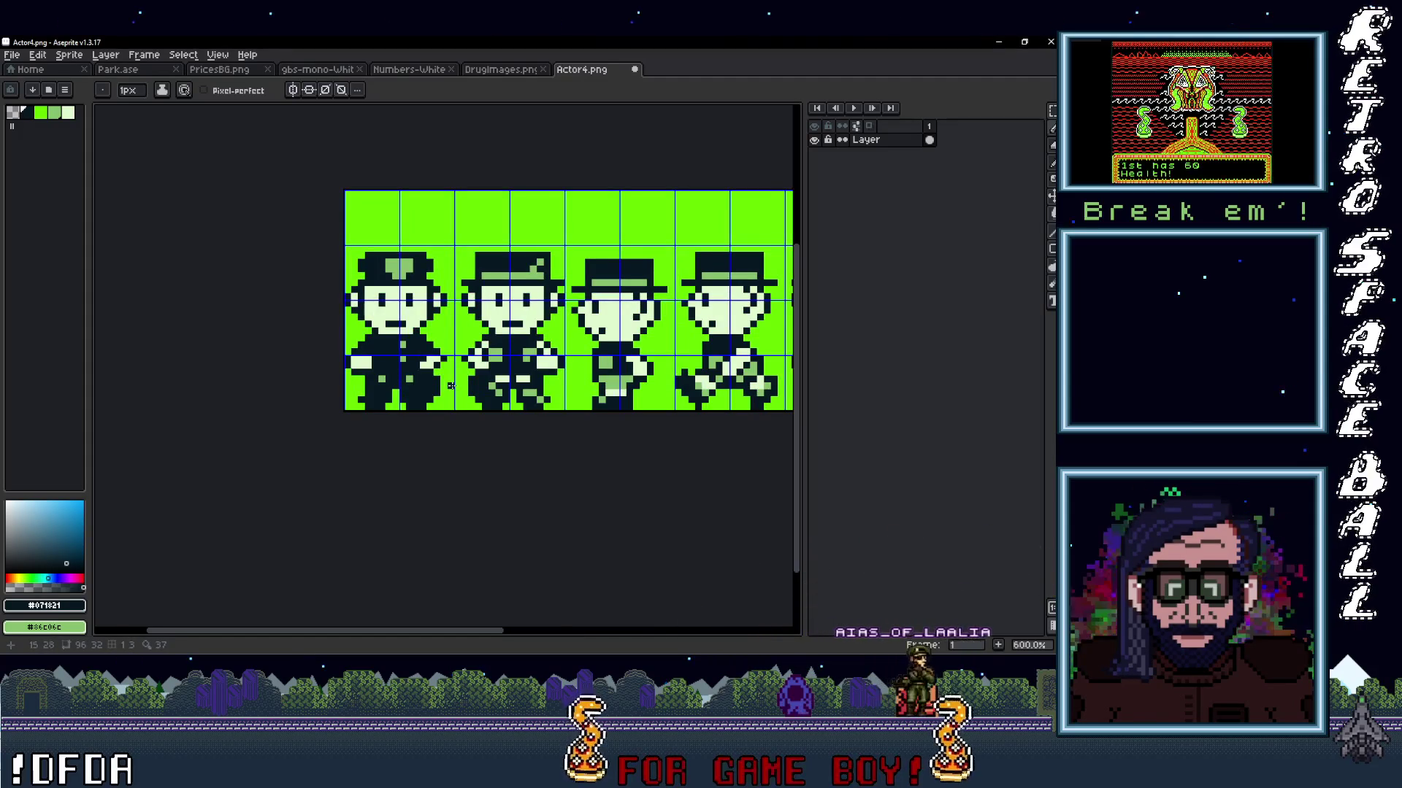
{"action": "scroll", "coordinate": [441, 383], "scroll_direction": "down", "scroll_amount": 3}
{"action": "scroll", "coordinate": [439, 384], "scroll_direction": "up", "scroll_amount": 3}
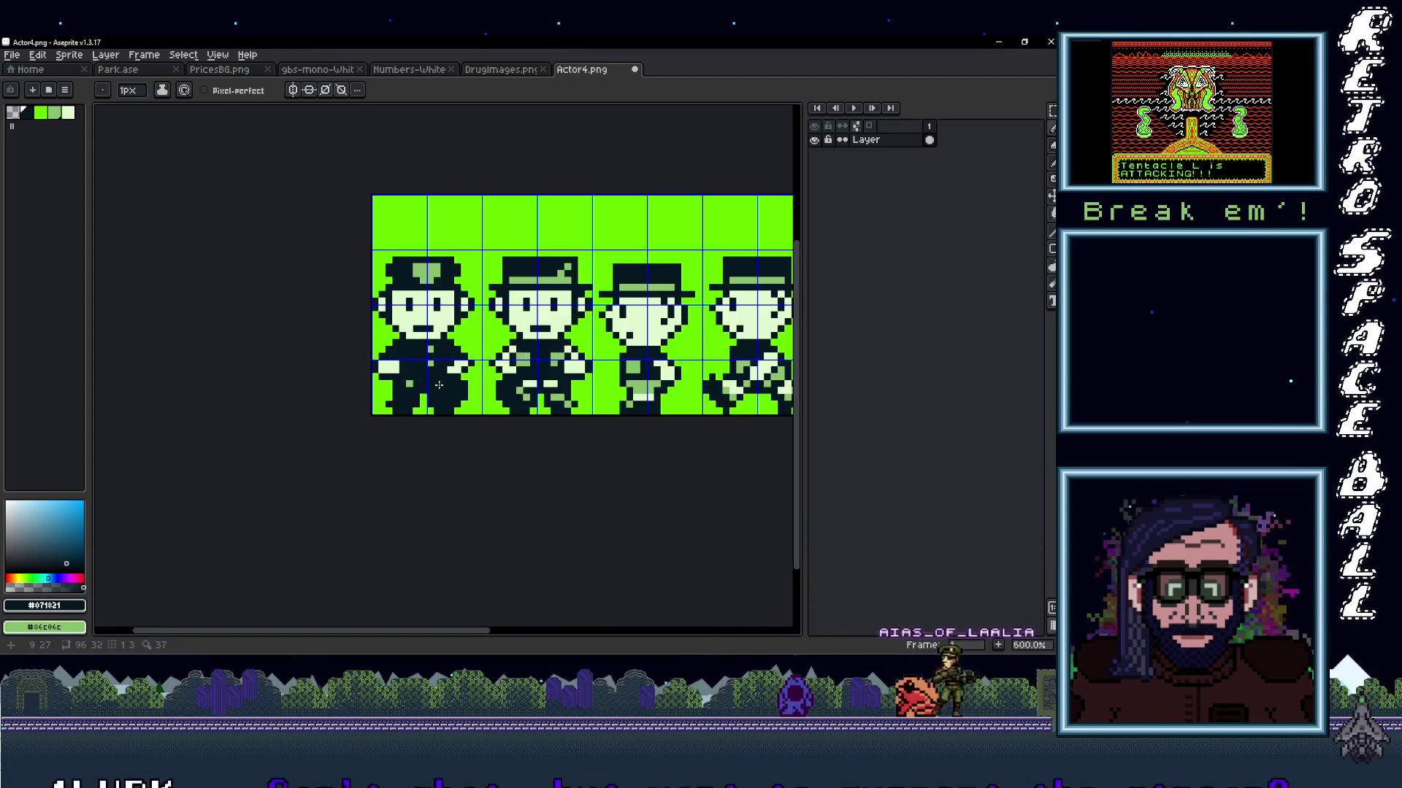
{"action": "scroll", "coordinate": [409, 383], "scroll_direction": "down", "scroll_amount": 3}
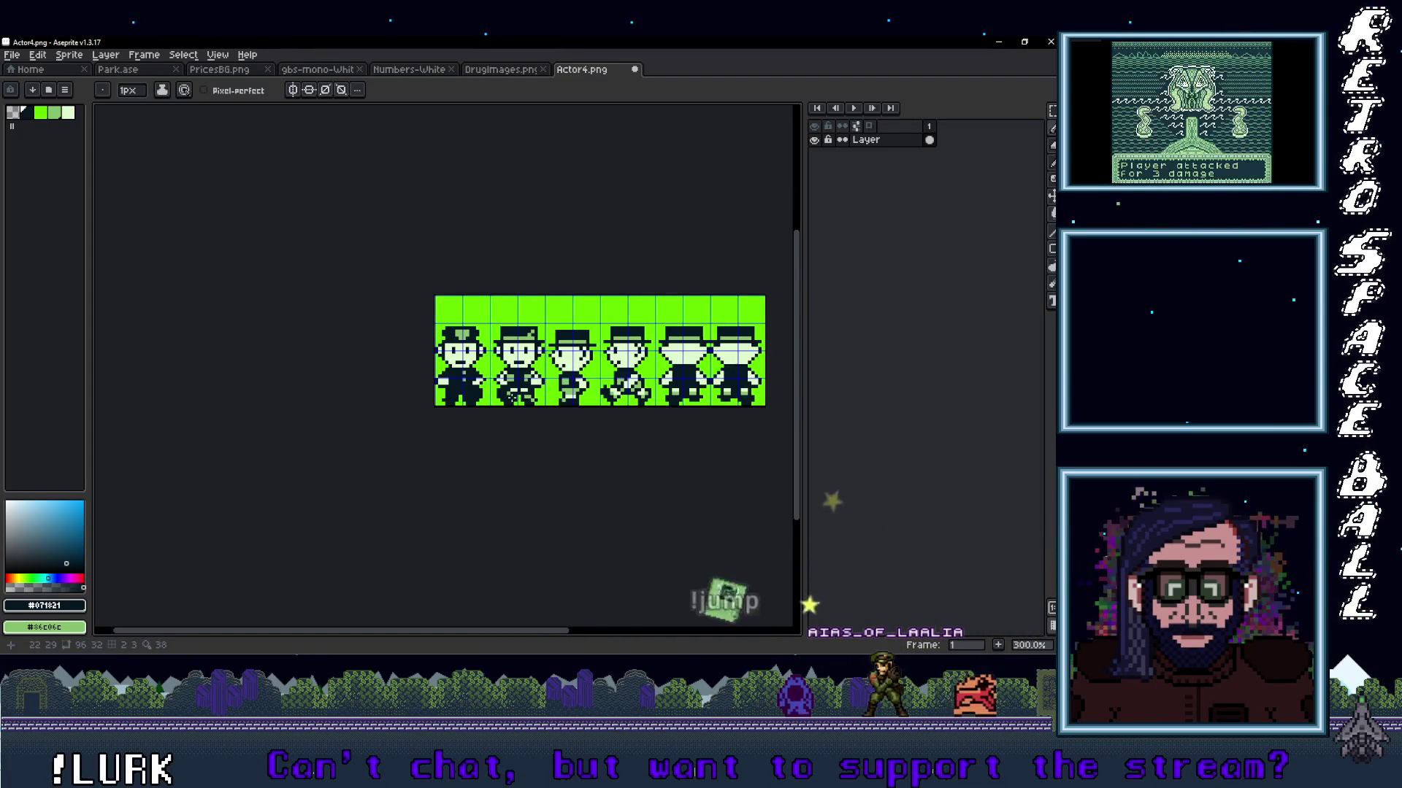
{"action": "scroll", "coordinate": [505, 397], "scroll_direction": "up", "scroll_amount": 2}
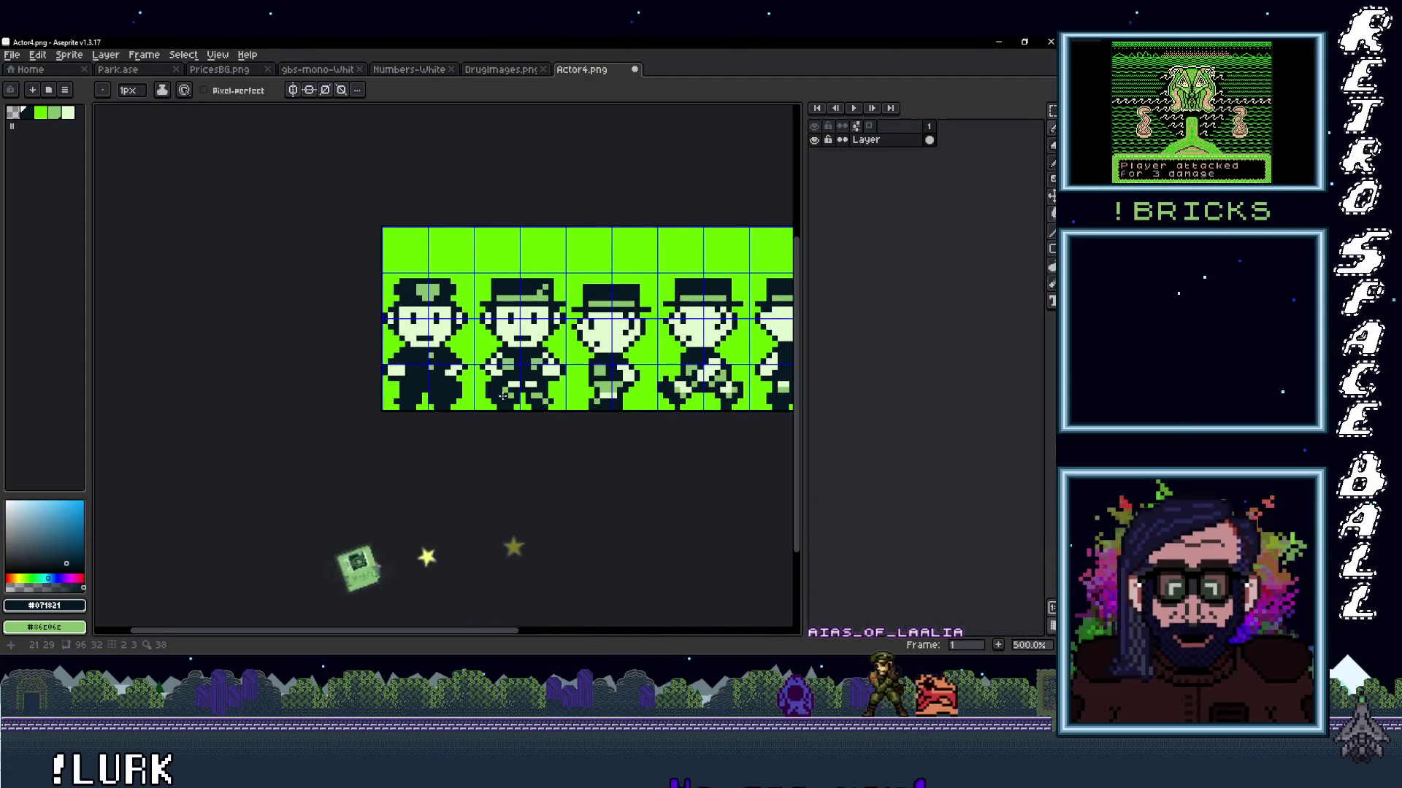
{"action": "left_click_drag", "start_coordinate": [505, 397], "coordinate": [485, 396]}
{"action": "scroll", "coordinate": [434, 332], "scroll_direction": "up", "scroll_amount": 2}
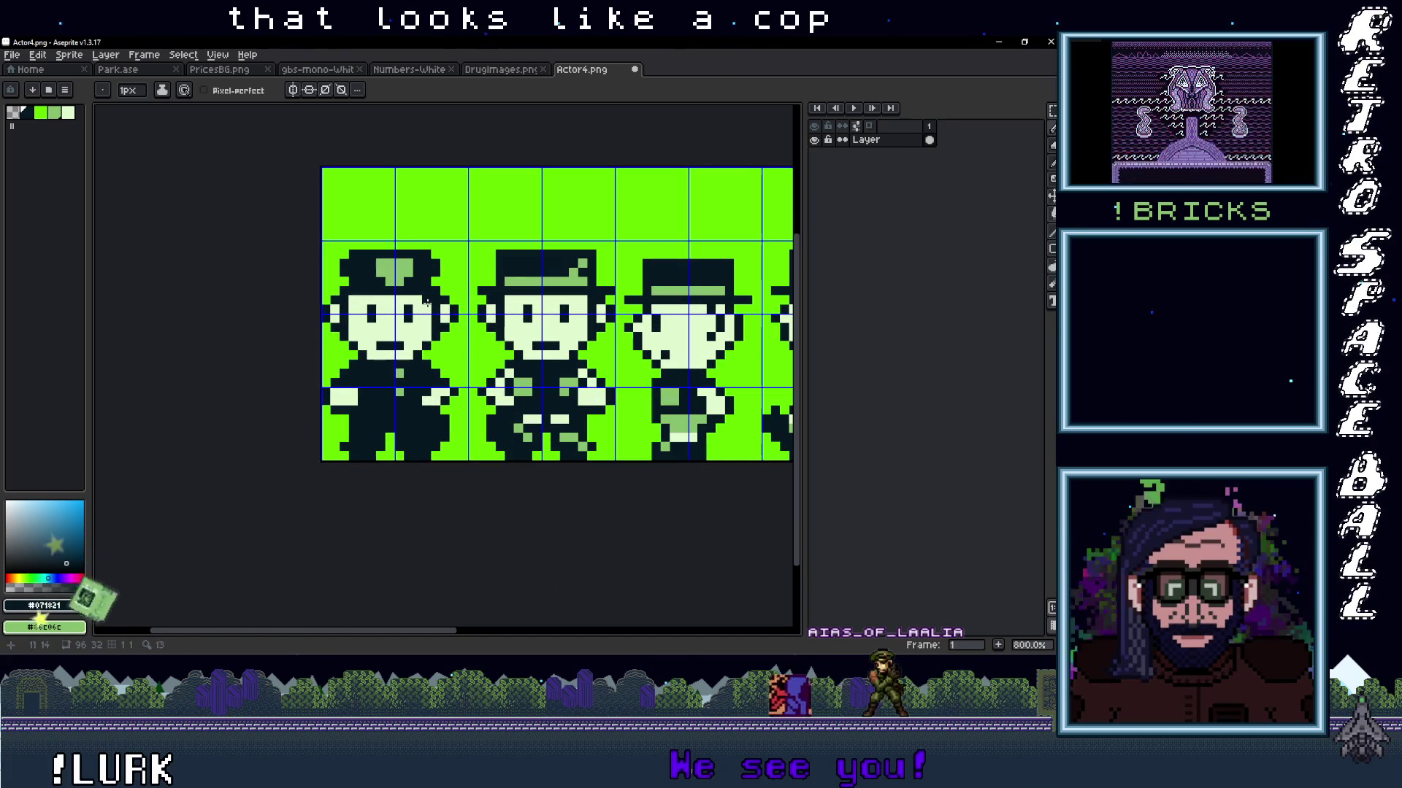
{"action": "left_click", "coordinate": [425, 299], "text": "alt"}
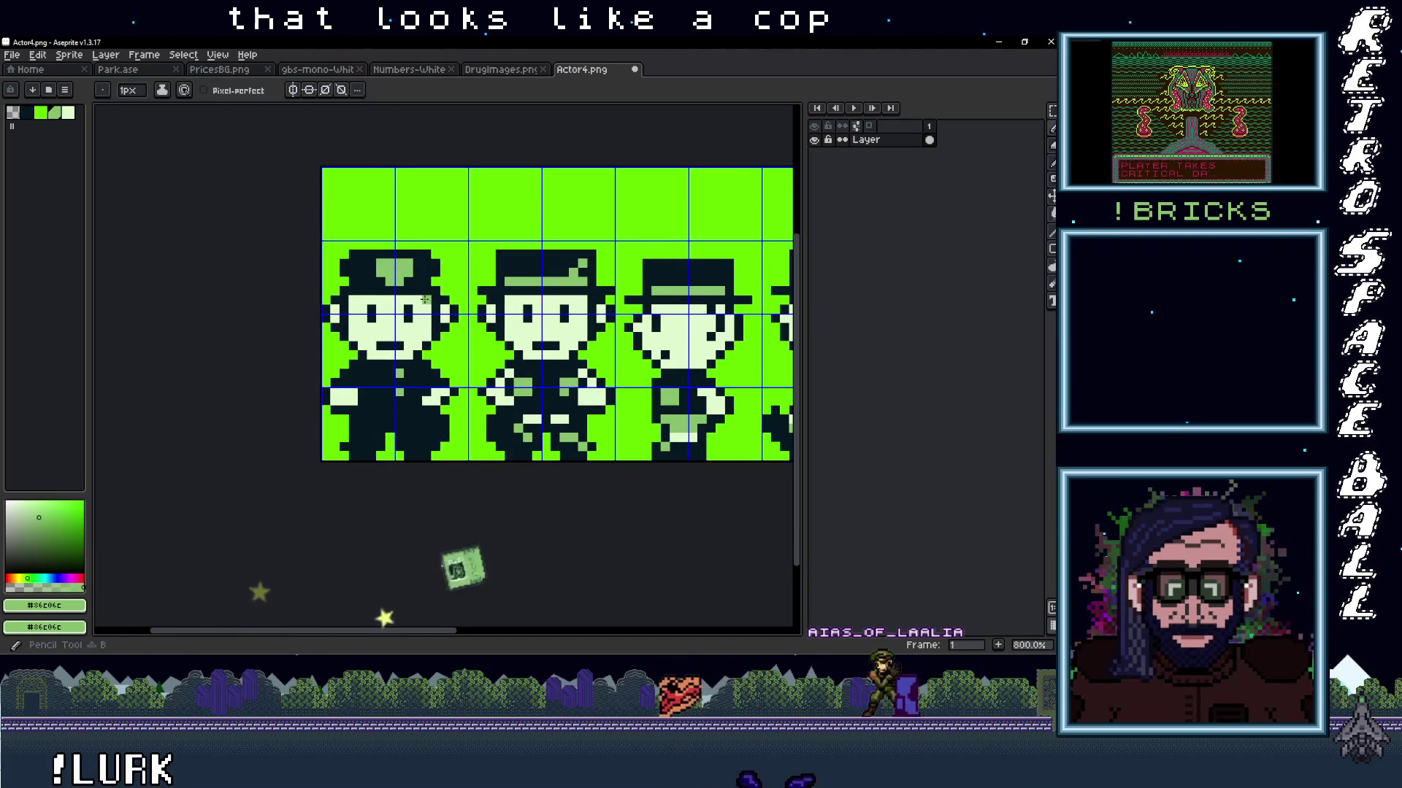
{"action": "scroll", "coordinate": [360, 300], "scroll_direction": "down", "scroll_amount": 3}
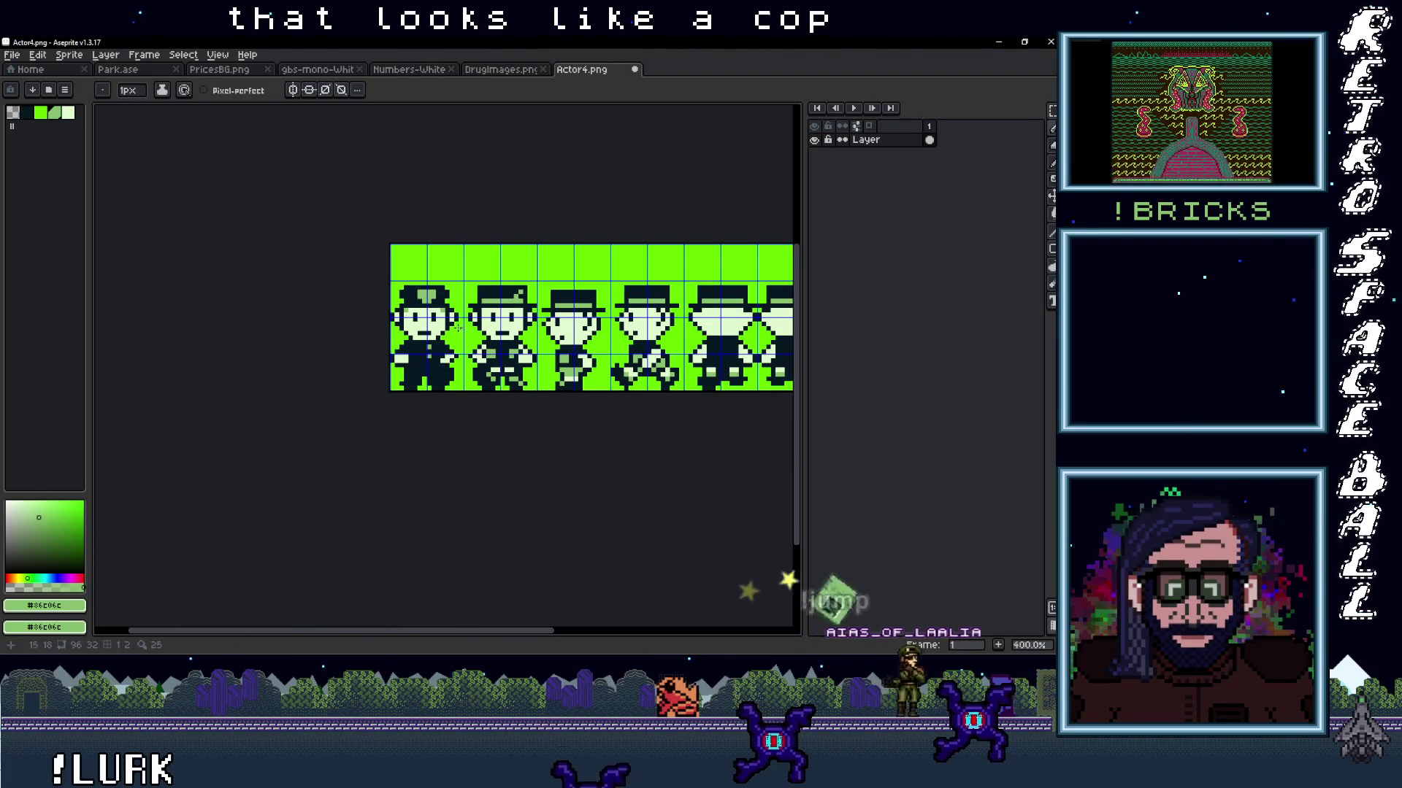
{"action": "scroll", "coordinate": [470, 353], "scroll_direction": "down", "scroll_amount": 1}
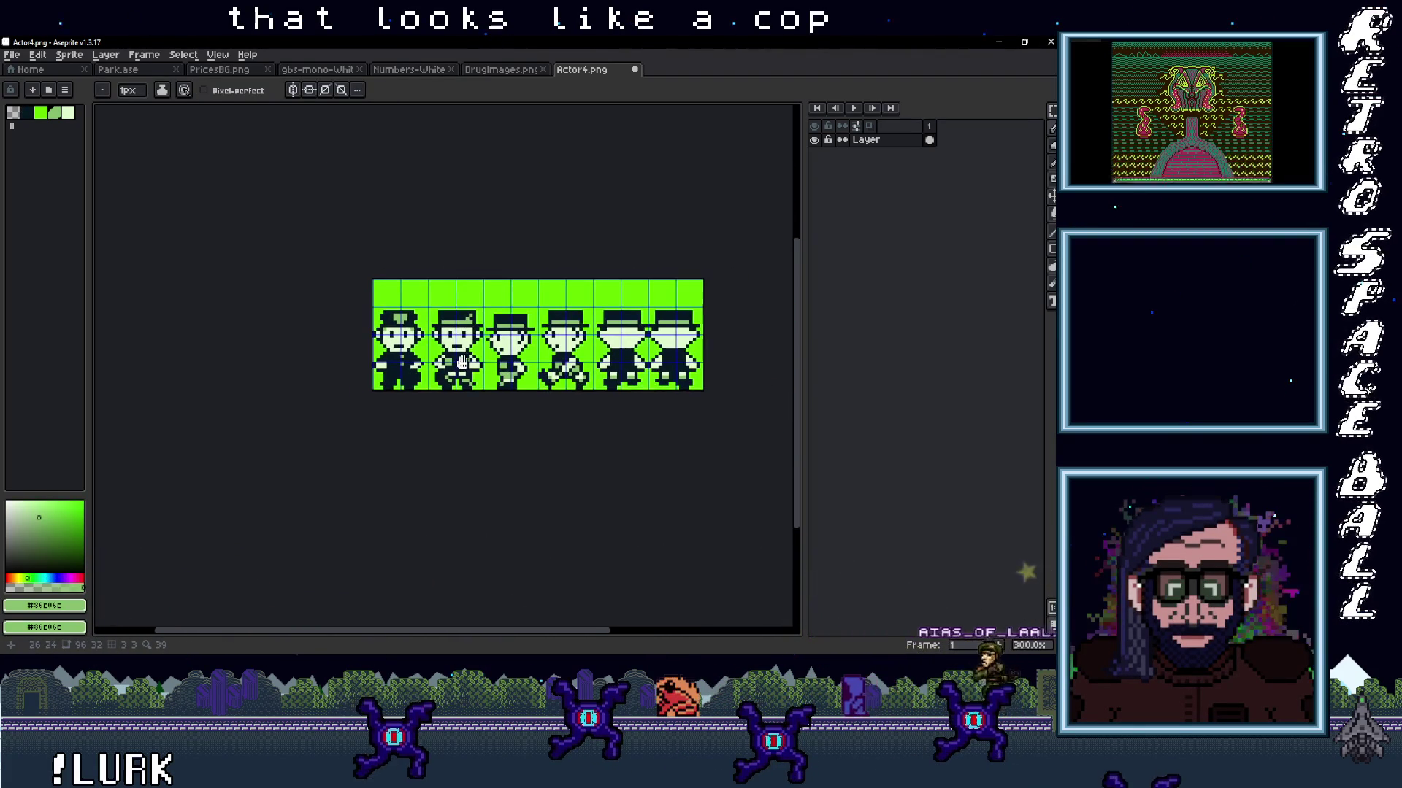
{"action": "scroll", "coordinate": [436, 361], "scroll_direction": "up", "scroll_amount": 2}
{"action": "key", "text": "m"}
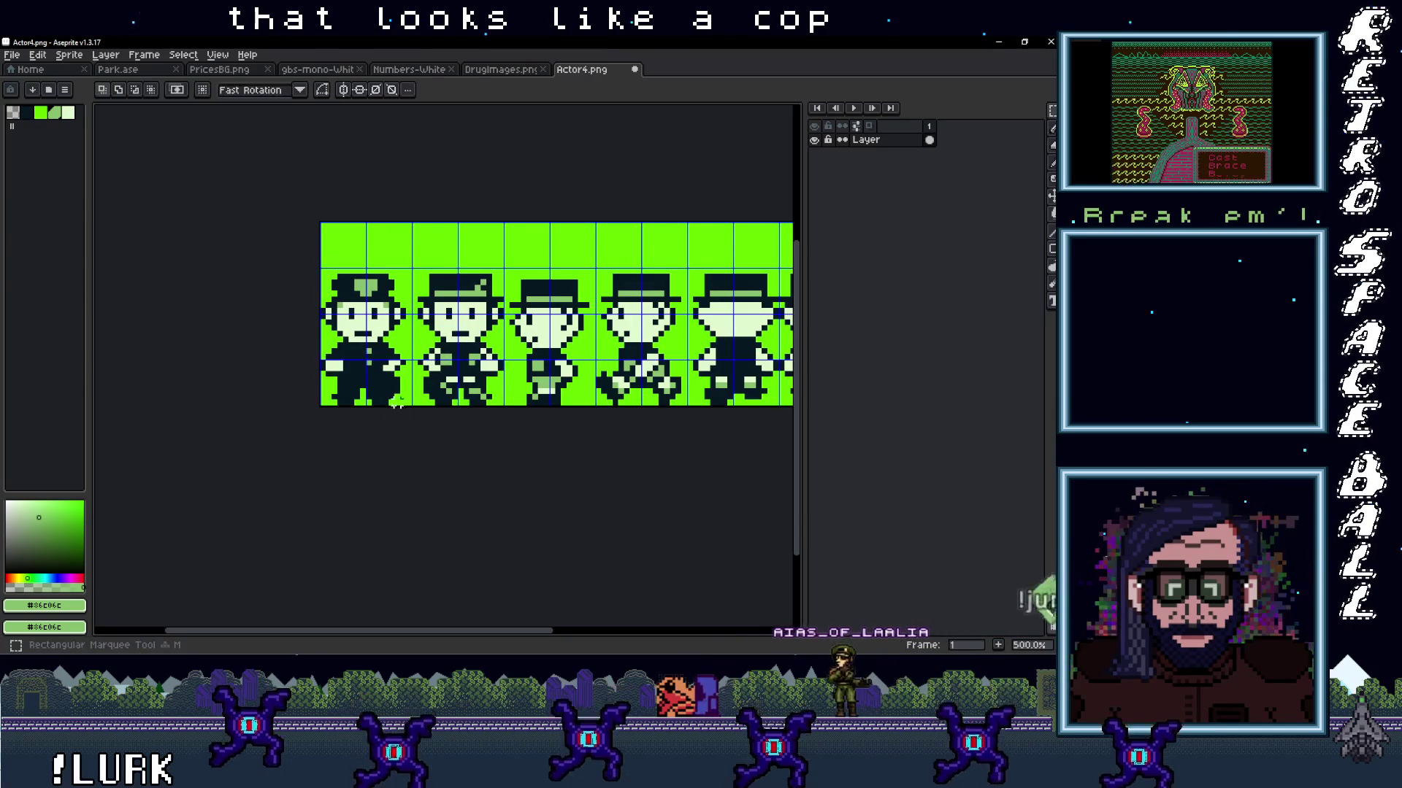
Copy the first character's capped head onto the second character and commit it.
{"action": "mouse_move", "coordinate": [409, 402]}
{"action": "left_mouse_down"}
{"action": "mouse_move", "coordinate": [305, 340]}
{"action": "mouse_move", "coordinate": [464, 389]}
{"action": "left_mouse_up"}
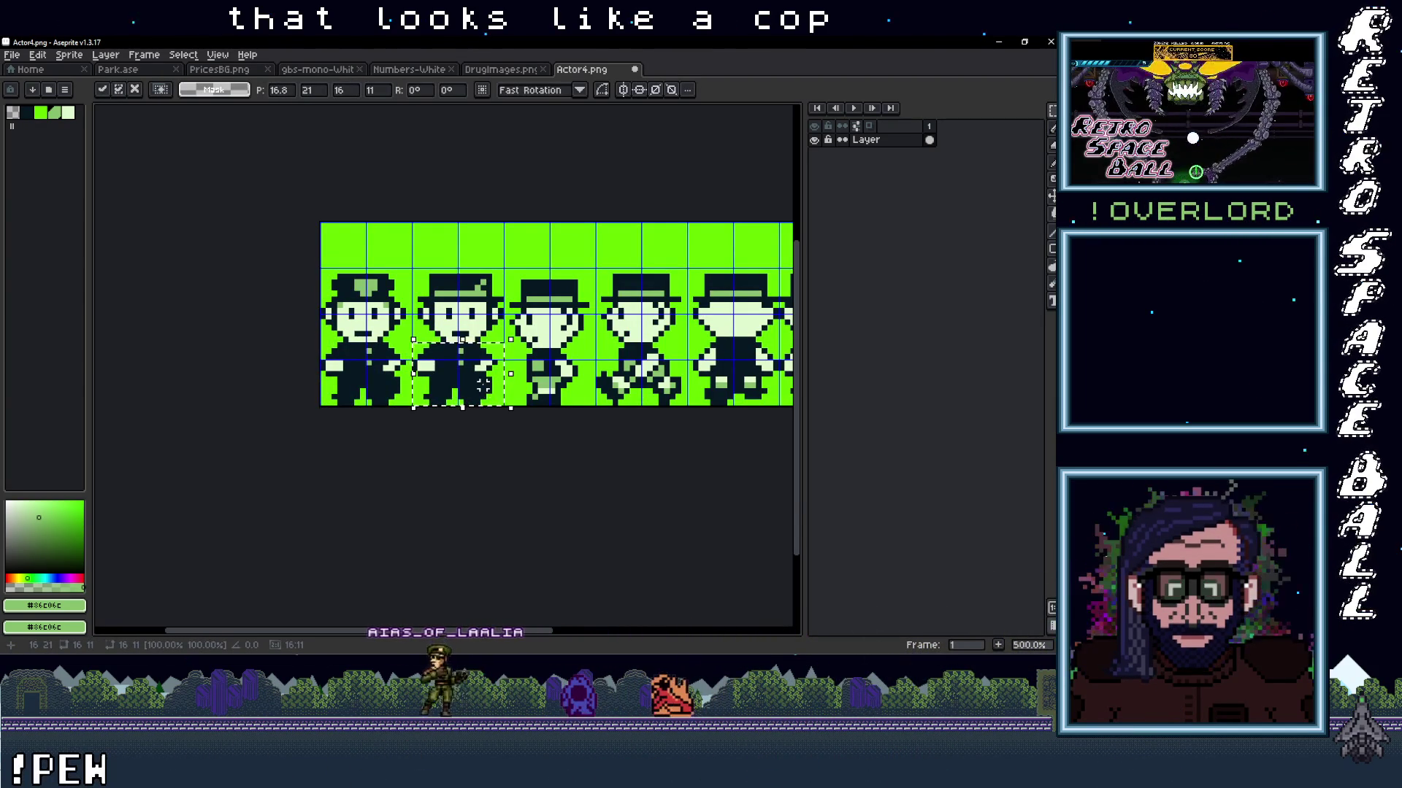
{"action": "left_click", "coordinate": [398, 338]}
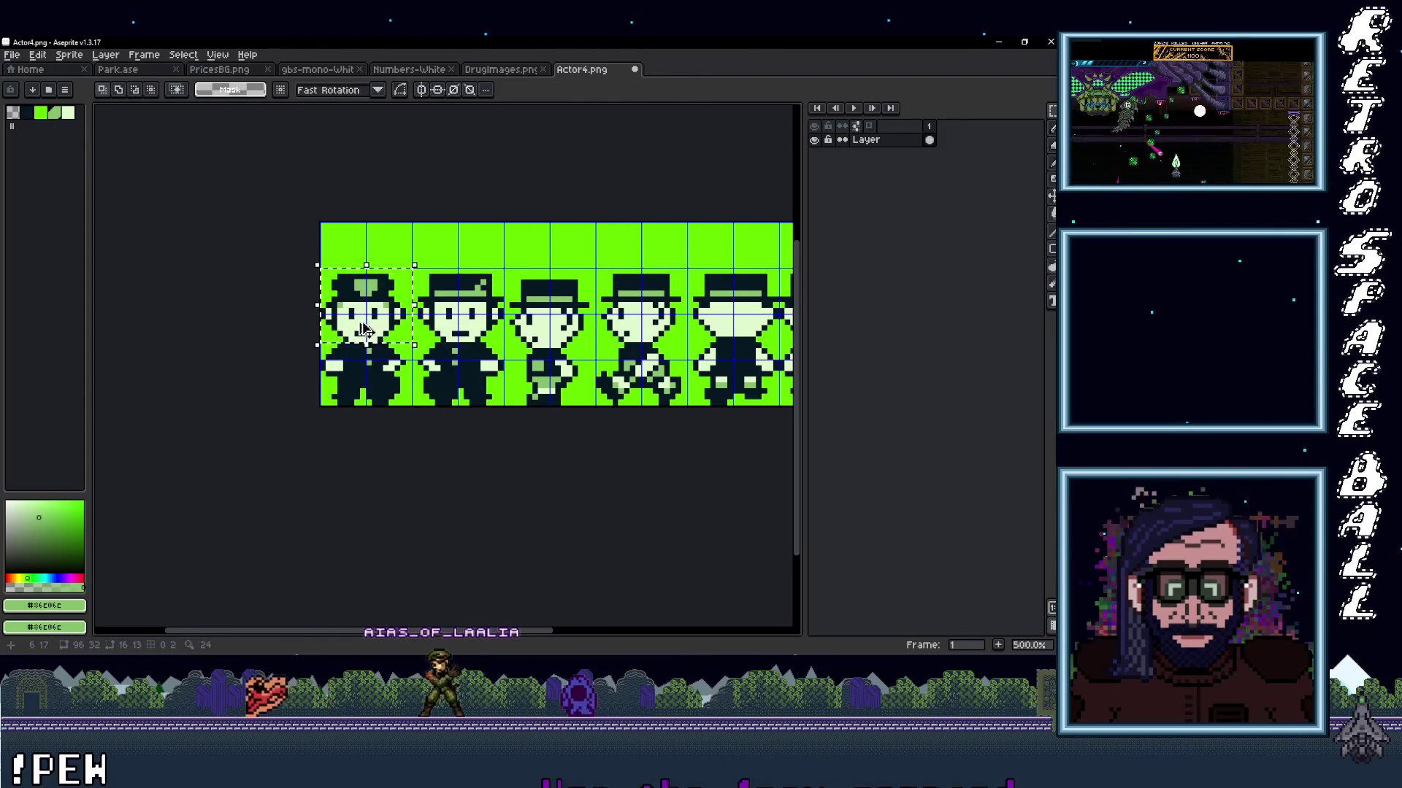
{"action": "left_click_drag", "start_coordinate": [365, 329], "coordinate": [430, 336]}
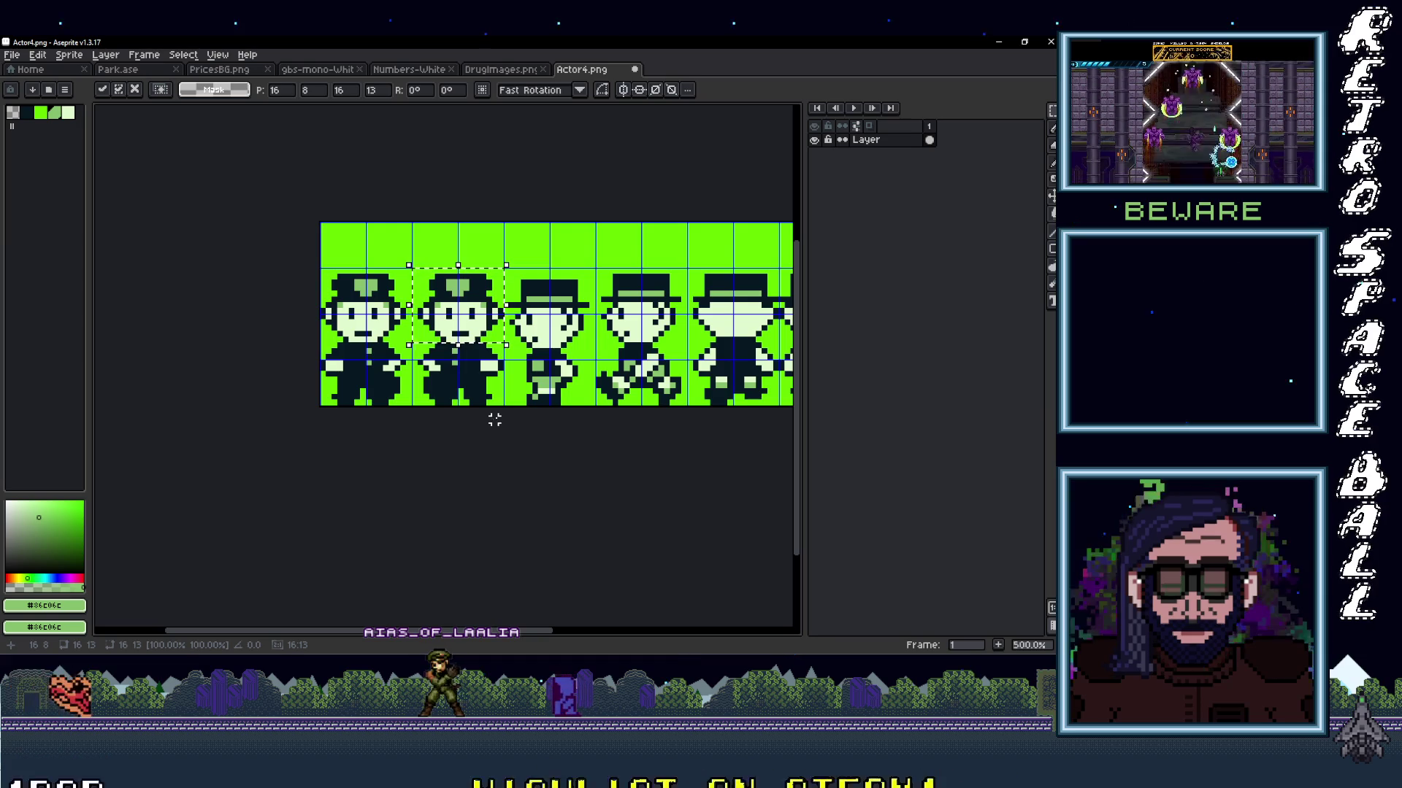
{"action": "key", "text": "Return"}
{"action": "scroll", "coordinate": [518, 402], "scroll_direction": "down", "scroll_amount": 2}
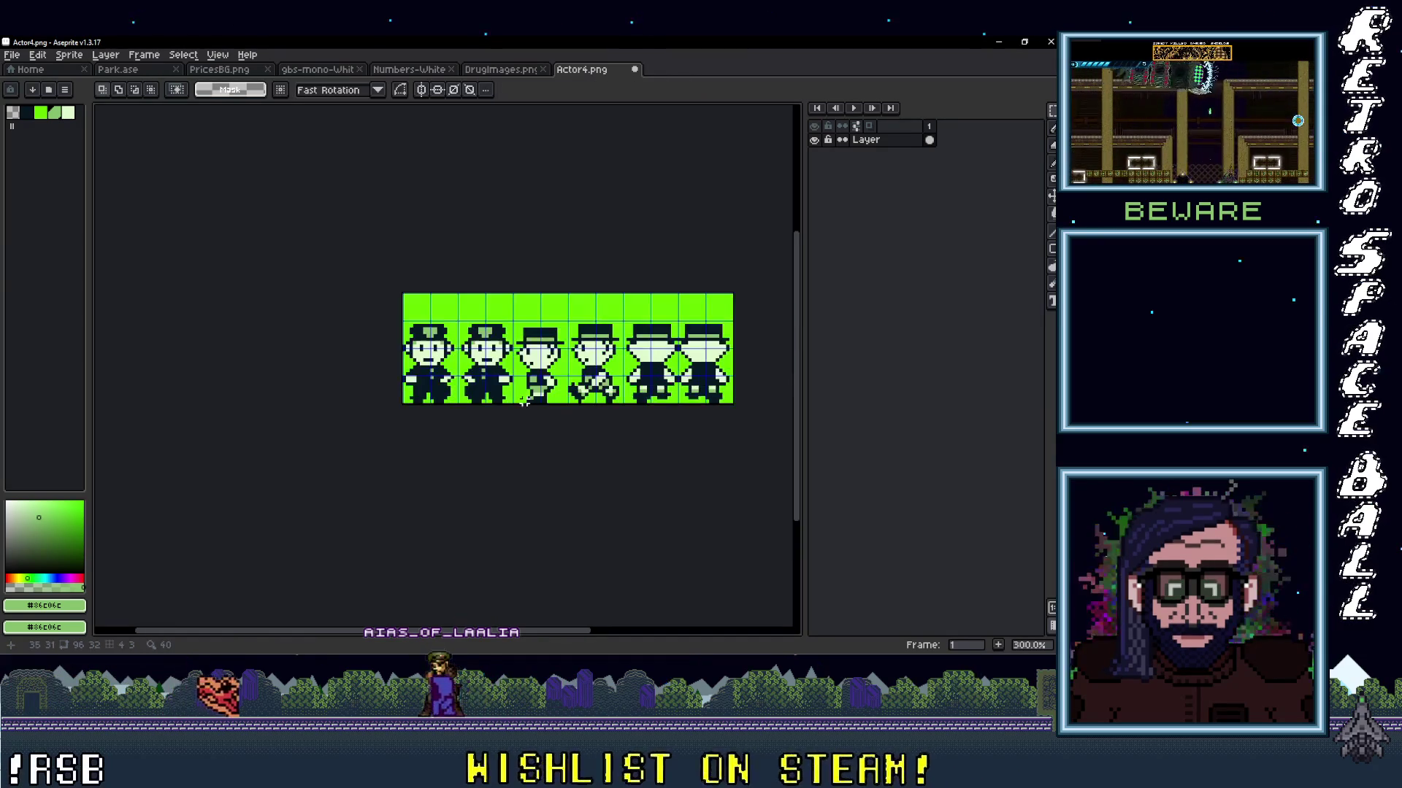
{"action": "scroll", "coordinate": [603, 343], "scroll_direction": "up", "scroll_amount": 2}
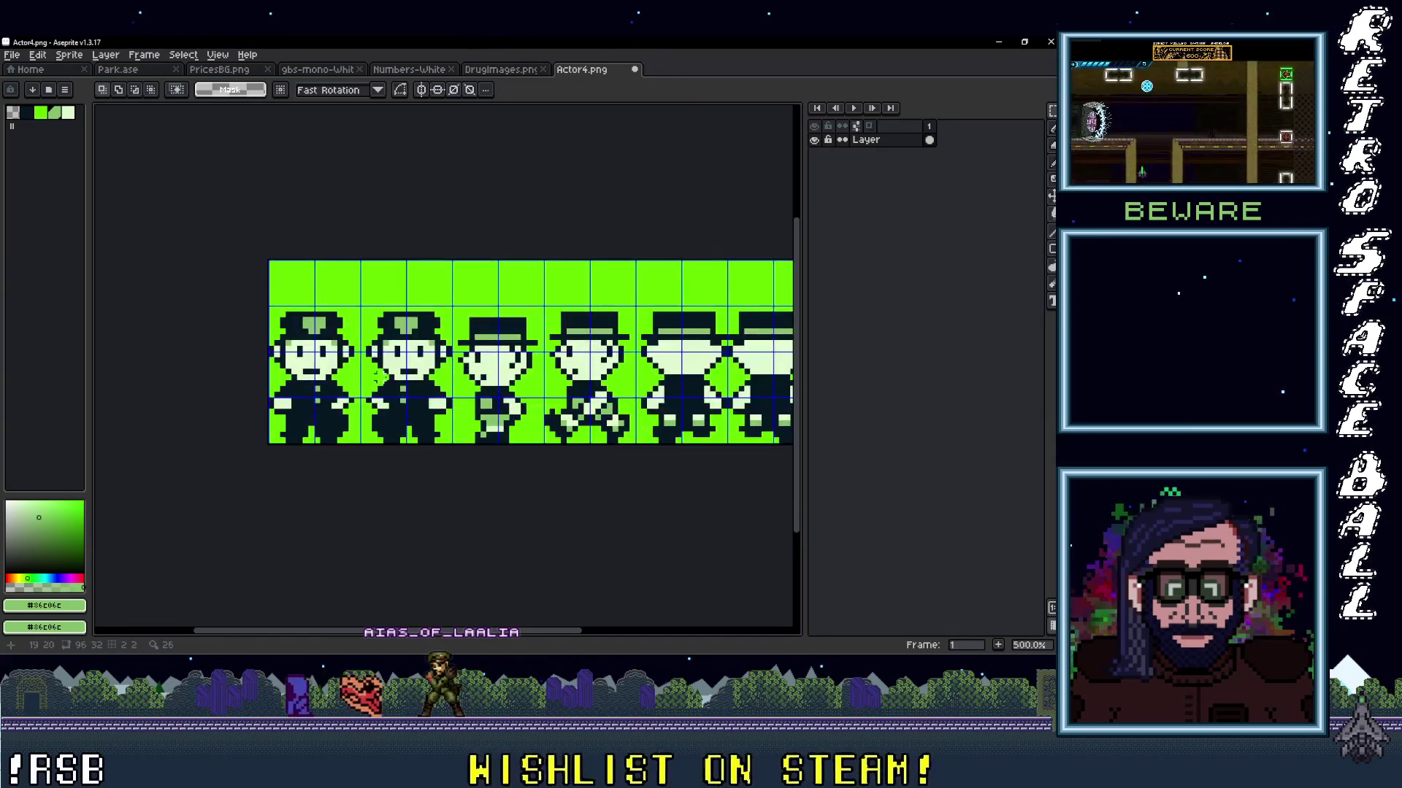
{"action": "mouse_move", "coordinate": [540, 434]}
{"action": "left_mouse_down"}
{"action": "mouse_move", "coordinate": [510, 406]}
{"action": "mouse_move", "coordinate": [453, 397]}
{"action": "left_mouse_up"}
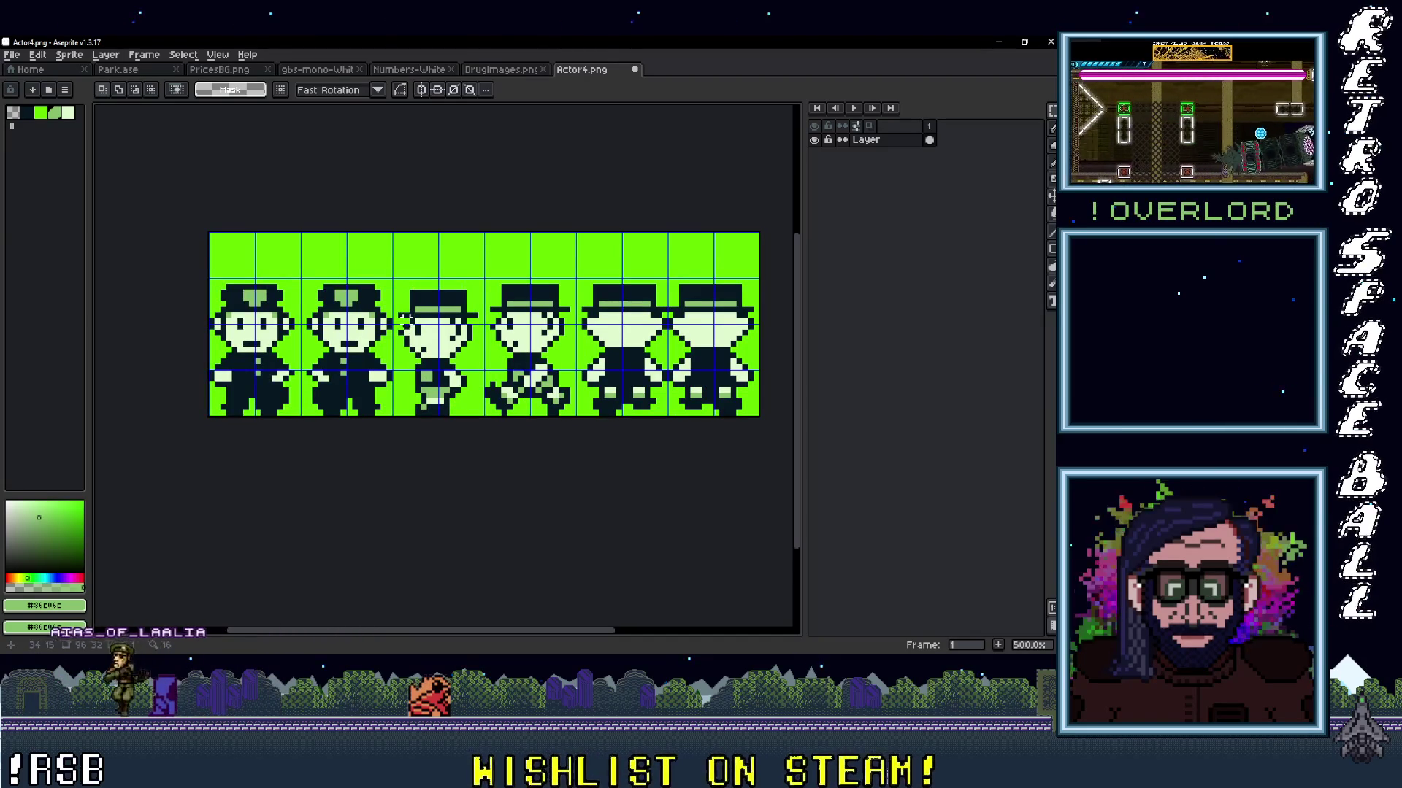
Undo a stray pencil stroke and sample the dark outline colour #071821.
{"action": "key", "text": "i"}
{"action": "left_click", "coordinate": [401, 309], "text": "alt"}
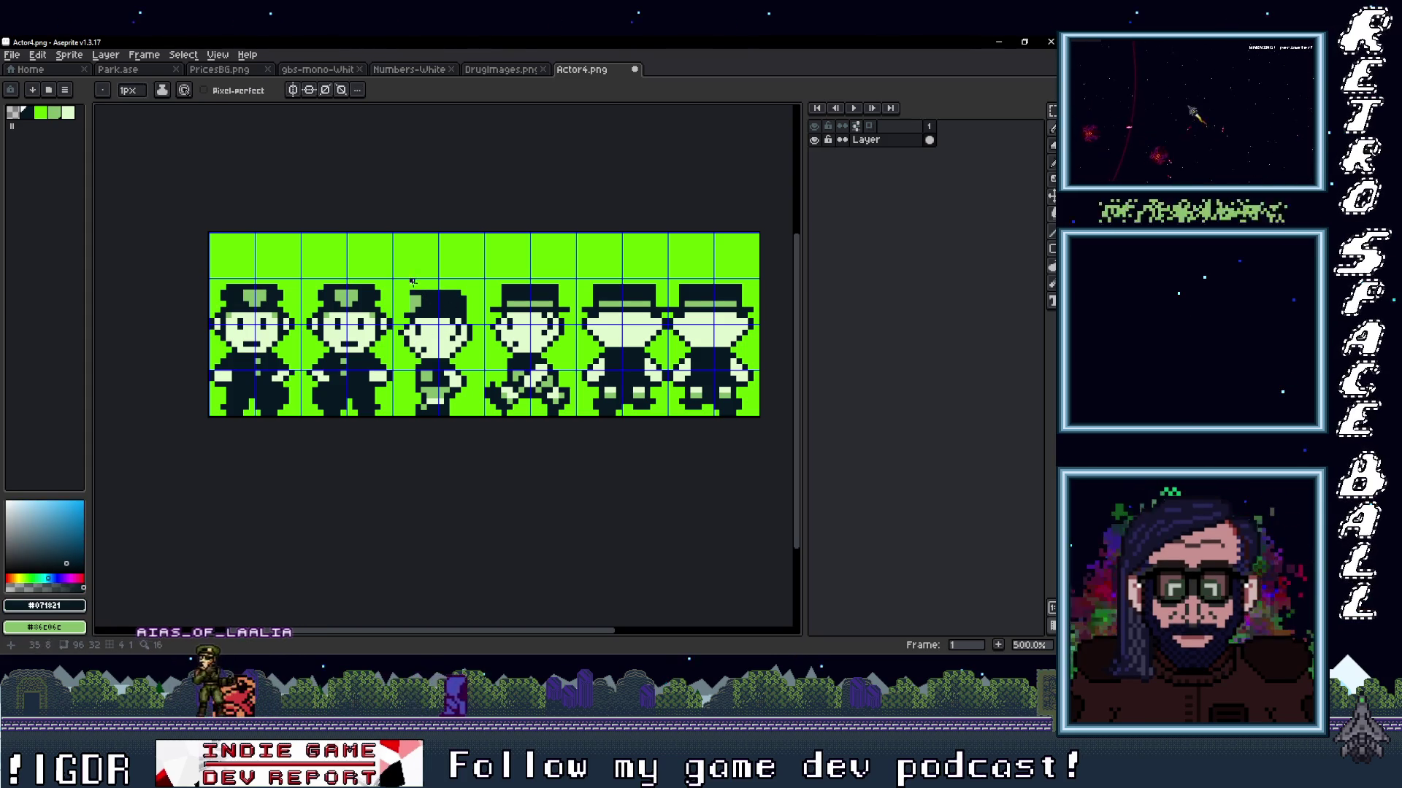
{"action": "left_click", "coordinate": [486, 333], "text": "alt"}
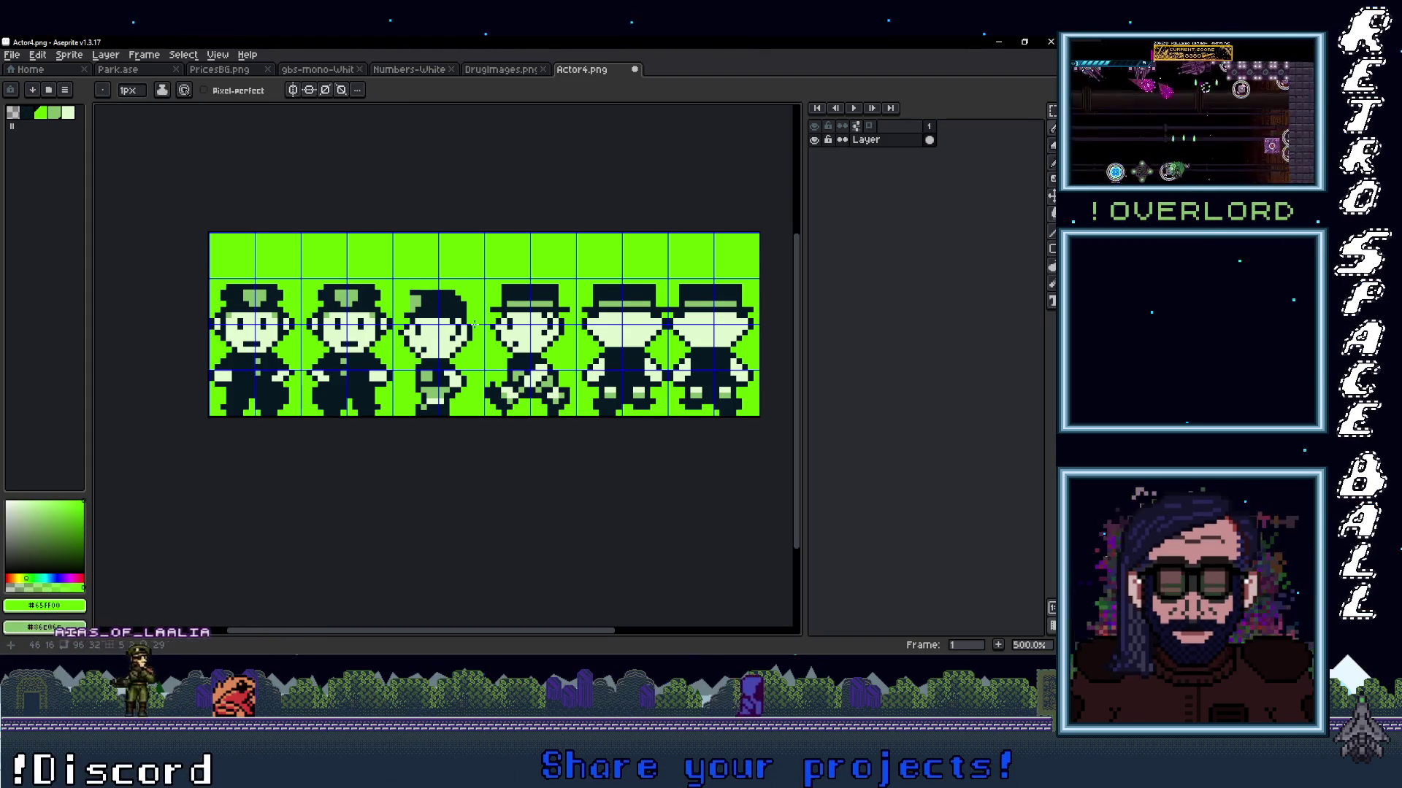
{"action": "key", "text": "ctrl+z"}
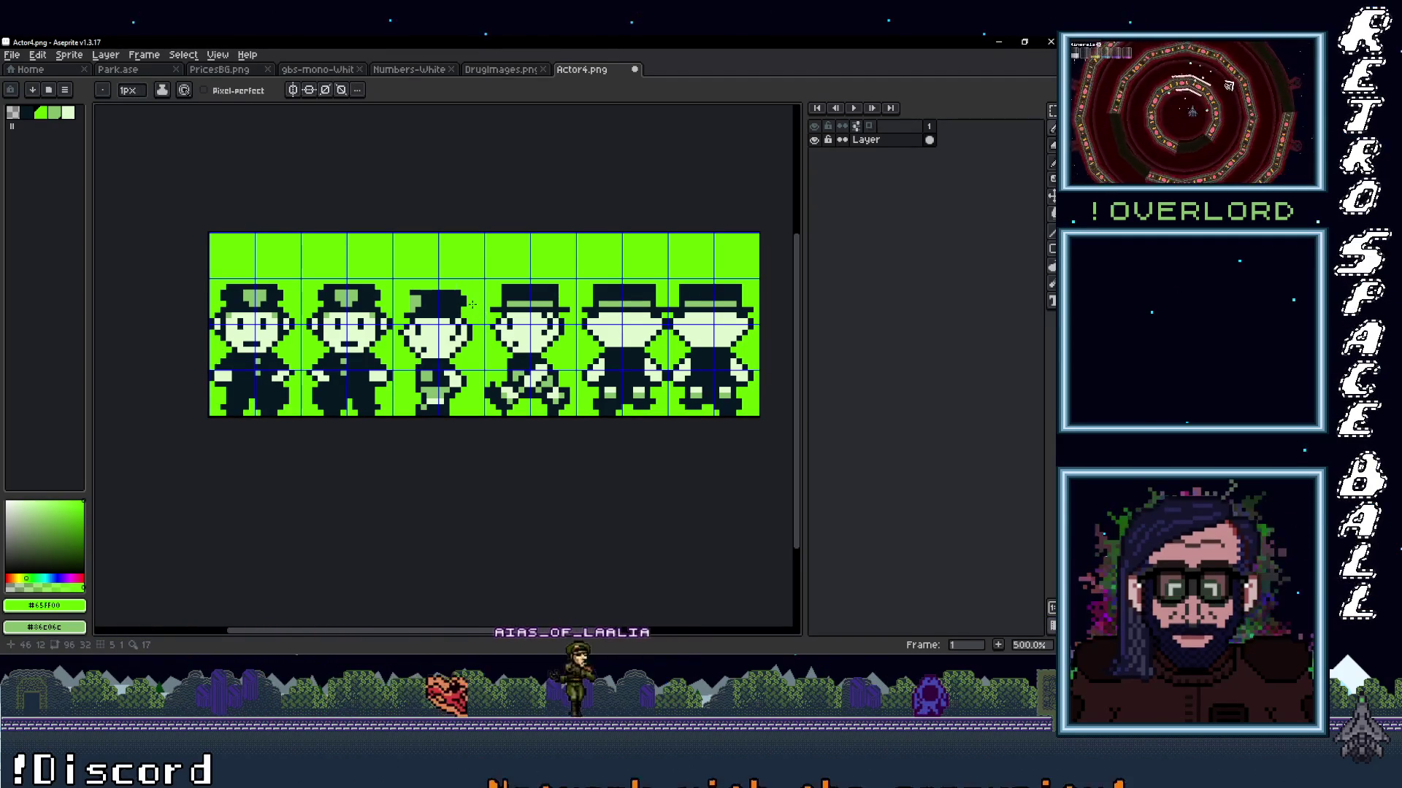
{"action": "key", "text": "i"}
{"action": "left_click", "coordinate": [468, 300]}
{"action": "key", "text": "b"}
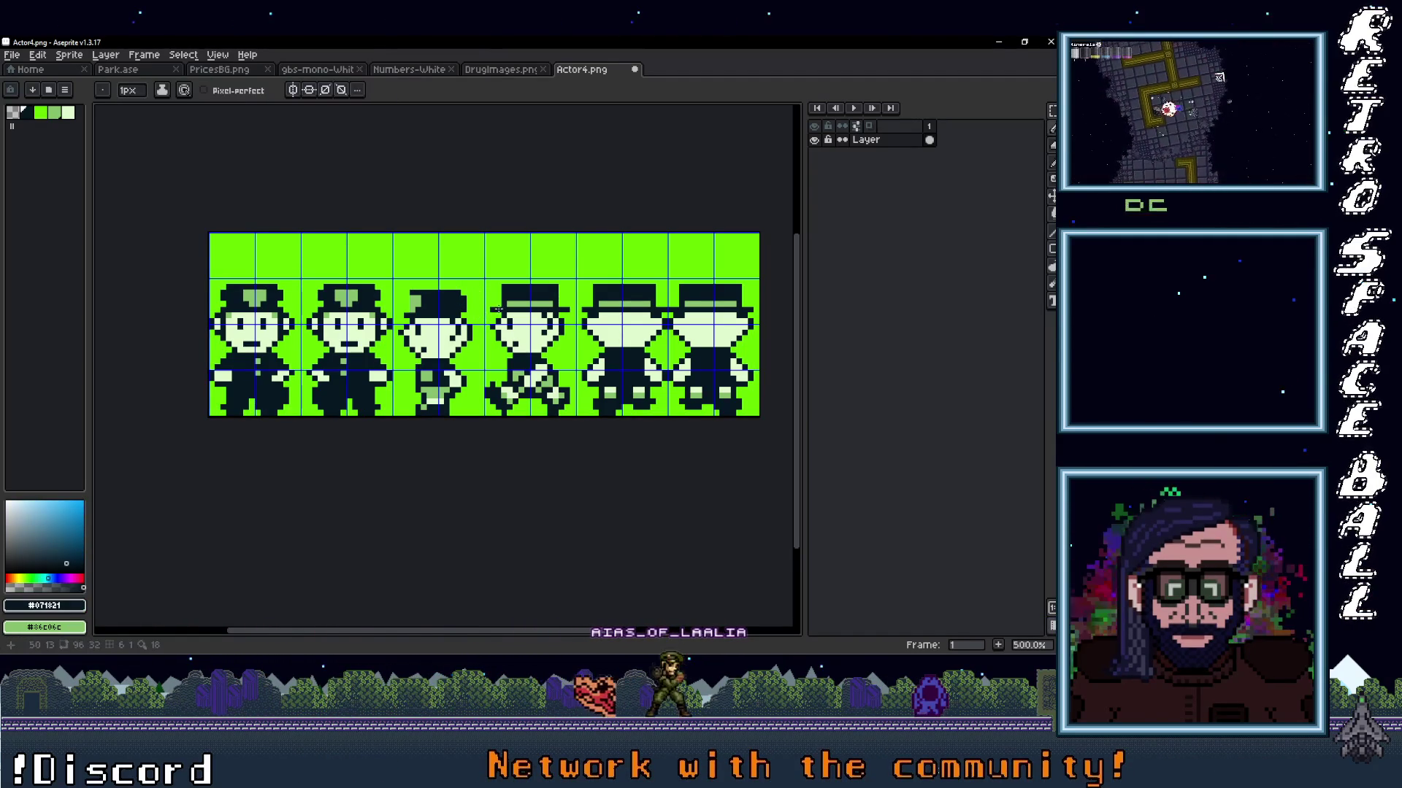
Darken the third sprite's lower legs with the dark outline colour.
{"action": "key", "text": "i"}
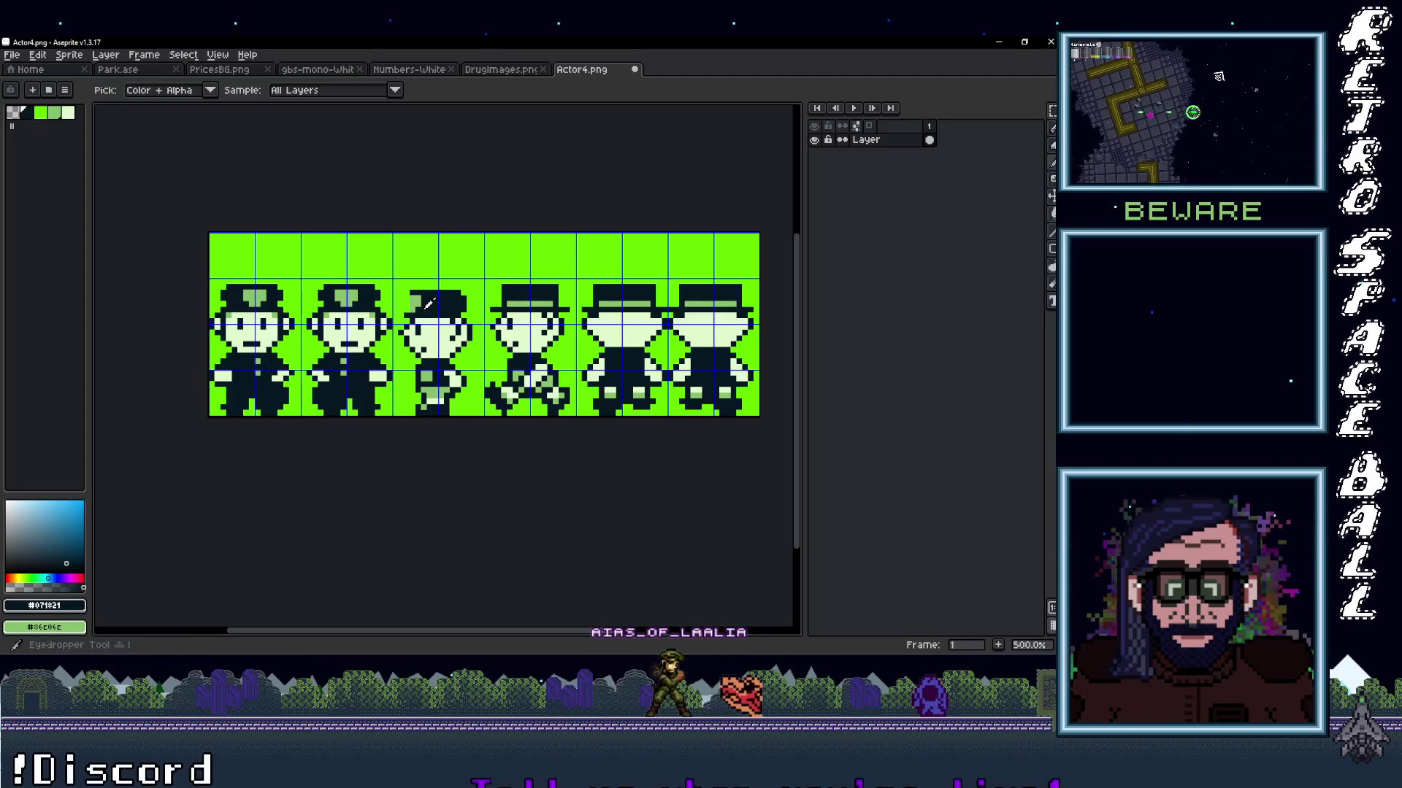
{"action": "left_click", "coordinate": [435, 315]}
{"action": "key", "text": "b"}
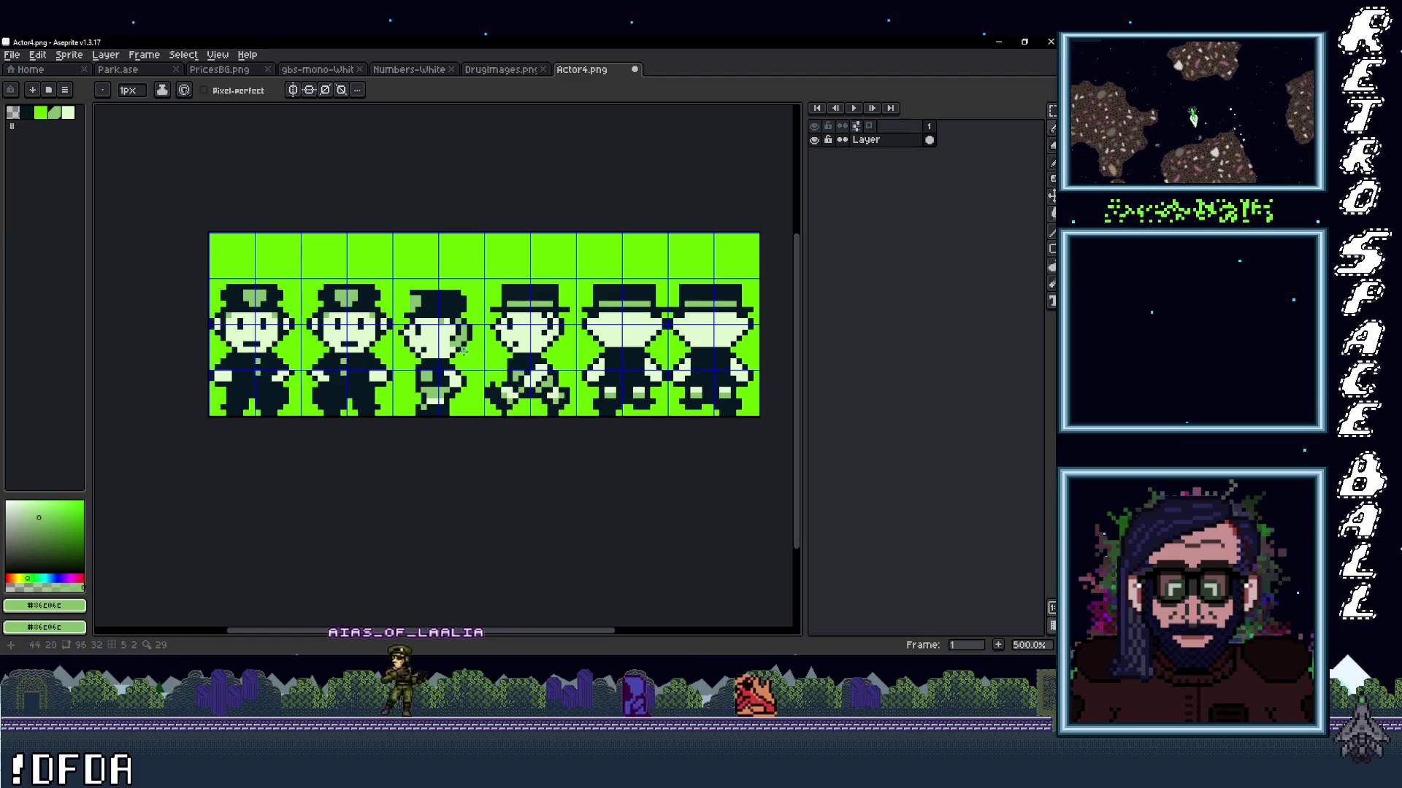
{"action": "scroll", "coordinate": [445, 349], "scroll_direction": "down", "scroll_amount": 1}
{"action": "left_click", "coordinate": [426, 347], "text": "alt"}
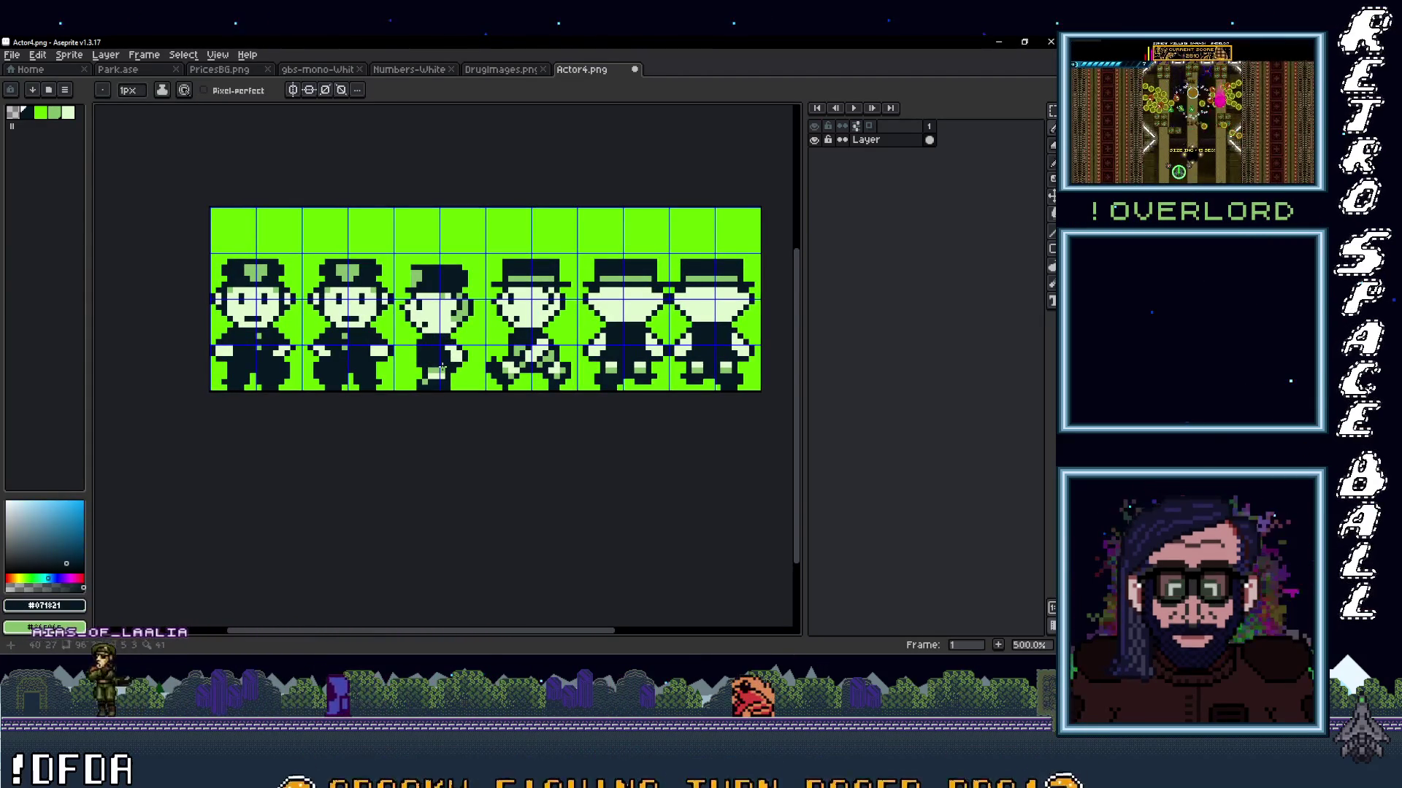
{"action": "left_click_drag", "start_coordinate": [442, 367], "coordinate": [437, 377]}
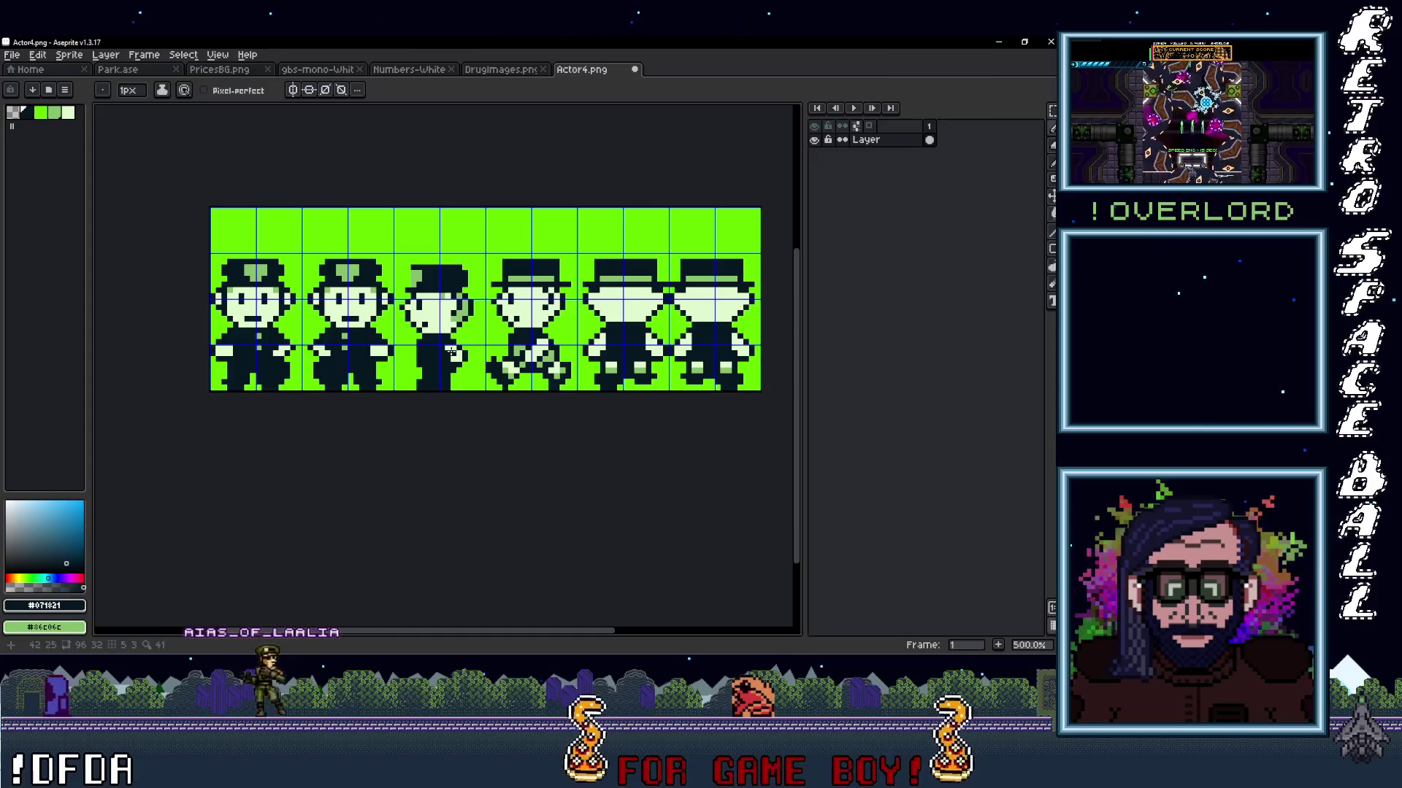
Paint a mid-green pixel on the third cop's body, then sample the dark outline colour.
{"action": "key", "text": "i"}
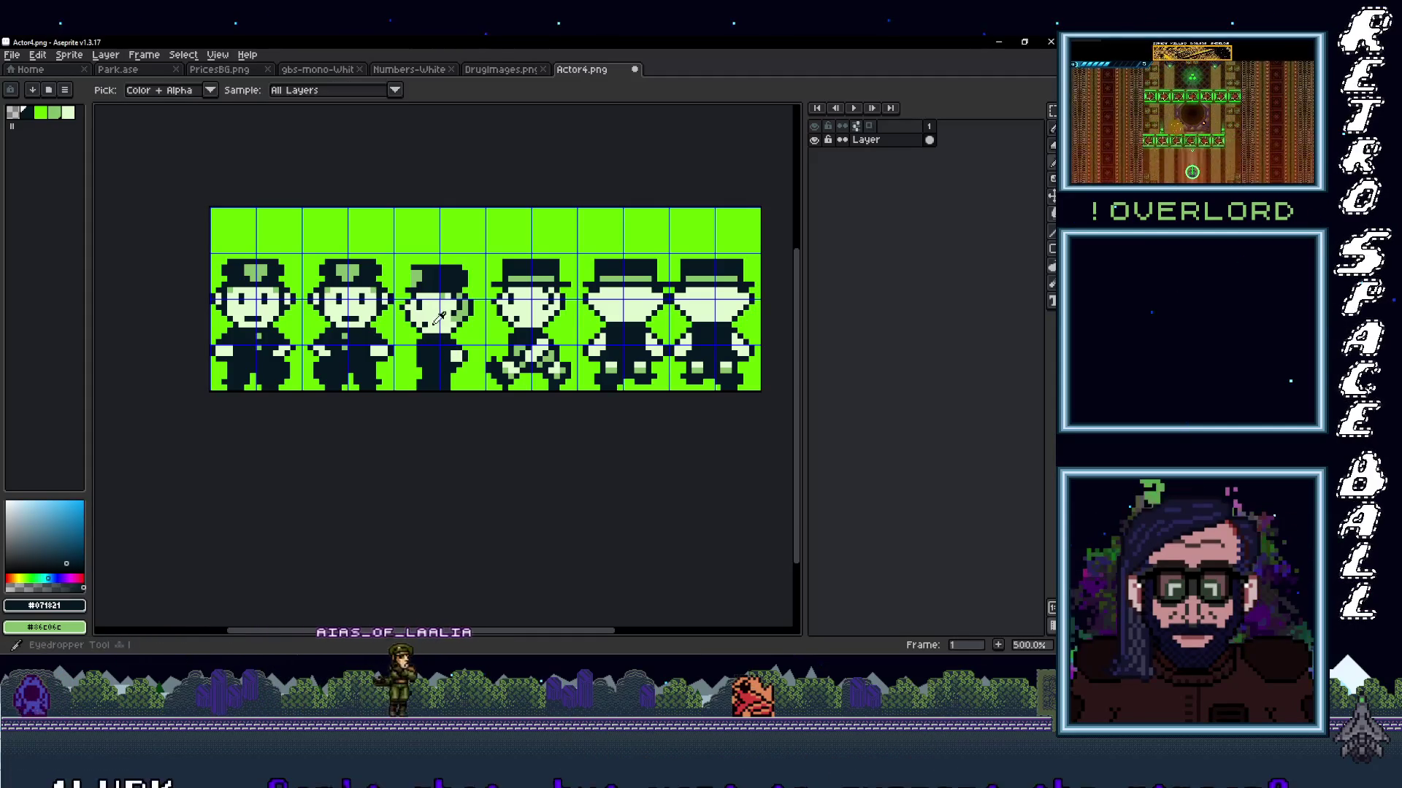
{"action": "left_click", "coordinate": [438, 319]}
{"action": "key", "text": "b"}
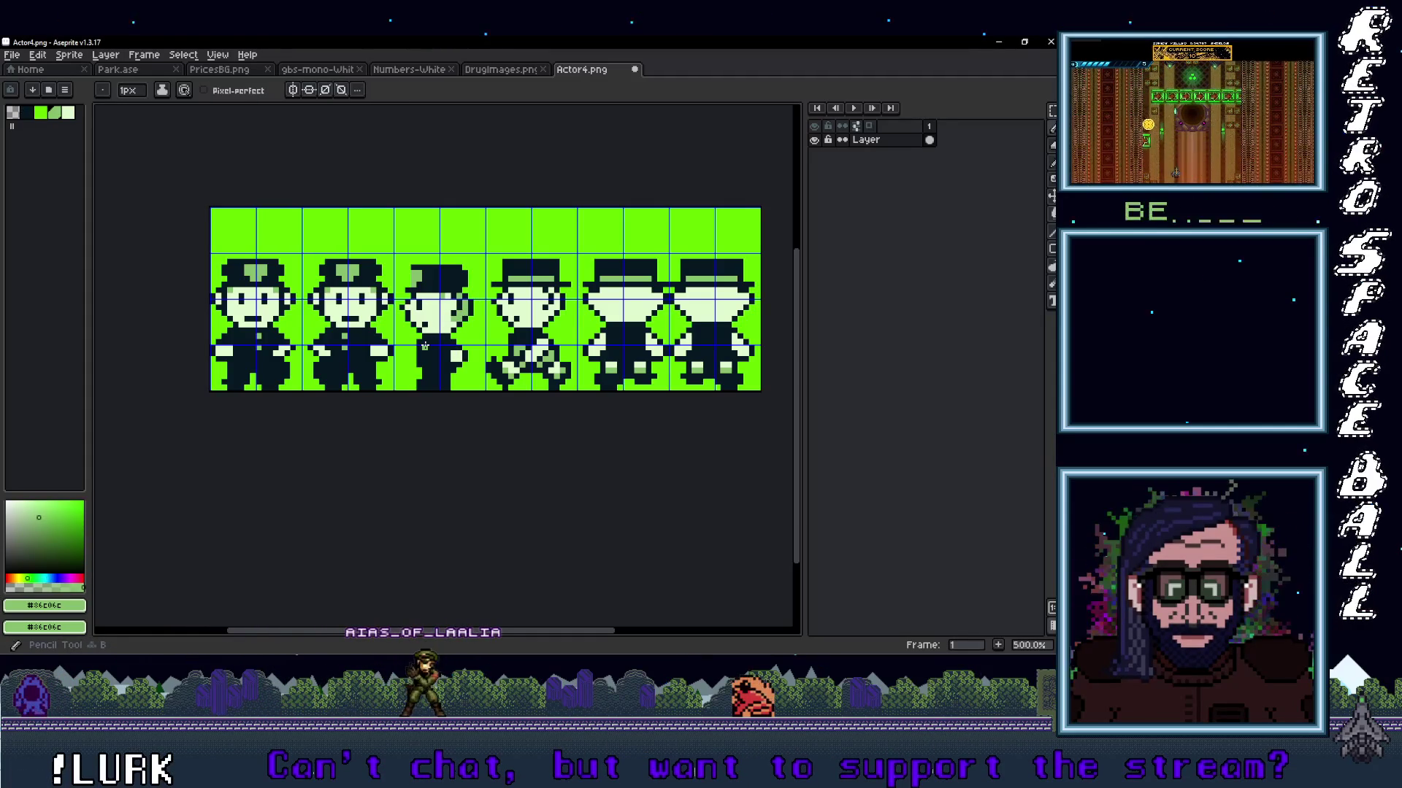
{"action": "left_click", "coordinate": [426, 343]}
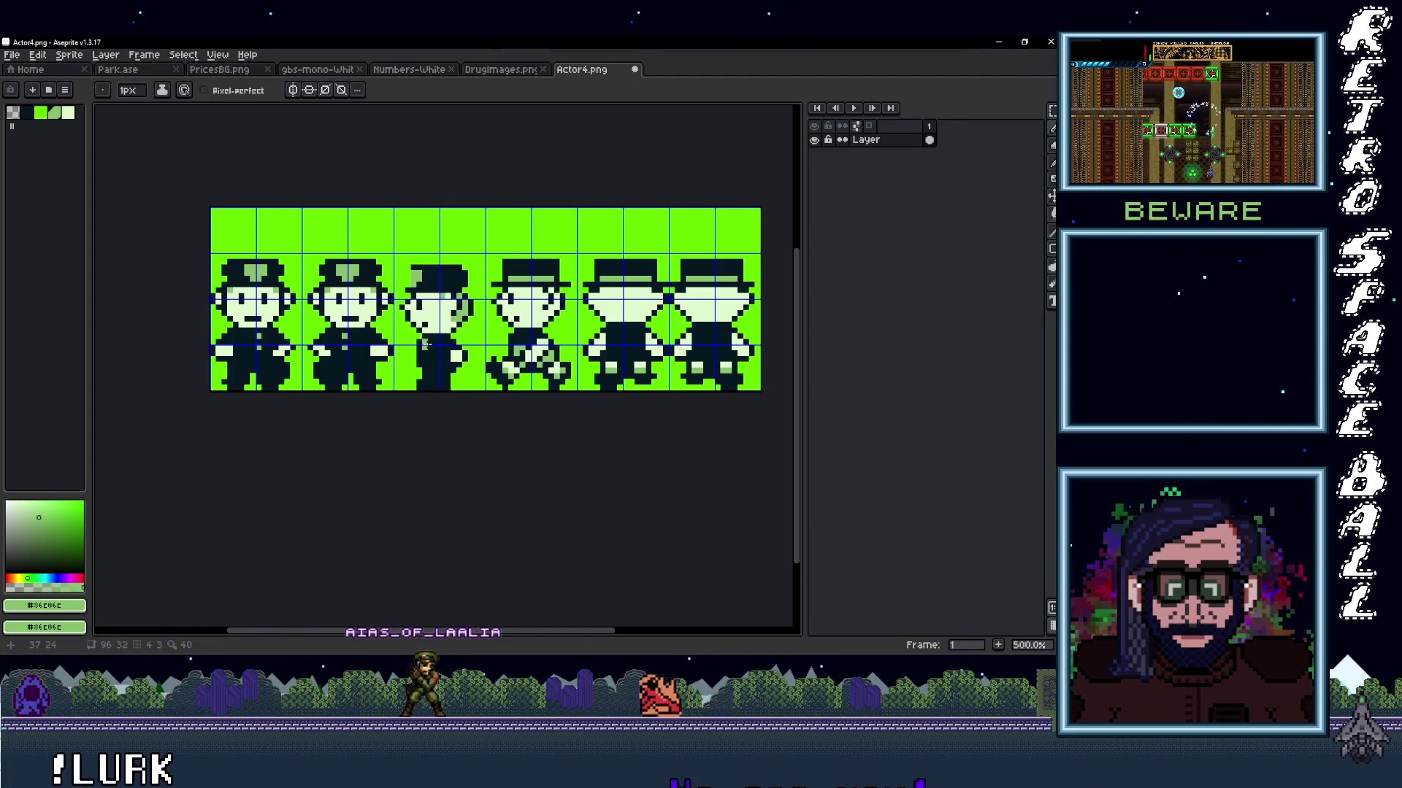
{"action": "scroll", "coordinate": [539, 327], "scroll_direction": "down", "scroll_amount": 2}
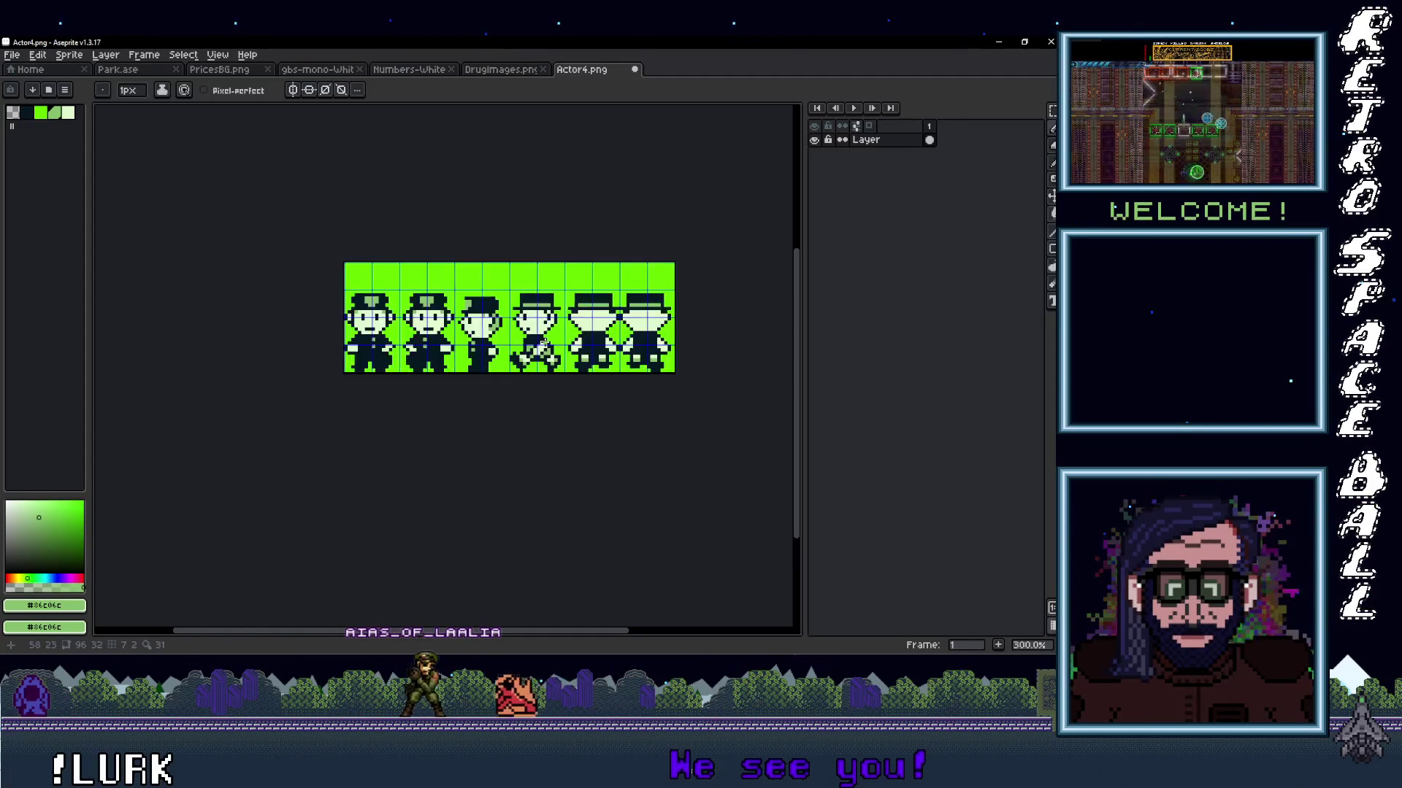
{"action": "scroll", "coordinate": [544, 343], "scroll_direction": "up", "scroll_amount": 2}
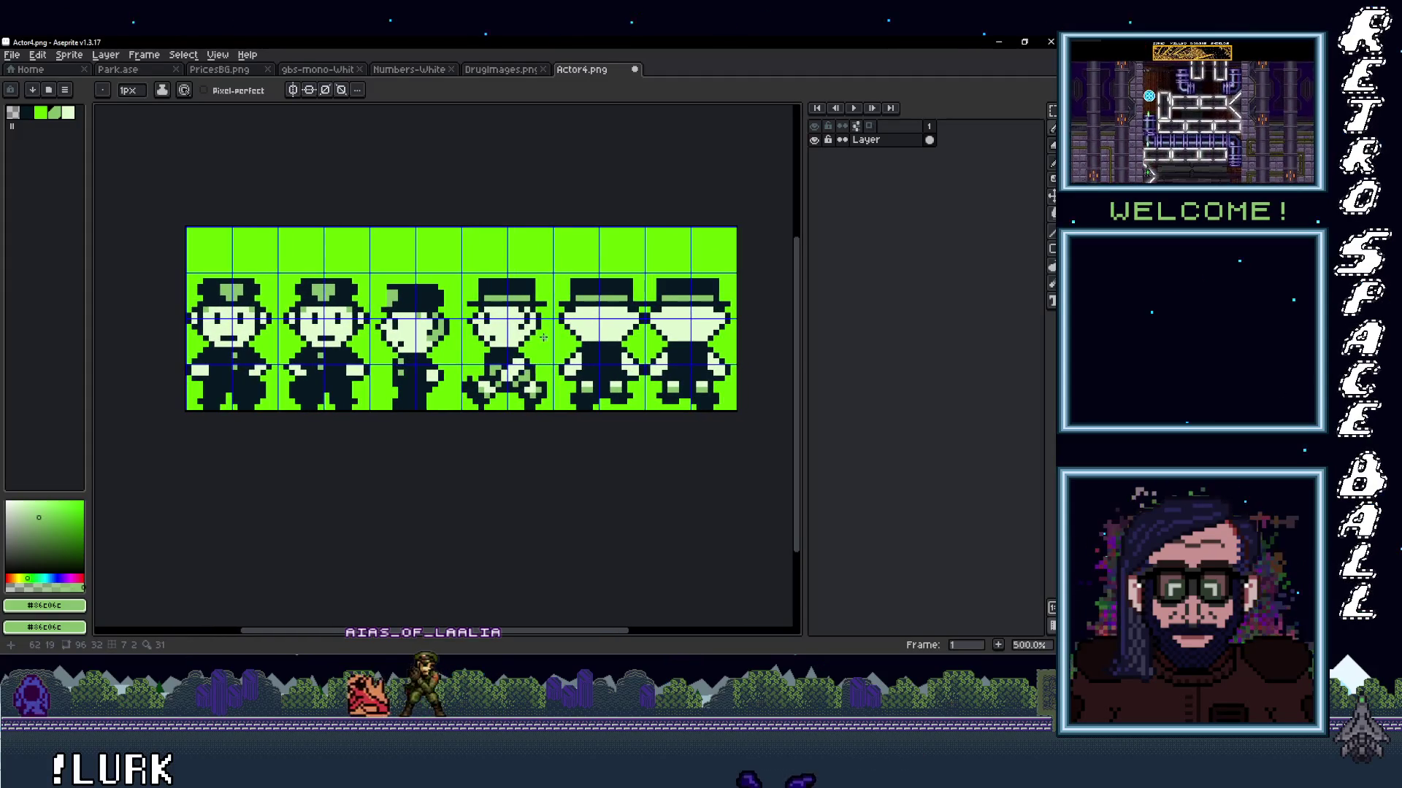
{"action": "key", "text": "i"}
{"action": "left_click", "coordinate": [499, 352]}
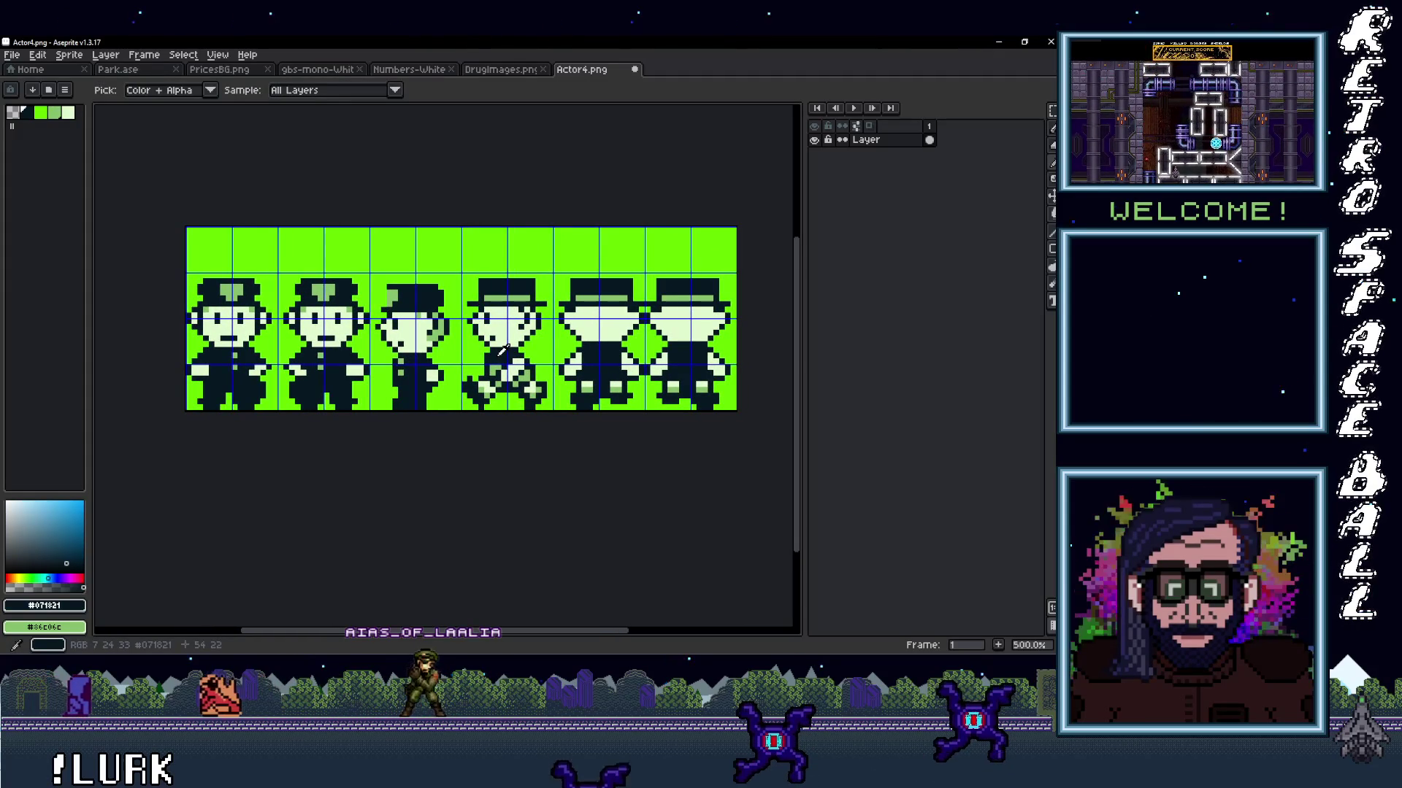
{"action": "key", "text": "m"}
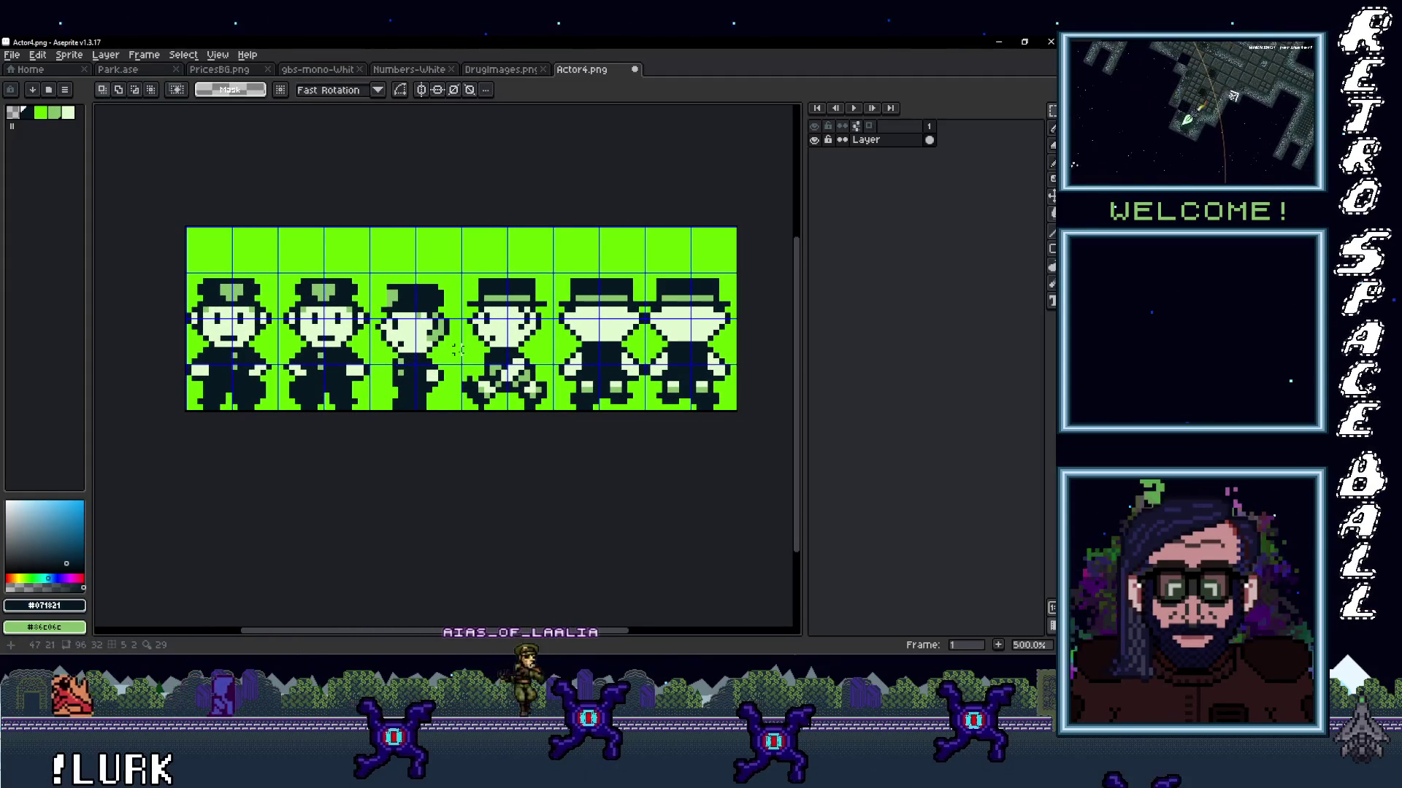
Select the fourth cop's head and upper body and raise it two pixels.
{"action": "left_click_drag", "start_coordinate": [462, 359], "coordinate": [367, 282]}
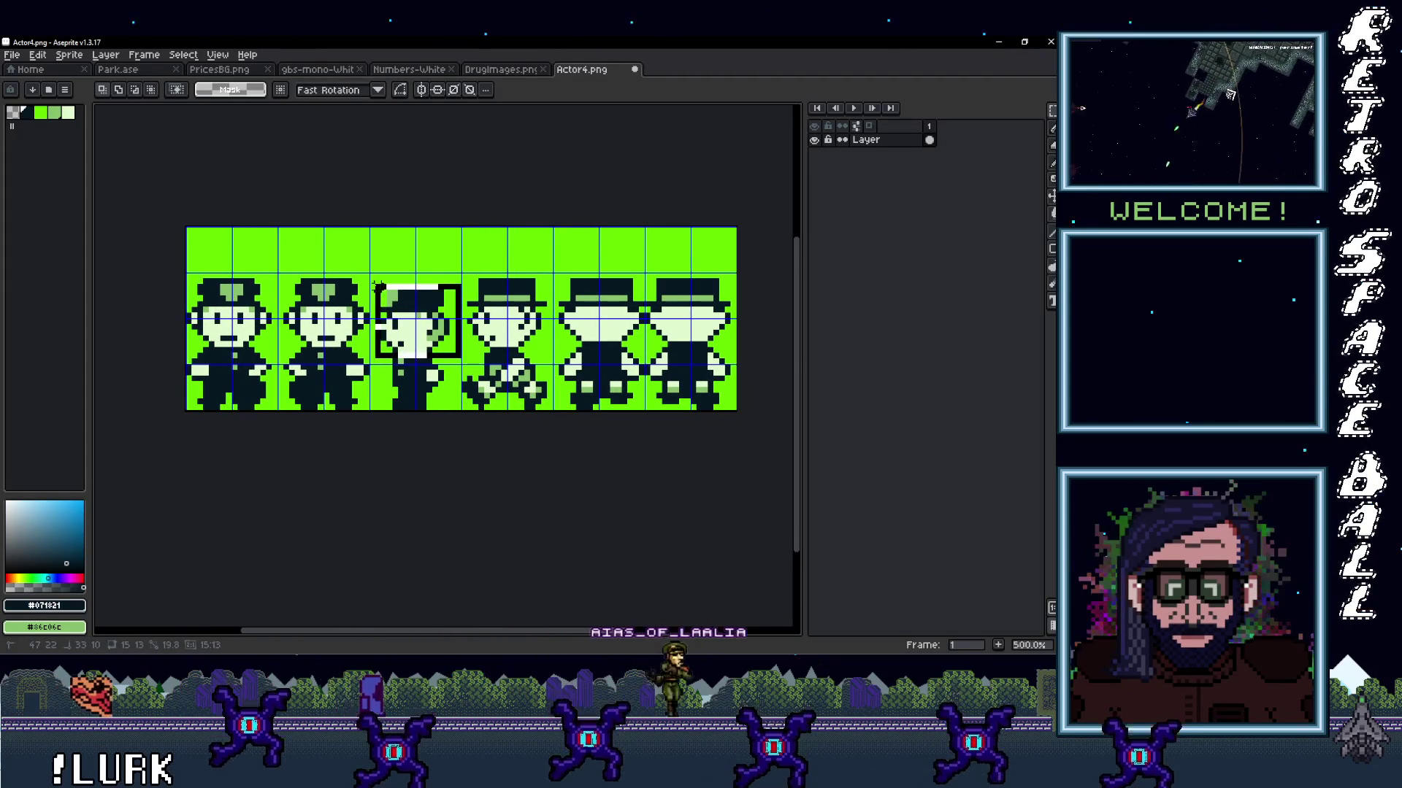
{"action": "left_click_drag", "start_coordinate": [416, 336], "coordinate": [490, 336]}
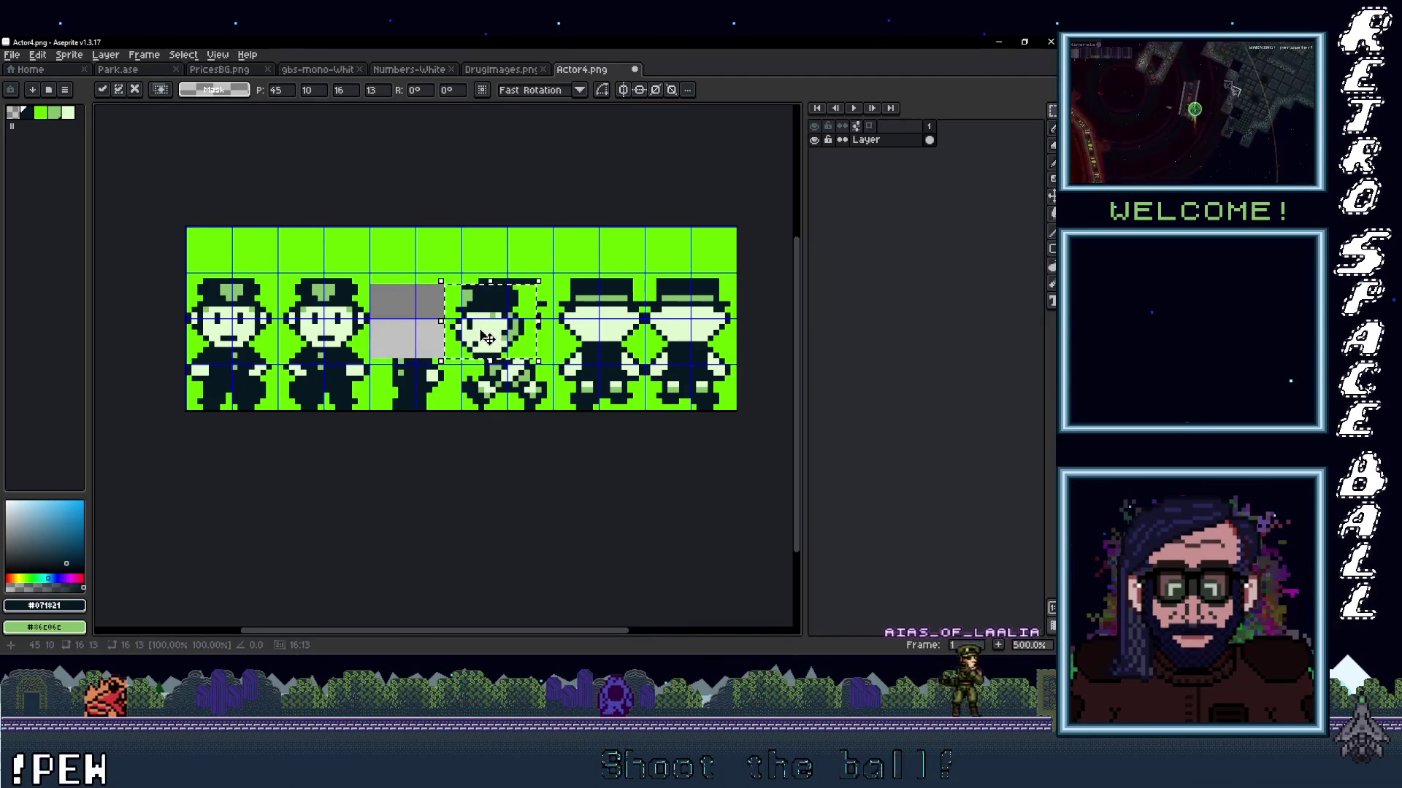
{"action": "key", "text": "ctrl+z"}
{"action": "left_click_drag", "start_coordinate": [437, 333], "coordinate": [517, 332]}
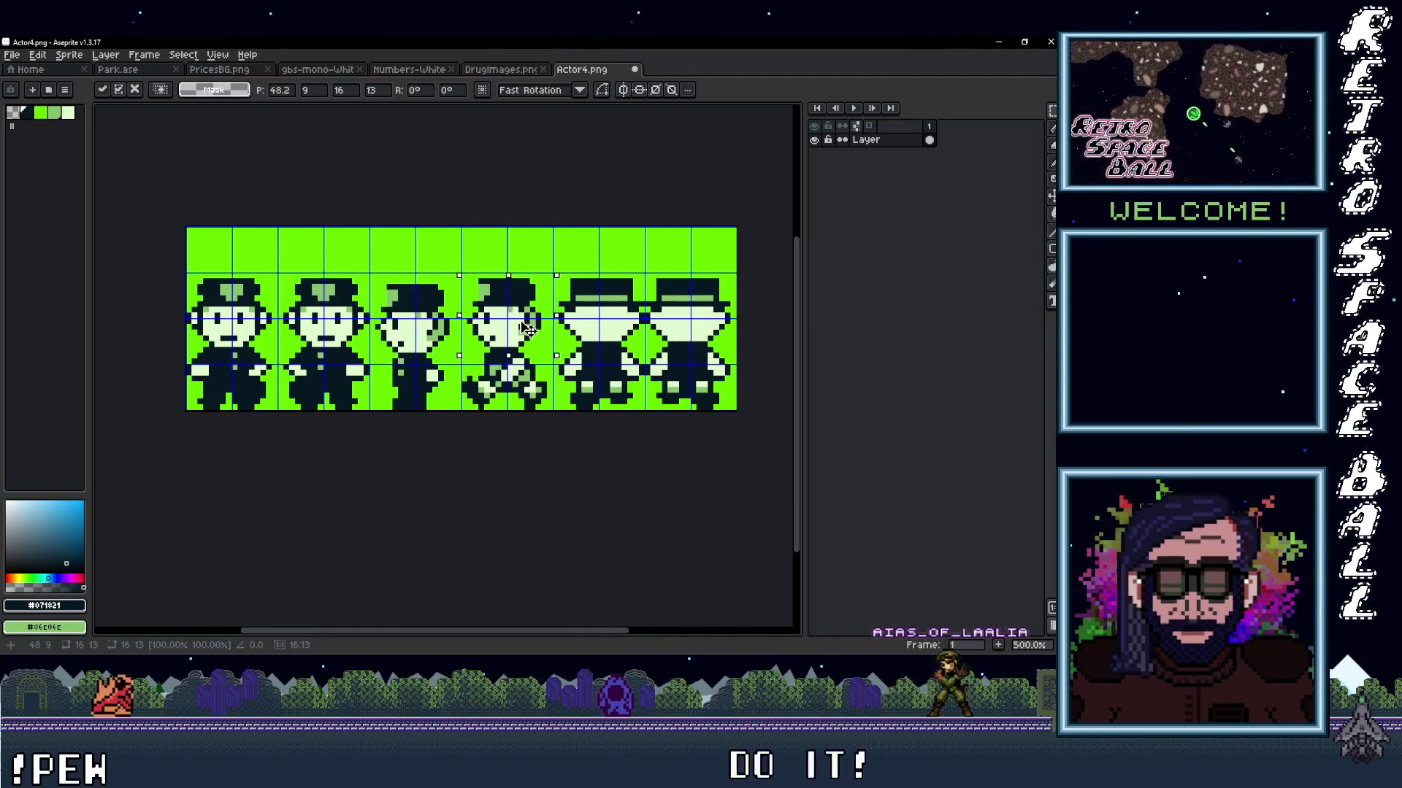
{"action": "mouse_move", "coordinate": [530, 332]}
{"action": "left_mouse_down"}
{"action": "mouse_move", "coordinate": [530, 305]}
{"action": "mouse_move", "coordinate": [529, 320]}
{"action": "left_mouse_up"}
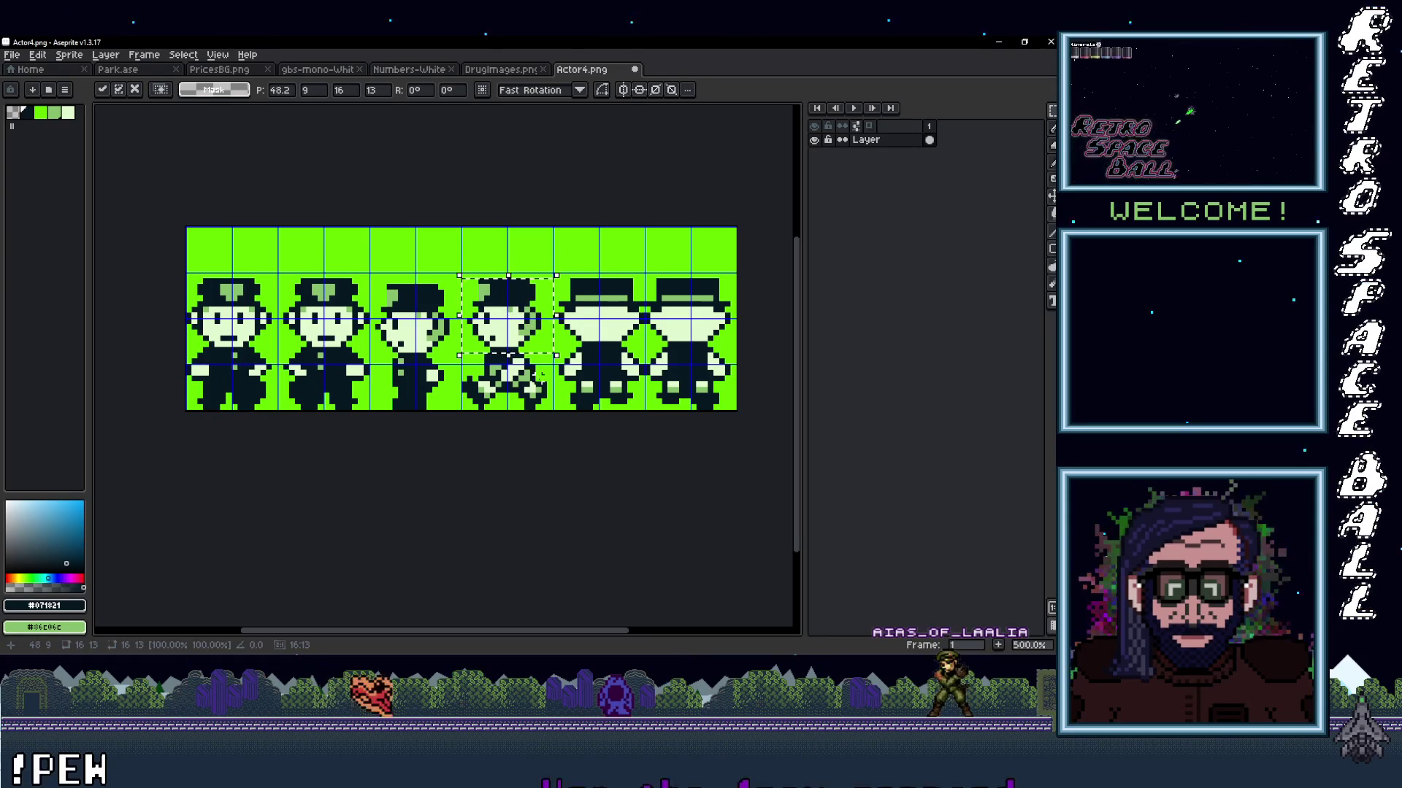
{"action": "key", "text": "ctrl+d"}
{"action": "scroll", "coordinate": [492, 367], "scroll_direction": "up", "scroll_amount": 1}
{"action": "key", "text": "i"}
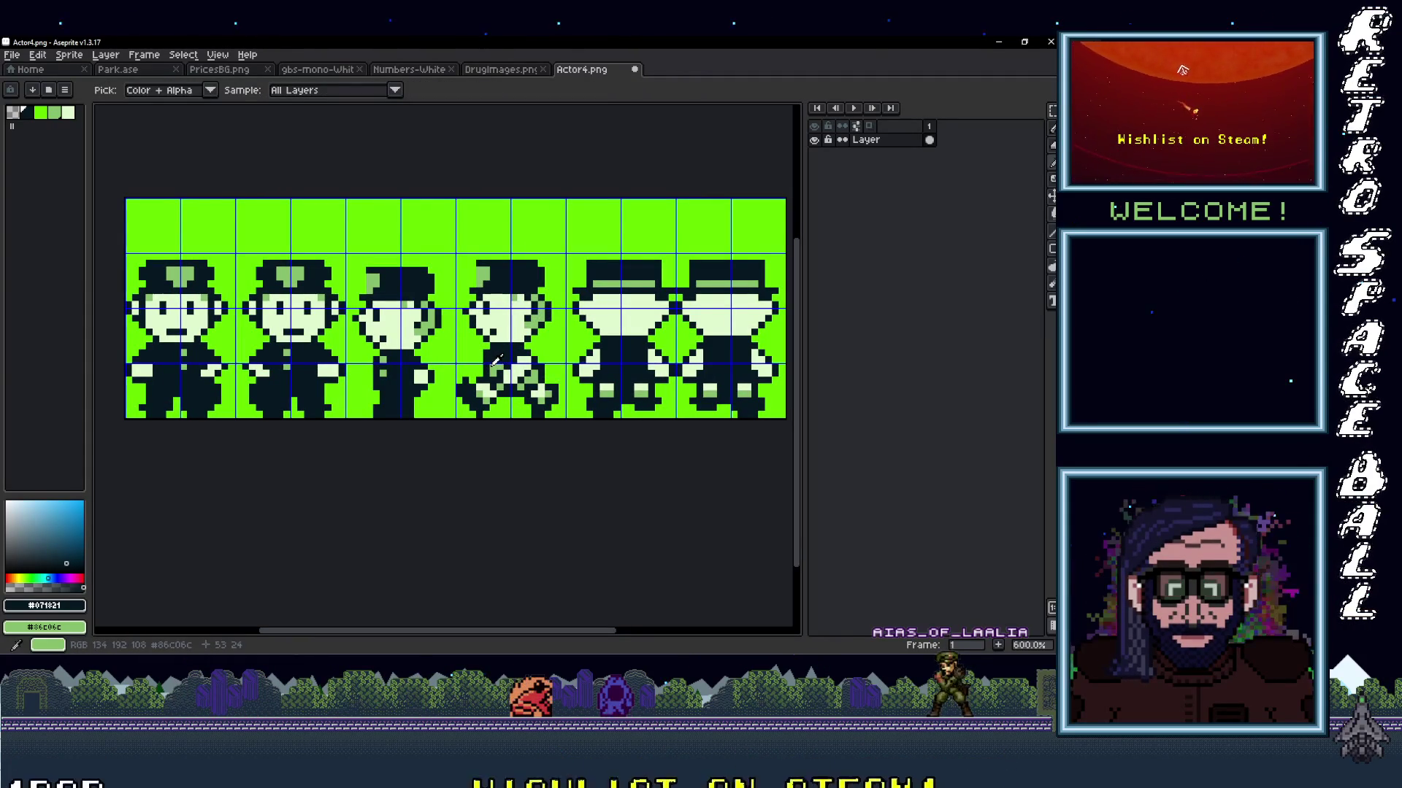
Fill the fourth cop's feet with dark outline pixels, sampling mid-green and dark colours as needed.
{"action": "key", "text": "b"}
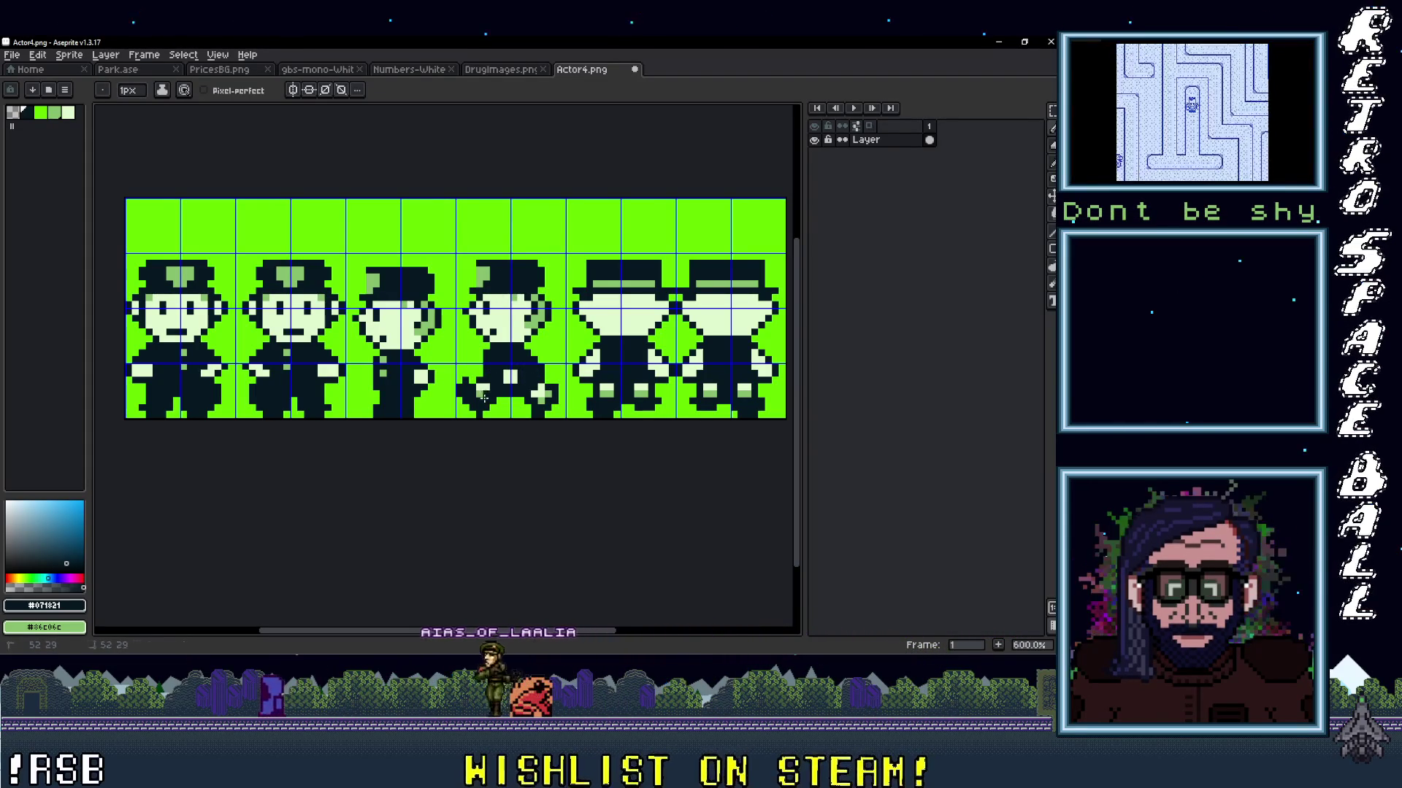
{"action": "left_click", "coordinate": [542, 392]}
{"action": "key", "text": "i"}
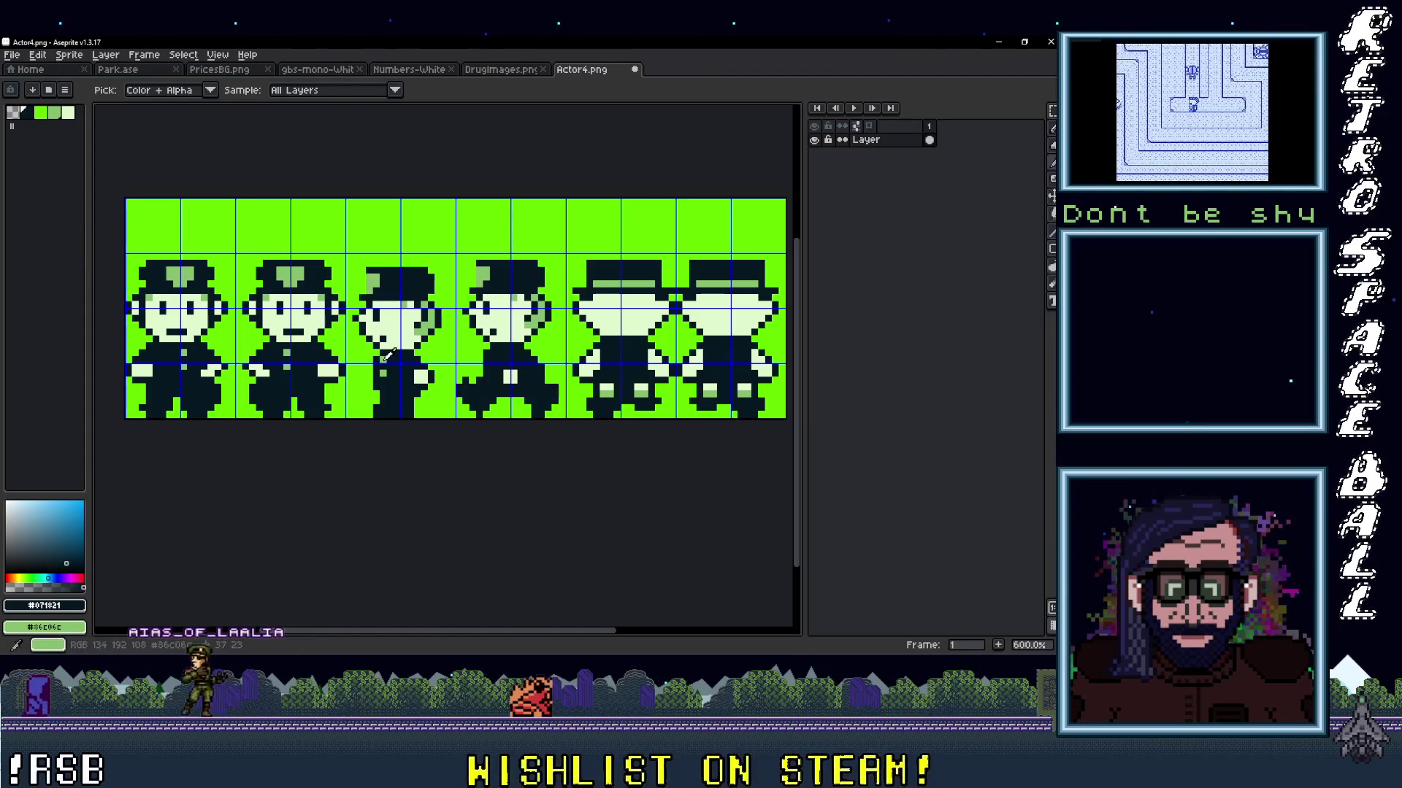
{"action": "left_click", "coordinate": [473, 373]}
{"action": "key", "text": "b"}
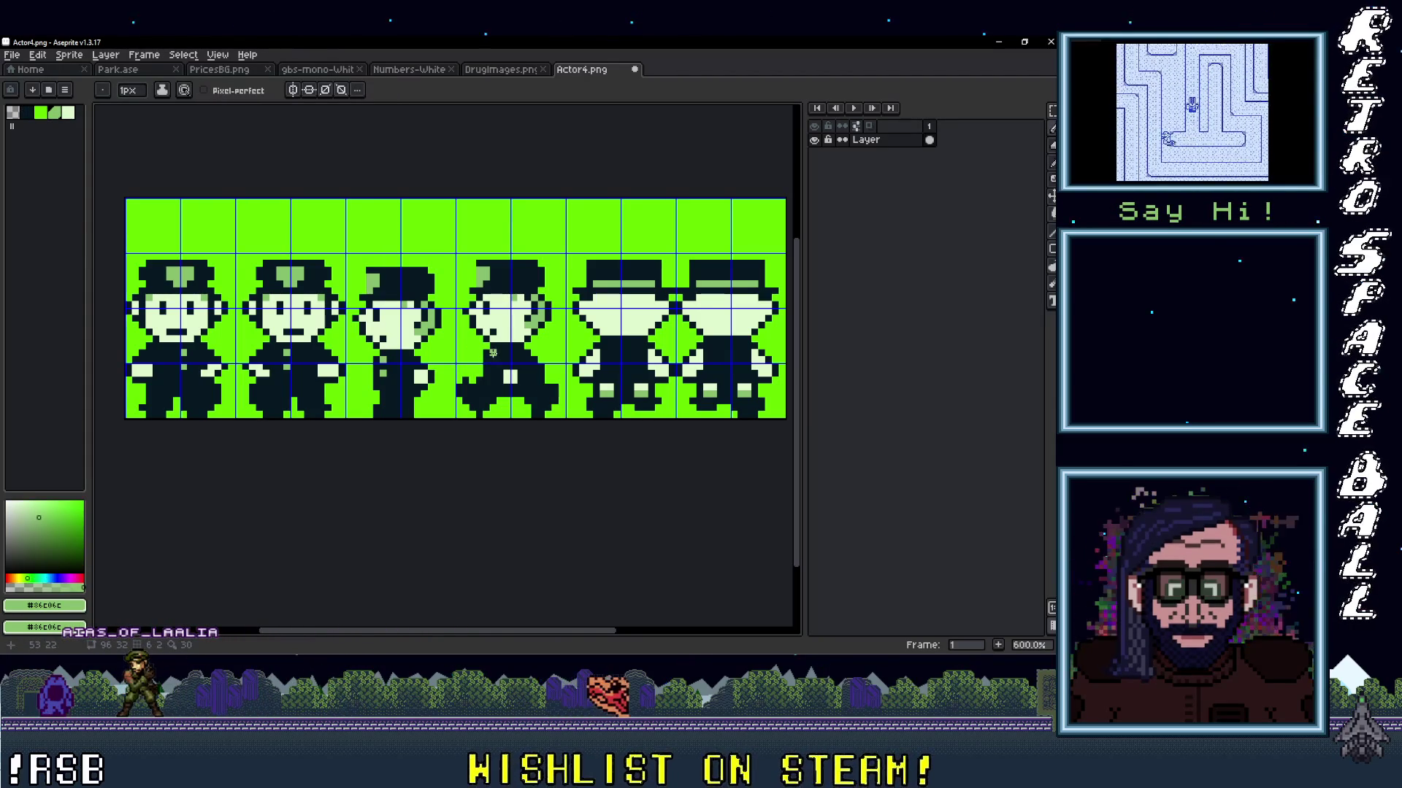
{"action": "scroll", "coordinate": [493, 368], "scroll_direction": "down", "scroll_amount": 2}
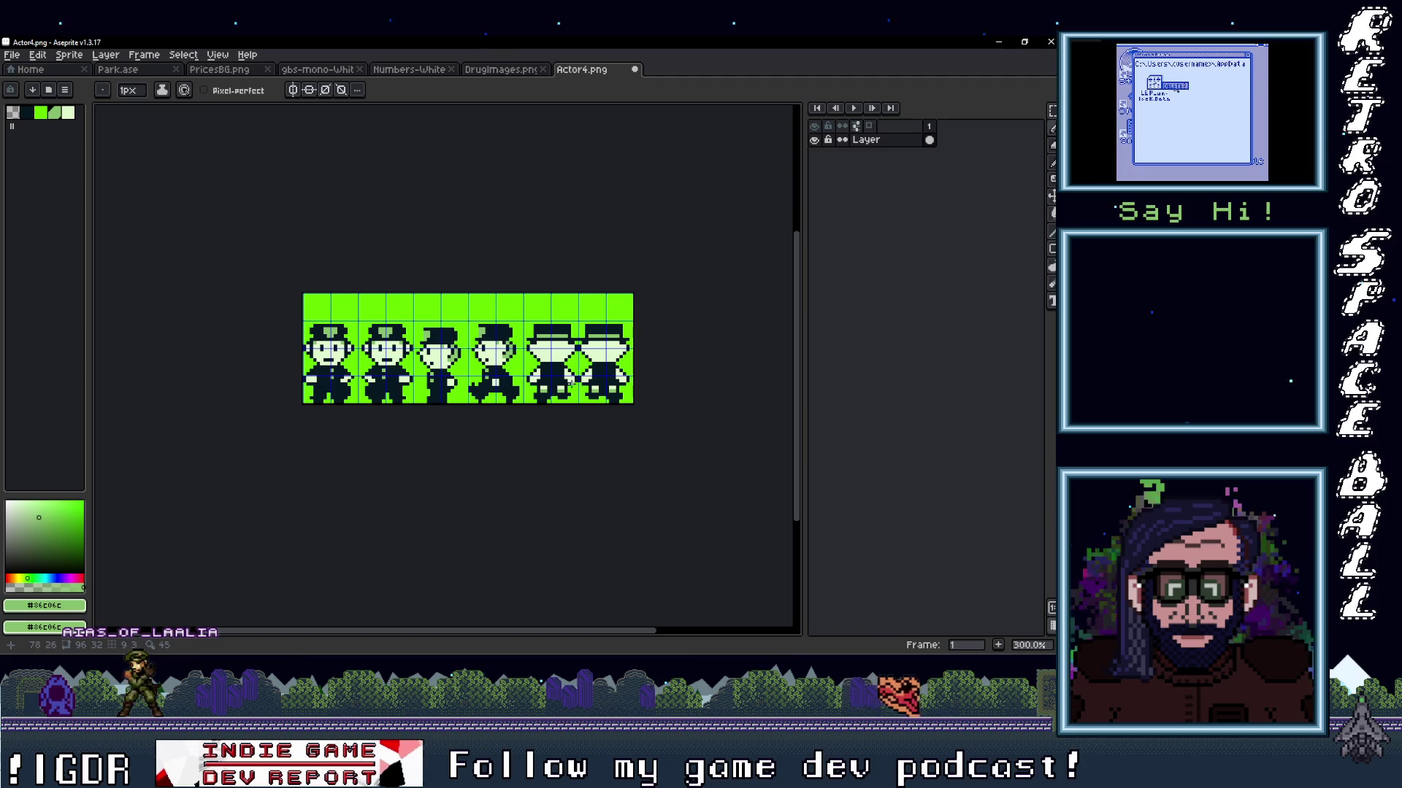
{"action": "scroll", "coordinate": [562, 397], "scroll_direction": "up", "scroll_amount": 1}
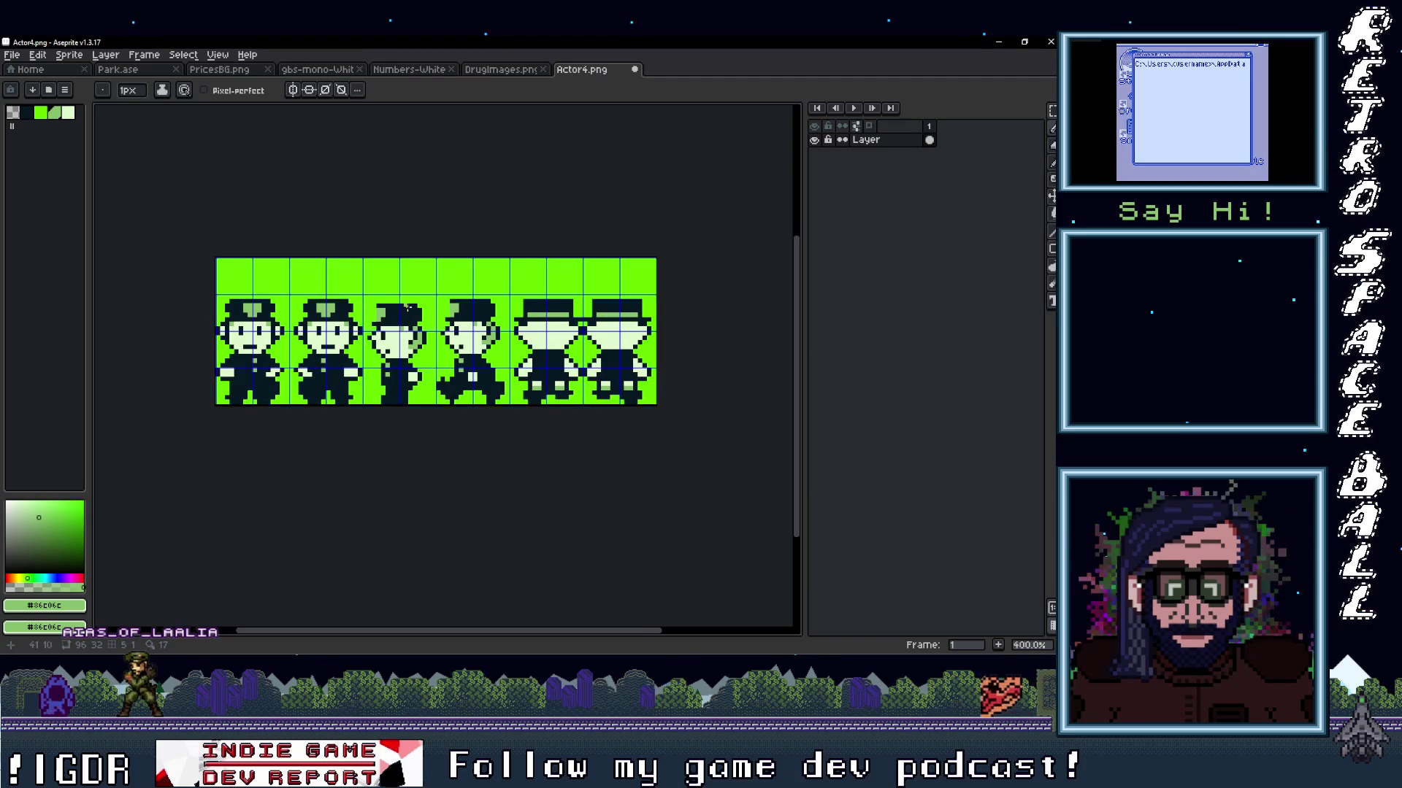
{"action": "left_click", "coordinate": [523, 361]}
{"action": "scroll", "coordinate": [529, 366], "scroll_direction": "up", "scroll_amount": 2}
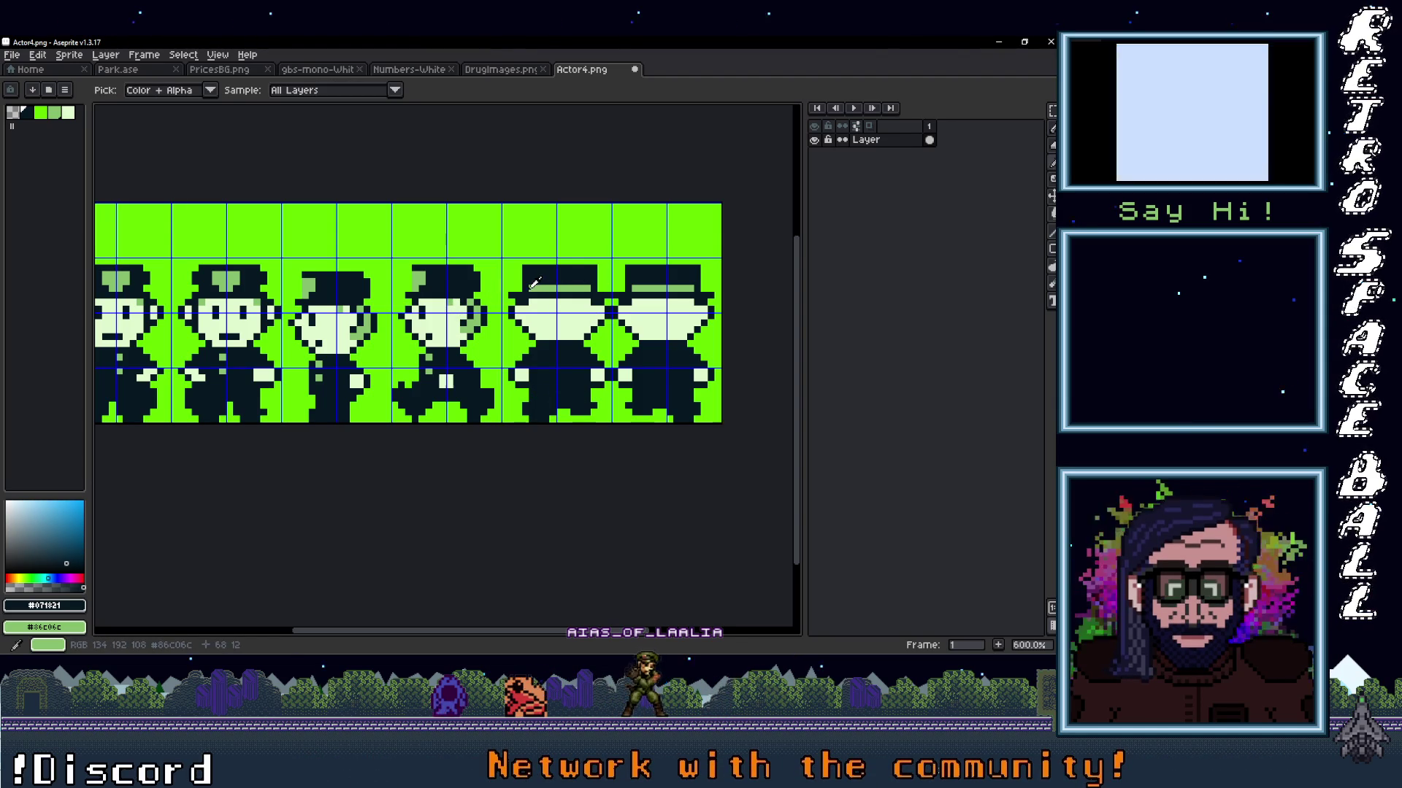
Darken the hat stripes on frames 5 and 6 and shade the fifth cop's face mid-green.
{"action": "left_click_drag", "start_coordinate": [529, 289], "coordinate": [664, 289]}
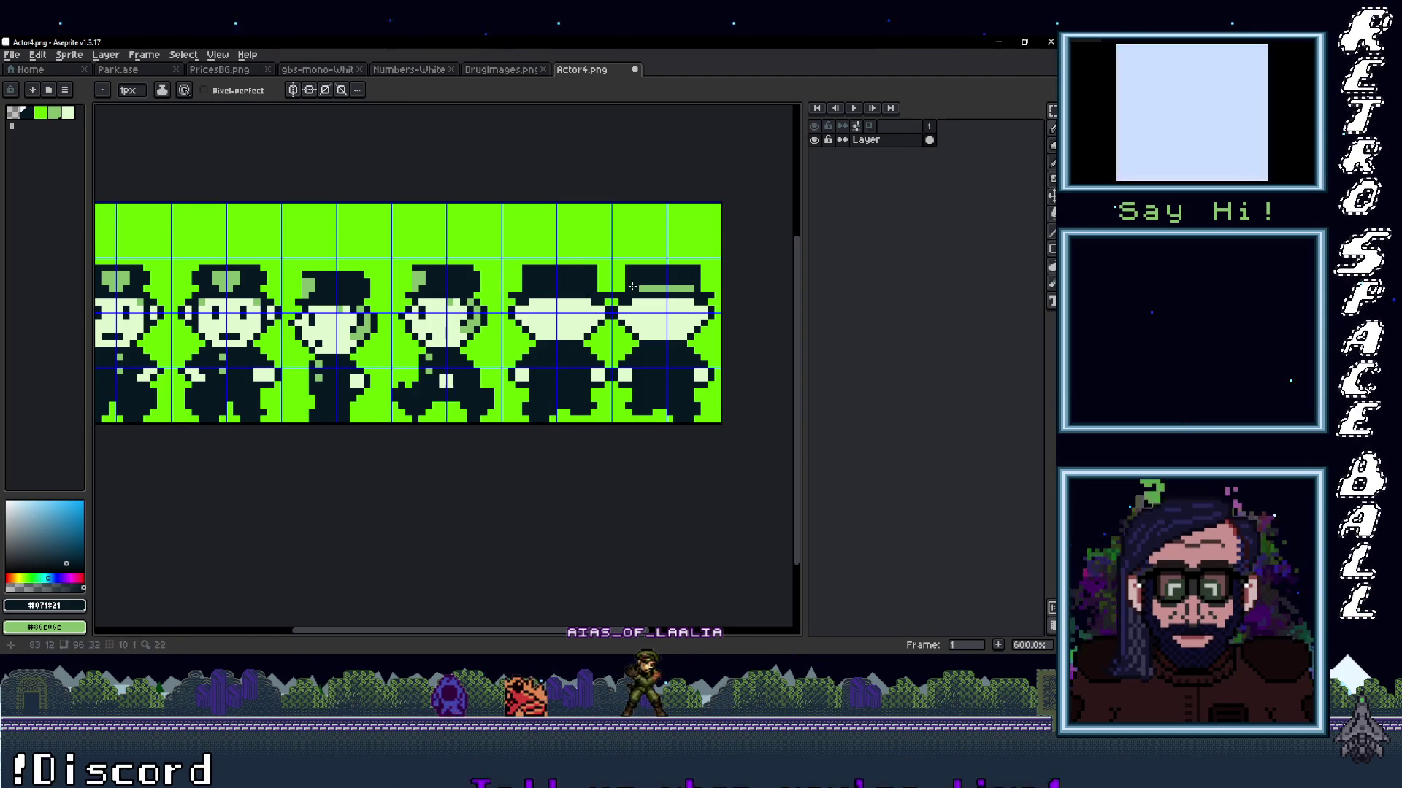
{"action": "left_click", "coordinate": [712, 285], "text": "alt"}
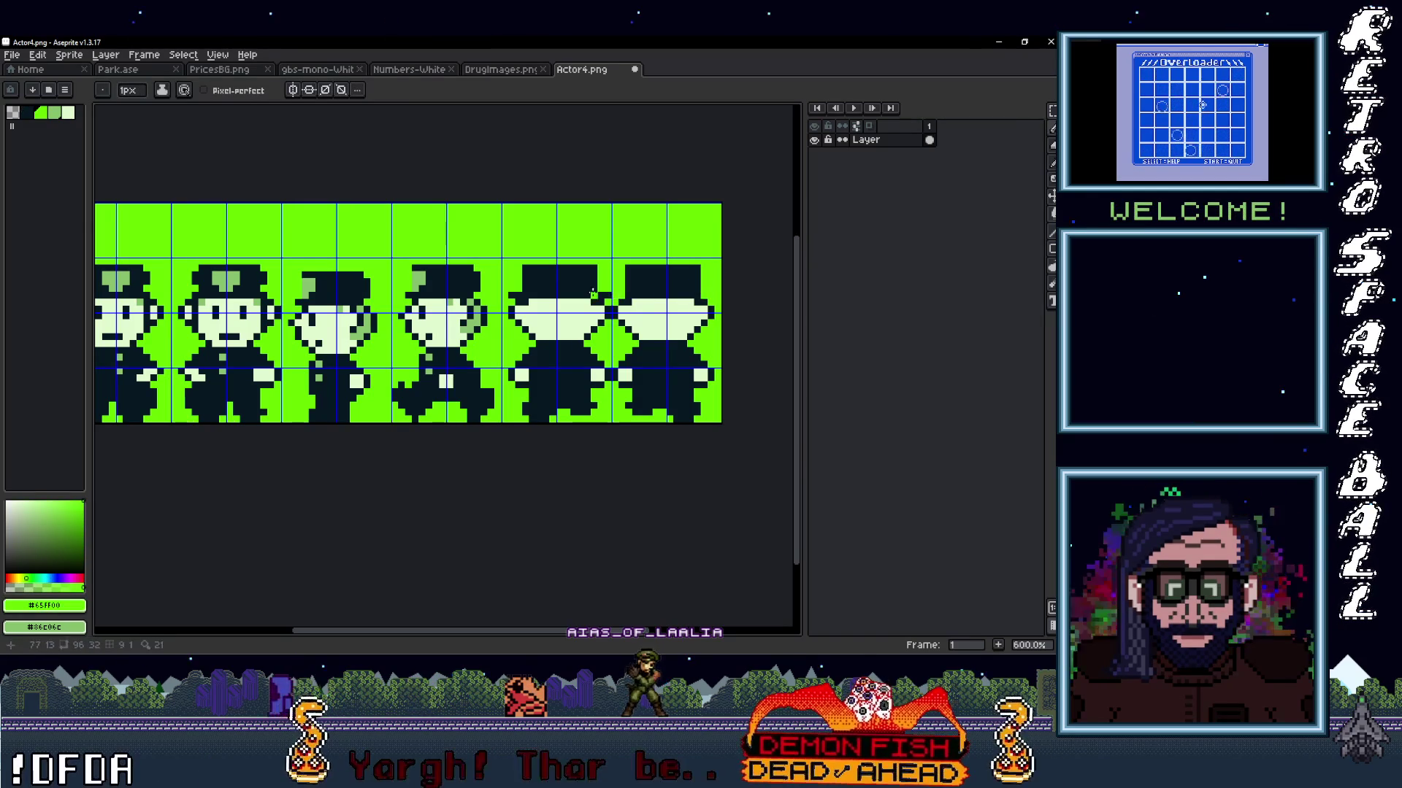
{"action": "key", "text": "alt"}
{"action": "left_click", "coordinate": [526, 304], "text": "alt"}
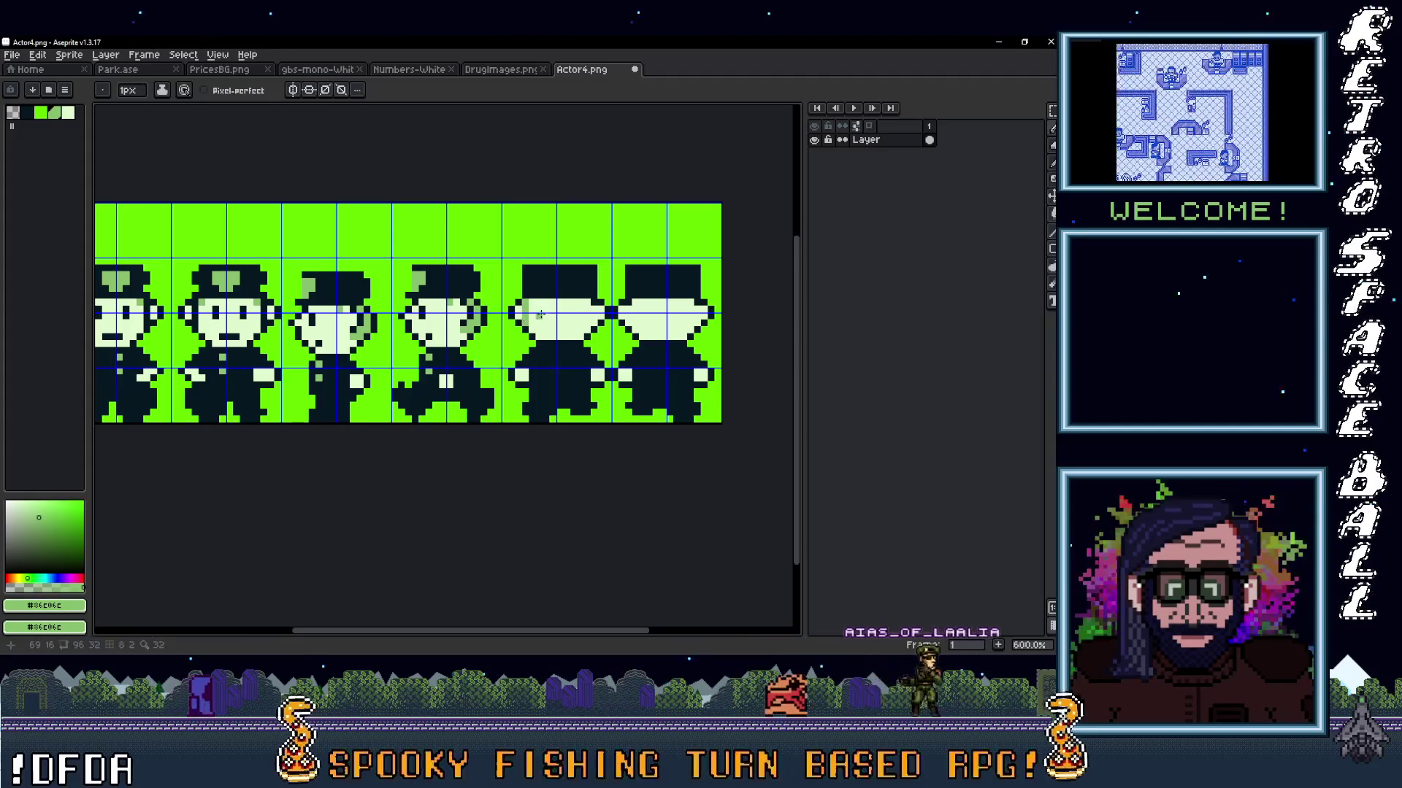
{"action": "left_click_drag", "start_coordinate": [586, 305], "coordinate": [586, 322]}
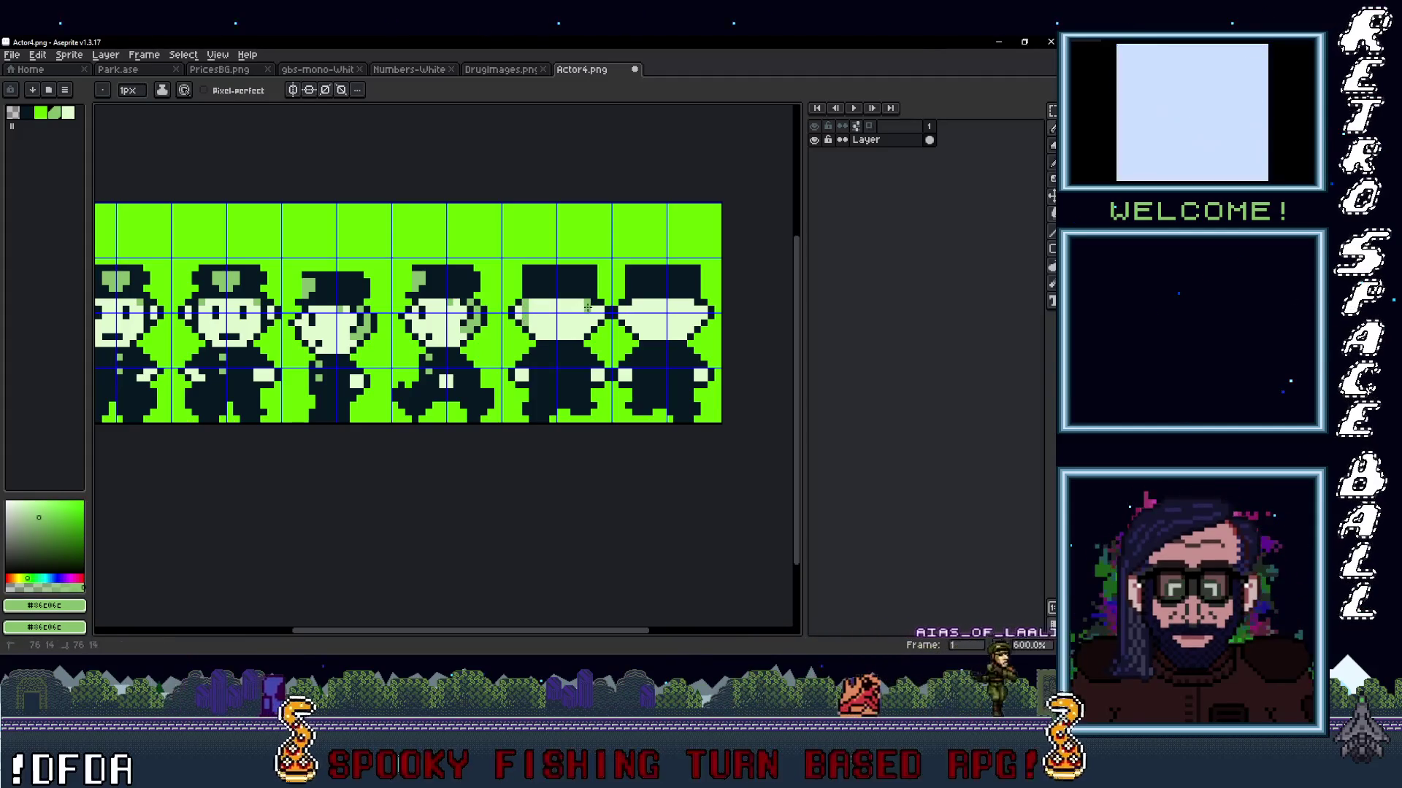
{"action": "left_click", "coordinate": [539, 327]}
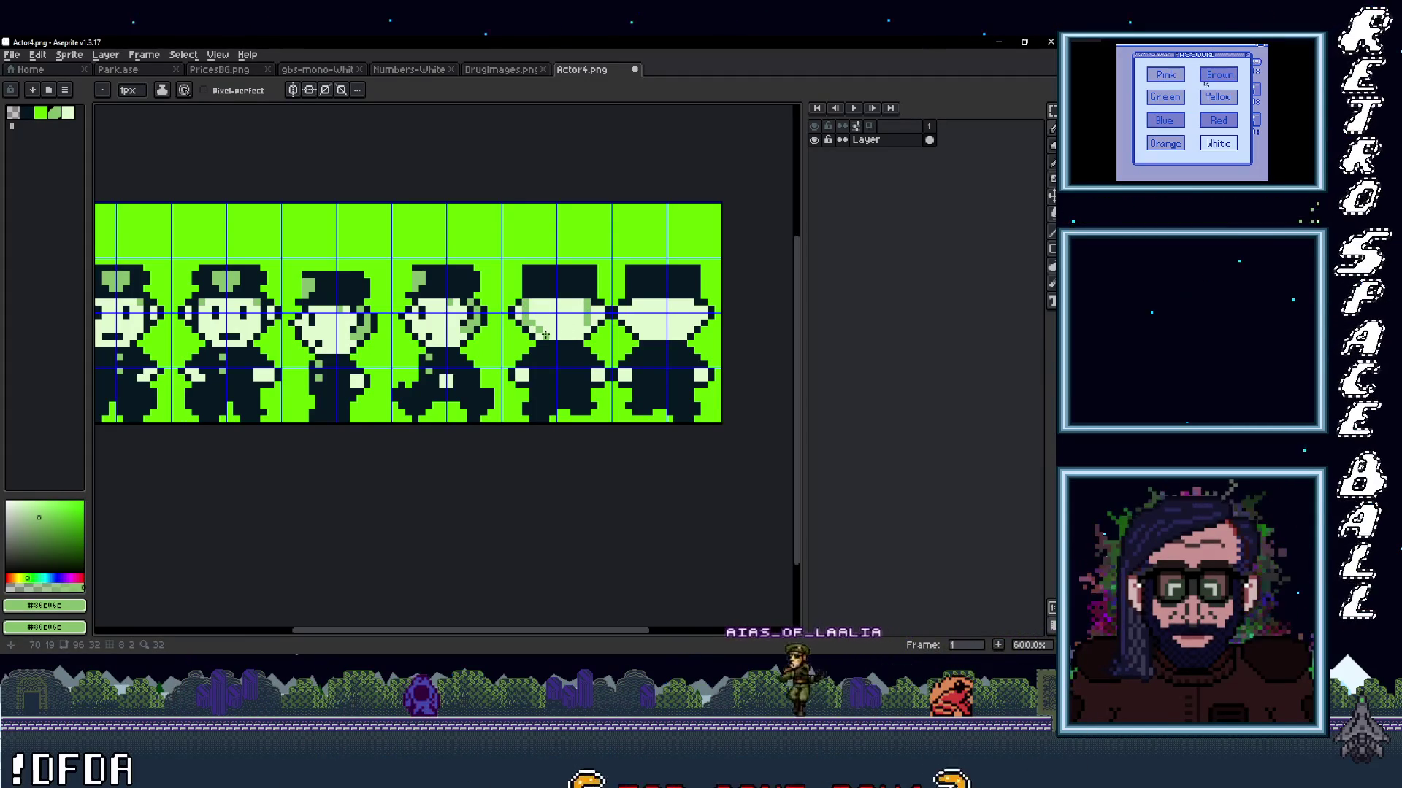
{"action": "left_click_drag", "start_coordinate": [584, 325], "coordinate": [533, 326]}
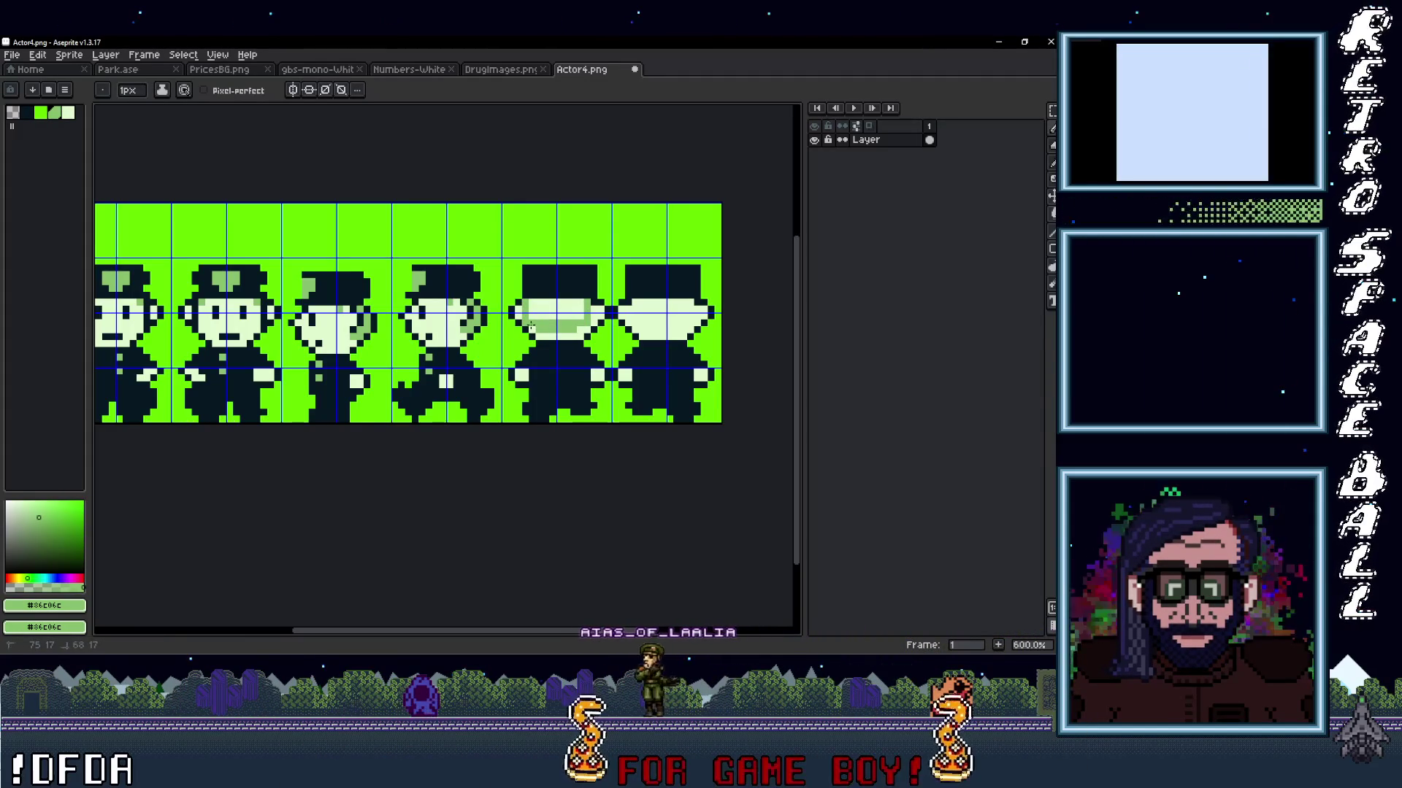
{"action": "left_click_drag", "start_coordinate": [532, 311], "coordinate": [577, 308]}
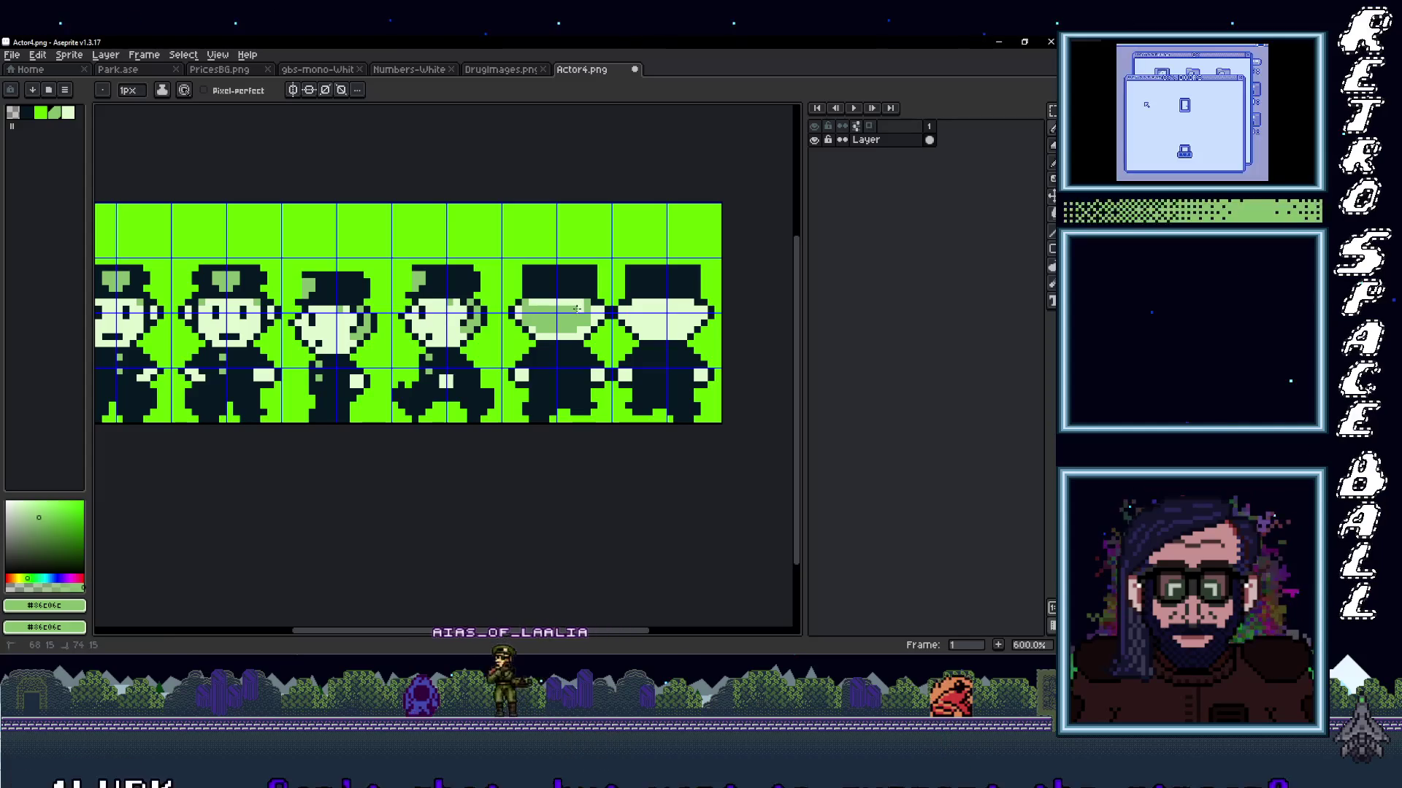
Pick the sheet's bright green background #65FF00 as the drawing colour.
{"action": "scroll", "coordinate": [609, 297], "scroll_direction": "down", "scroll_amount": 3}
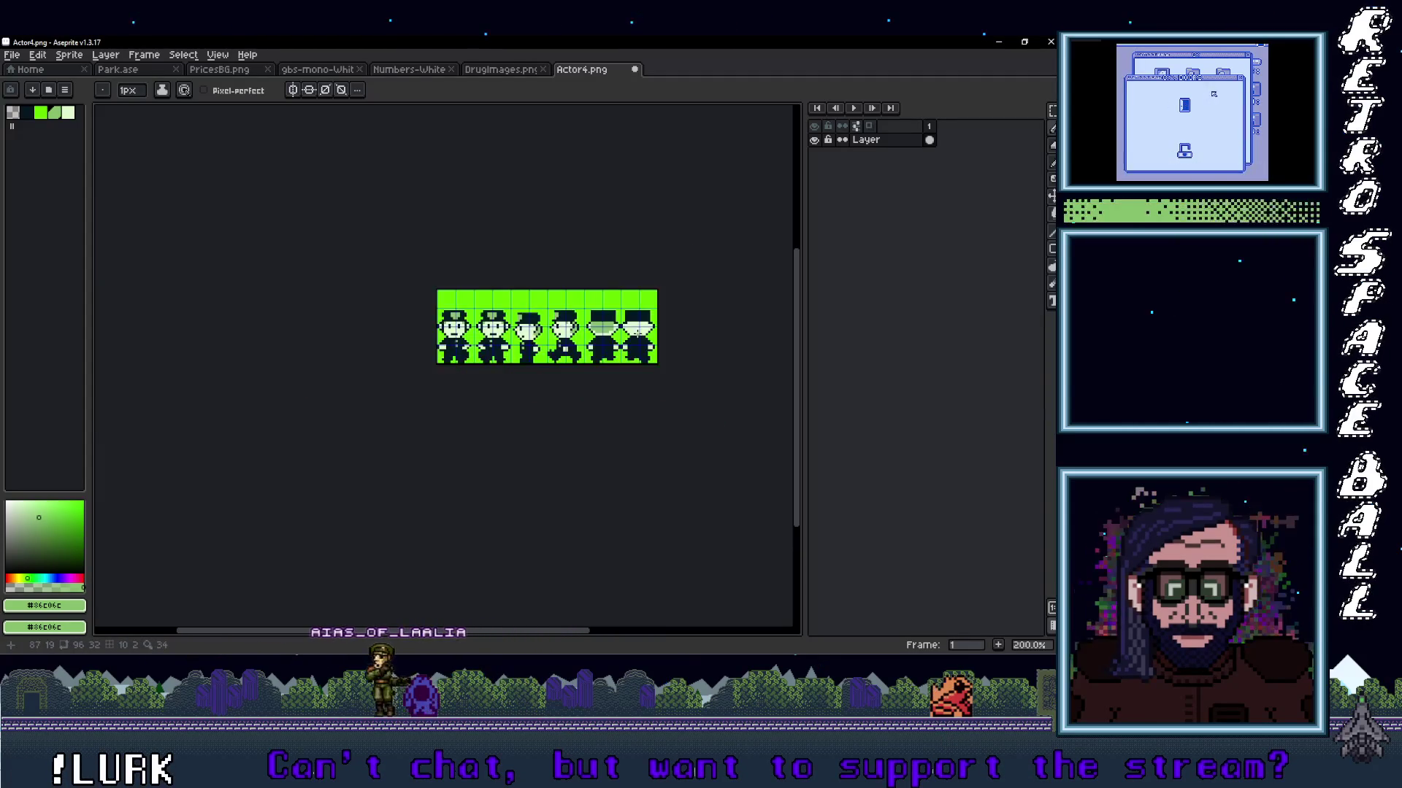
{"action": "scroll", "coordinate": [587, 299], "scroll_direction": "up", "scroll_amount": 3}
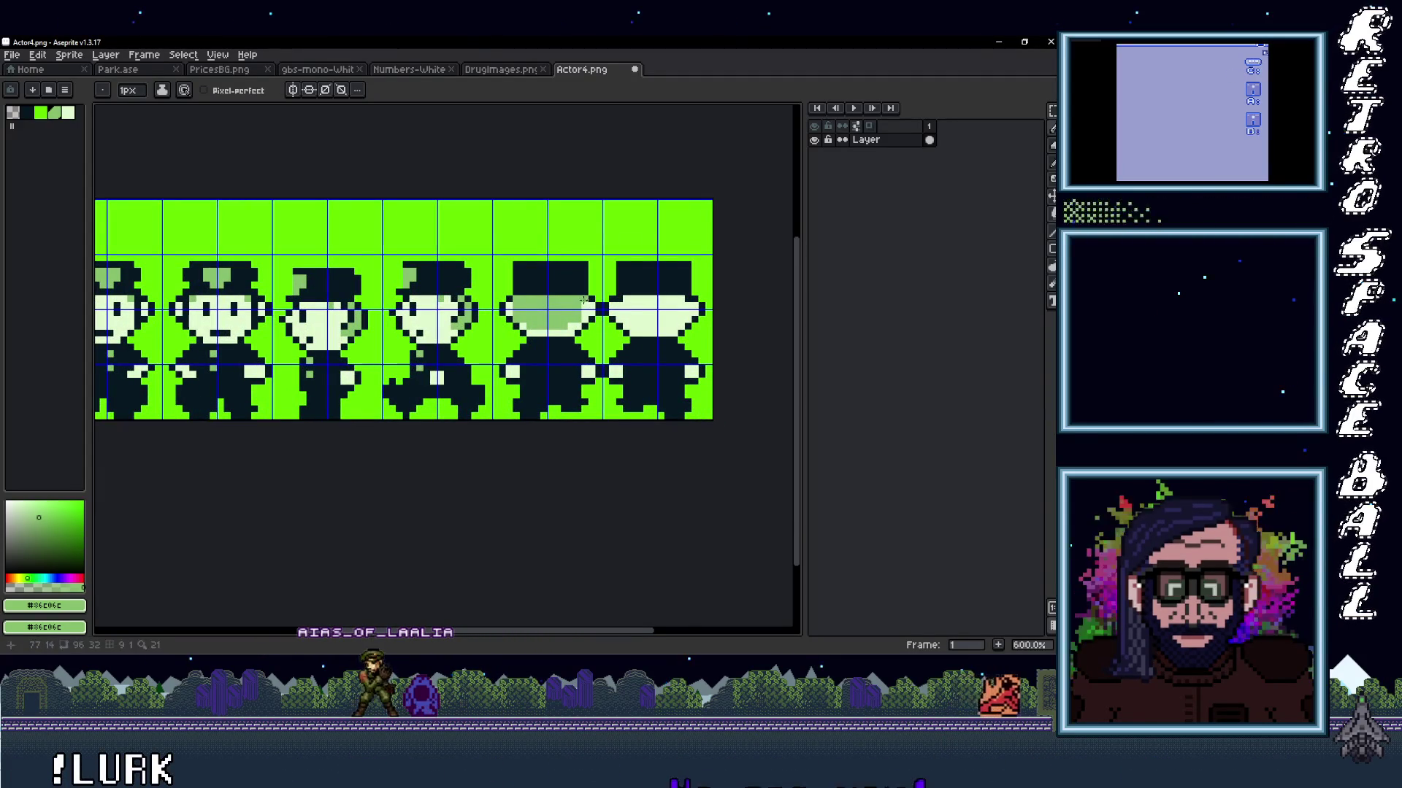
{"action": "scroll", "coordinate": [581, 315], "scroll_direction": "down", "scroll_amount": 3}
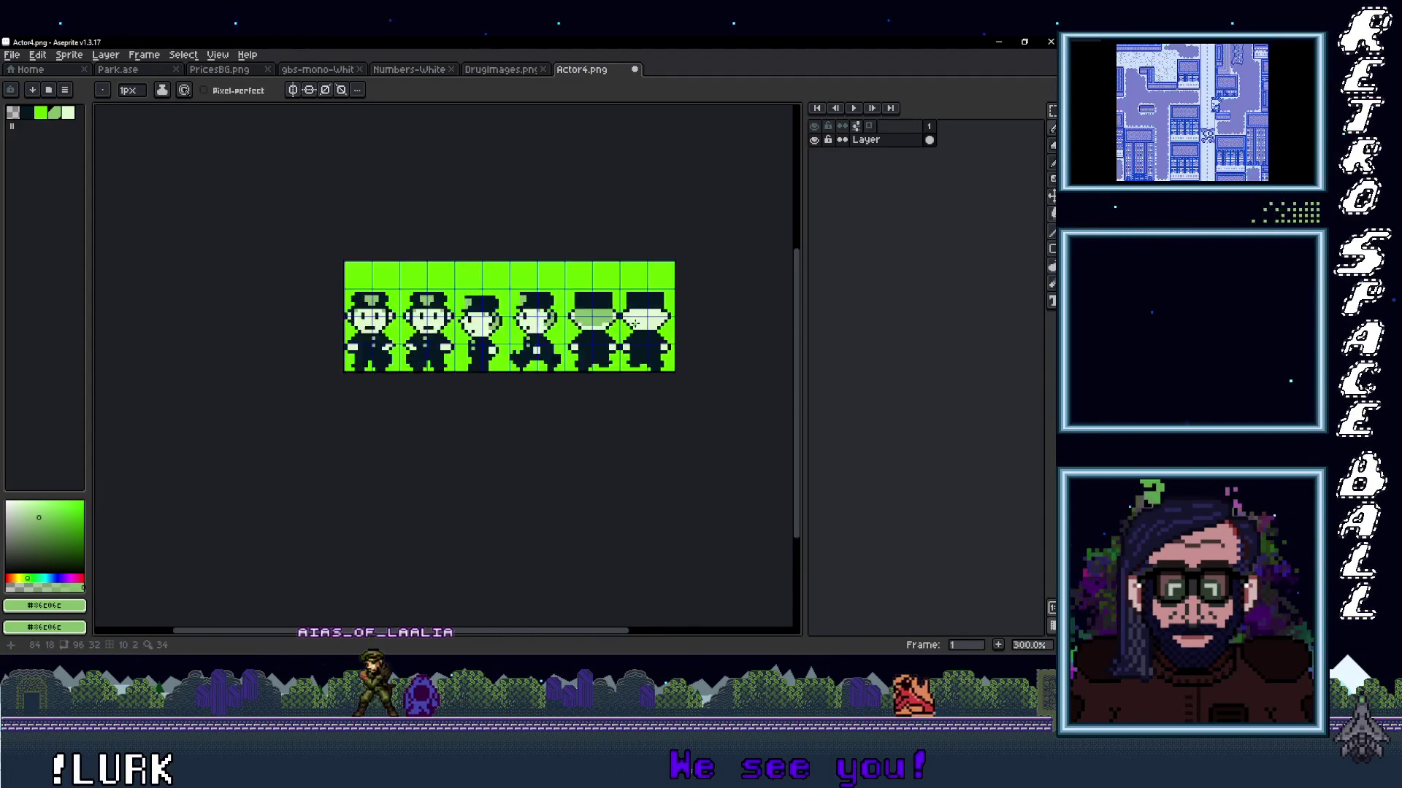
{"action": "scroll", "coordinate": [619, 324], "scroll_direction": "up", "scroll_amount": 3}
{"action": "scroll", "coordinate": [598, 317], "scroll_direction": "down", "scroll_amount": 3}
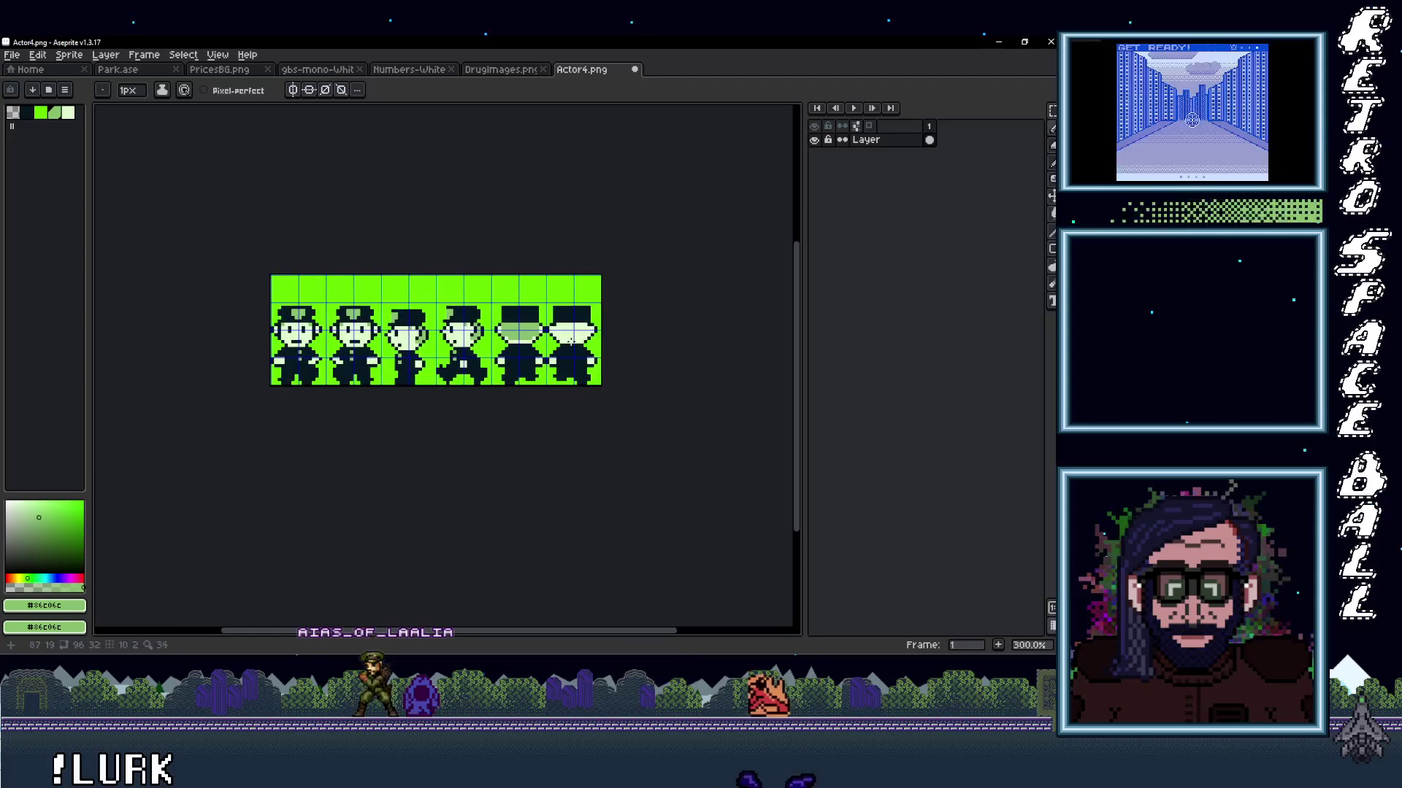
{"action": "scroll", "coordinate": [551, 340], "scroll_direction": "up", "scroll_amount": 2}
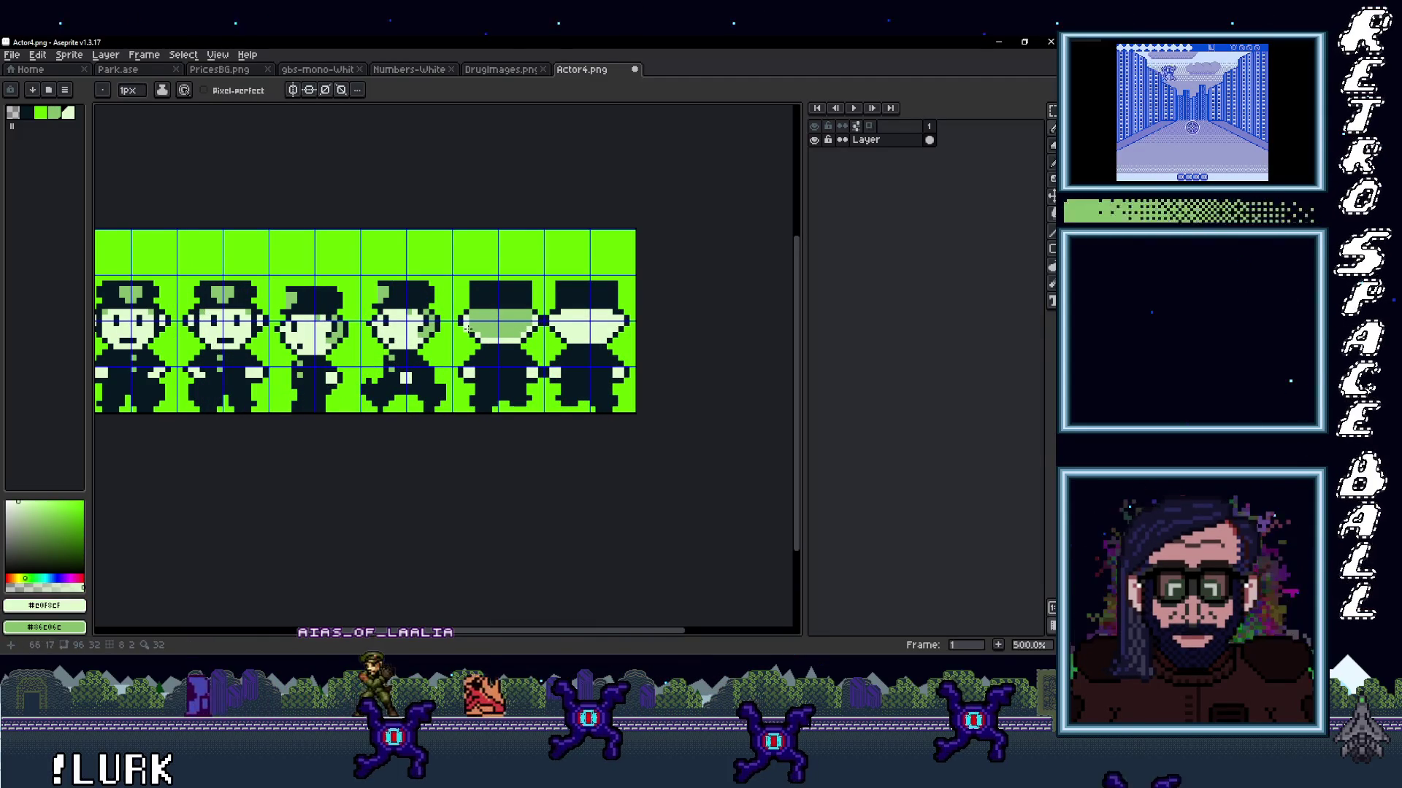
{"action": "scroll", "coordinate": [574, 351], "scroll_direction": "down", "scroll_amount": 3}
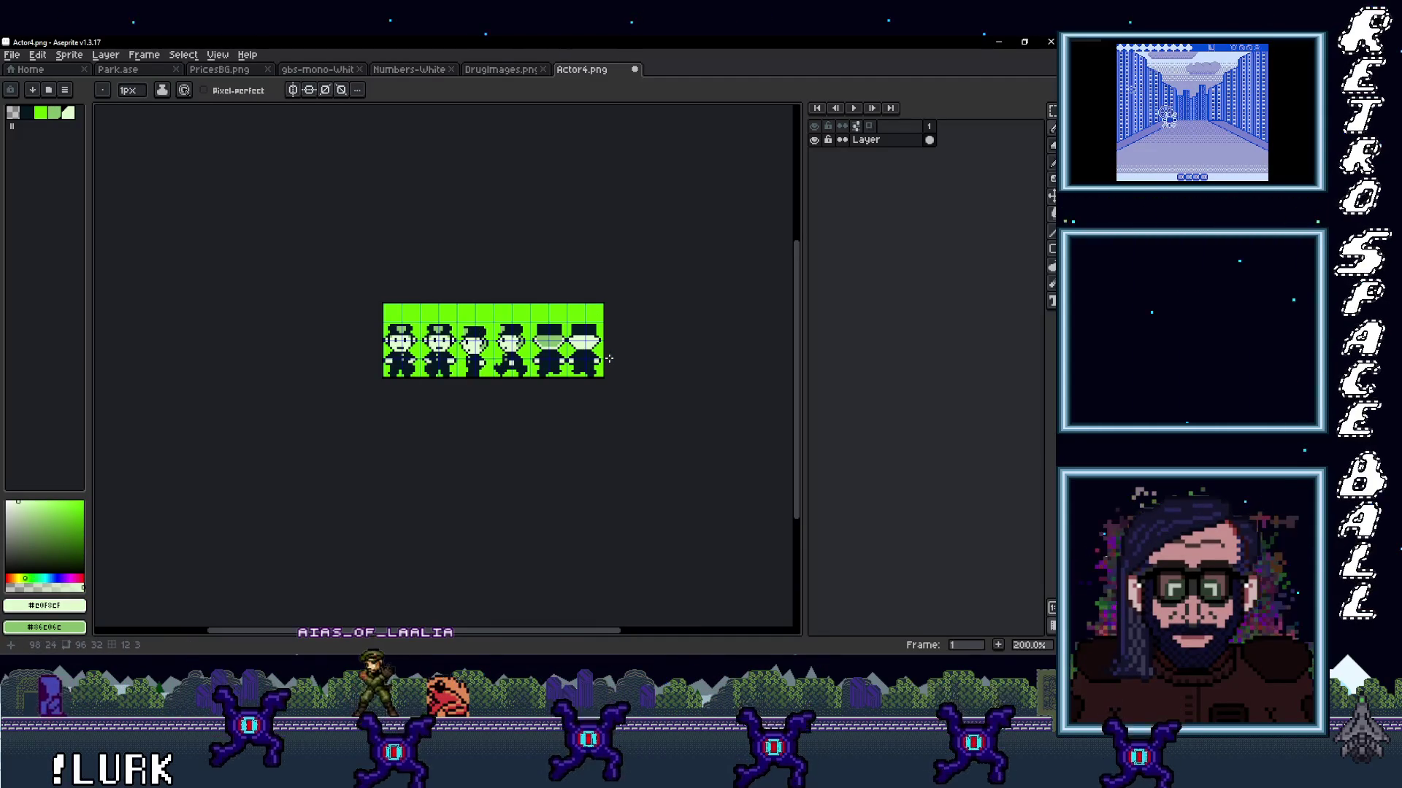
{"action": "scroll", "coordinate": [609, 359], "scroll_direction": "up", "scroll_amount": 3}
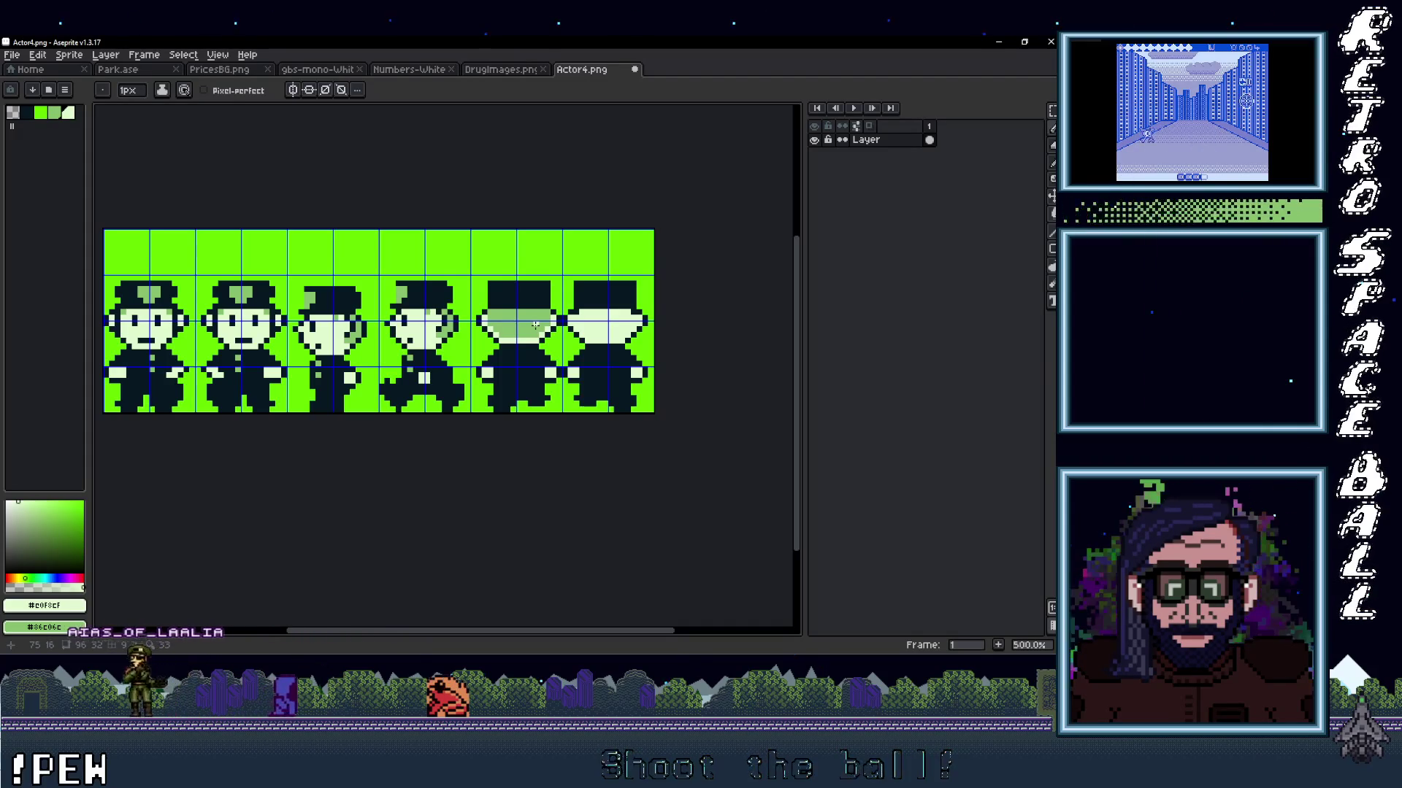
{"action": "left_click", "coordinate": [491, 284], "text": "alt"}
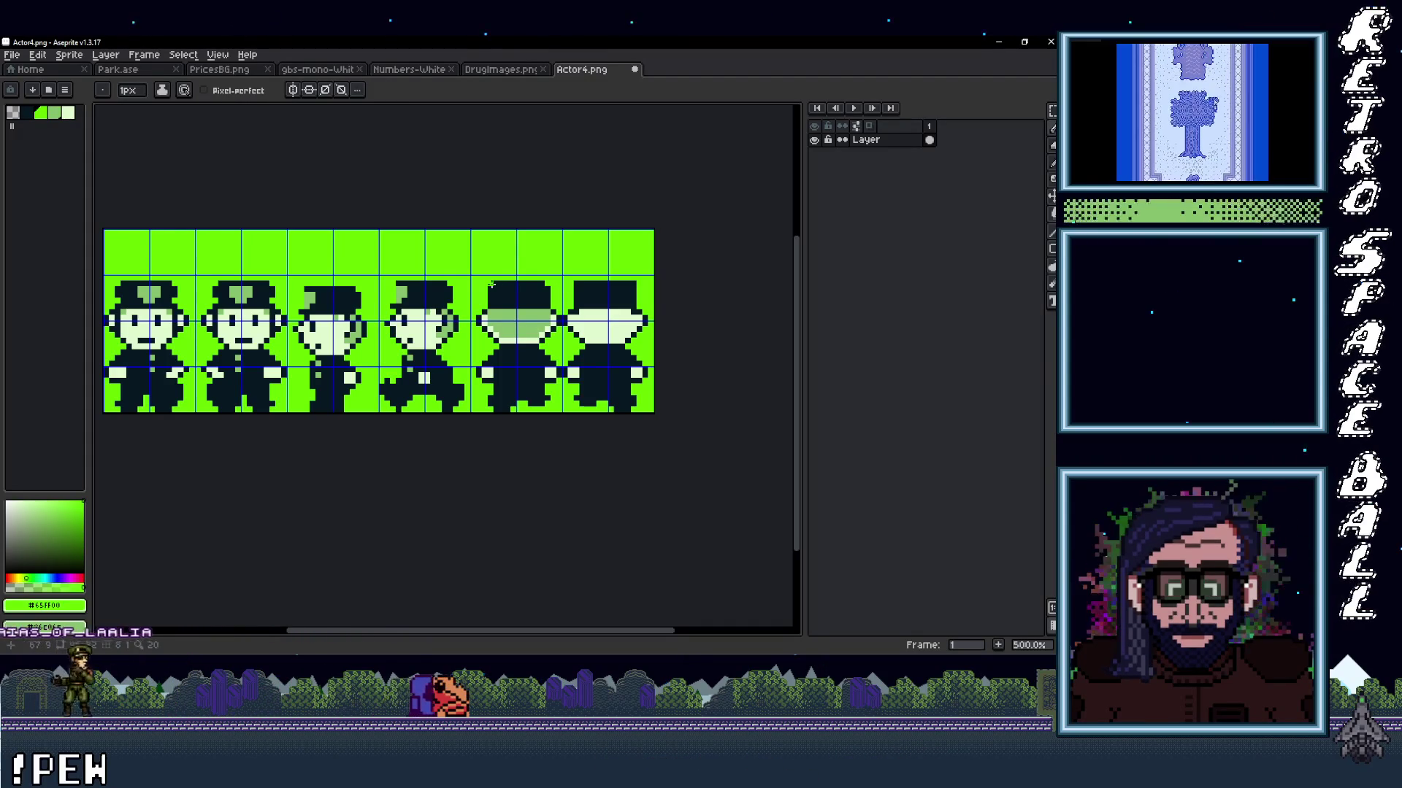
{"action": "scroll", "coordinate": [491, 284], "scroll_direction": "down", "scroll_amount": 3}
{"action": "scroll", "coordinate": [491, 284], "scroll_direction": "up", "scroll_amount": 2}
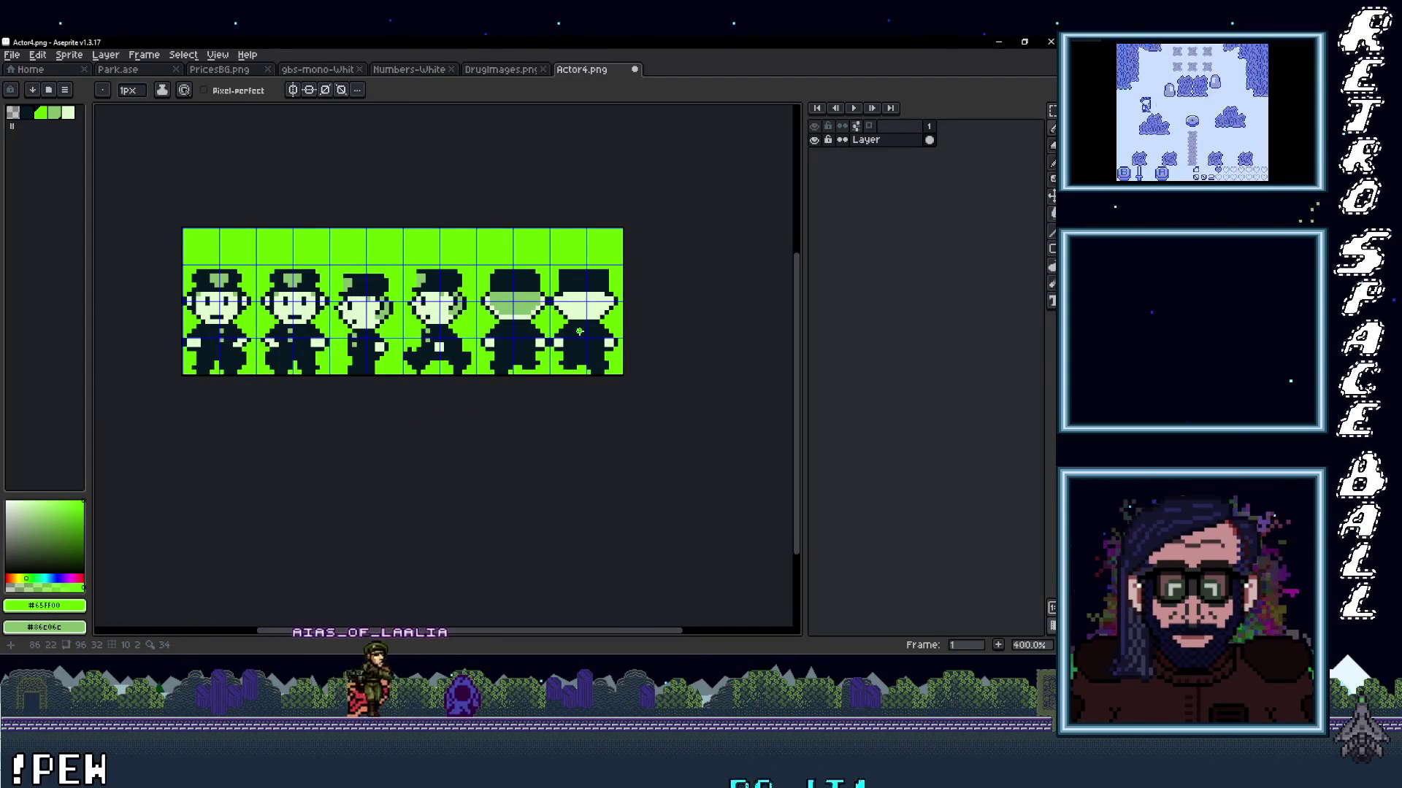
Copy the fifth 16x24 cop figure with a rectangular selection and drop it into the sixth frame slot.
{"action": "key", "text": "m"}
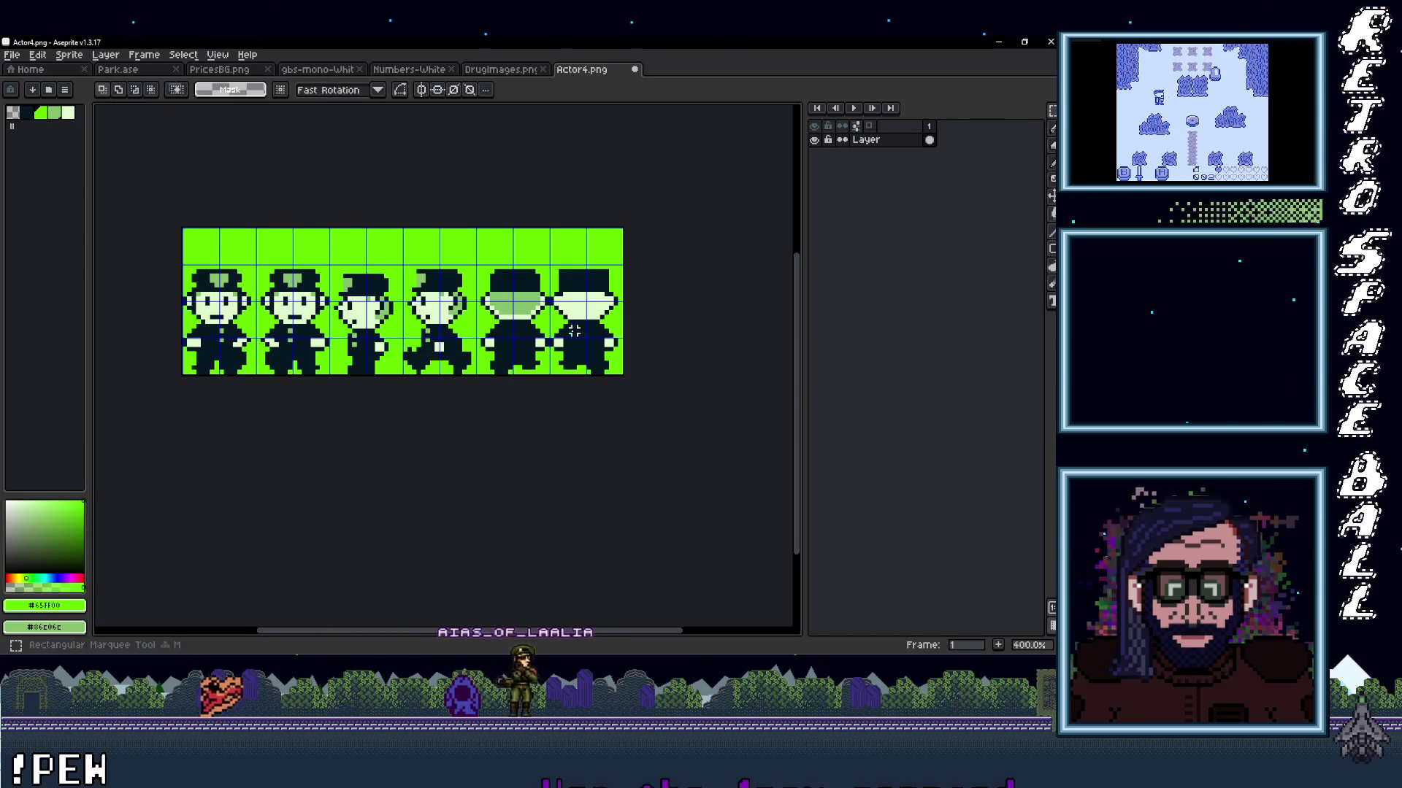
{"action": "mouse_move", "coordinate": [492, 267]}
{"action": "left_mouse_down"}
{"action": "mouse_move", "coordinate": [473, 262]}
{"action": "mouse_move", "coordinate": [592, 310]}
{"action": "mouse_move", "coordinate": [595, 338]}
{"action": "left_mouse_up"}
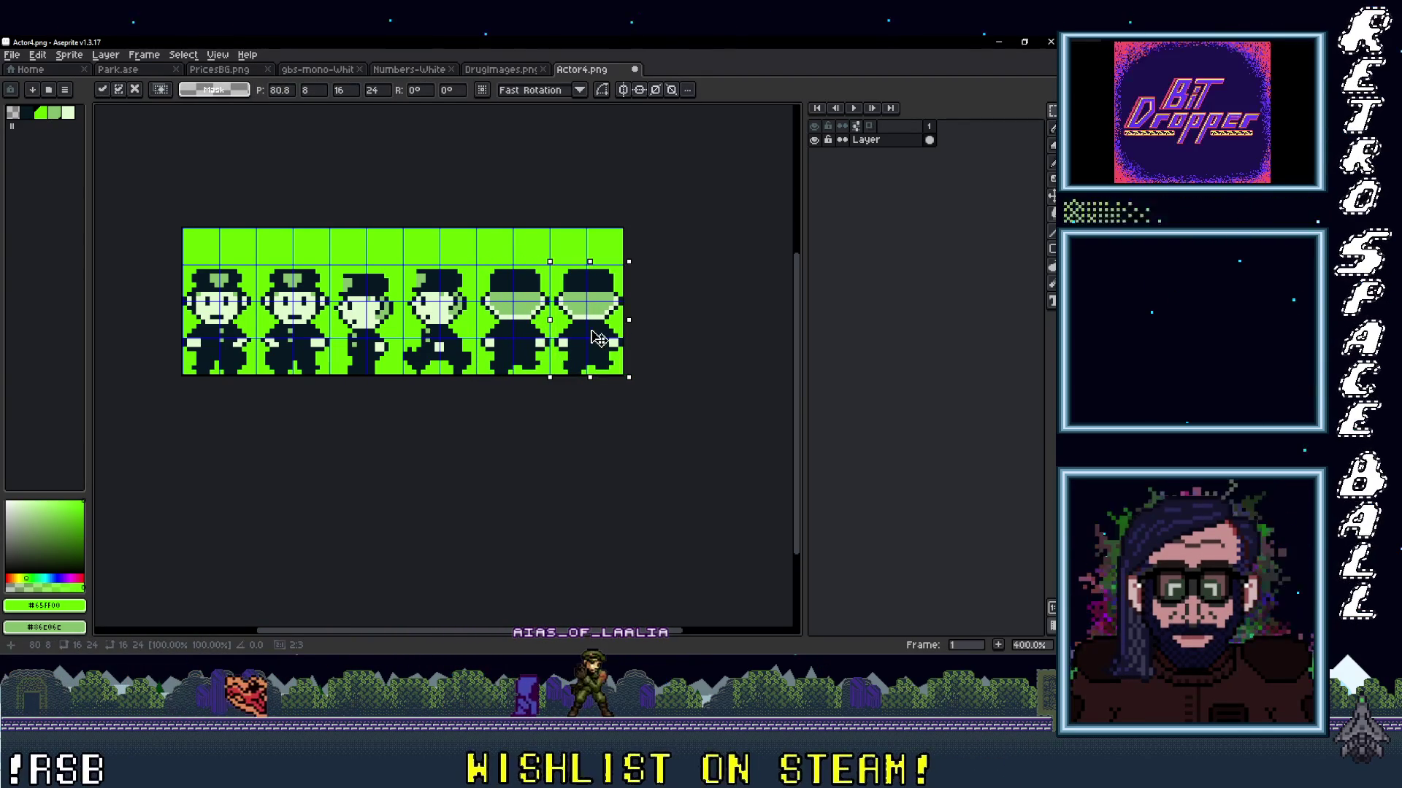
{"action": "left_click", "coordinate": [671, 342]}
{"action": "scroll", "coordinate": [579, 339], "scroll_direction": "down", "scroll_amount": 2}
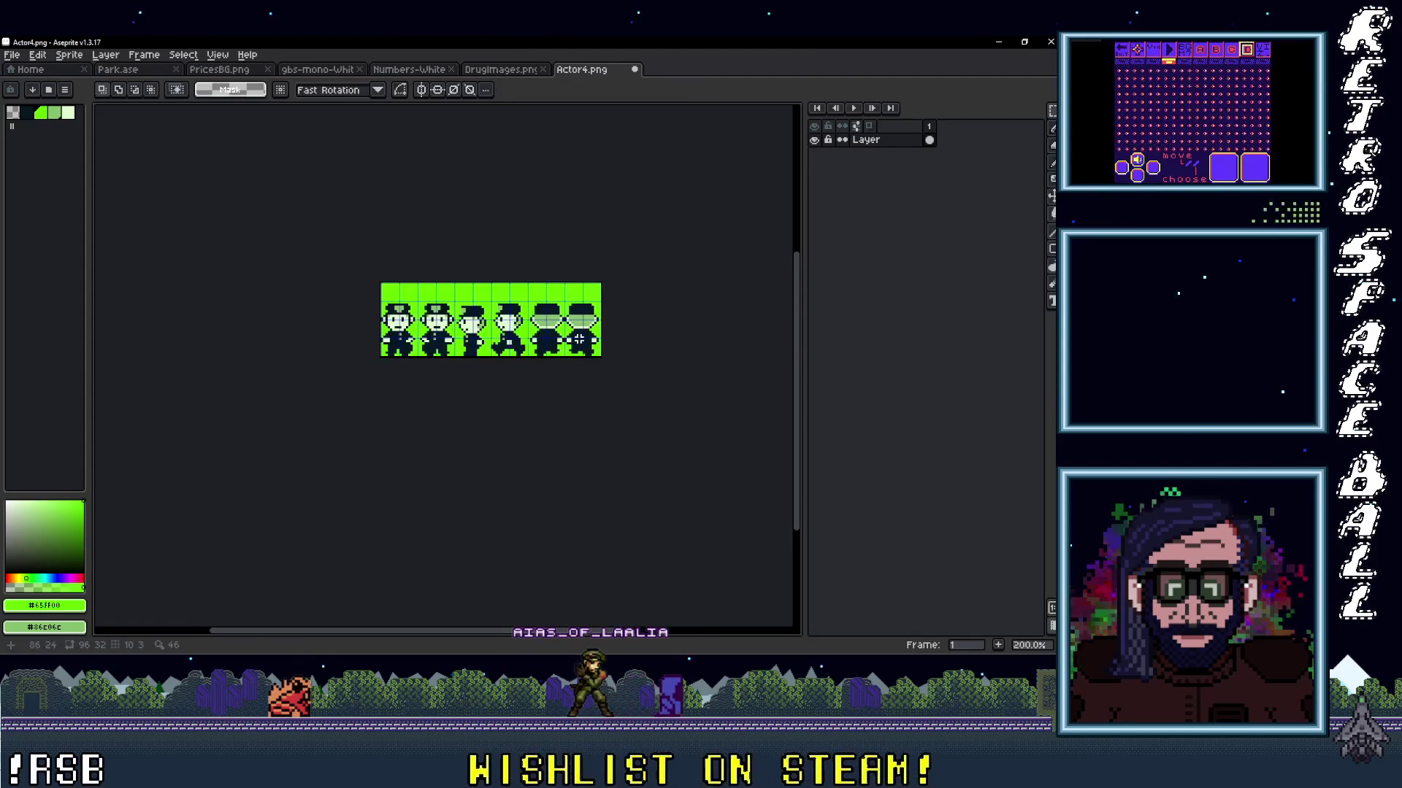
{"action": "scroll", "coordinate": [627, 354], "scroll_direction": "up", "scroll_amount": 1}
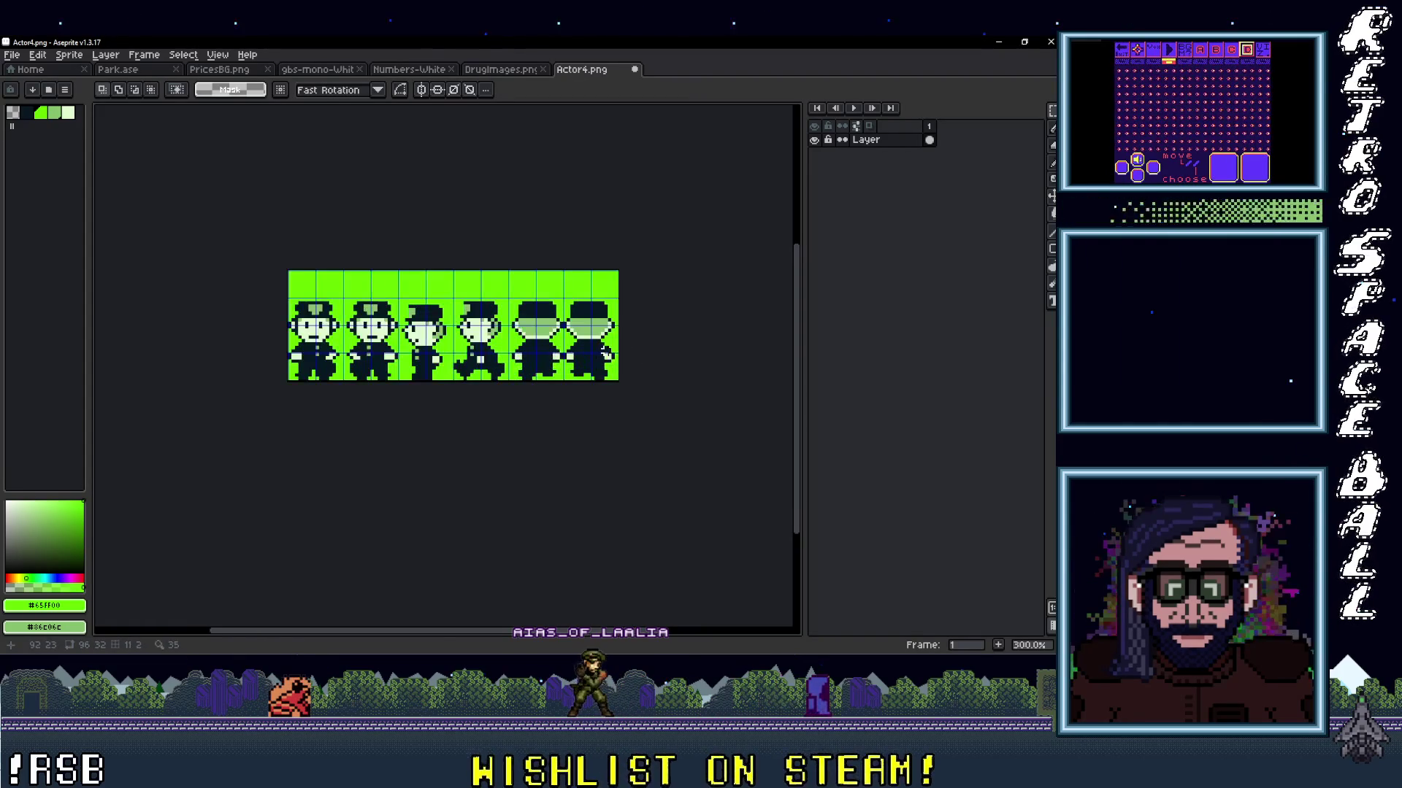
Save the cop sheet under the new name Cop in the DopeWars GB sprites folder.
{"action": "left_click", "coordinate": [12, 54]}
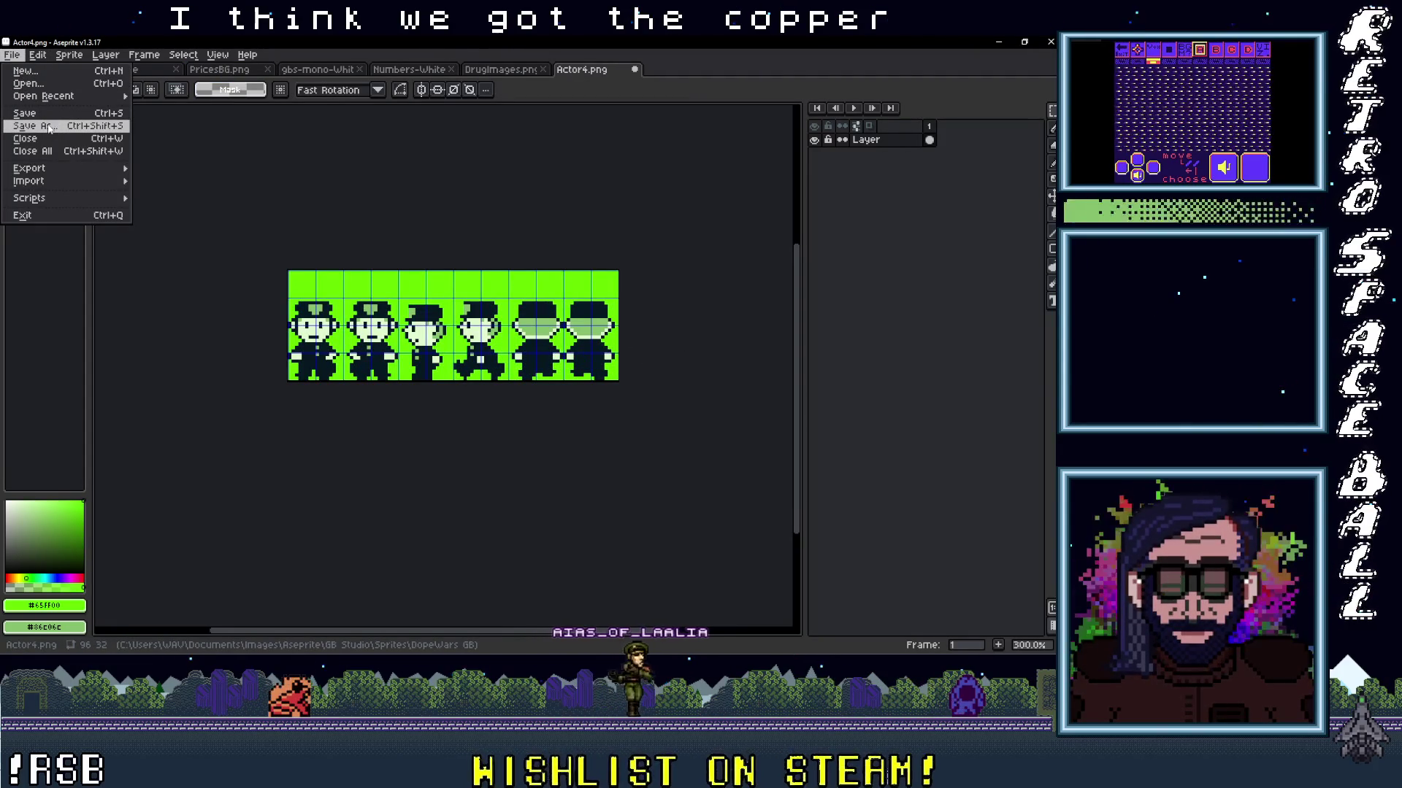
{"action": "left_click", "coordinate": [52, 127]}
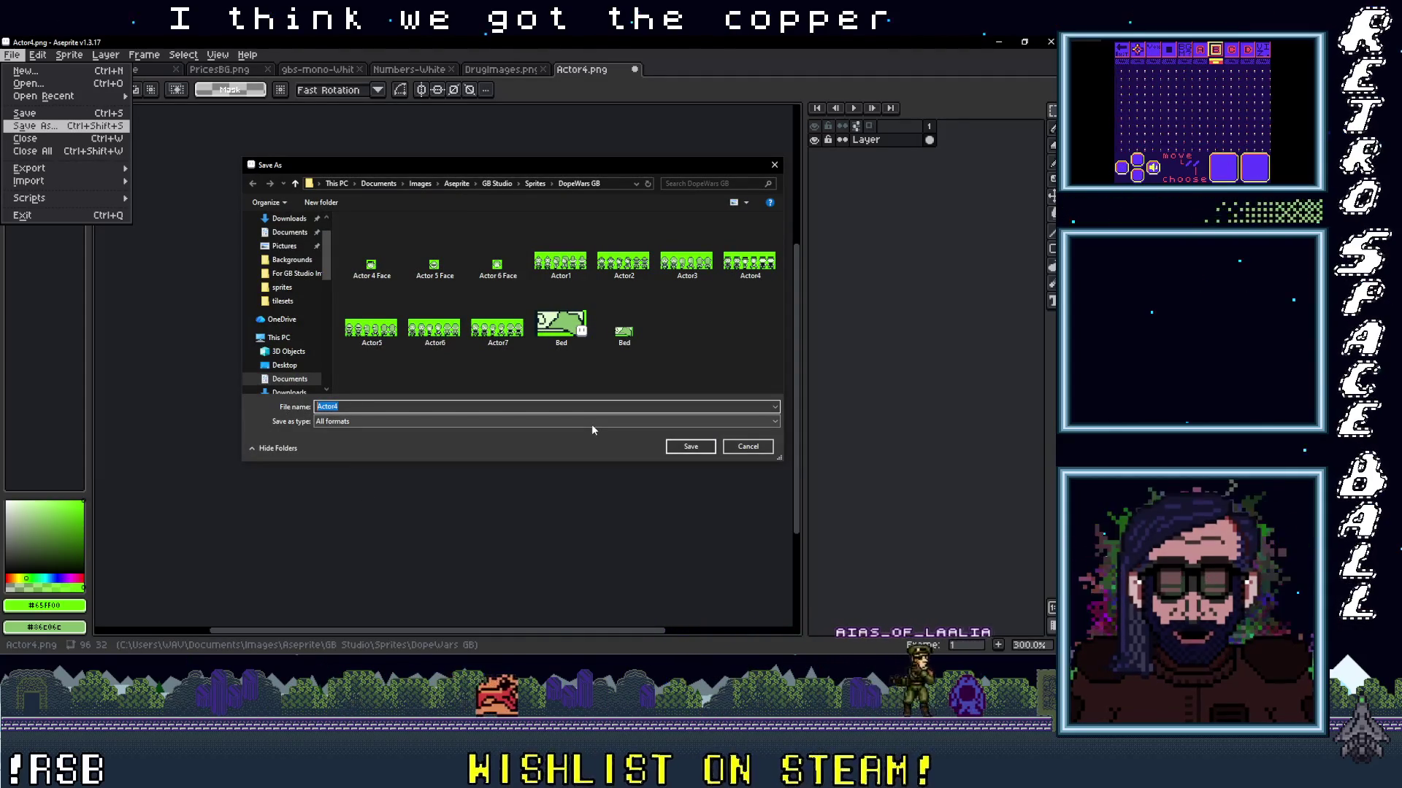
{"action": "type", "text": "C"}
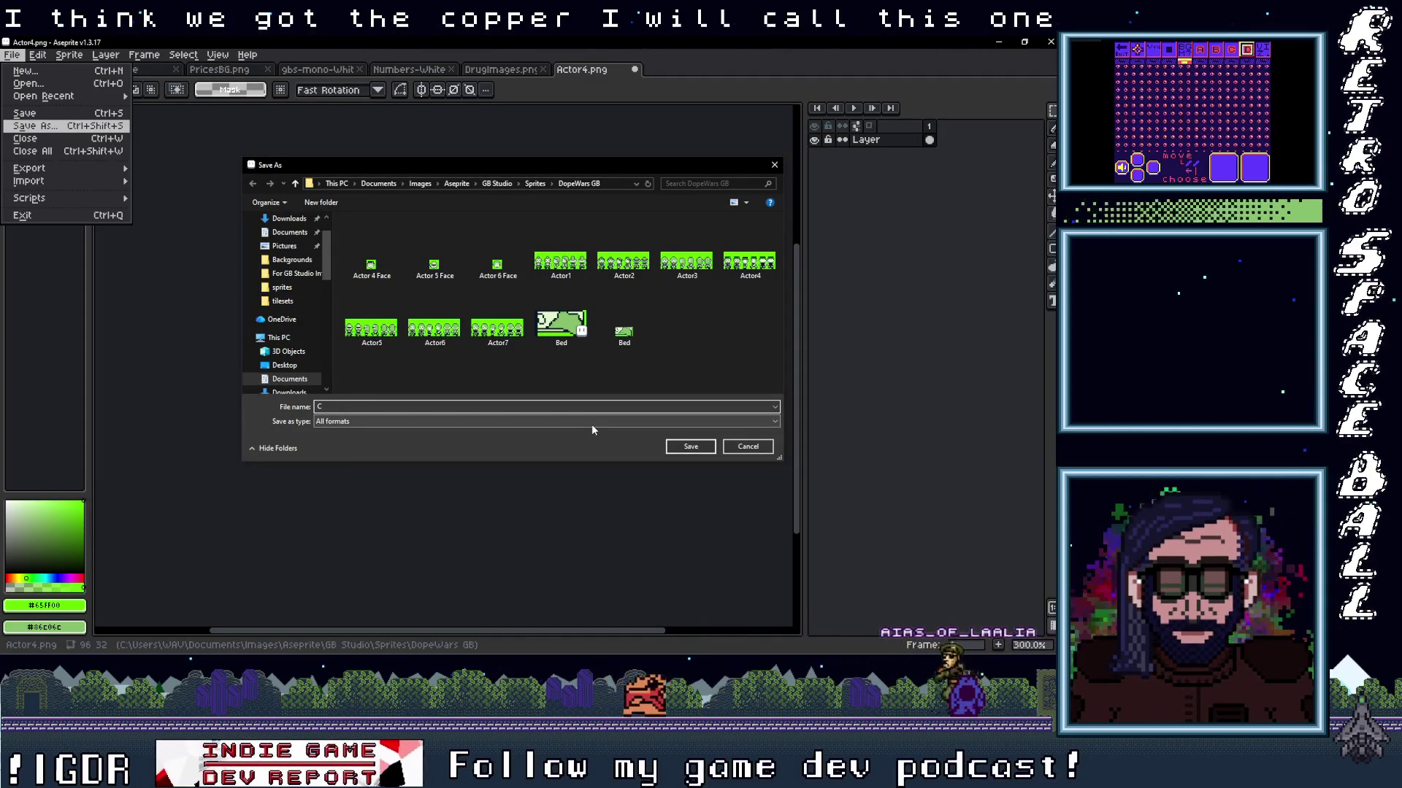
{"action": "type", "text": "op"}
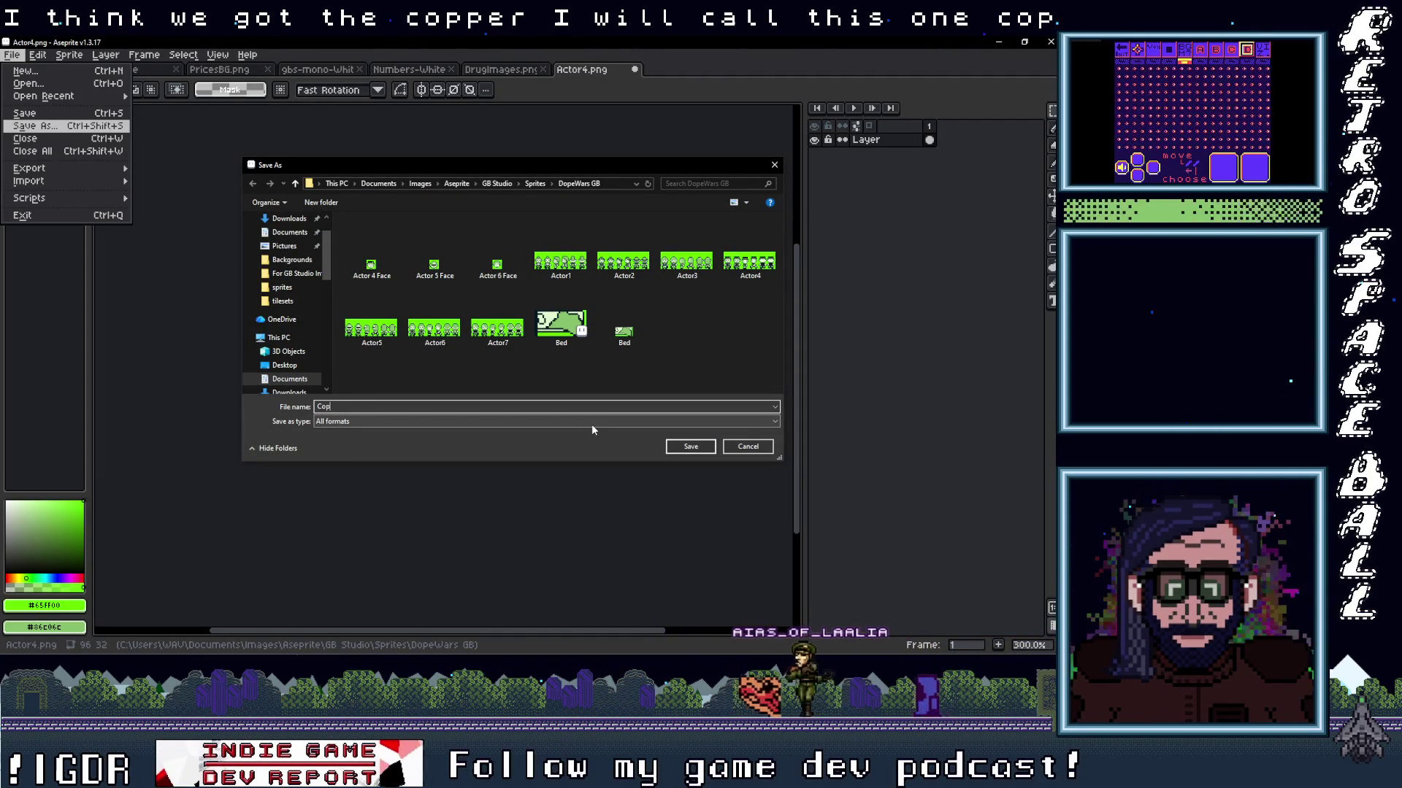
{"action": "left_click", "coordinate": [701, 448]}
{"action": "left_click", "coordinate": [15, 55]}
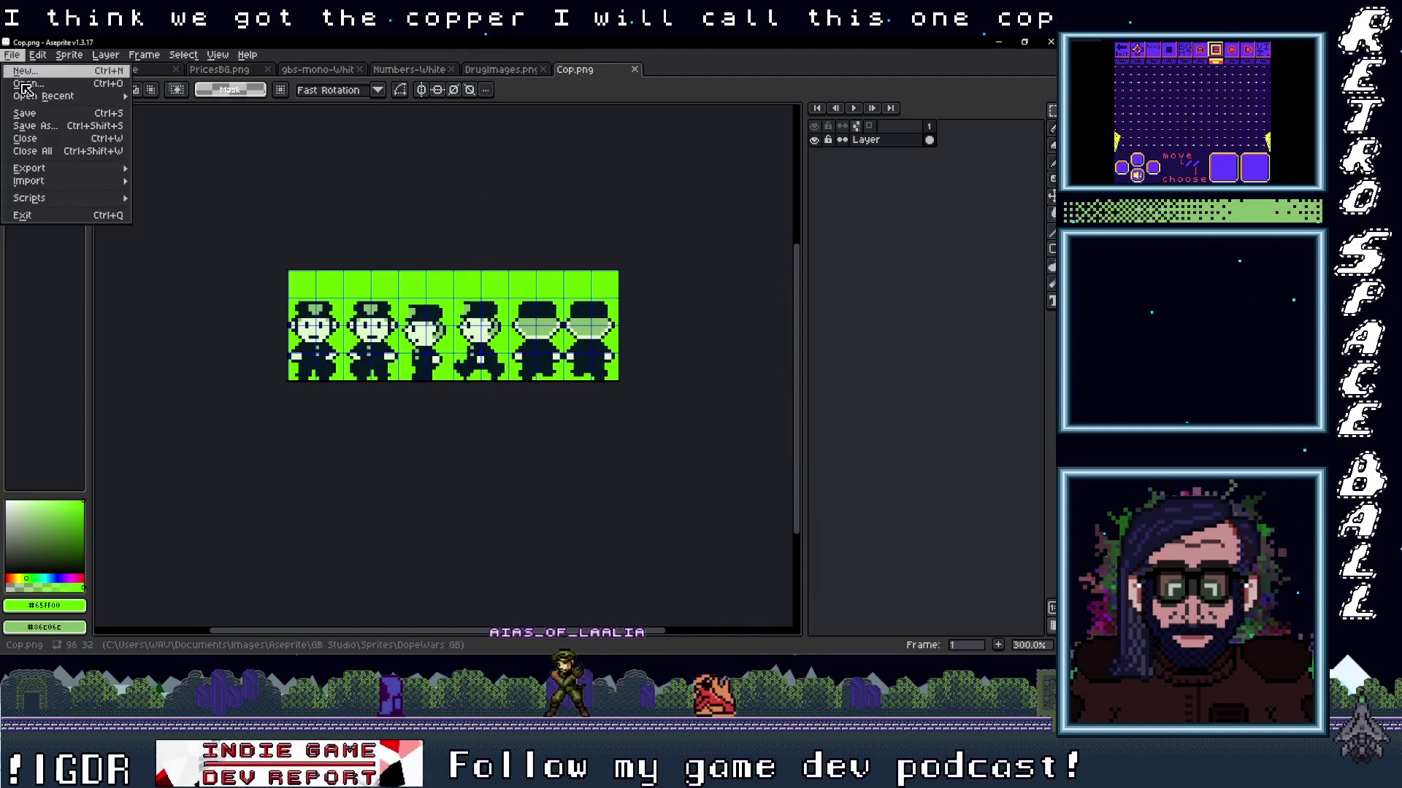
Export the sheet as Cop.png into DopeWarsGB's assets\sprites folder, dropping the -export suffix, then minimise Aseprite.
{"action": "mouse_move", "coordinate": [32, 169]}
{"action": "left_click", "coordinate": [219, 167]}
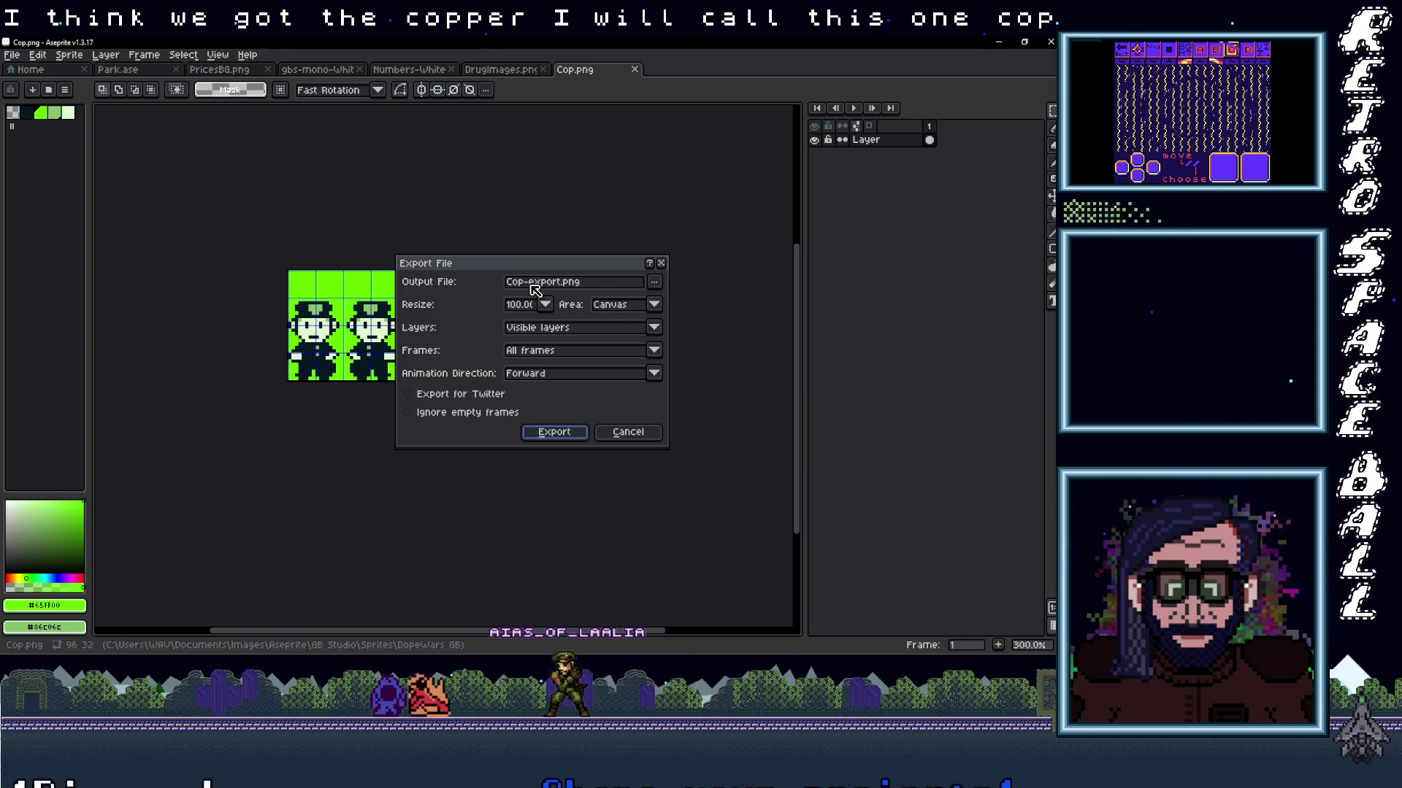
{"action": "left_click", "coordinate": [655, 283]}
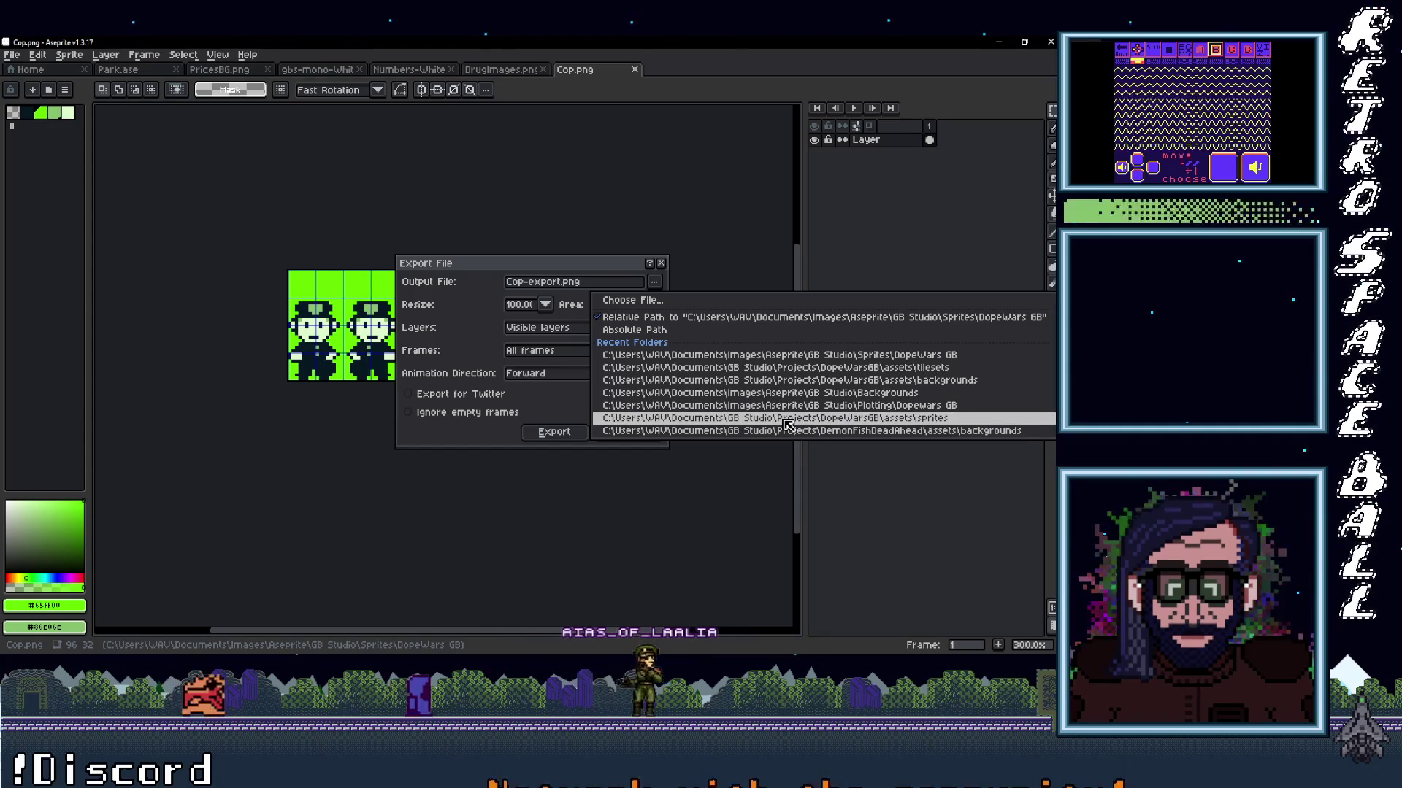
{"action": "left_click", "coordinate": [787, 422]}
{"action": "left_click", "coordinate": [613, 282]}
{"action": "left_click", "coordinate": [588, 284]}
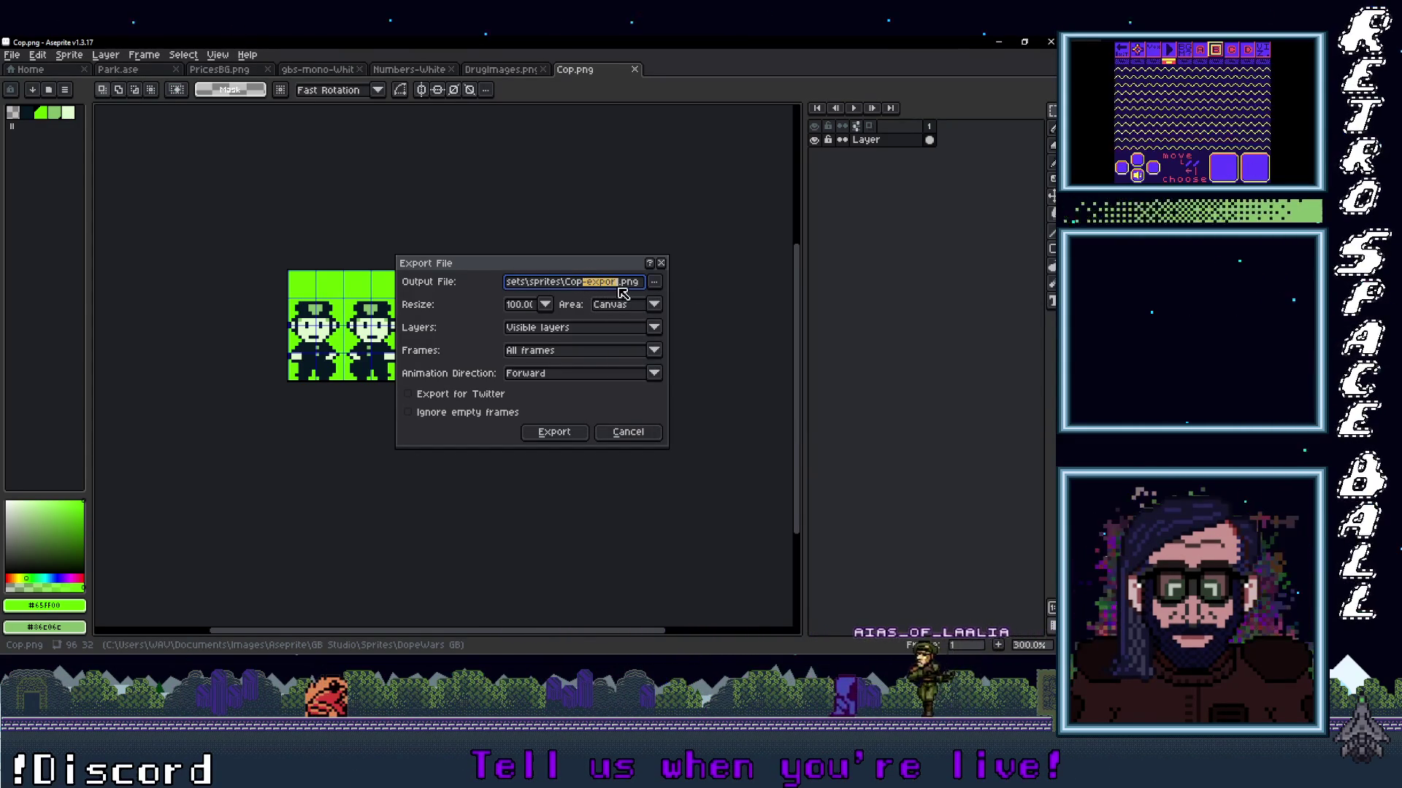
{"action": "key", "text": "BackSpace"}
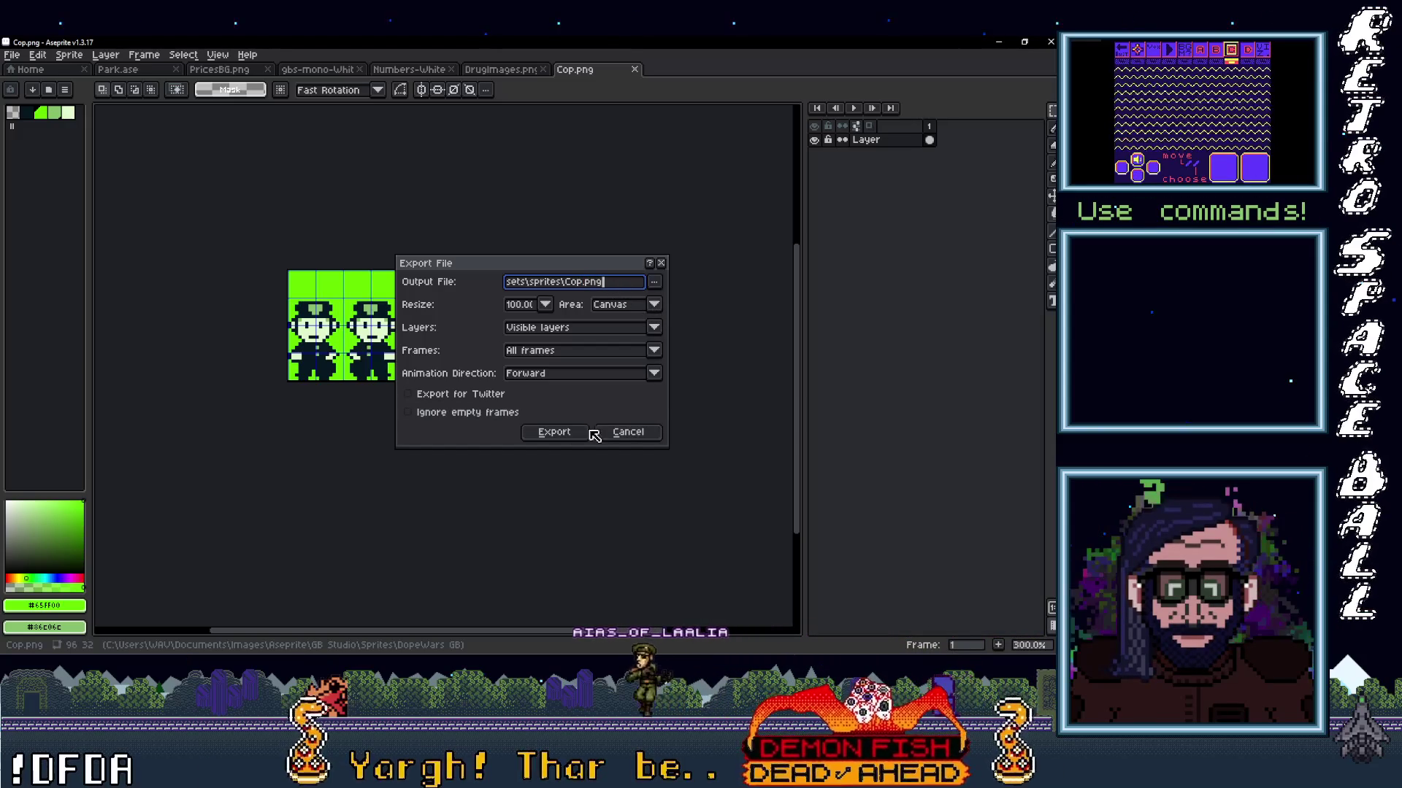
{"action": "left_click", "coordinate": [552, 433]}
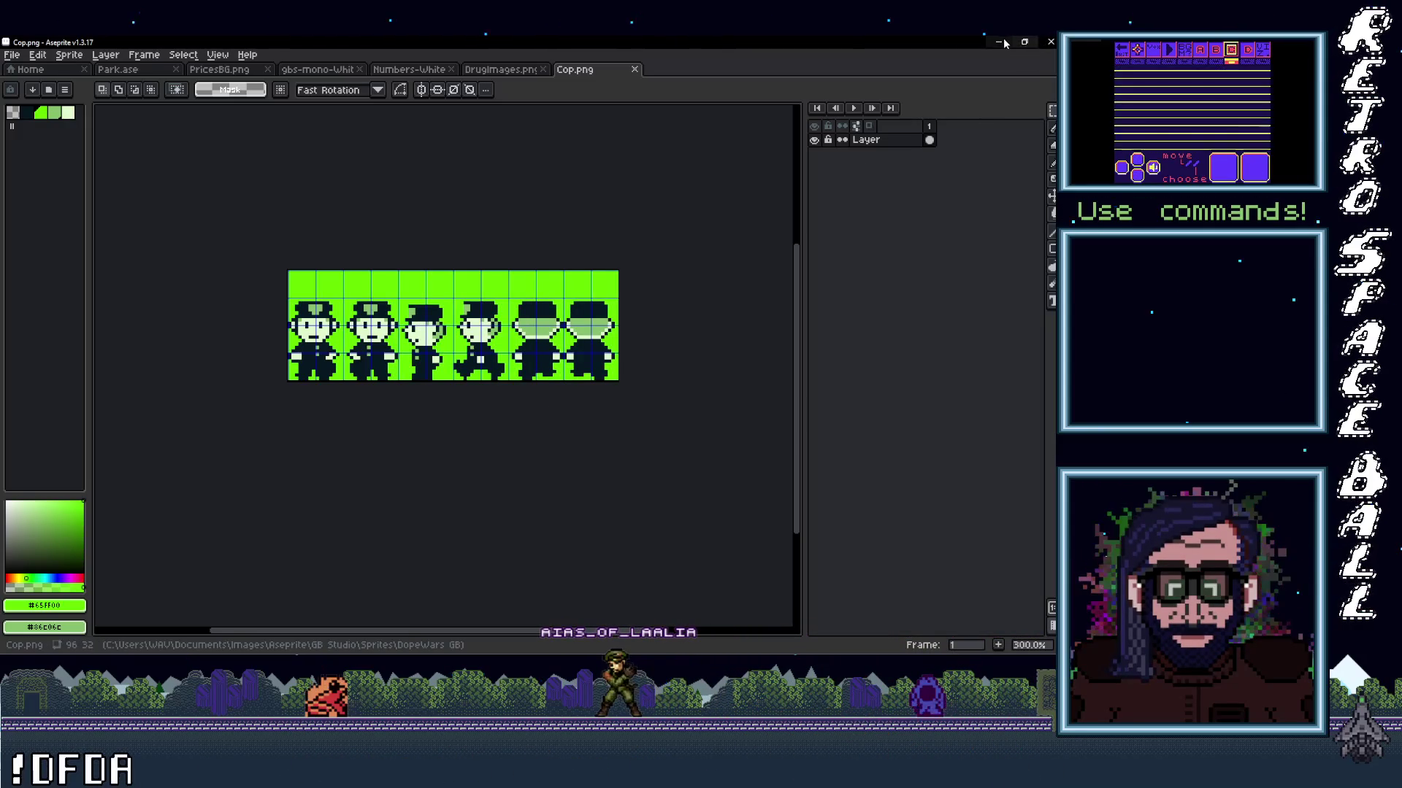
{"action": "left_click", "coordinate": [1010, 42]}
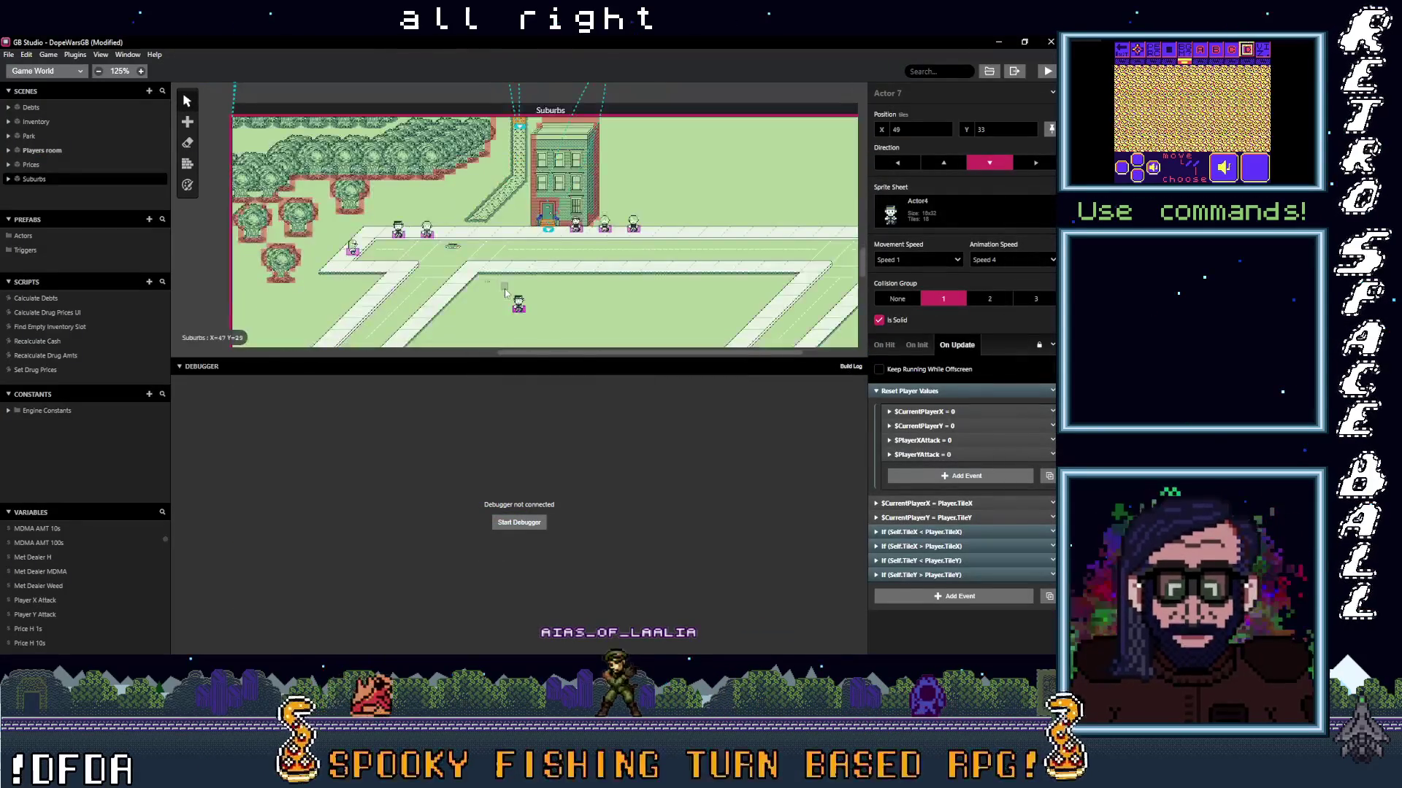
Open the Cop sprite in GB Studio's Sprites view and set its canvas width to 16.
{"action": "left_click", "coordinate": [47, 71]}
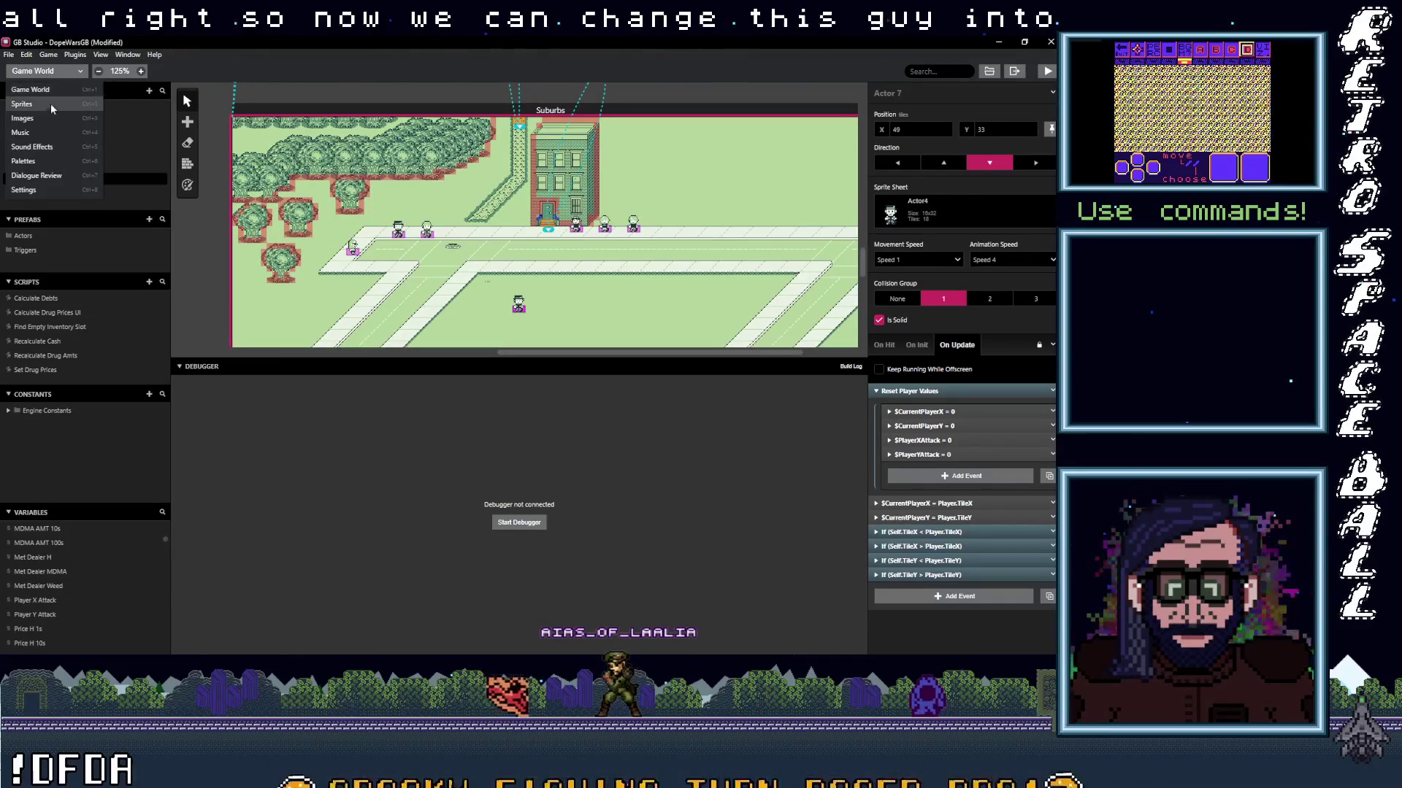
{"action": "left_click", "coordinate": [49, 106]}
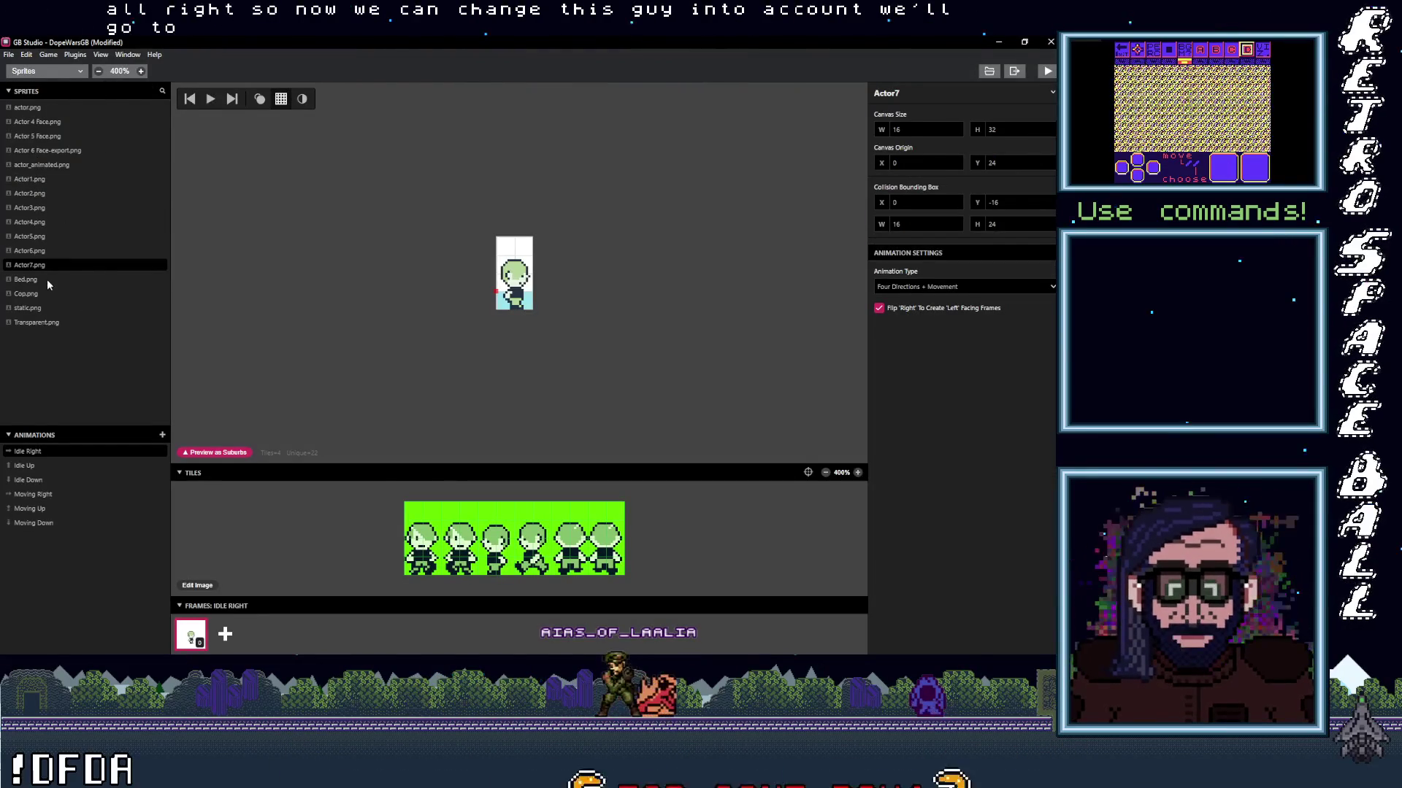
{"action": "left_click", "coordinate": [29, 293]}
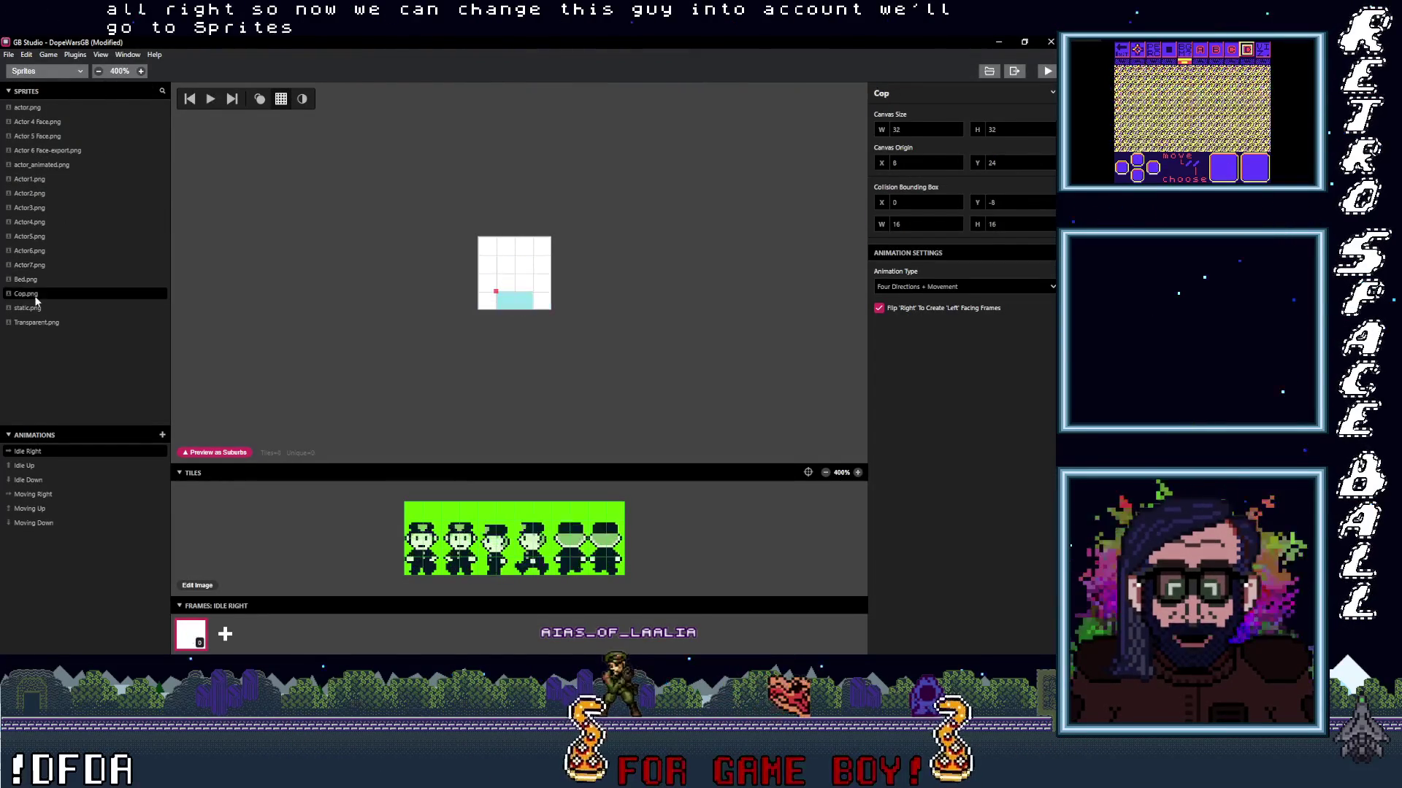
{"action": "left_click", "coordinate": [33, 466]}
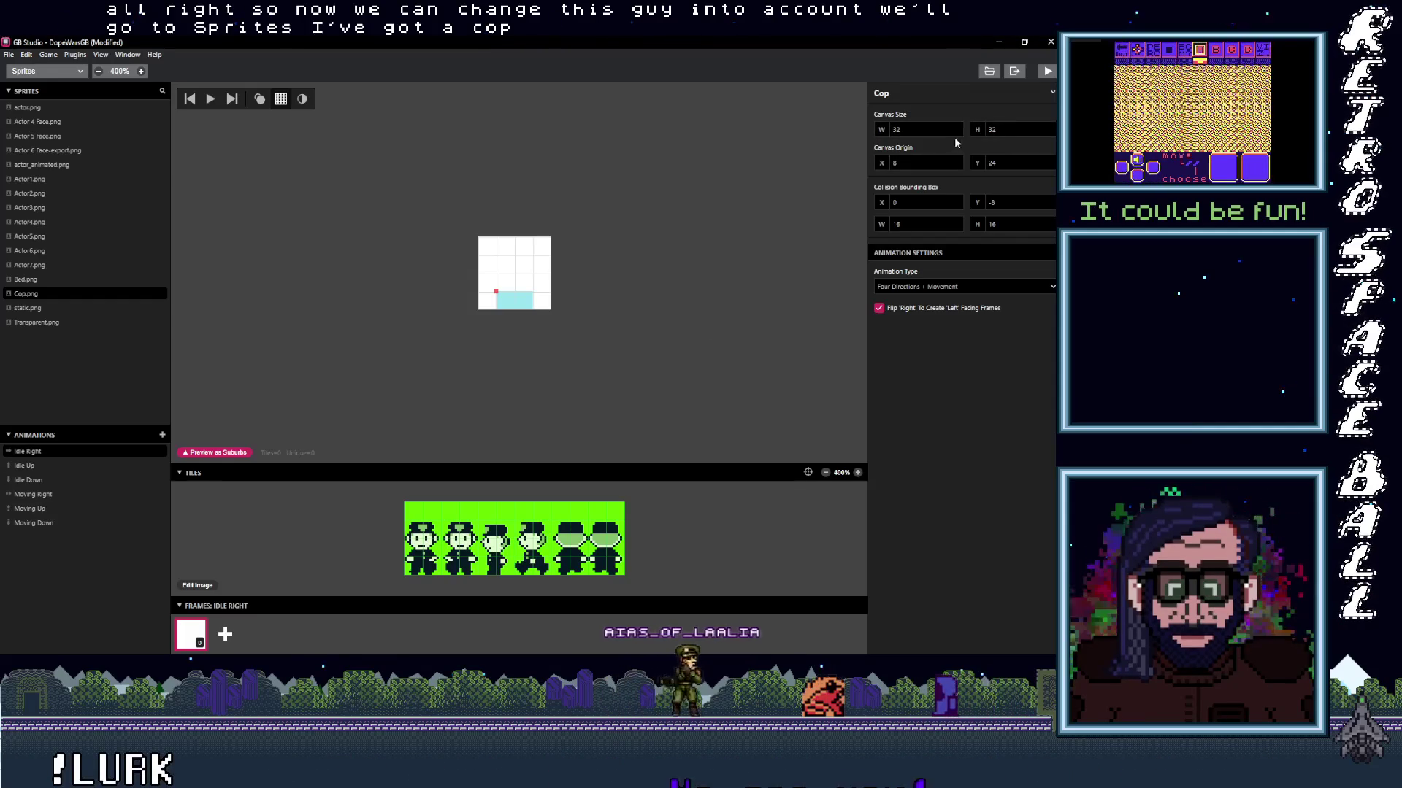
{"action": "left_click", "coordinate": [956, 132]}
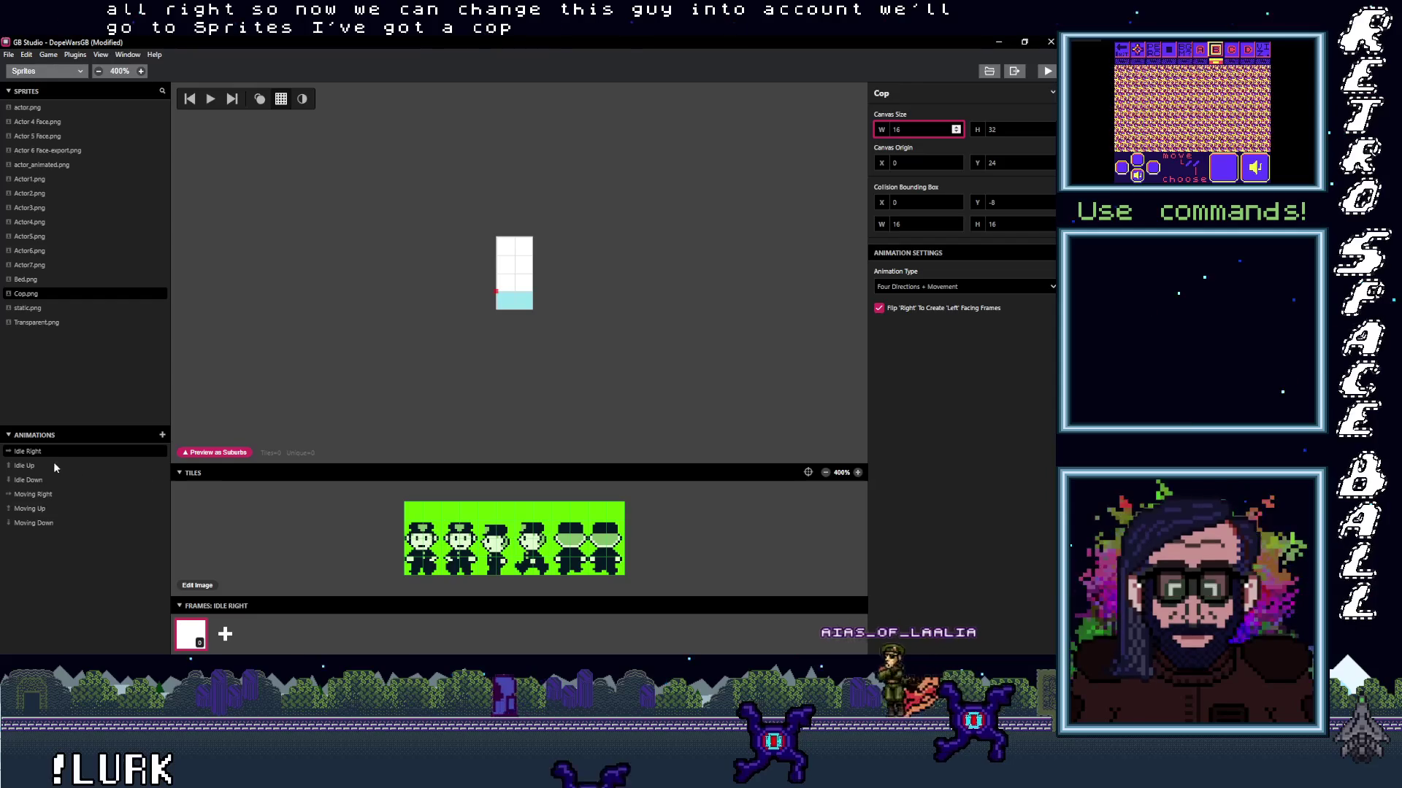
{"action": "left_click", "coordinate": [506, 538]}
{"action": "left_click", "coordinate": [506, 539]}
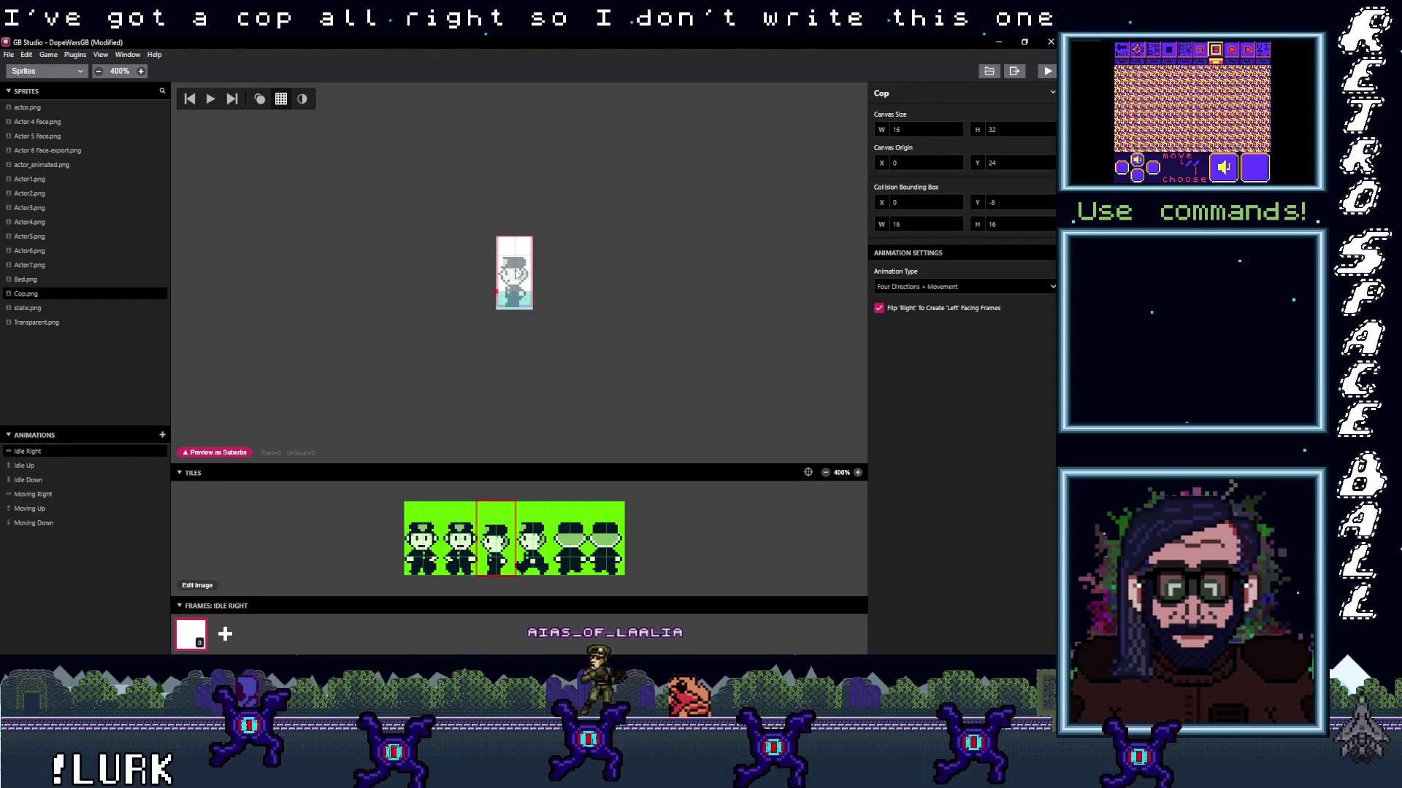
Stamp cop tiles onto the Idle Right, Idle Up and Idle Down frames.
{"action": "left_click", "coordinate": [518, 268]}
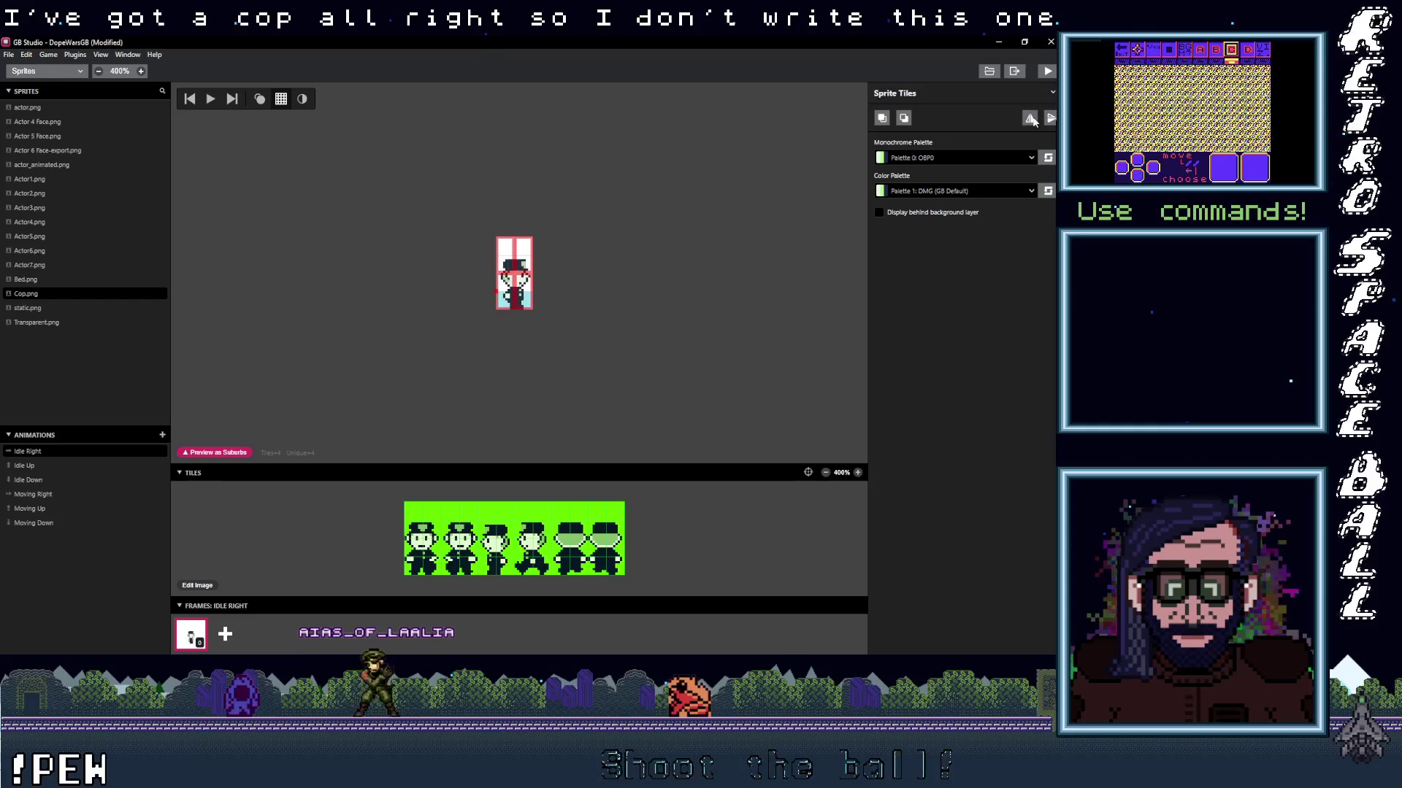
{"action": "left_click", "coordinate": [44, 252]}
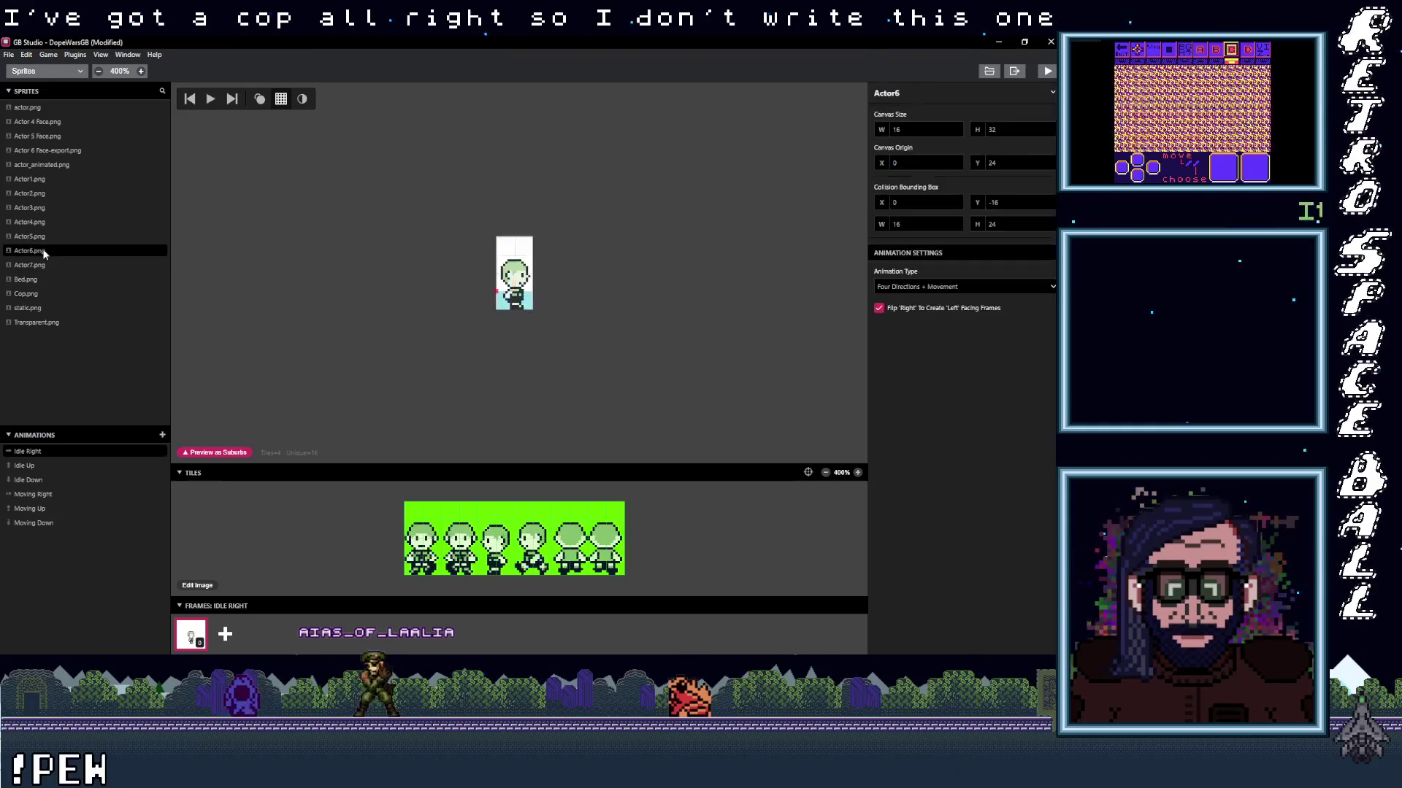
{"action": "left_click", "coordinate": [38, 293]}
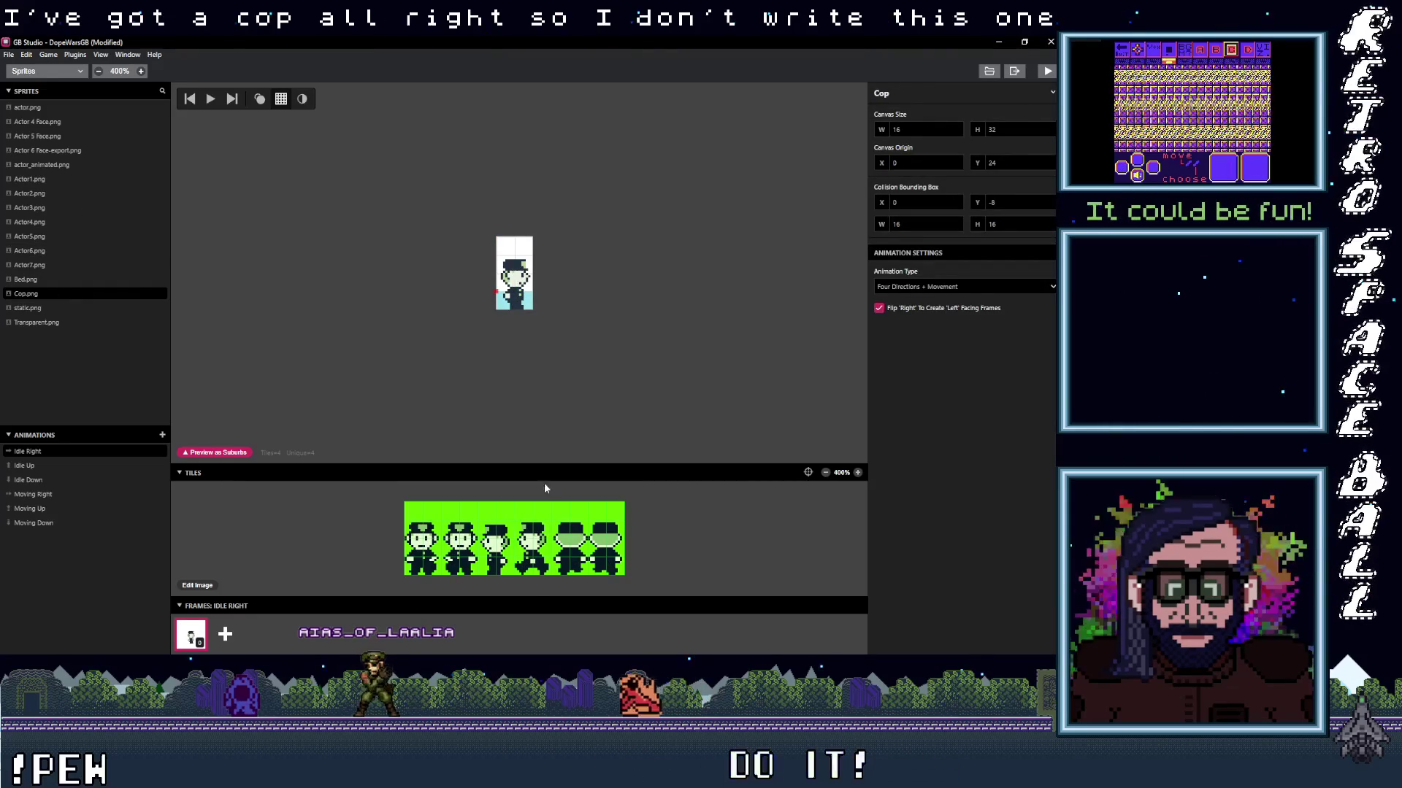
{"action": "left_click", "coordinate": [42, 466]}
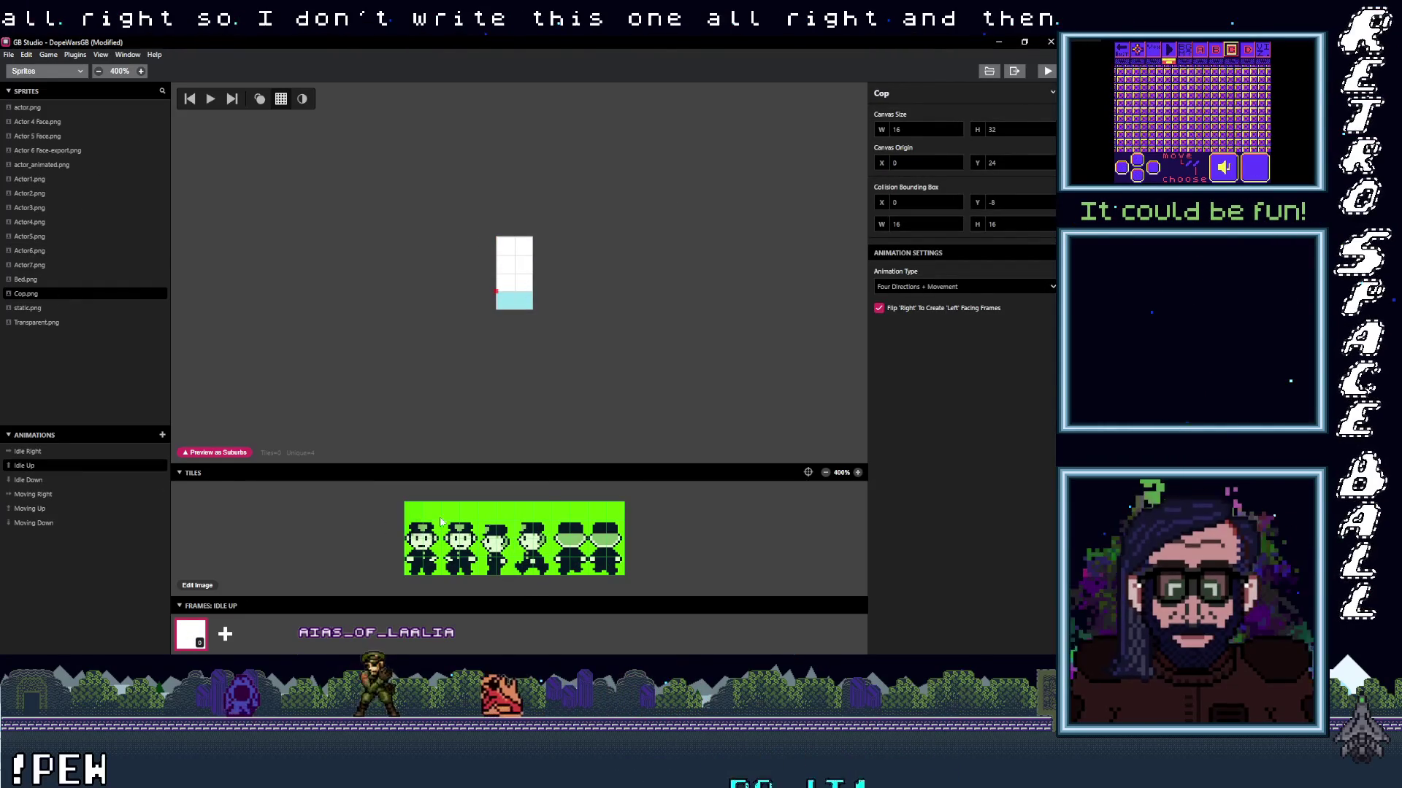
{"action": "left_click", "coordinate": [515, 276]}
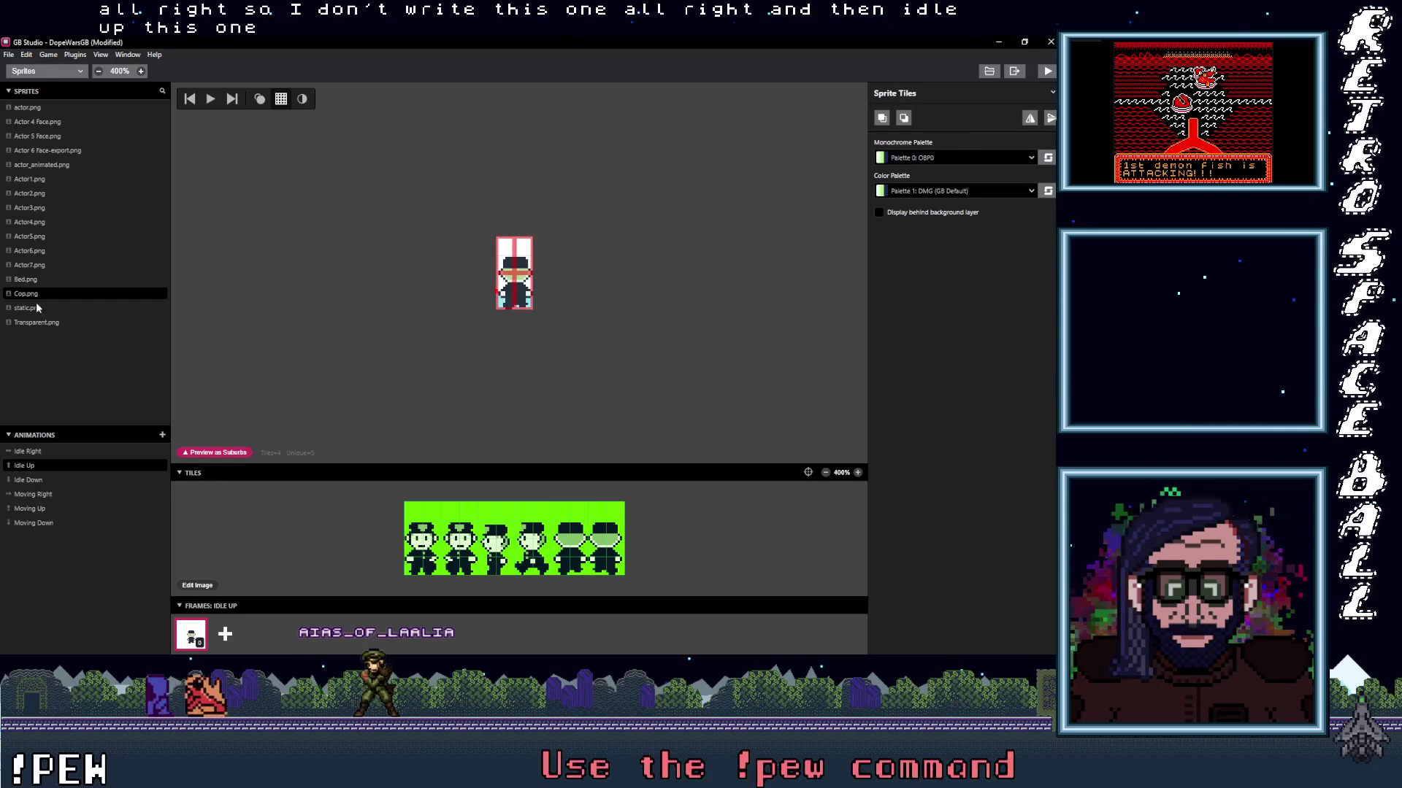
{"action": "left_click", "coordinate": [45, 478]}
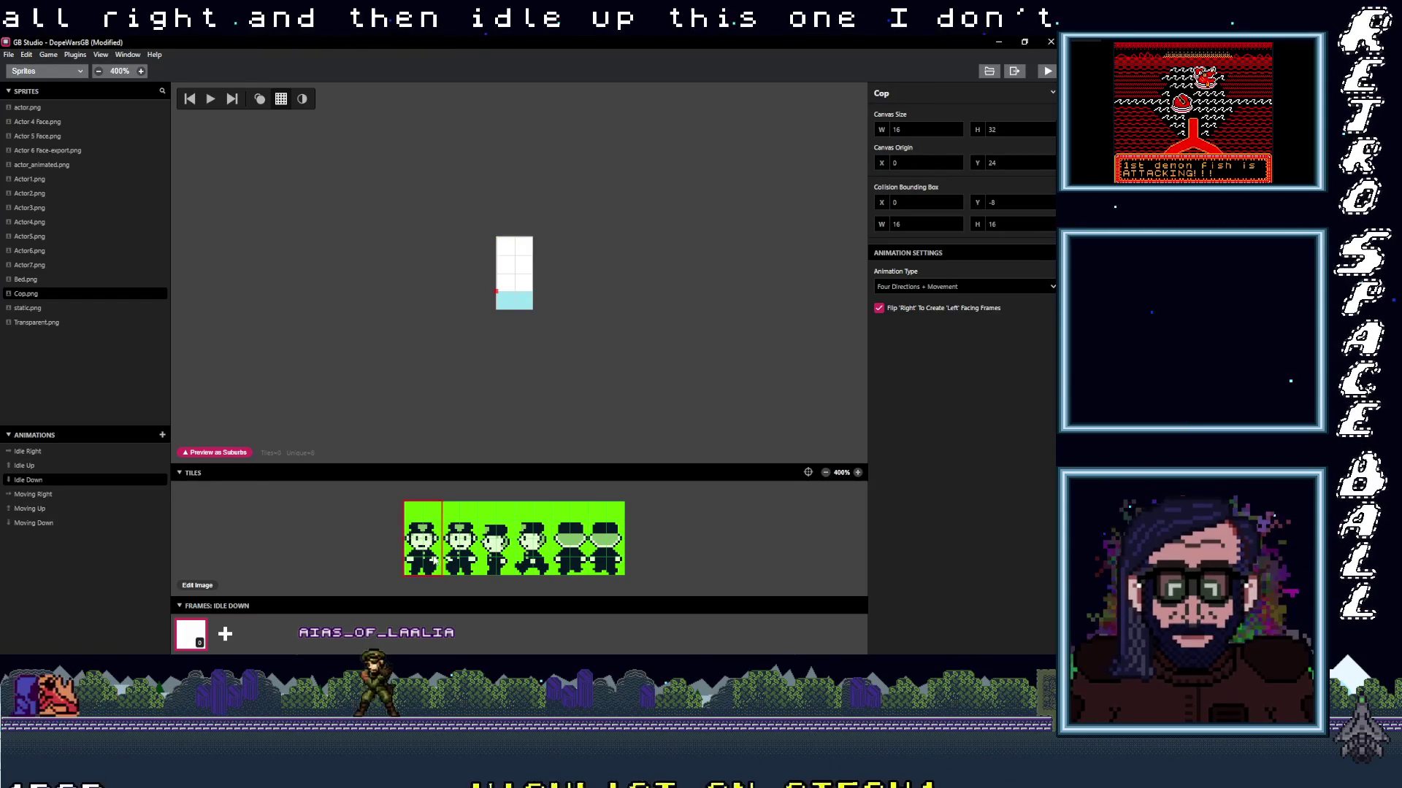
{"action": "left_click", "coordinate": [515, 276]}
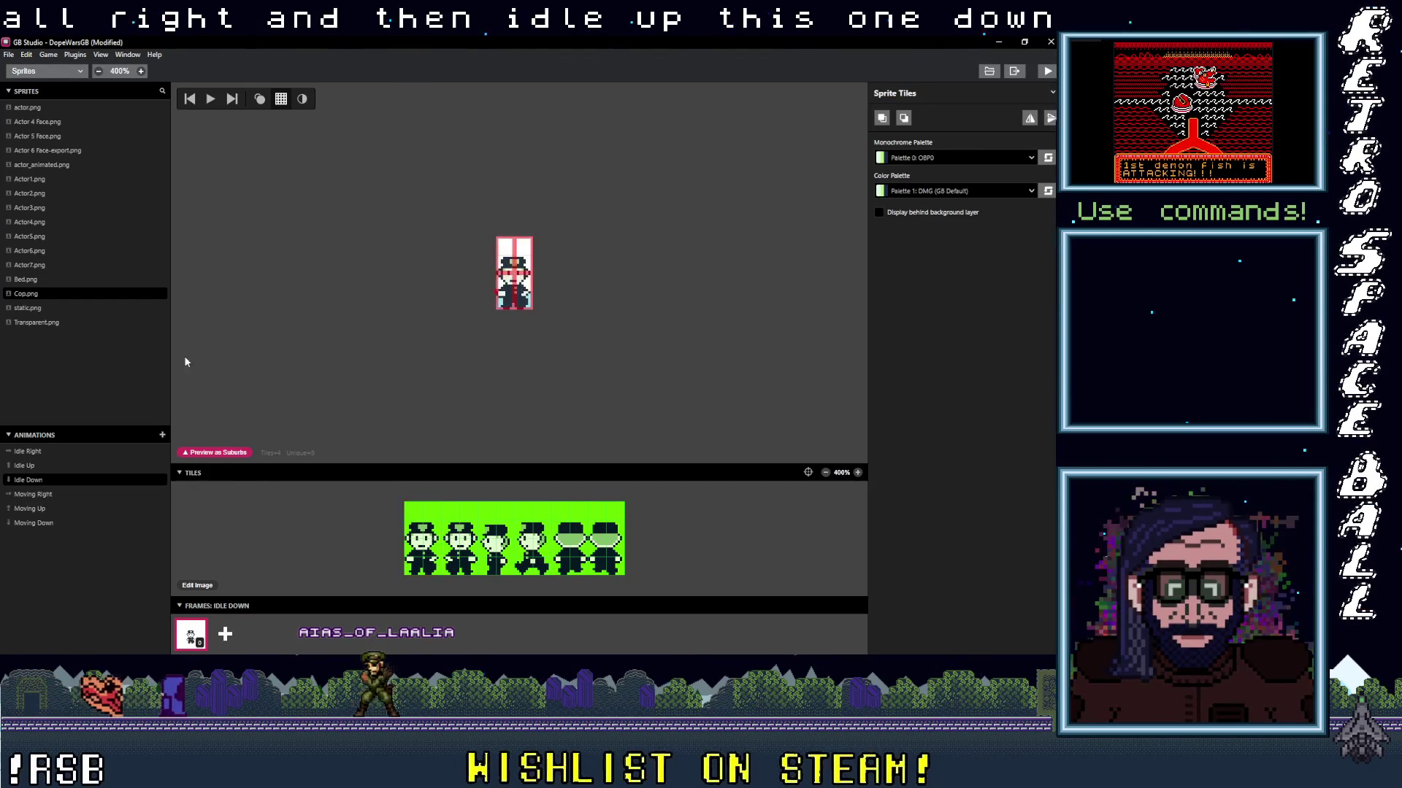
Build a two-frame Moving Right animation from the full 16x32 cop tiles.
{"action": "left_click", "coordinate": [33, 495]}
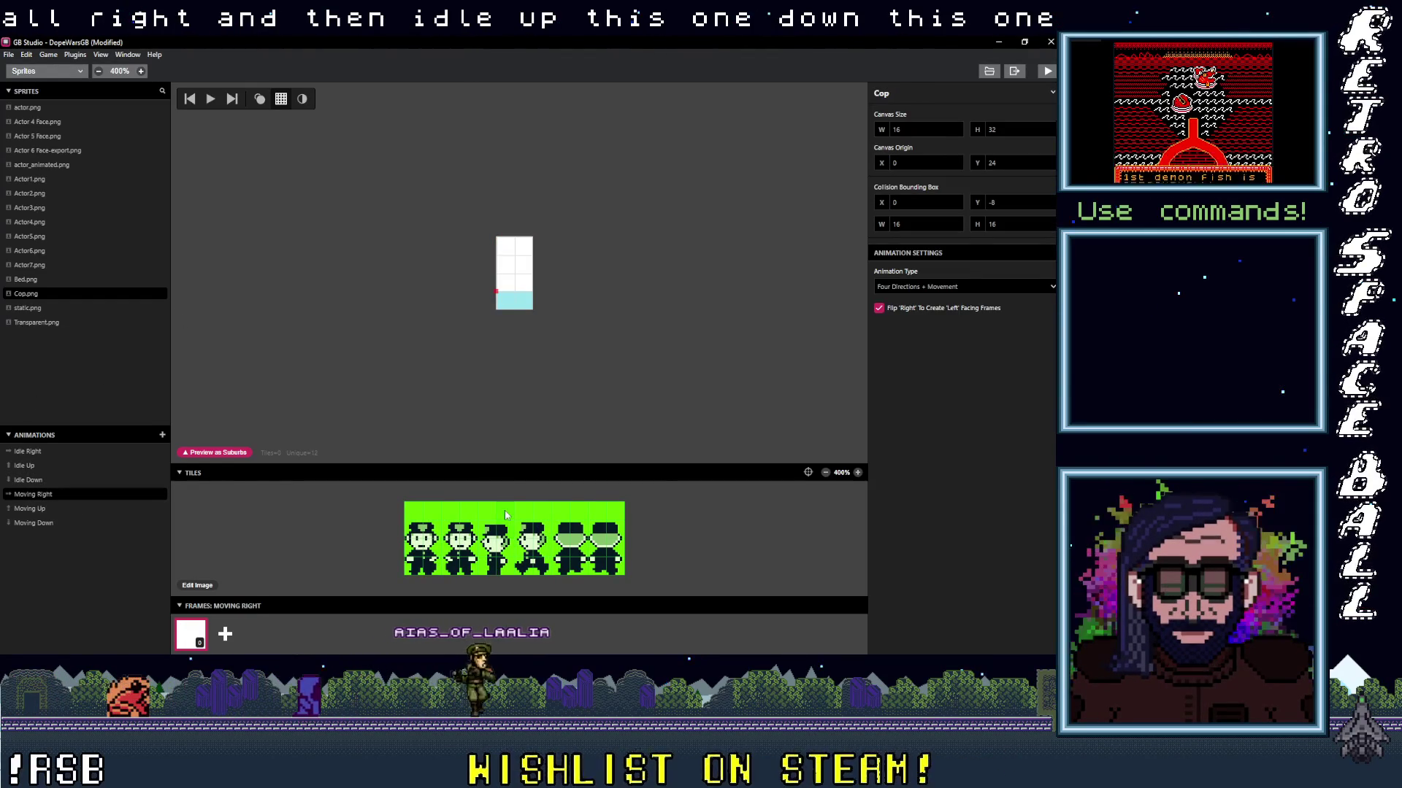
{"action": "left_click_drag", "start_coordinate": [496, 511], "coordinate": [496, 569]}
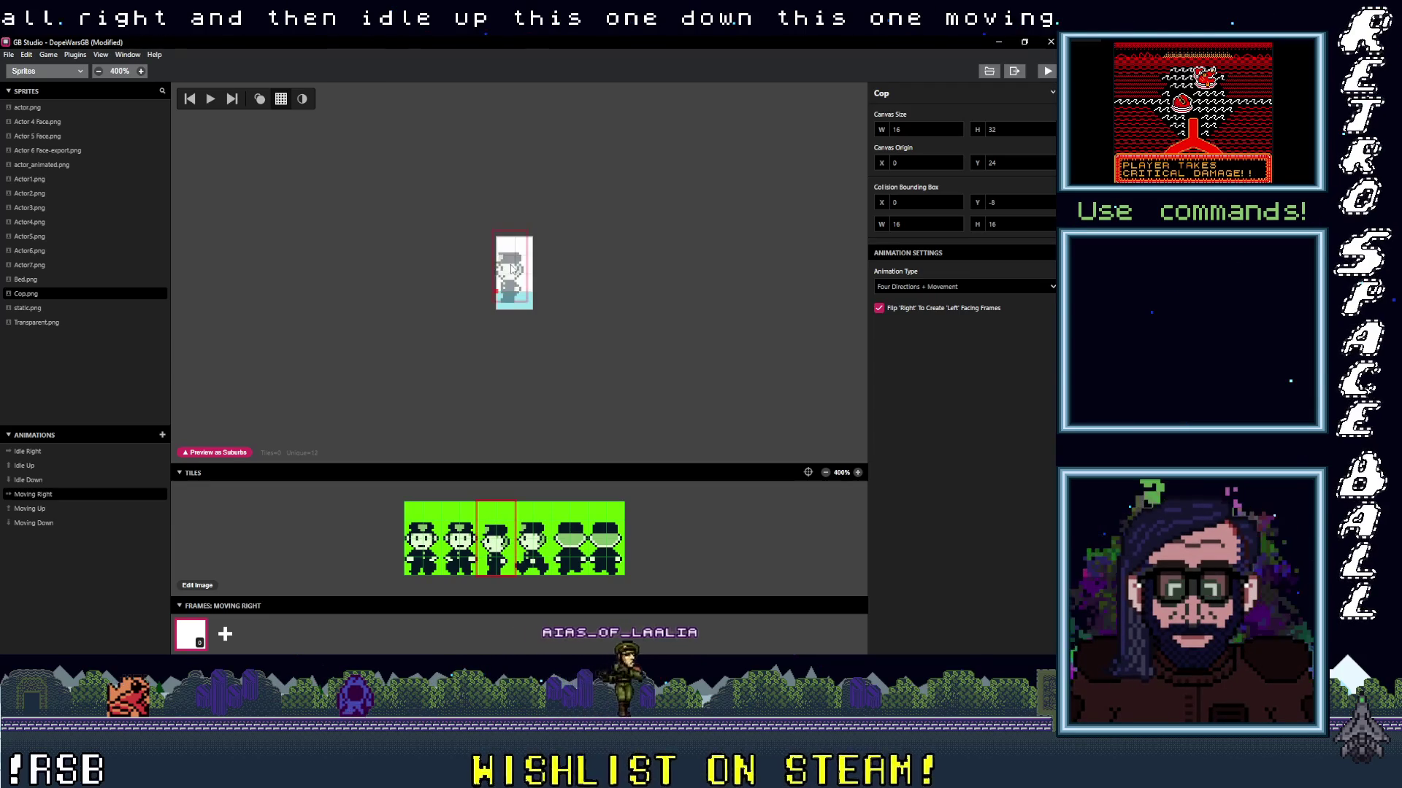
{"action": "left_click", "coordinate": [517, 276]}
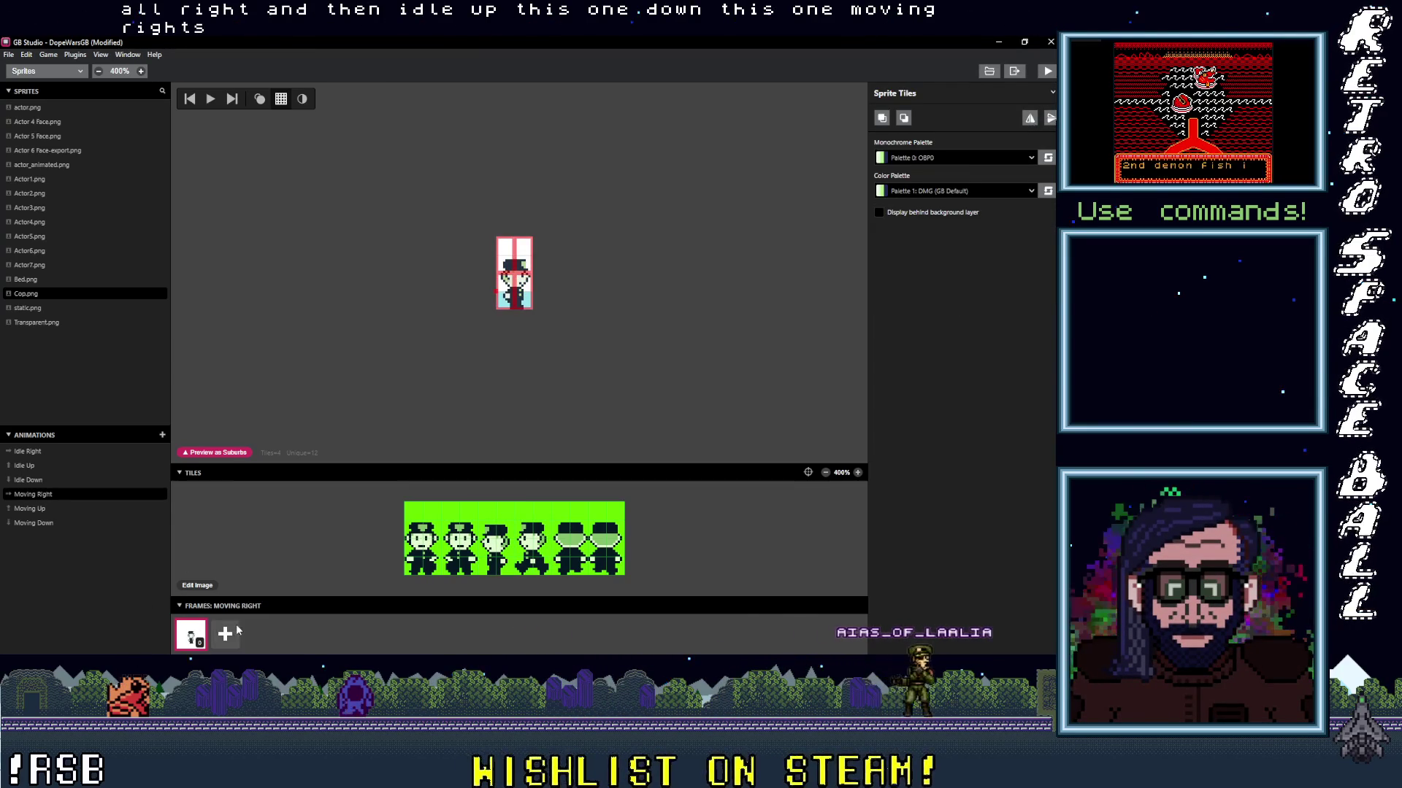
{"action": "left_click", "coordinate": [230, 633]}
{"action": "left_click", "coordinate": [523, 245]}
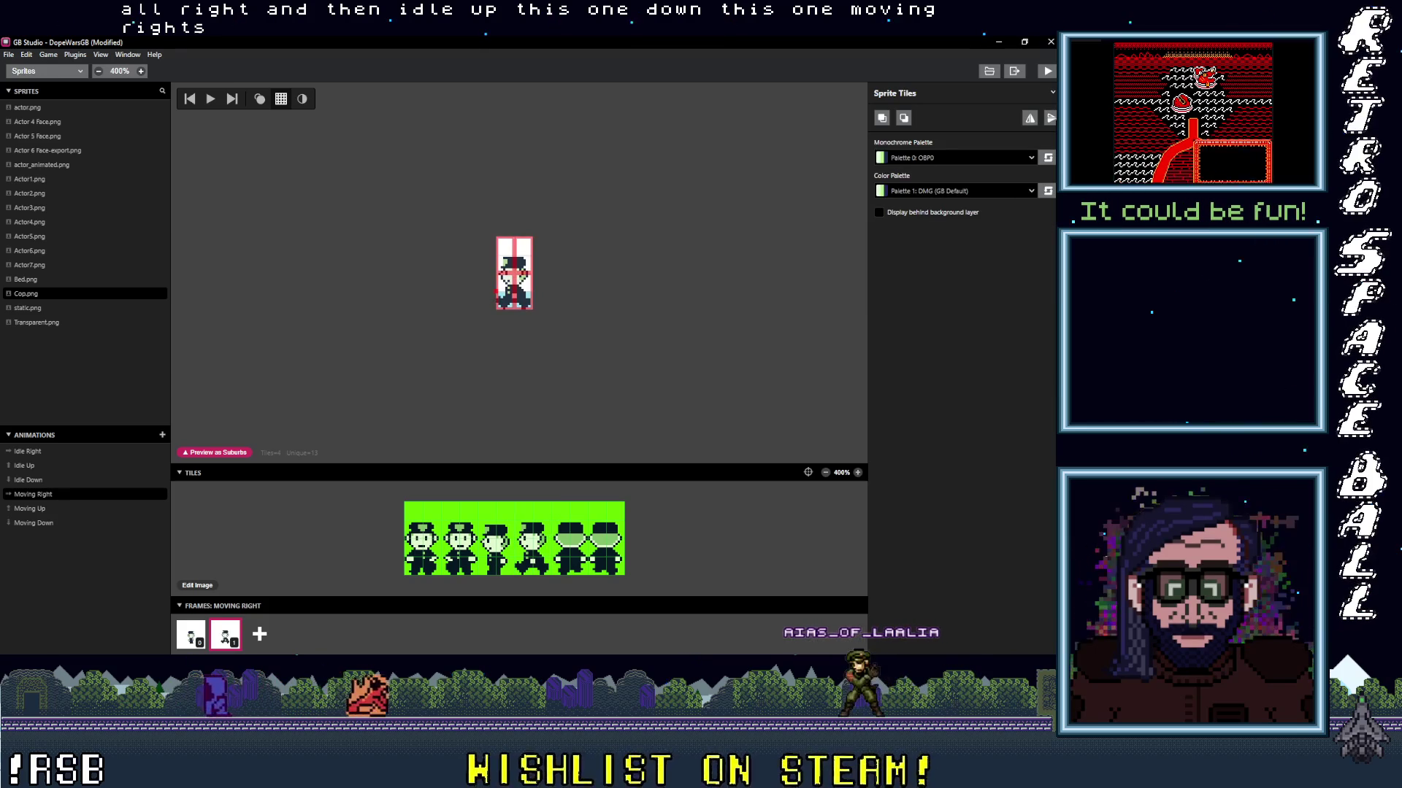
{"action": "left_click", "coordinate": [35, 509]}
Fill two Moving Up frames with the fifth cop from the tile sheet.
{"action": "left_click_drag", "start_coordinate": [551, 504], "coordinate": [586, 573]}
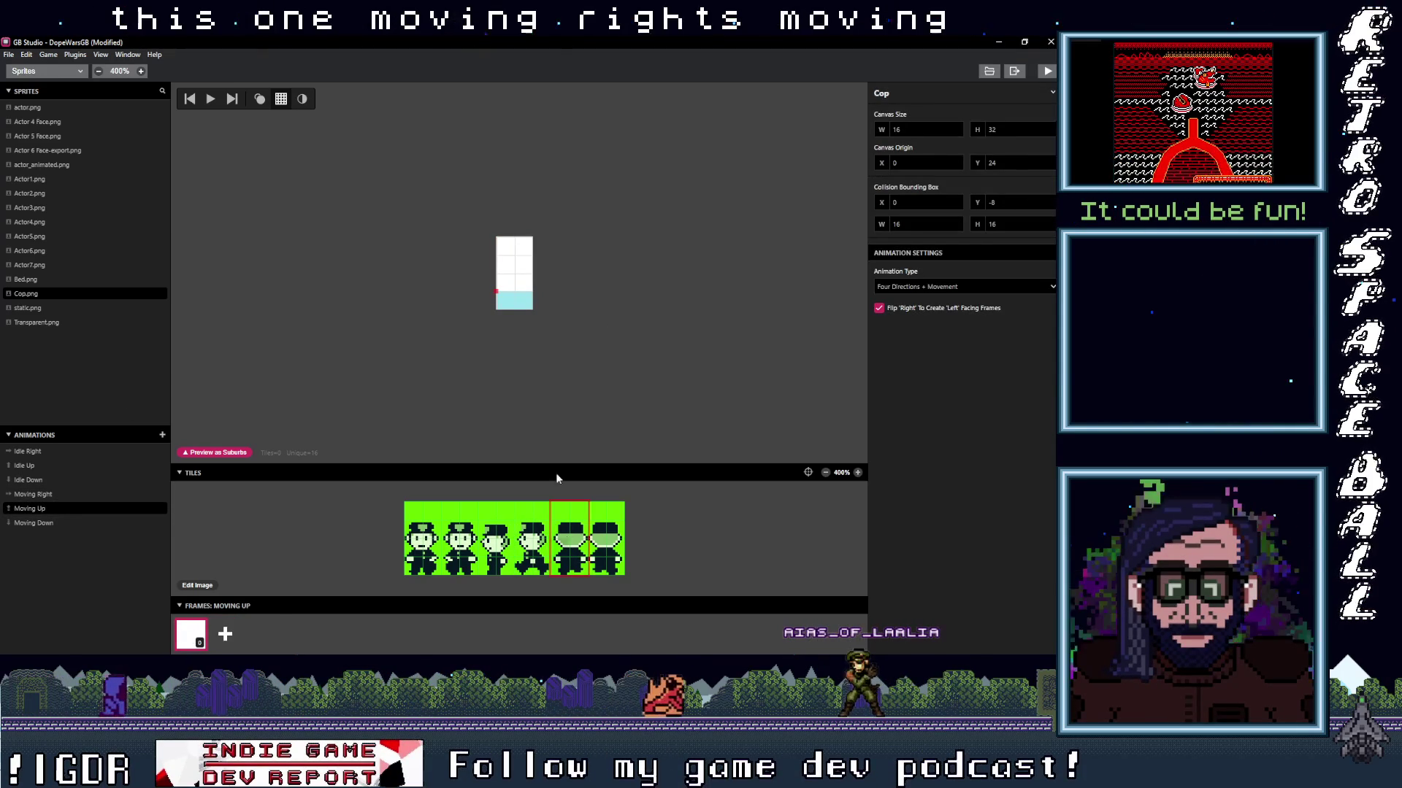
{"action": "left_click", "coordinate": [515, 275]}
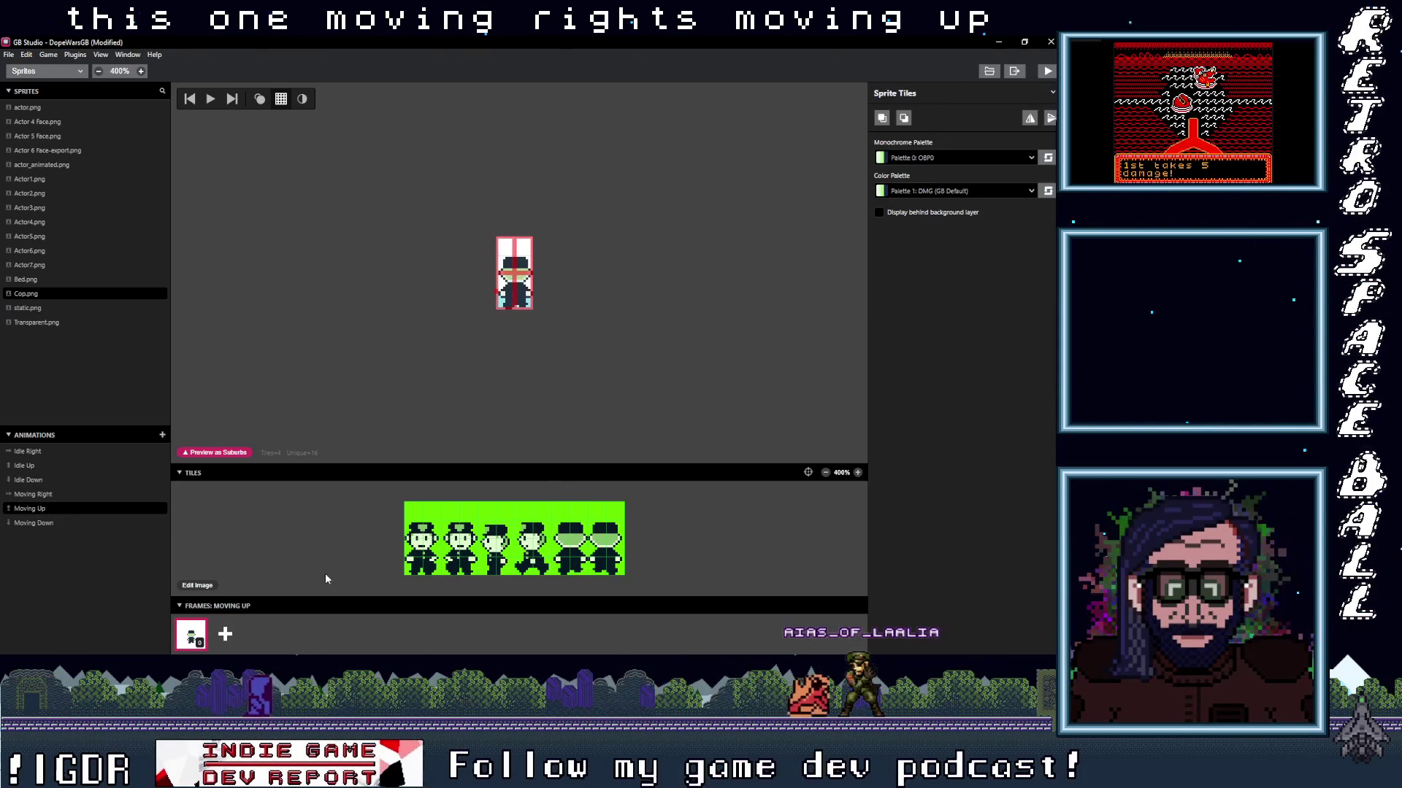
{"action": "left_click", "coordinate": [221, 641]}
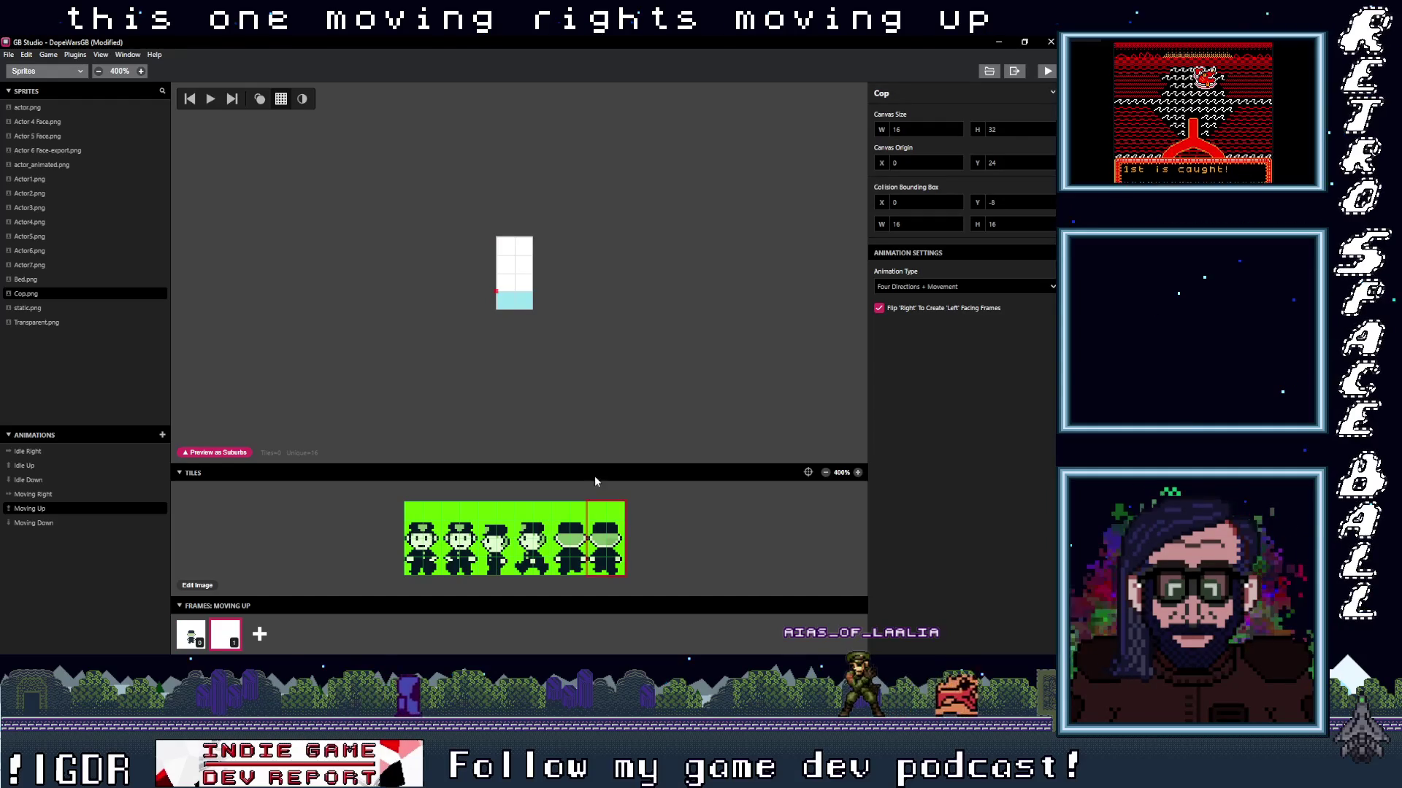
{"action": "left_click", "coordinate": [516, 275]}
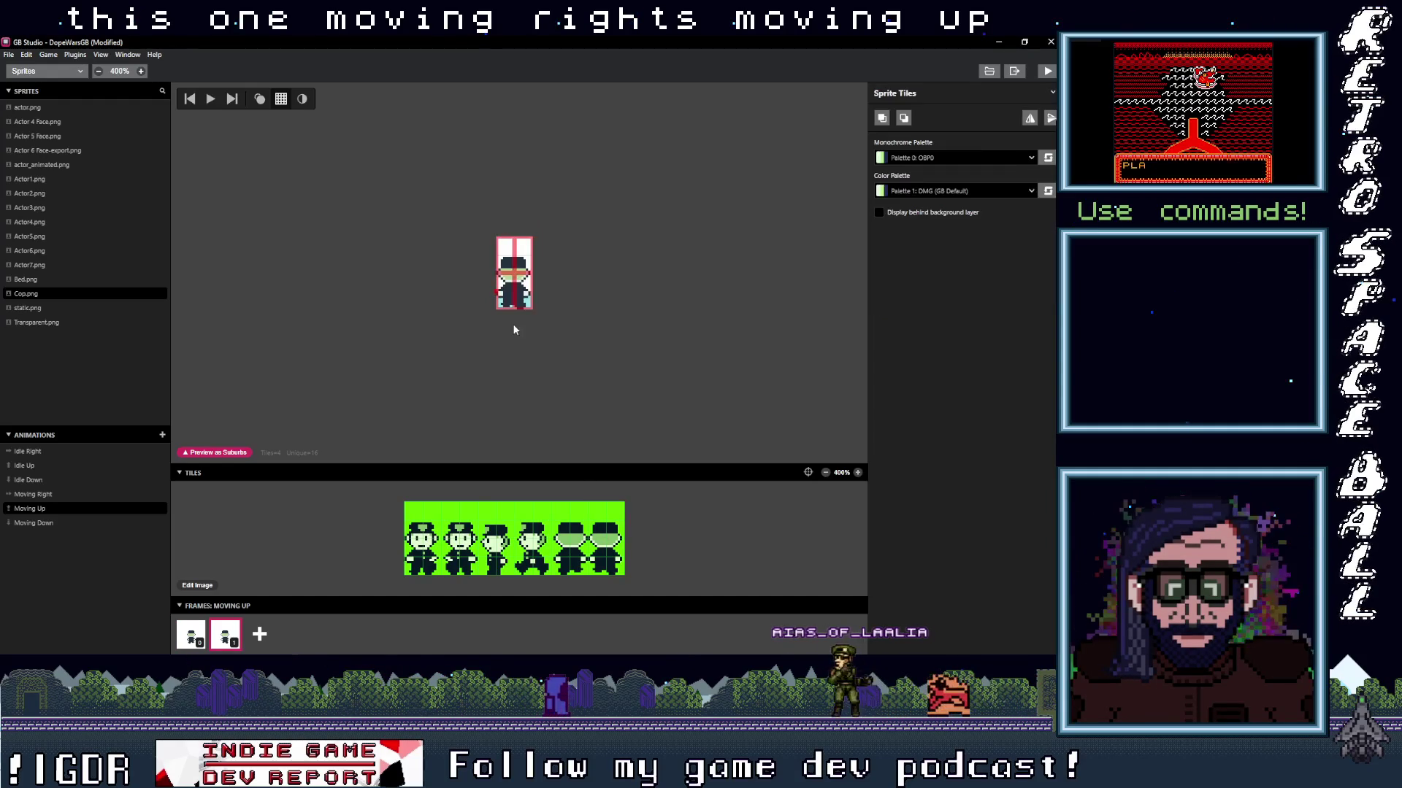
Give Moving Down two frames, each stamped with cop tiles from the sheet.
{"action": "left_click", "coordinate": [55, 524]}
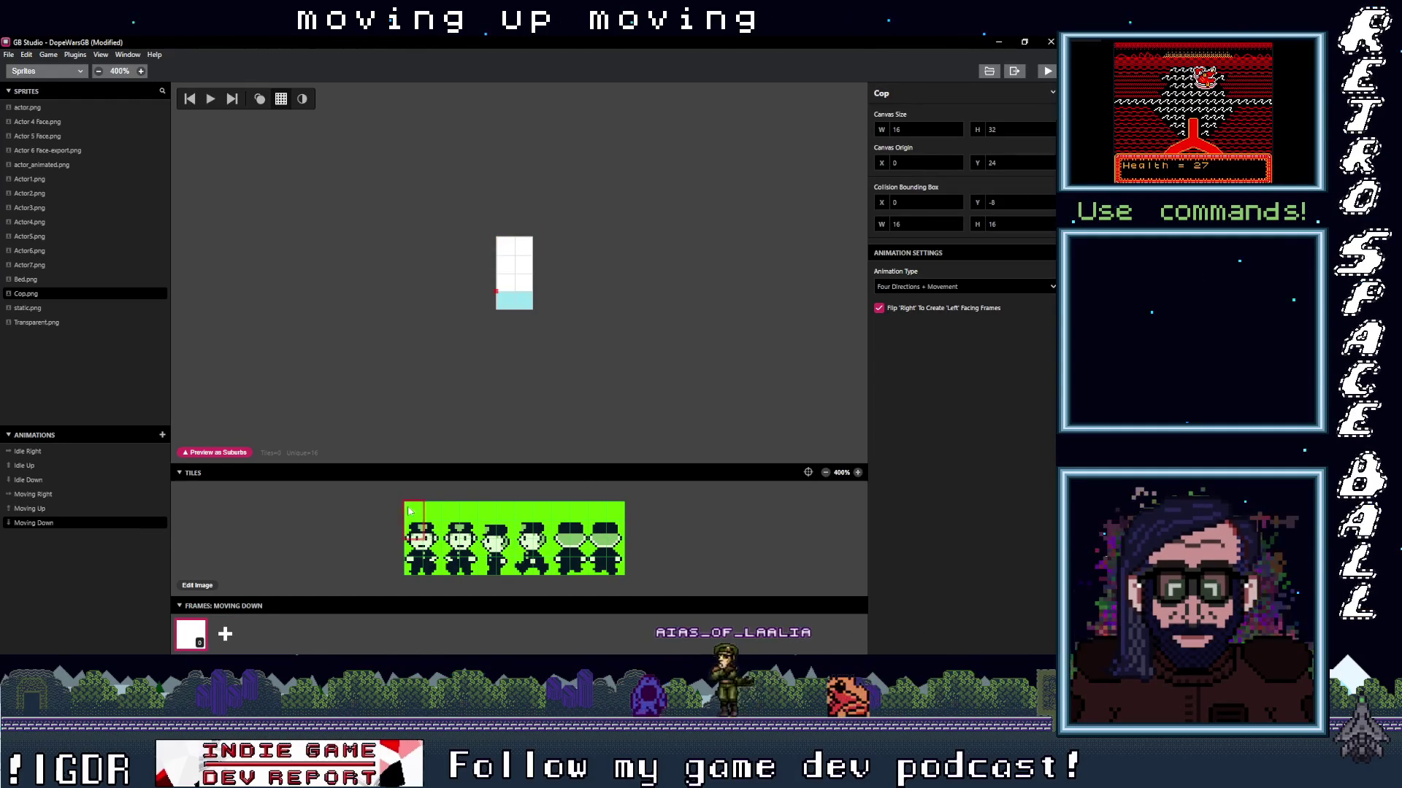
{"action": "left_click", "coordinate": [517, 276]}
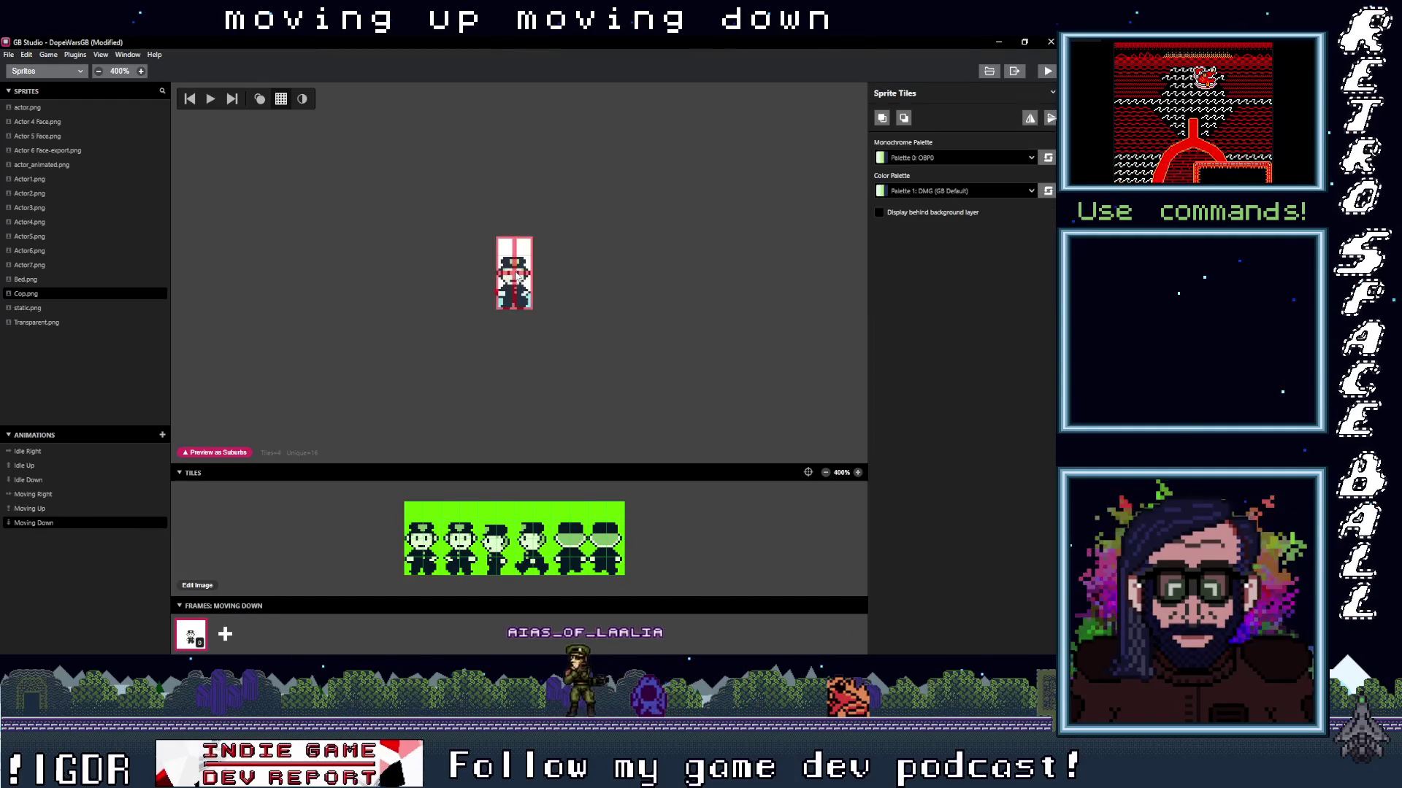
{"action": "left_click", "coordinate": [221, 635]}
{"action": "left_click", "coordinate": [459, 538]}
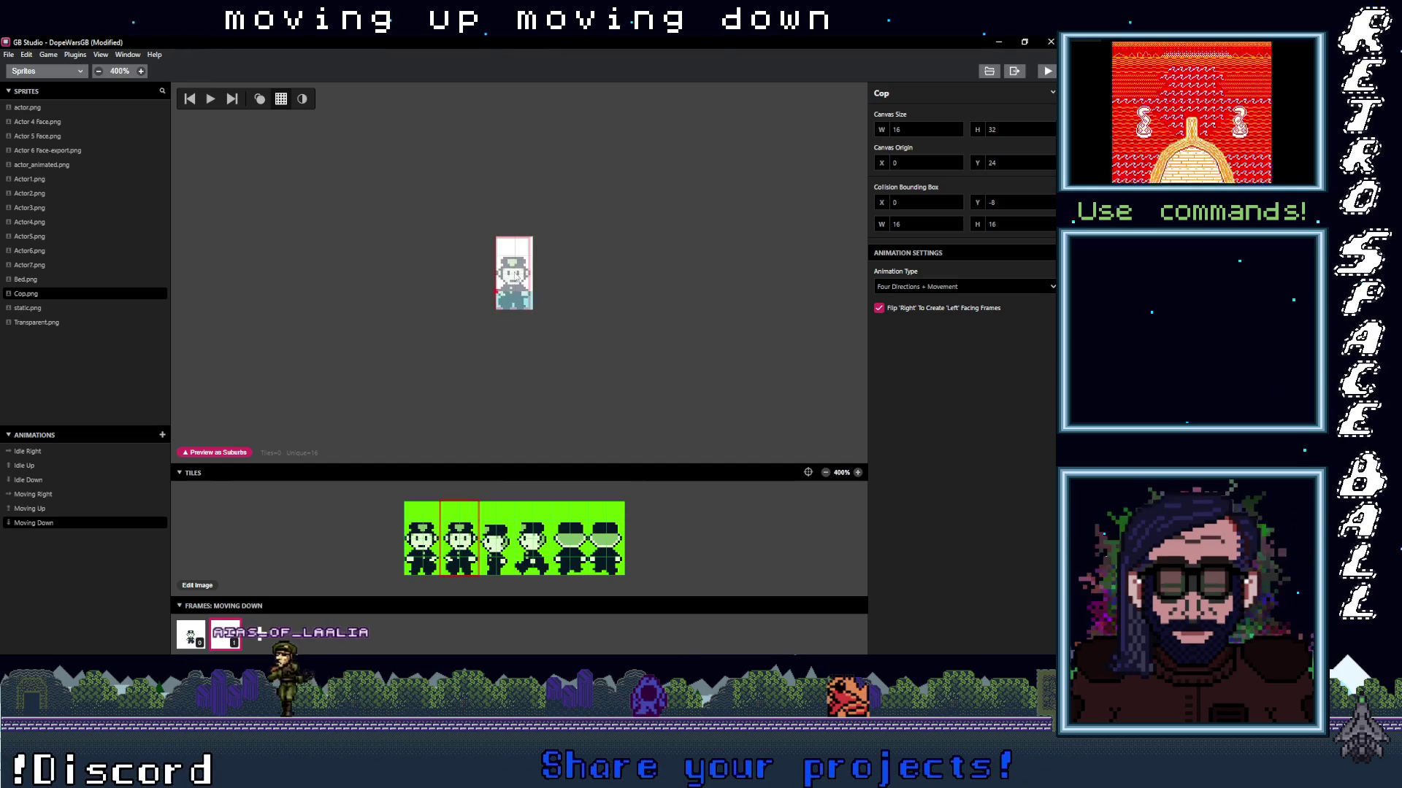
{"action": "left_click", "coordinate": [517, 276]}
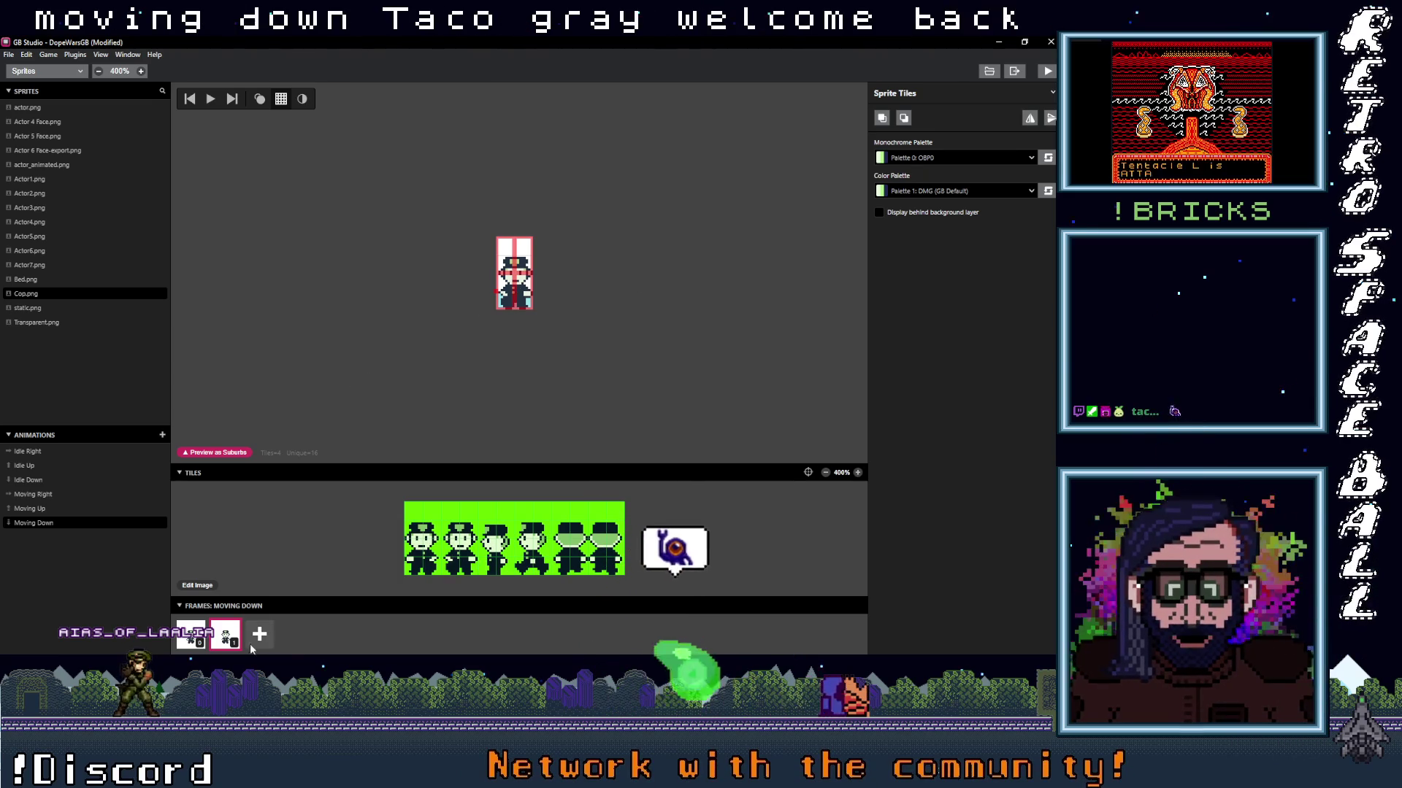
{"action": "left_click", "coordinate": [496, 292]}
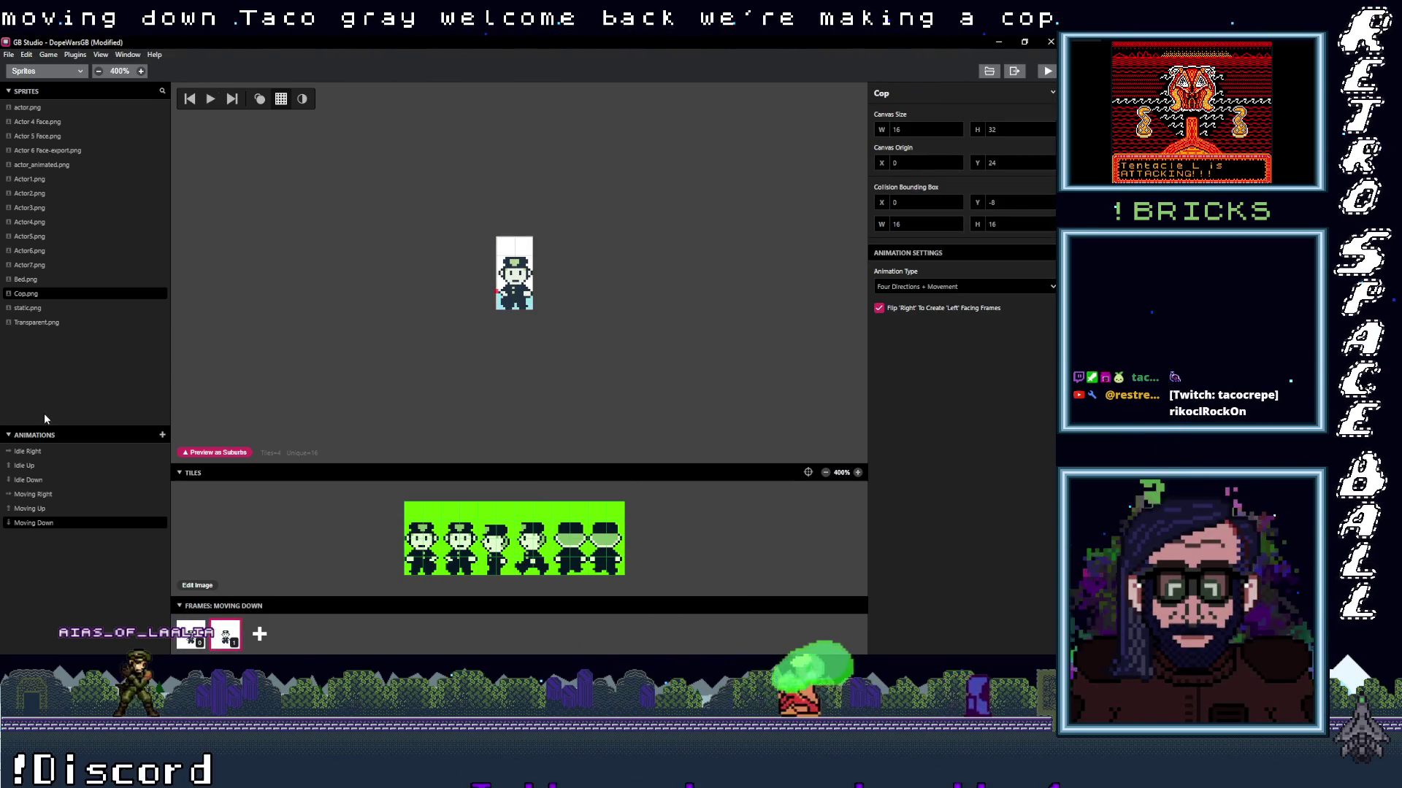
{"action": "left_click", "coordinate": [47, 452]}
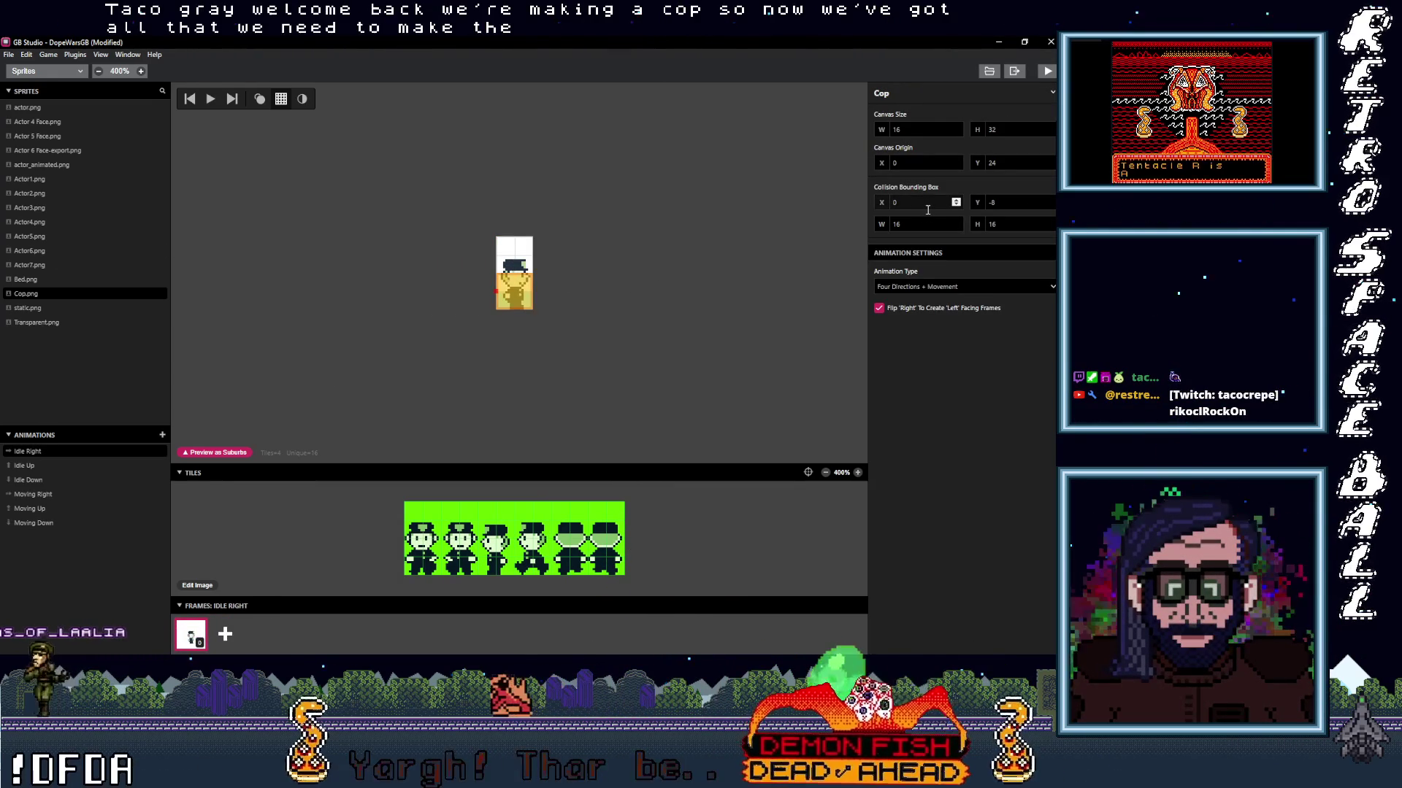
Set the Cop collision bounding box to 24 wide, 24 tall, at X -4 and Y -12.
{"action": "left_click", "coordinate": [956, 201]}
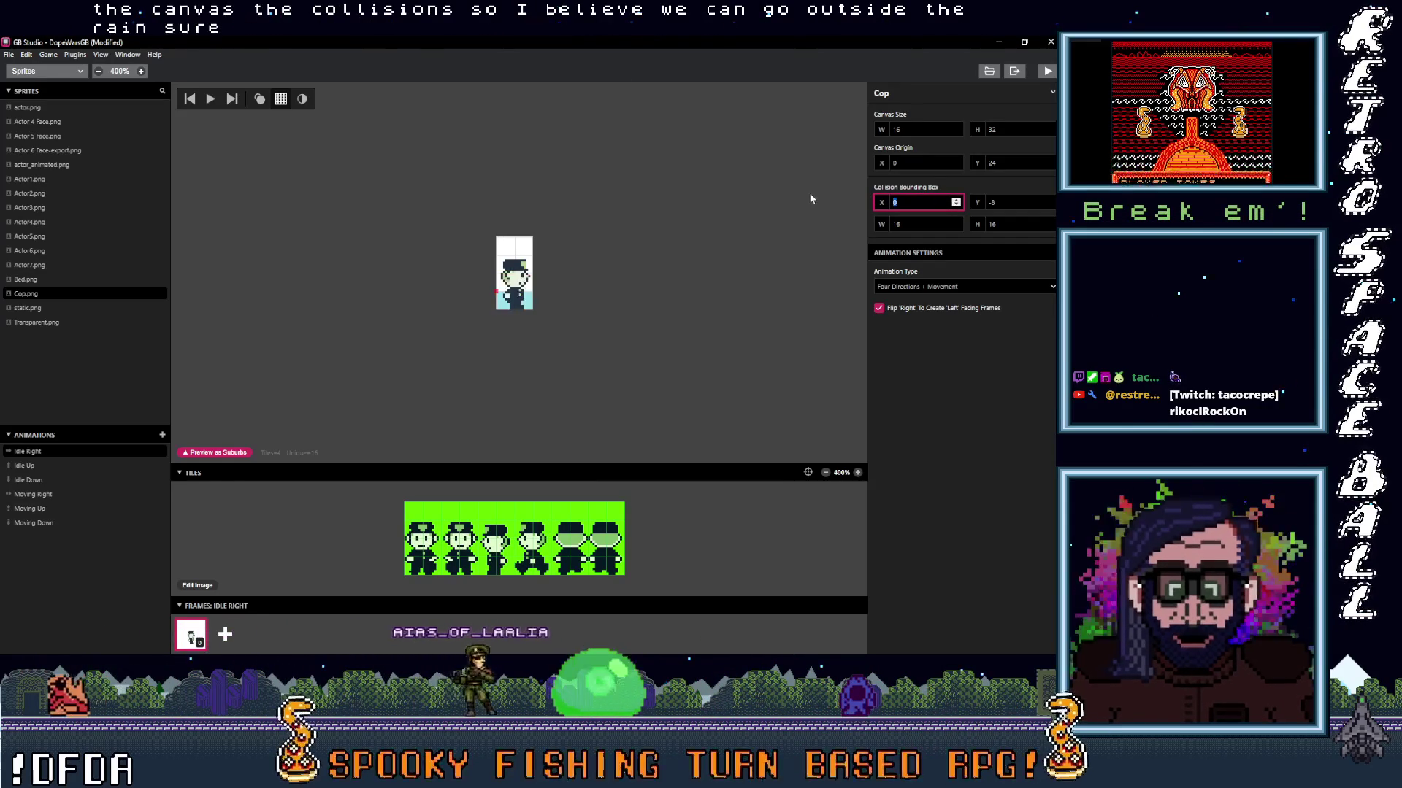
{"action": "left_click", "coordinate": [956, 222]}
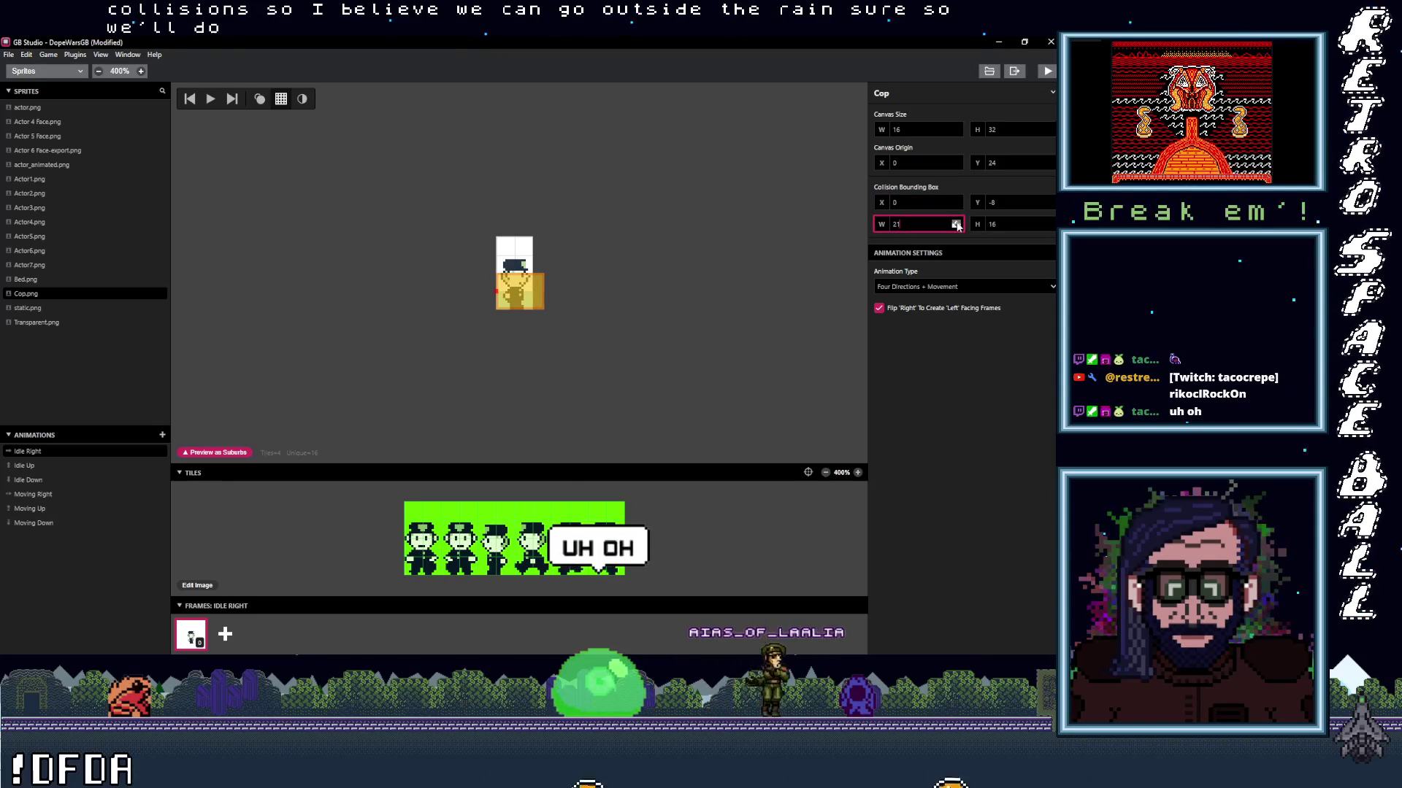
{"action": "left_click", "coordinate": [957, 223]}
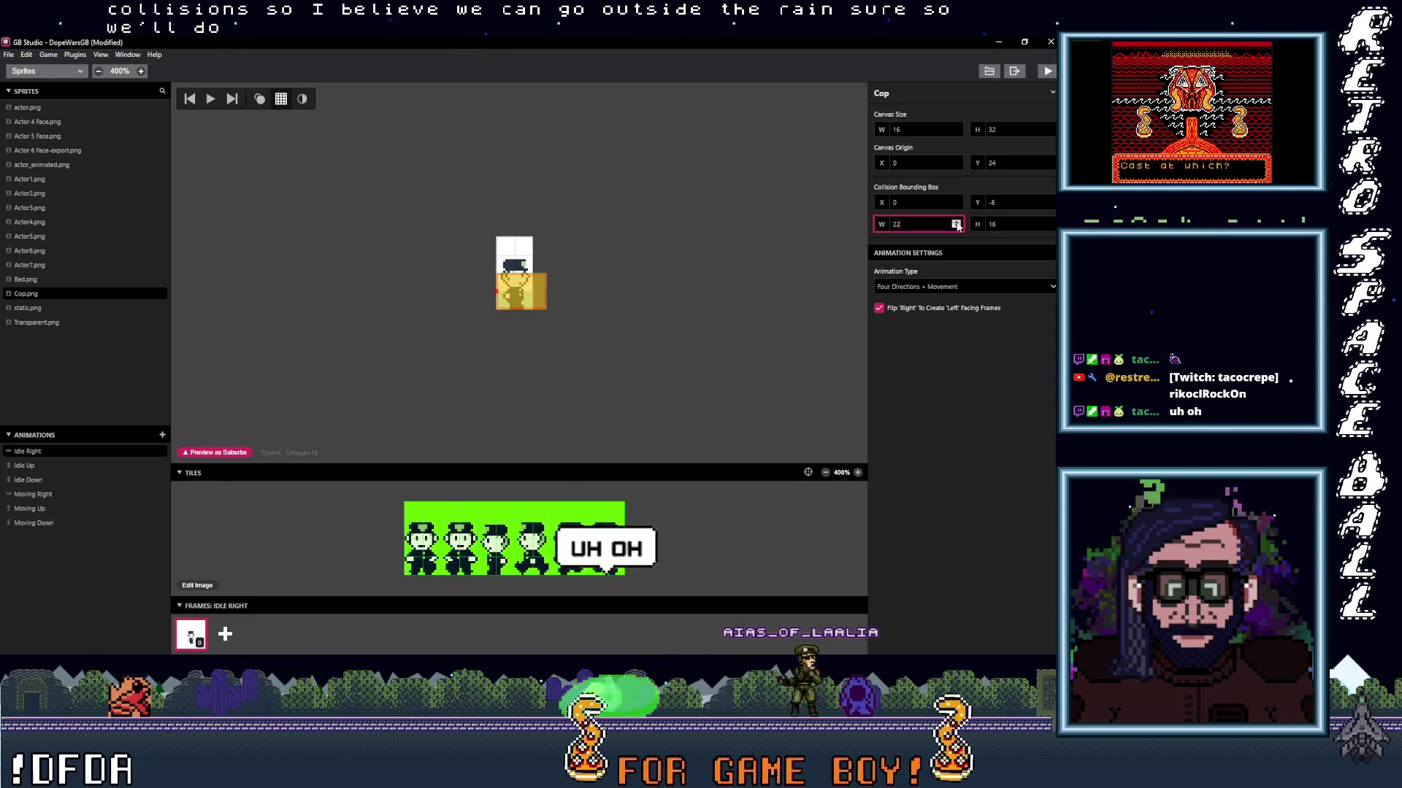
{"action": "left_click", "coordinate": [1052, 225]}
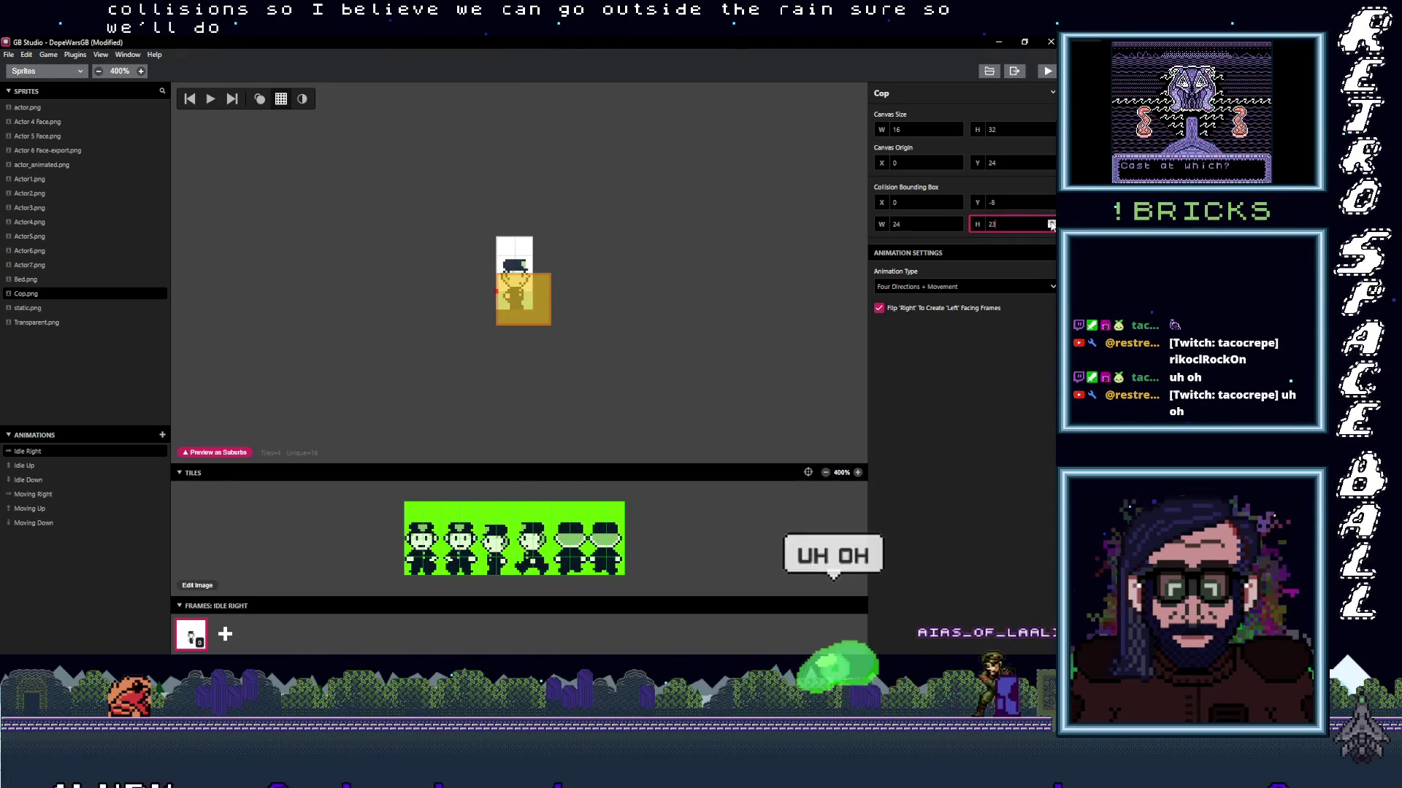
{"action": "left_click", "coordinate": [1051, 222]}
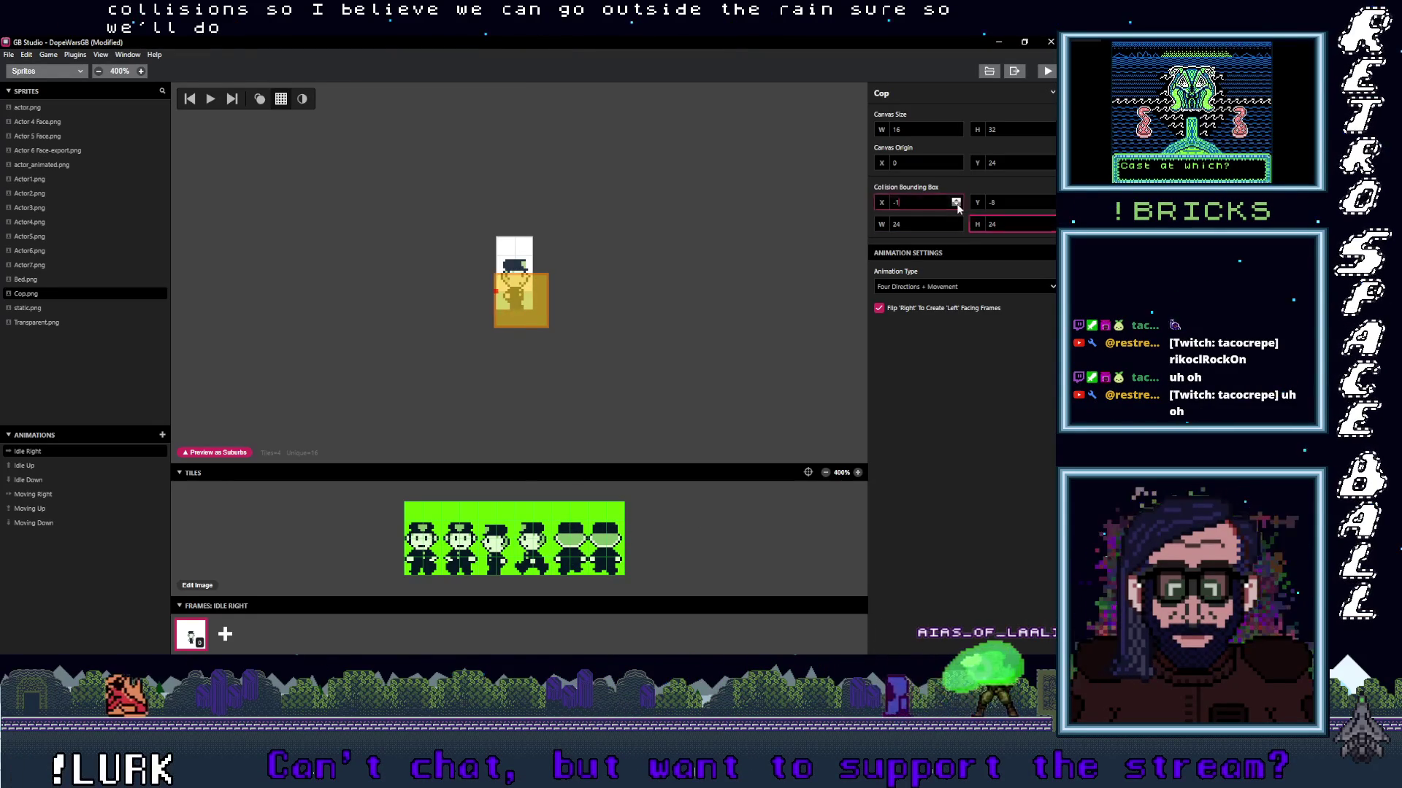
{"action": "left_click", "coordinate": [955, 205]}
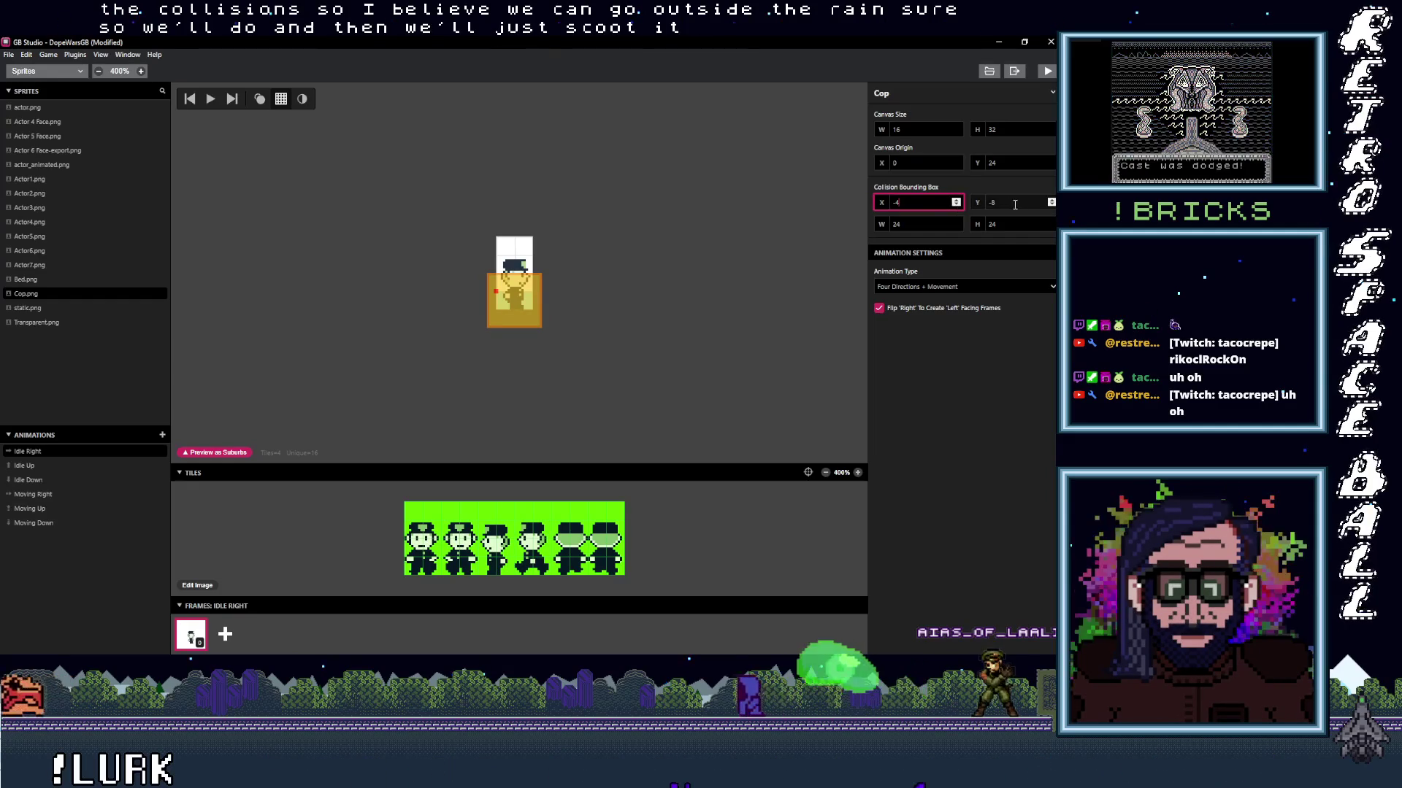
{"action": "left_click", "coordinate": [1052, 206]}
{"action": "left_click", "coordinate": [1051, 205]}
{"action": "left_click", "coordinate": [1051, 205]}
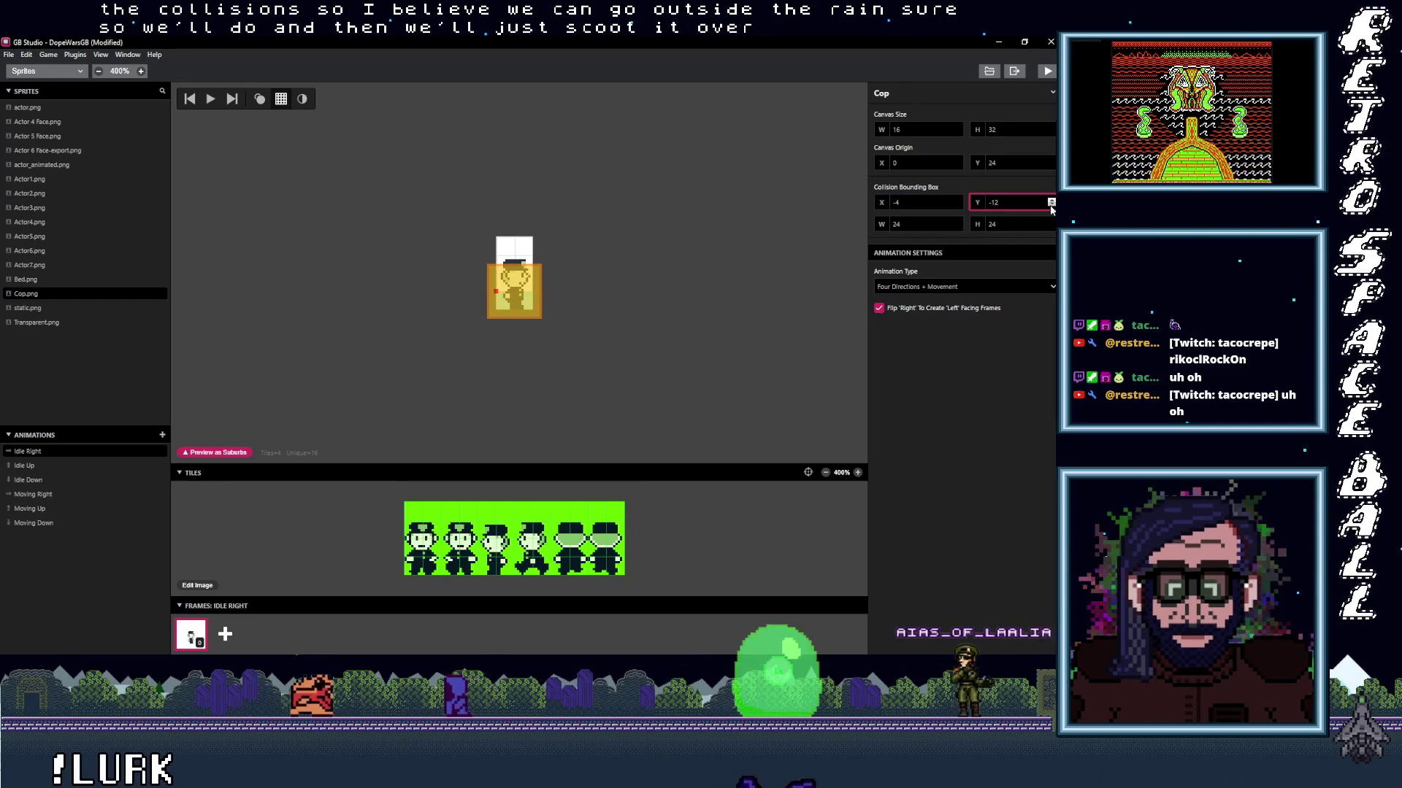
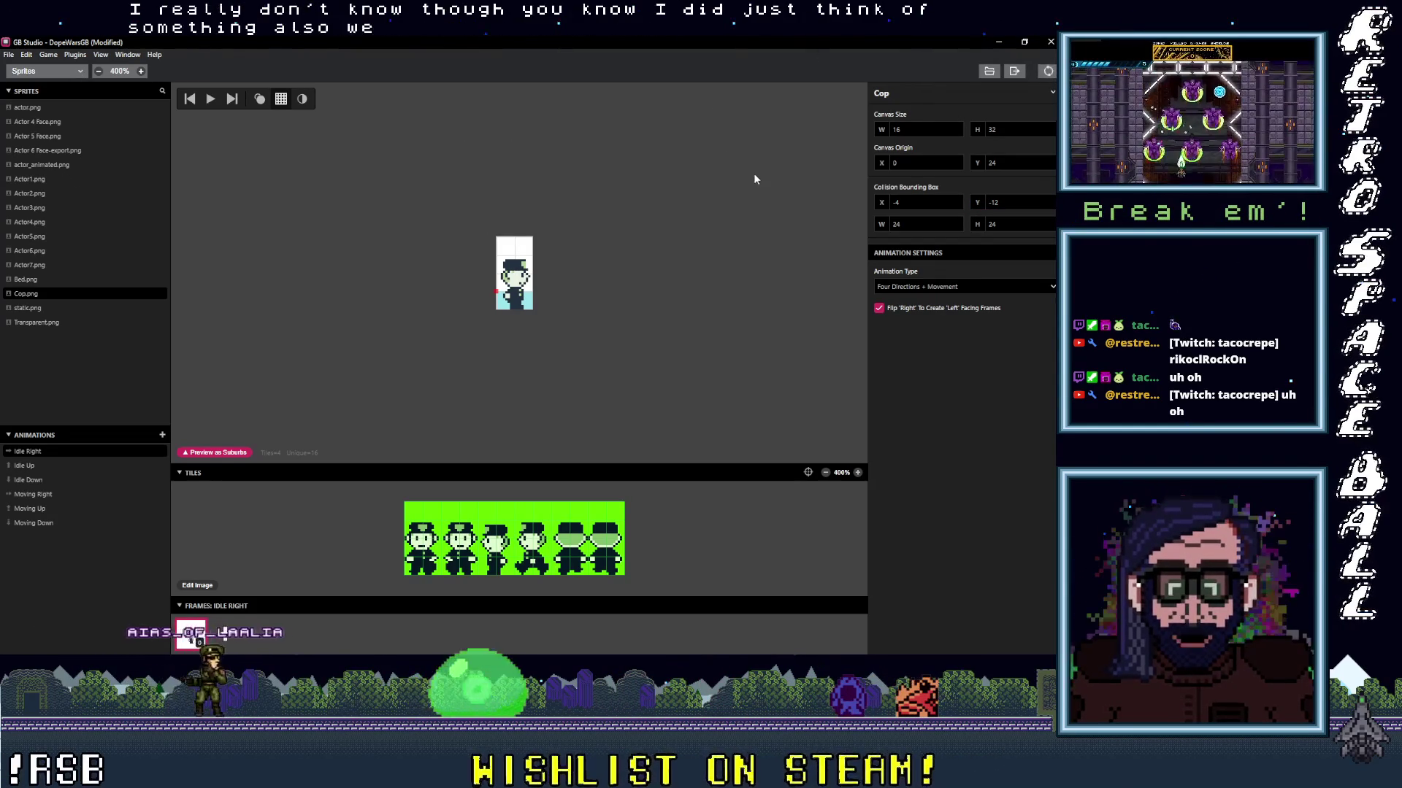
Switch the editor to the Game World view.
{"action": "left_click", "coordinate": [656, 220]}
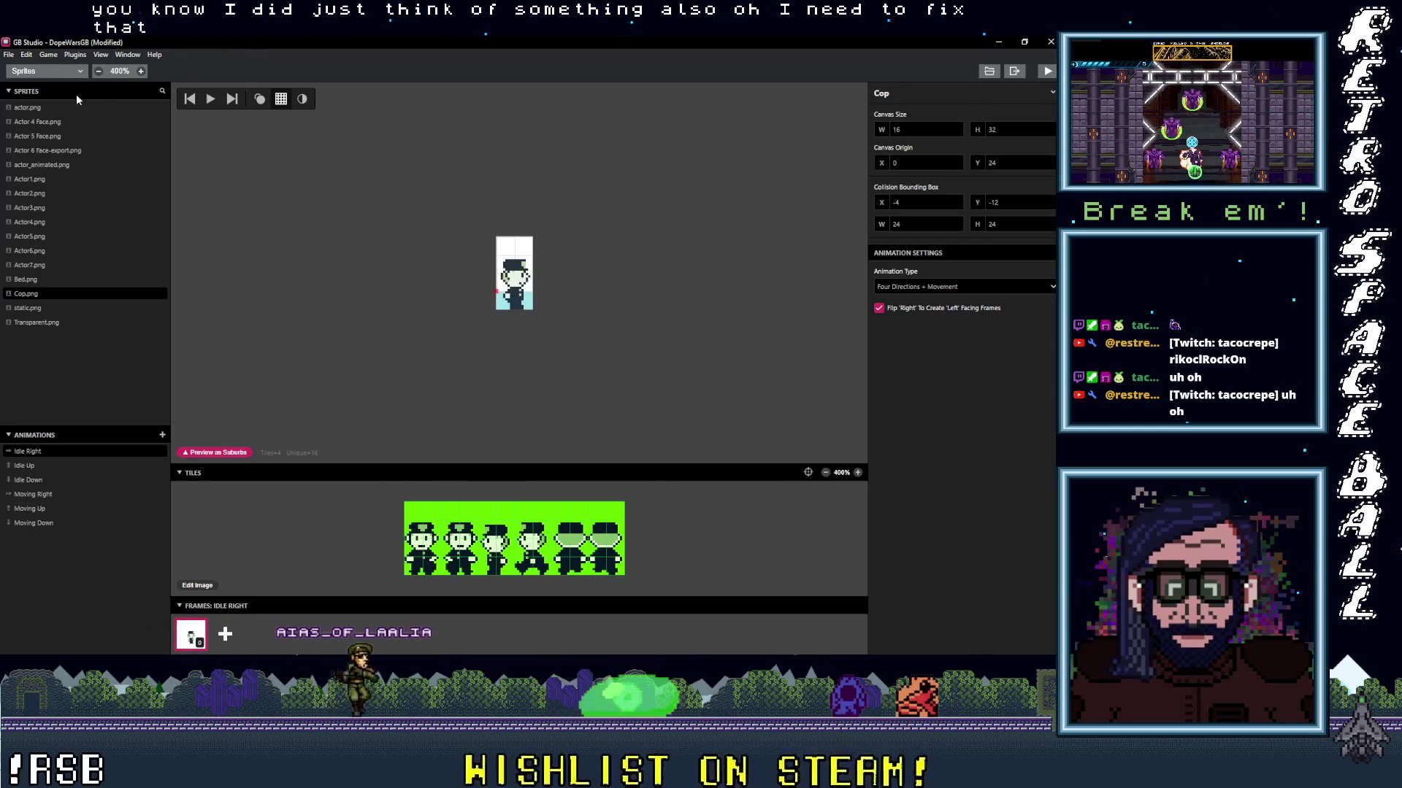
{"action": "left_click", "coordinate": [51, 76]}
{"action": "left_click", "coordinate": [51, 89]}
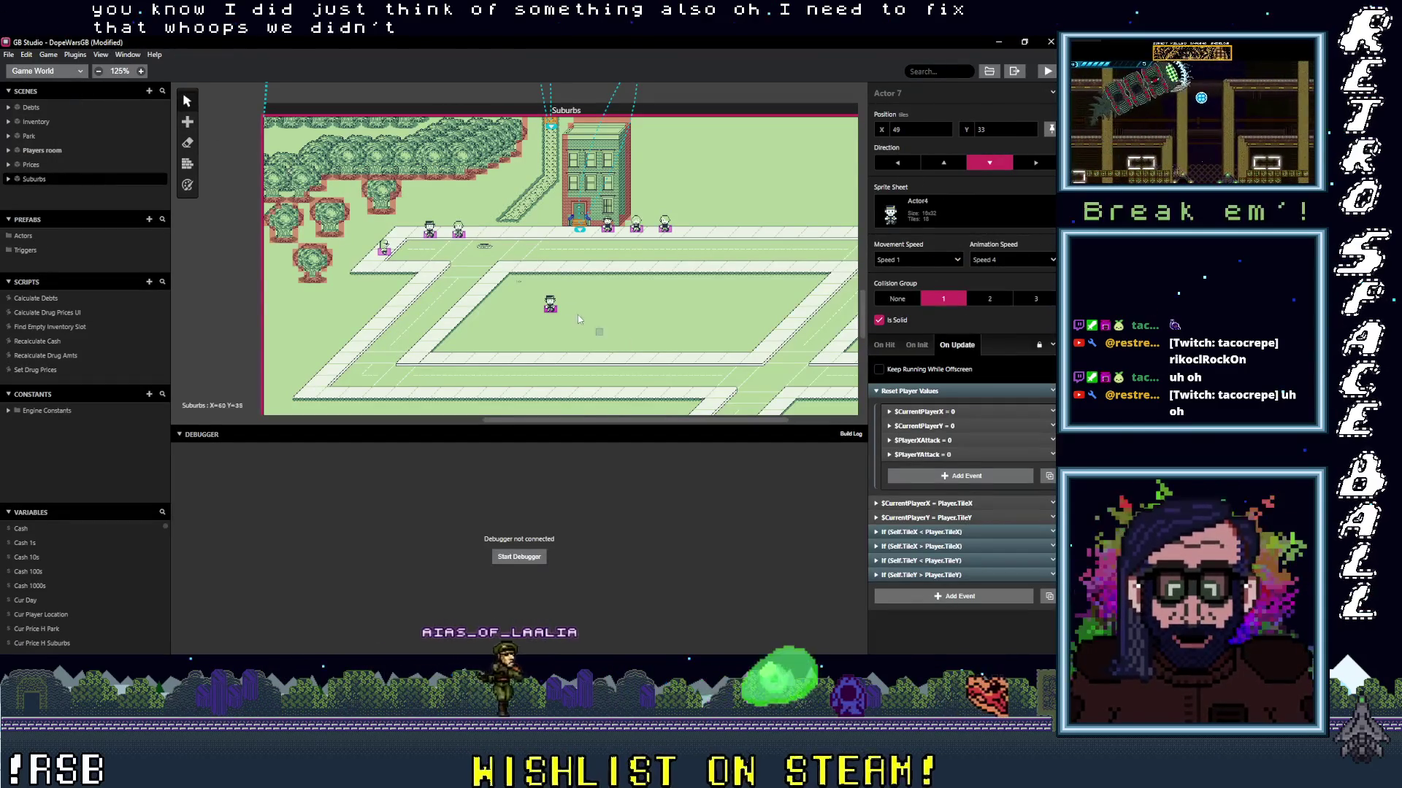
Set Actor 7's sprite sheet to Cop in Suburbs, then build and run the game.
{"action": "left_click", "coordinate": [978, 219]}
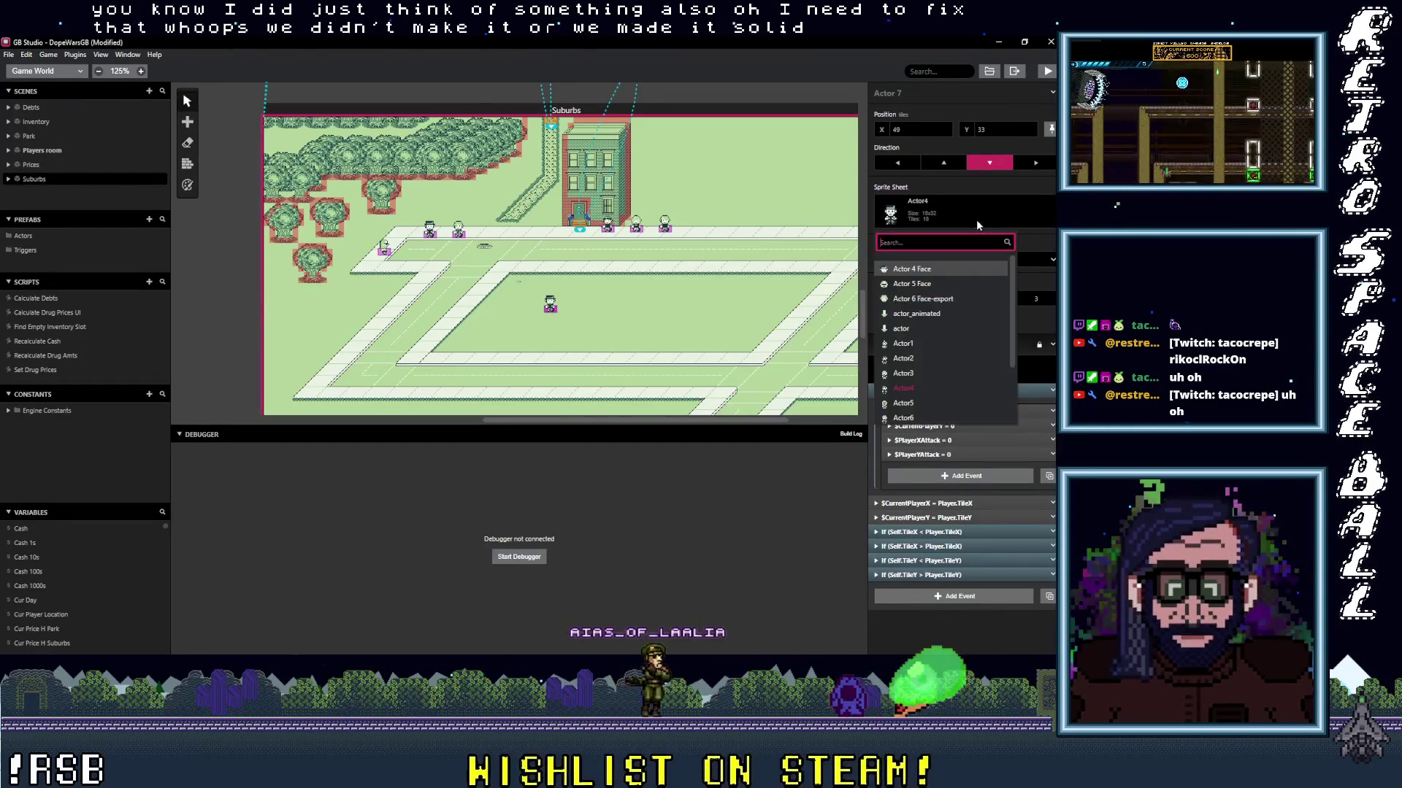
{"action": "scroll", "coordinate": [924, 368], "scroll_direction": "down", "scroll_amount": 3}
{"action": "left_click", "coordinate": [917, 372]}
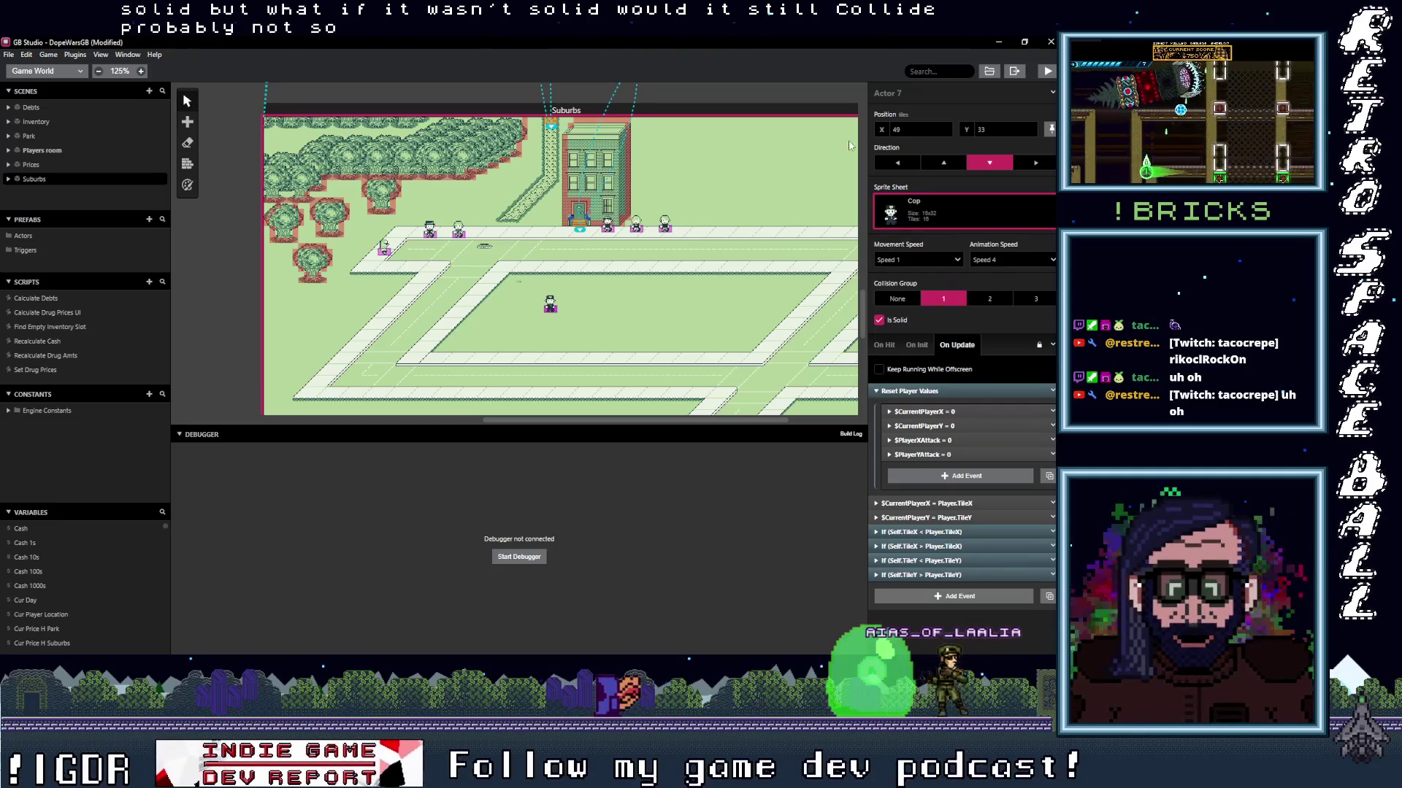
{"action": "left_click", "coordinate": [764, 95]}
{"action": "left_click", "coordinate": [1047, 70]}
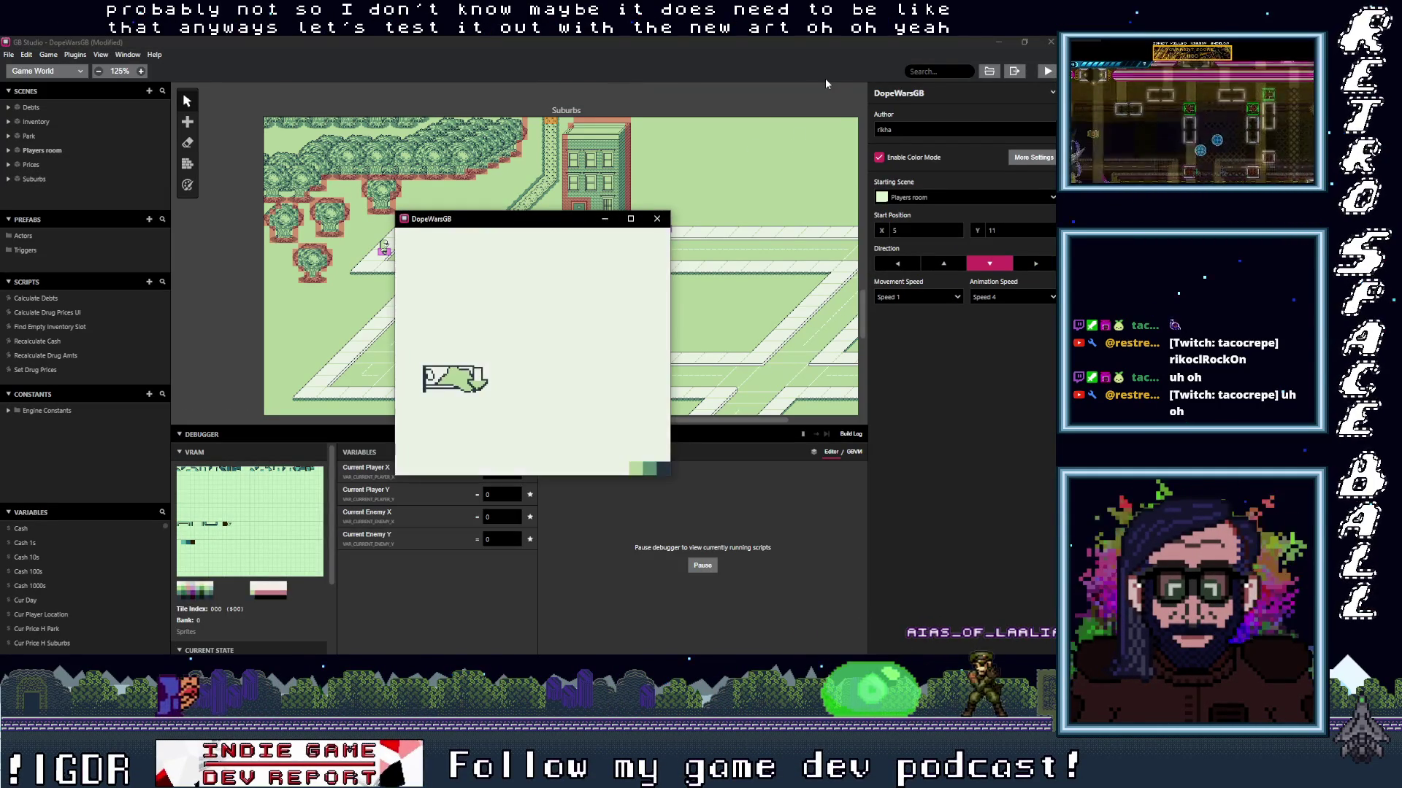
Start the game, walk the player into the Cop, dismiss the catch messages, then close the game.
{"action": "key", "text": "Return"}
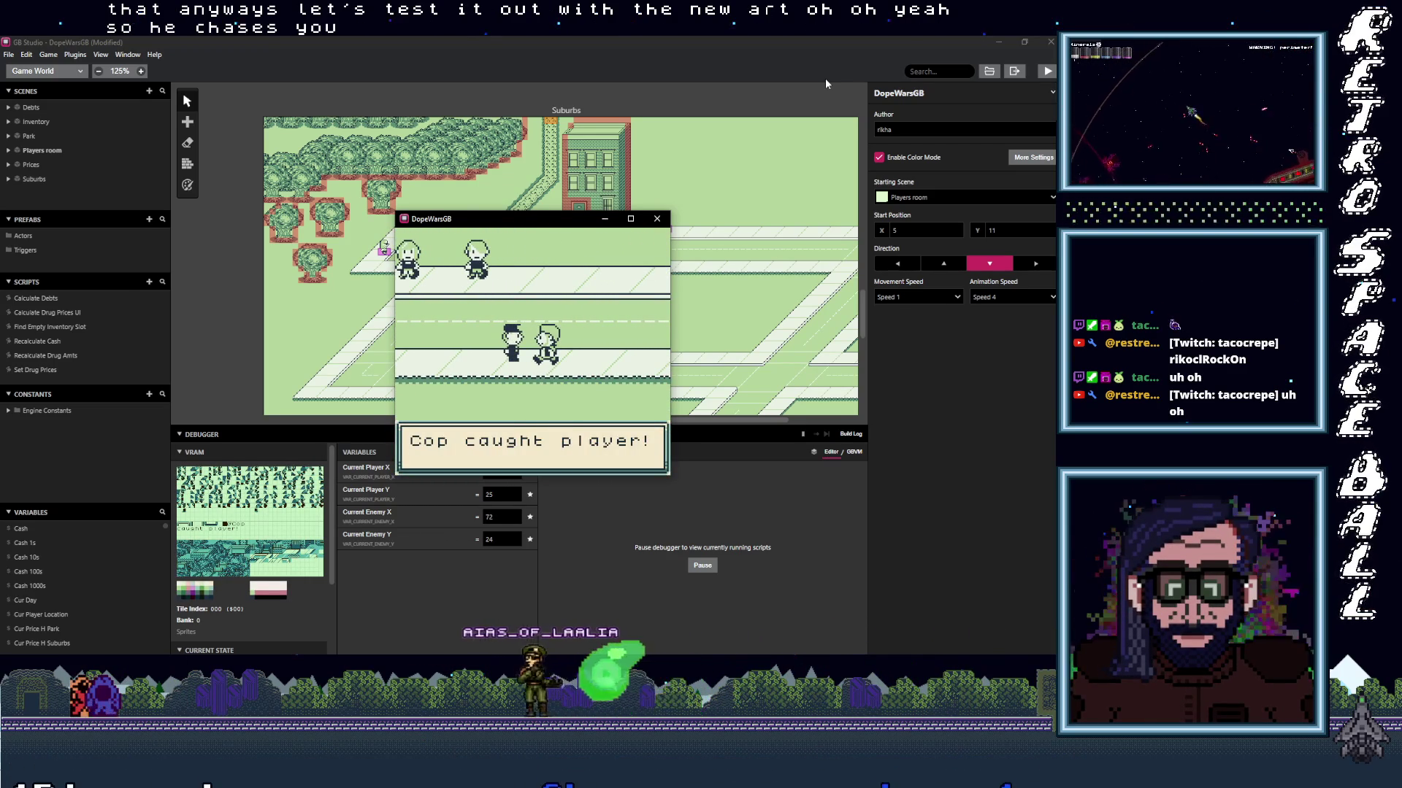
{"action": "key", "text": "z"}
{"action": "key", "text": "z"}
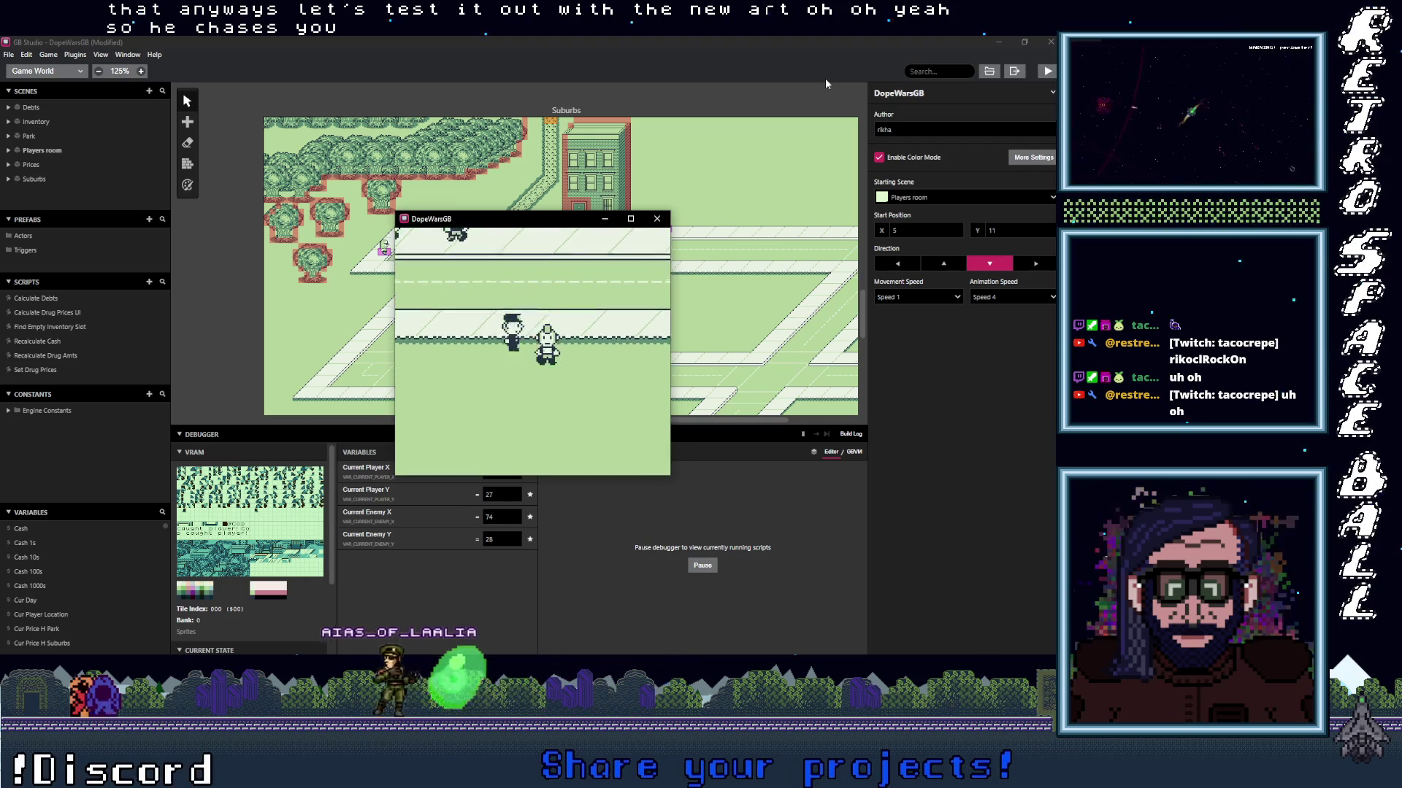
{"action": "key", "text": "Down"}
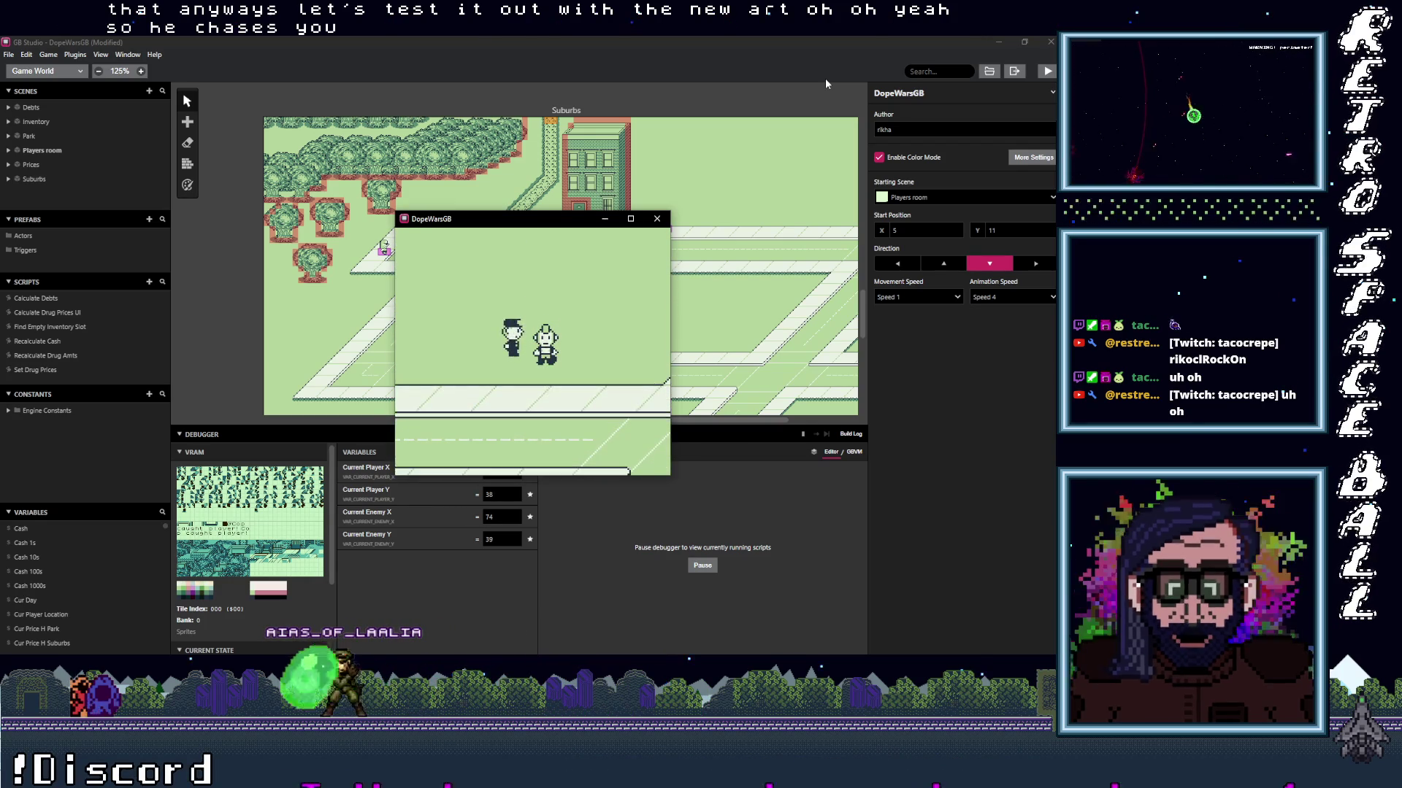
{"action": "key", "text": "Down"}
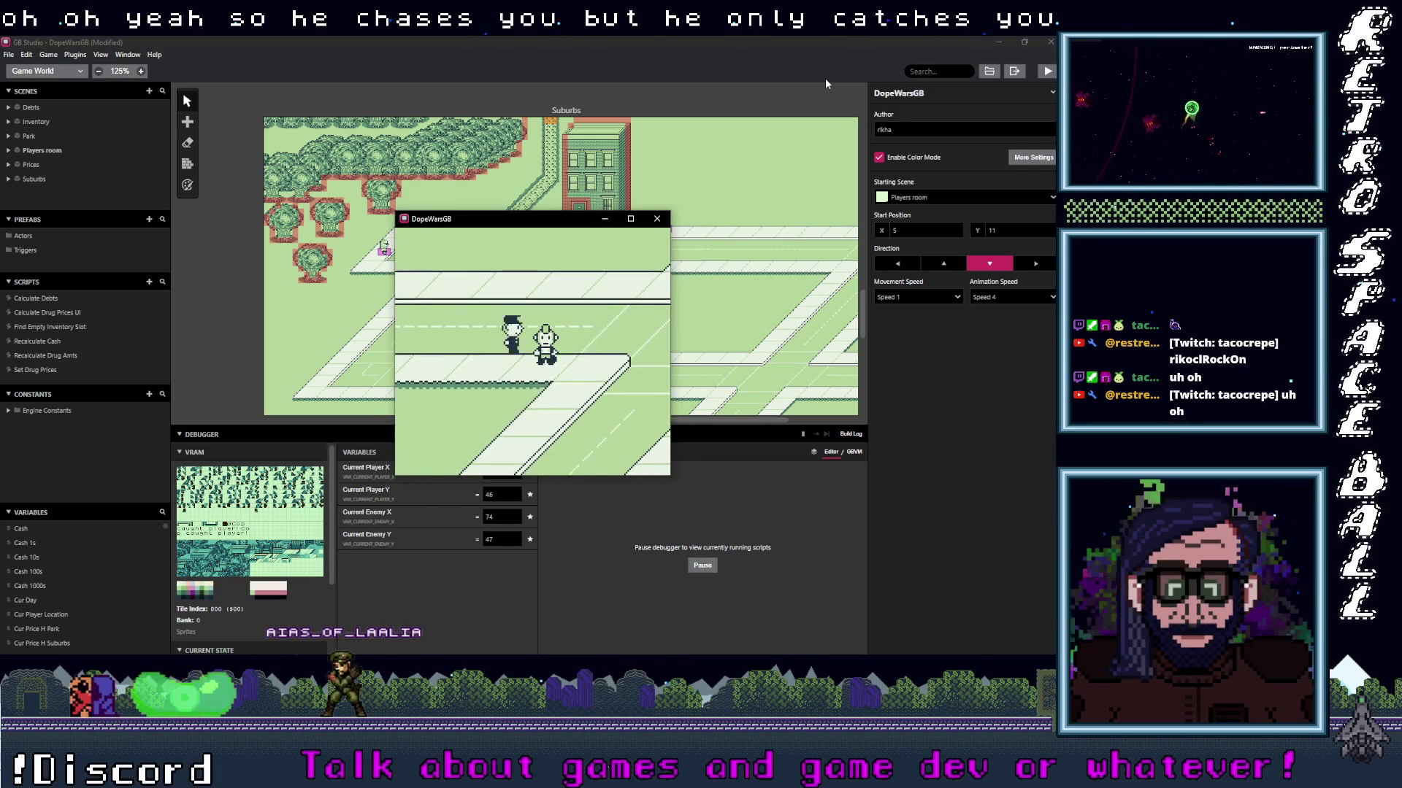
{"action": "key", "text": "Down"}
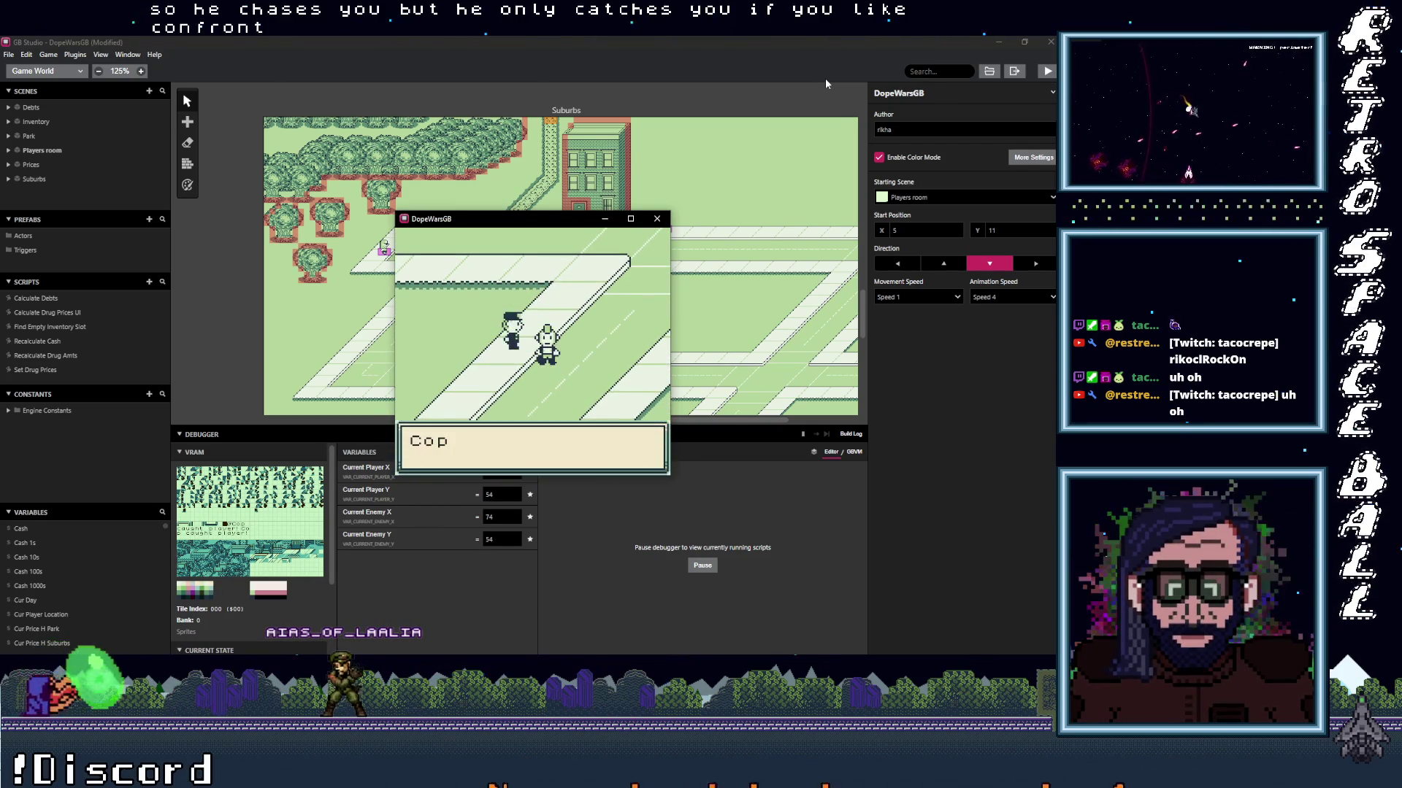
{"action": "key", "text": "z"}
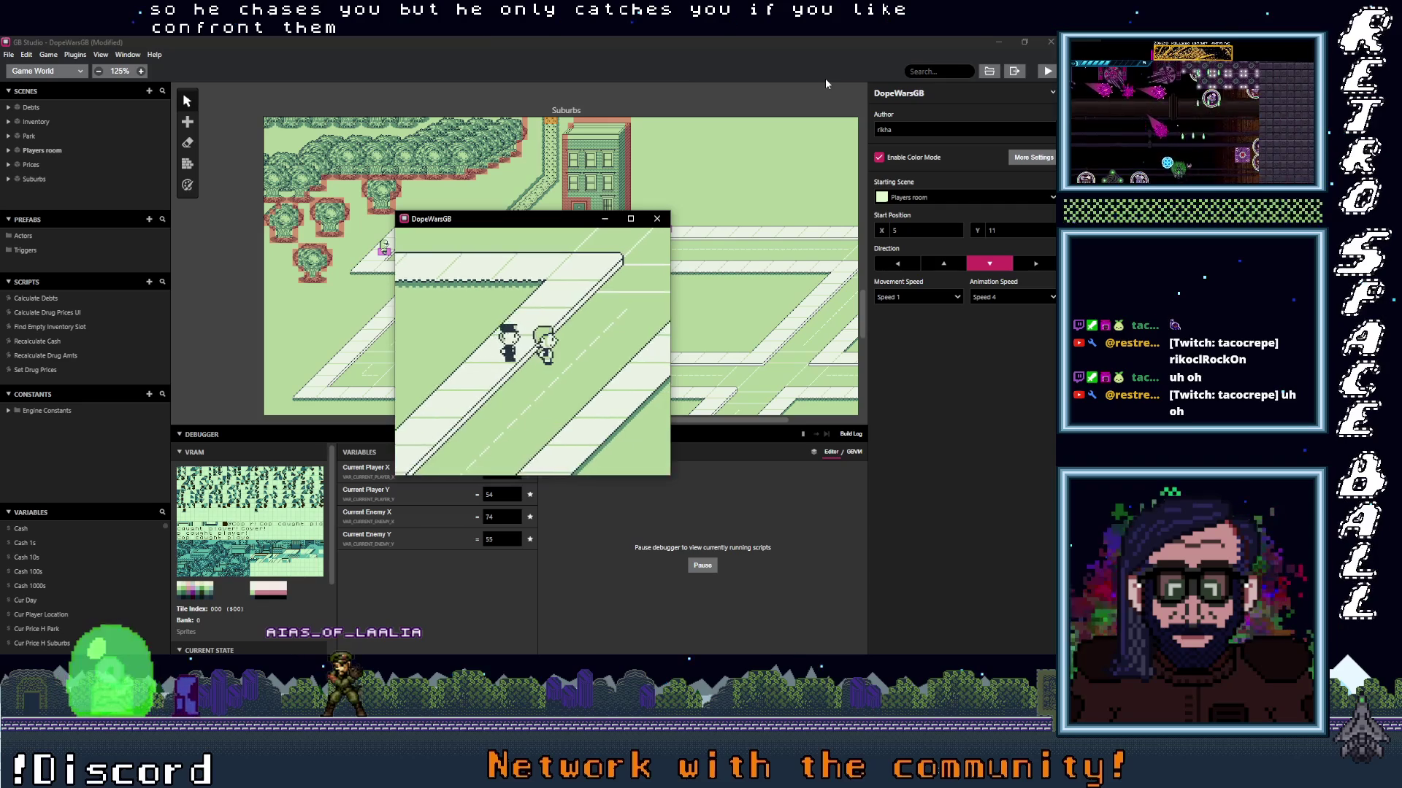
{"action": "key", "text": "Up"}
{"action": "key", "text": "Up"}
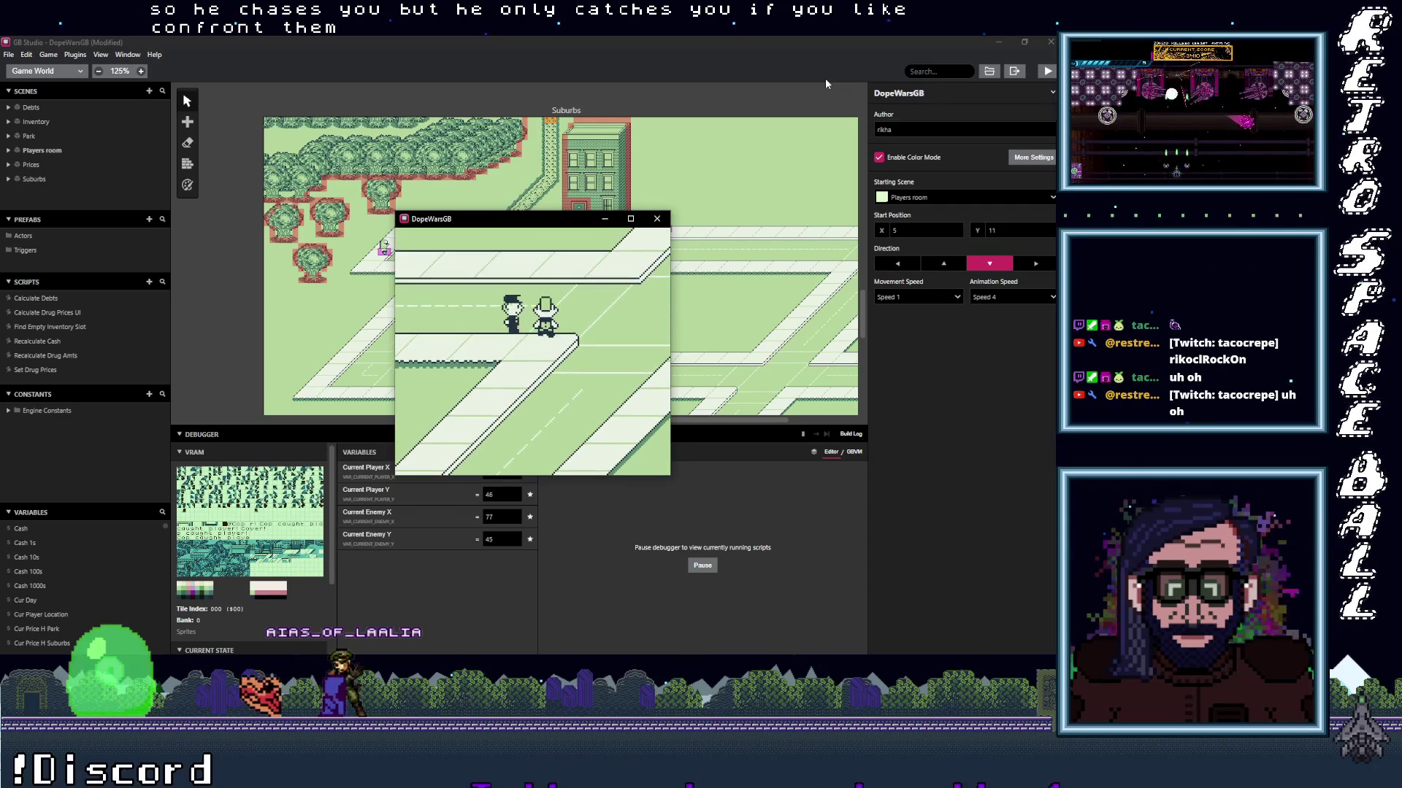
{"action": "key", "text": "Right"}
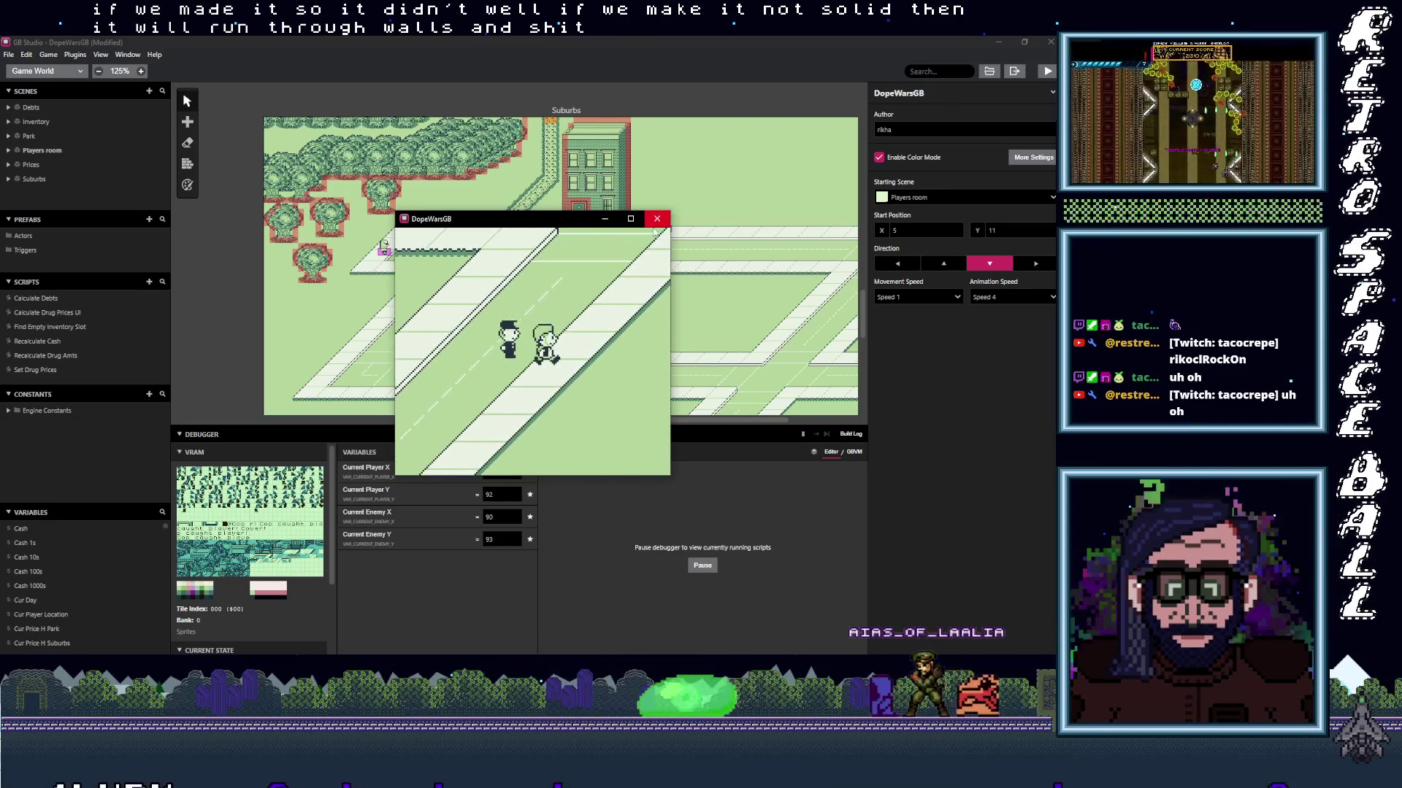
{"action": "key", "text": "Up"}
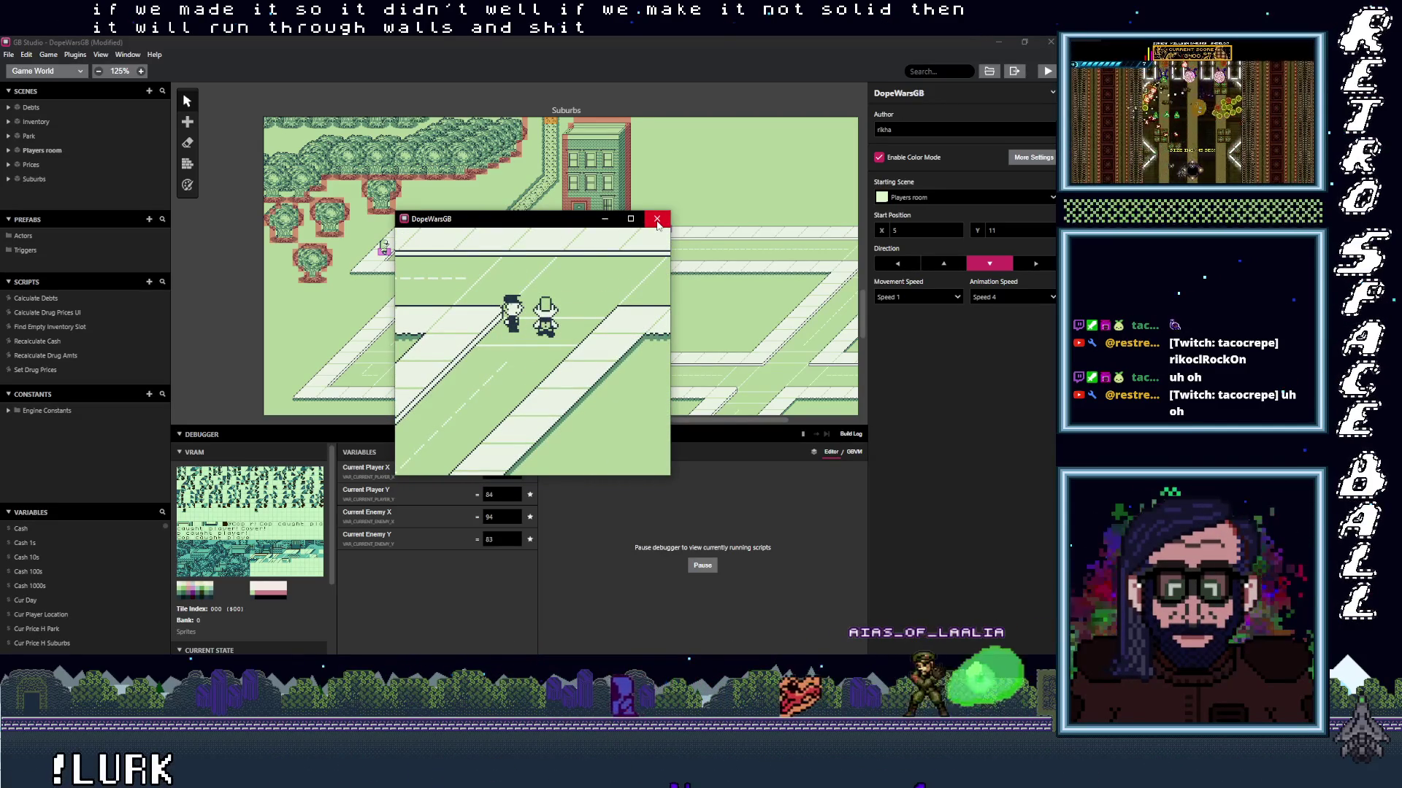
{"action": "left_click", "coordinate": [657, 221]}
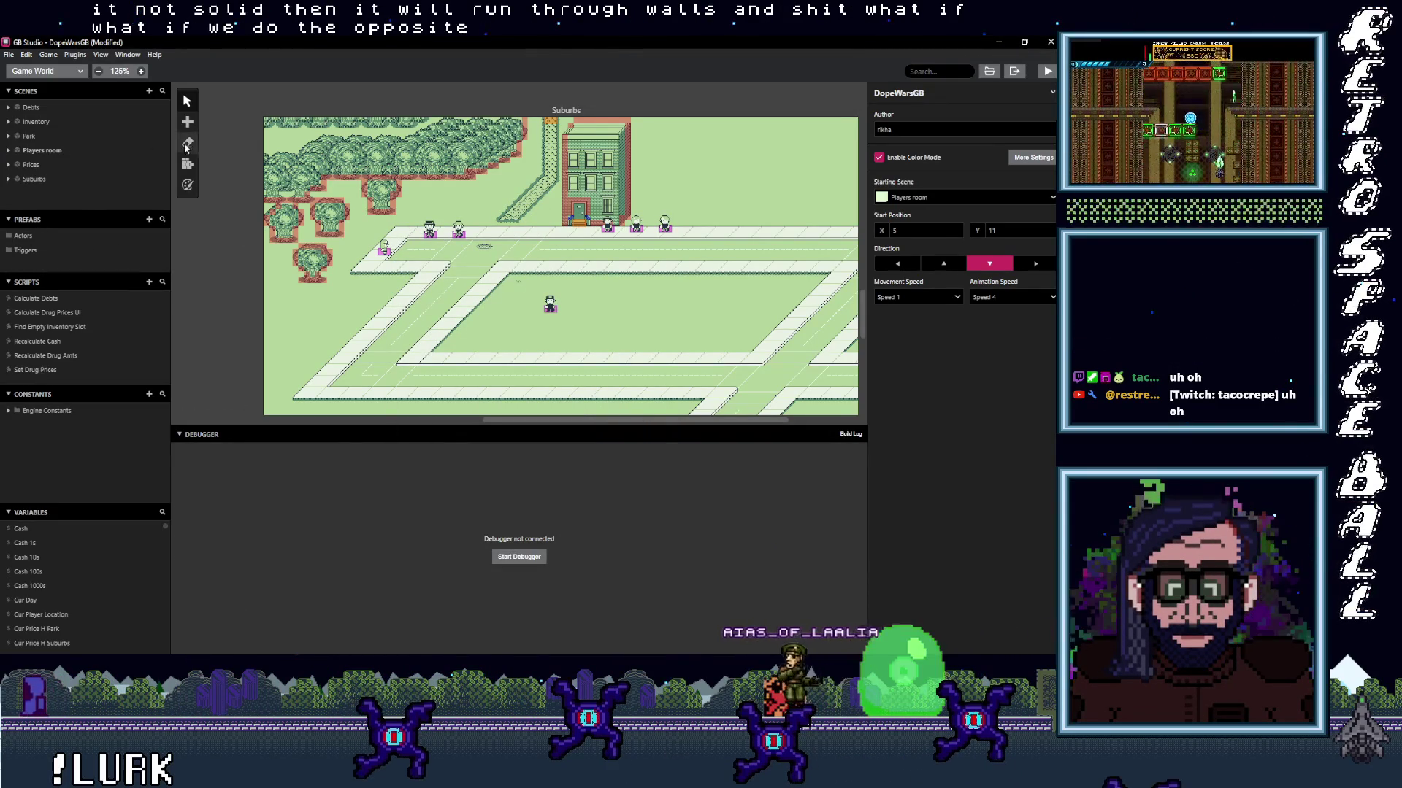
Set the Cop sprite's collision box to X 6, Y 2, W 4, H 4, then rerun the game.
{"action": "left_click", "coordinate": [52, 73]}
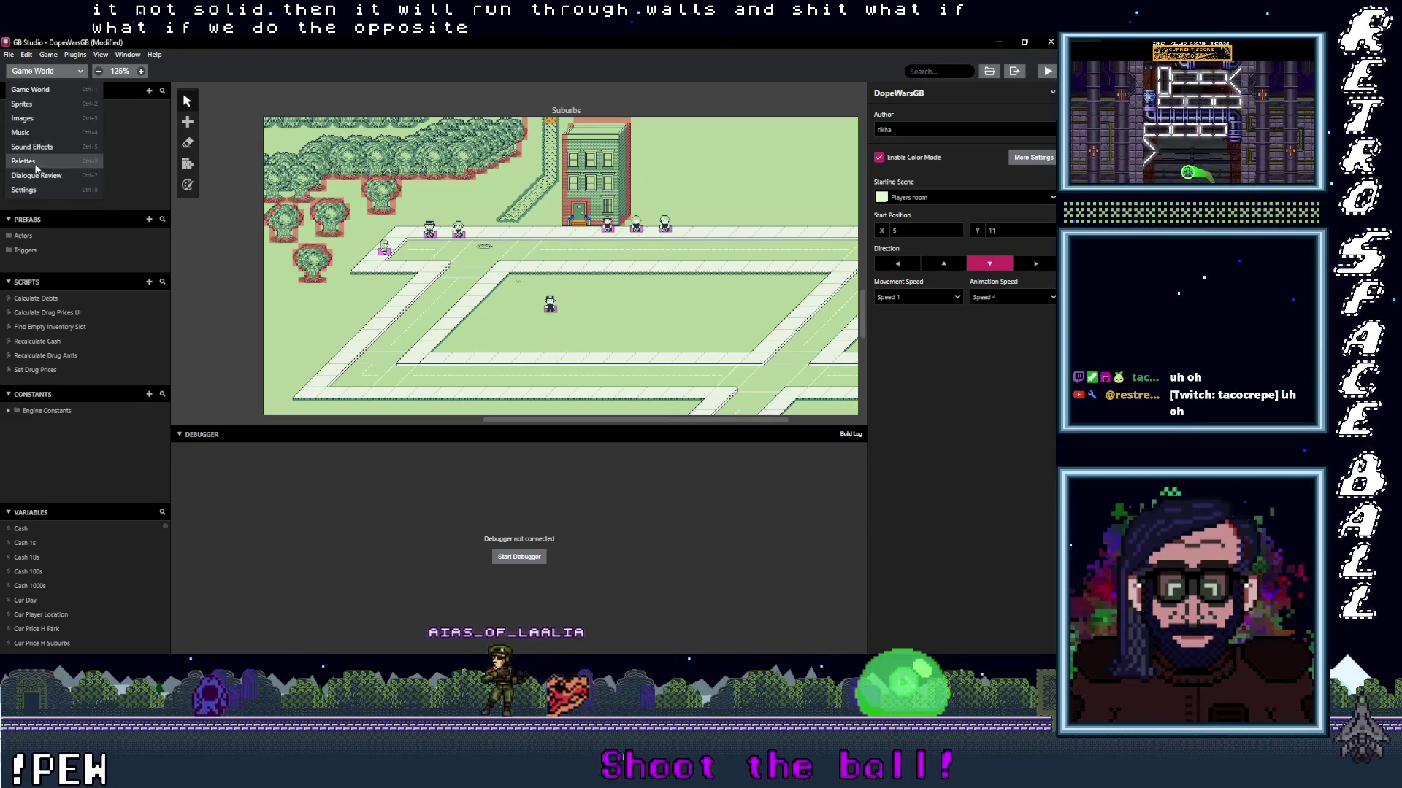
{"action": "left_click", "coordinate": [35, 104]}
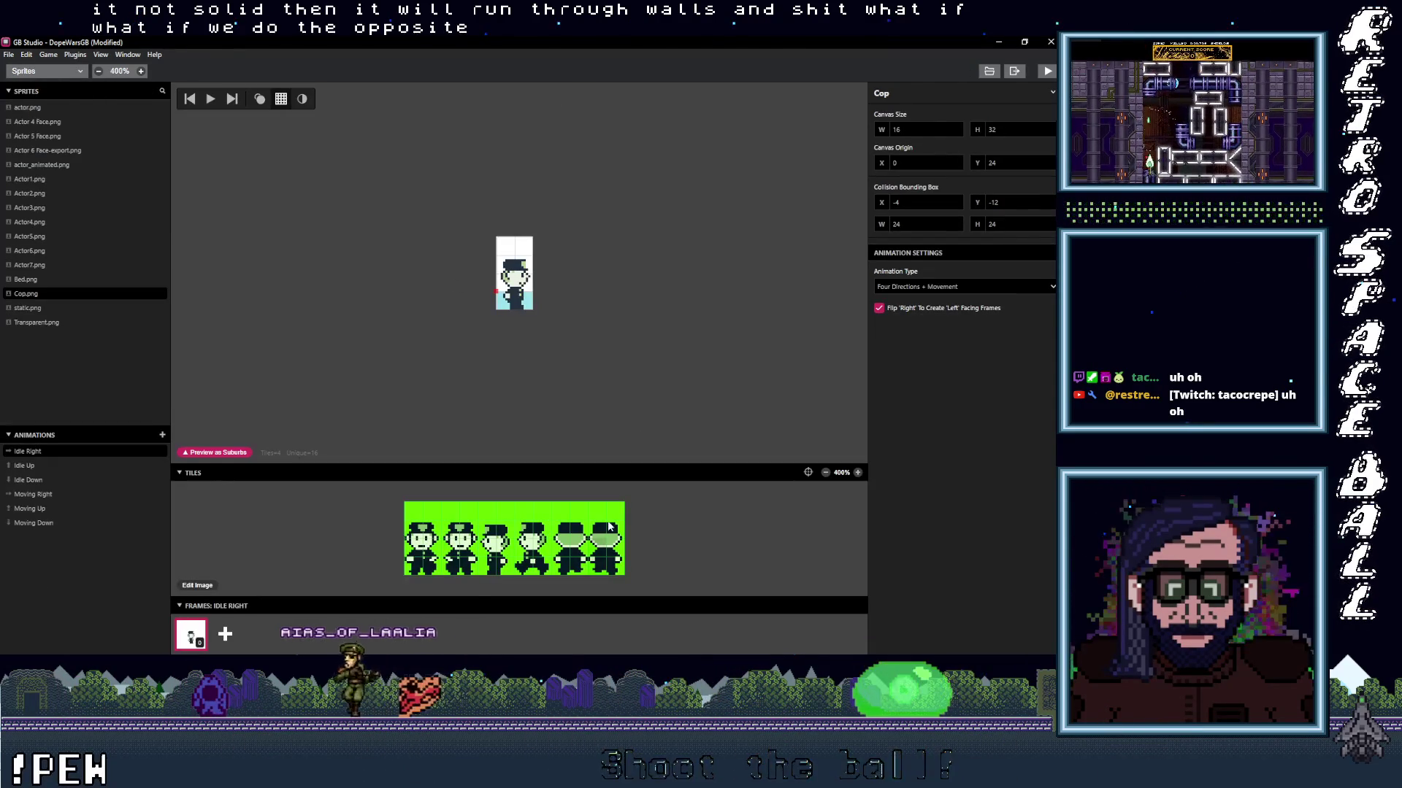
{"action": "double_click", "coordinate": [943, 224]}
{"action": "type", "text": "6"}
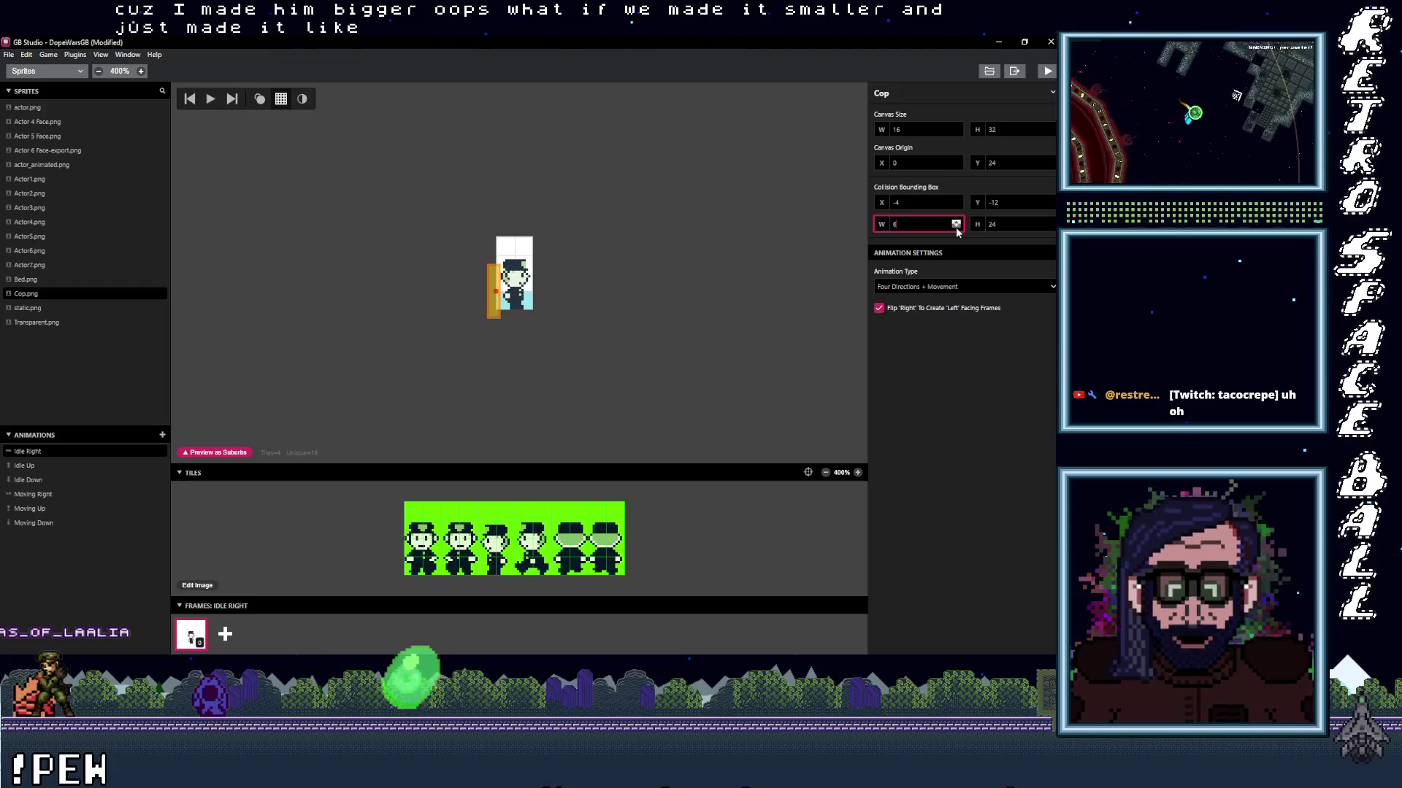
{"action": "left_click", "coordinate": [956, 227]}
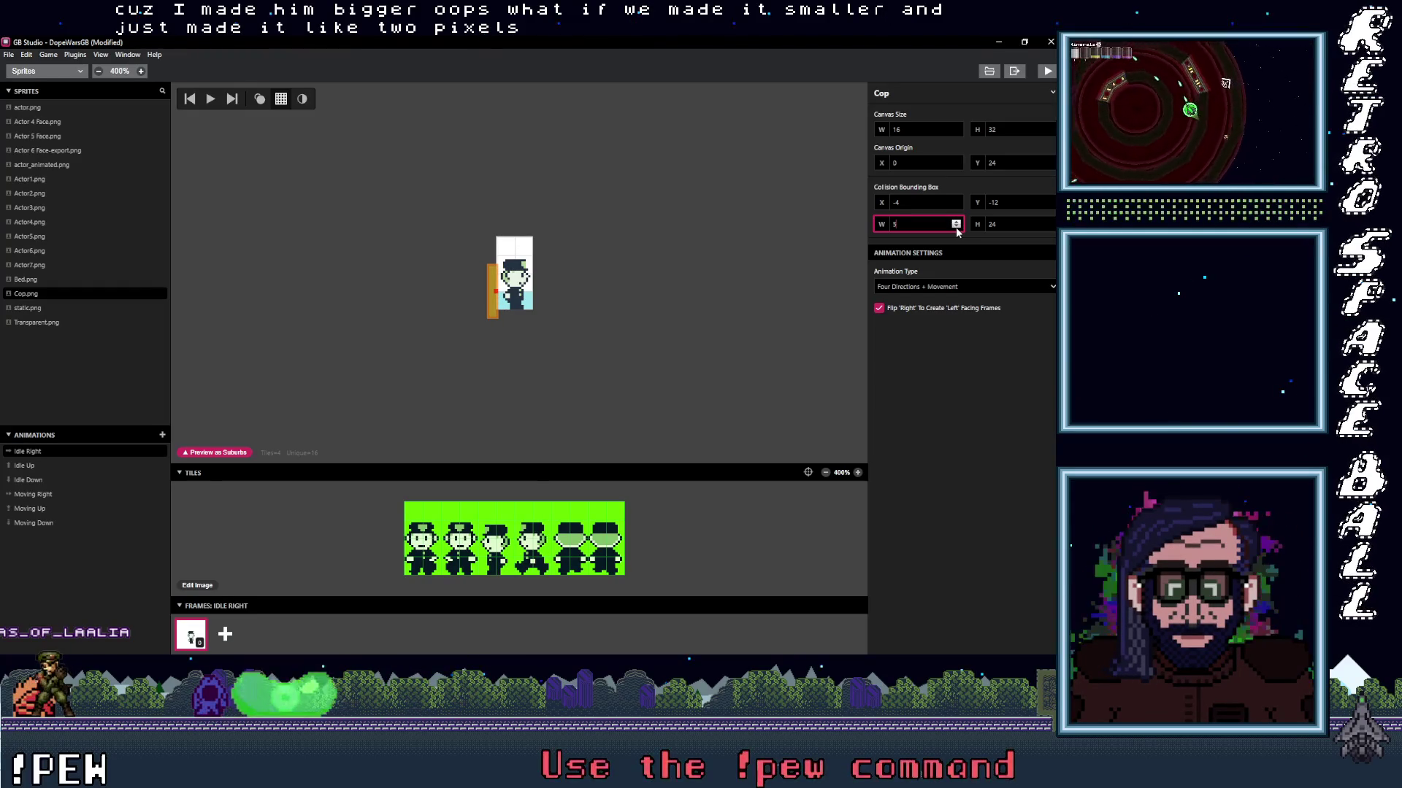
{"action": "left_click", "coordinate": [1052, 227]}
{"action": "left_click", "coordinate": [1052, 227]}
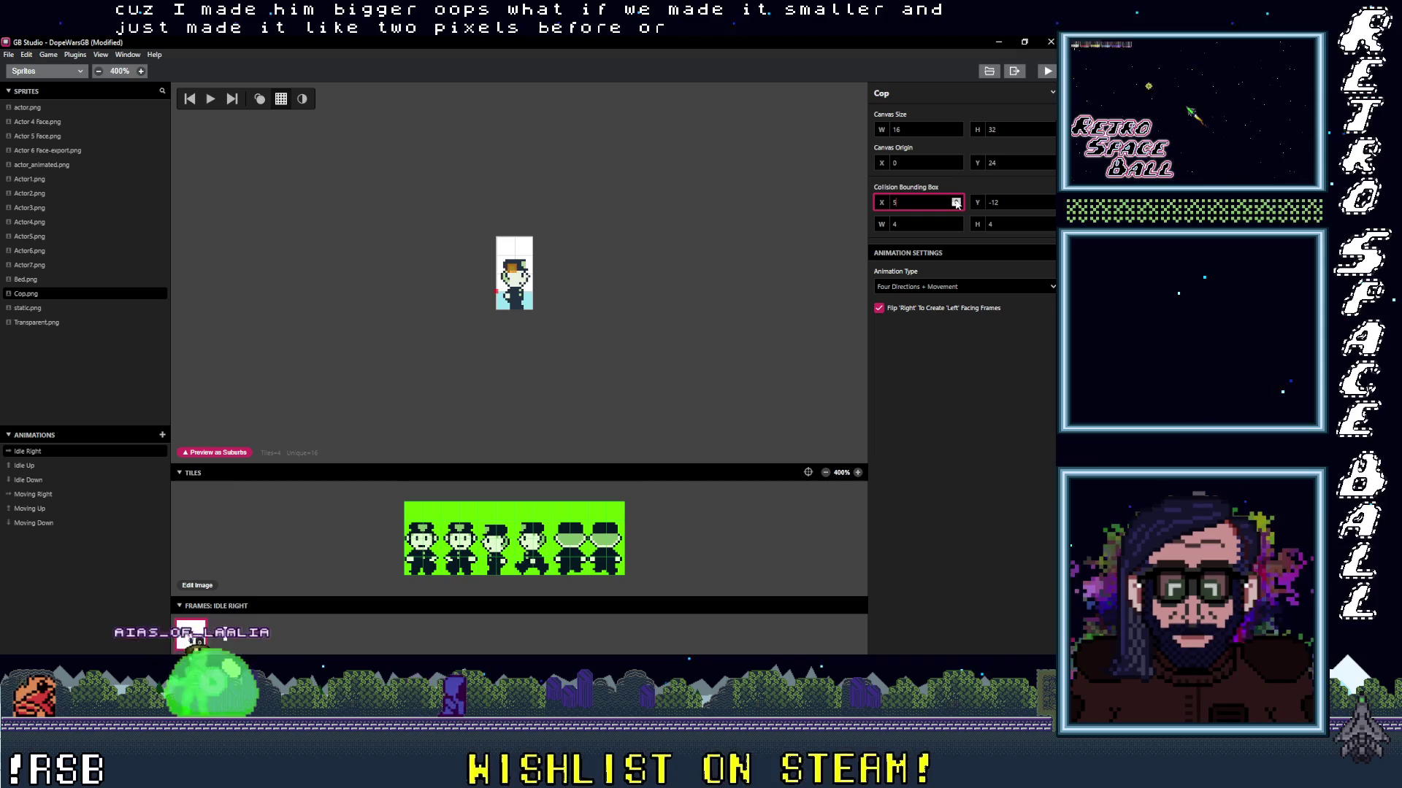
{"action": "triple_click", "coordinate": [1042, 202]}
{"action": "type", "text": "2"}
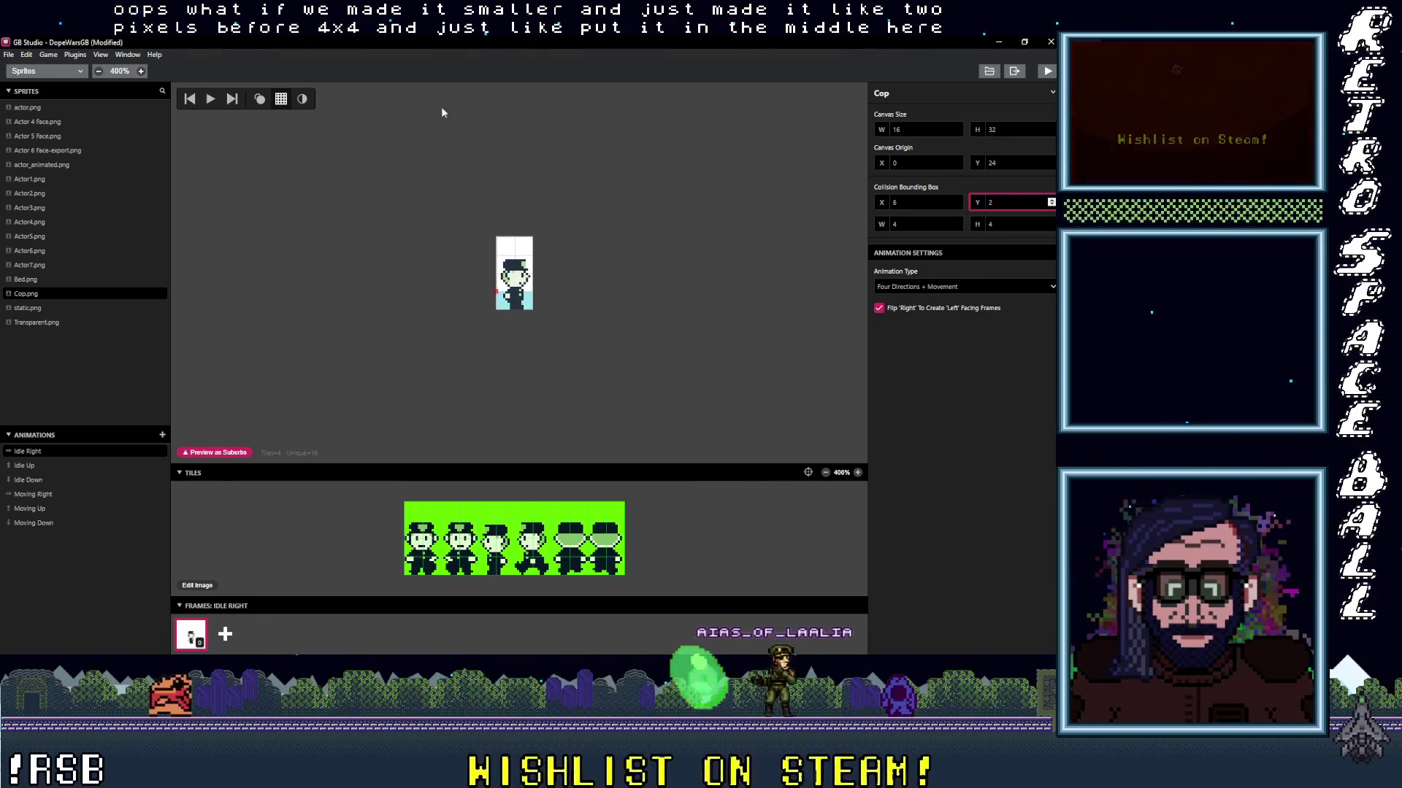
{"action": "left_click", "coordinate": [1047, 71]}
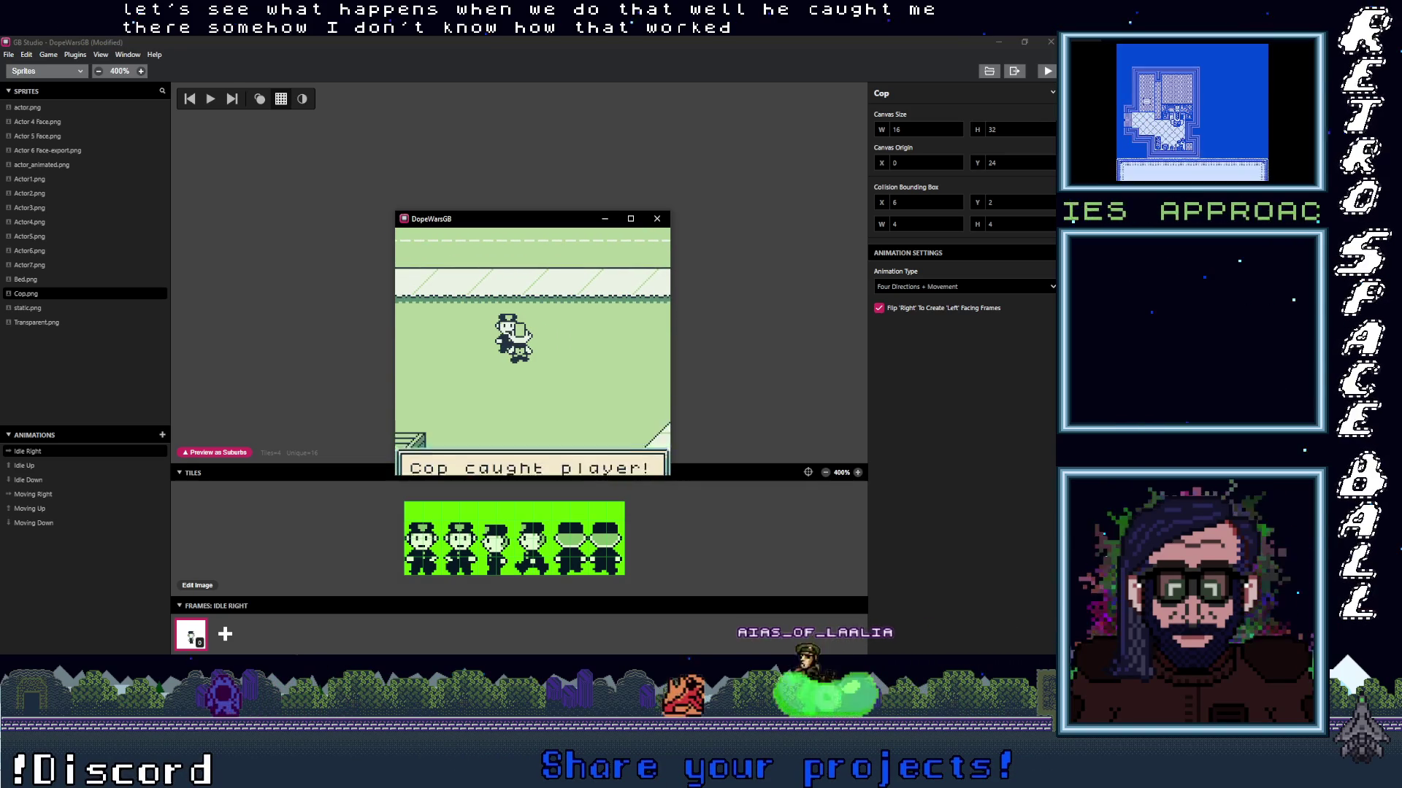
Dismiss the catch messages and walk the player along the sidewalks past the Cop.
{"action": "key", "text": "z"}
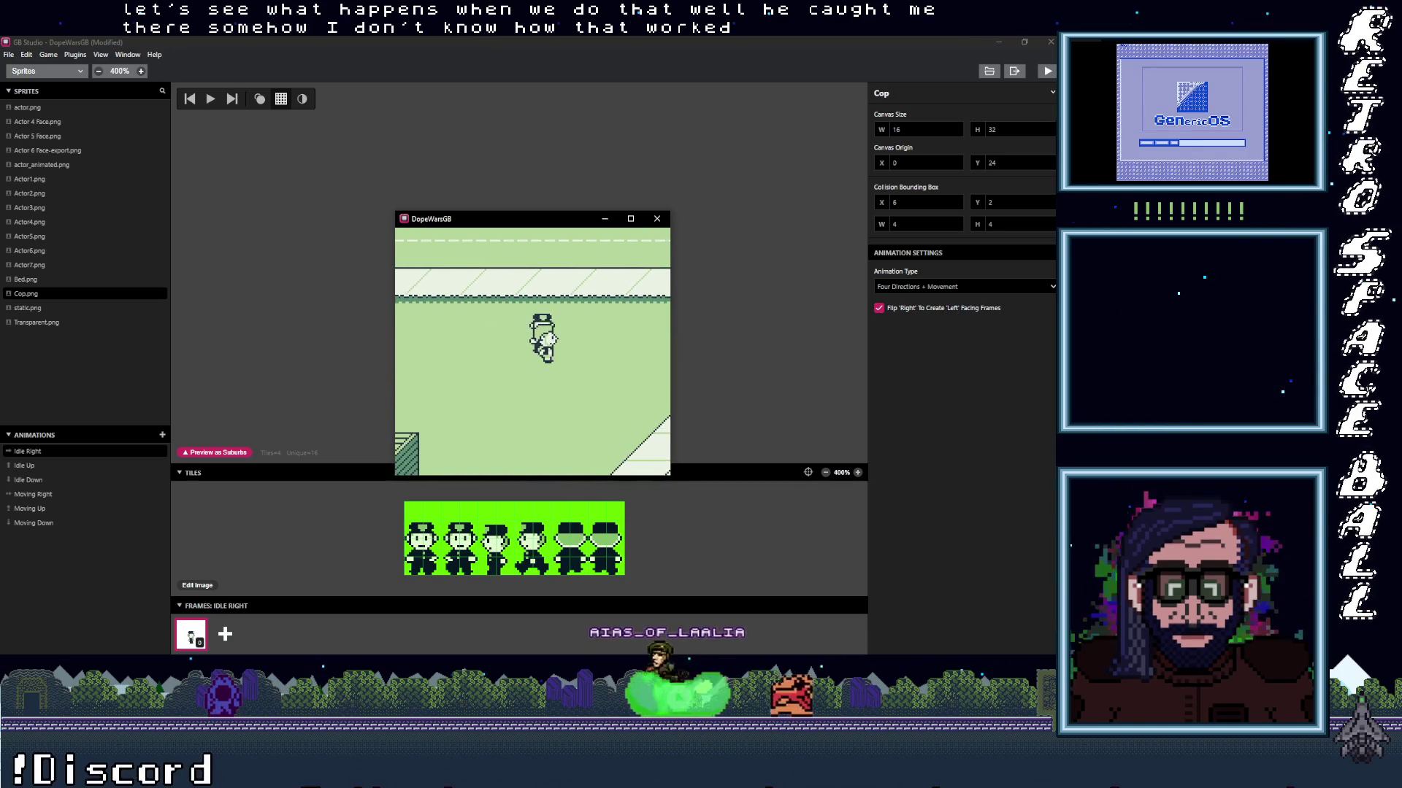
{"action": "key", "text": "z"}
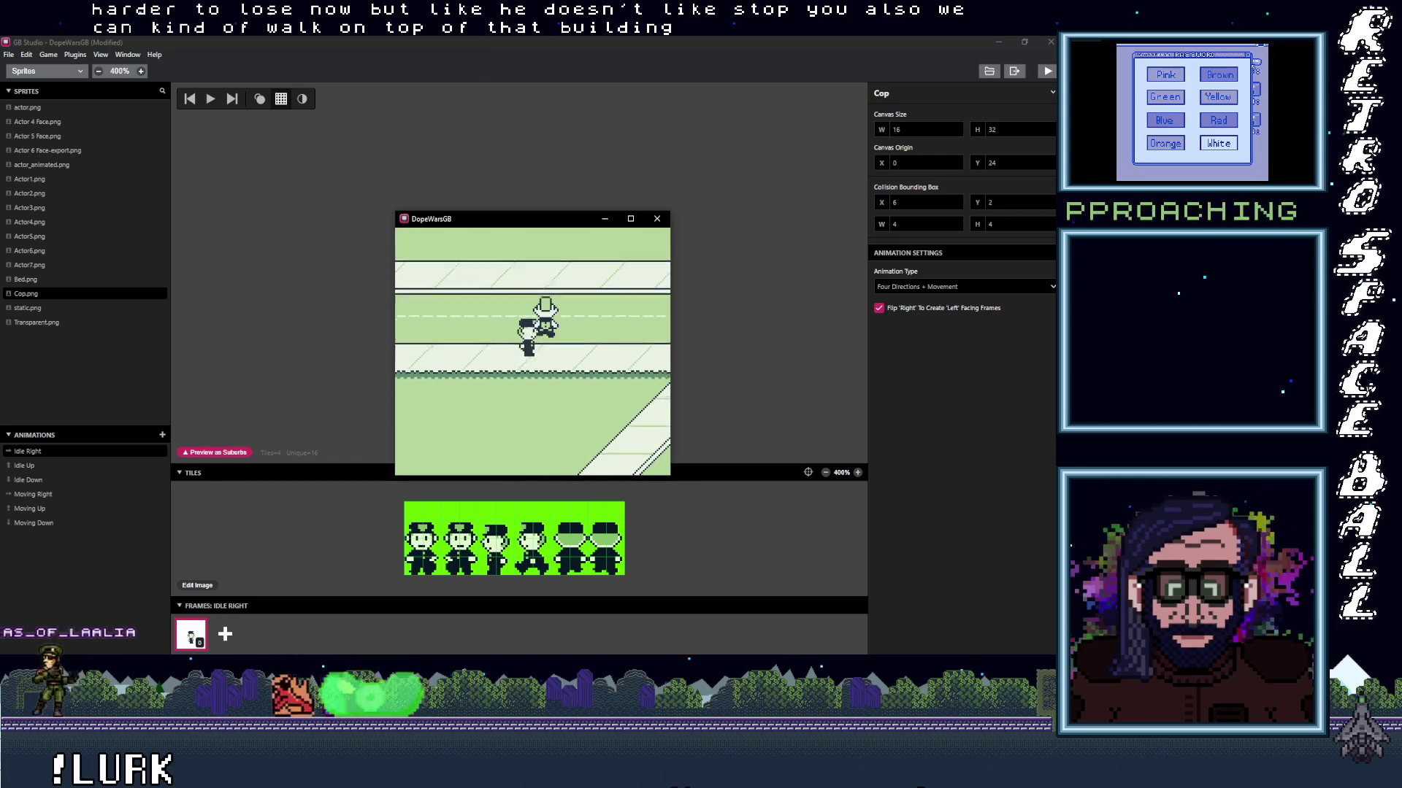
{"action": "key", "text": "Up"}
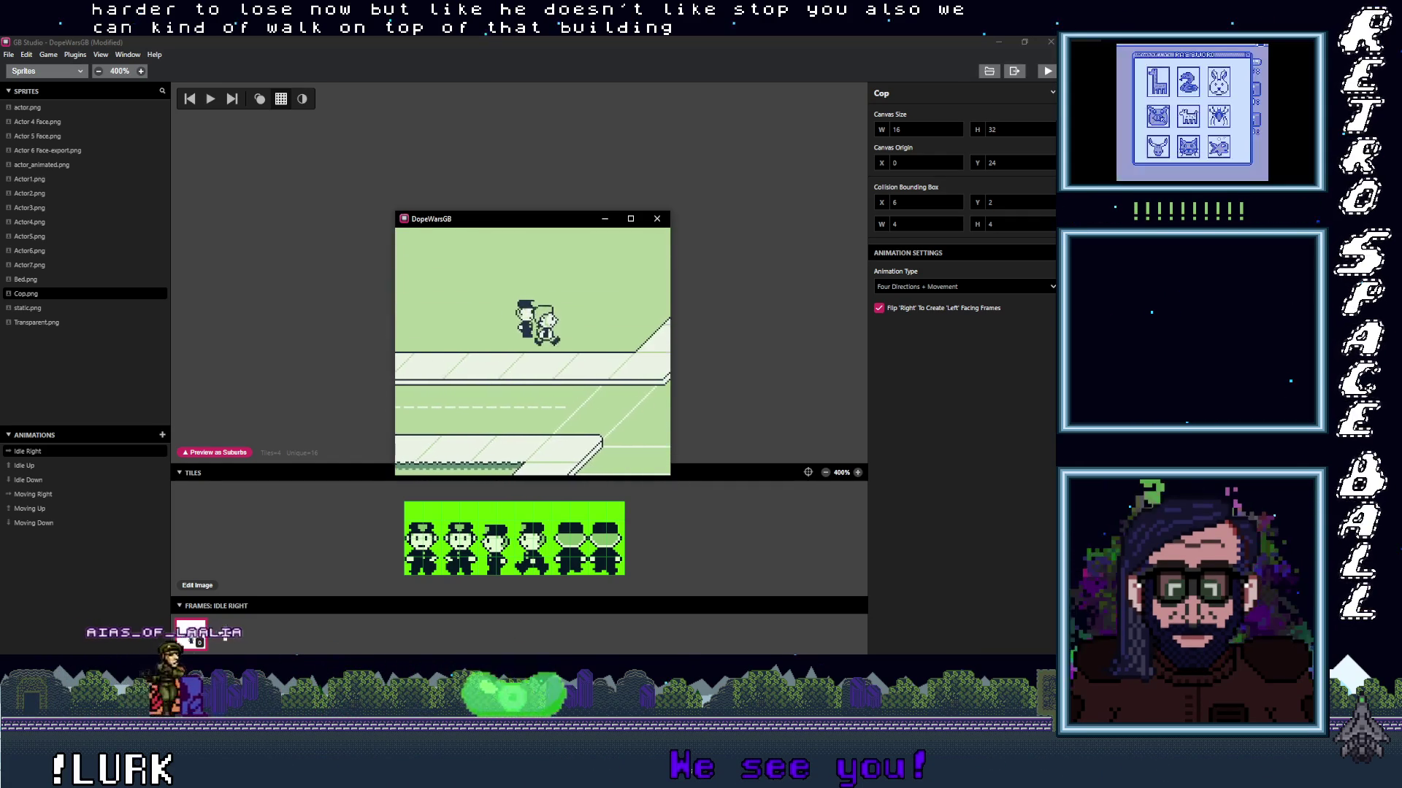
{"action": "key", "text": "Down"}
{"action": "key", "text": "Down"}
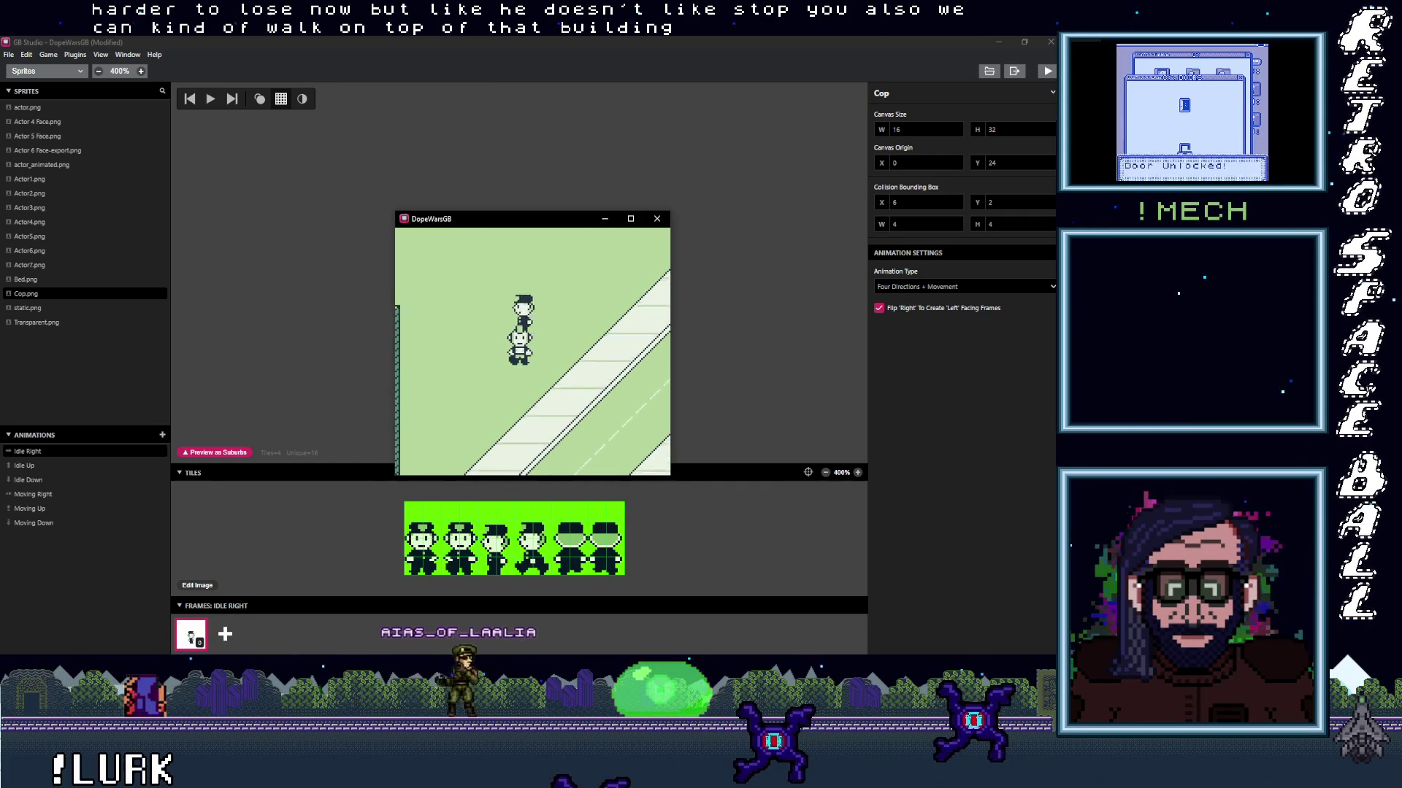
{"action": "key", "text": "Left"}
{"action": "key", "text": "Down"}
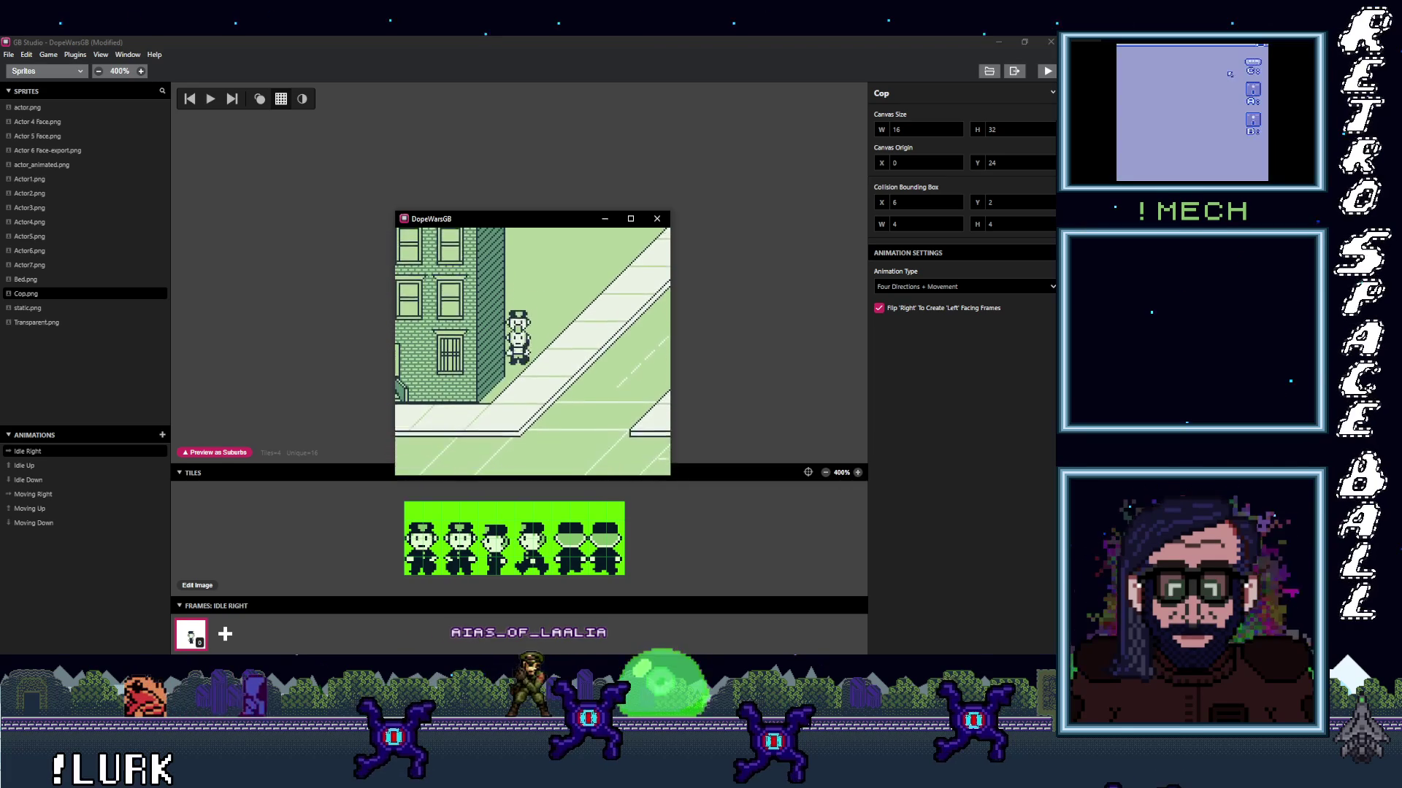
{"action": "key", "text": "Left"}
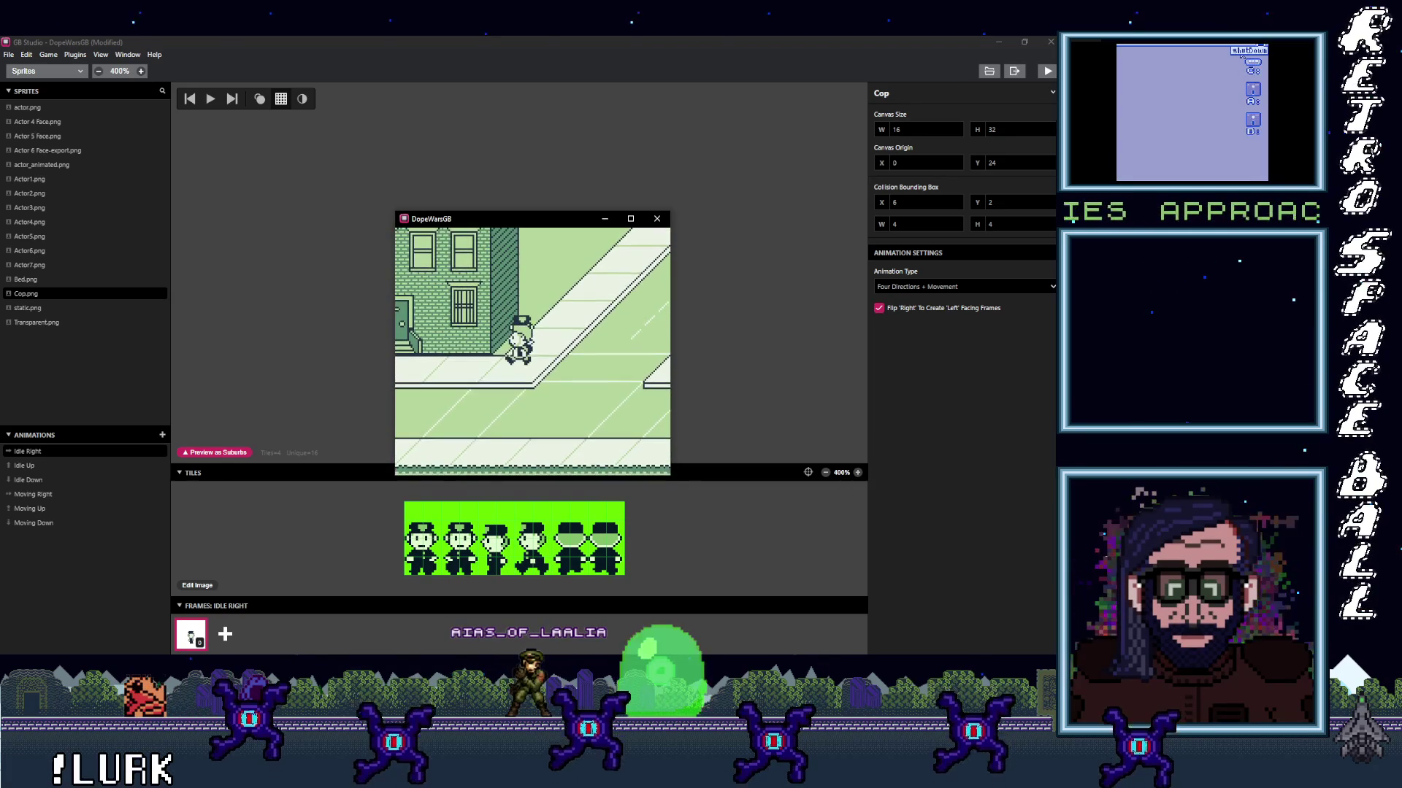
{"action": "key", "text": "Up"}
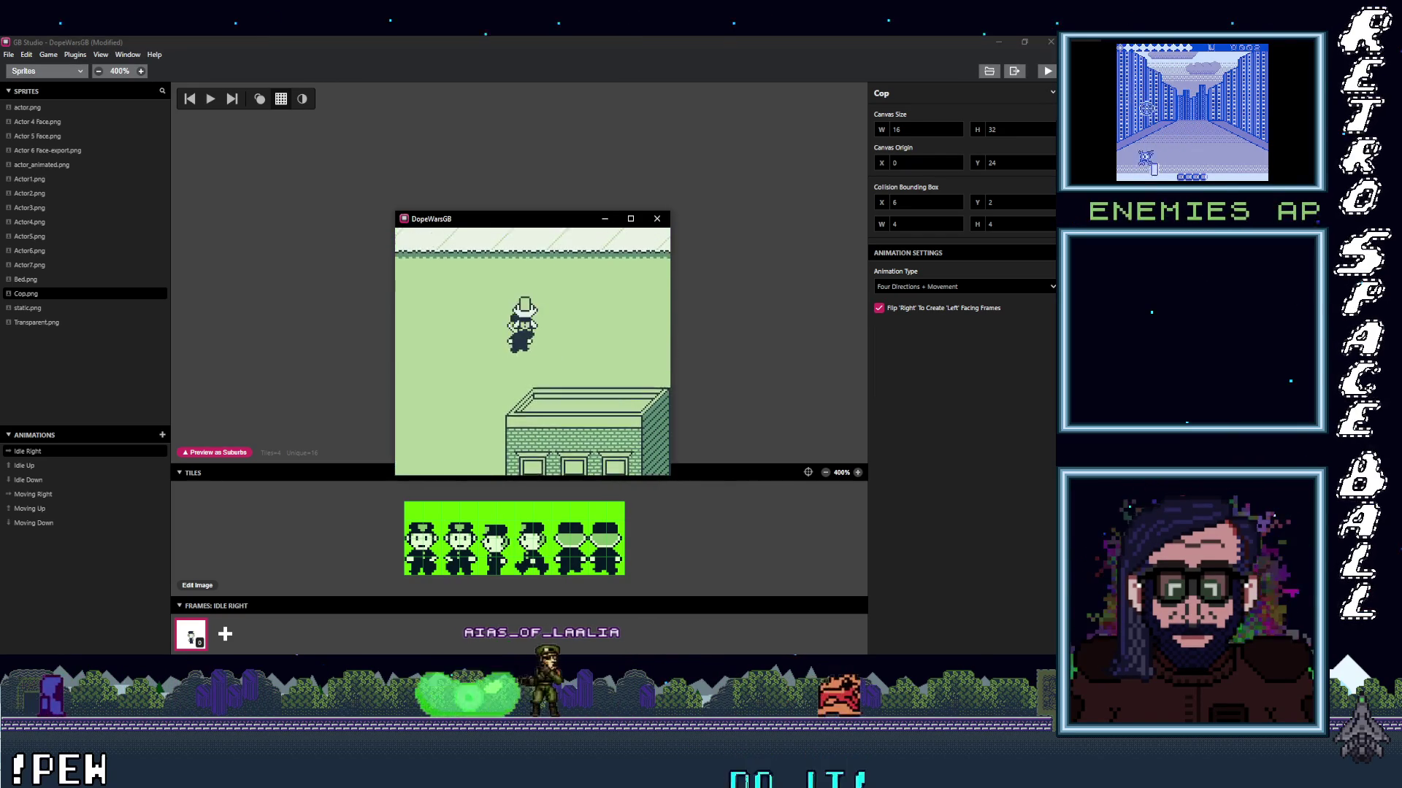
{"action": "key", "text": "Right"}
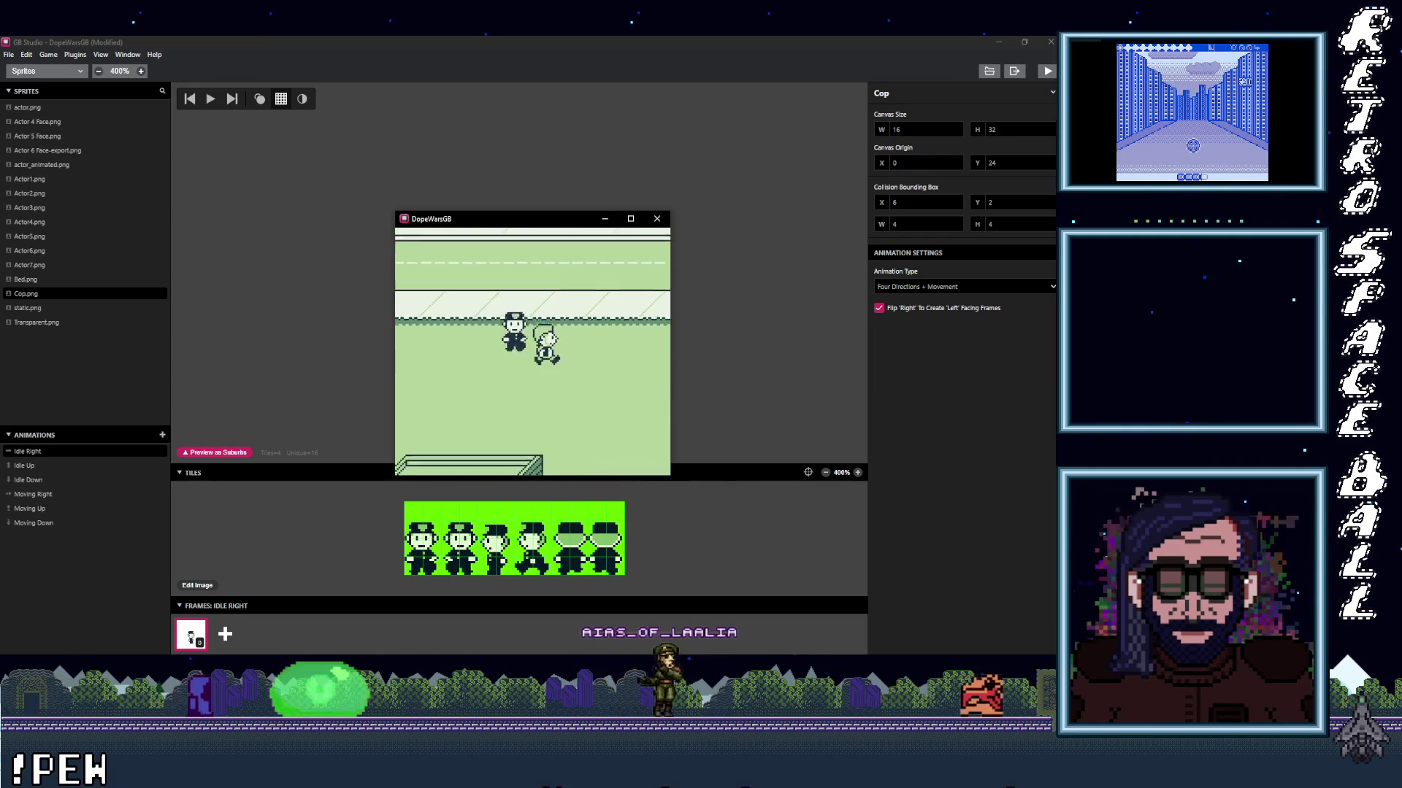
{"action": "key", "text": "Right"}
{"action": "key", "text": "Up"}
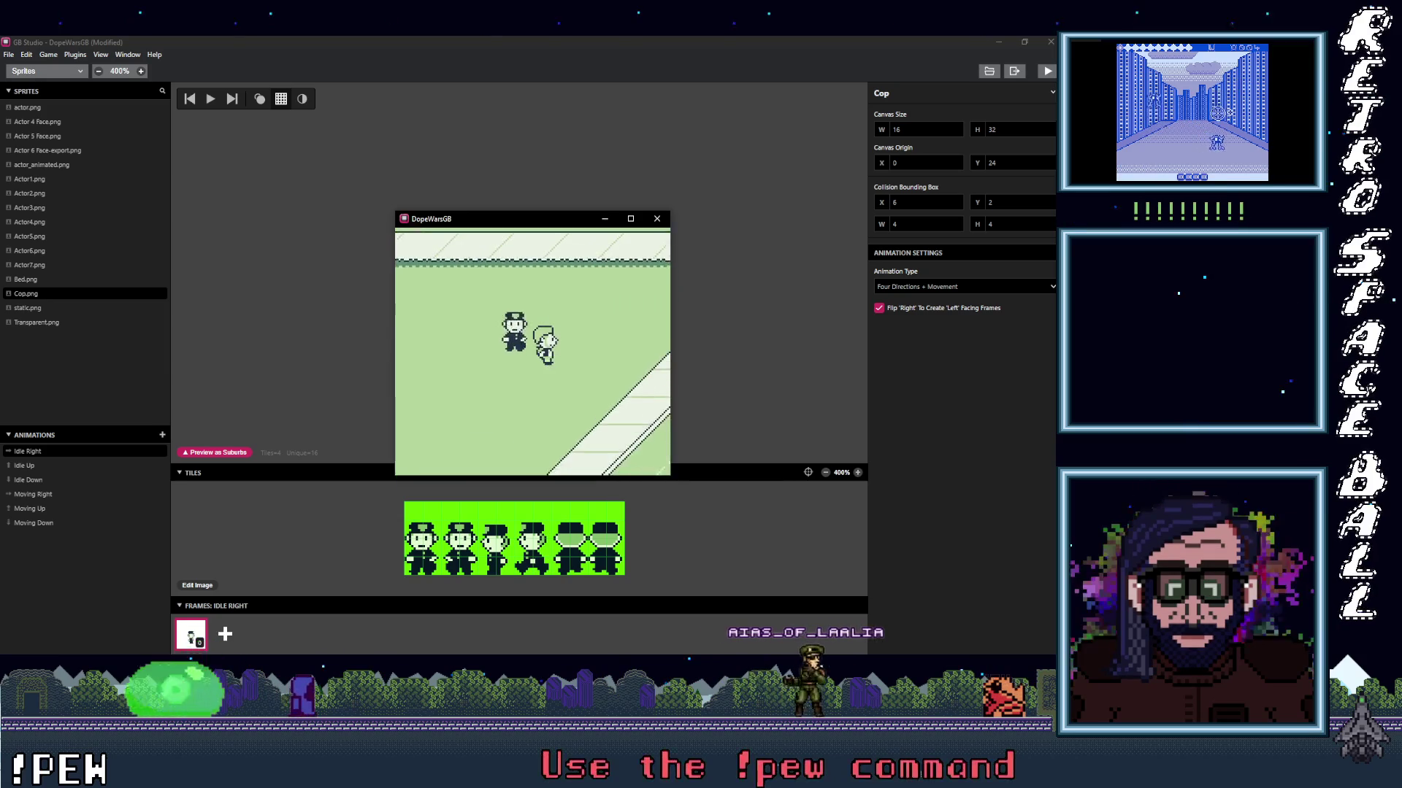
{"action": "key", "text": "Down"}
{"action": "key", "text": "Down"}
Walk the player into and past the Cop, dismiss the catch, and move the game window aside.
{"action": "key", "text": "Right"}
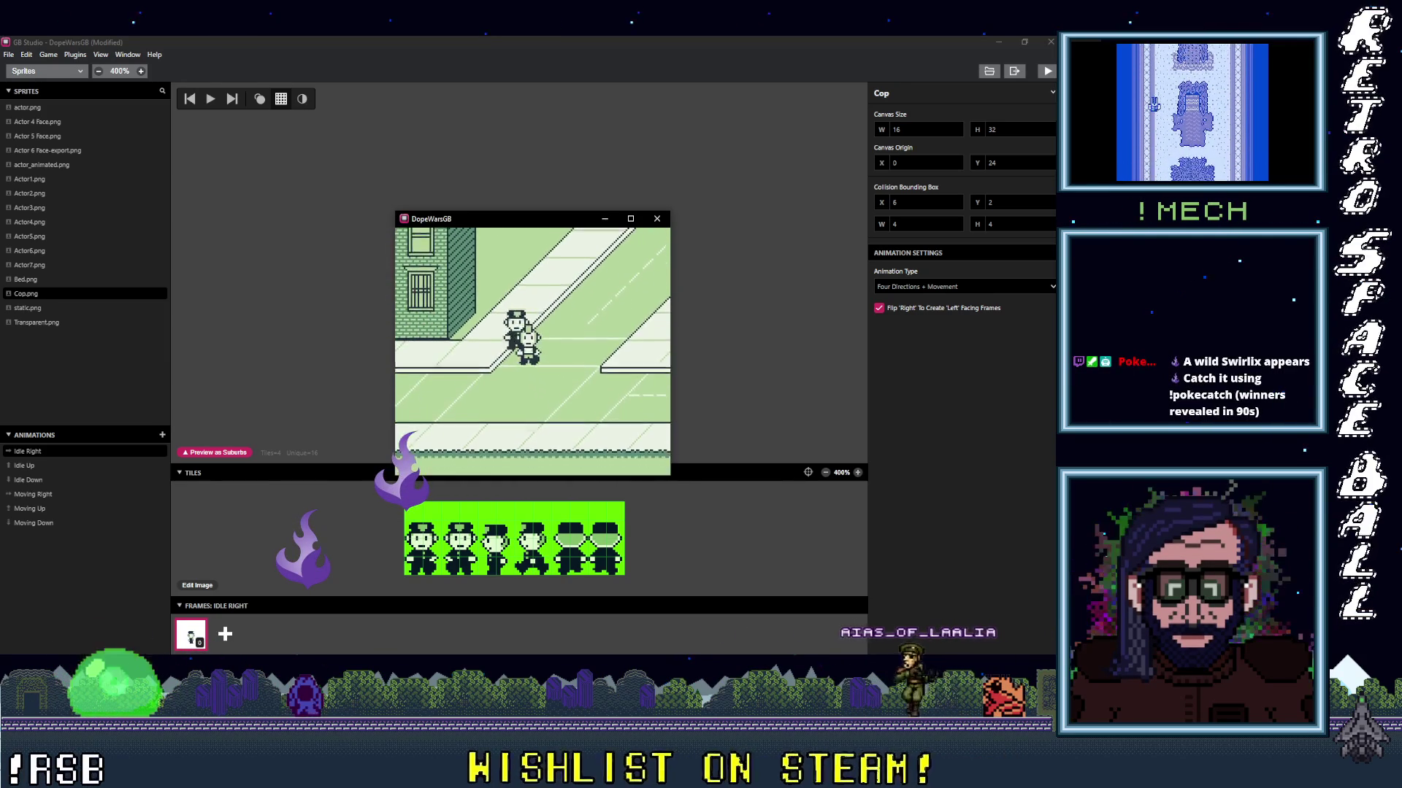
{"action": "key", "text": "Down"}
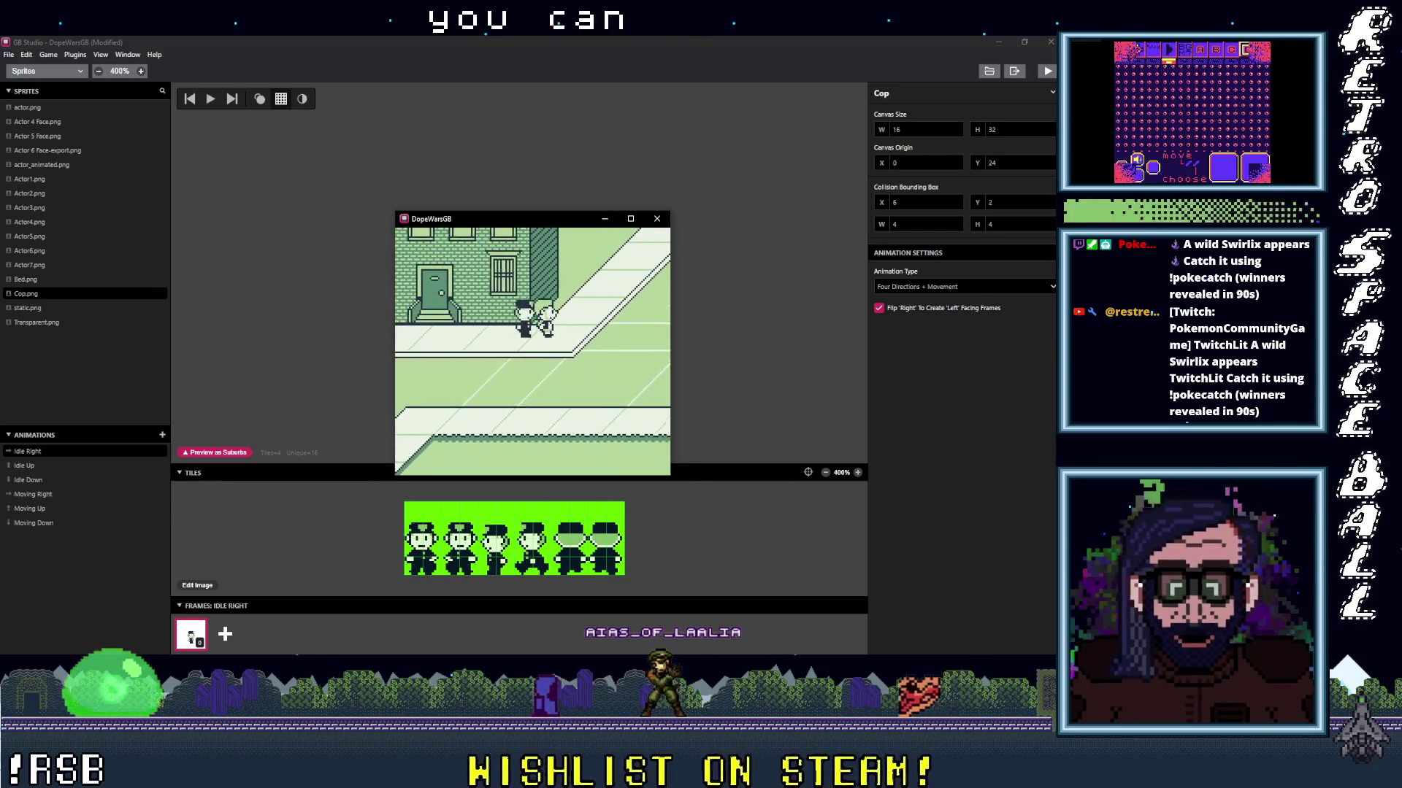
{"action": "key", "text": "Up"}
{"action": "key", "text": "Right"}
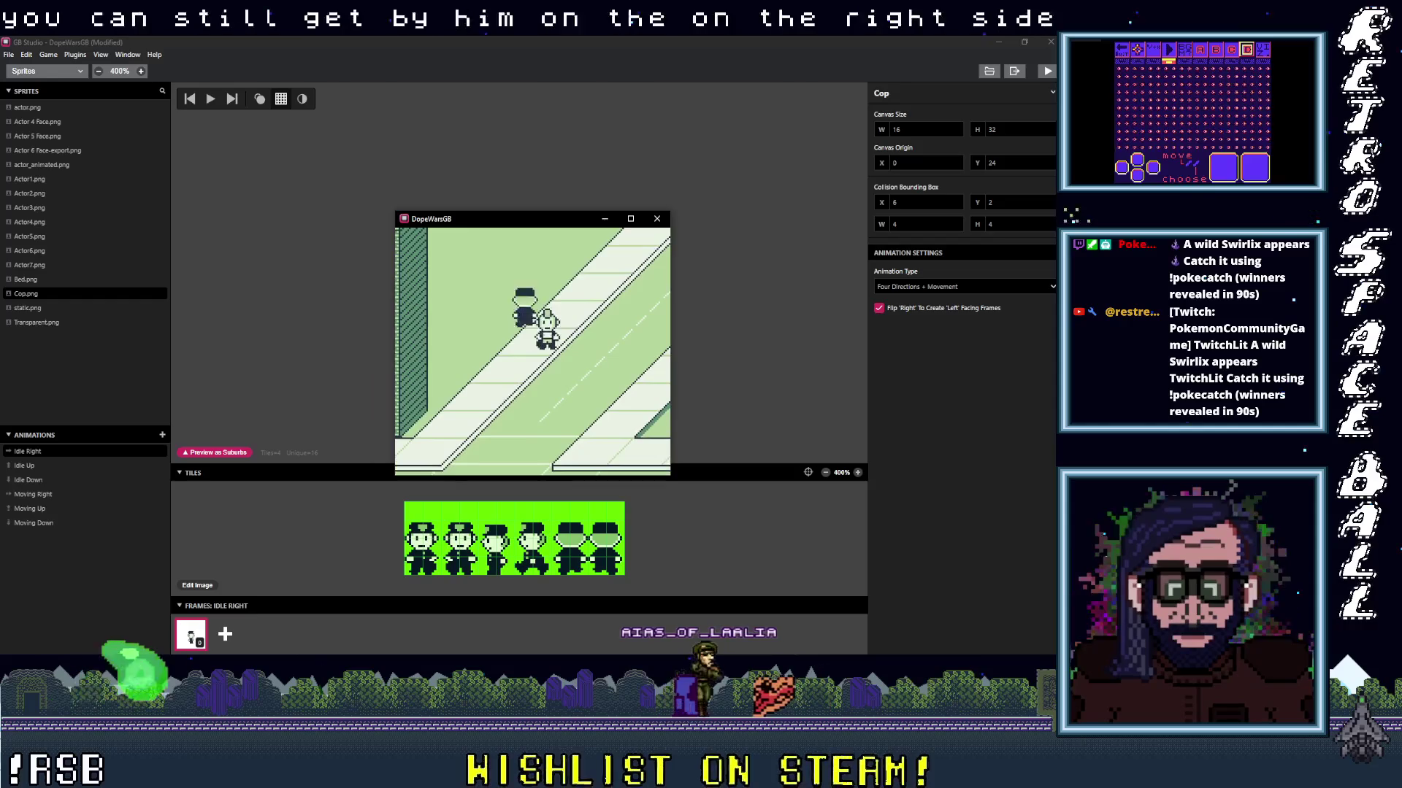
{"action": "key", "text": "Left"}
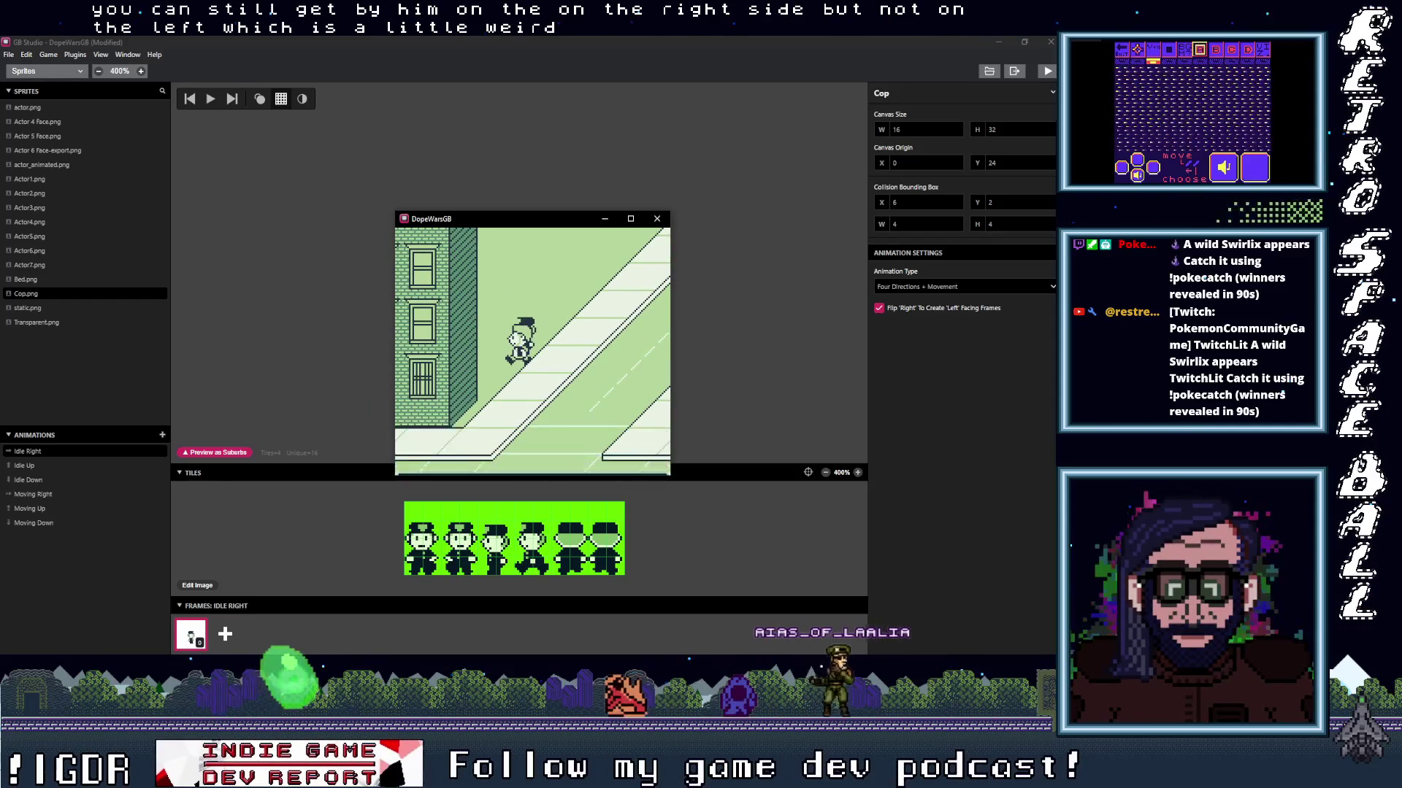
{"action": "key", "text": "z"}
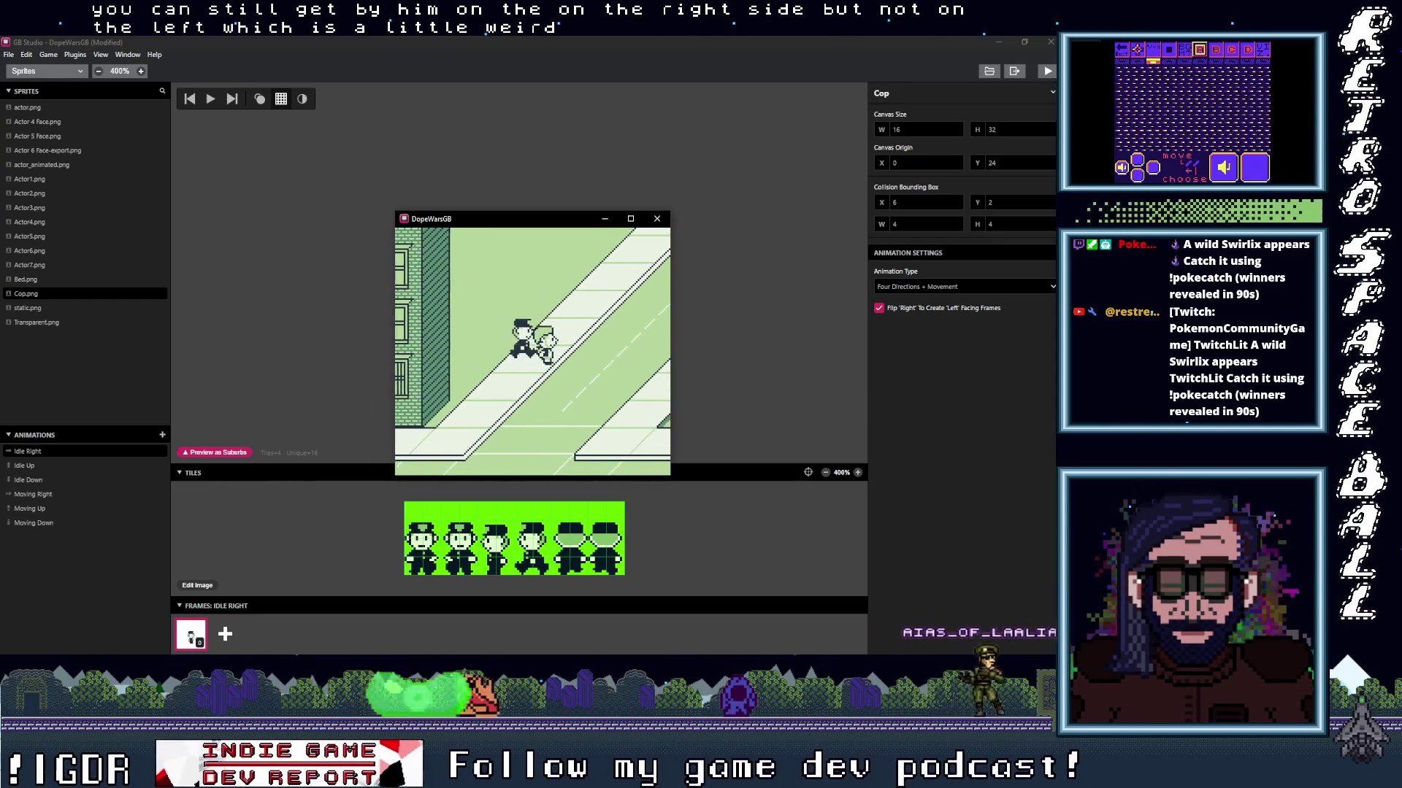
{"action": "key", "text": "Up"}
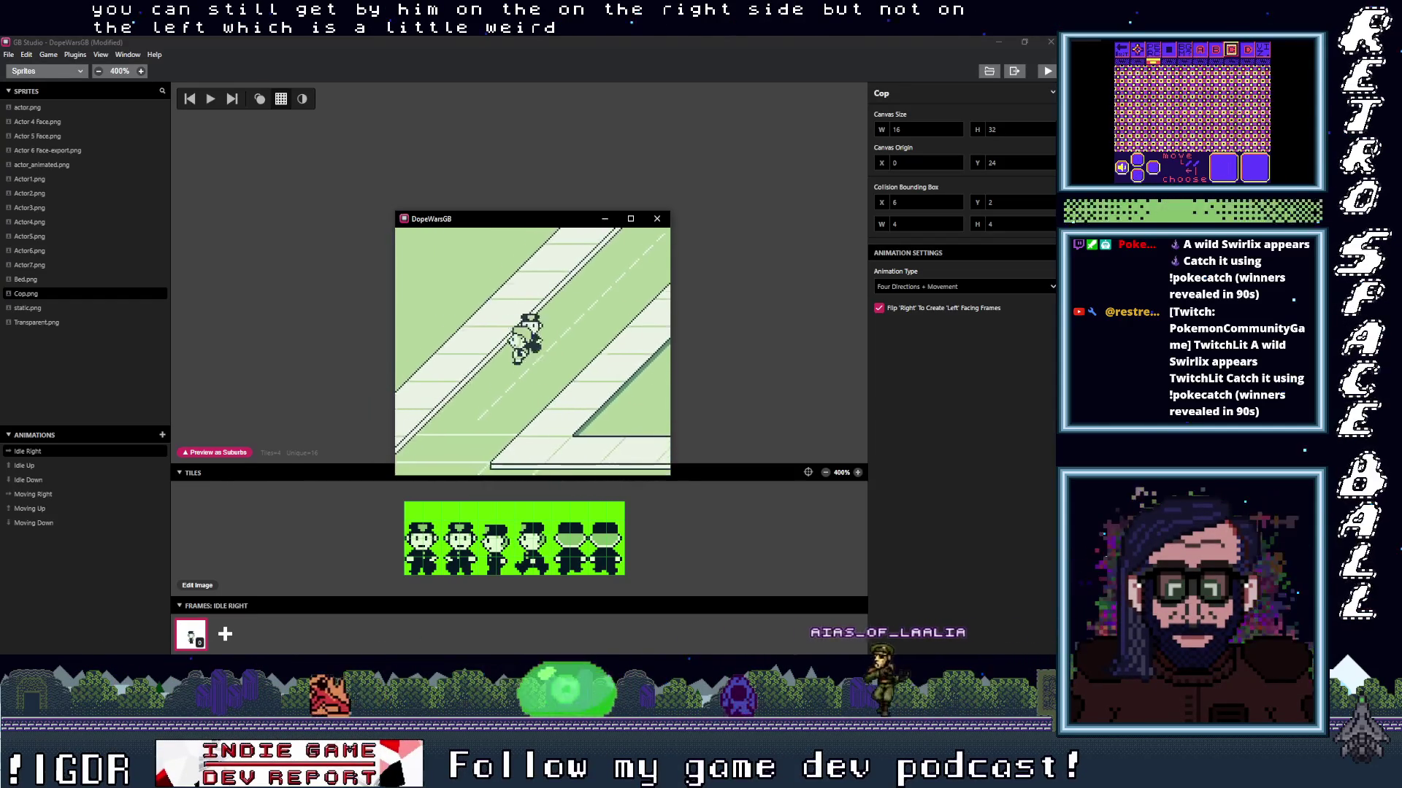
{"action": "key", "text": "Down"}
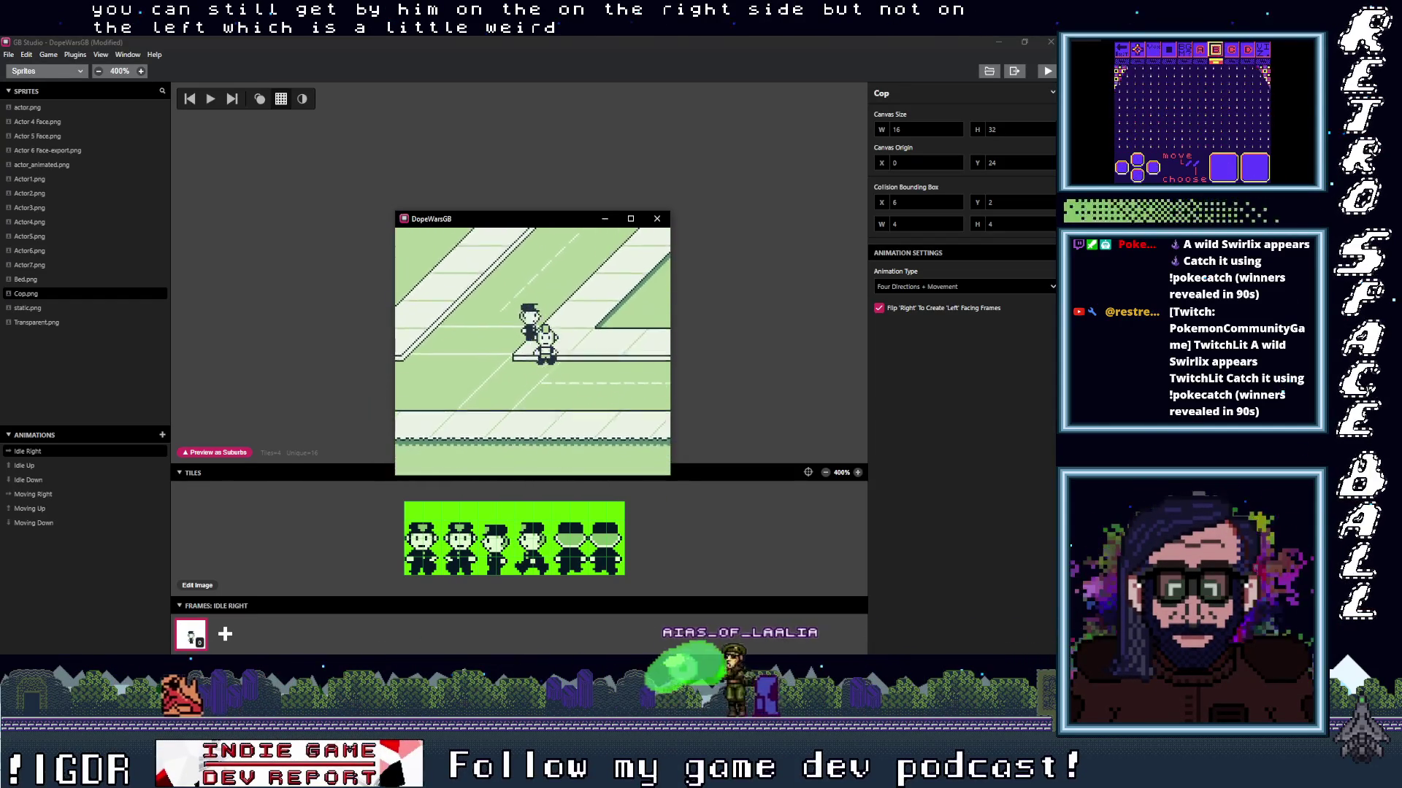
{"action": "key", "text": "Down"}
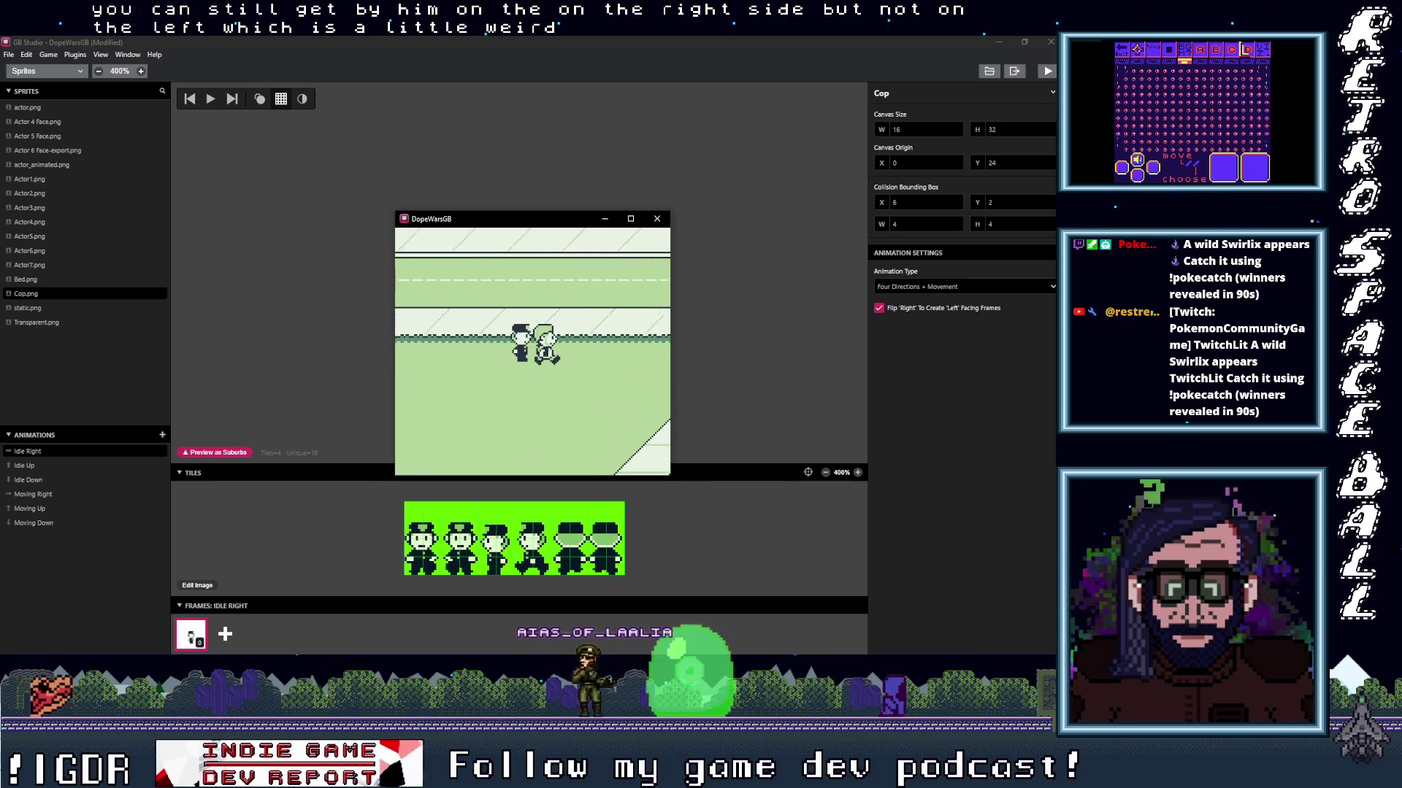
{"action": "key", "text": "Right"}
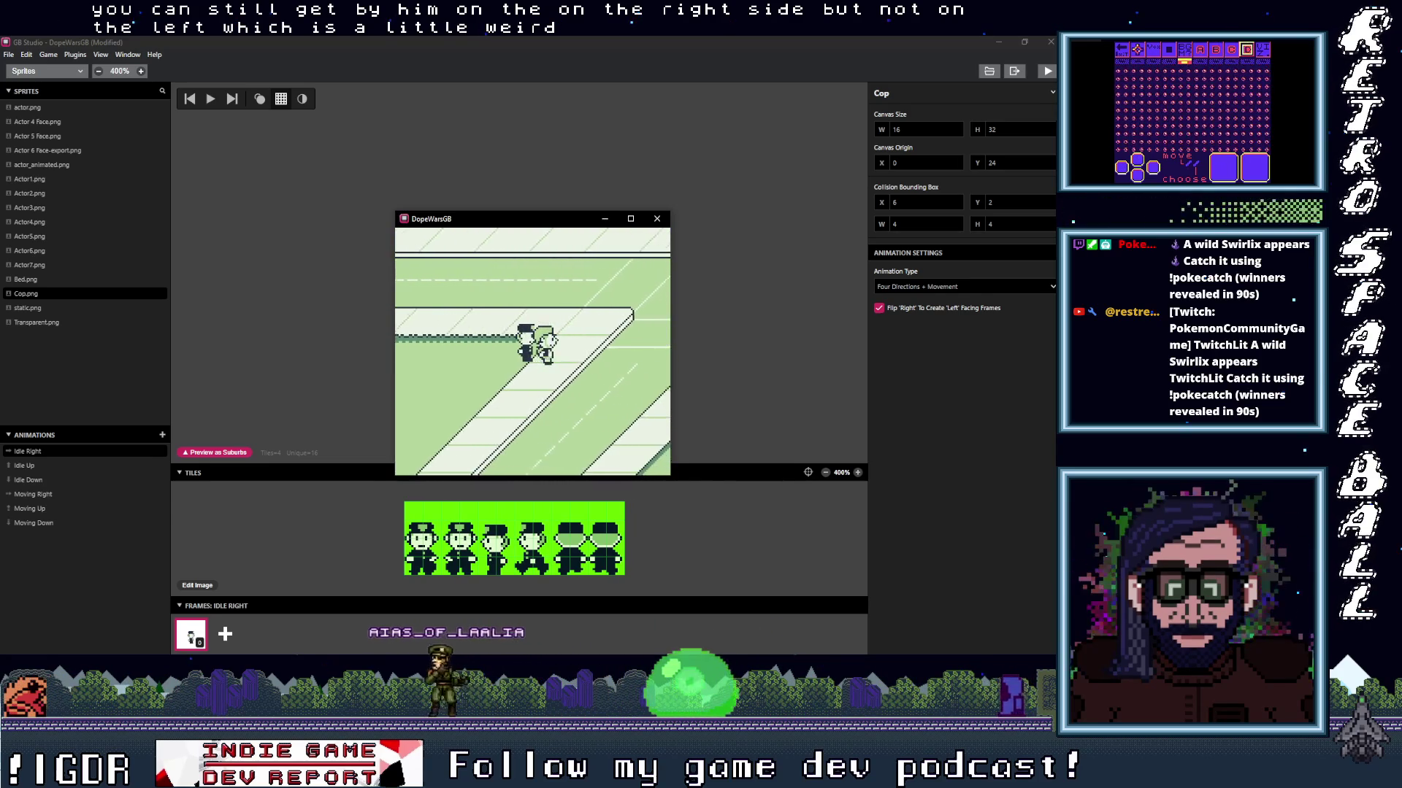
{"action": "key", "text": "Down"}
{"action": "key", "text": "Down"}
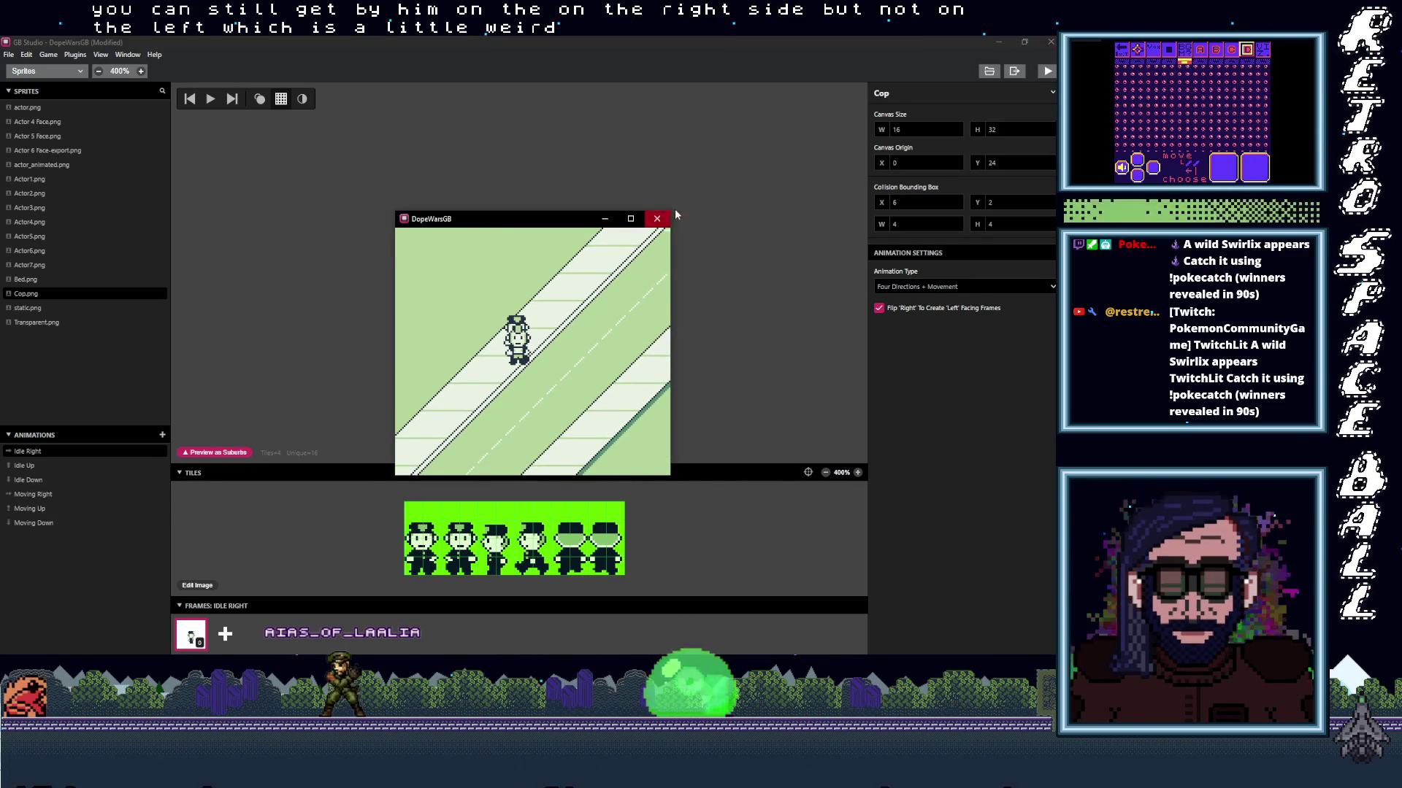
{"action": "mouse_move", "coordinate": [577, 219]}
{"action": "left_mouse_down"}
{"action": "mouse_move", "coordinate": [684, 161]}
{"action": "mouse_move", "coordinate": [672, 121]}
{"action": "left_mouse_up"}
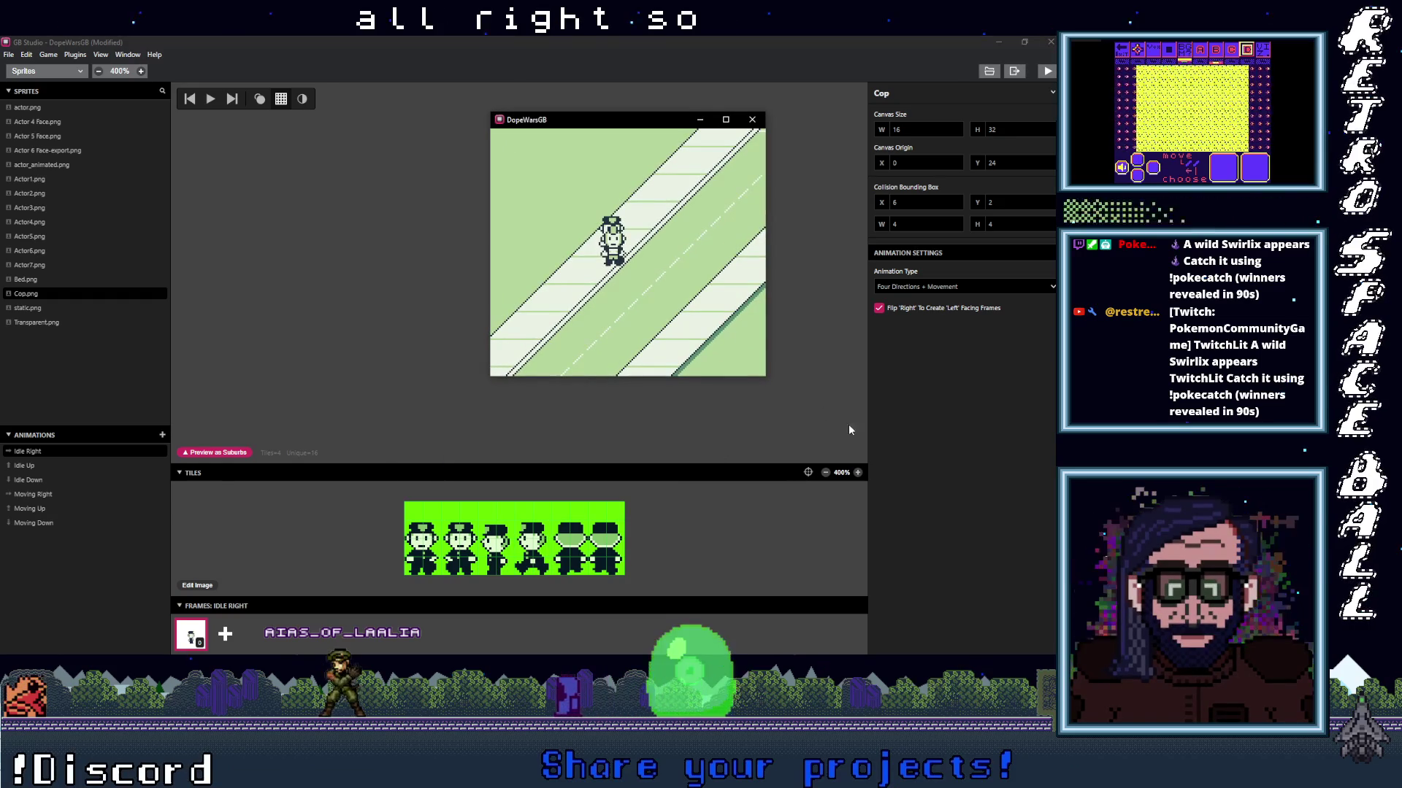
Switch to the Game World view with the debugger and focus the game window.
{"action": "left_click", "coordinate": [70, 71]}
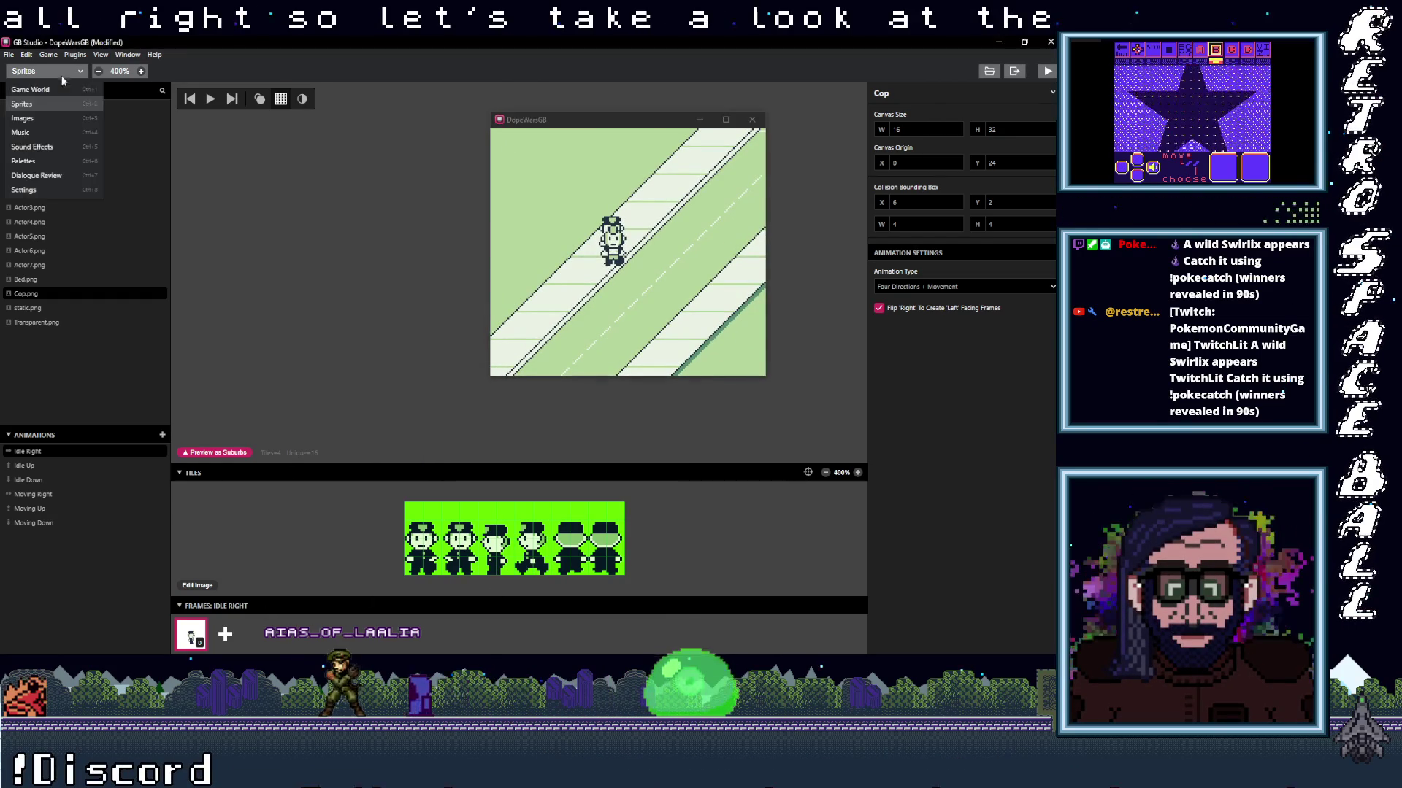
{"action": "left_click", "coordinate": [58, 91]}
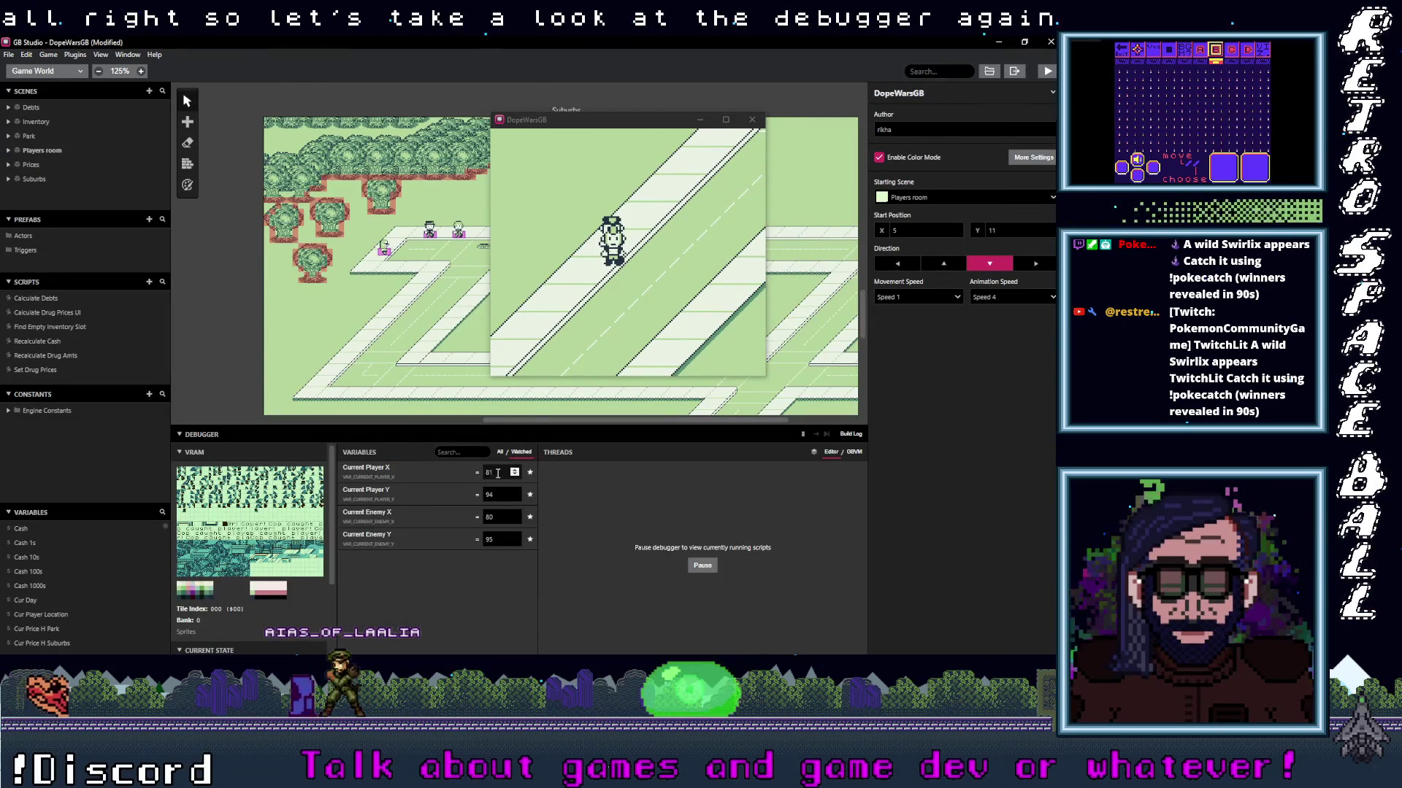
{"action": "left_click", "coordinate": [657, 307]}
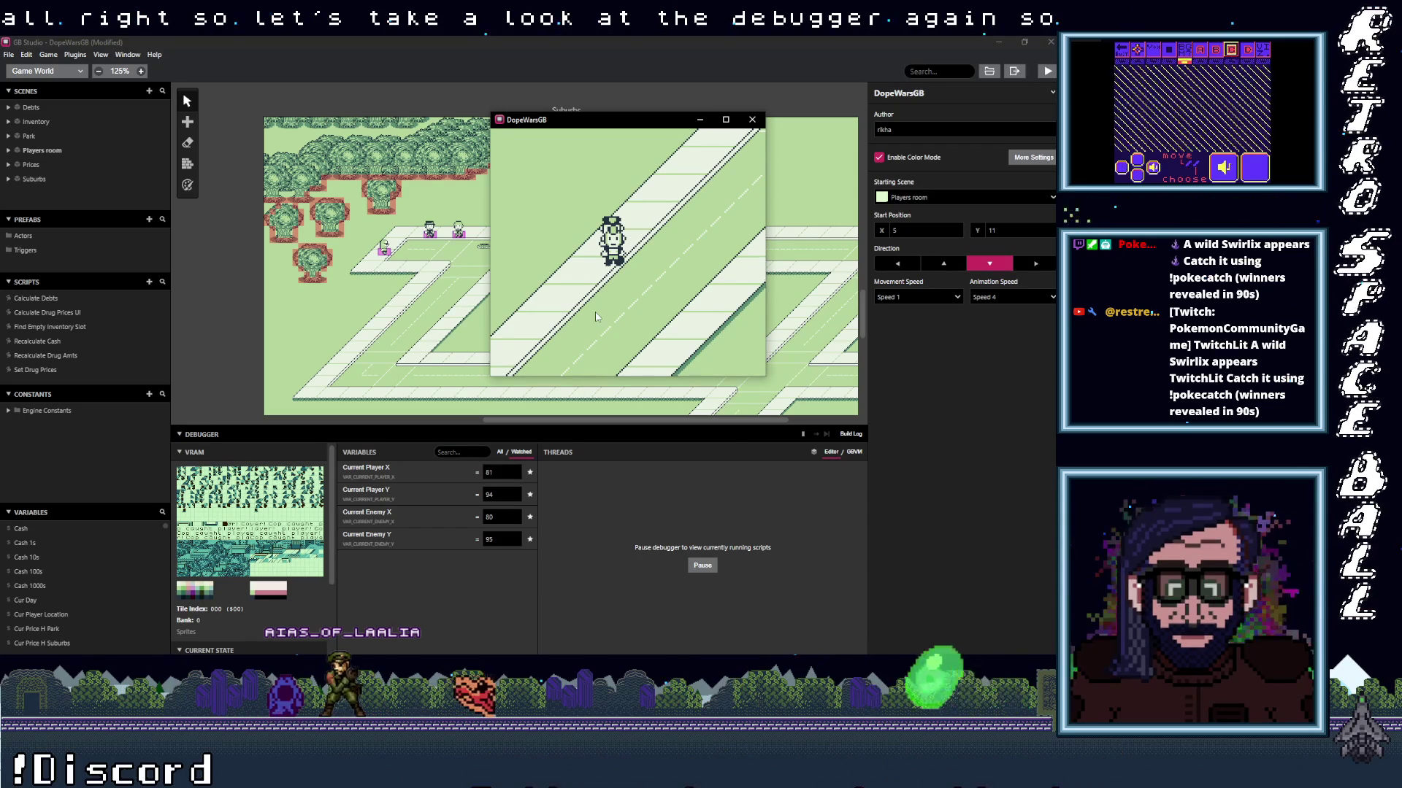
Walk the player down and left while the debugger tracks player and Cop positions.
{"action": "key", "text": "Down"}
{"action": "key", "text": "Down"}
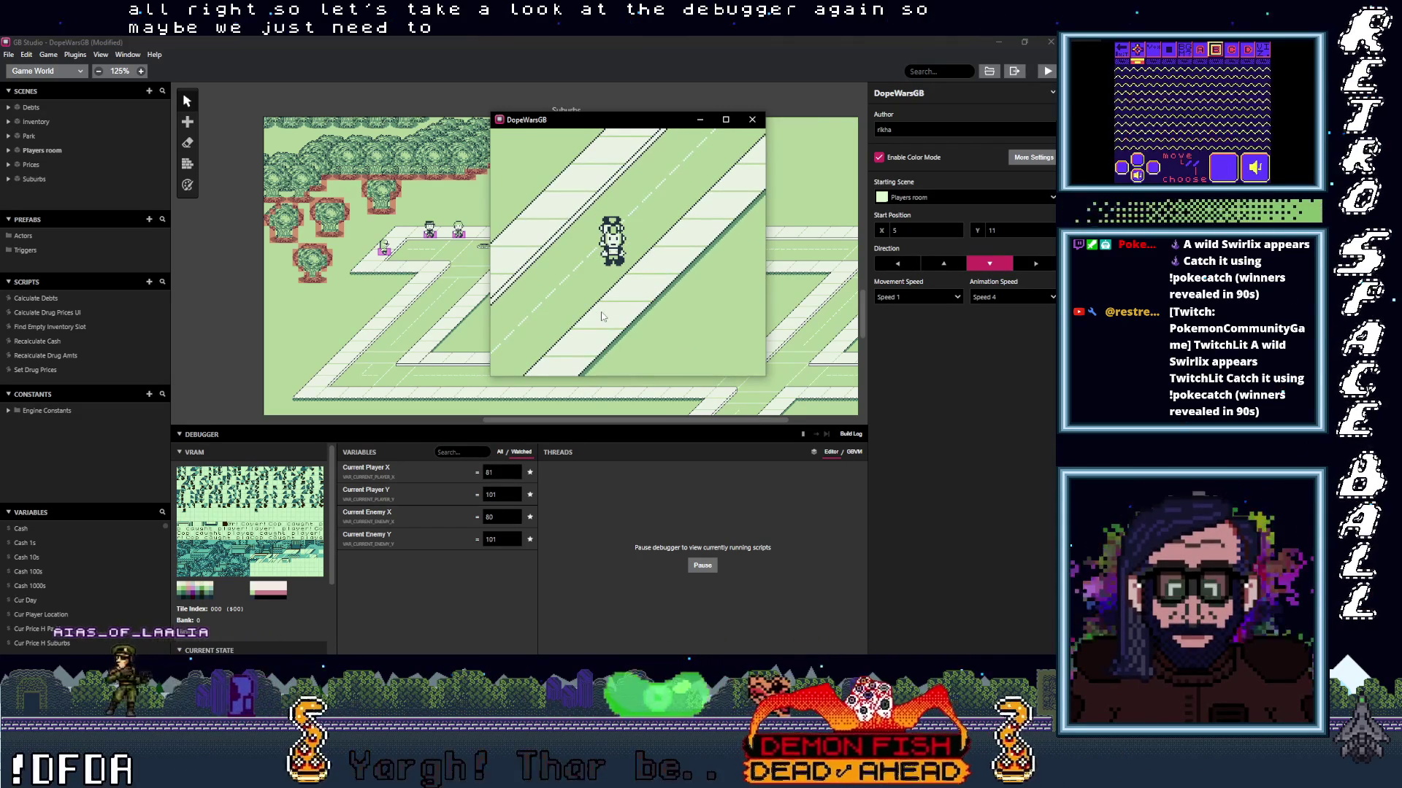
{"action": "key", "text": "Left"}
{"action": "key", "text": "Left"}
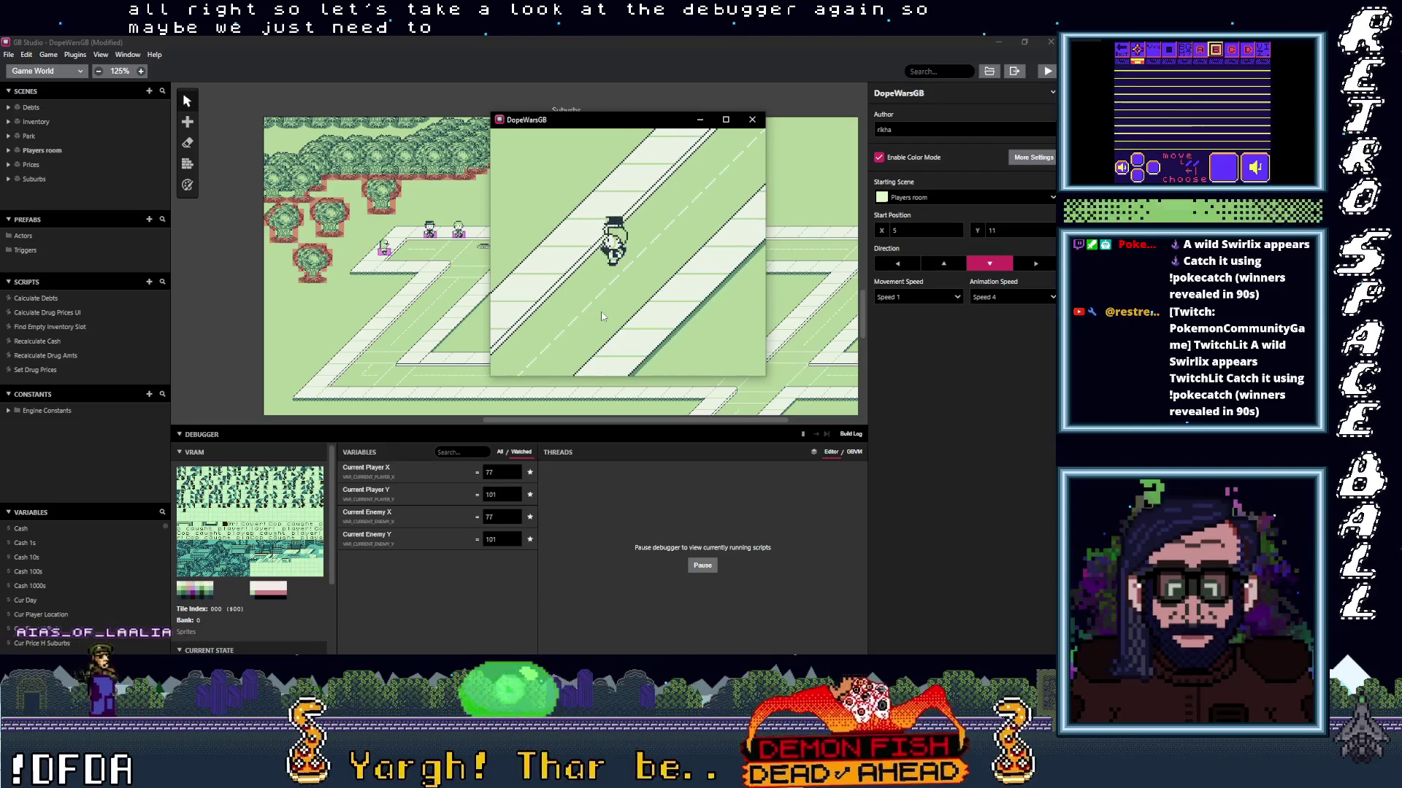
{"action": "key", "text": "Left"}
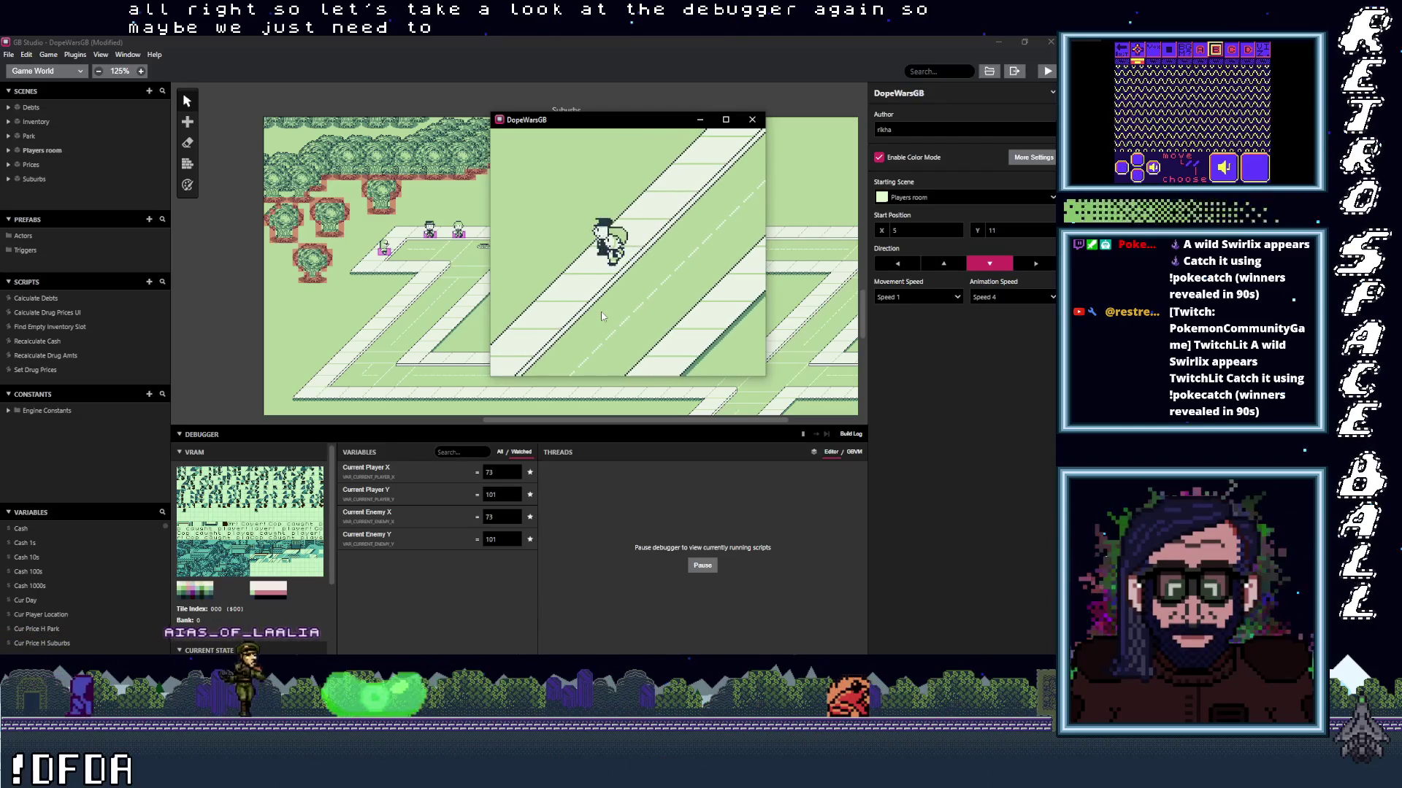
{"action": "key", "text": "Left"}
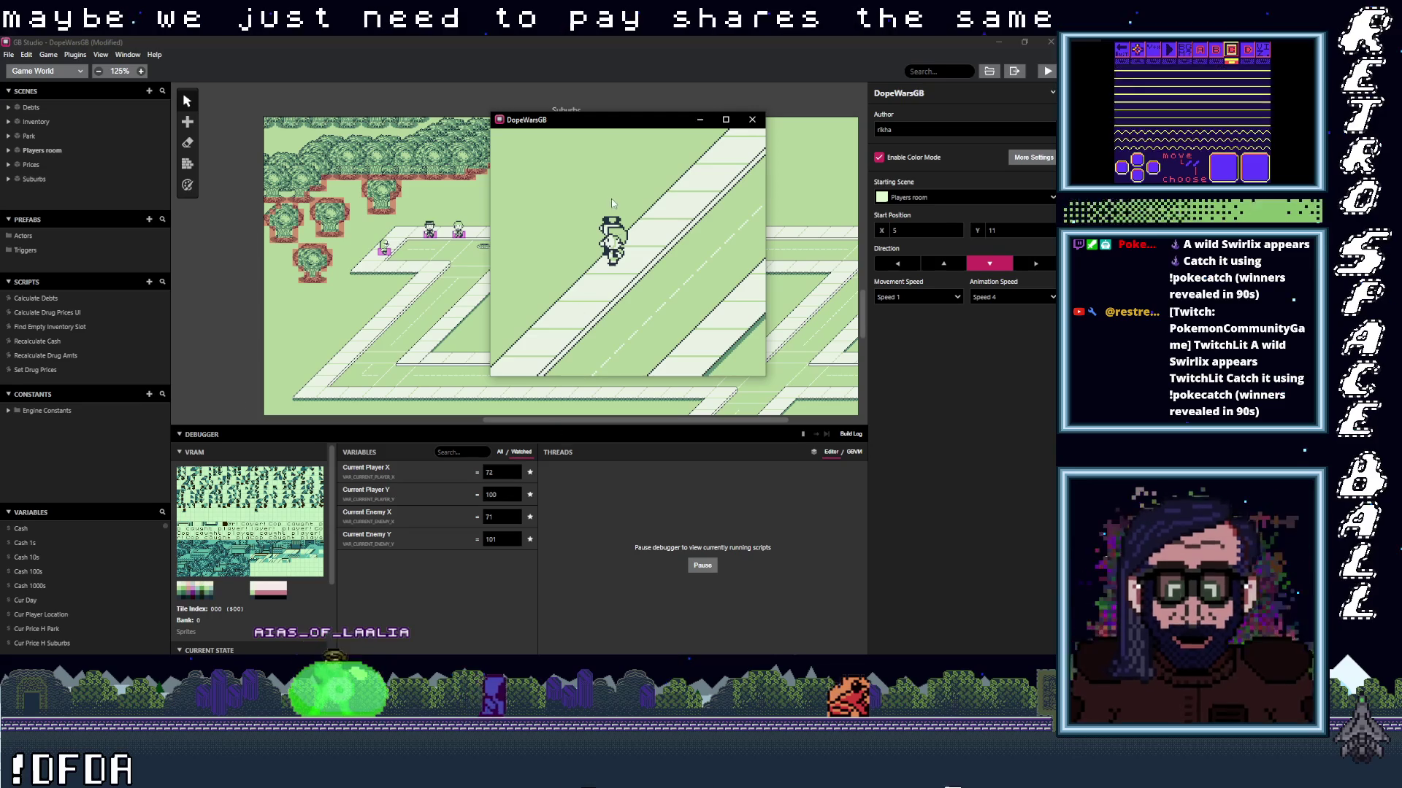
{"action": "key", "text": "Down"}
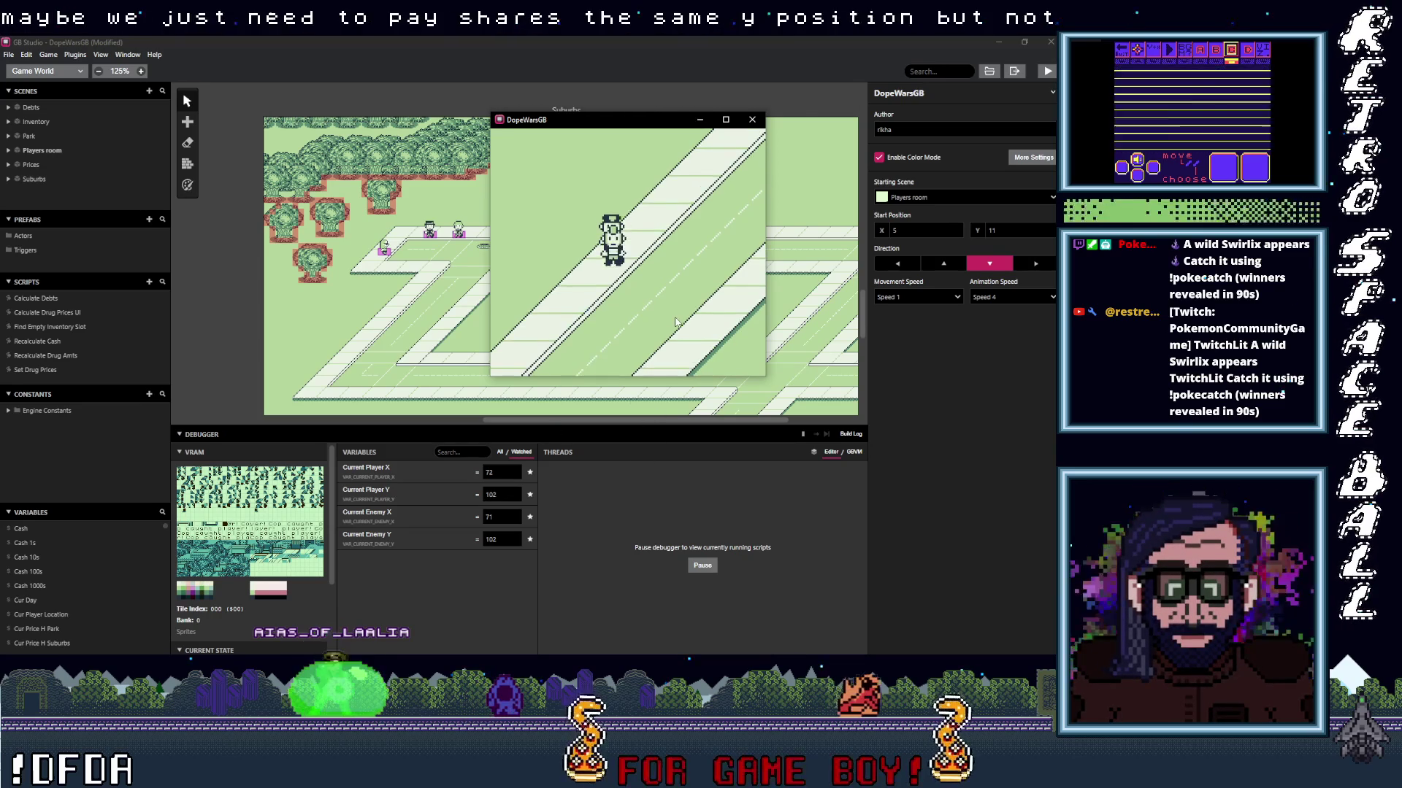
{"action": "key", "text": "Left"}
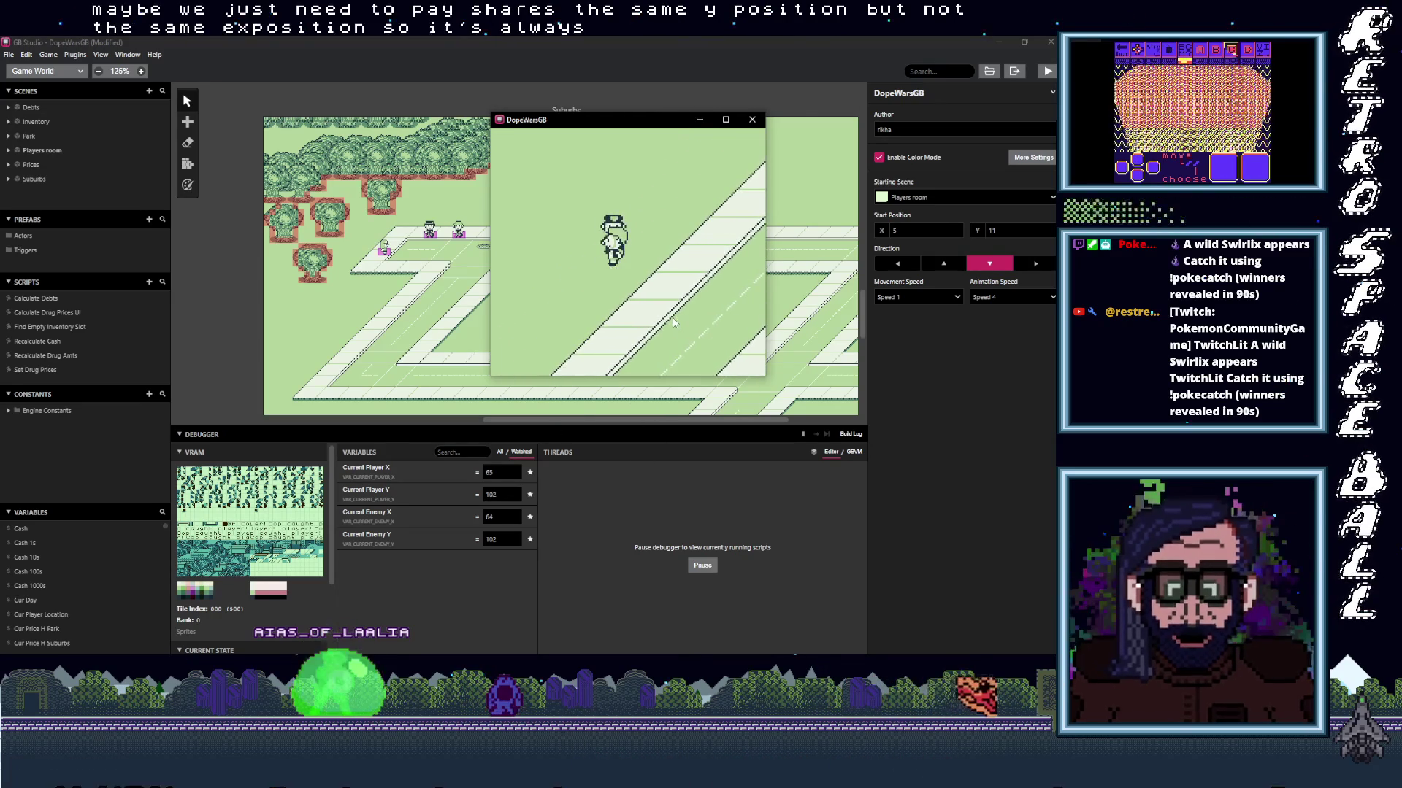
Search all debugger variables for 'att', then clear the search.
{"action": "left_click", "coordinate": [468, 450]}
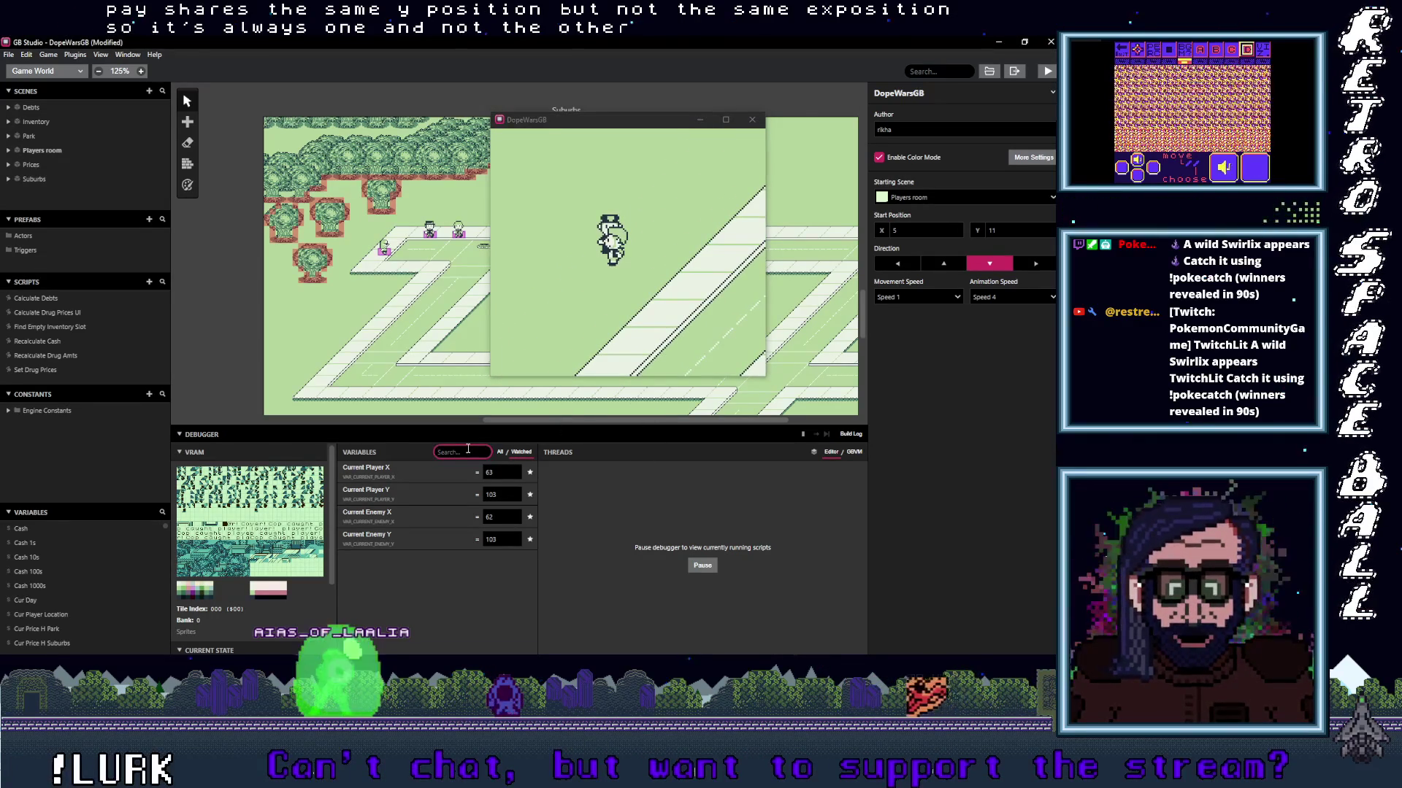
{"action": "type", "text": "att"}
{"action": "key", "text": "BackSpace"}
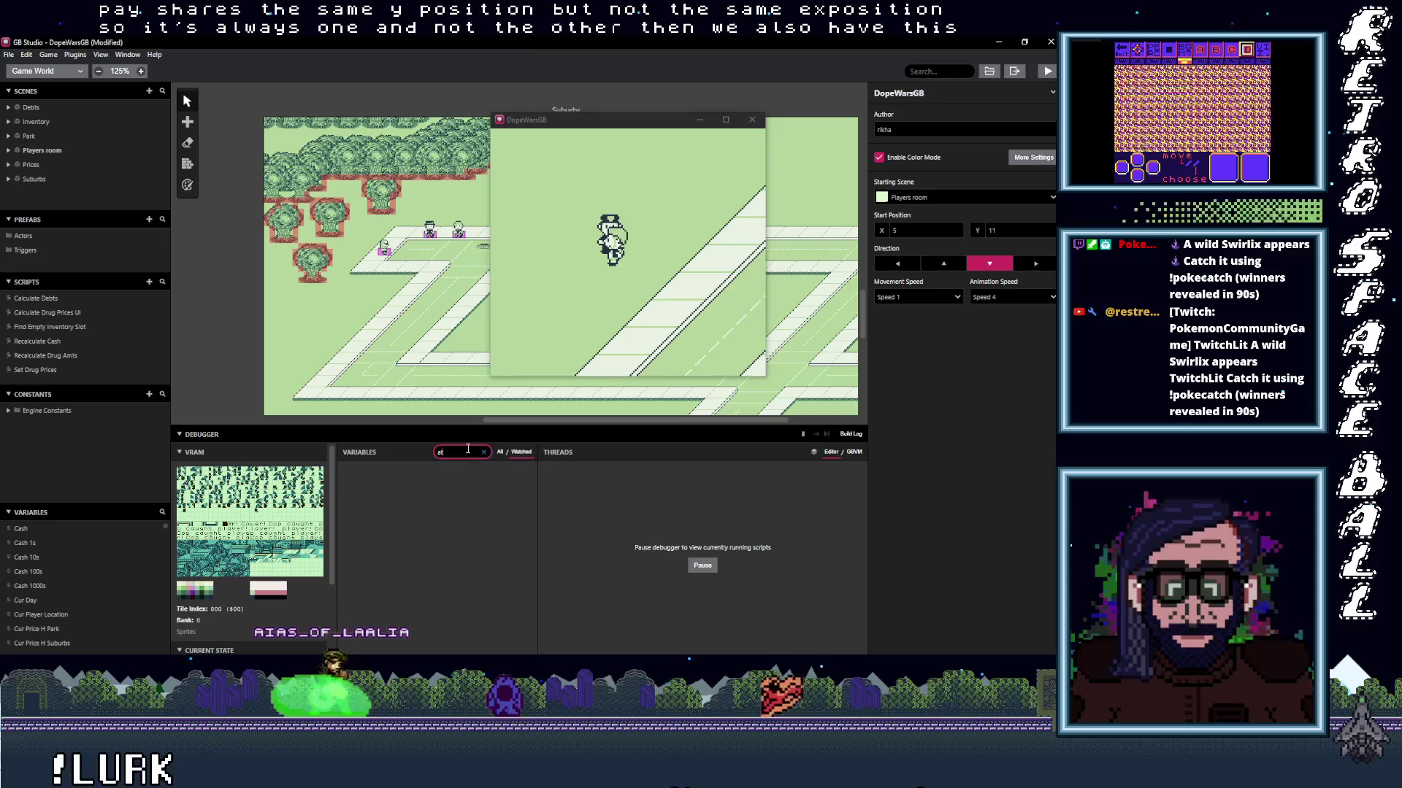
{"action": "type", "text": "att"}
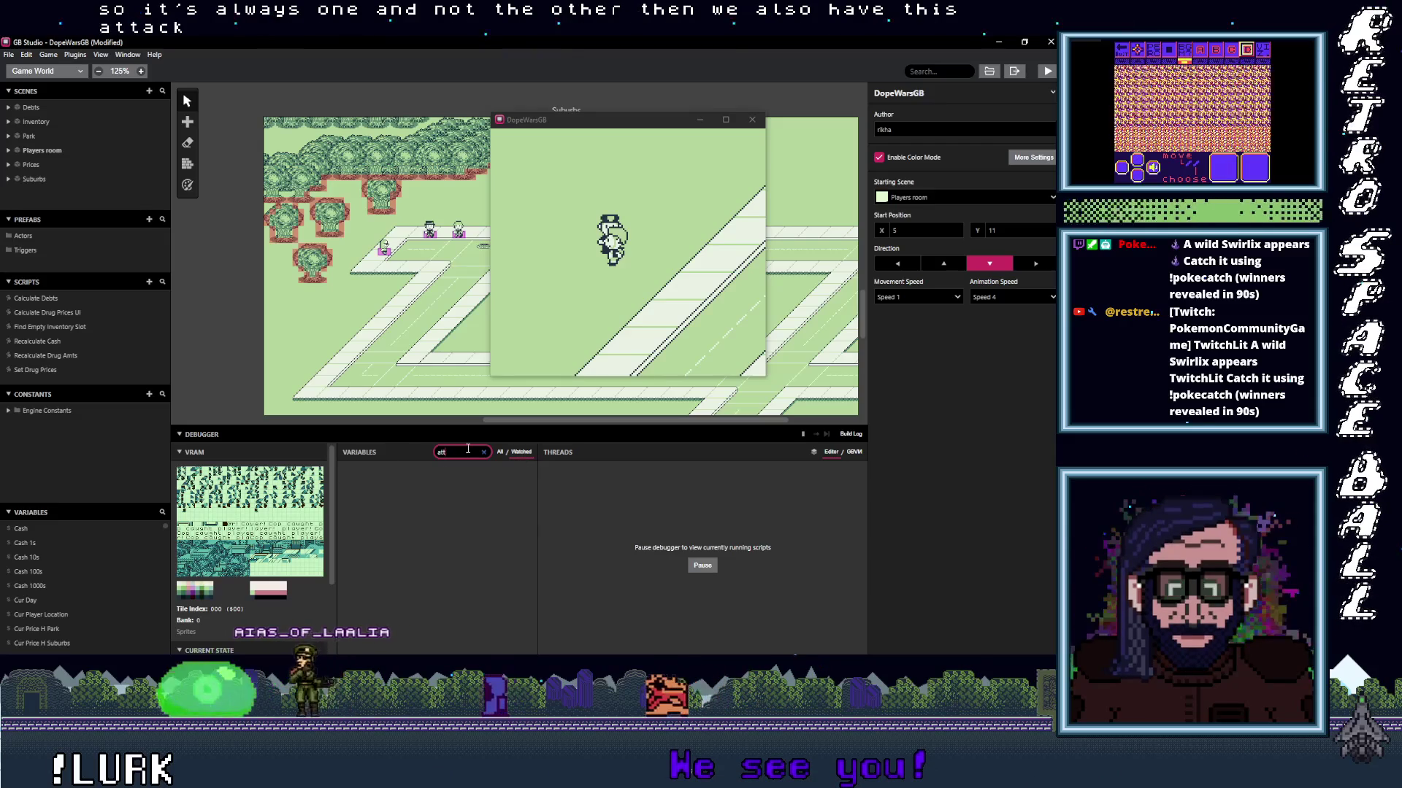
{"action": "left_click", "coordinate": [500, 451]}
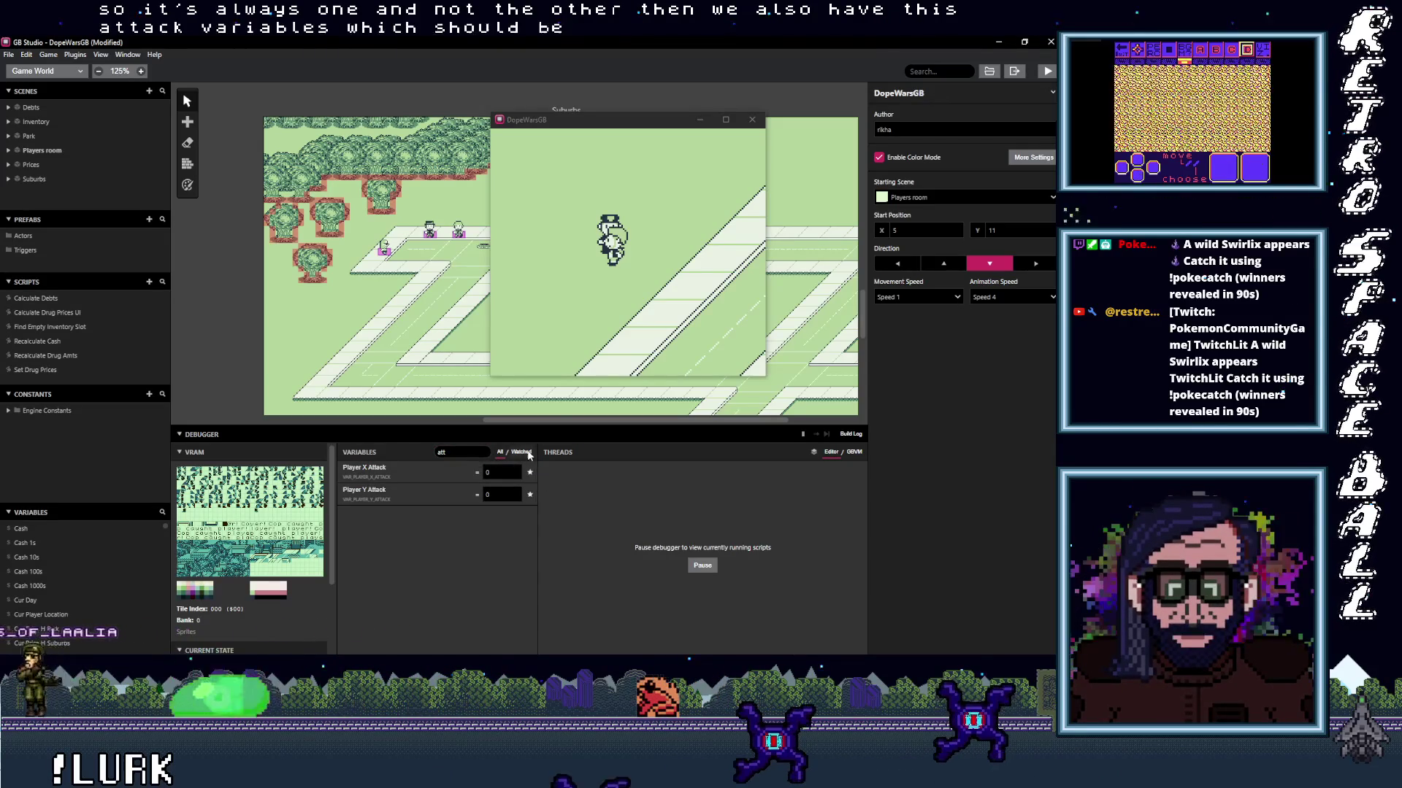
{"action": "left_click", "coordinate": [682, 295]}
{"action": "key", "text": "Down"}
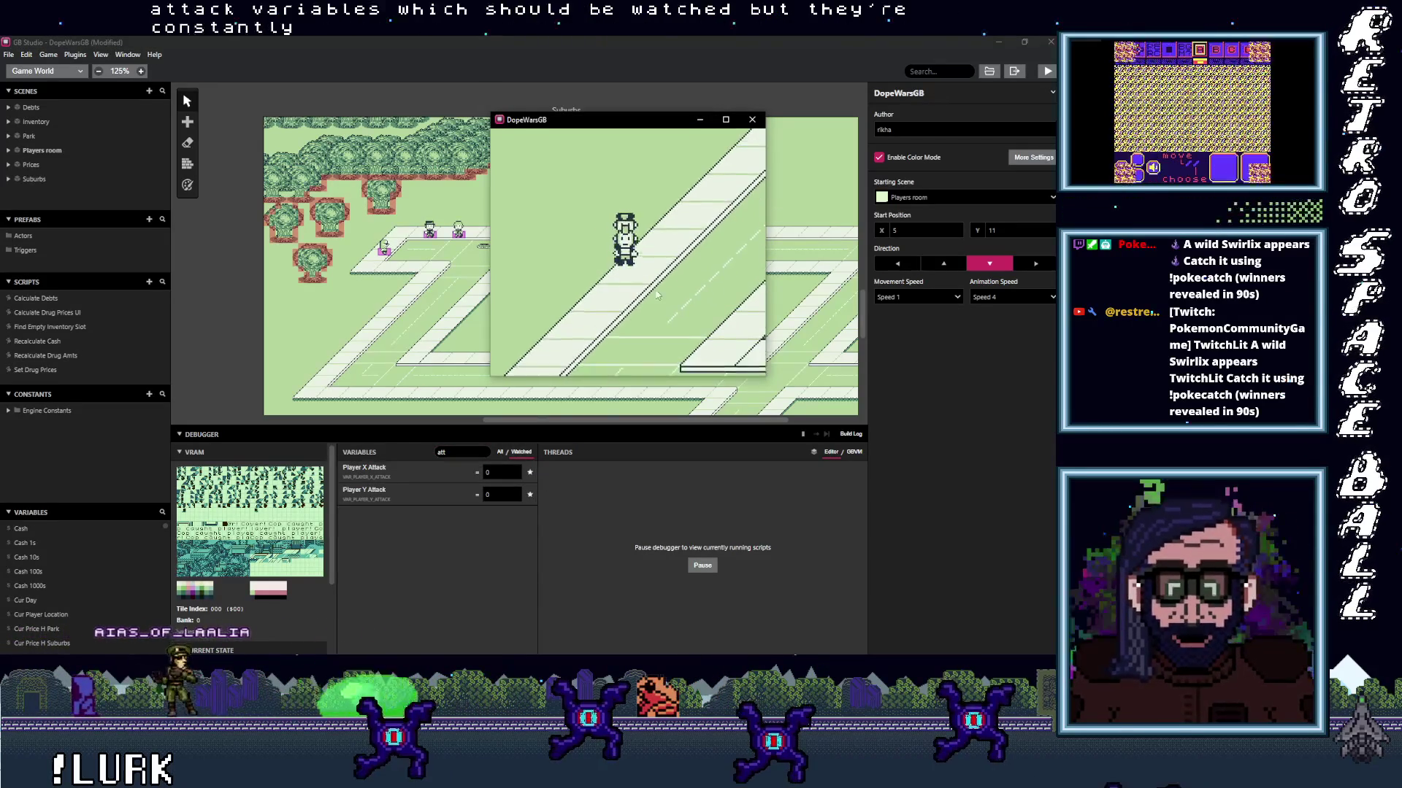
{"action": "left_click", "coordinate": [483, 452]}
{"action": "left_click", "coordinate": [680, 279]}
Walk the player left and right with the Cop following, then quit the test game.
{"action": "key", "text": "Down"}
{"action": "key", "text": "Down"}
{"action": "key", "text": "Down"}
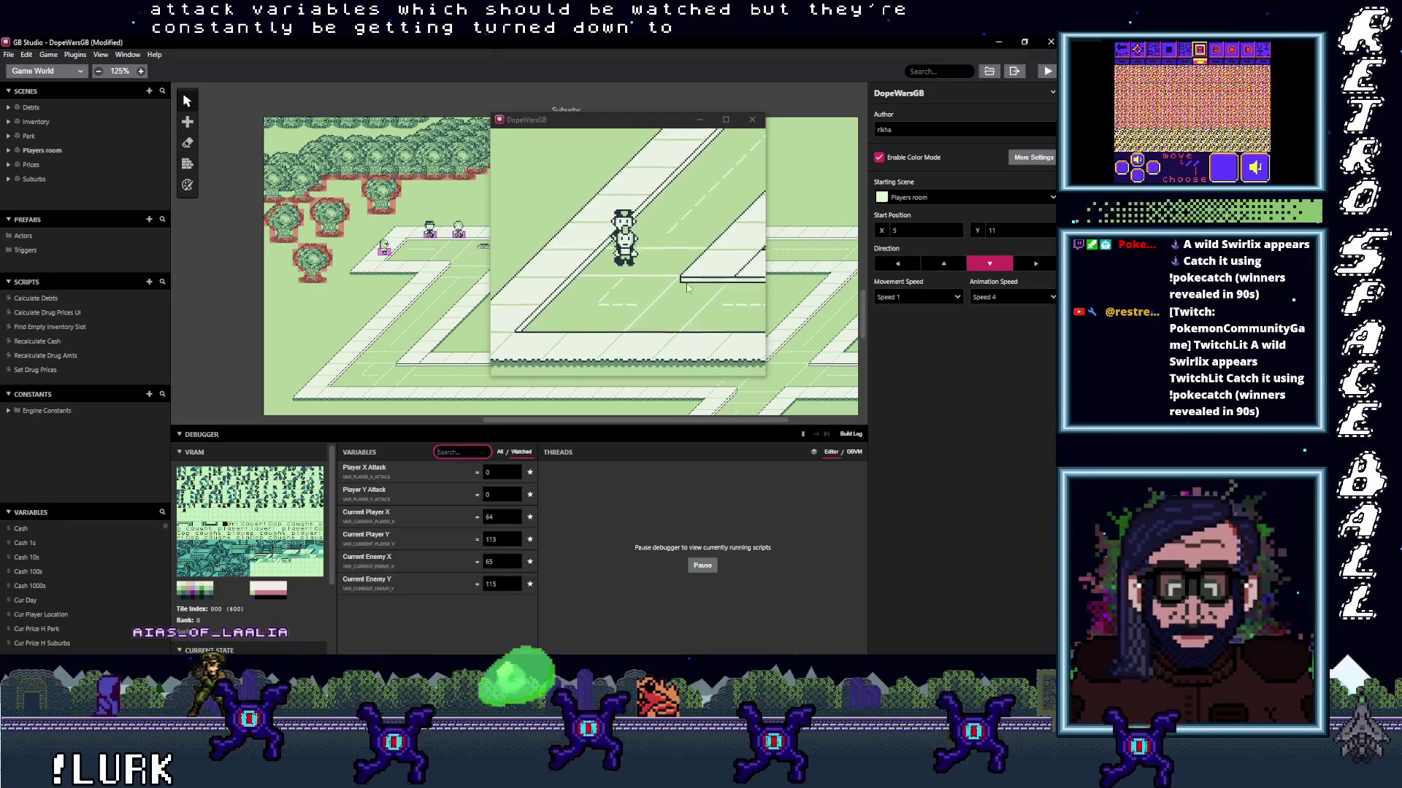
{"action": "key", "text": "Down"}
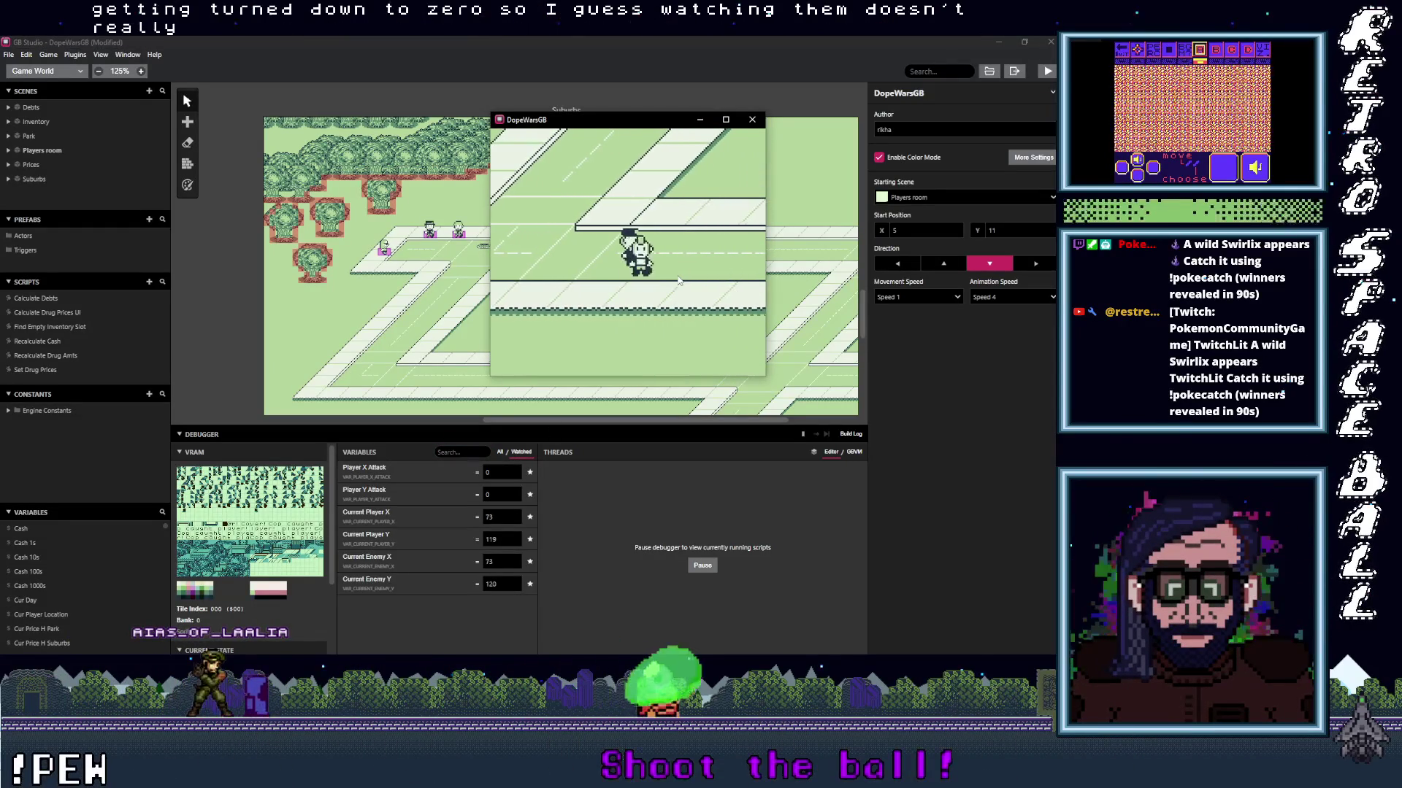
{"action": "key", "text": "Left"}
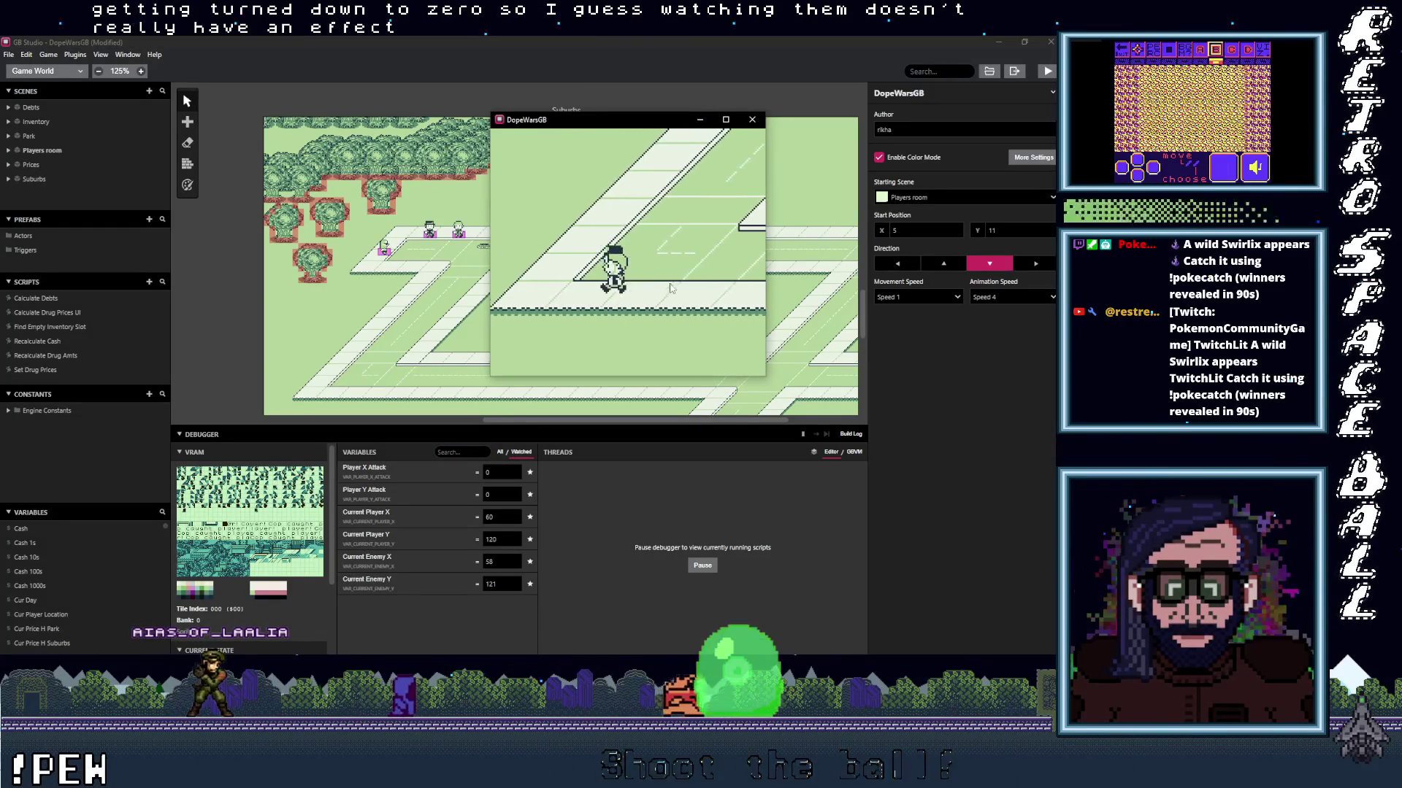
{"action": "key", "text": "Right"}
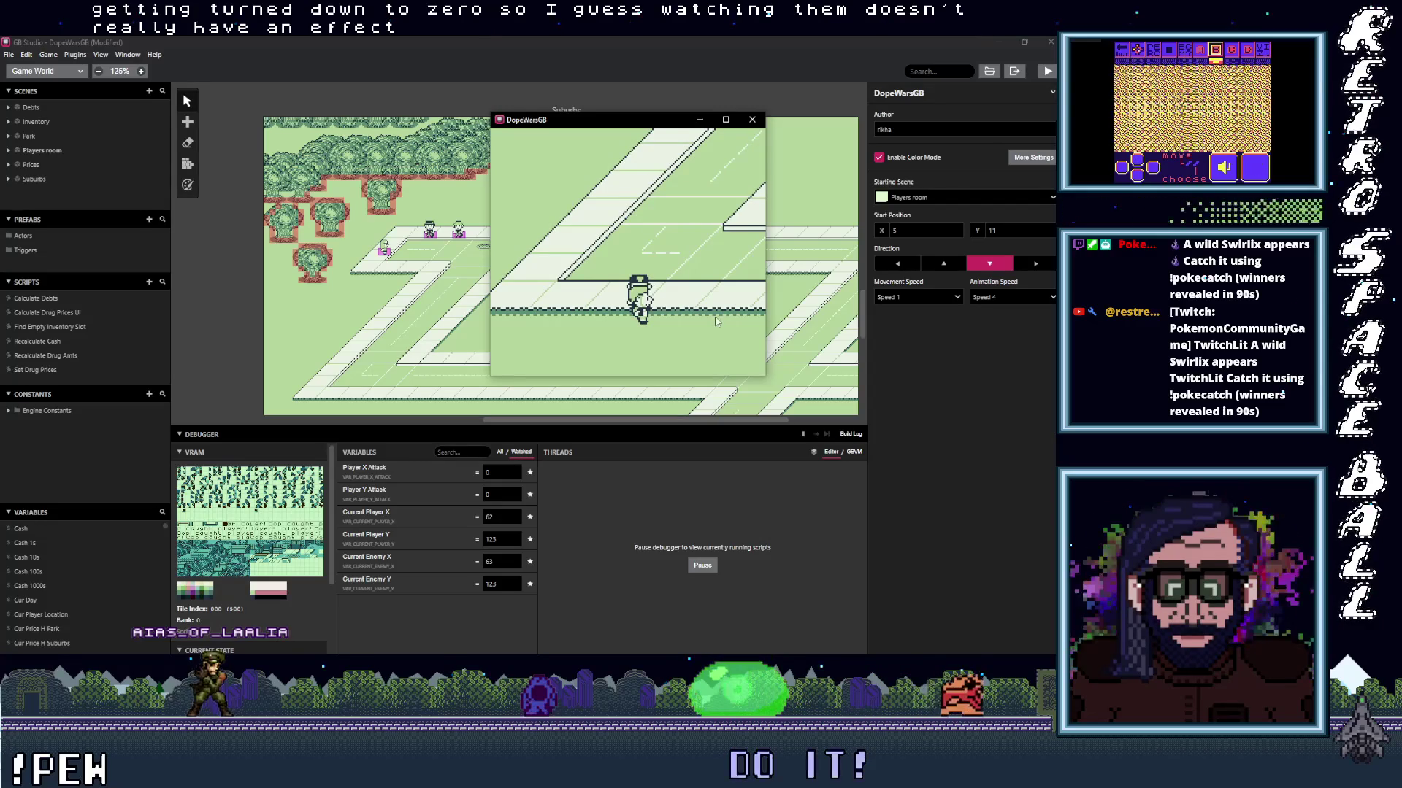
{"action": "key", "text": "Right"}
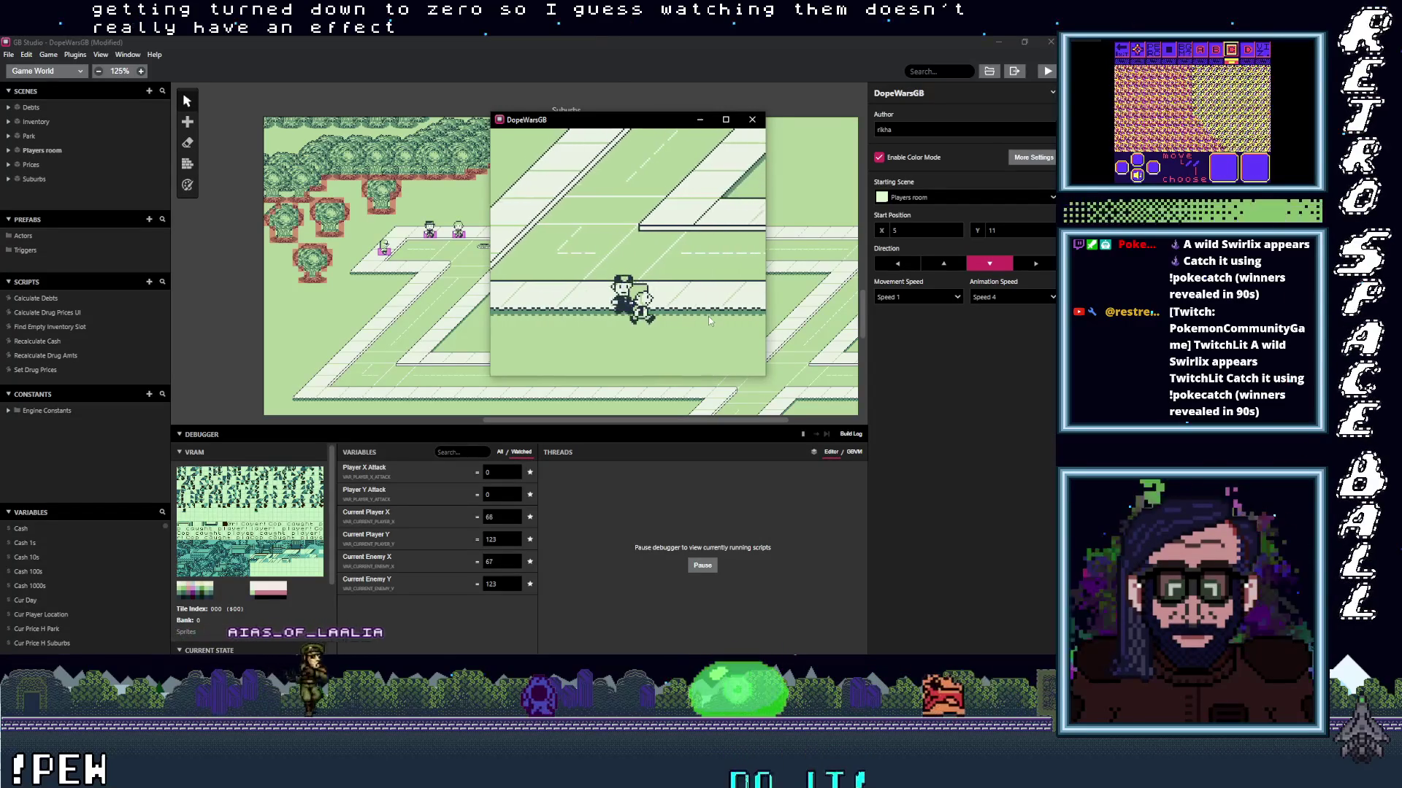
{"action": "key", "text": "Left"}
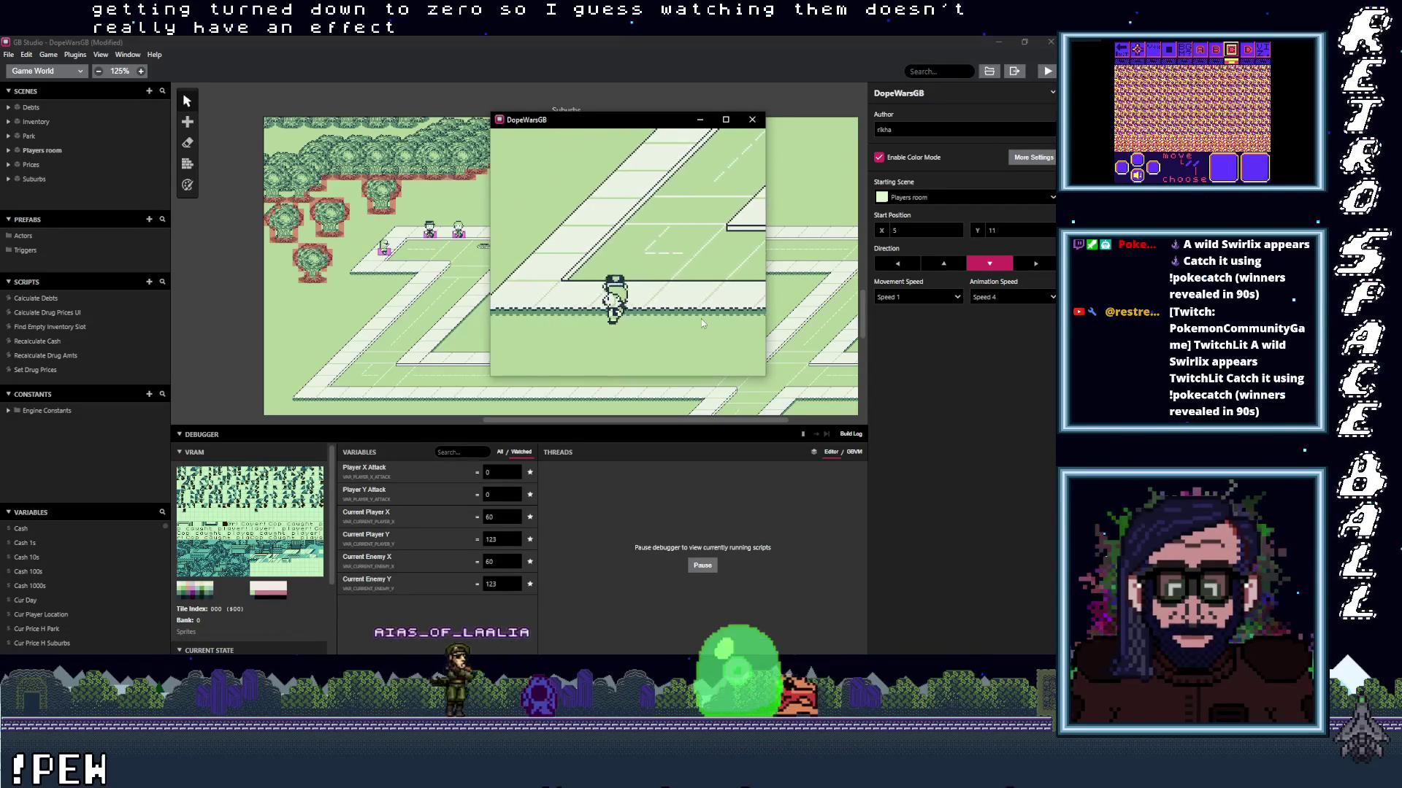
{"action": "key", "text": "Left"}
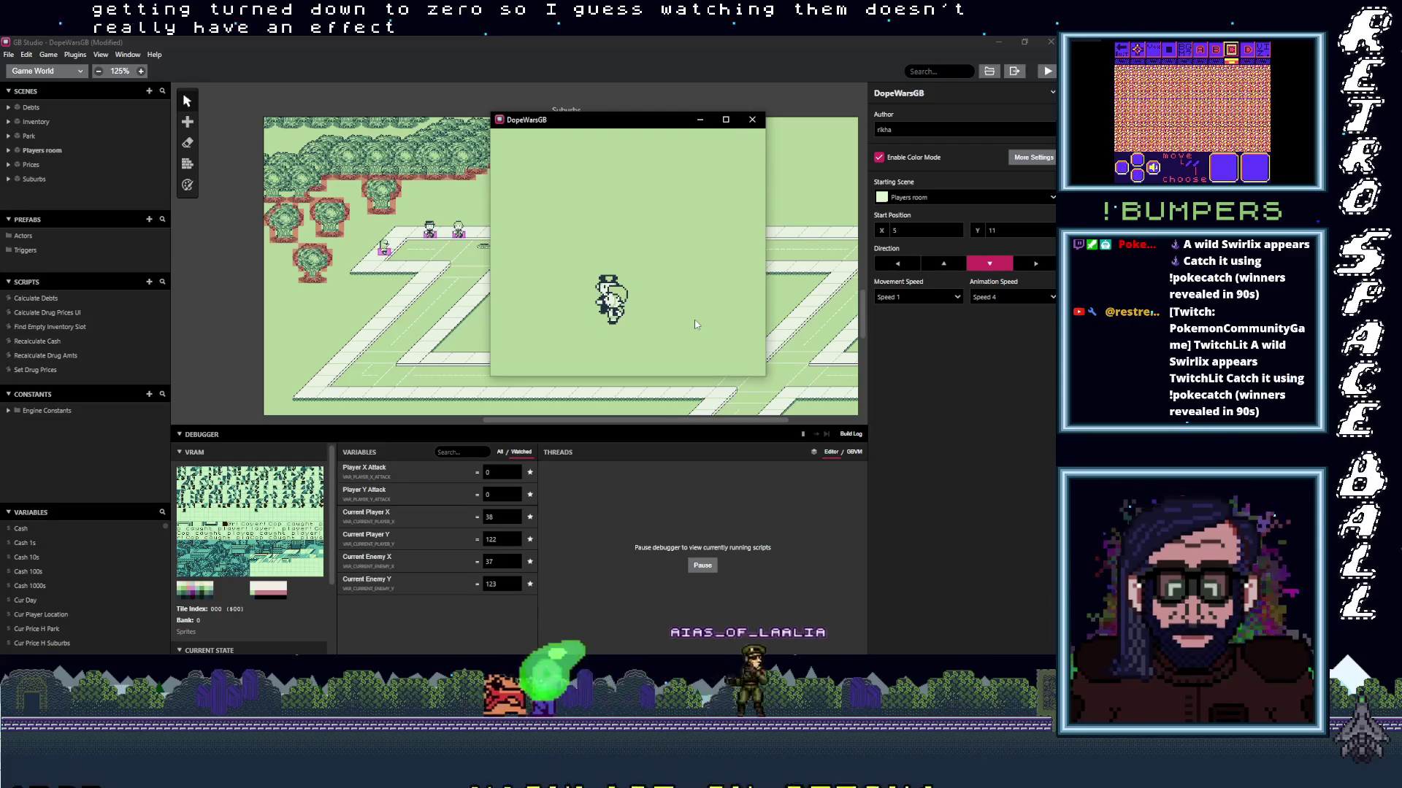
{"action": "key", "text": "Left"}
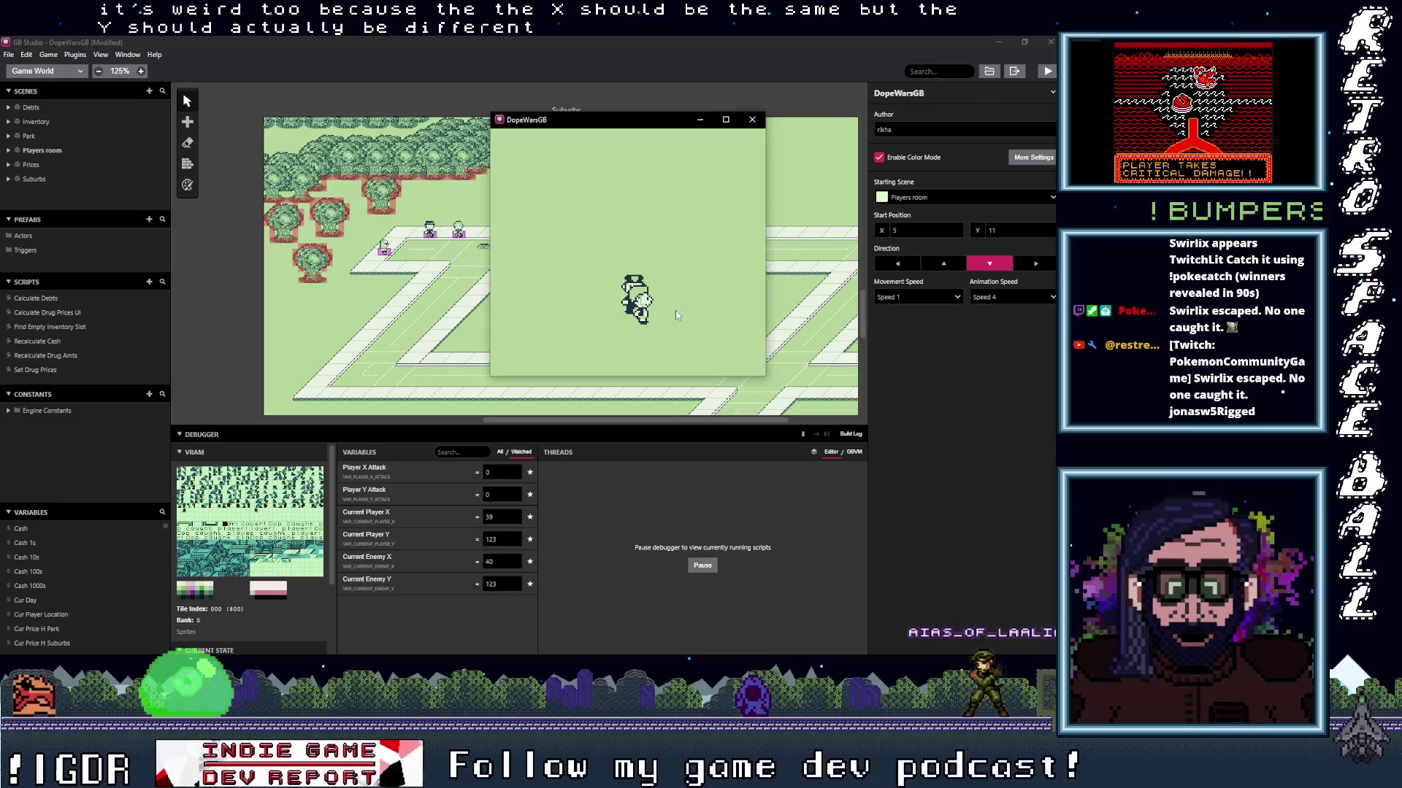
{"action": "key", "text": "Right"}
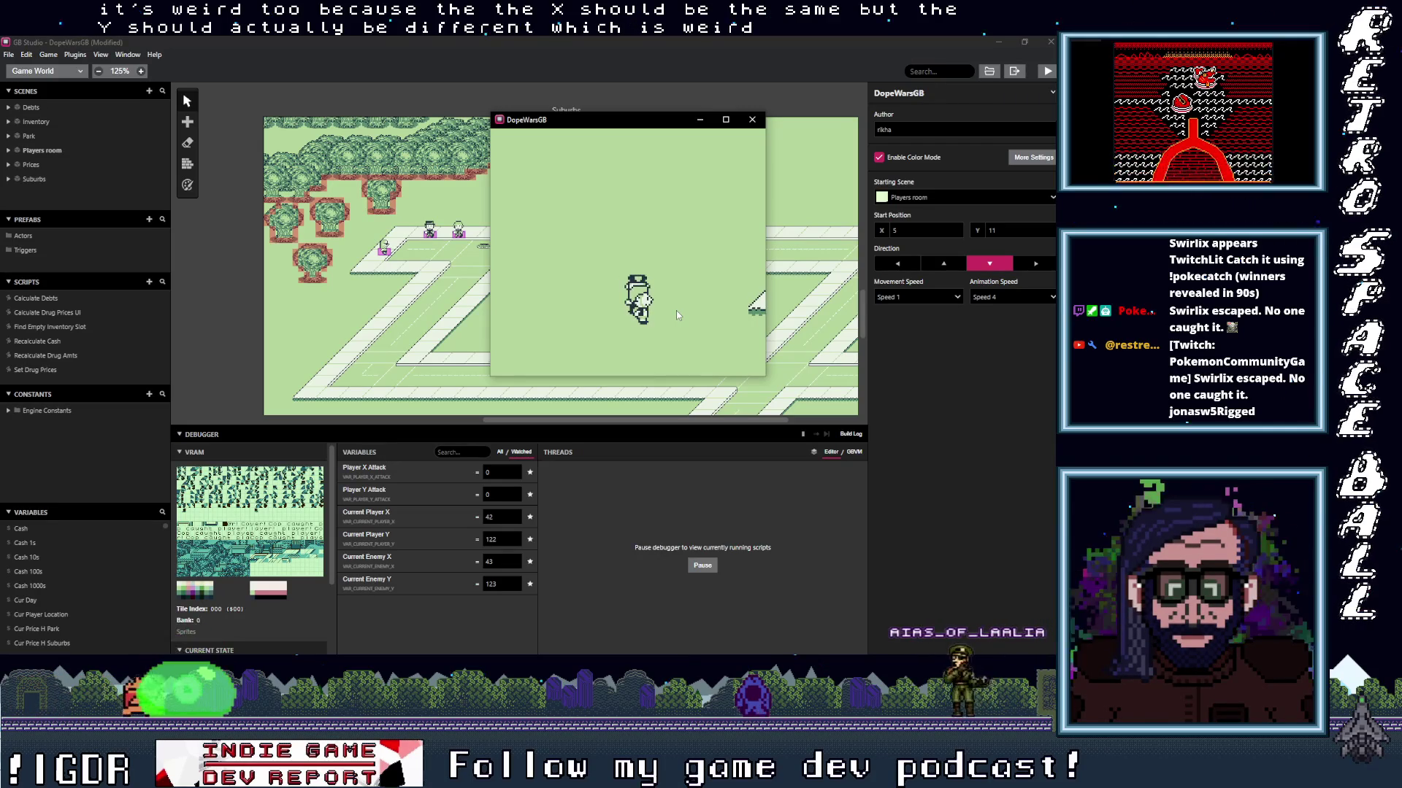
{"action": "key", "text": "Right"}
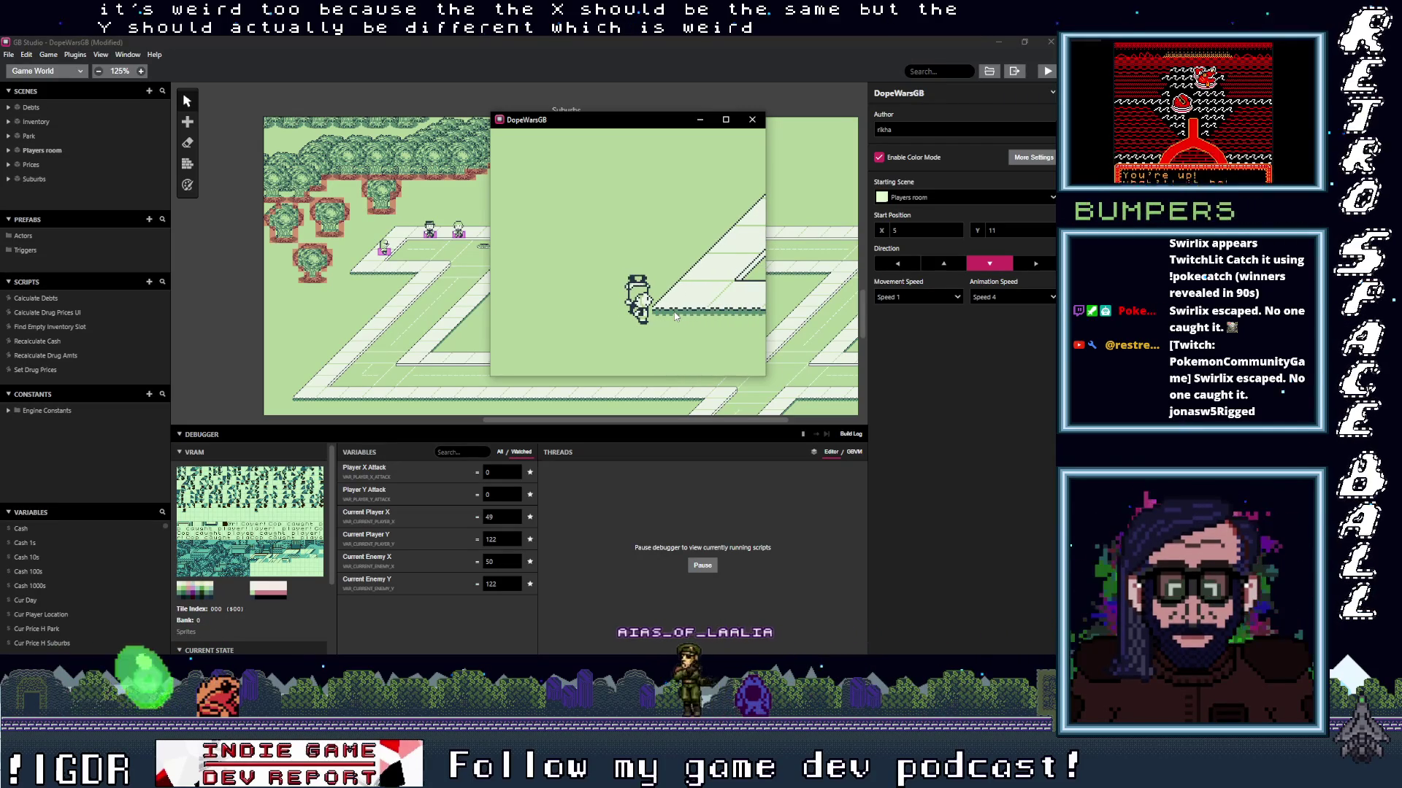
{"action": "key", "text": "Left"}
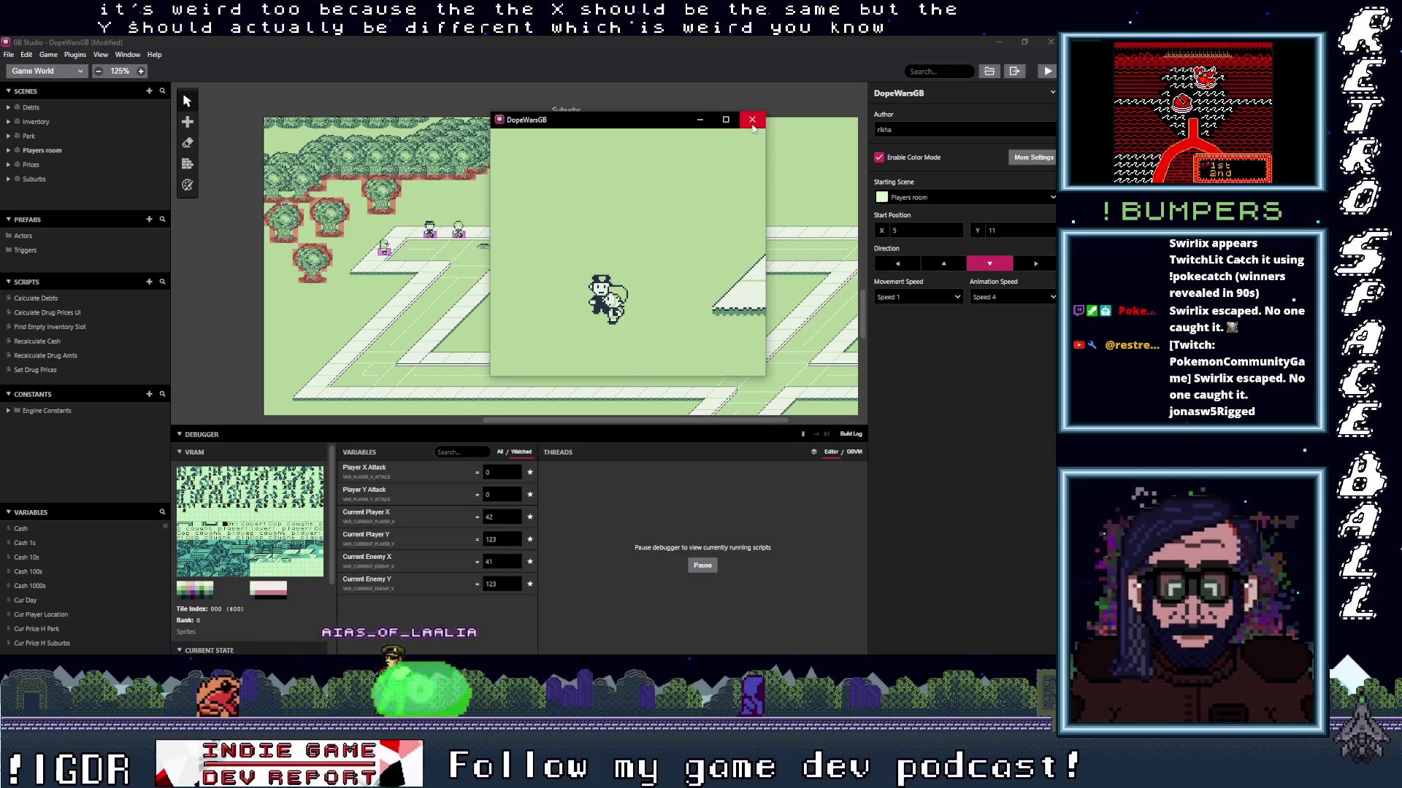
{"action": "key", "text": "alt+F4"}
Select the Cop actor and change its Current Enemy X addition value to 2.
{"action": "left_click", "coordinate": [551, 307]}
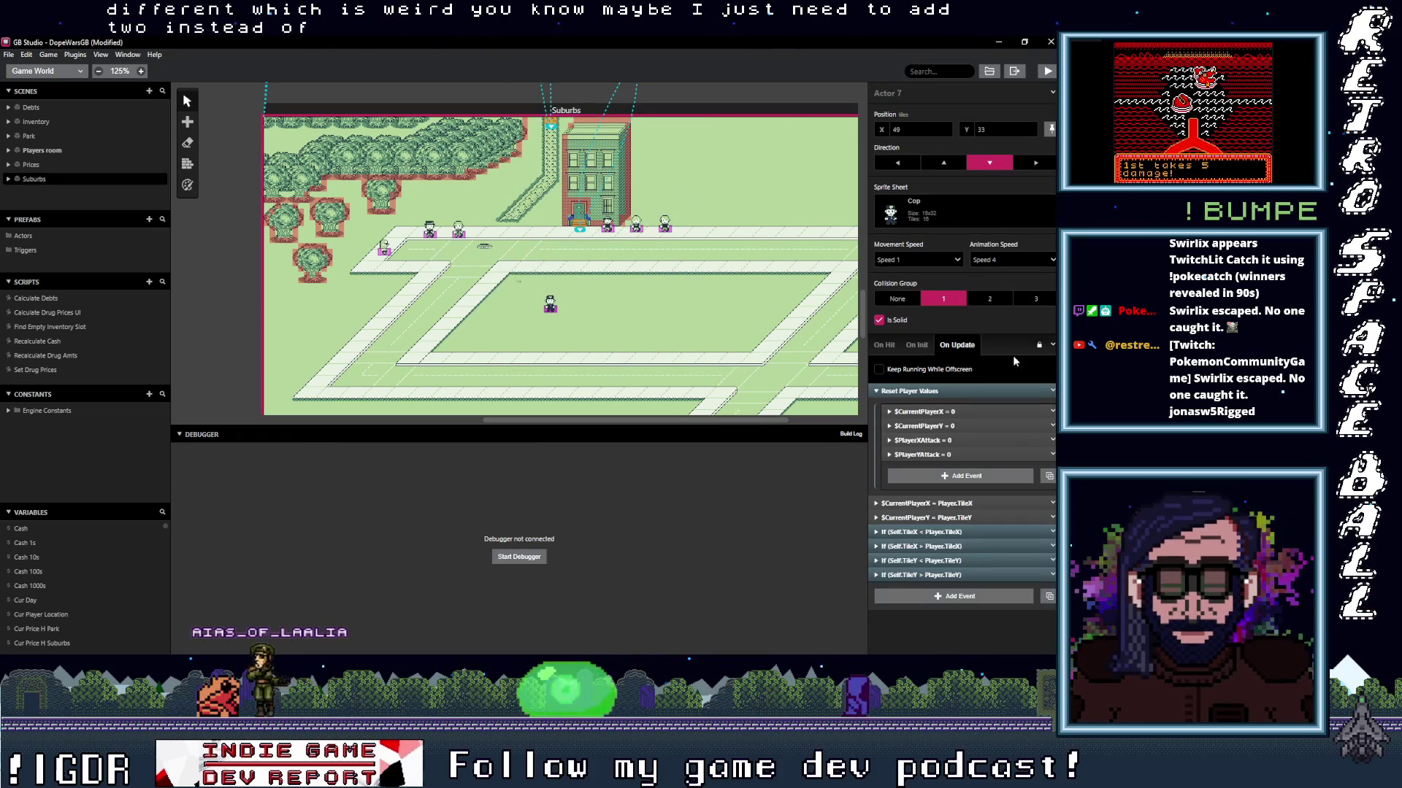
{"action": "left_click", "coordinate": [957, 532]}
{"action": "scroll", "coordinate": [956, 536], "scroll_direction": "down", "scroll_amount": 3}
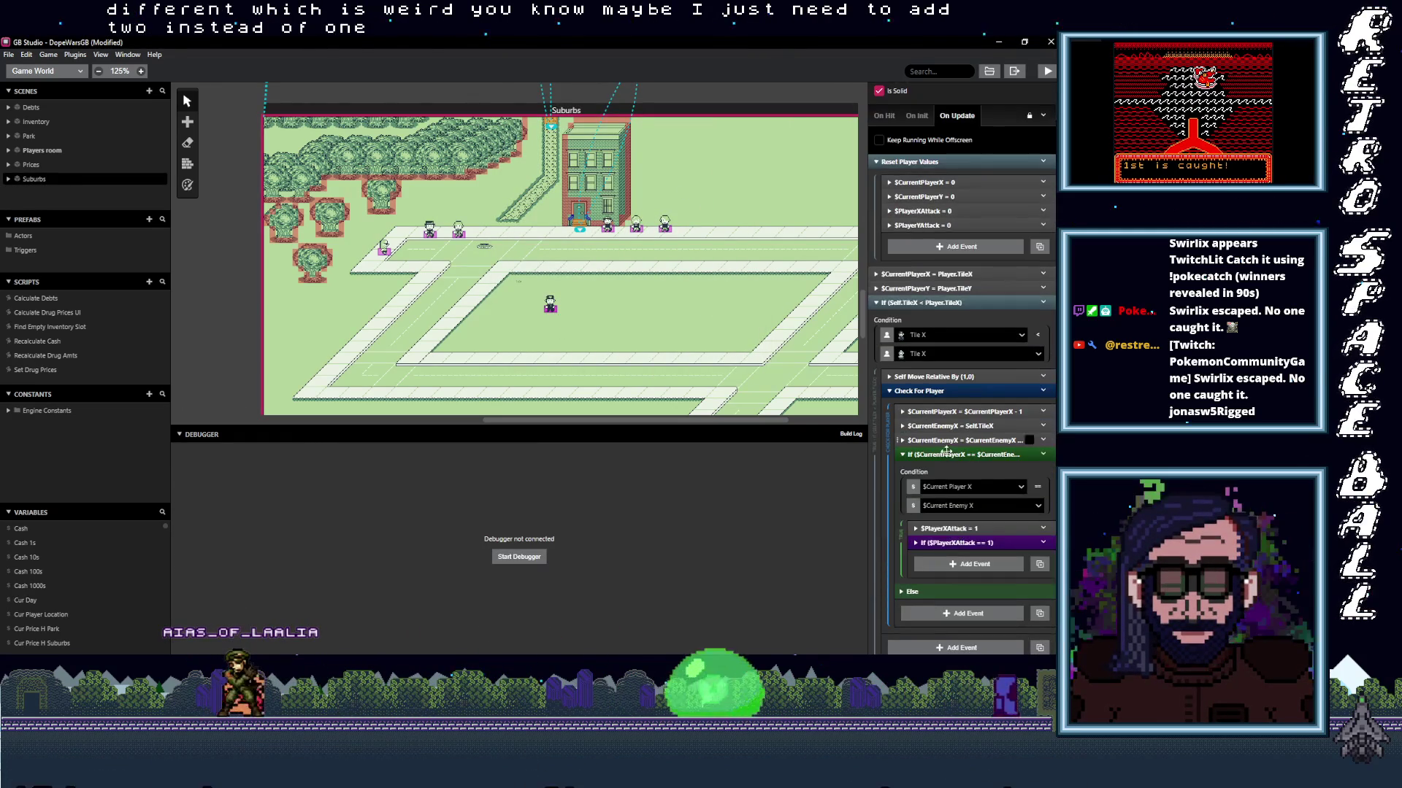
{"action": "left_click", "coordinate": [965, 440]}
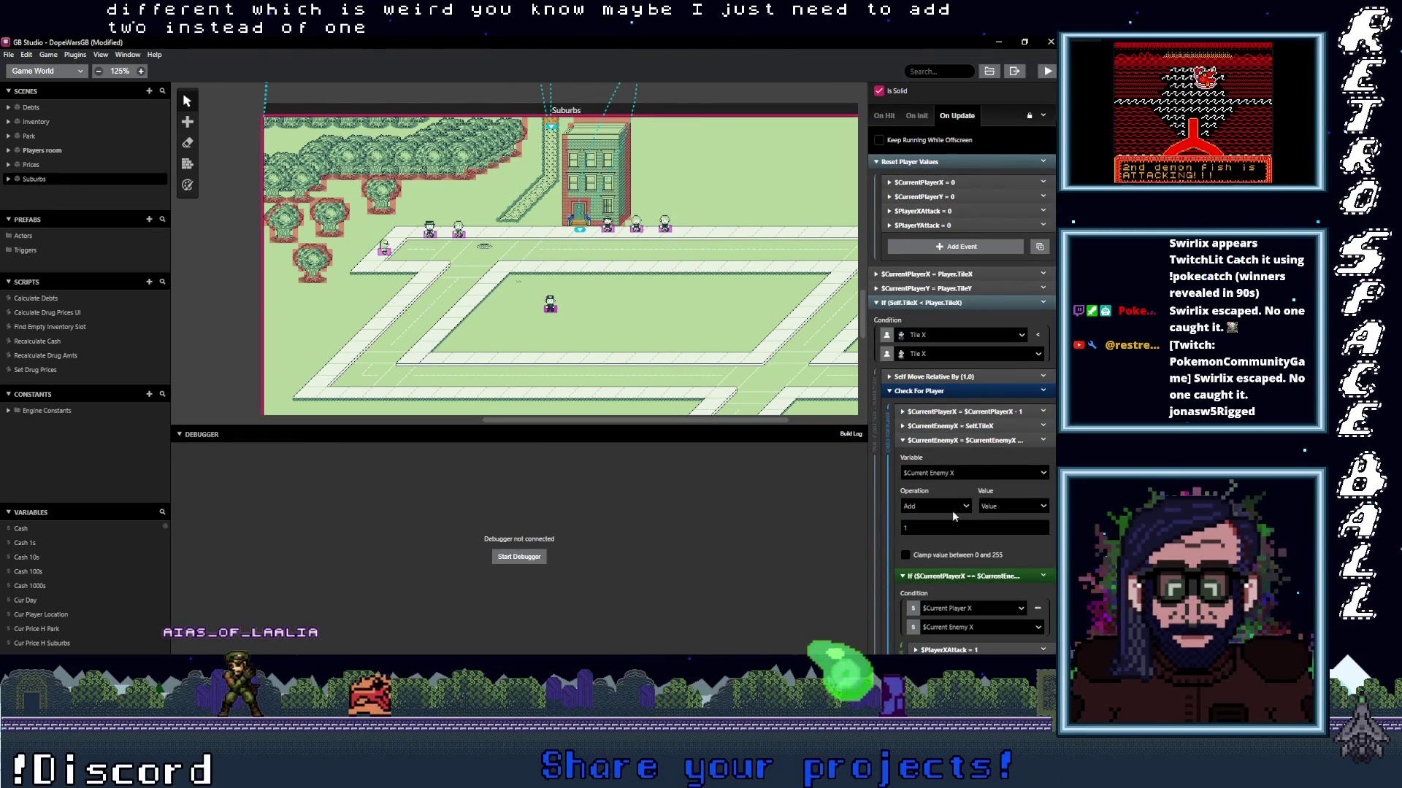
{"action": "type", "text": "2"}
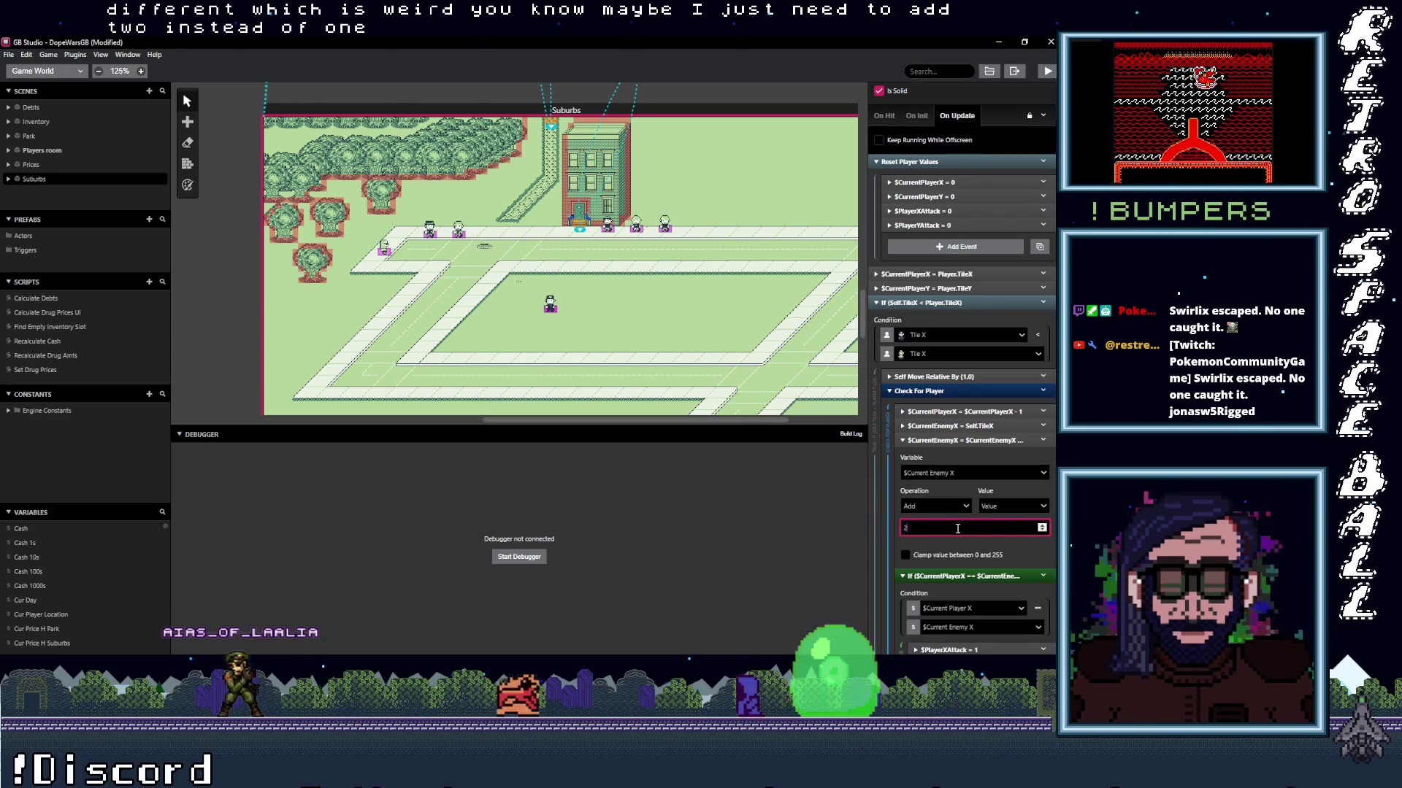
{"action": "scroll", "coordinate": [953, 540], "scroll_direction": "down", "scroll_amount": 3}
{"action": "left_click", "coordinate": [948, 443]}
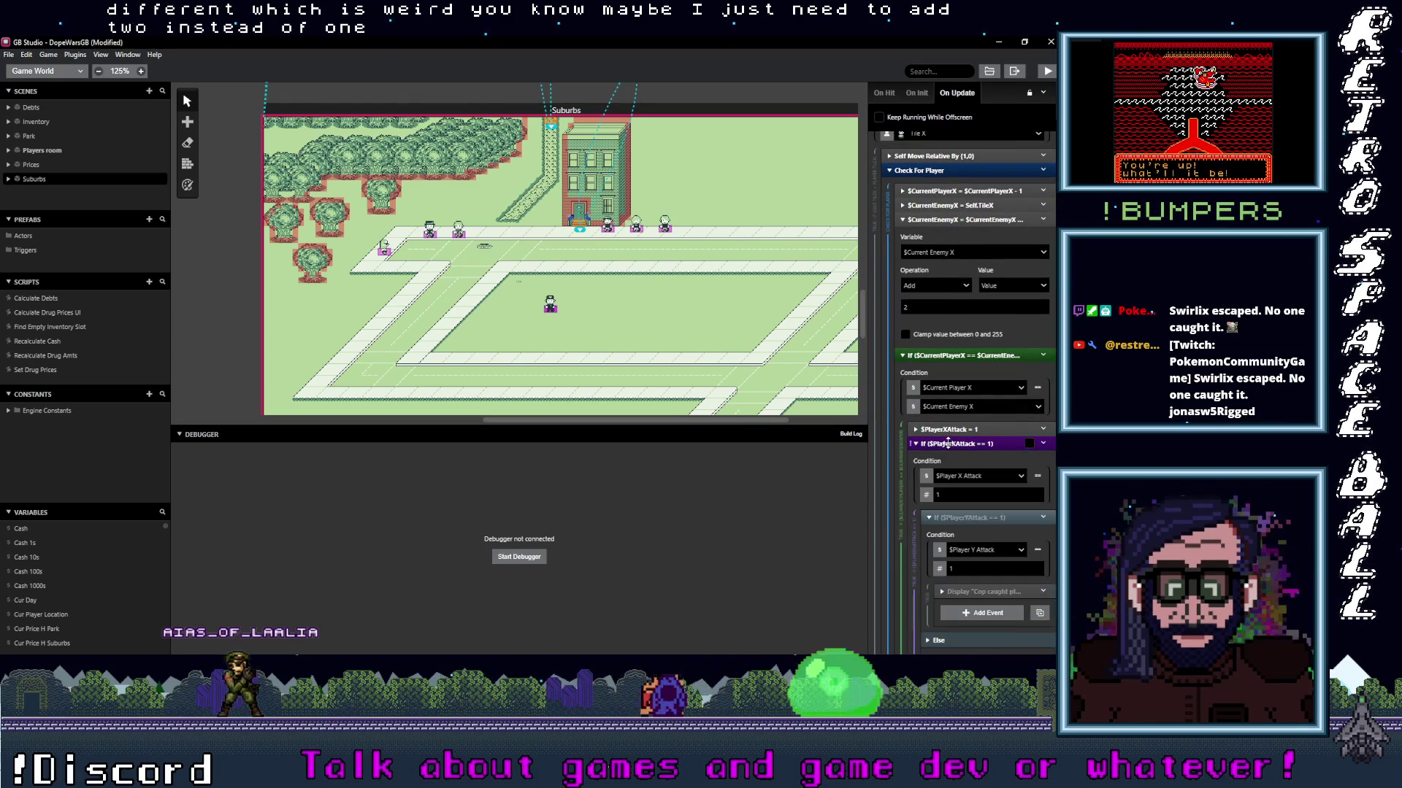
{"action": "scroll", "coordinate": [963, 507], "scroll_direction": "up", "scroll_amount": 2}
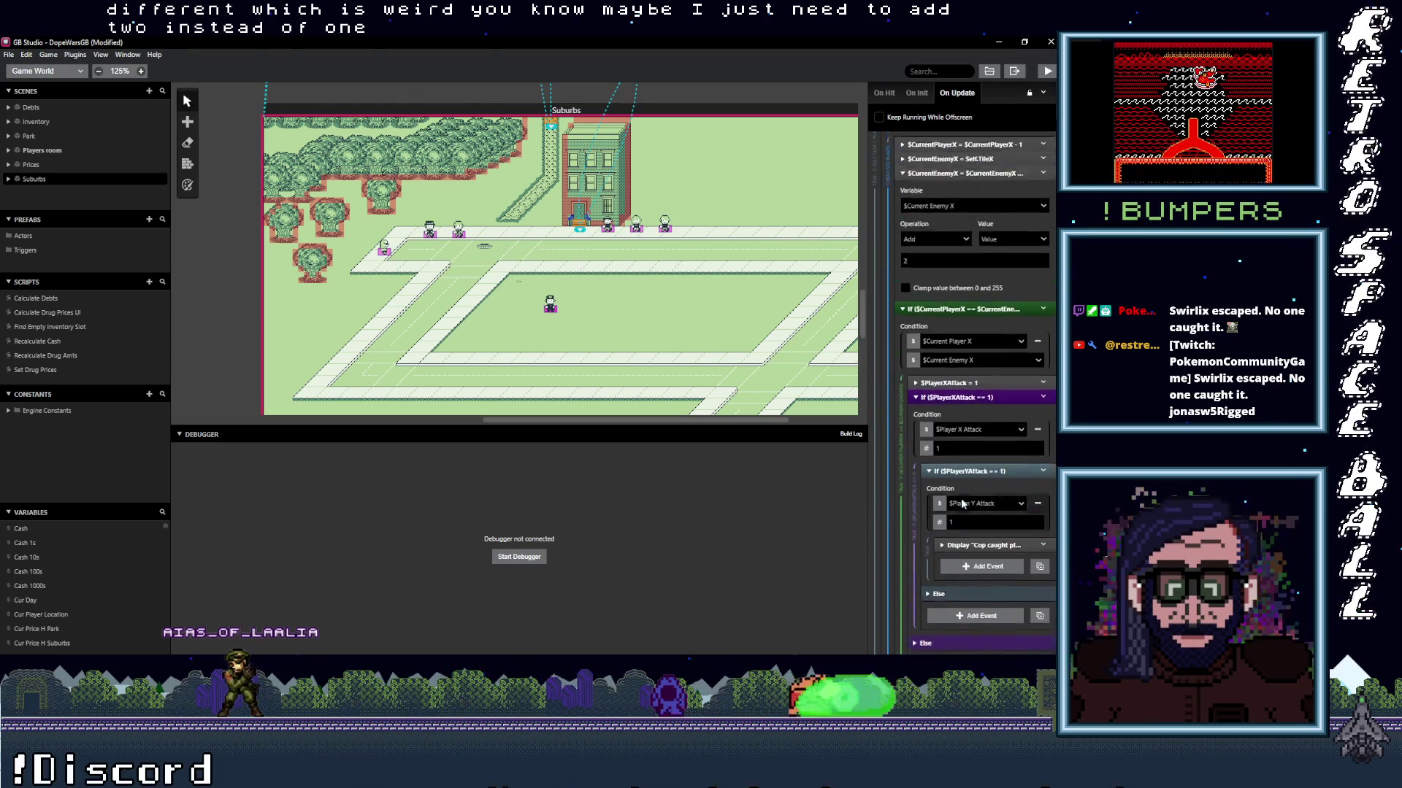
{"action": "scroll", "coordinate": [956, 440], "scroll_direction": "up", "scroll_amount": 3}
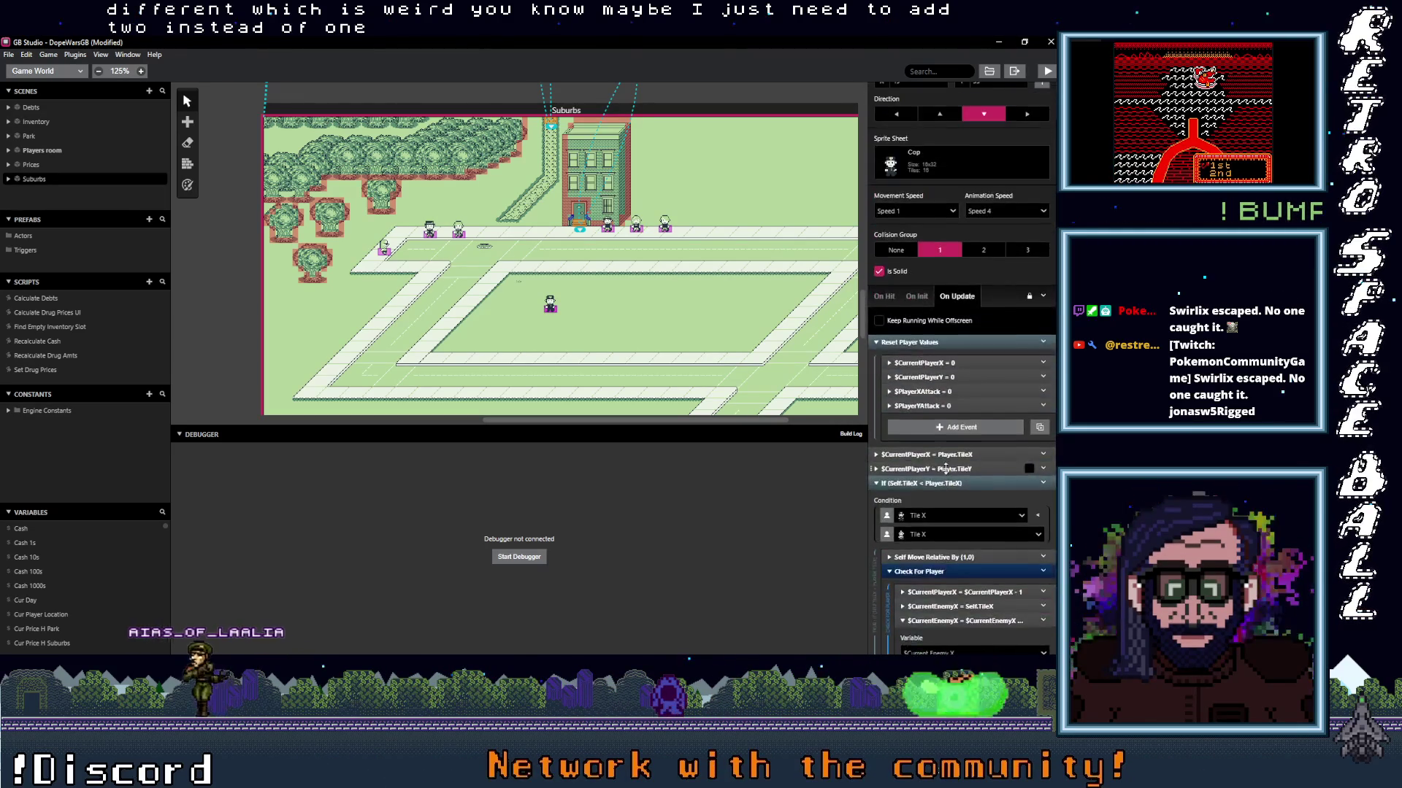
{"action": "scroll", "coordinate": [946, 473], "scroll_direction": "down", "scroll_amount": 10}
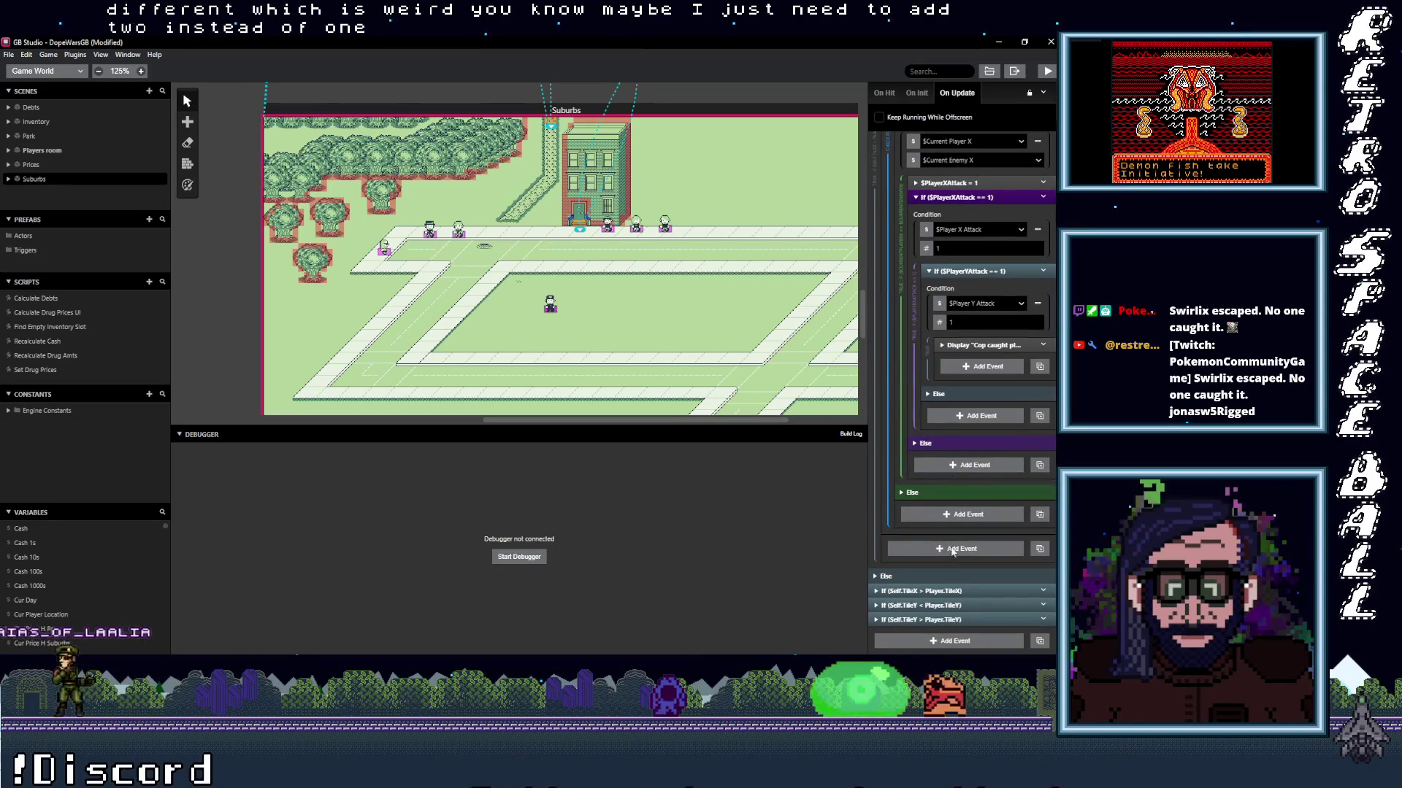
Change the Current Enemy X subtraction value to 2.
{"action": "left_click", "coordinate": [952, 590]}
{"action": "scroll", "coordinate": [955, 487], "scroll_direction": "down", "scroll_amount": 8}
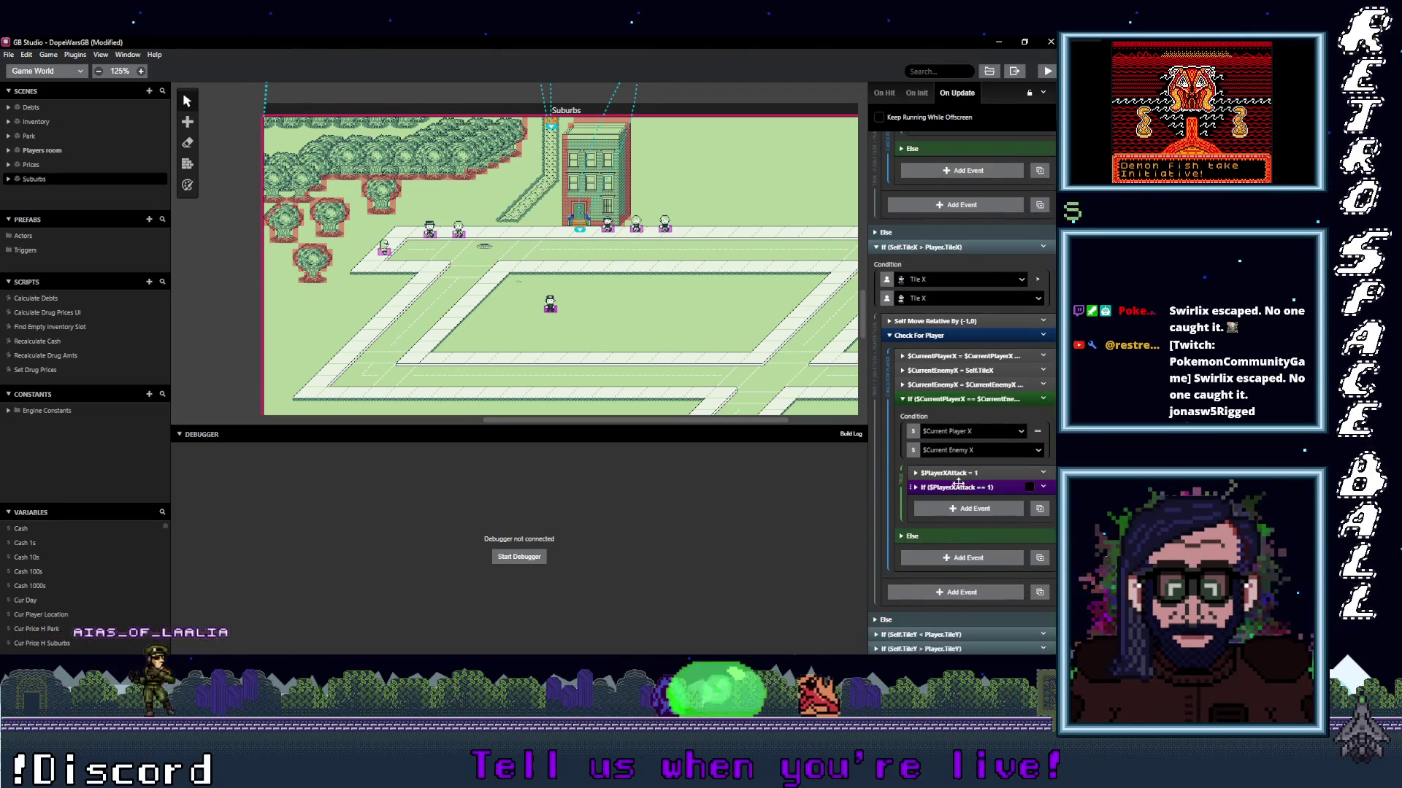
{"action": "left_click", "coordinate": [964, 385]}
{"action": "left_click", "coordinate": [906, 473]}
{"action": "type", "text": "2"}
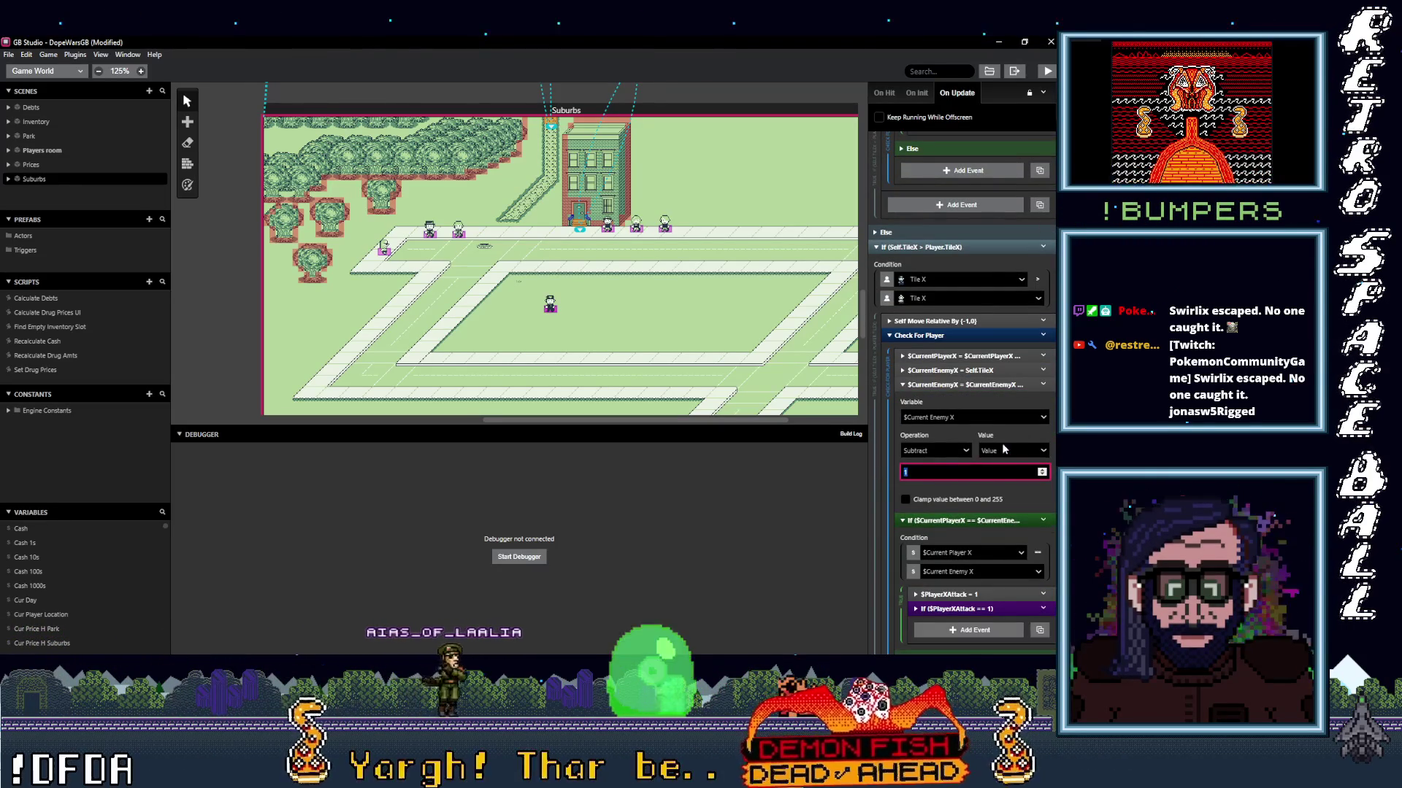
{"action": "scroll", "coordinate": [978, 503], "scroll_direction": "down", "scroll_amount": 3}
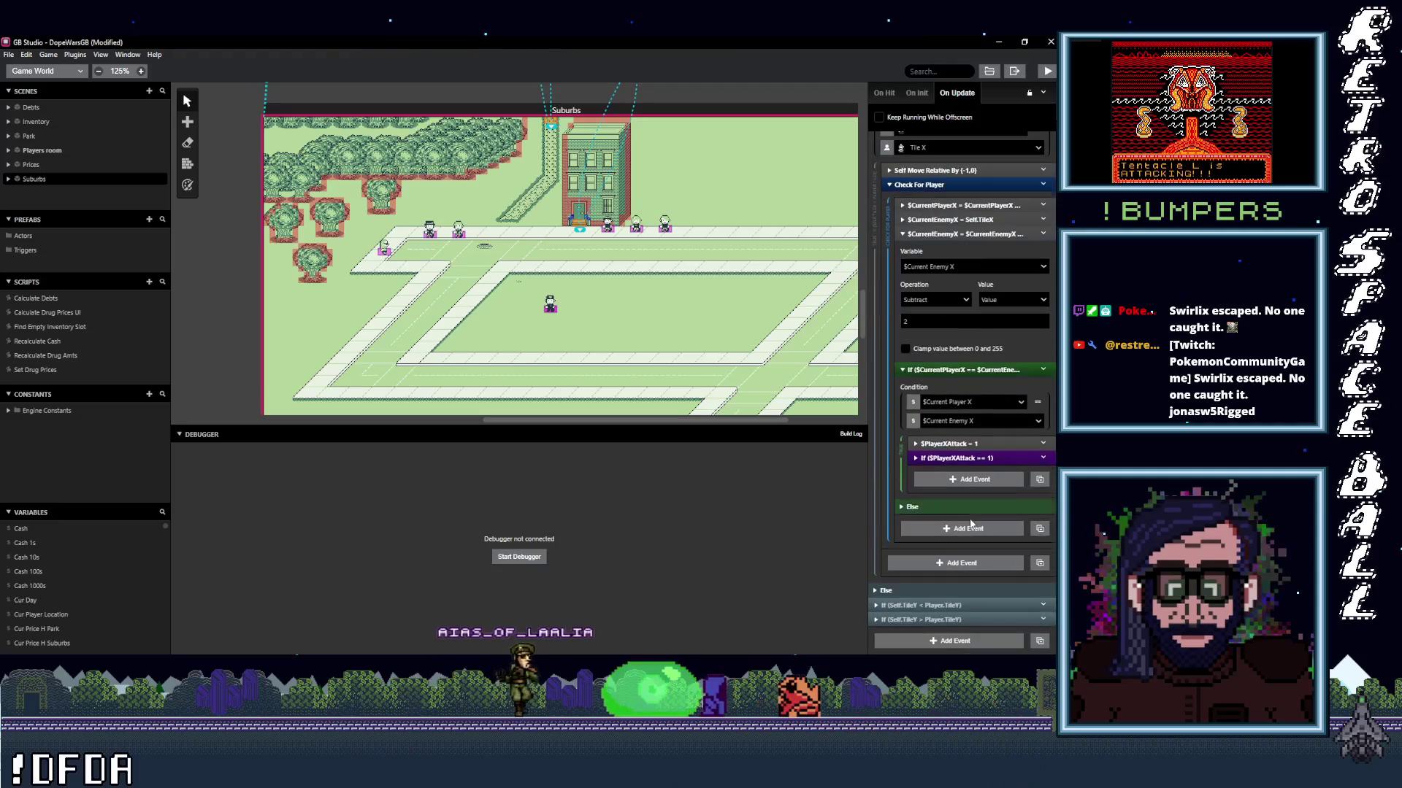
Set the Current Enemy Y addition and subtraction values to 2, then build and run.
{"action": "left_click", "coordinate": [942, 605]}
{"action": "scroll", "coordinate": [957, 606], "scroll_direction": "down", "scroll_amount": 7}
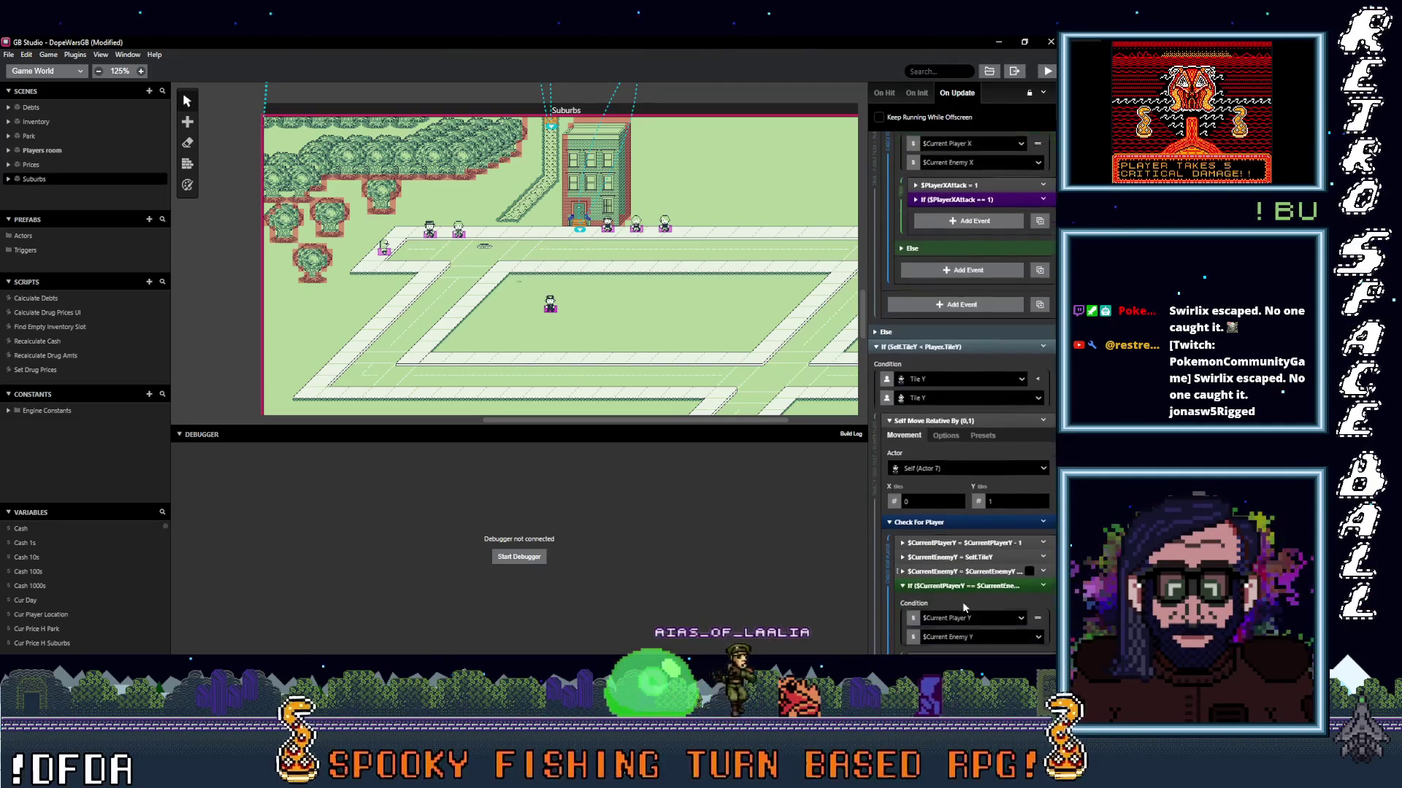
{"action": "scroll", "coordinate": [963, 605], "scroll_direction": "down", "scroll_amount": 1}
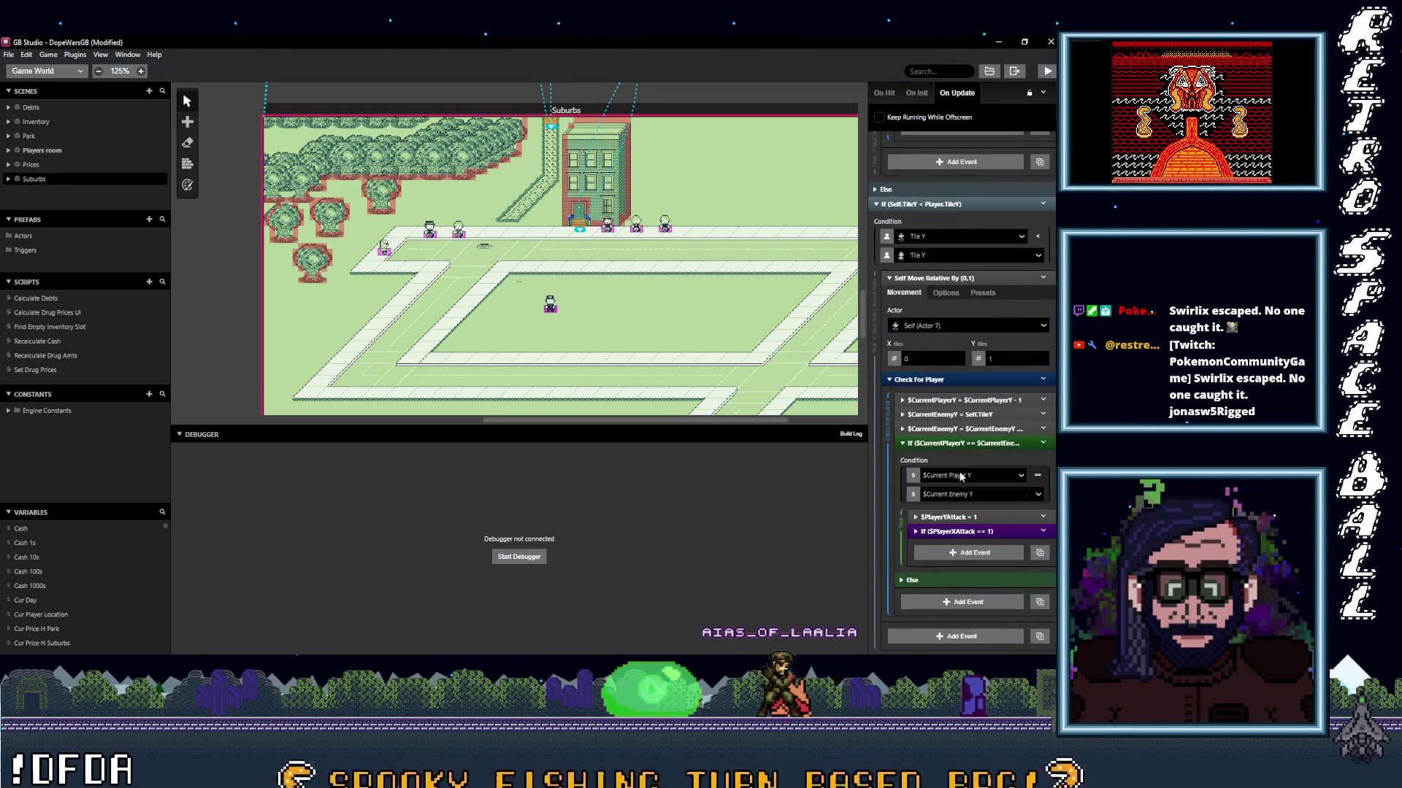
{"action": "left_click", "coordinate": [949, 428]}
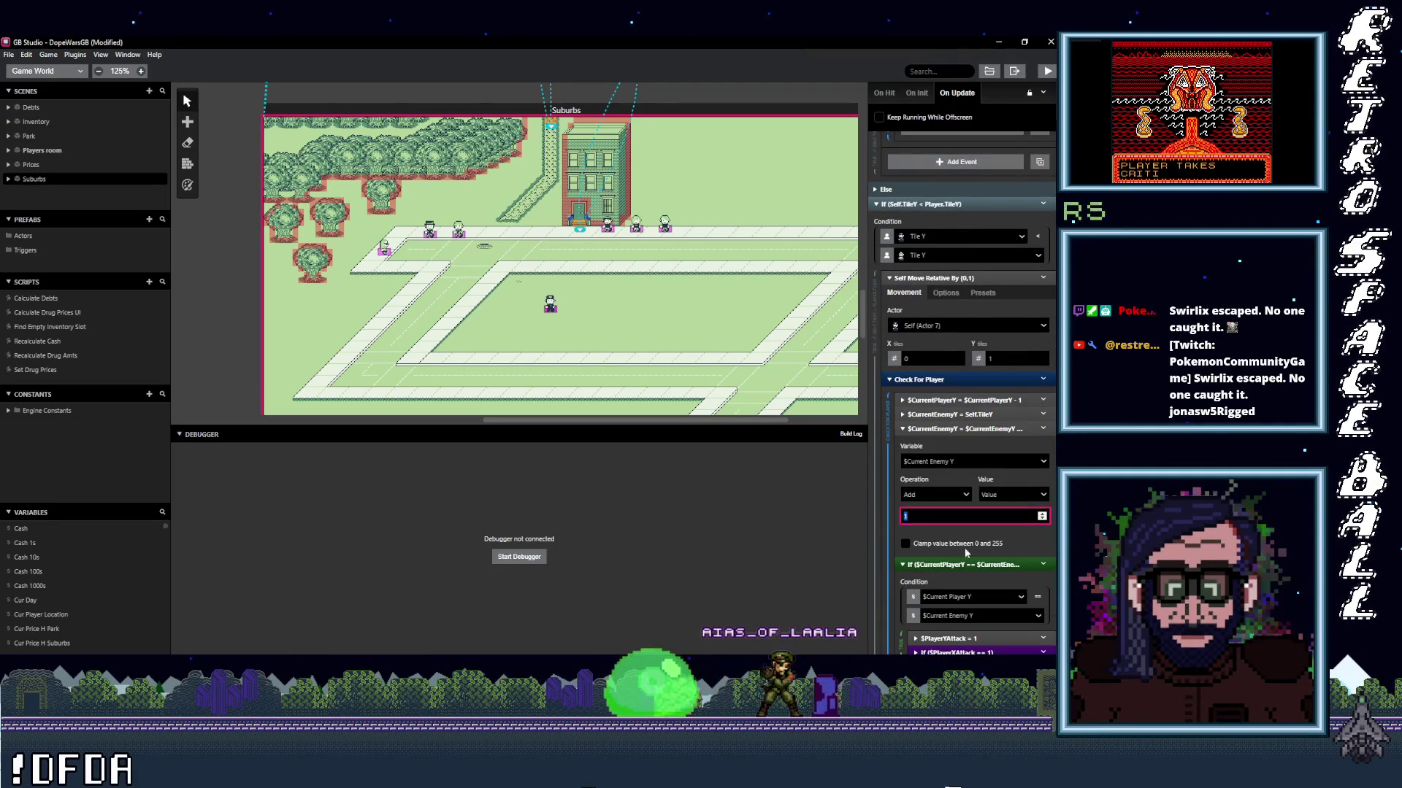
{"action": "scroll", "coordinate": [952, 577], "scroll_direction": "down", "scroll_amount": 3}
{"action": "scroll", "coordinate": [952, 580], "scroll_direction": "down", "scroll_amount": 2}
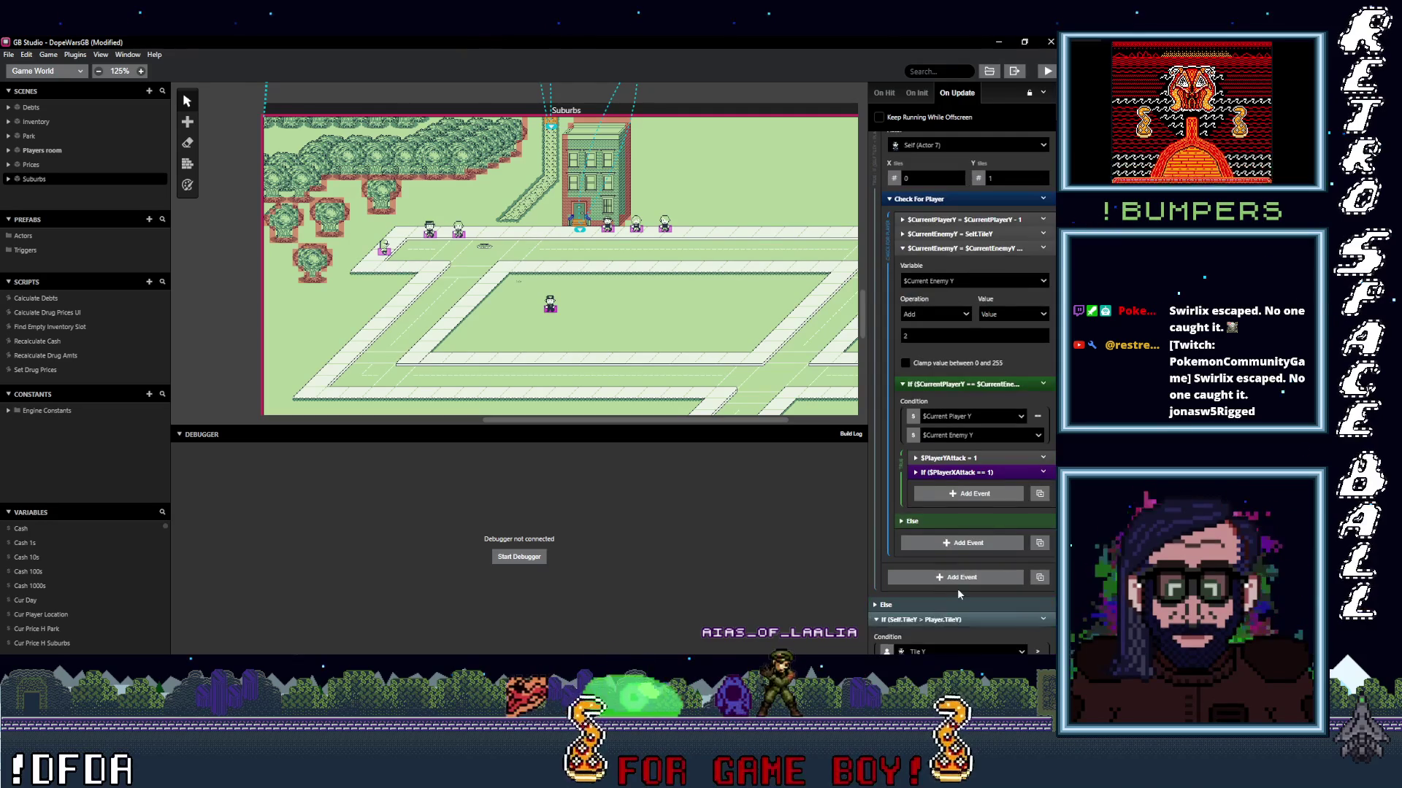
{"action": "scroll", "coordinate": [957, 588], "scroll_direction": "down", "scroll_amount": 3}
{"action": "scroll", "coordinate": [955, 588], "scroll_direction": "down", "scroll_amount": 2}
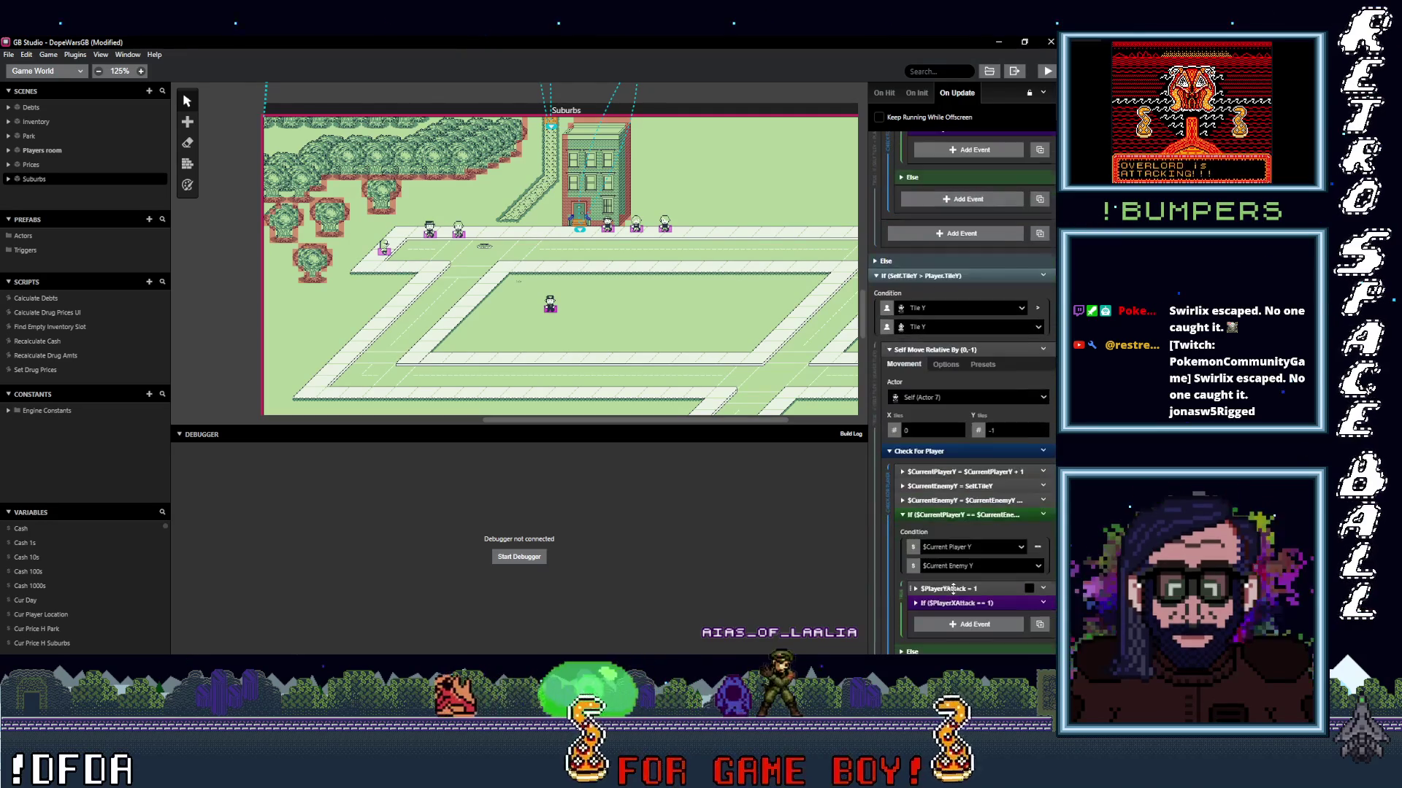
{"action": "left_click", "coordinate": [935, 501]}
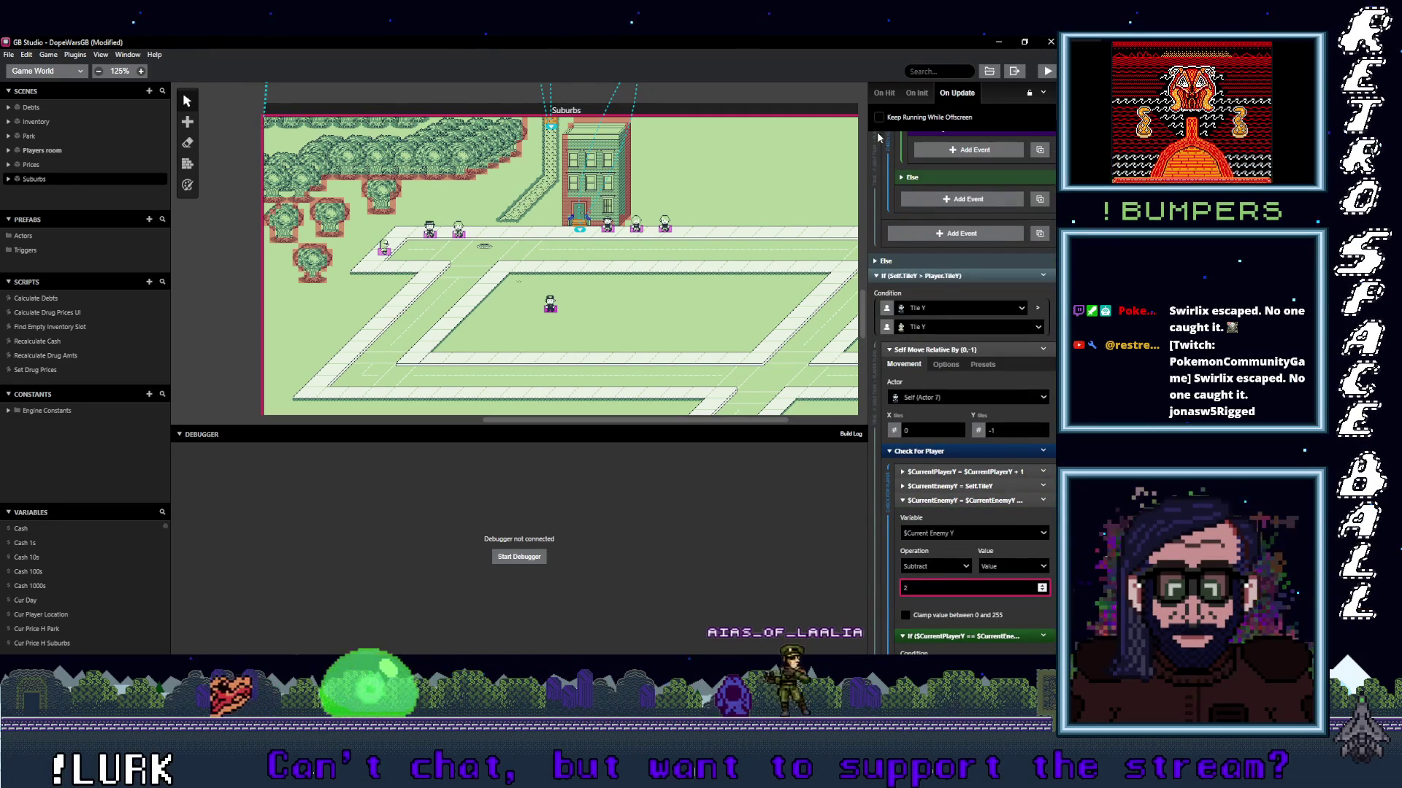
{"action": "left_click", "coordinate": [1047, 71]}
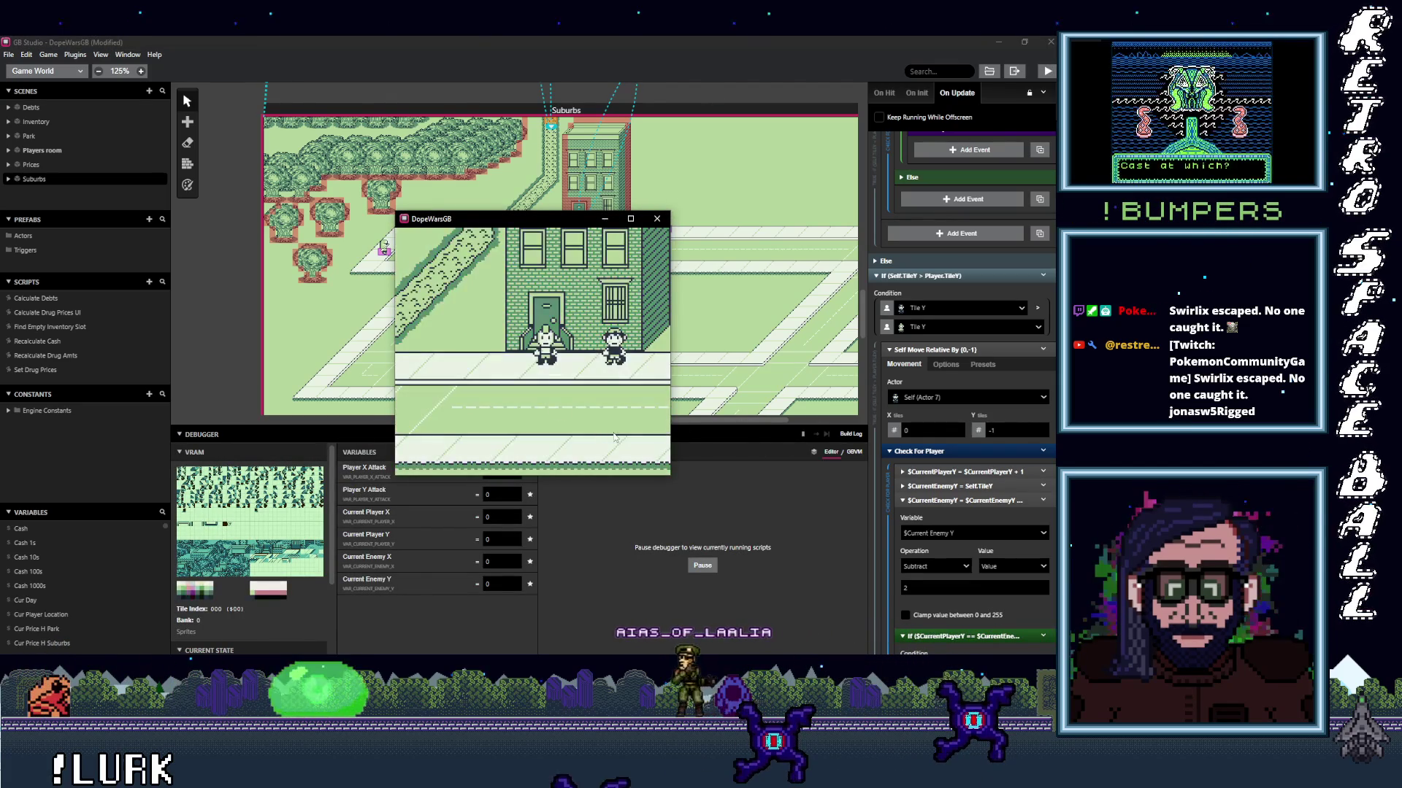
Walk the player into the Cop's path, shift the game window, and dismiss the catch message.
{"action": "key", "text": "Right"}
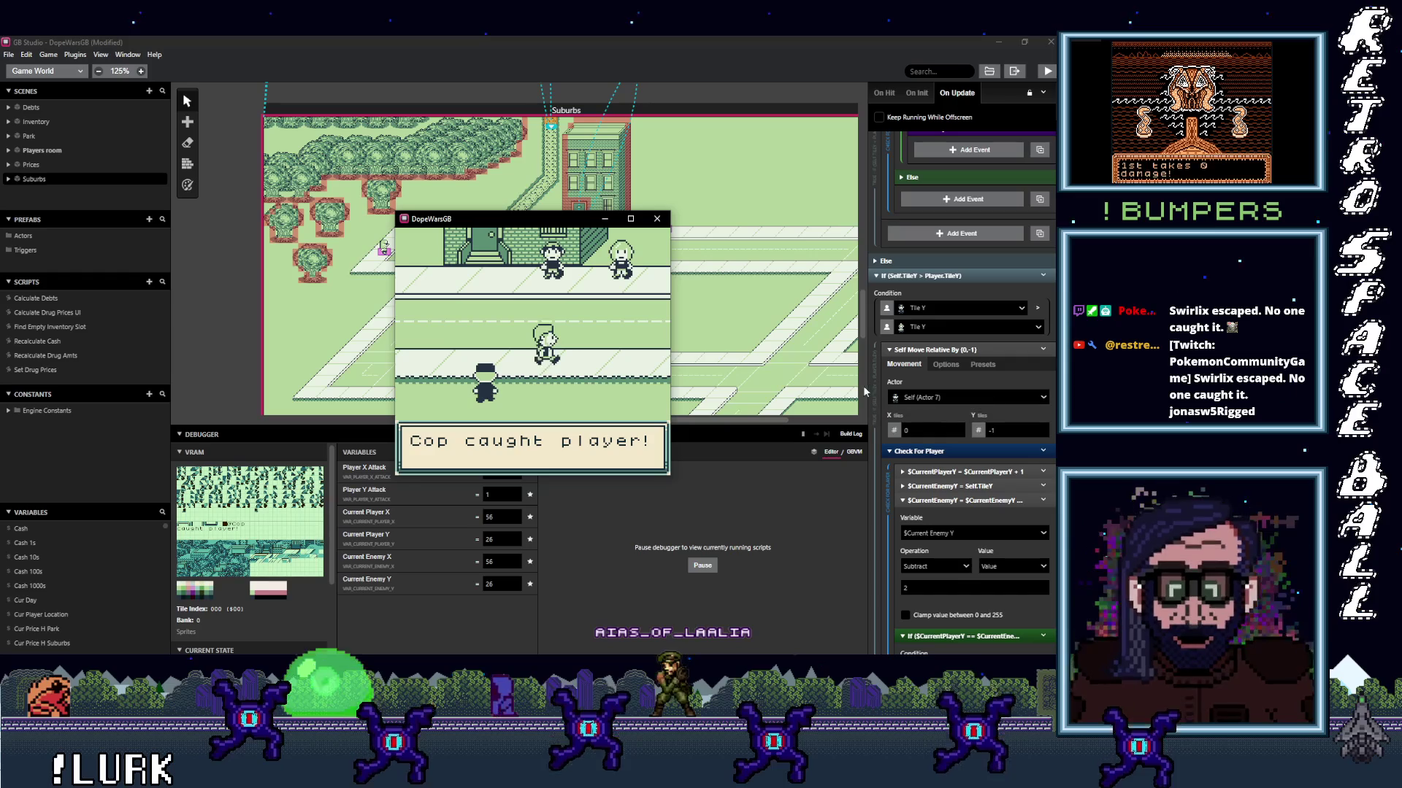
{"action": "mouse_move", "coordinate": [524, 227]}
{"action": "left_mouse_down"}
{"action": "mouse_move", "coordinate": [574, 218]}
{"action": "mouse_move", "coordinate": [647, 166]}
{"action": "left_mouse_up"}
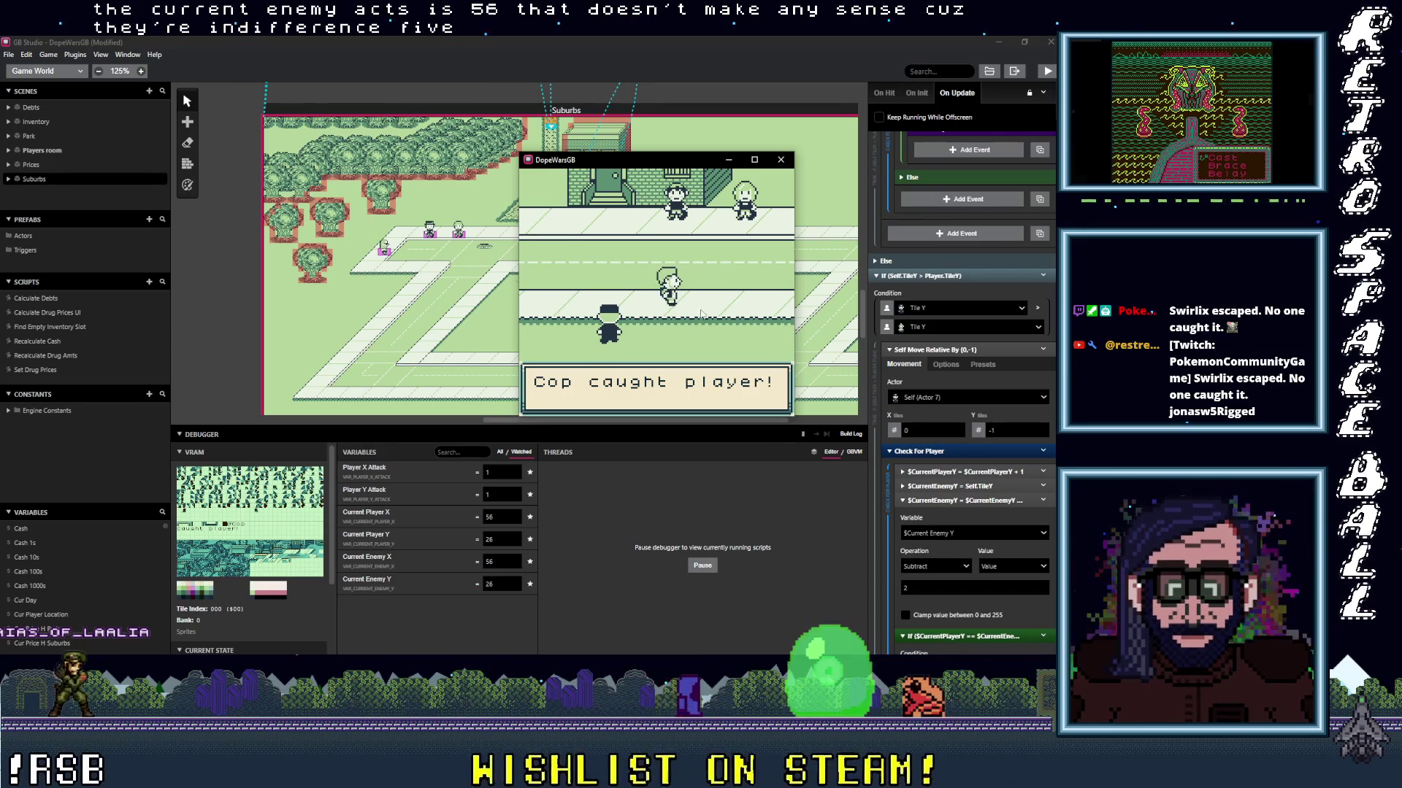
{"action": "key", "text": "z"}
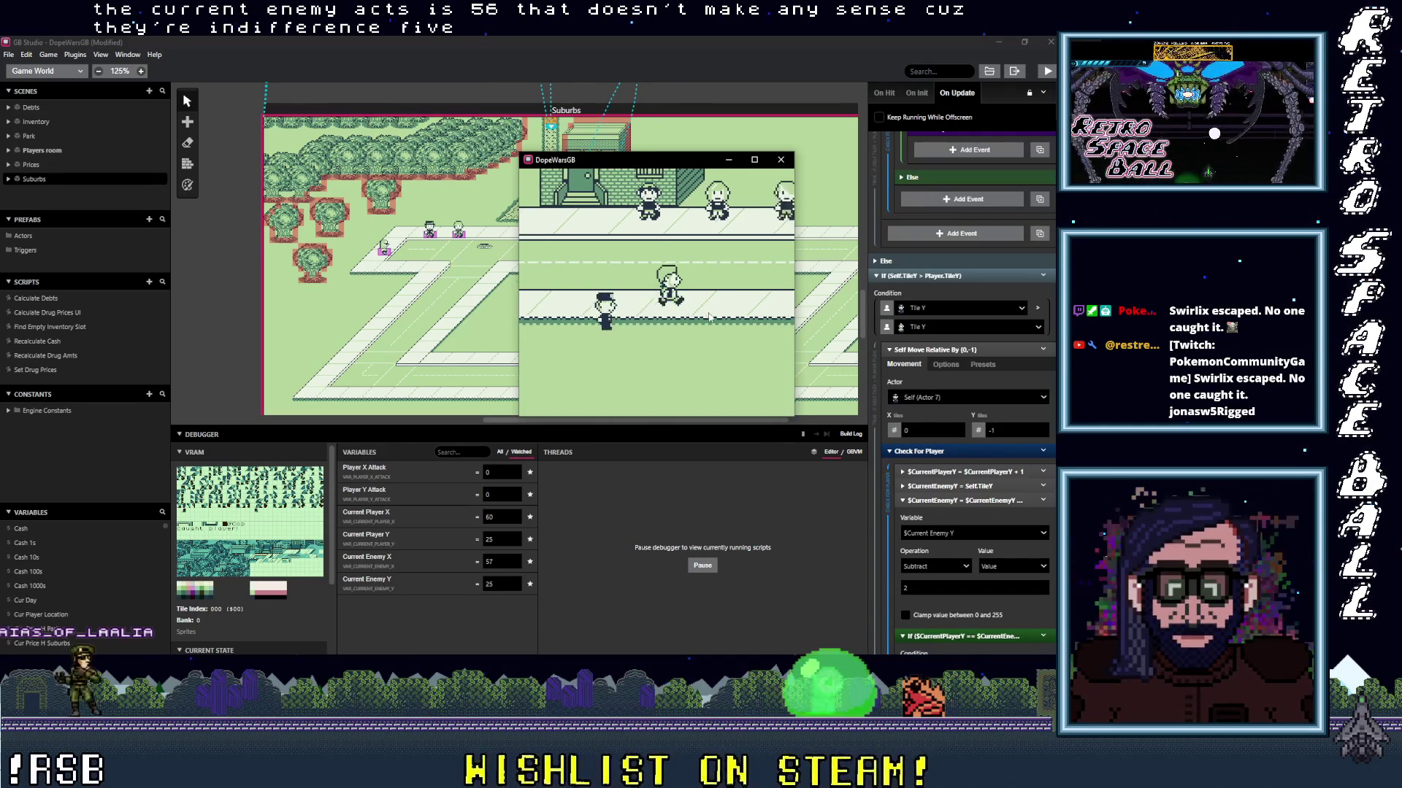
{"action": "key", "text": "Down"}
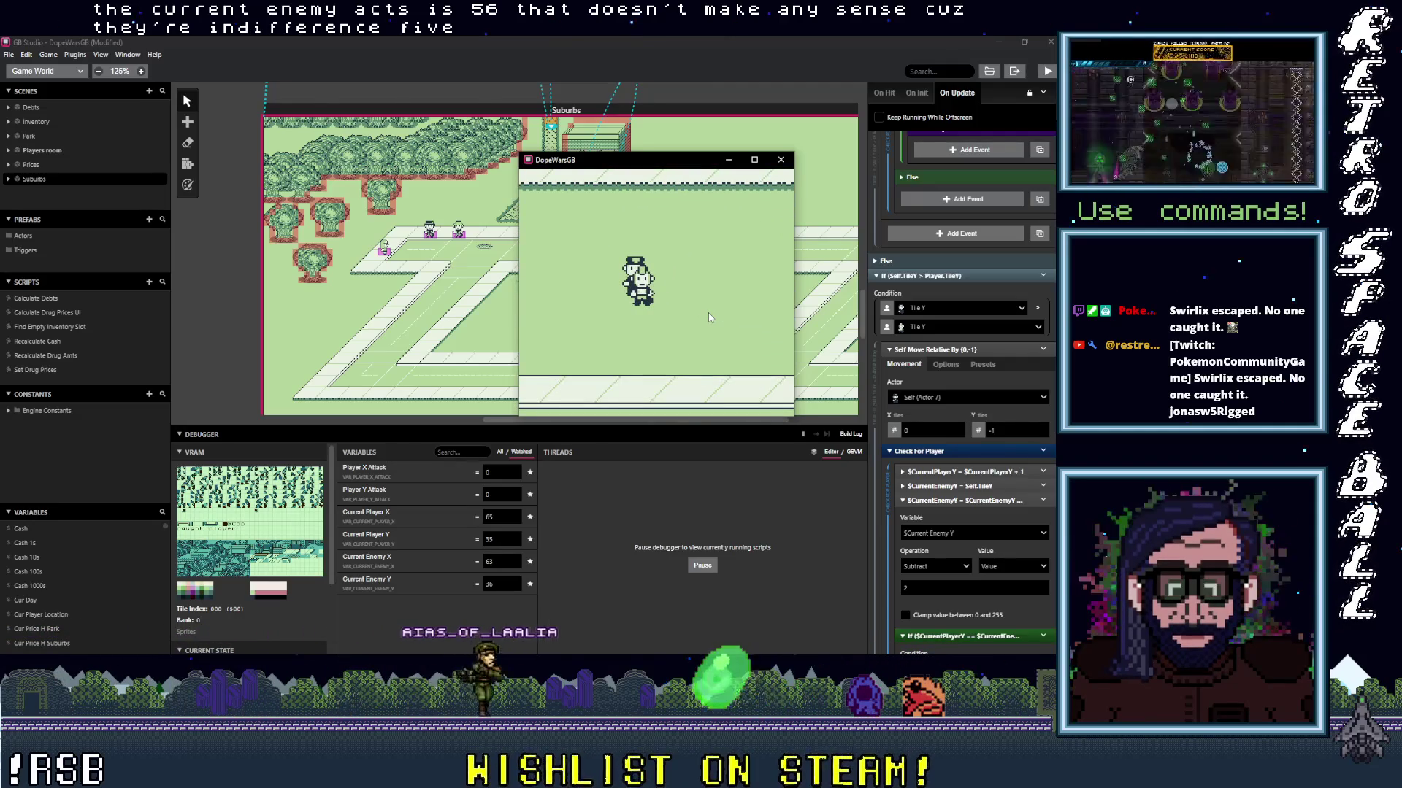
{"action": "key", "text": "Down"}
{"action": "key", "text": "Left"}
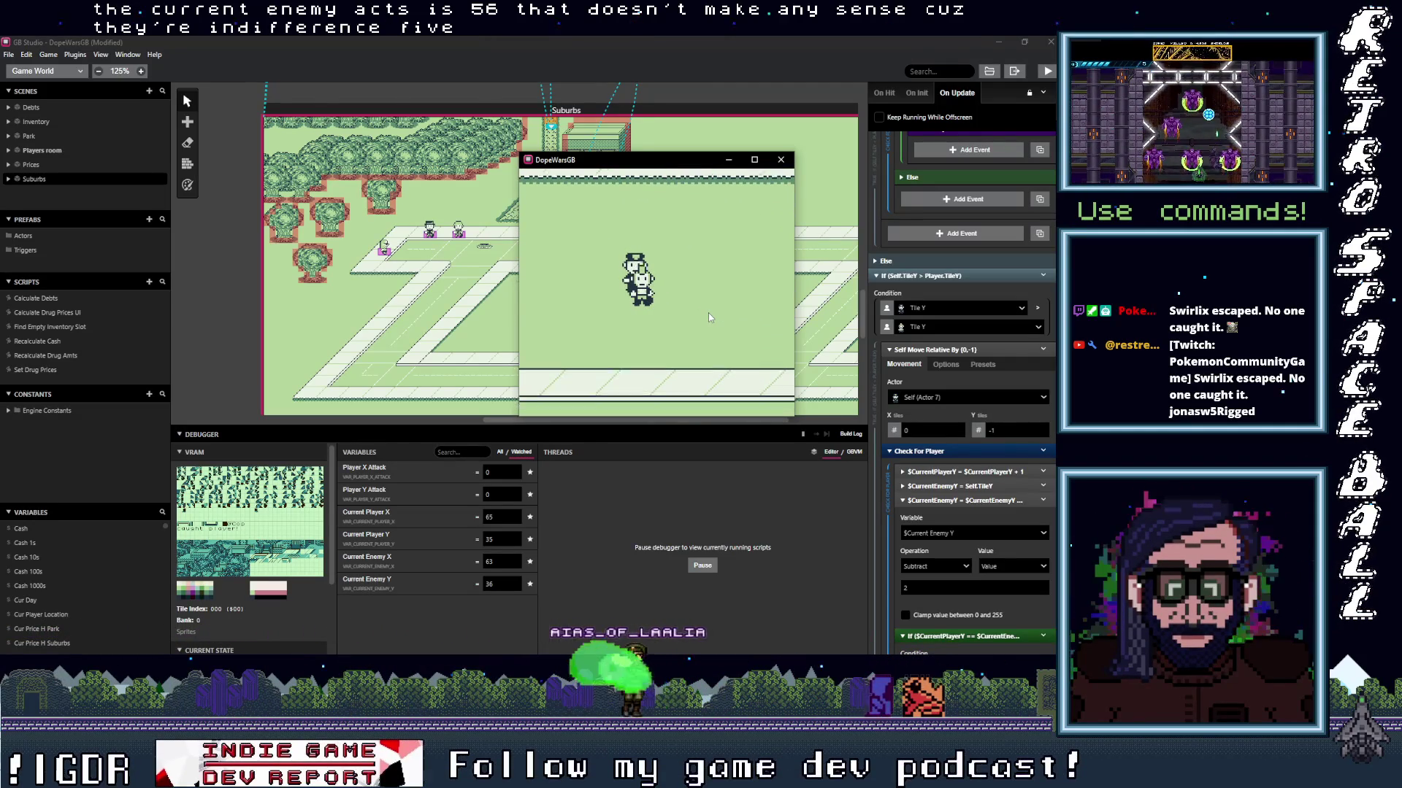
Walk the player down and right with the Cop trailing, then close the game window.
{"action": "key", "text": "Left"}
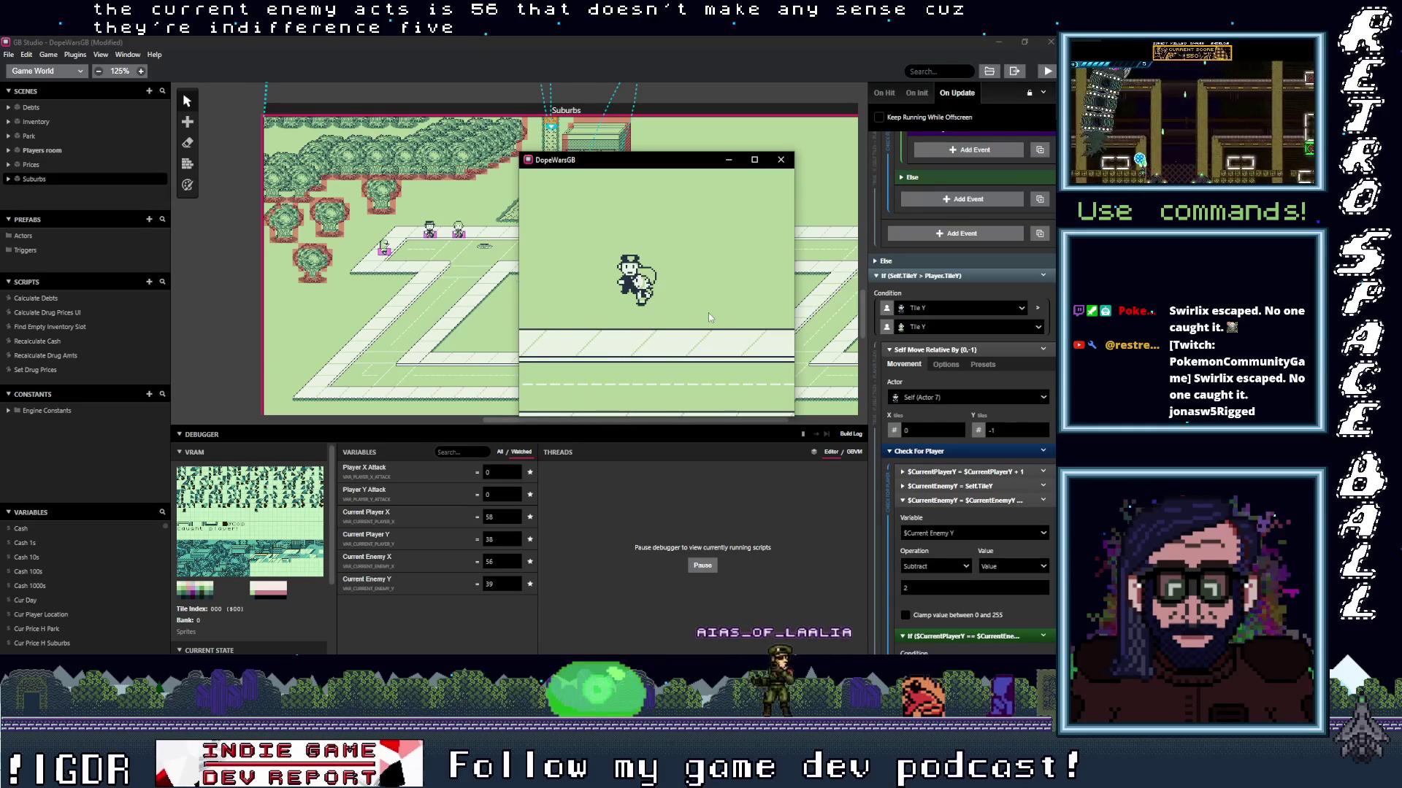
{"action": "key", "text": "Down"}
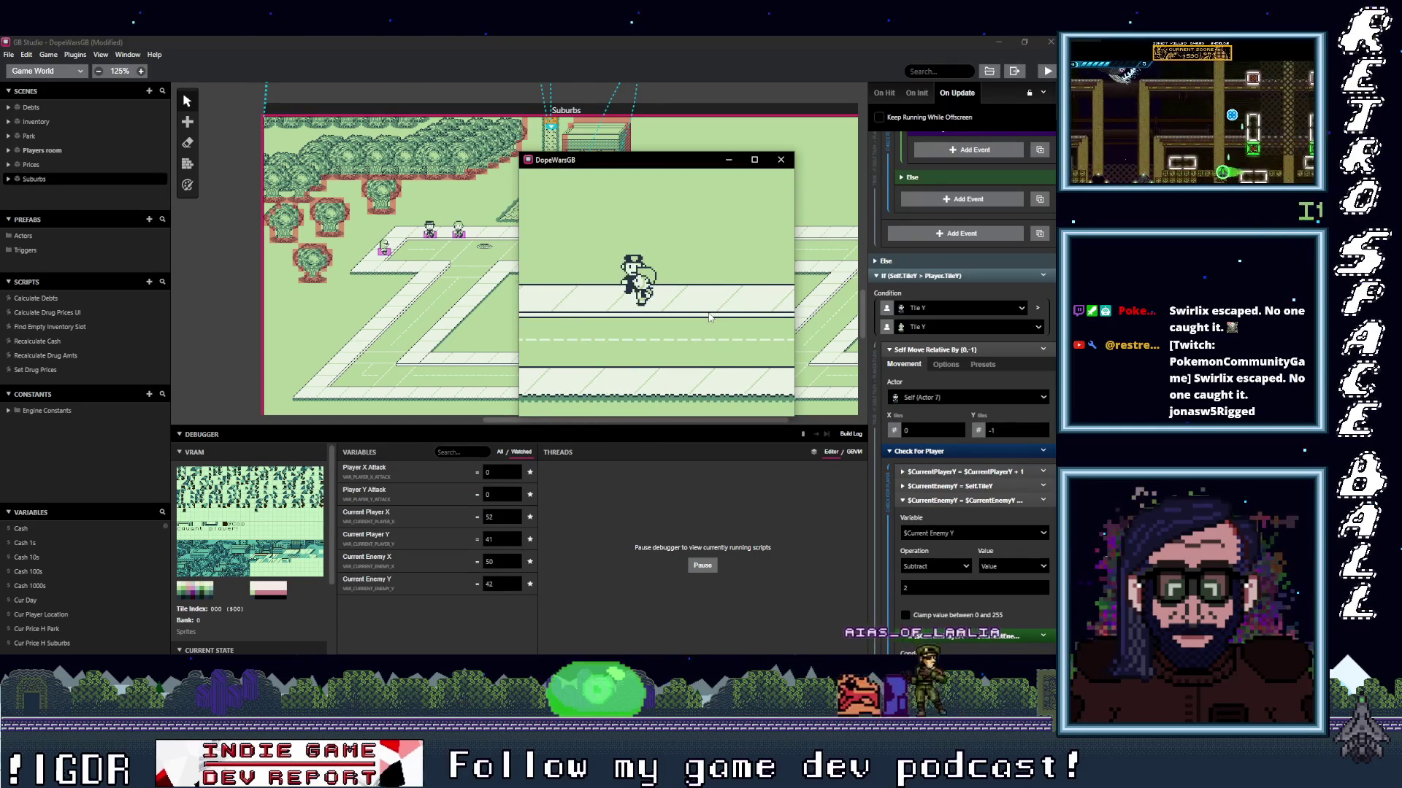
{"action": "key", "text": "Down"}
{"action": "key", "text": "Right"}
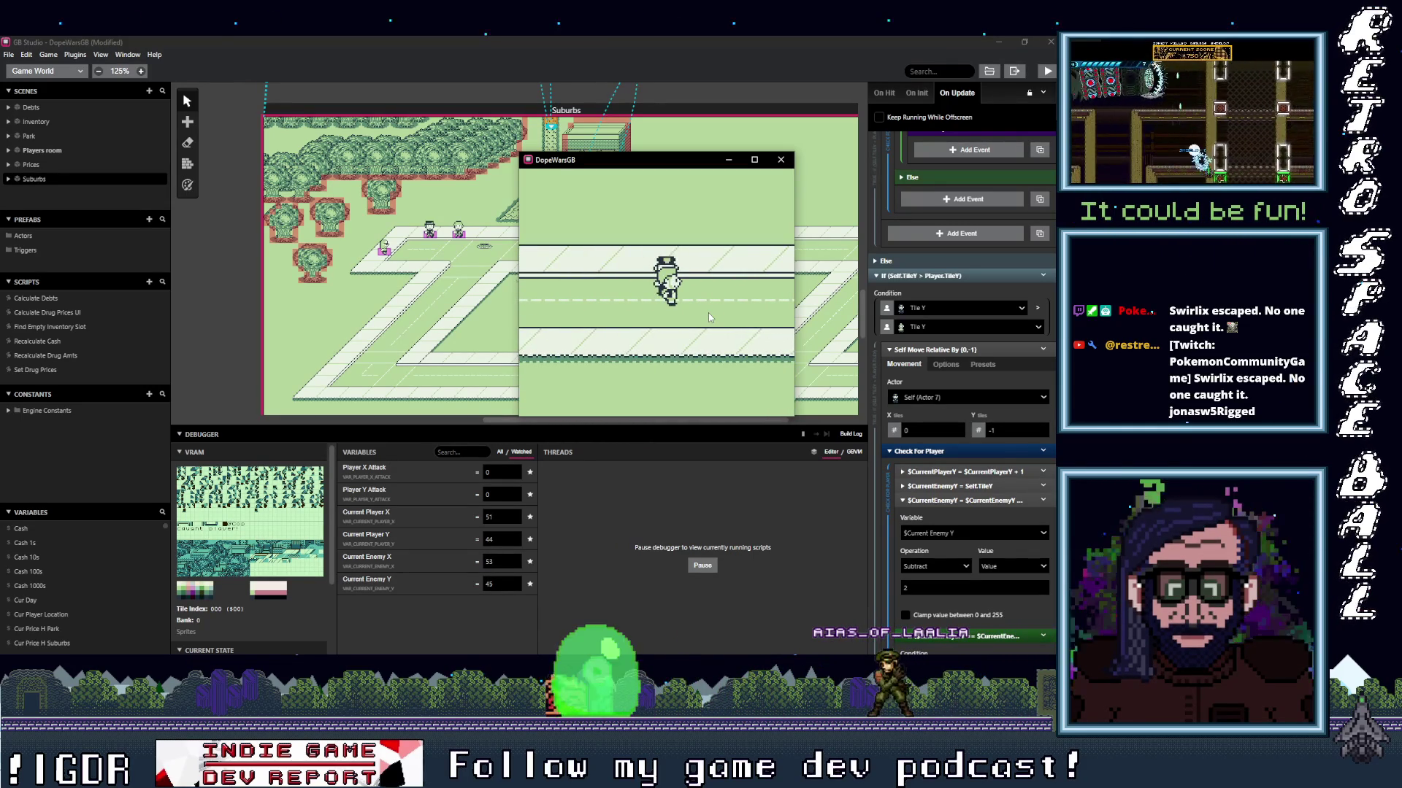
{"action": "key", "text": "Right"}
{"action": "key", "text": "Right"}
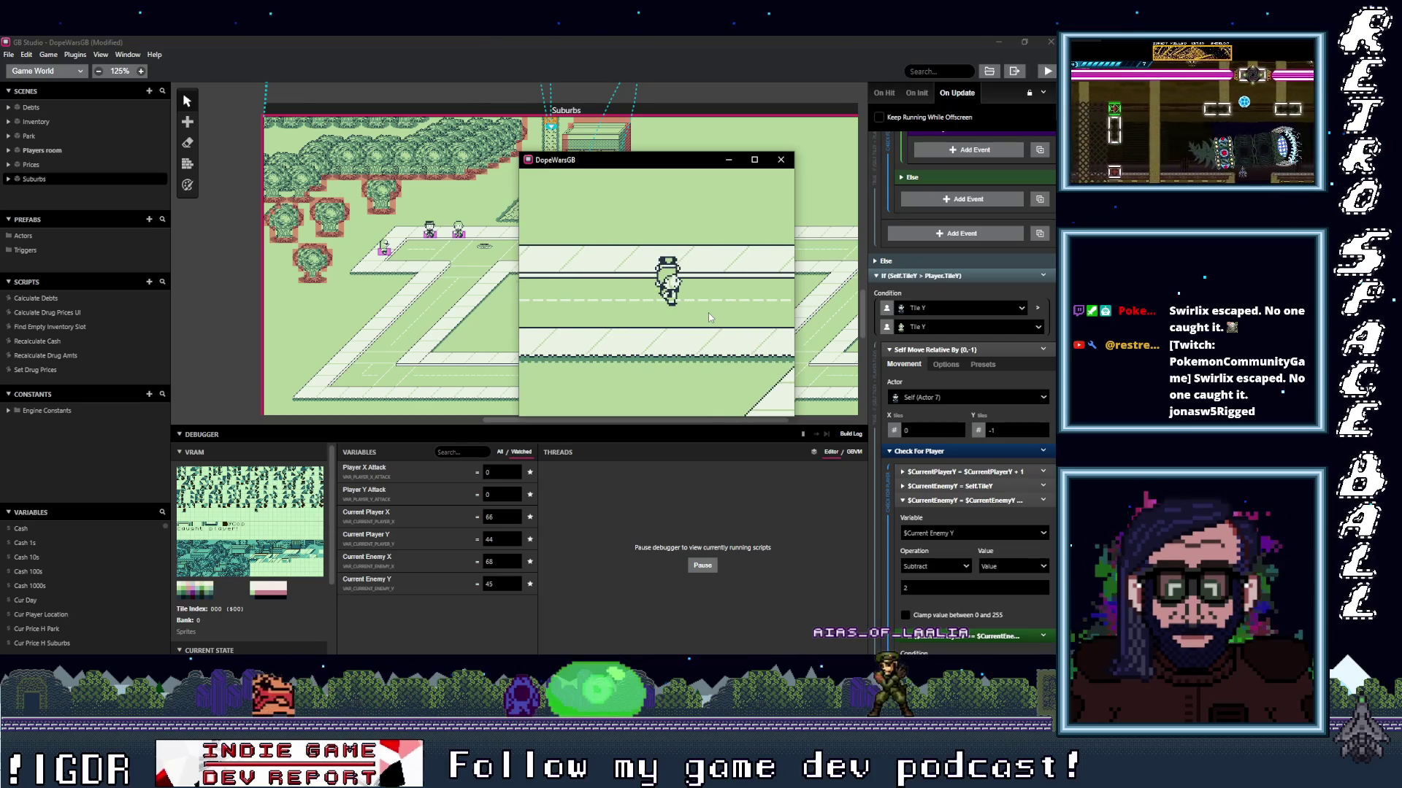
{"action": "key", "text": "Right"}
{"action": "key", "text": "Up"}
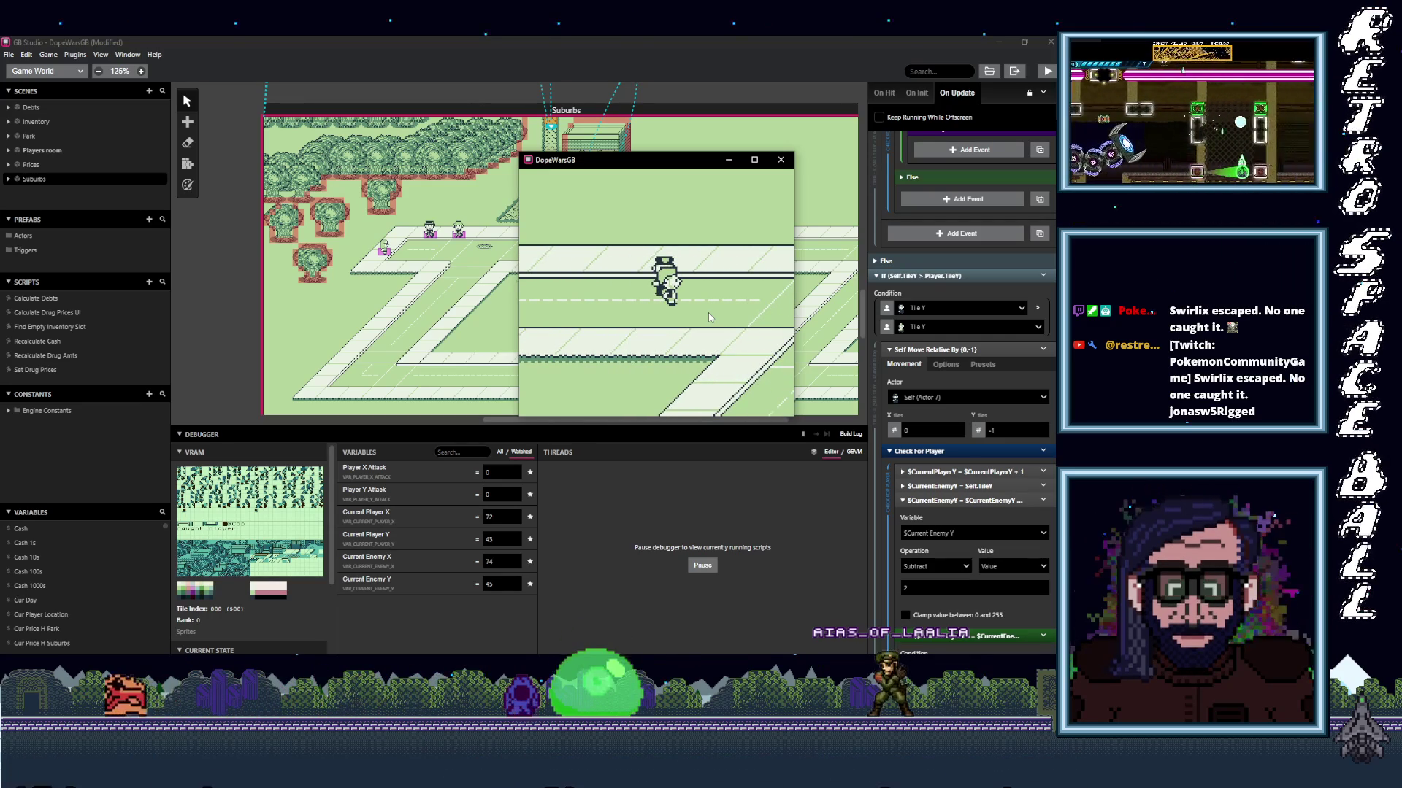
{"action": "left_click", "coordinate": [780, 166]}
Change the first Check For Player Y position condition to a less-than (<) comparison.
{"action": "scroll", "coordinate": [962, 504], "scroll_direction": "down", "scroll_amount": 3}
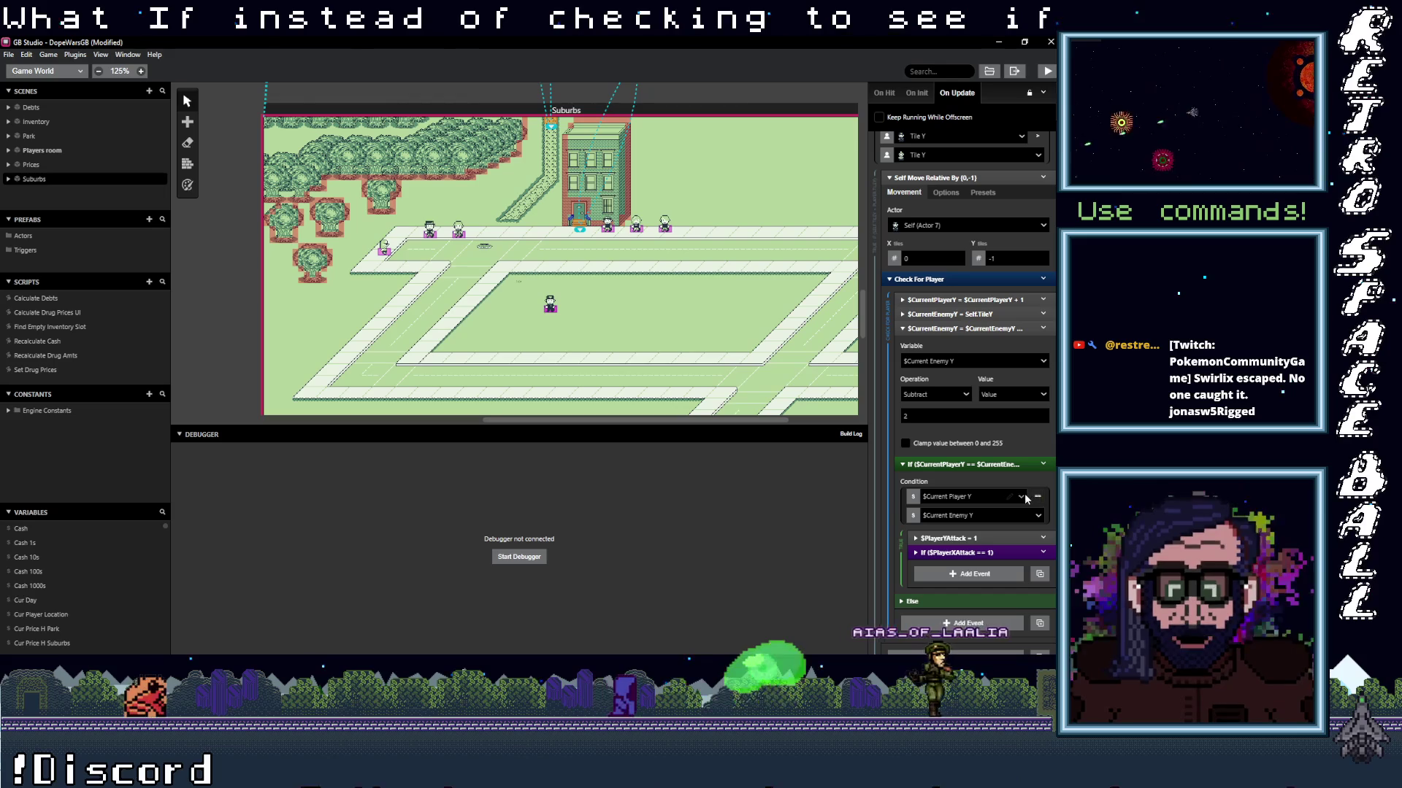
{"action": "scroll", "coordinate": [1021, 501], "scroll_direction": "up", "scroll_amount": 1}
{"action": "scroll", "coordinate": [1019, 497], "scroll_direction": "down", "scroll_amount": 1}
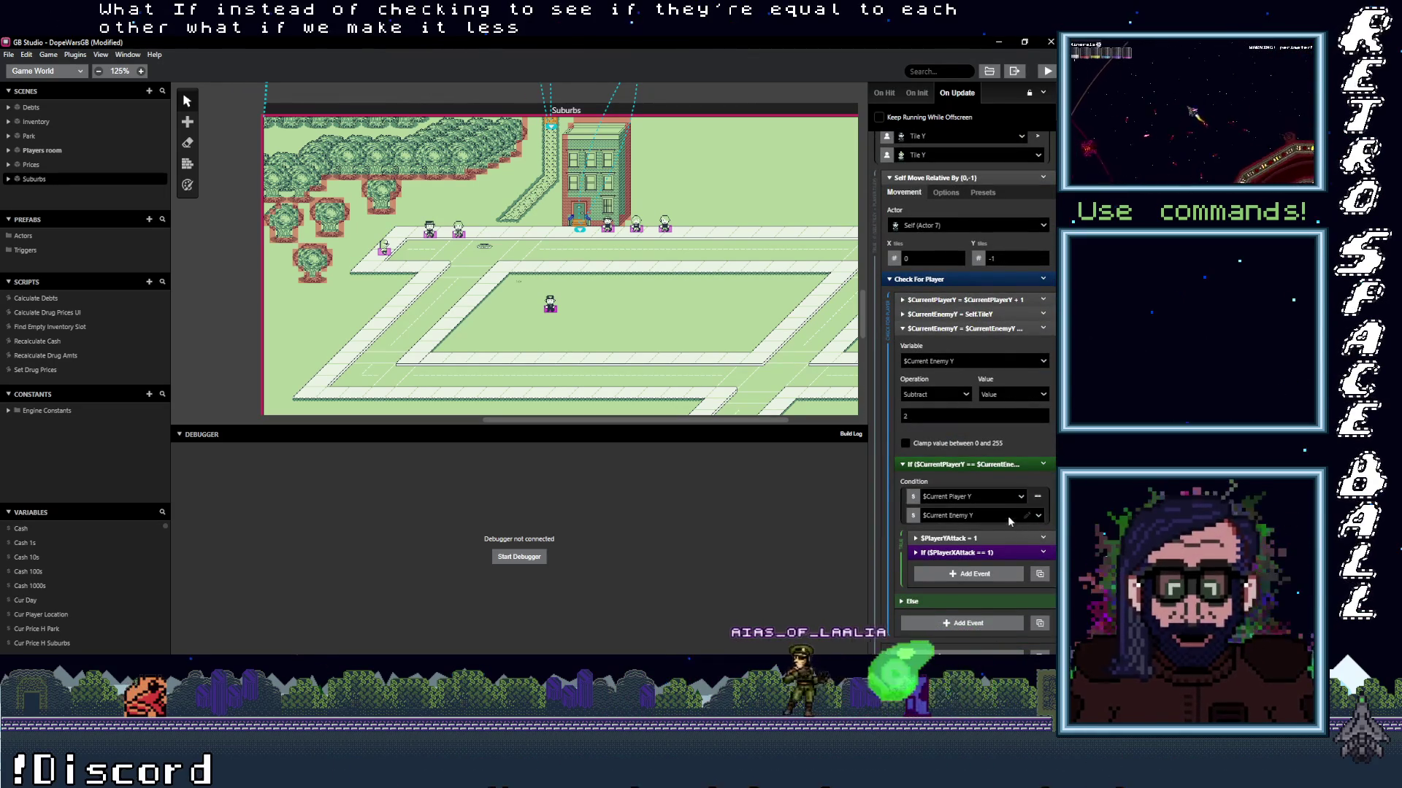
{"action": "scroll", "coordinate": [987, 358], "scroll_direction": "up", "scroll_amount": 5}
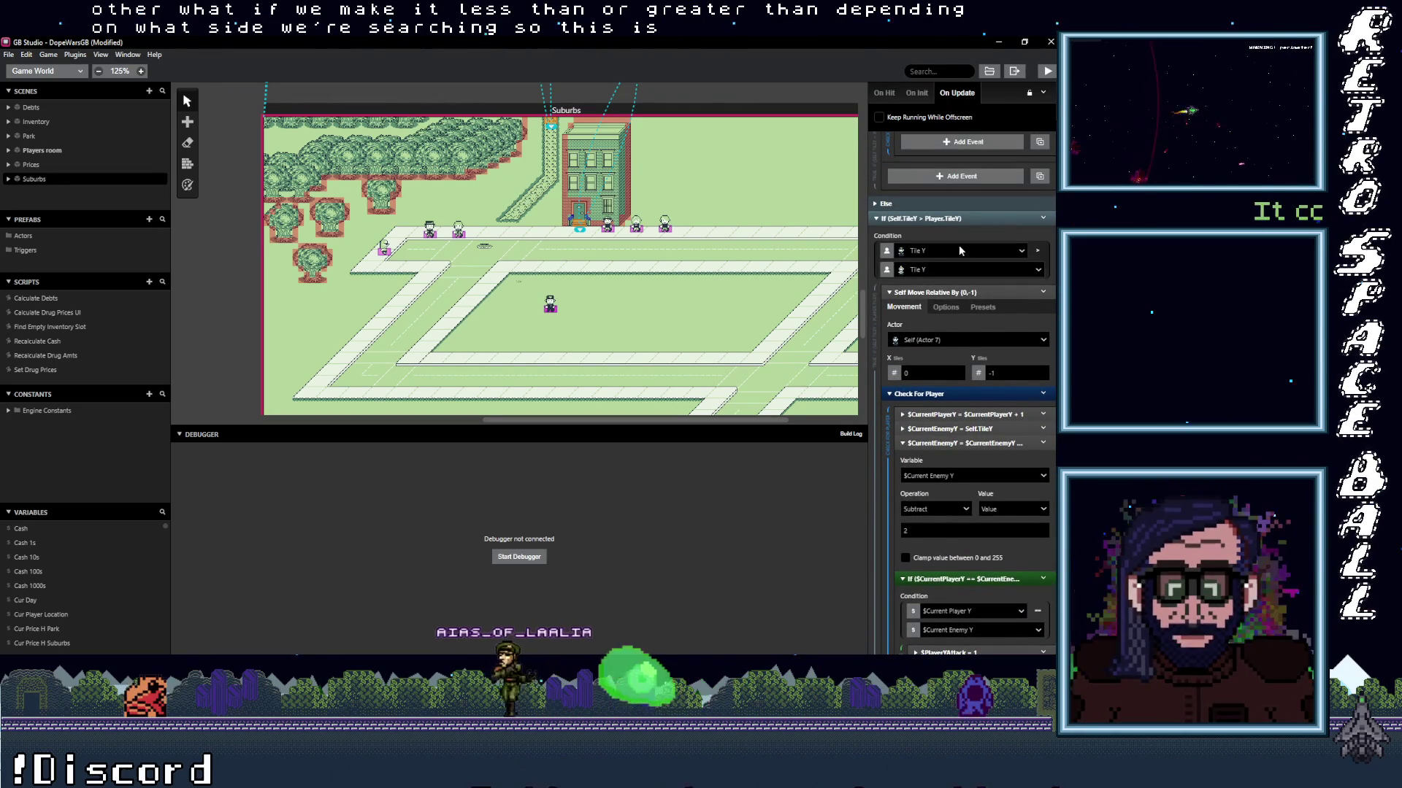
{"action": "scroll", "coordinate": [980, 383], "scroll_direction": "down", "scroll_amount": 5}
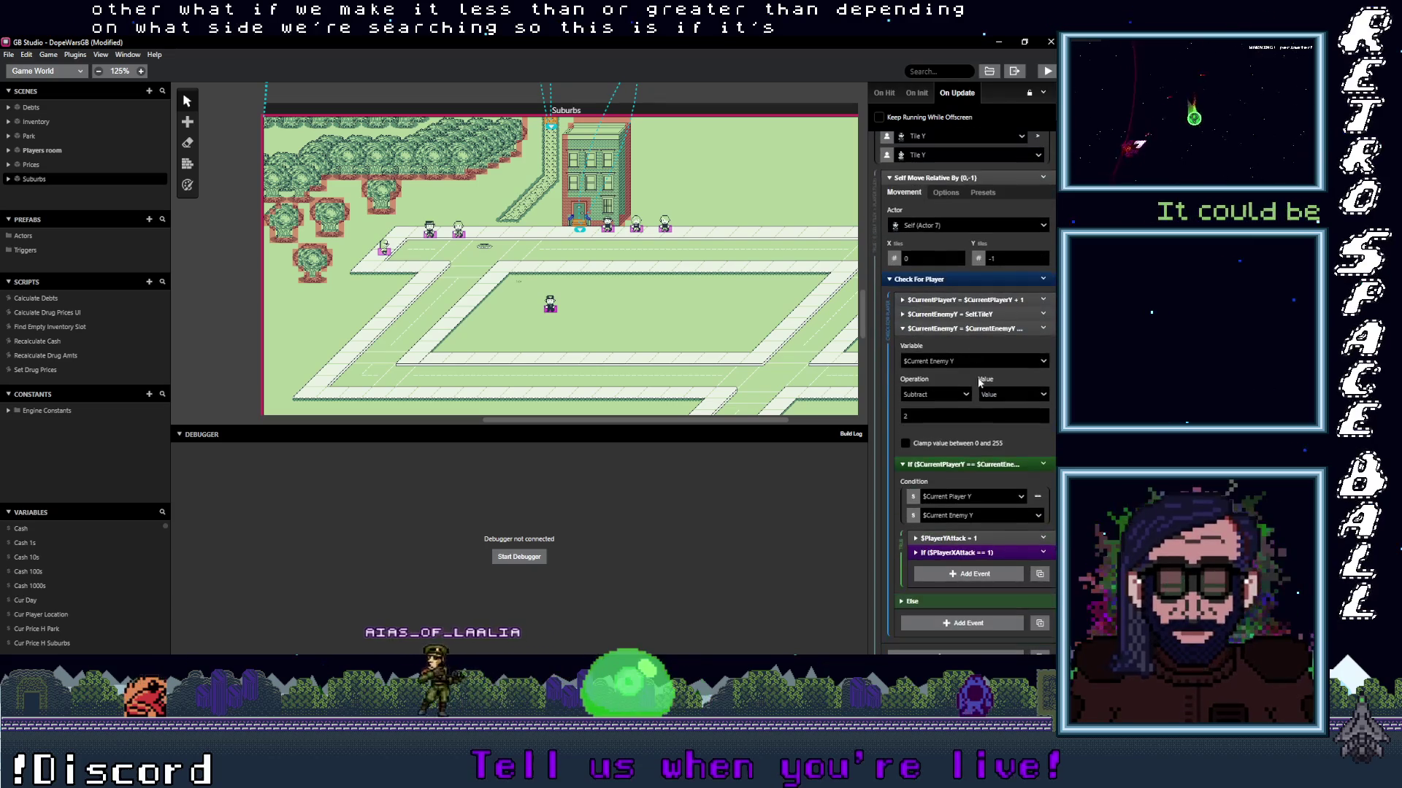
{"action": "left_click", "coordinate": [1039, 497]}
{"action": "mouse_move", "coordinate": [1032, 546]}
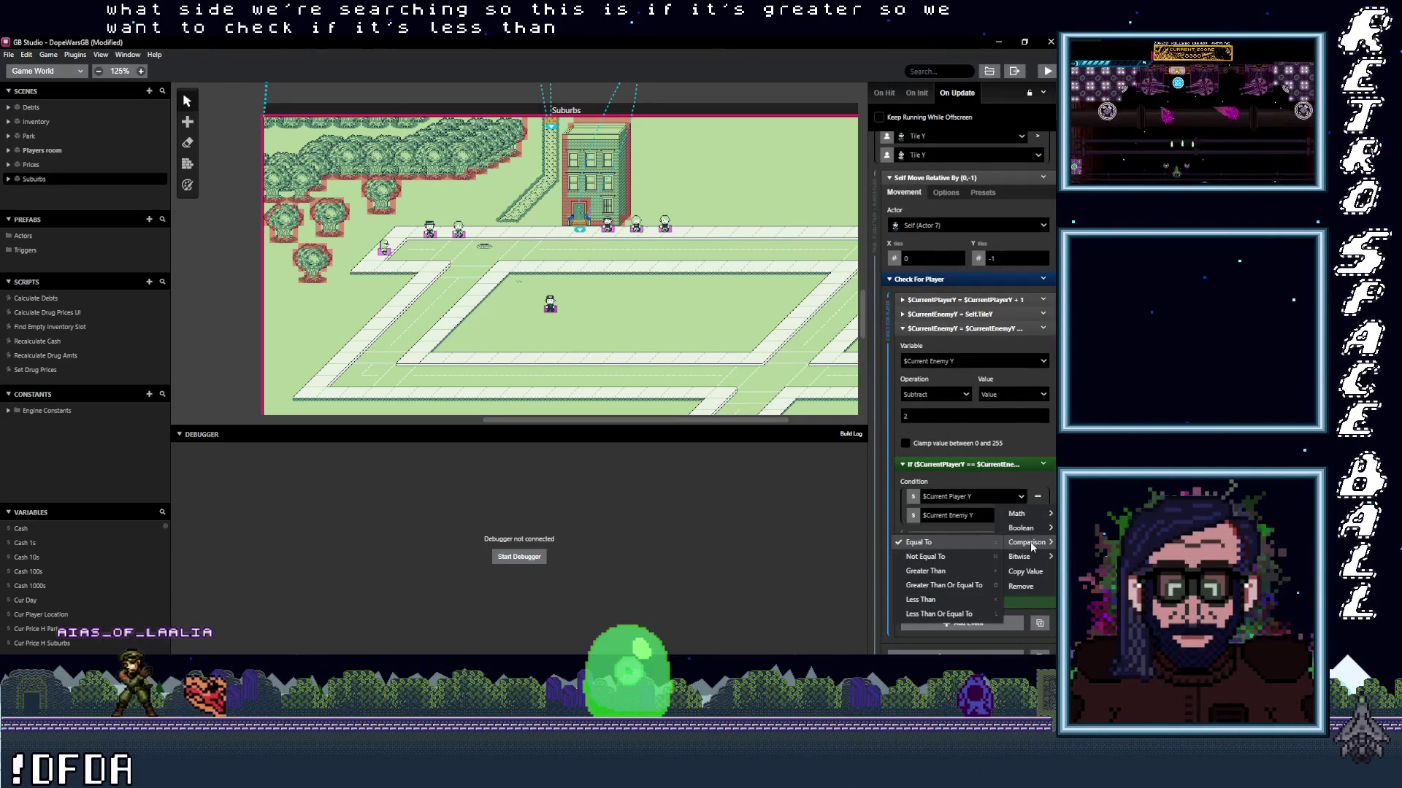
{"action": "key", "text": "less"}
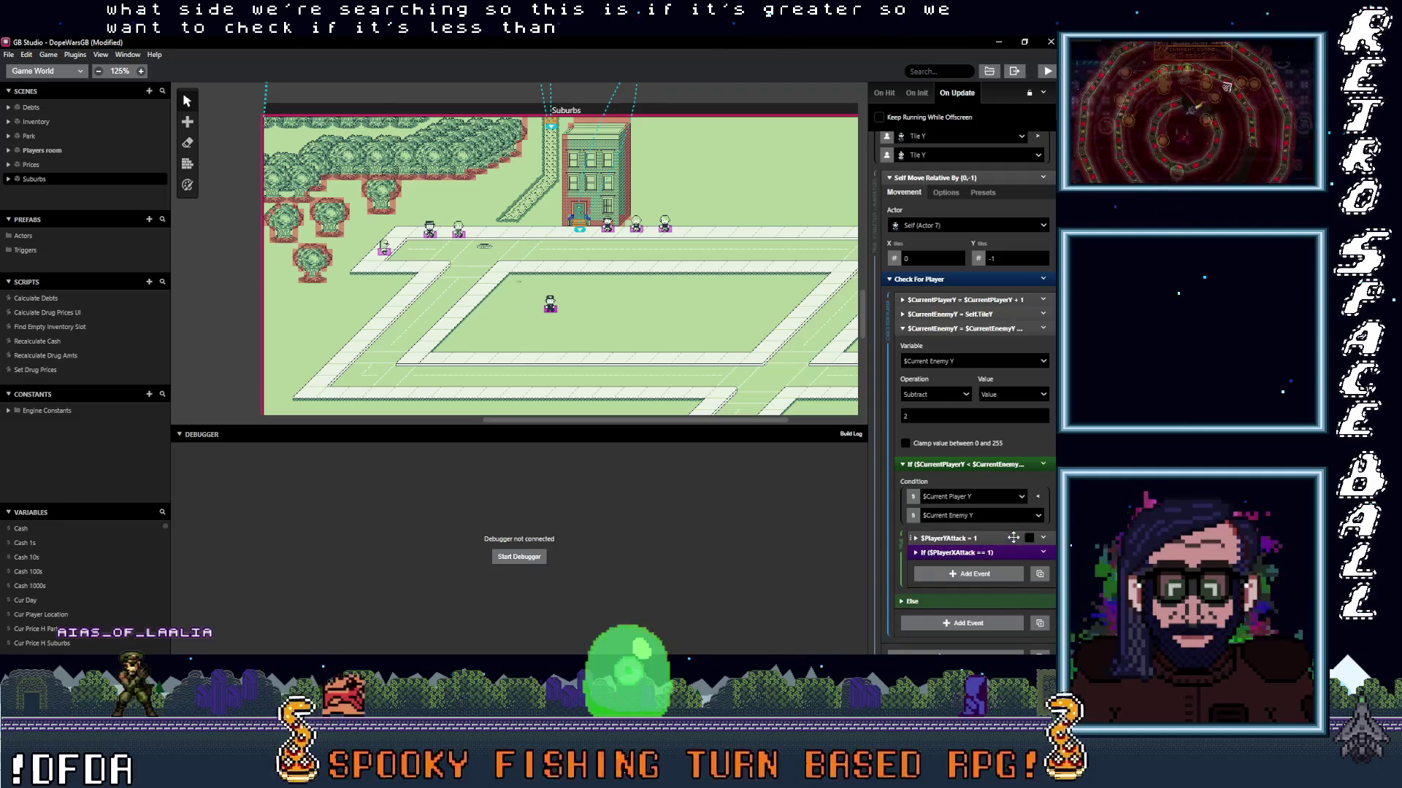
Set the other Y position condition to a greater-than (>) comparison.
{"action": "scroll", "coordinate": [1017, 553], "scroll_direction": "up", "scroll_amount": 10}
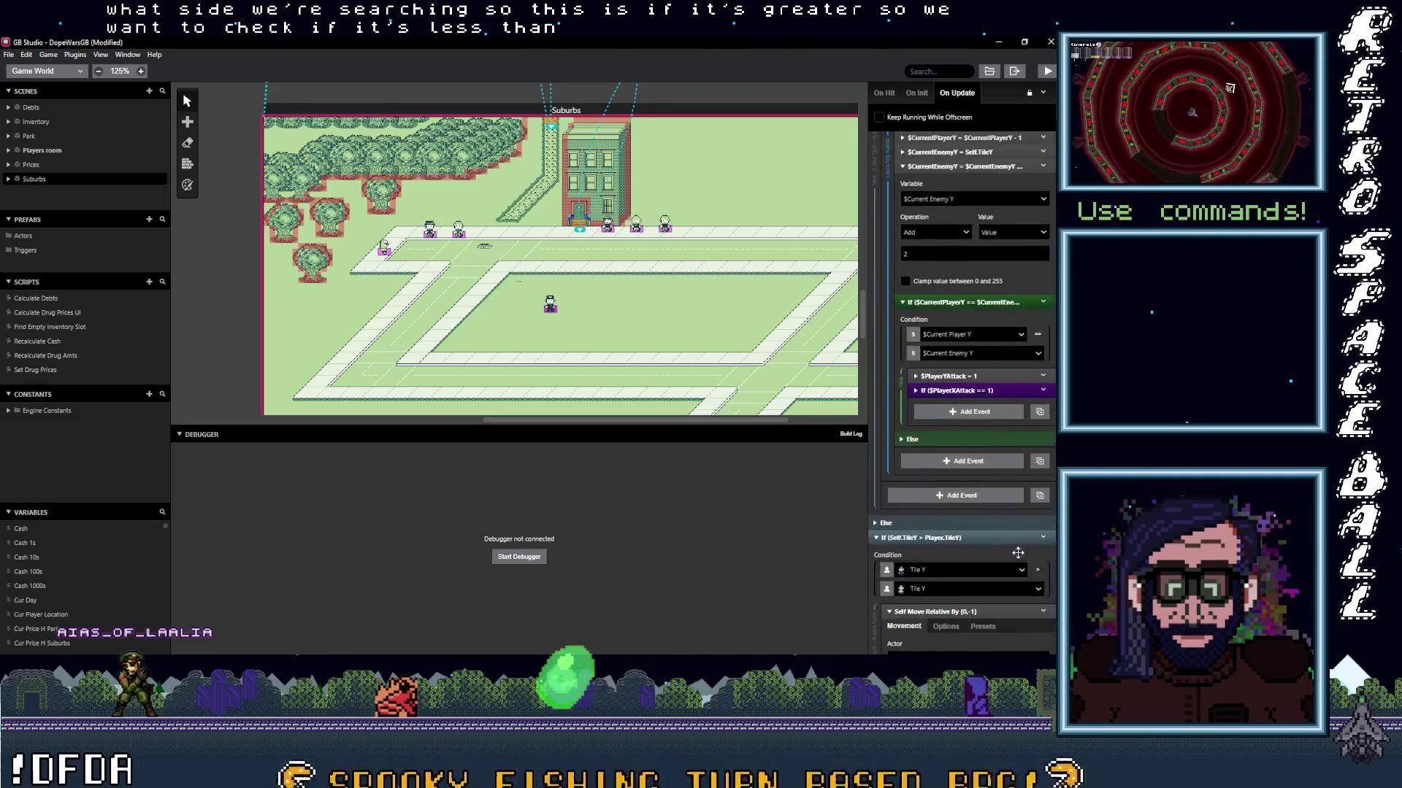
{"action": "scroll", "coordinate": [1009, 533], "scroll_direction": "up", "scroll_amount": 1}
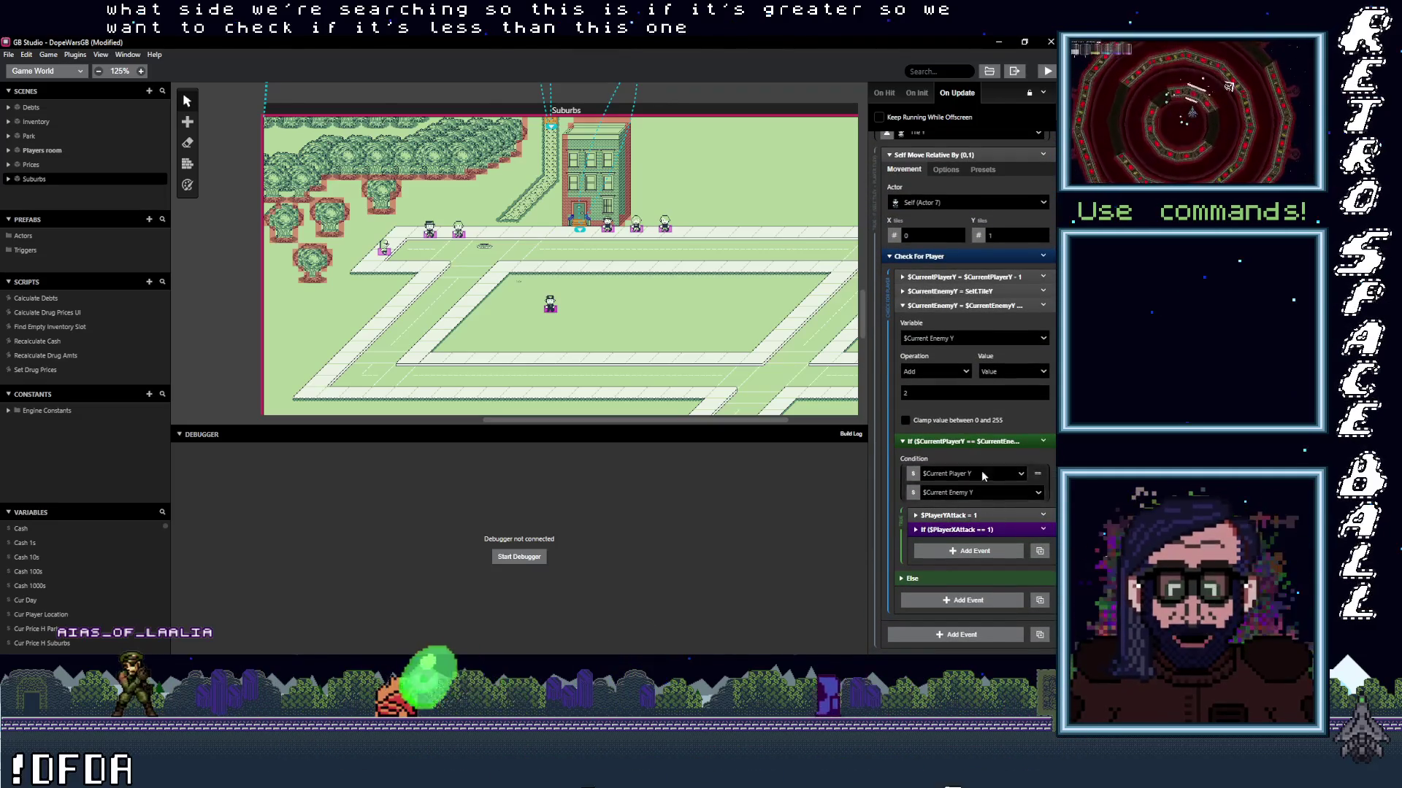
{"action": "left_click", "coordinate": [1037, 473]}
{"action": "mouse_move", "coordinate": [1025, 519]}
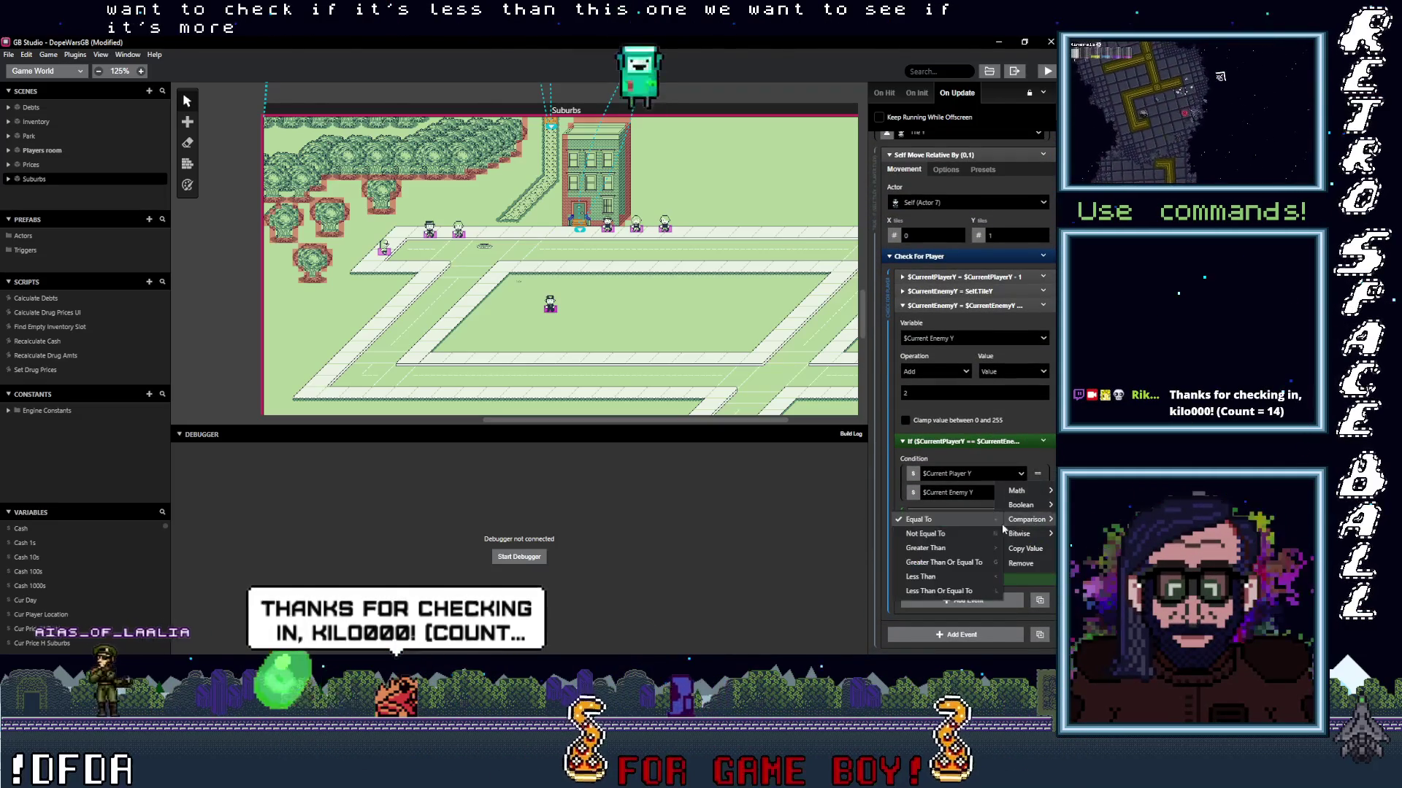
{"action": "left_click", "coordinate": [945, 548]}
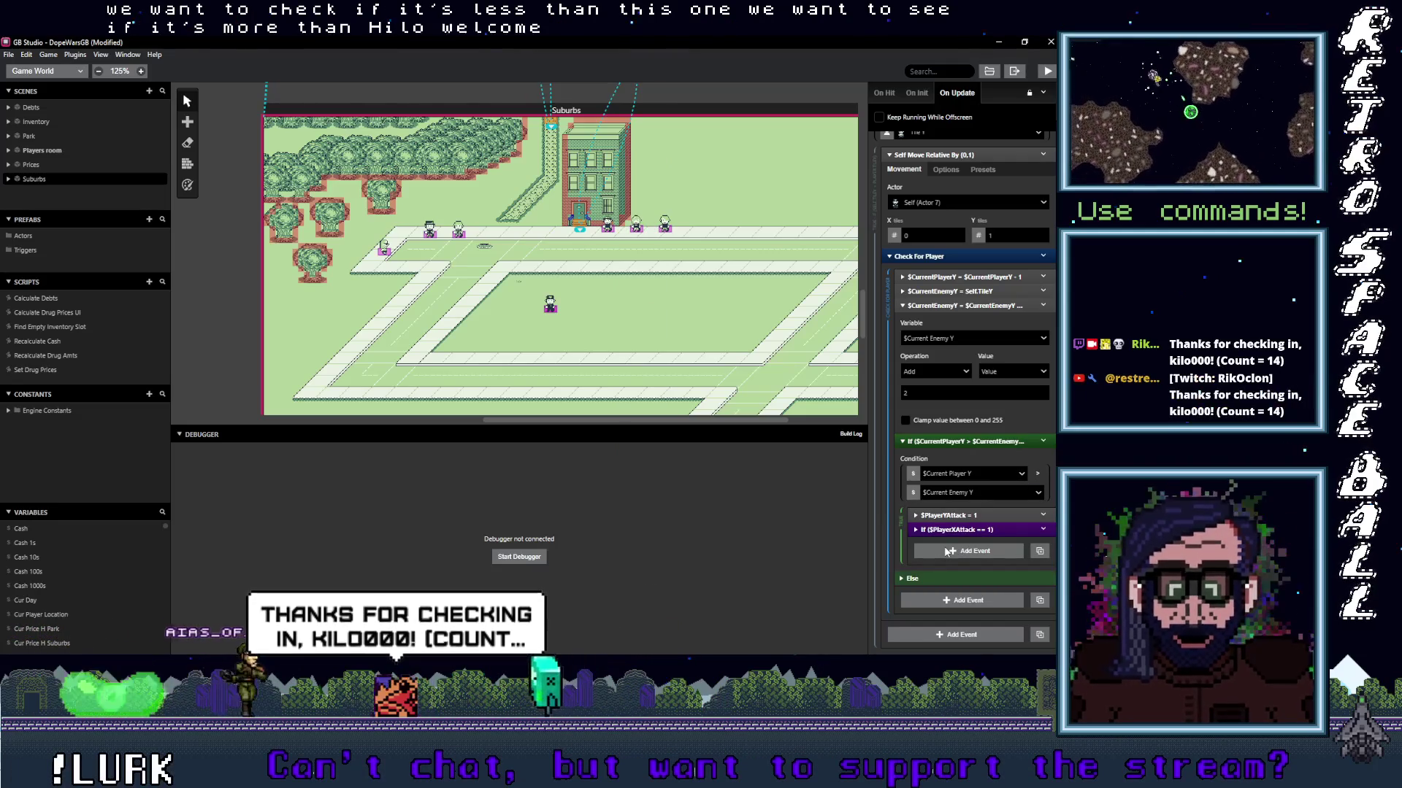
{"action": "scroll", "coordinate": [978, 543], "scroll_direction": "up", "scroll_amount": 5}
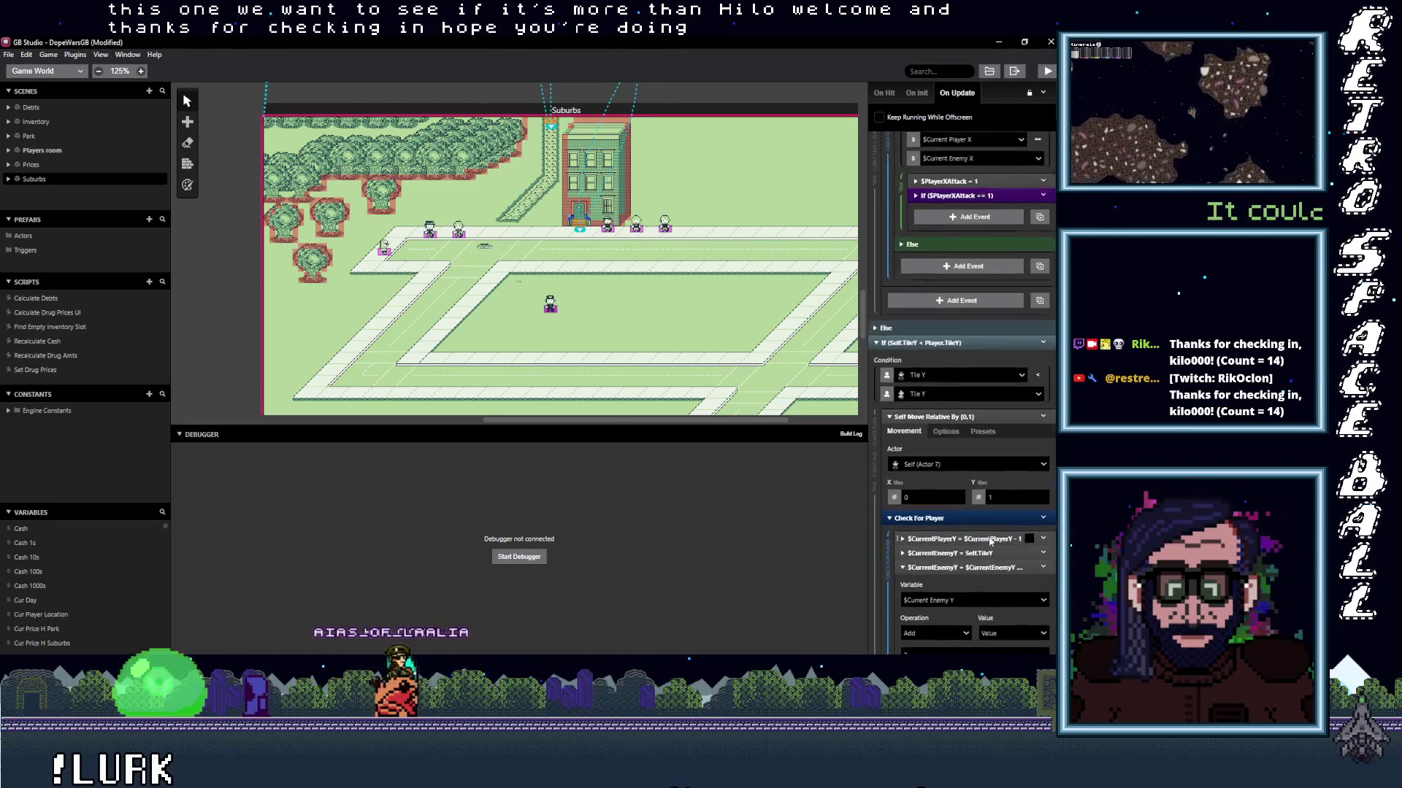
{"action": "scroll", "coordinate": [988, 537], "scroll_direction": "up", "scroll_amount": 5}
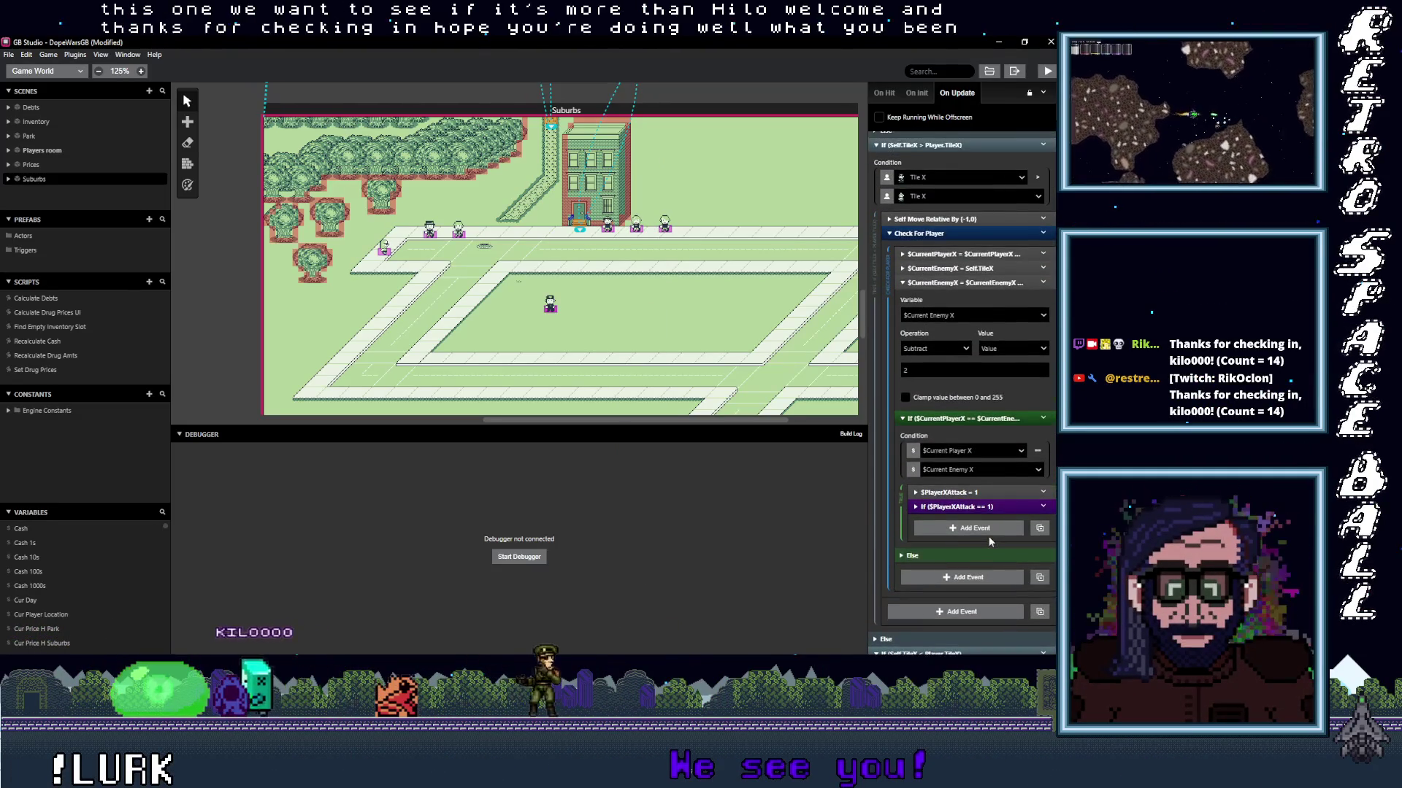
{"action": "scroll", "coordinate": [988, 536], "scroll_direction": "down", "scroll_amount": 2}
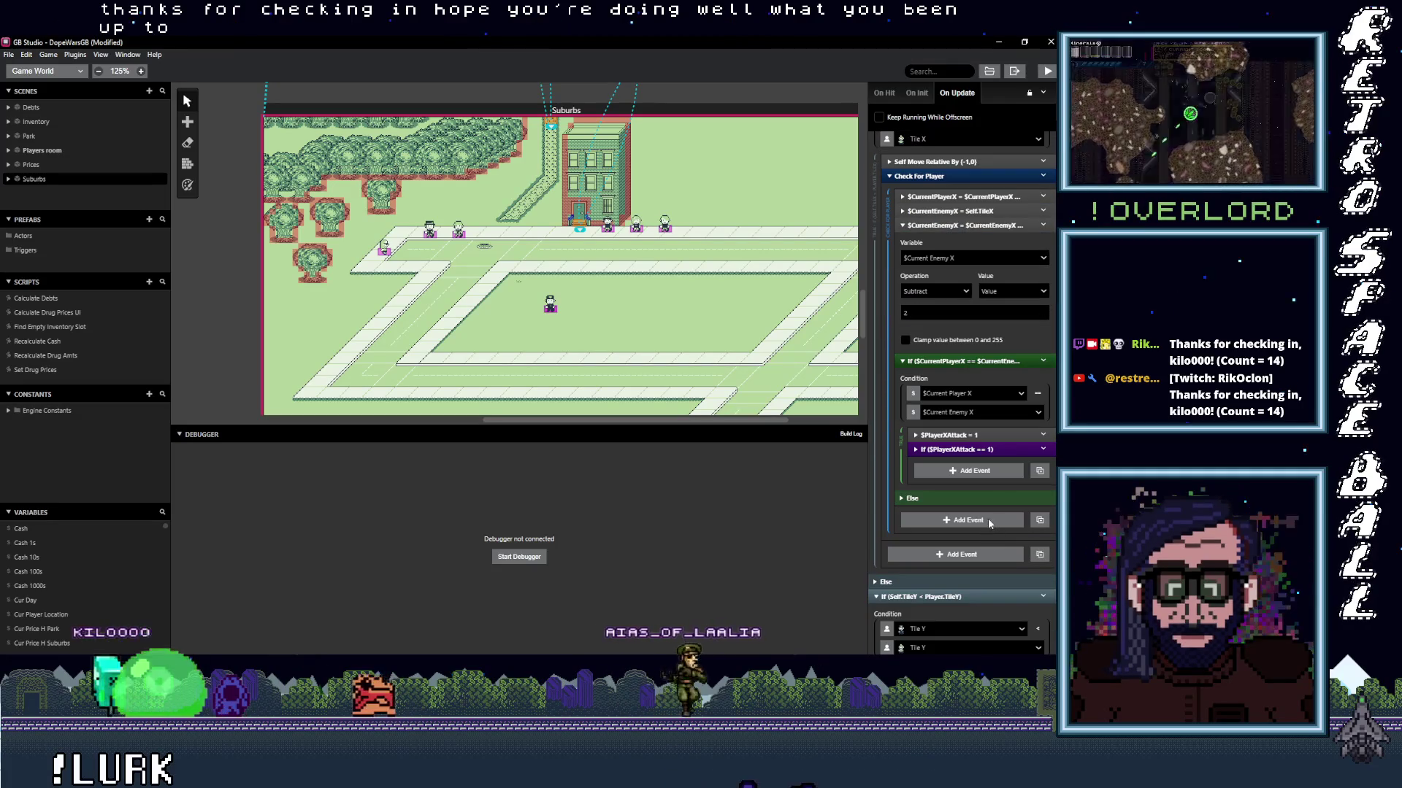
{"action": "scroll", "coordinate": [982, 457], "scroll_direction": "up", "scroll_amount": 1}
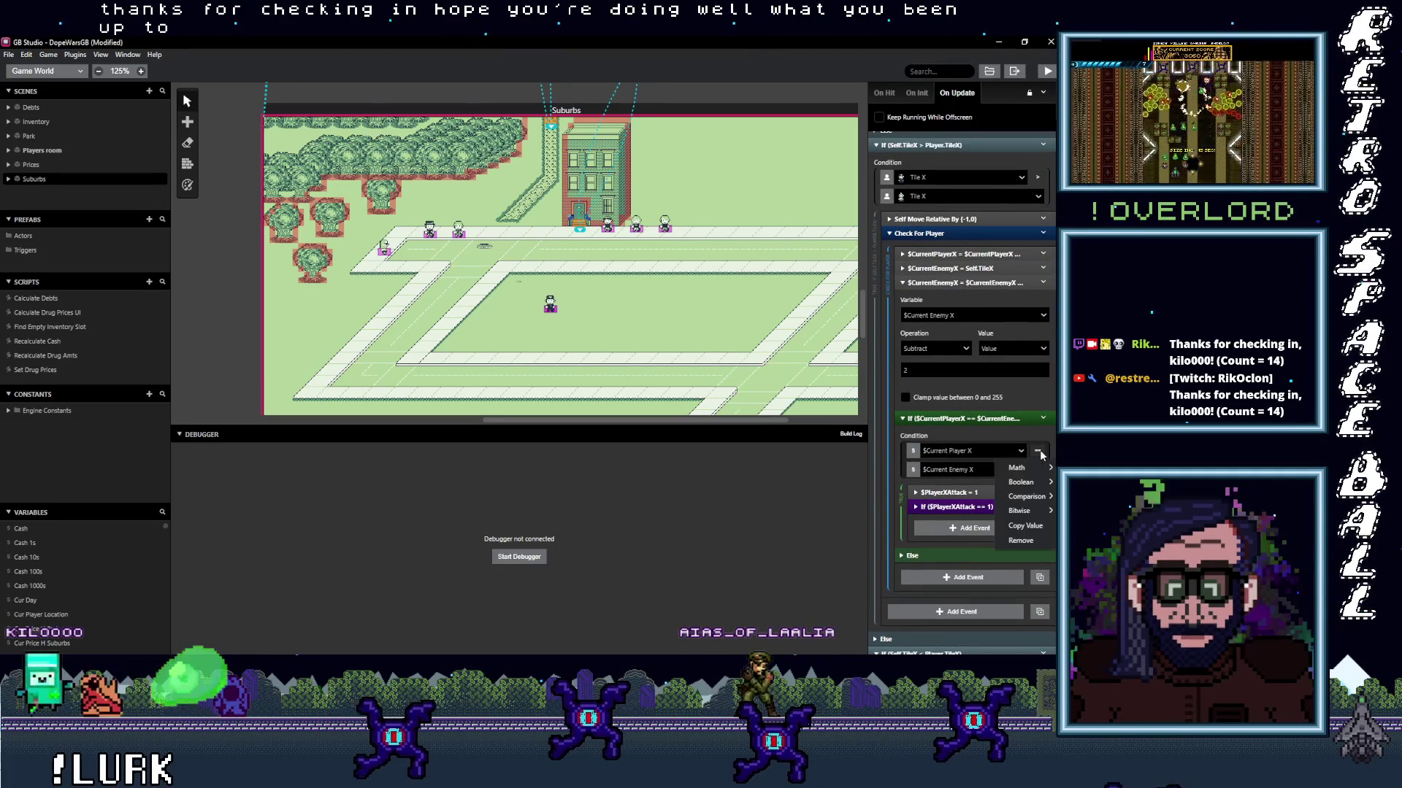
Make the X position condition a greater-than (>) comparison.
{"action": "key", "text": "Escape"}
{"action": "scroll", "coordinate": [952, 555], "scroll_direction": "up", "scroll_amount": 5}
{"action": "scroll", "coordinate": [974, 501], "scroll_direction": "down", "scroll_amount": 6}
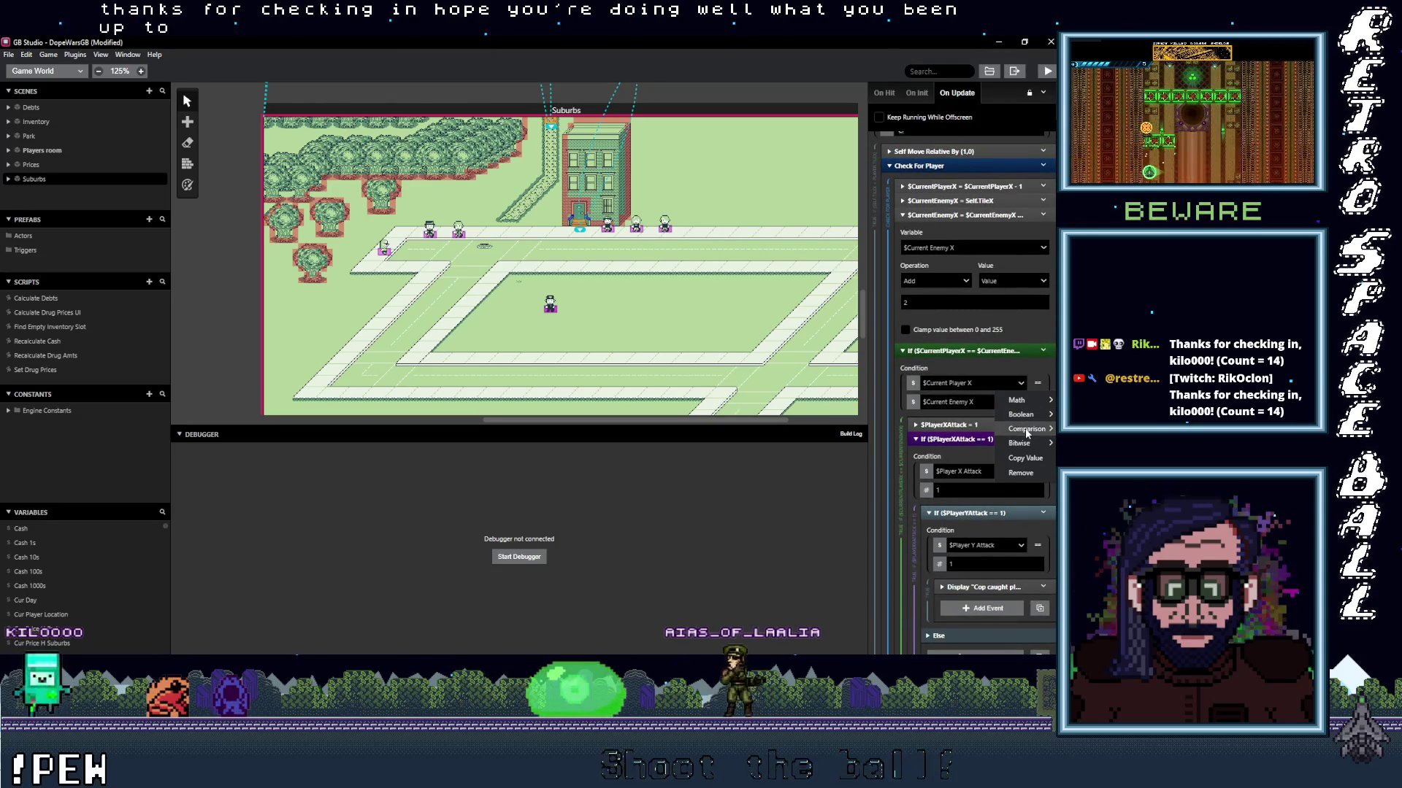
{"action": "mouse_move", "coordinate": [1026, 430]}
{"action": "left_click", "coordinate": [958, 458]}
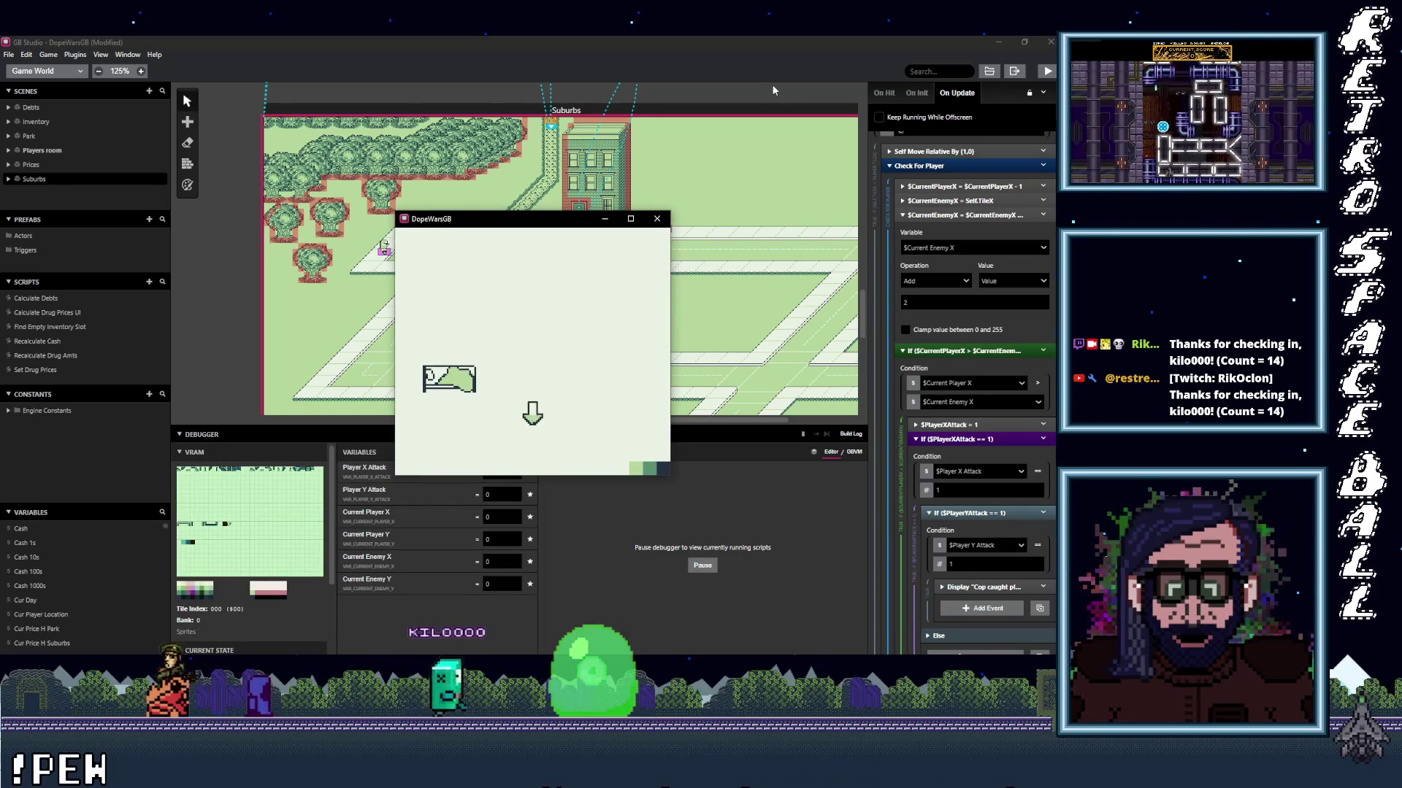
Enter the street and walk the player down, dismissing the 'Cop caught player!' messages.
{"action": "key", "text": "Return"}
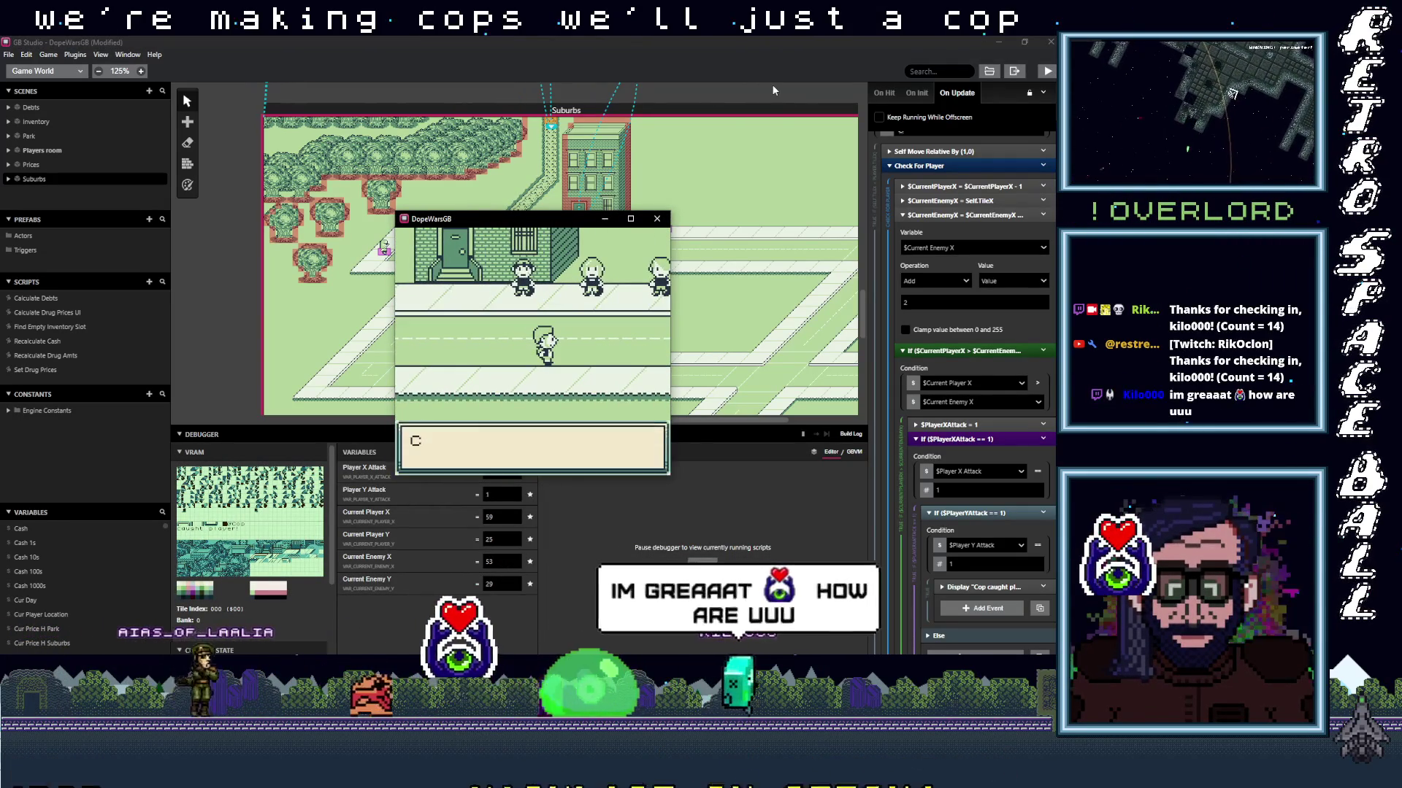
{"action": "key", "text": "z"}
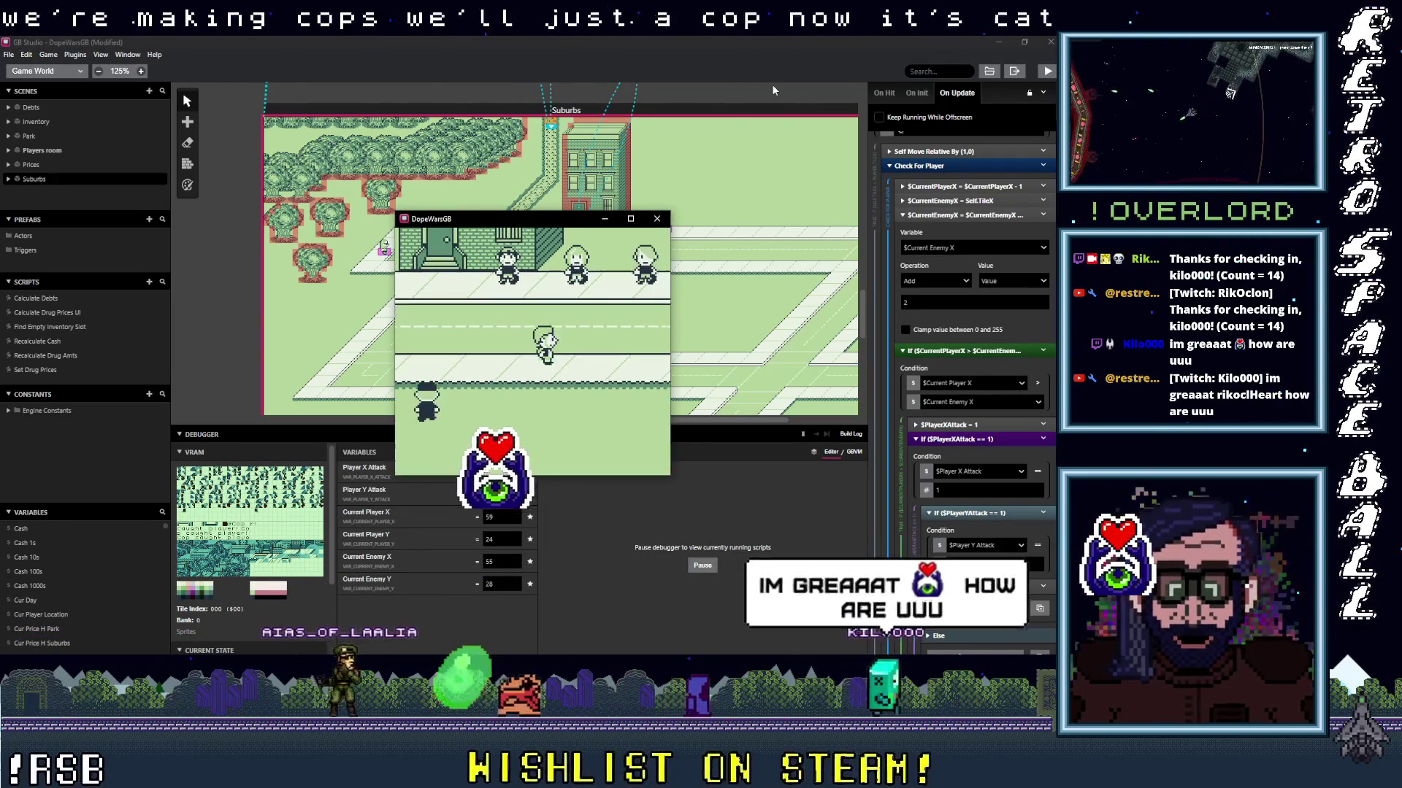
{"action": "key", "text": "z"}
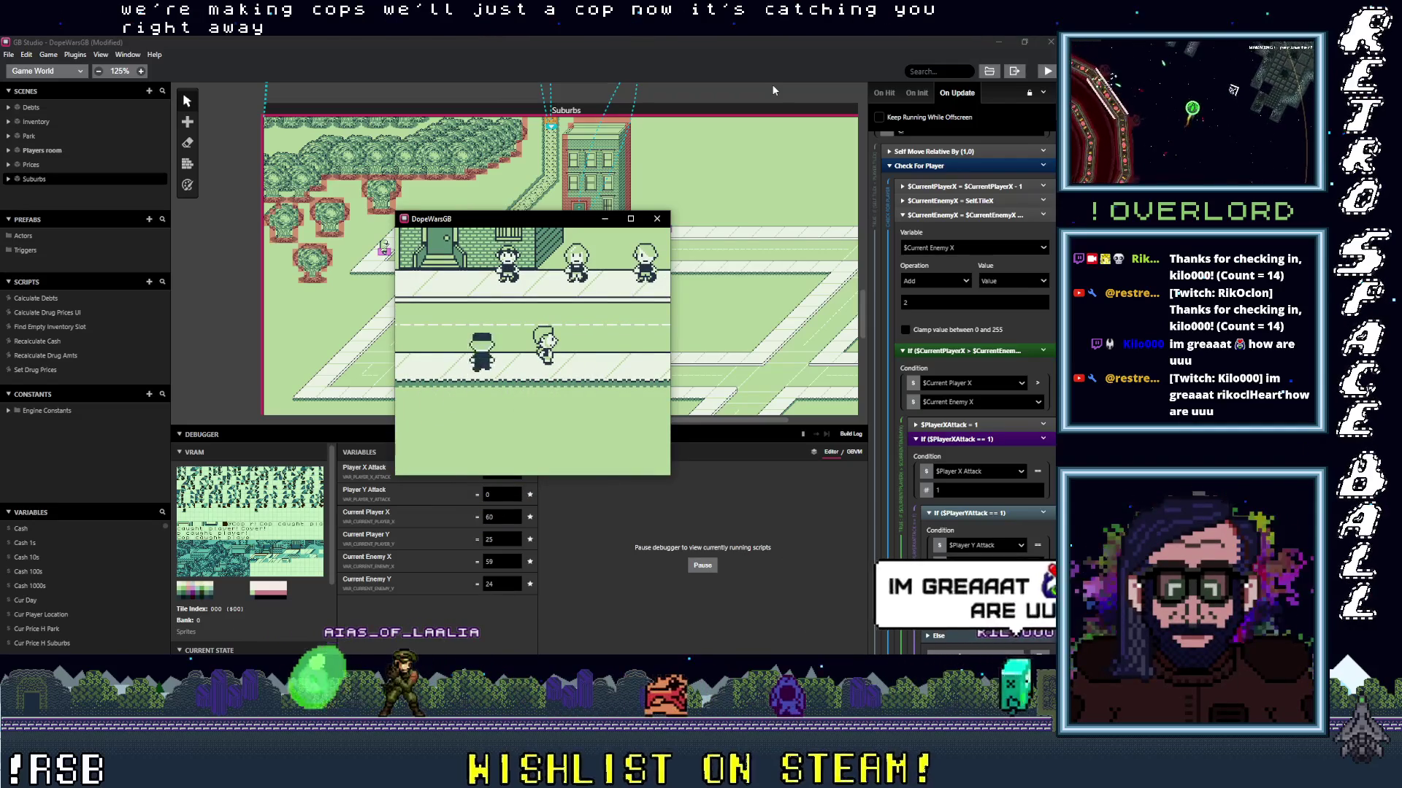
{"action": "key", "text": "Down"}
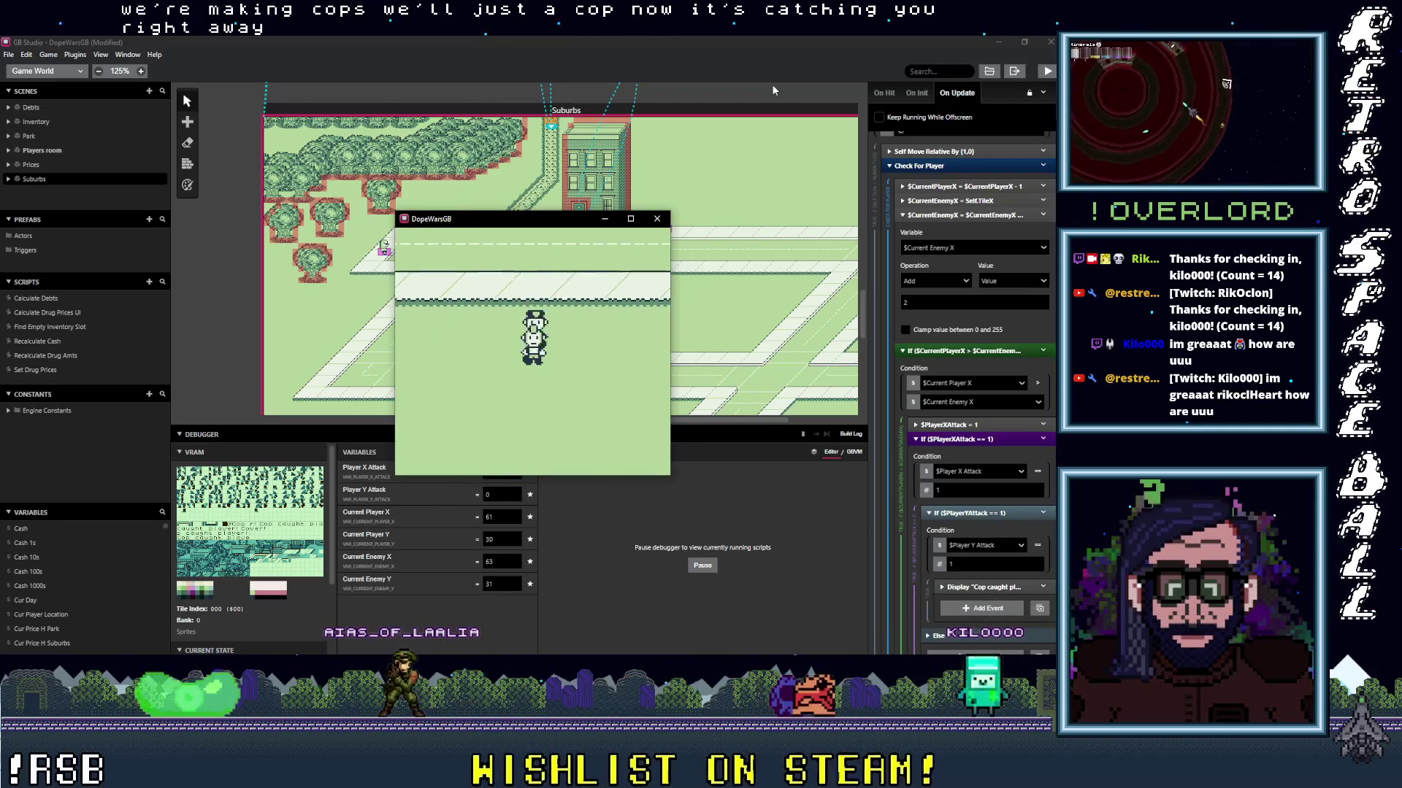
{"action": "key", "text": "Down"}
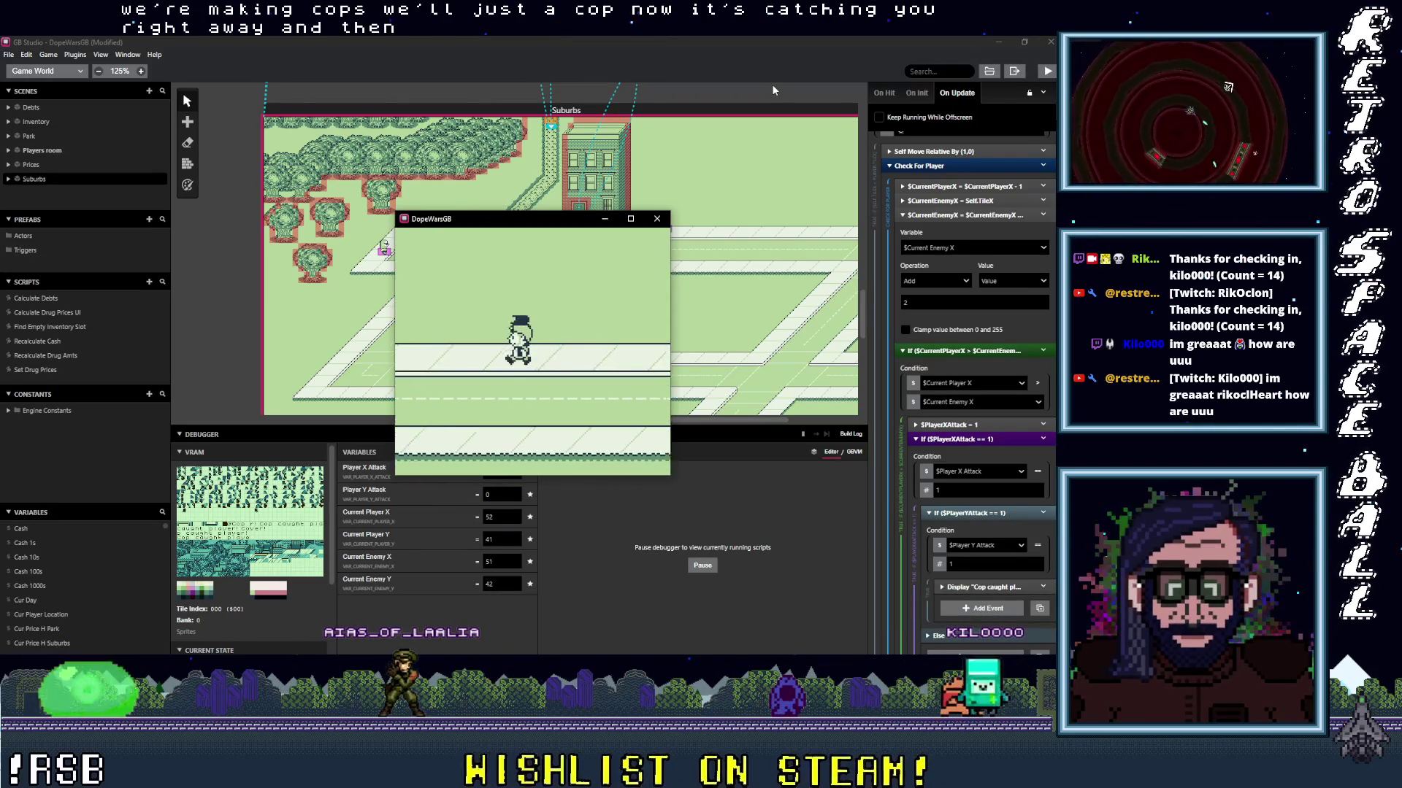
{"action": "key", "text": "Down"}
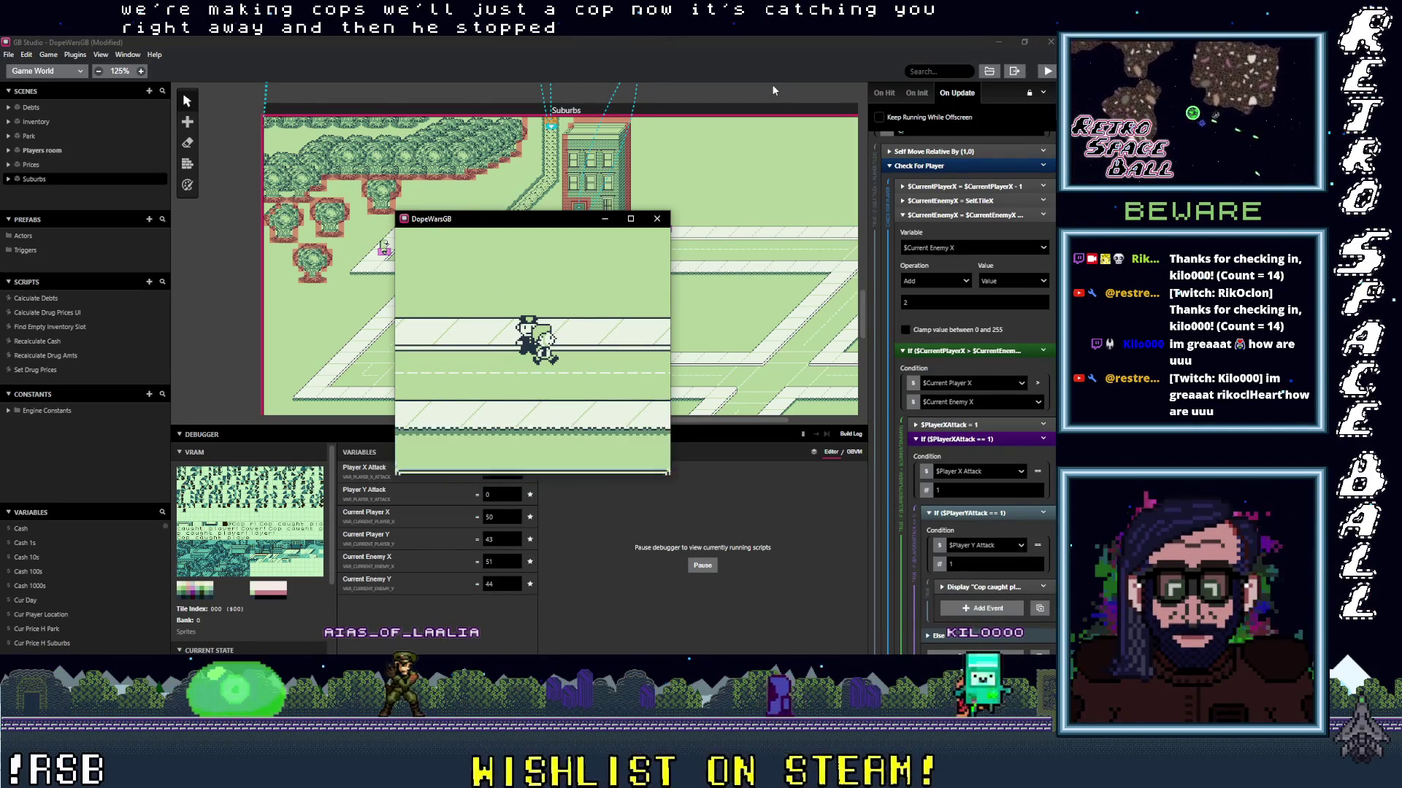
{"action": "key", "text": "z"}
{"action": "key", "text": "Down"}
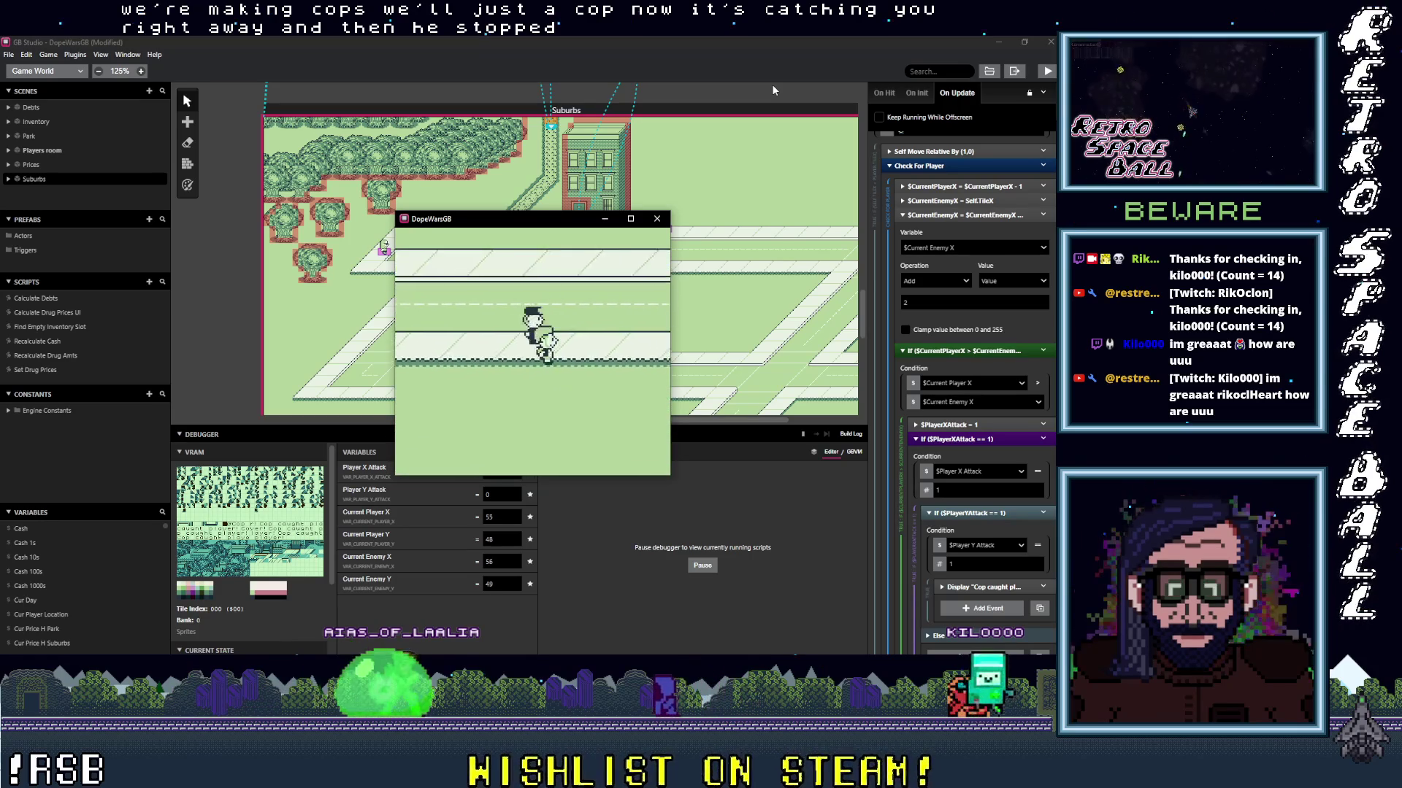
Step the player up and left beside the cop, then move the game window higher.
{"action": "key", "text": "Up"}
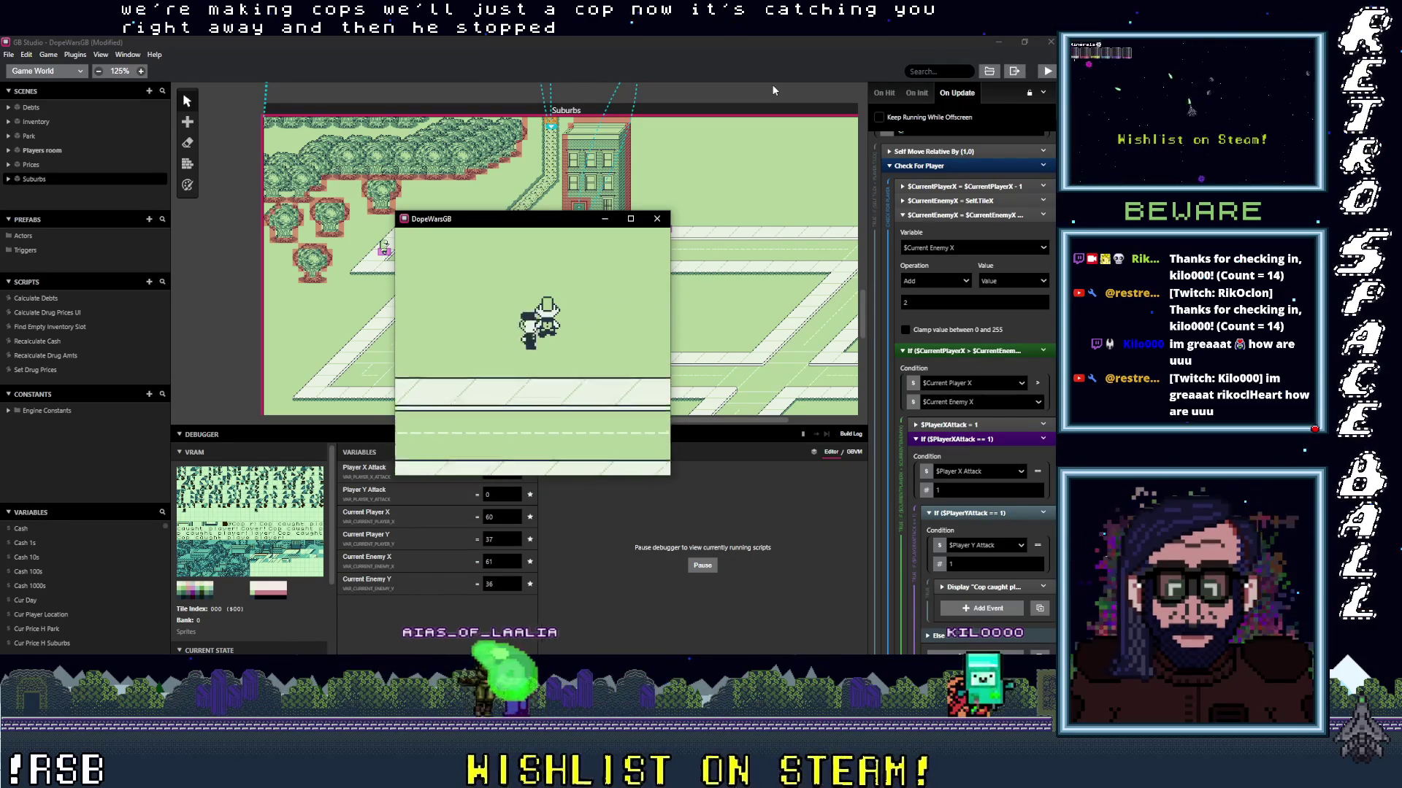
{"action": "key", "text": "Up"}
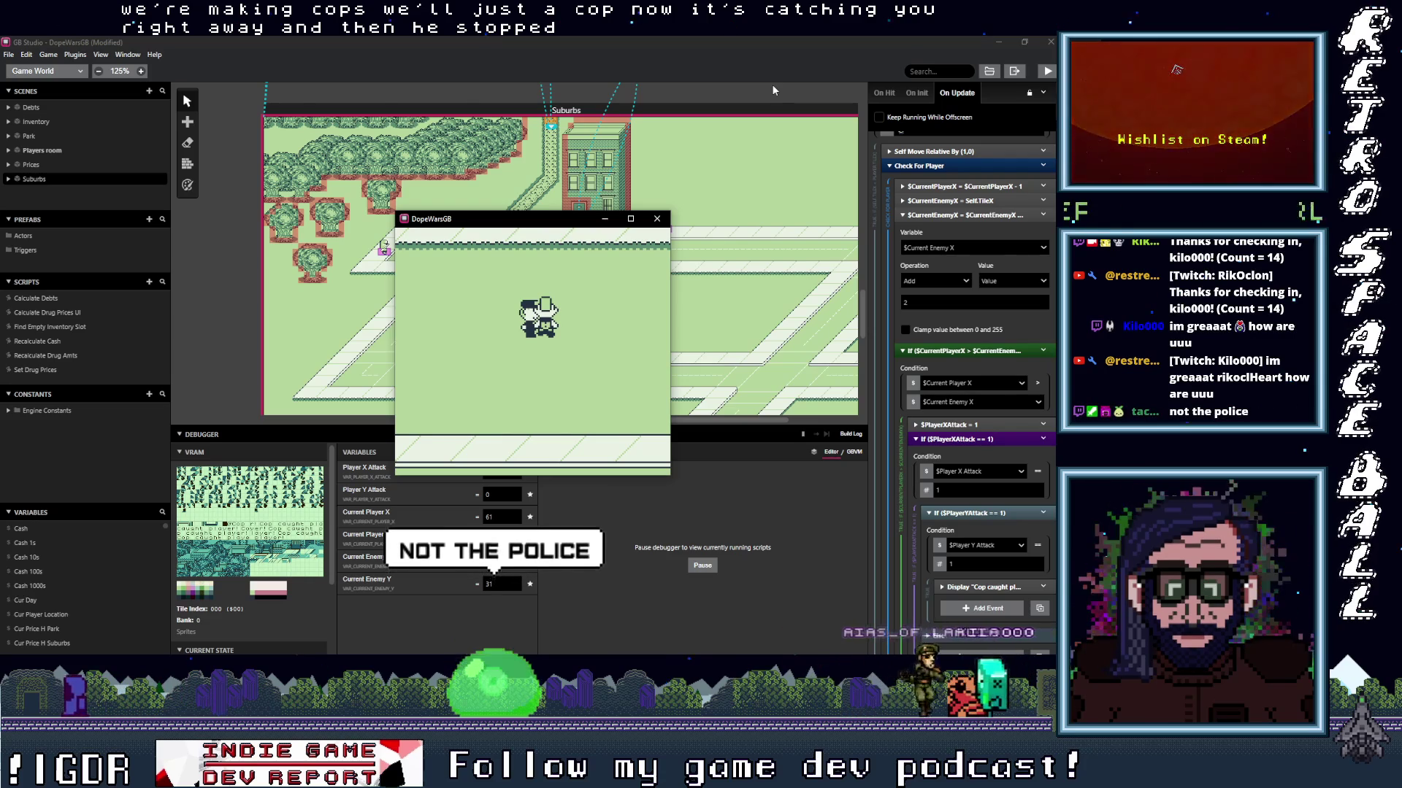
{"action": "key", "text": "Left"}
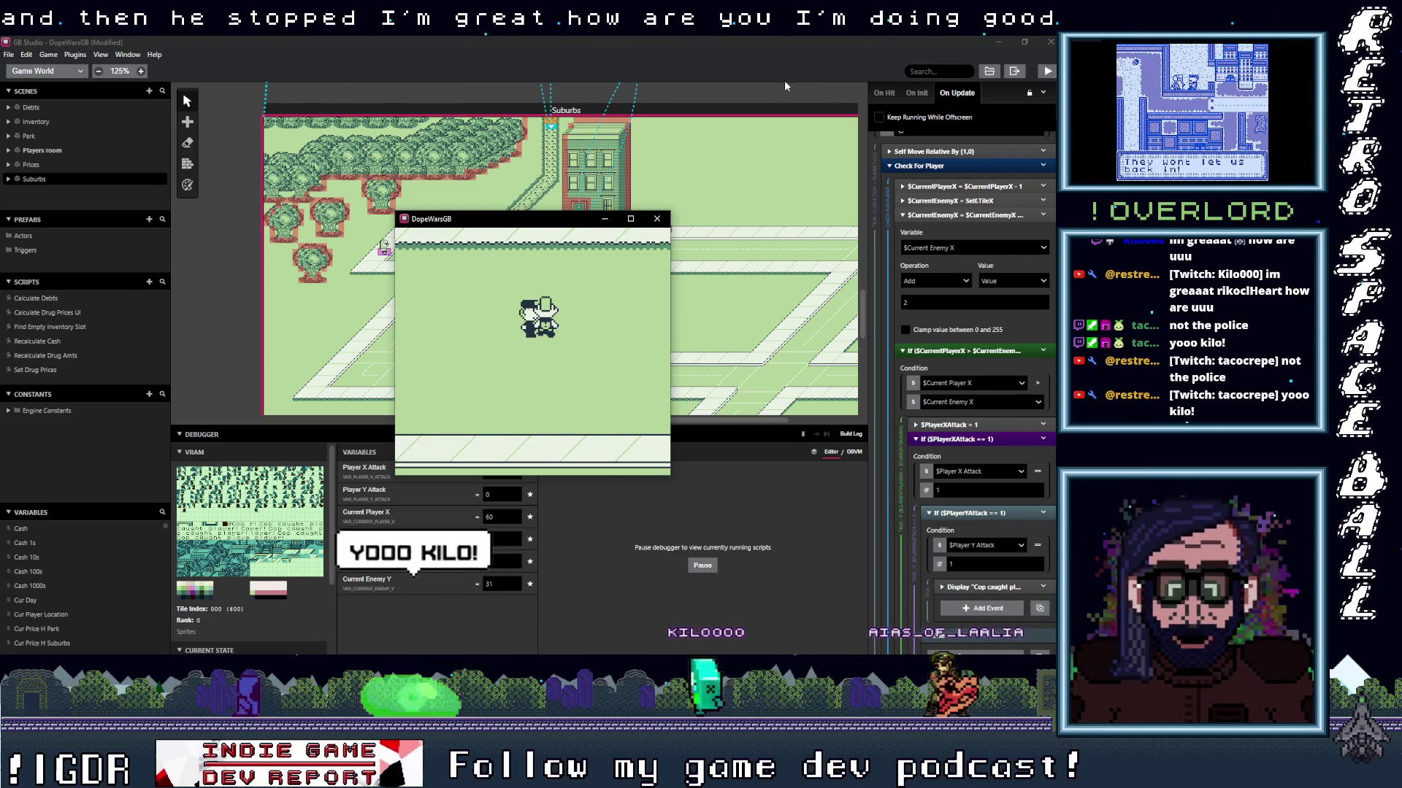
{"action": "mouse_move", "coordinate": [540, 232]}
{"action": "left_mouse_down"}
{"action": "mouse_move", "coordinate": [545, 131]}
{"action": "mouse_move", "coordinate": [550, 156]}
{"action": "left_mouse_up"}
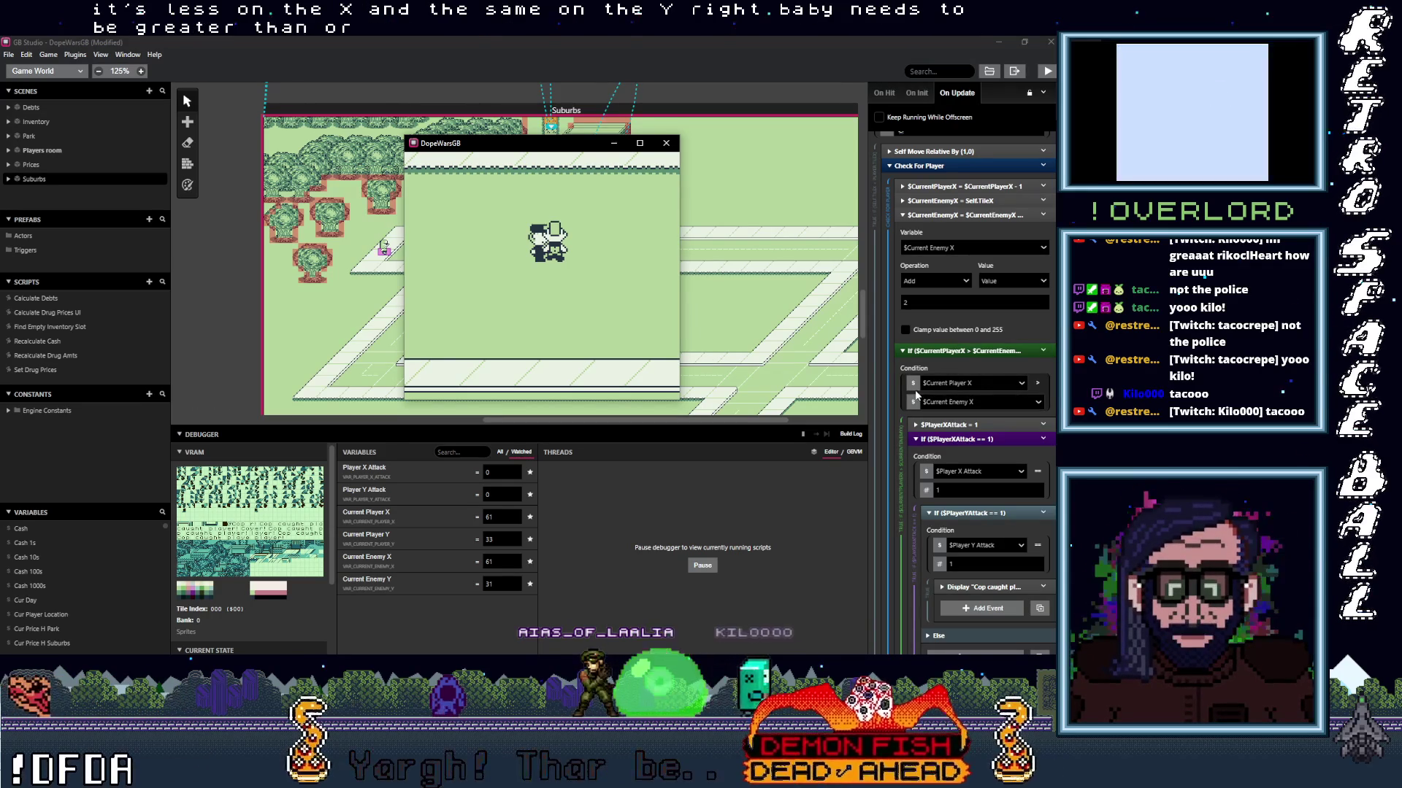
Close the running test game window and return to the Check For Player events.
{"action": "left_click", "coordinate": [662, 146]}
{"action": "scroll", "coordinate": [994, 524], "scroll_direction": "up", "scroll_amount": 5}
{"action": "scroll", "coordinate": [994, 524], "scroll_direction": "down", "scroll_amount": 10}
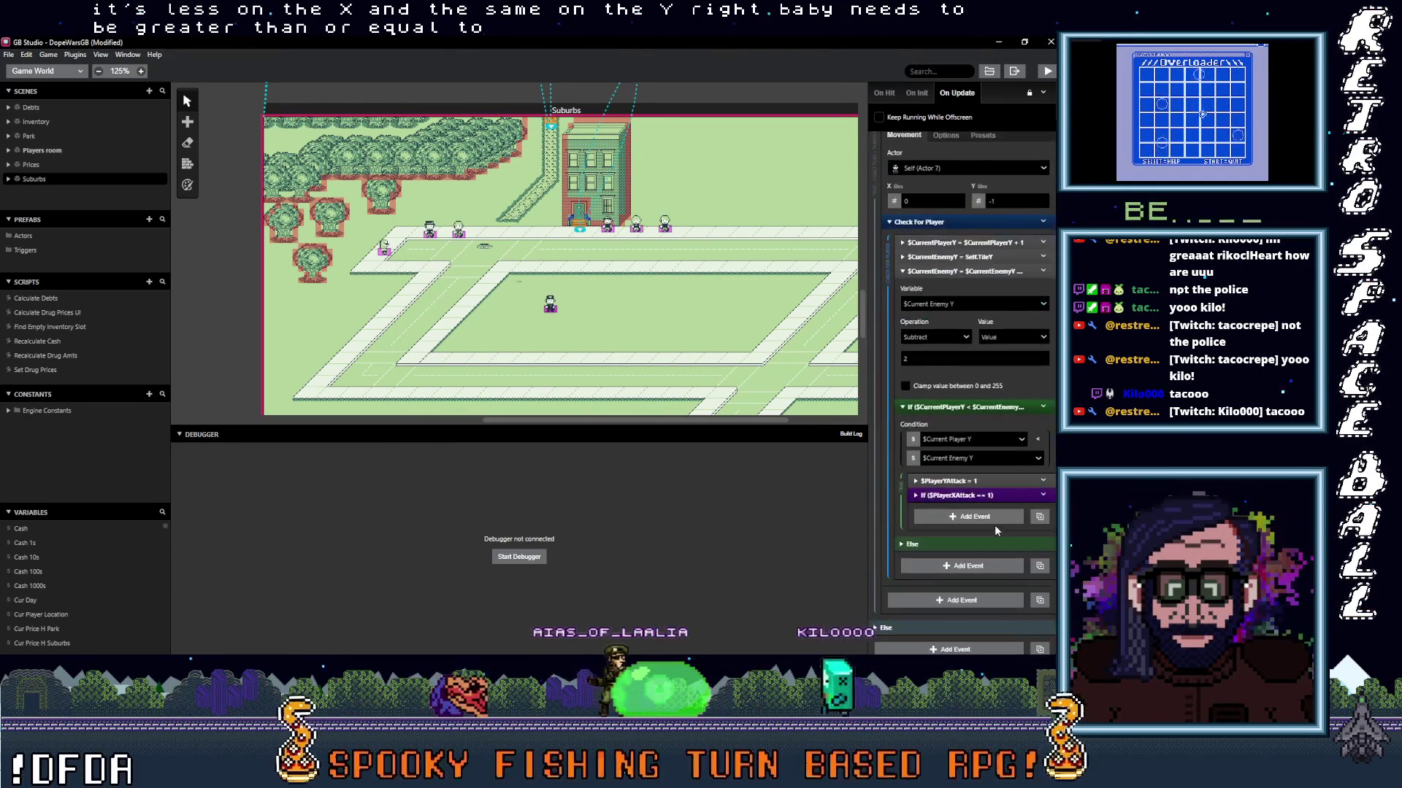
{"action": "scroll", "coordinate": [995, 524], "scroll_direction": "down", "scroll_amount": 1}
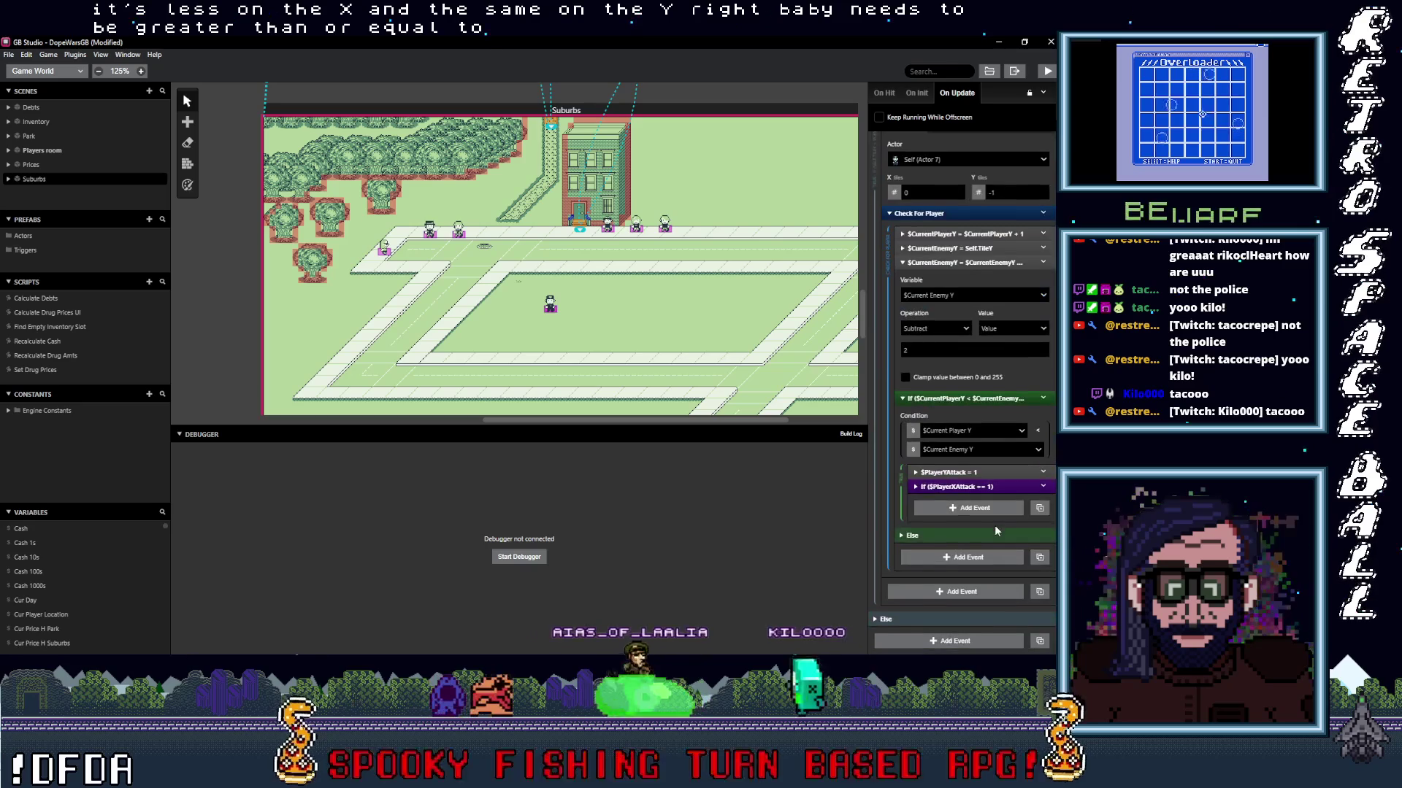
{"action": "left_click", "coordinate": [1044, 399]}
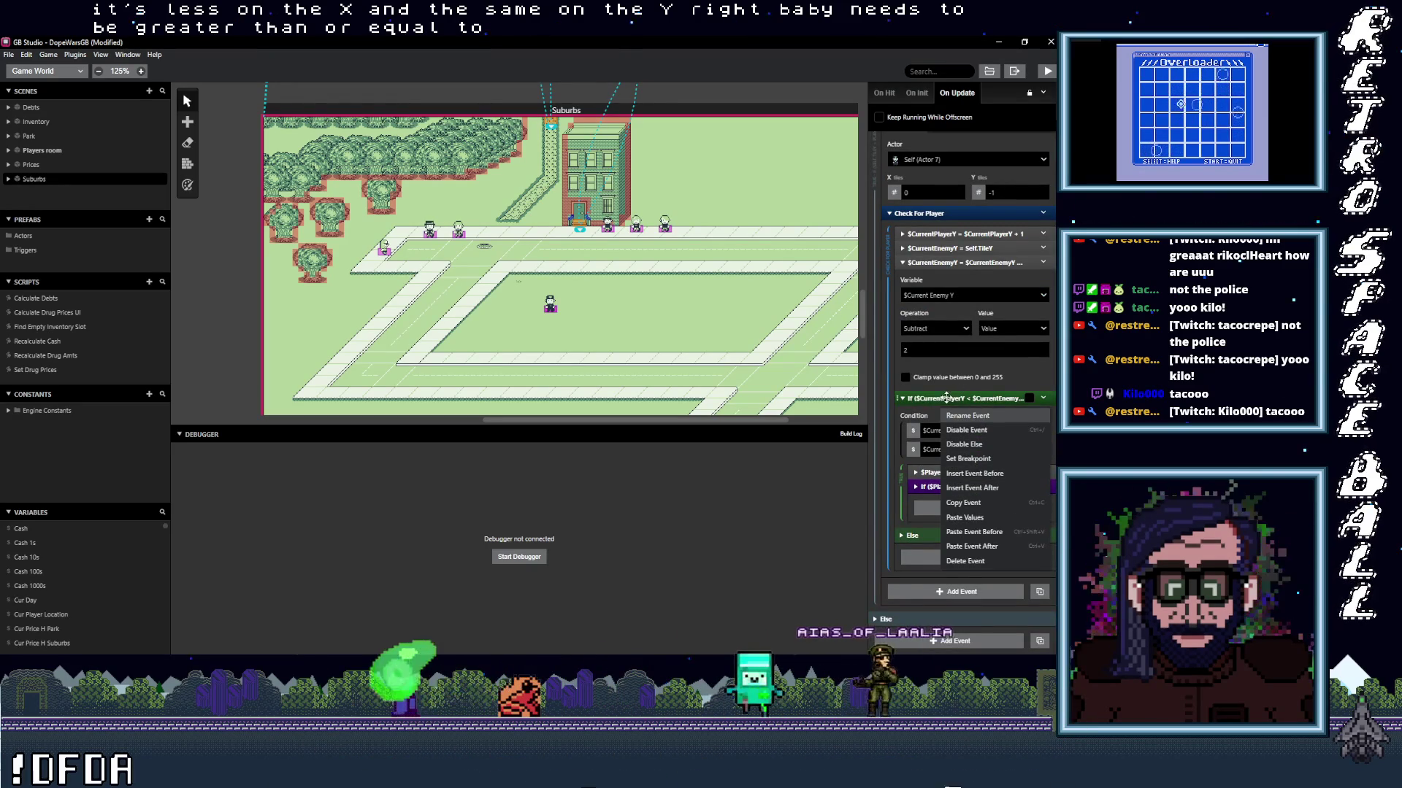
{"action": "key", "text": "Escape"}
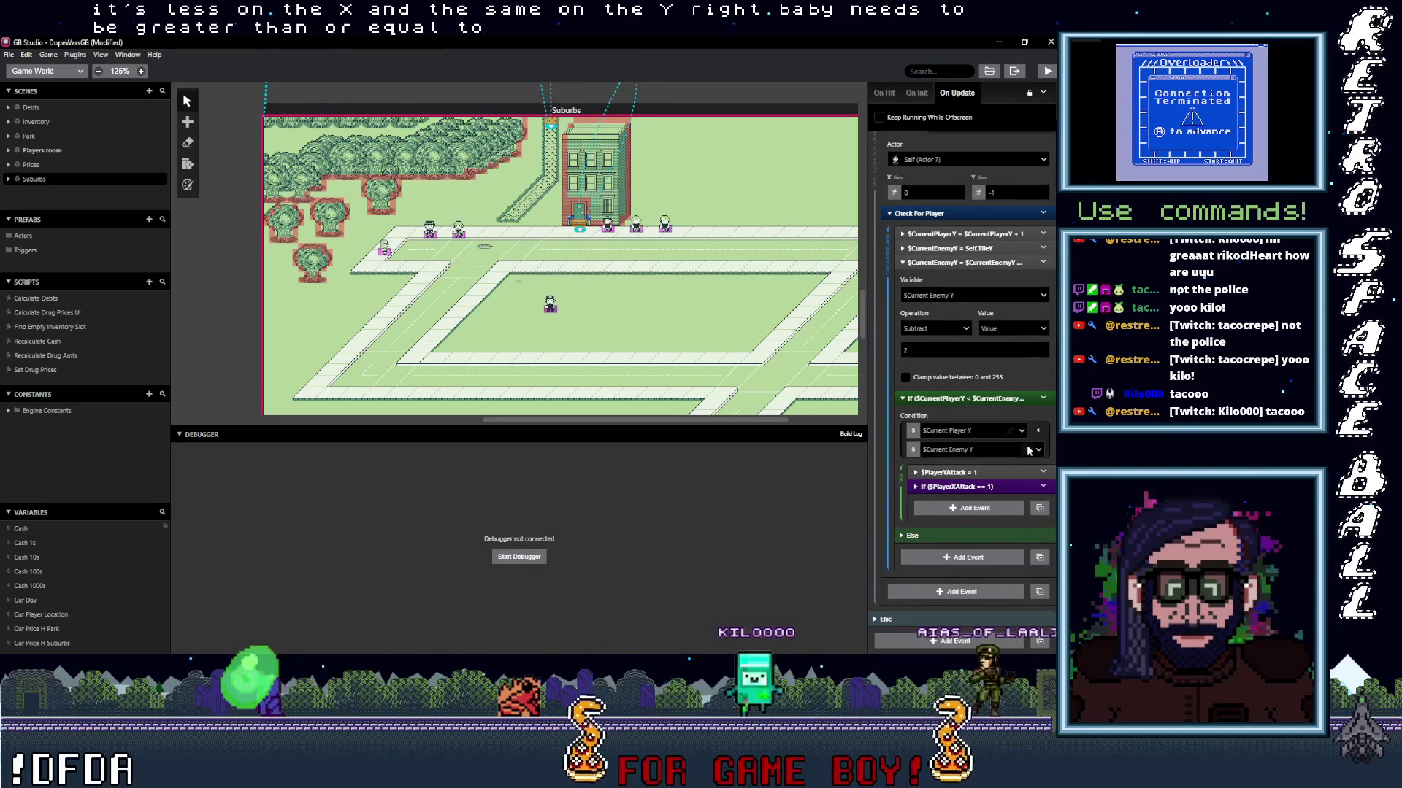
Switch both Y position checks to inclusive comparisons (<= and >=).
{"action": "left_click", "coordinate": [1037, 450]}
{"action": "mouse_move", "coordinate": [1026, 476]}
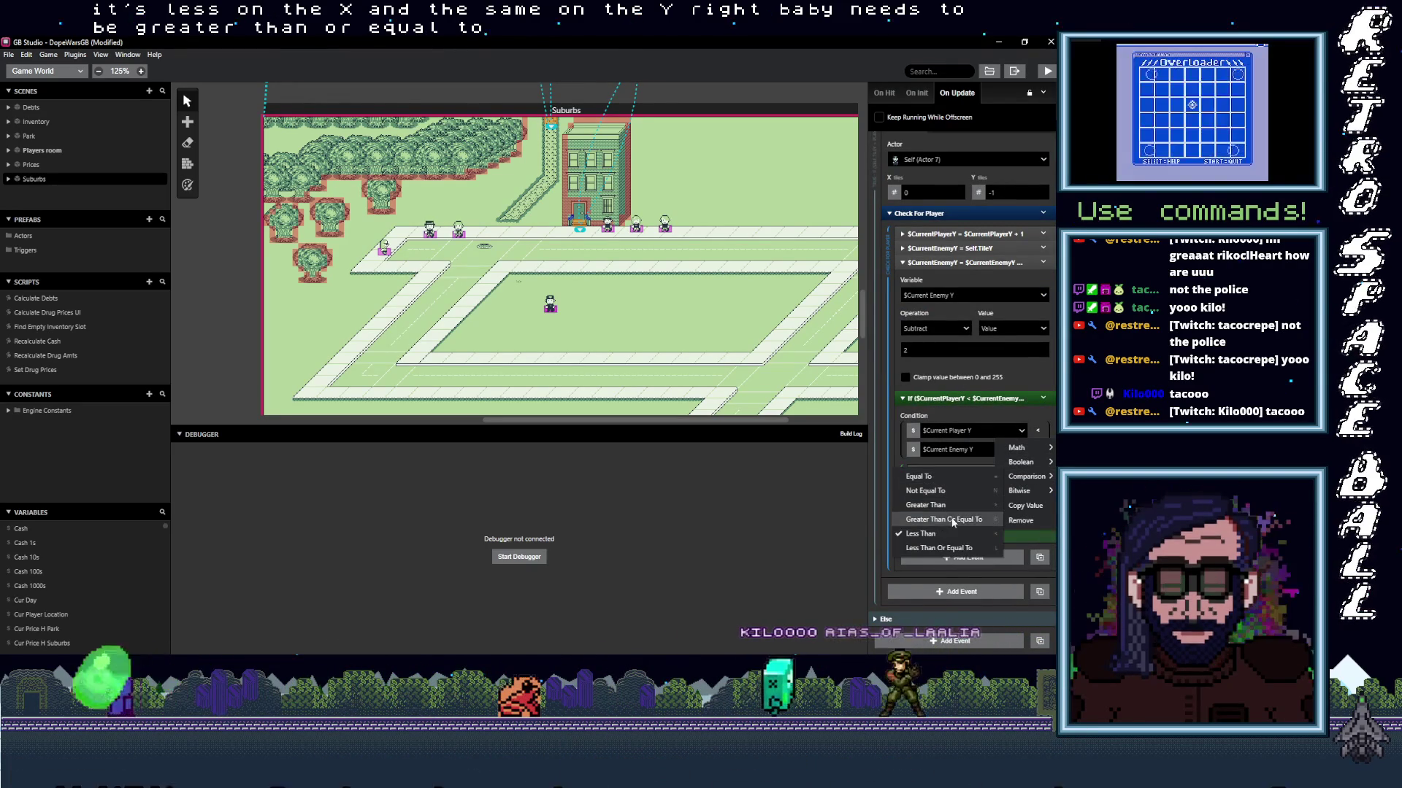
{"action": "left_click", "coordinate": [942, 548]}
{"action": "scroll", "coordinate": [1015, 454], "scroll_direction": "down", "scroll_amount": 5}
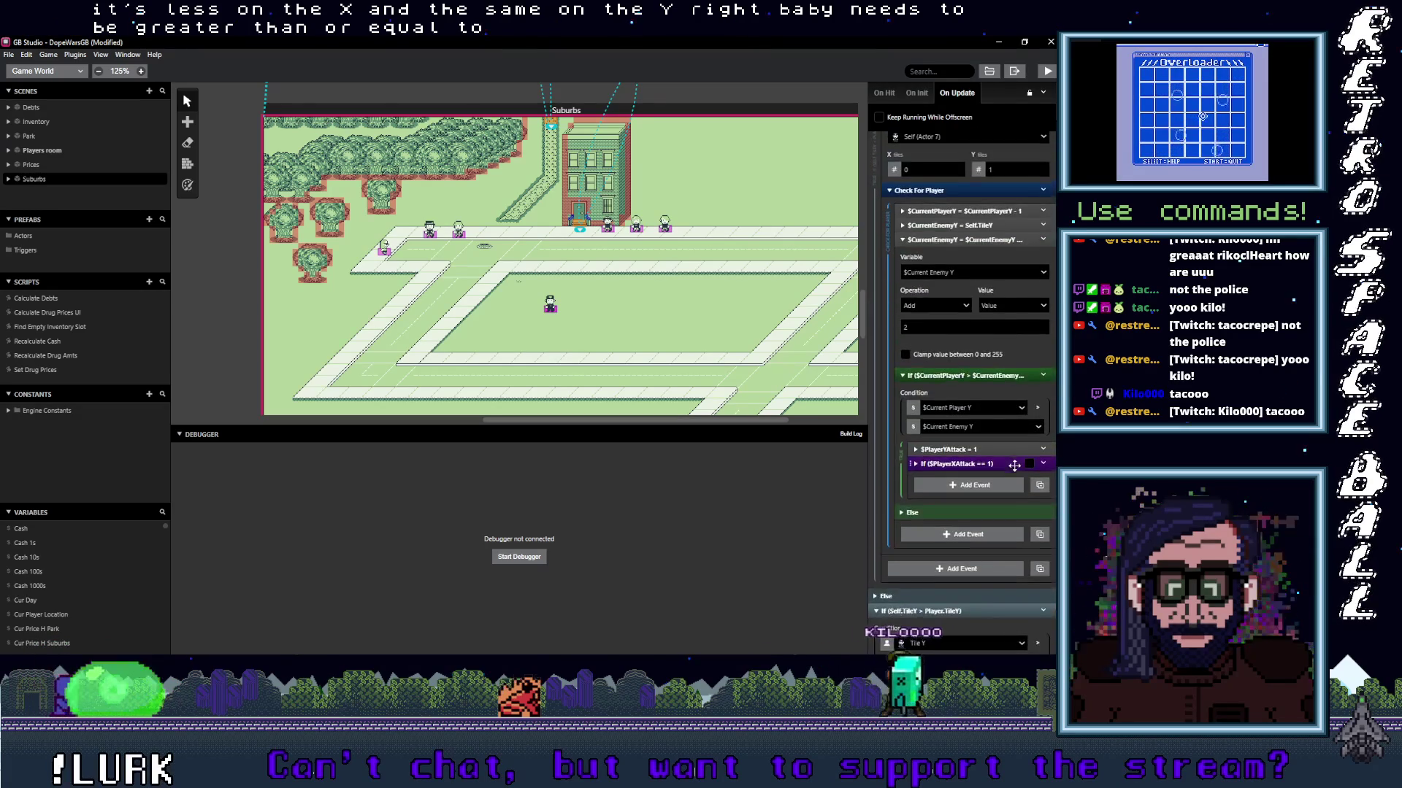
{"action": "scroll", "coordinate": [1015, 465], "scroll_direction": "up", "scroll_amount": 3}
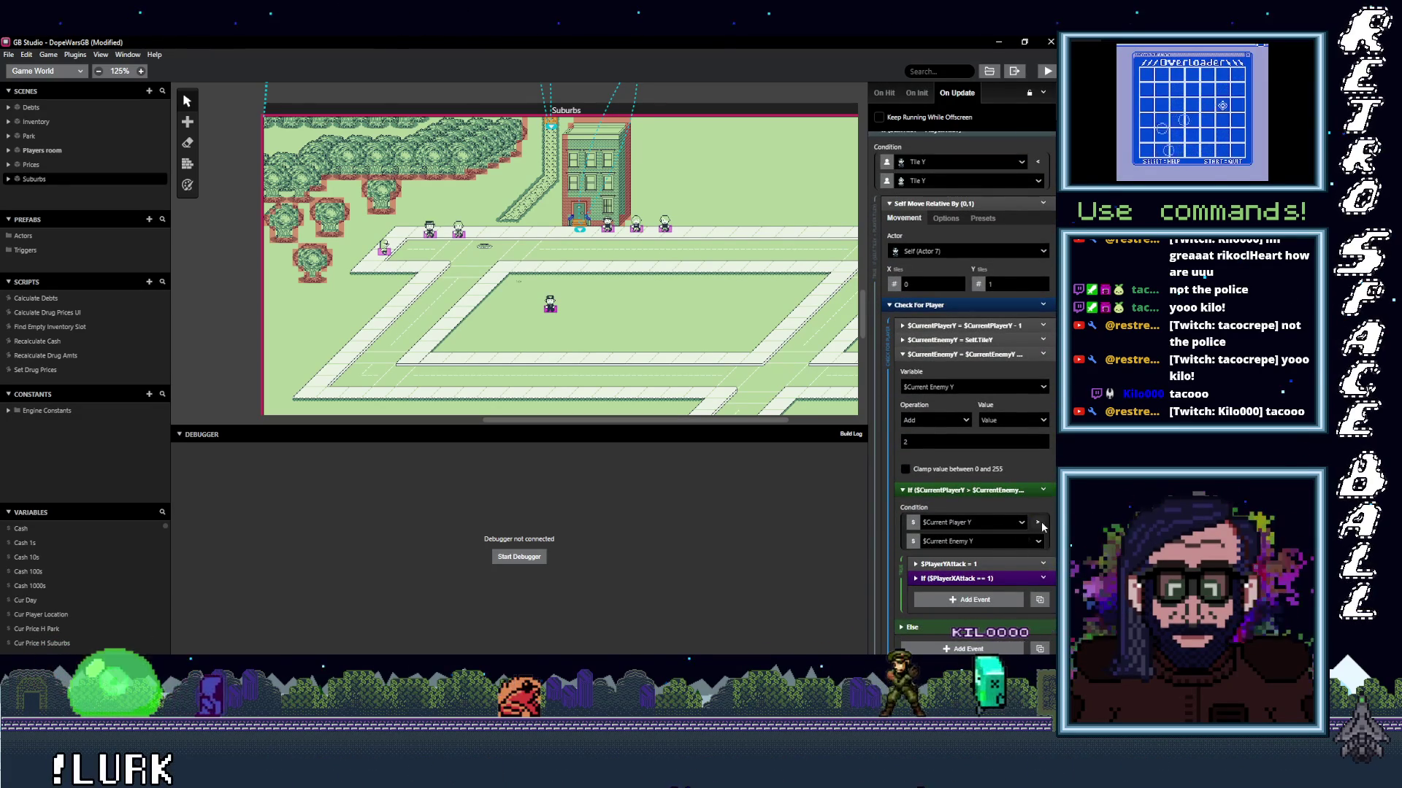
{"action": "left_click", "coordinate": [1038, 541]}
{"action": "mouse_move", "coordinate": [1018, 573]}
{"action": "left_click", "coordinate": [1022, 511]}
{"action": "scroll", "coordinate": [1022, 507], "scroll_direction": "up", "scroll_amount": 10}
{"action": "scroll", "coordinate": [1021, 509], "scroll_direction": "up", "scroll_amount": 3}
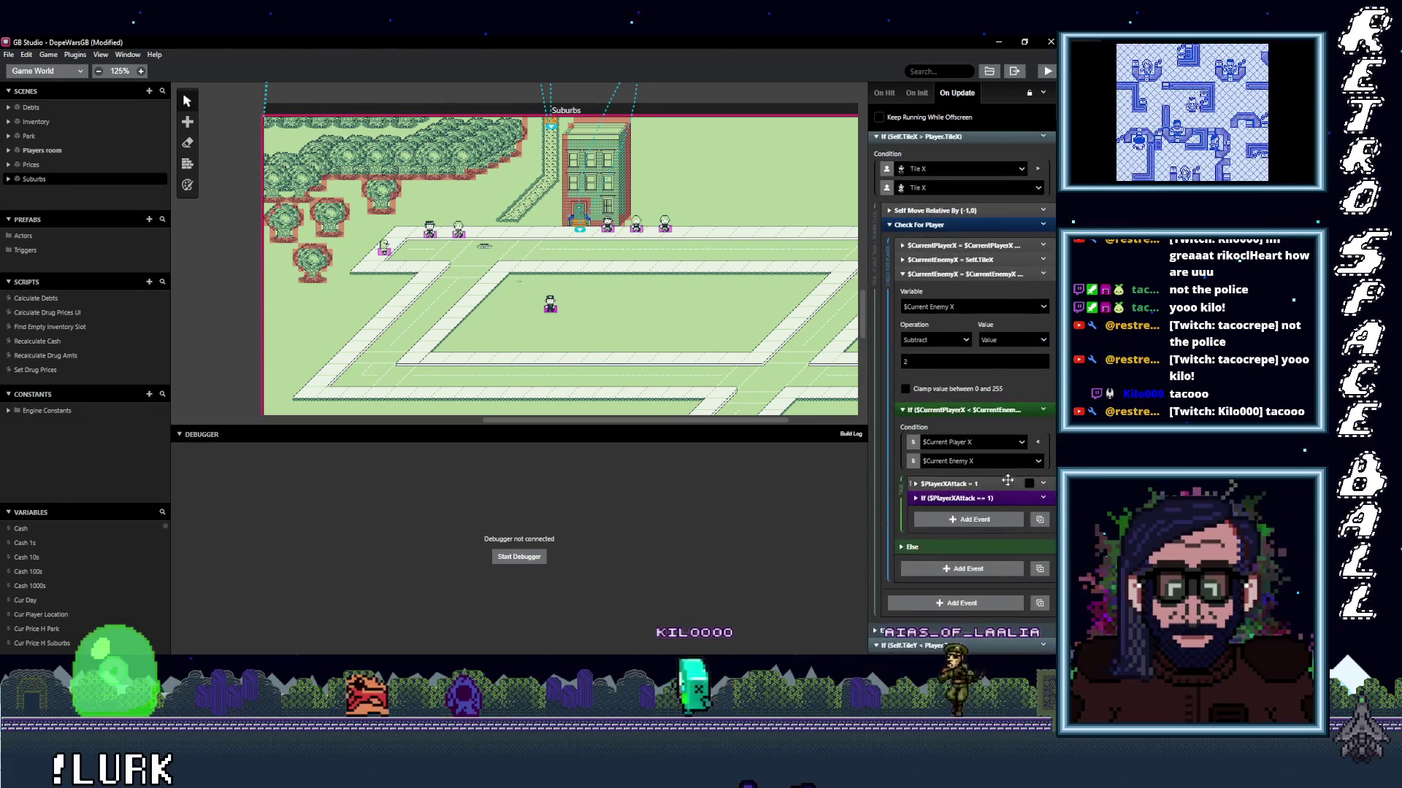
Set the X checks to Less Than Or Equal To and Greater Than Or Equal To, then Play.
{"action": "left_click", "coordinate": [1037, 442]}
{"action": "mouse_move", "coordinate": [1032, 488]}
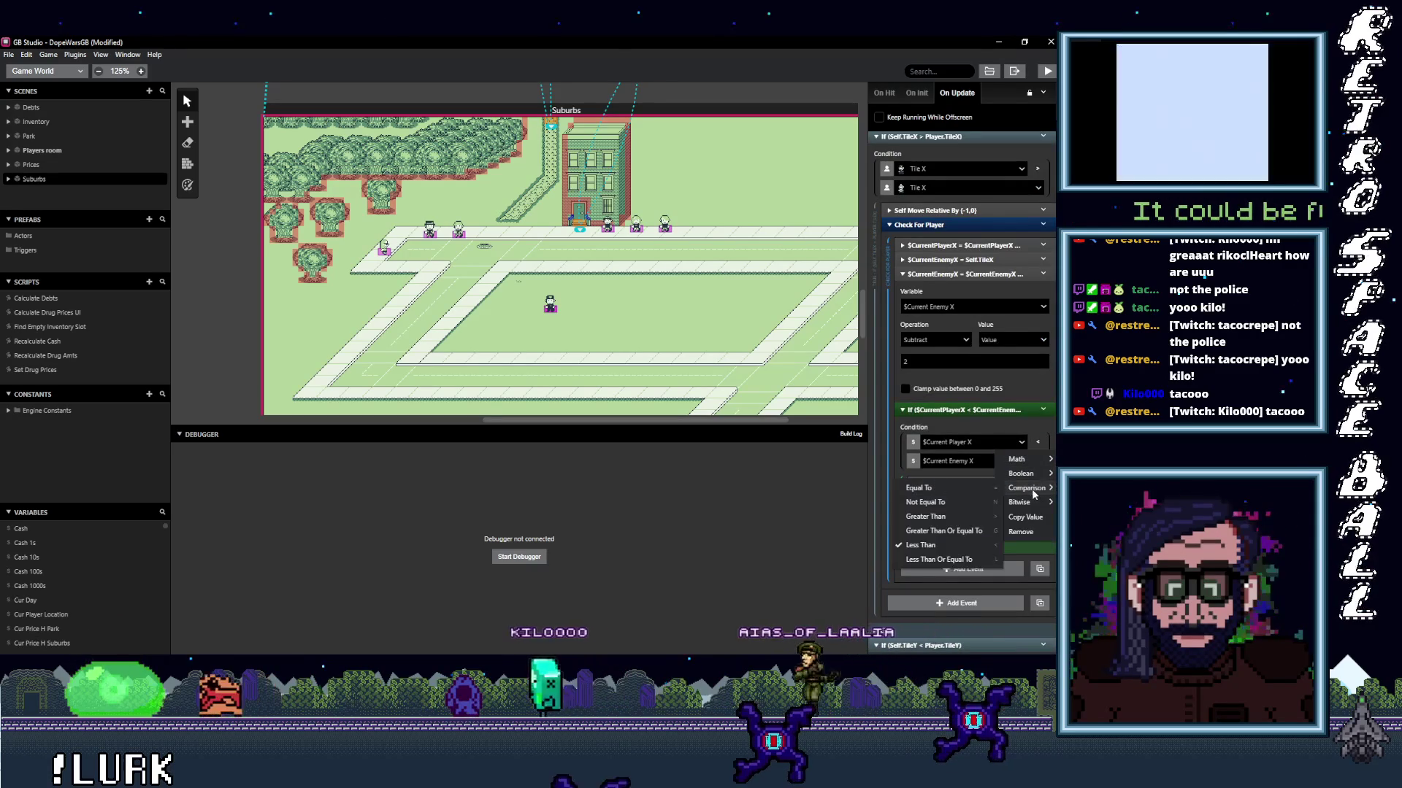
{"action": "left_click", "coordinate": [940, 558]}
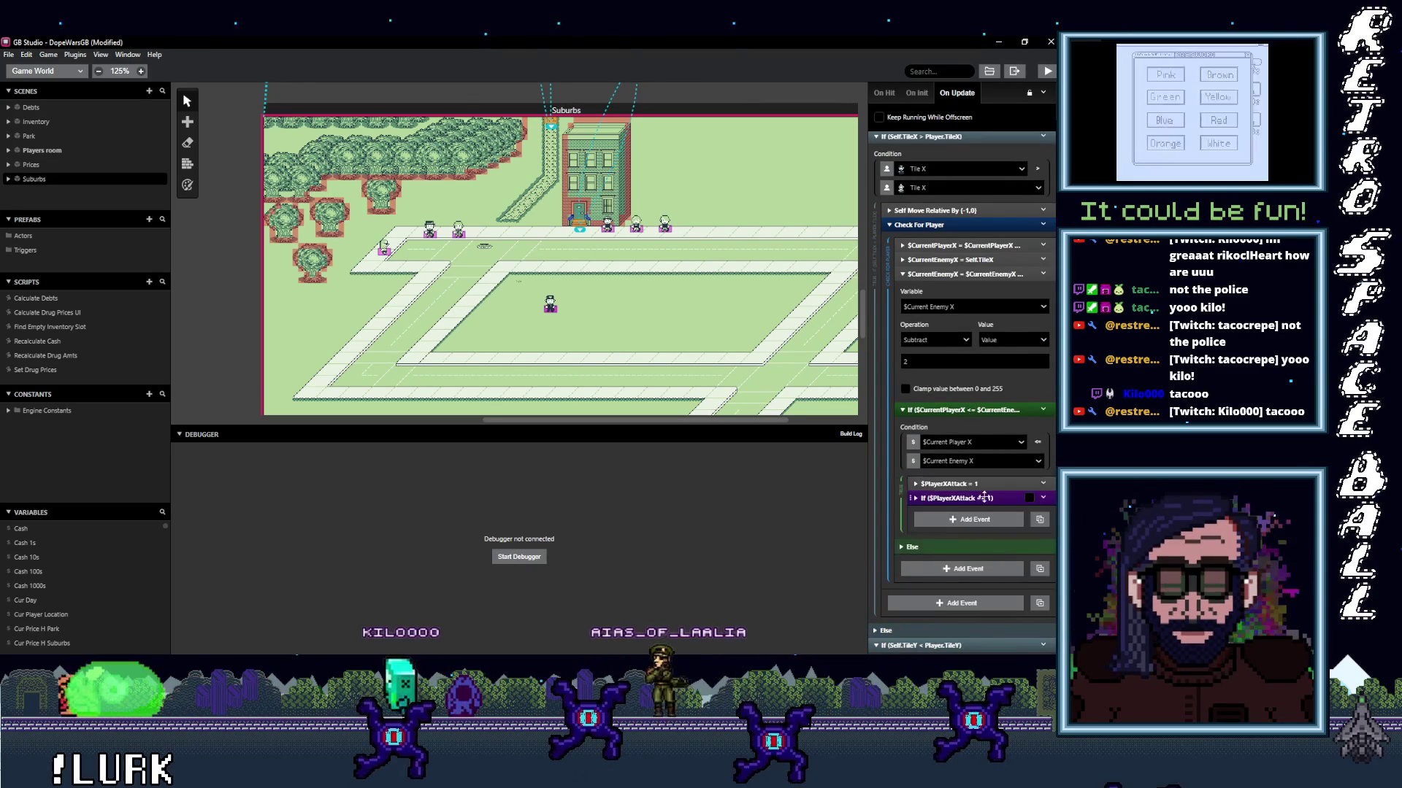
{"action": "scroll", "coordinate": [1005, 504], "scroll_direction": "down", "scroll_amount": 10}
{"action": "scroll", "coordinate": [1005, 503], "scroll_direction": "up", "scroll_amount": 3}
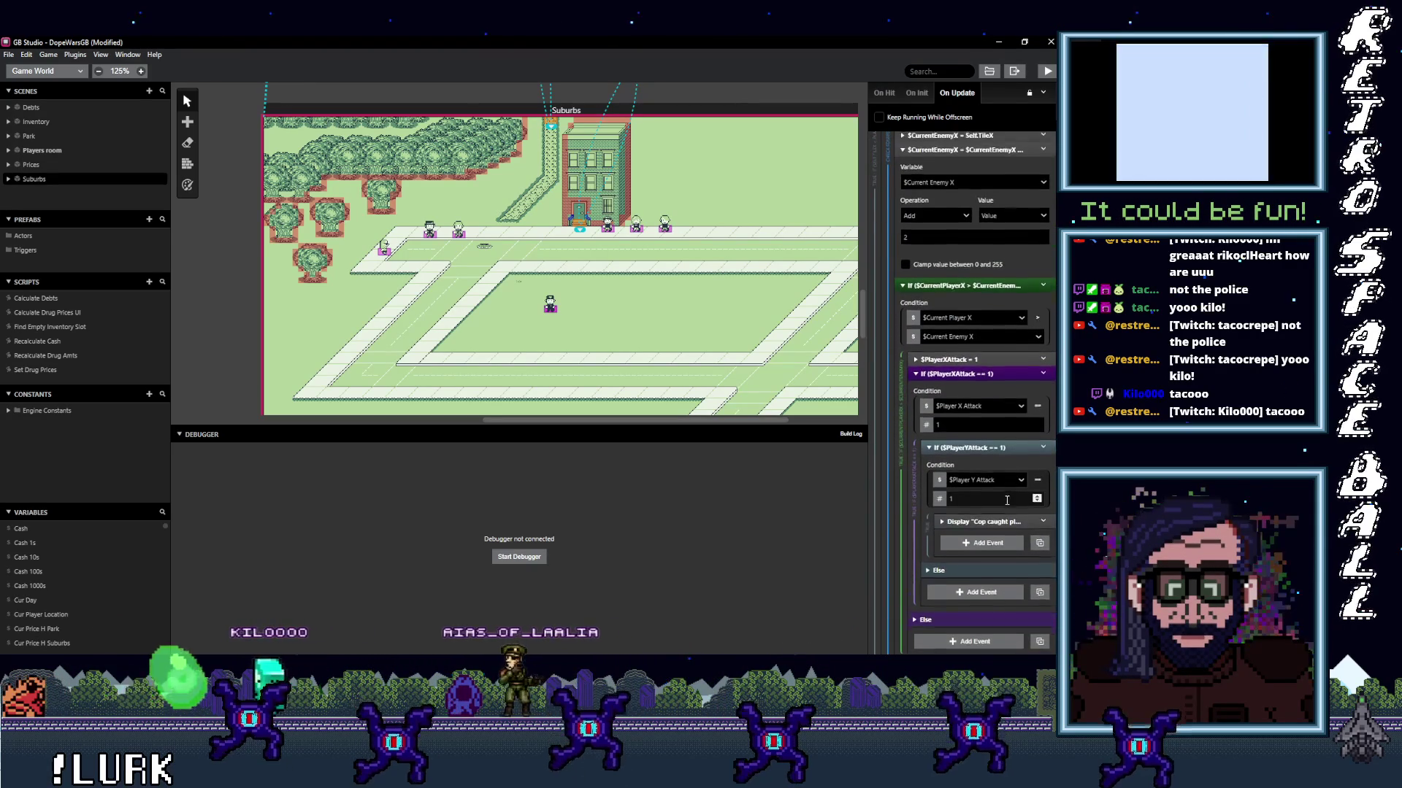
{"action": "left_click", "coordinate": [1037, 375]}
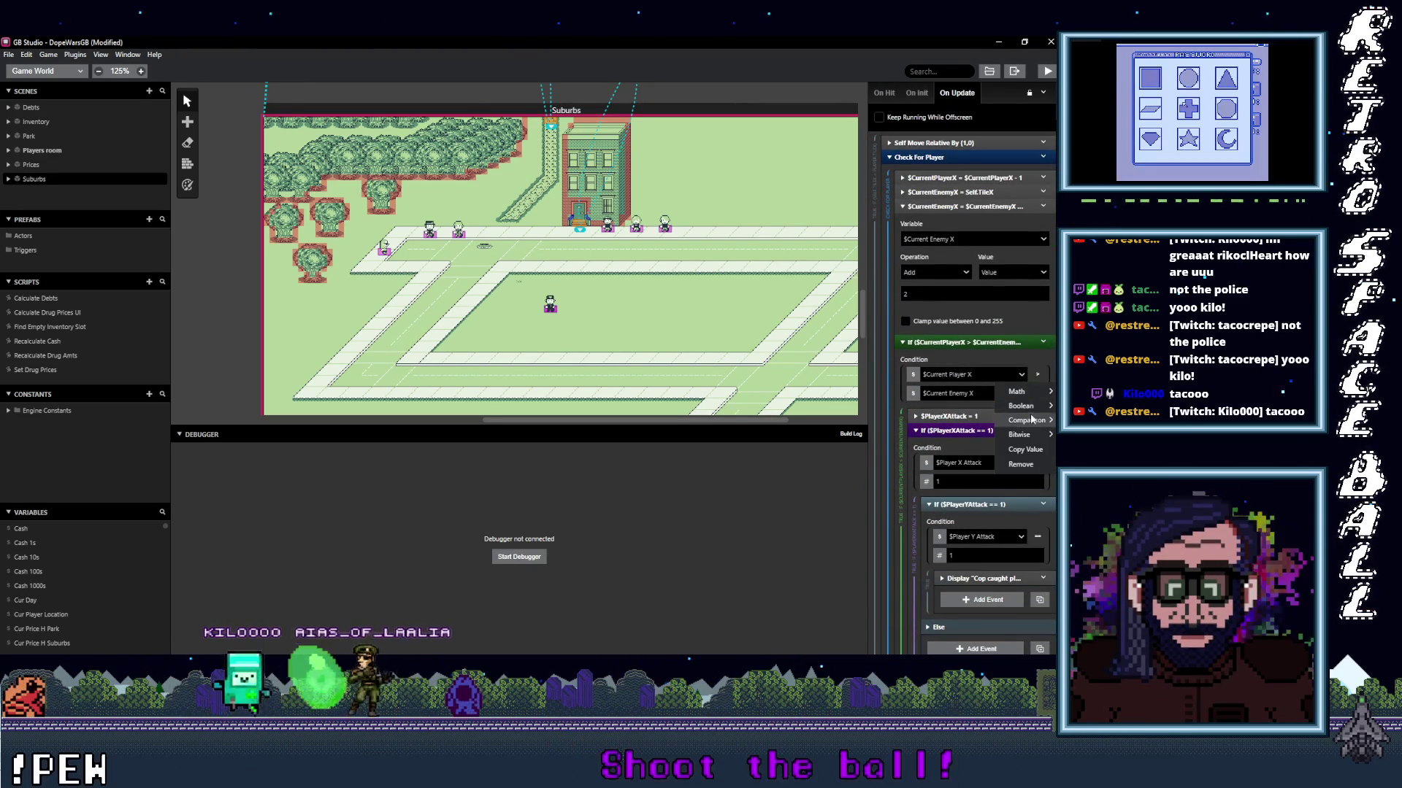
{"action": "mouse_move", "coordinate": [1026, 420]}
{"action": "left_click", "coordinate": [957, 467]}
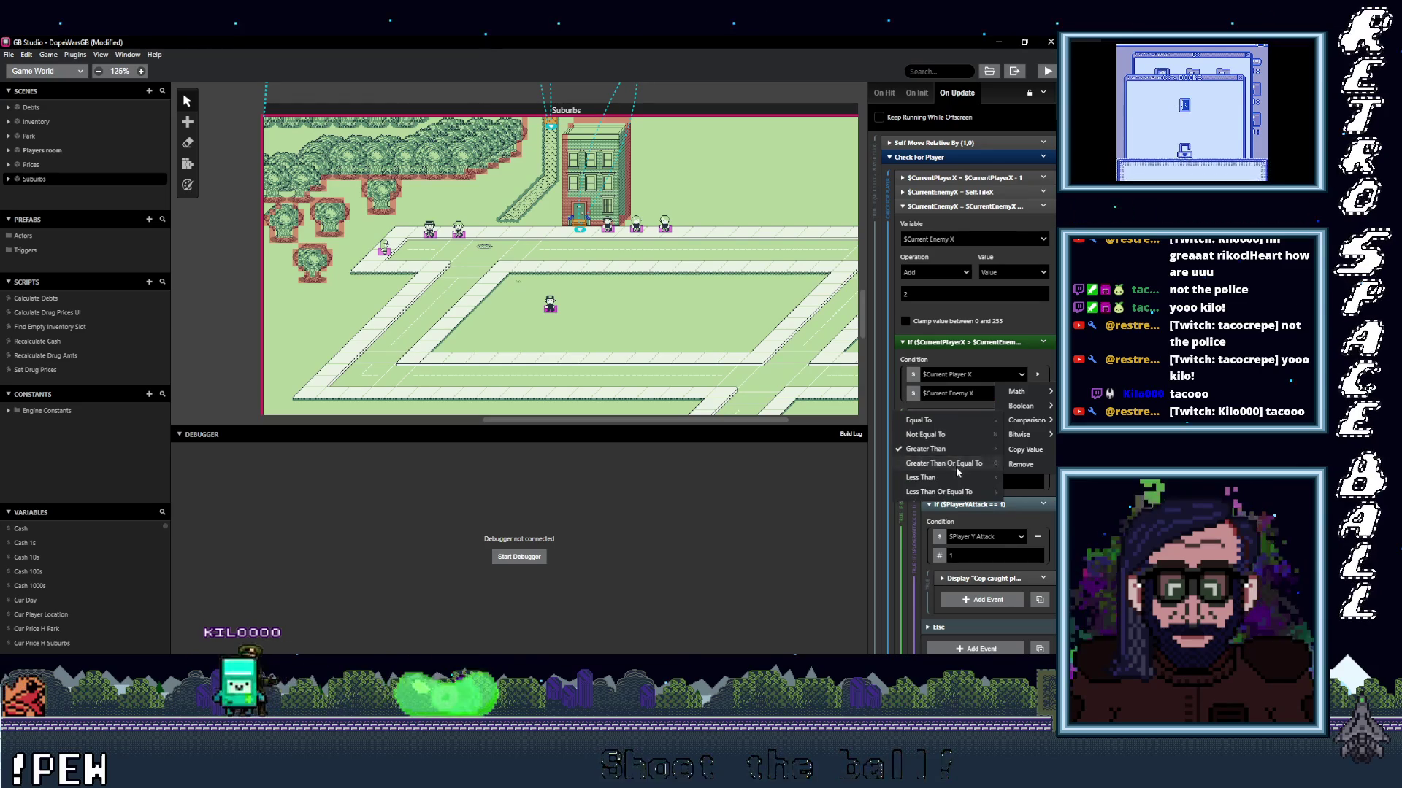
{"action": "scroll", "coordinate": [993, 452], "scroll_direction": "up", "scroll_amount": 8}
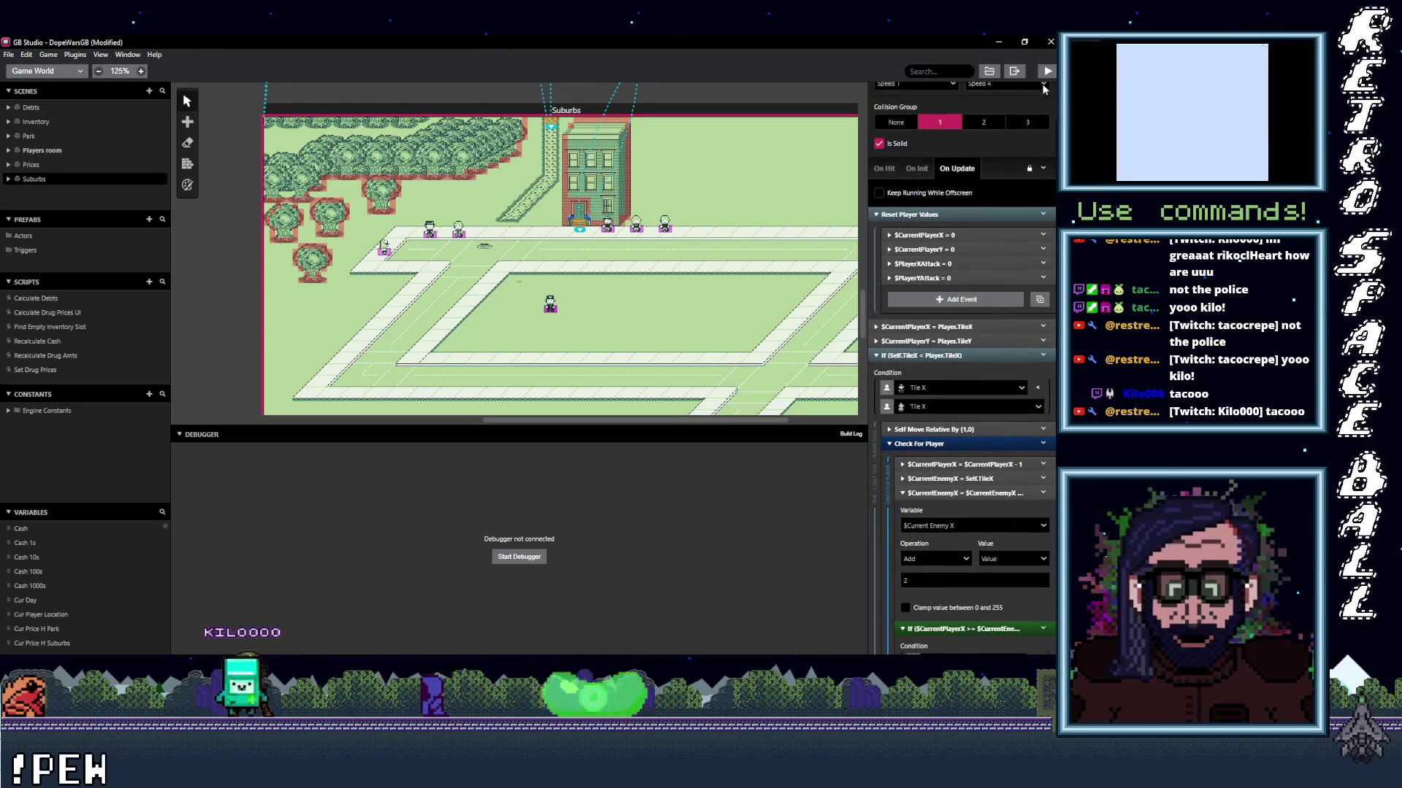
{"action": "left_click", "coordinate": [1047, 72]}
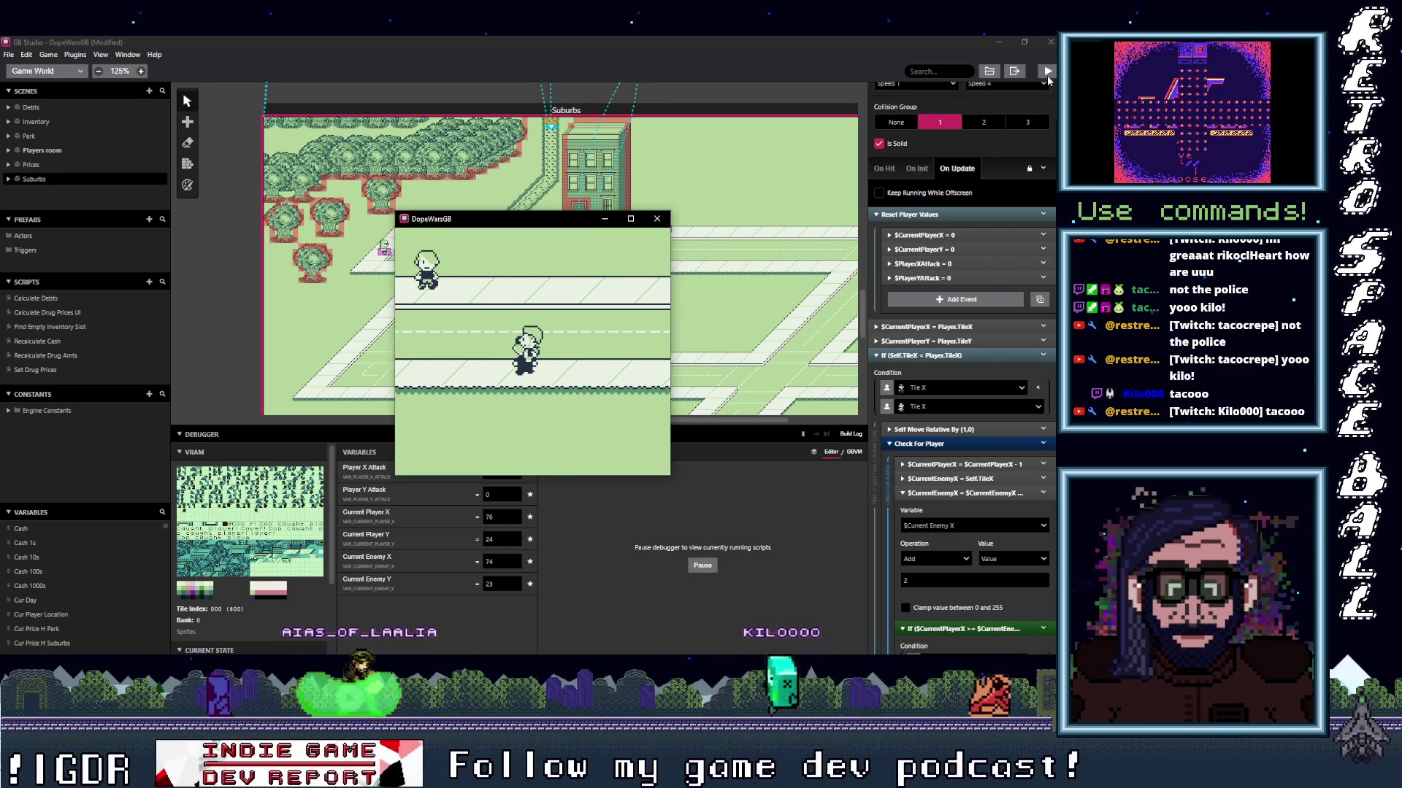
Walk the player up and left into the cop, then right and down onto the road.
{"action": "key", "text": "Up"}
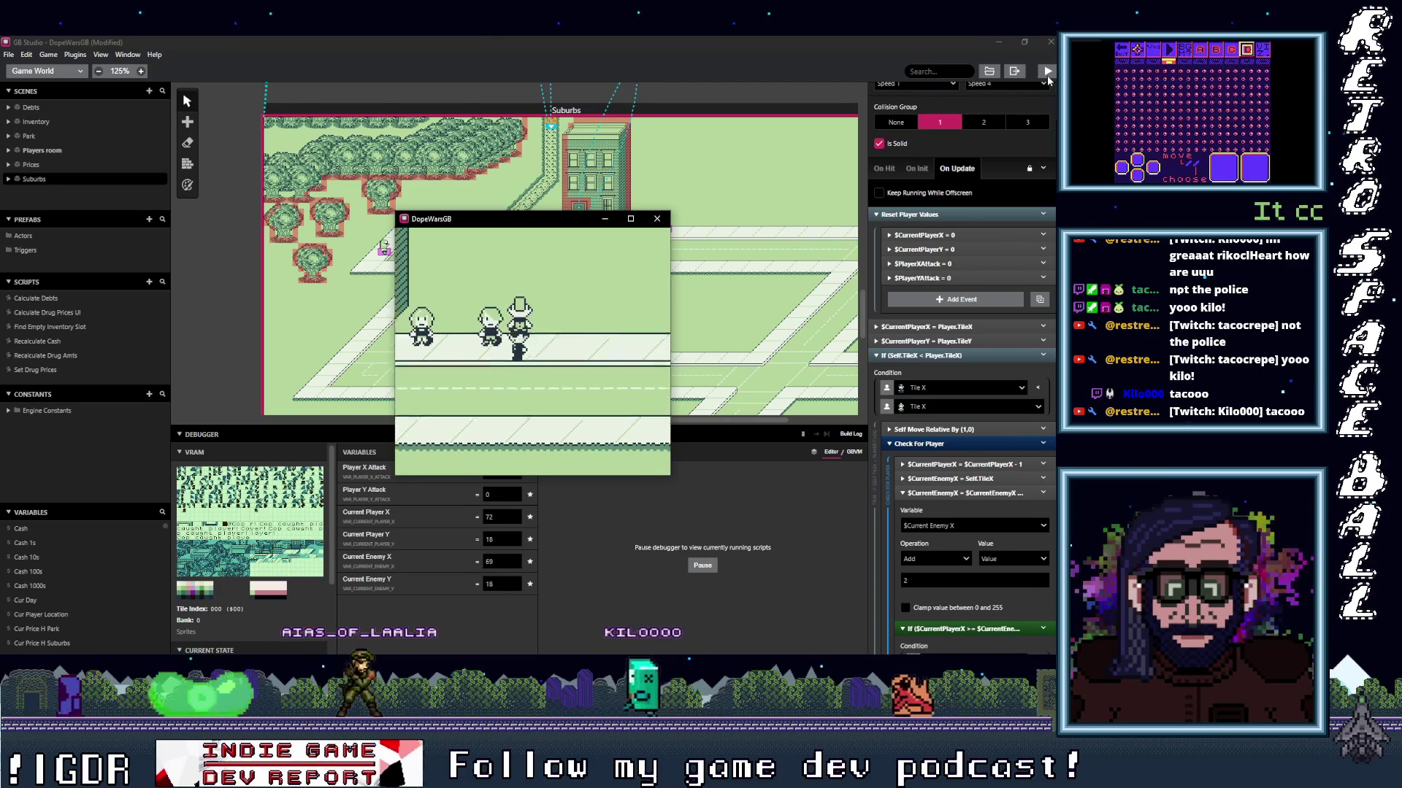
{"action": "key", "text": "Left"}
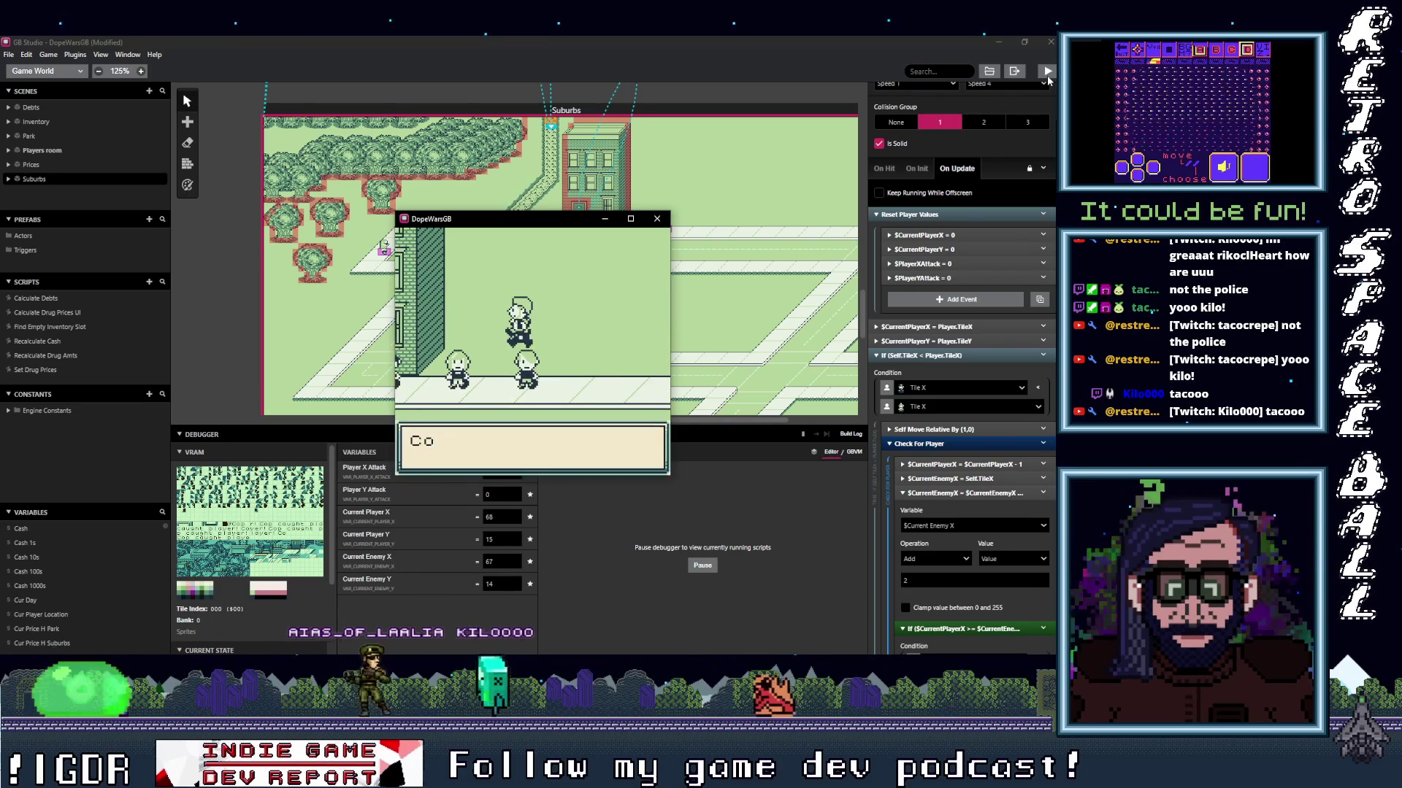
{"action": "key", "text": "Right"}
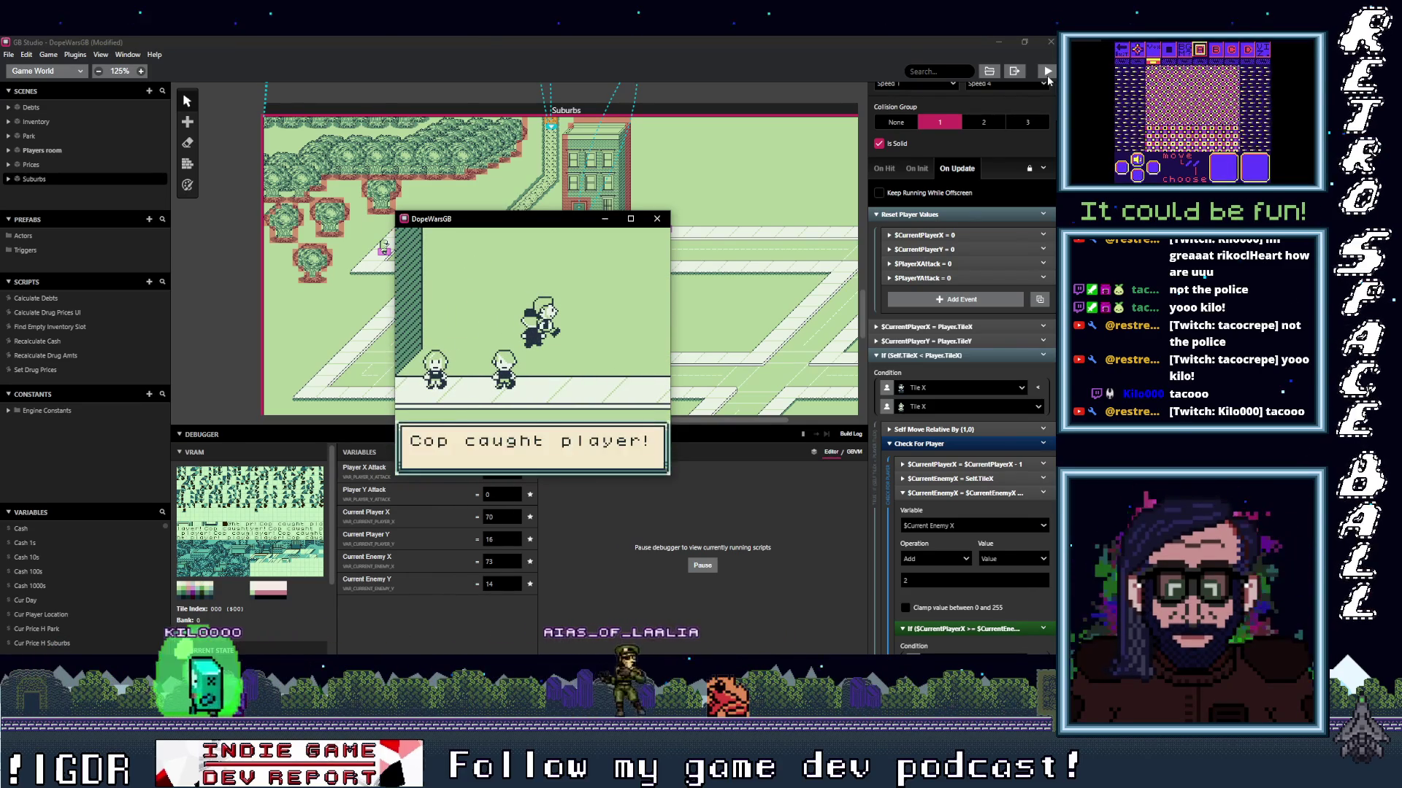
{"action": "key", "text": "Right"}
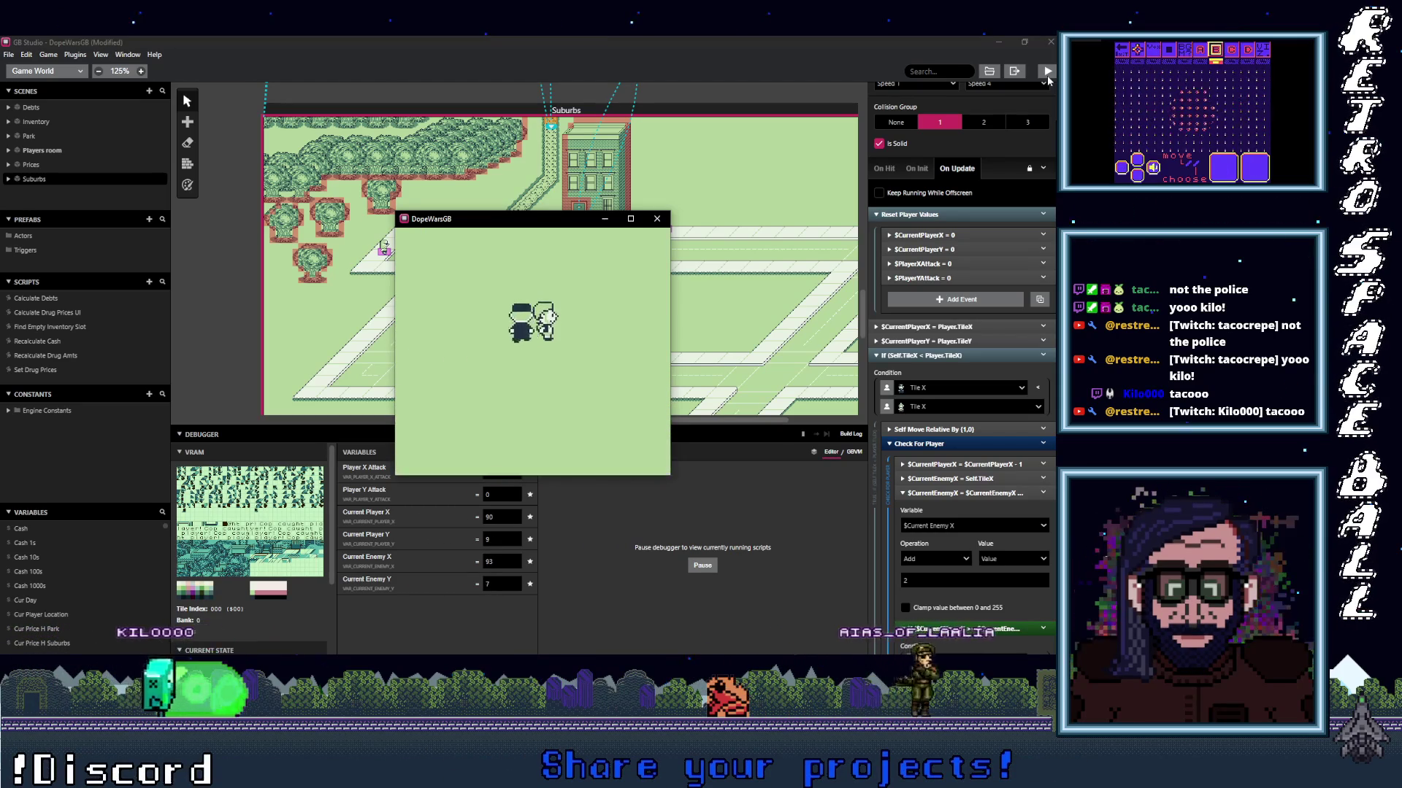
{"action": "key", "text": "Down"}
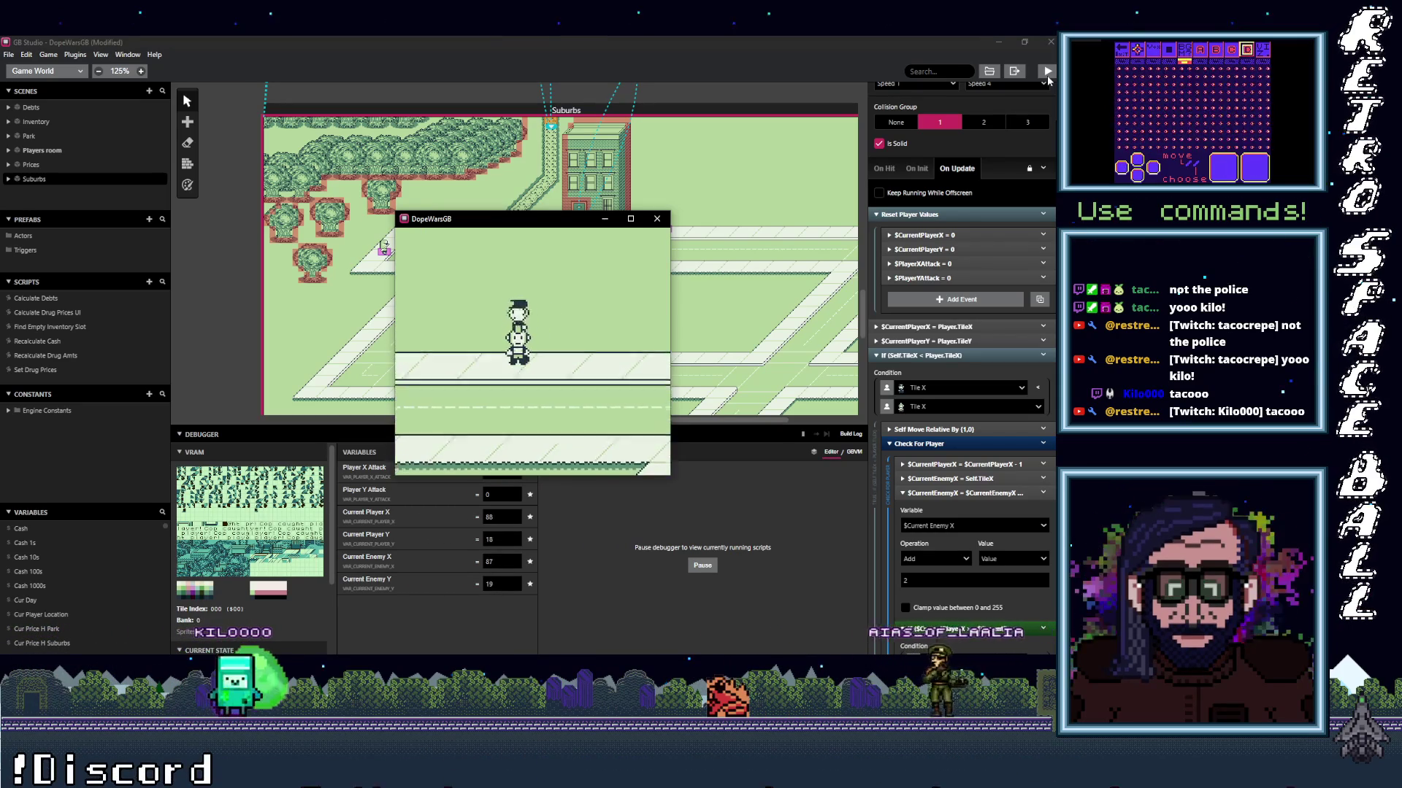
{"action": "key", "text": "Up"}
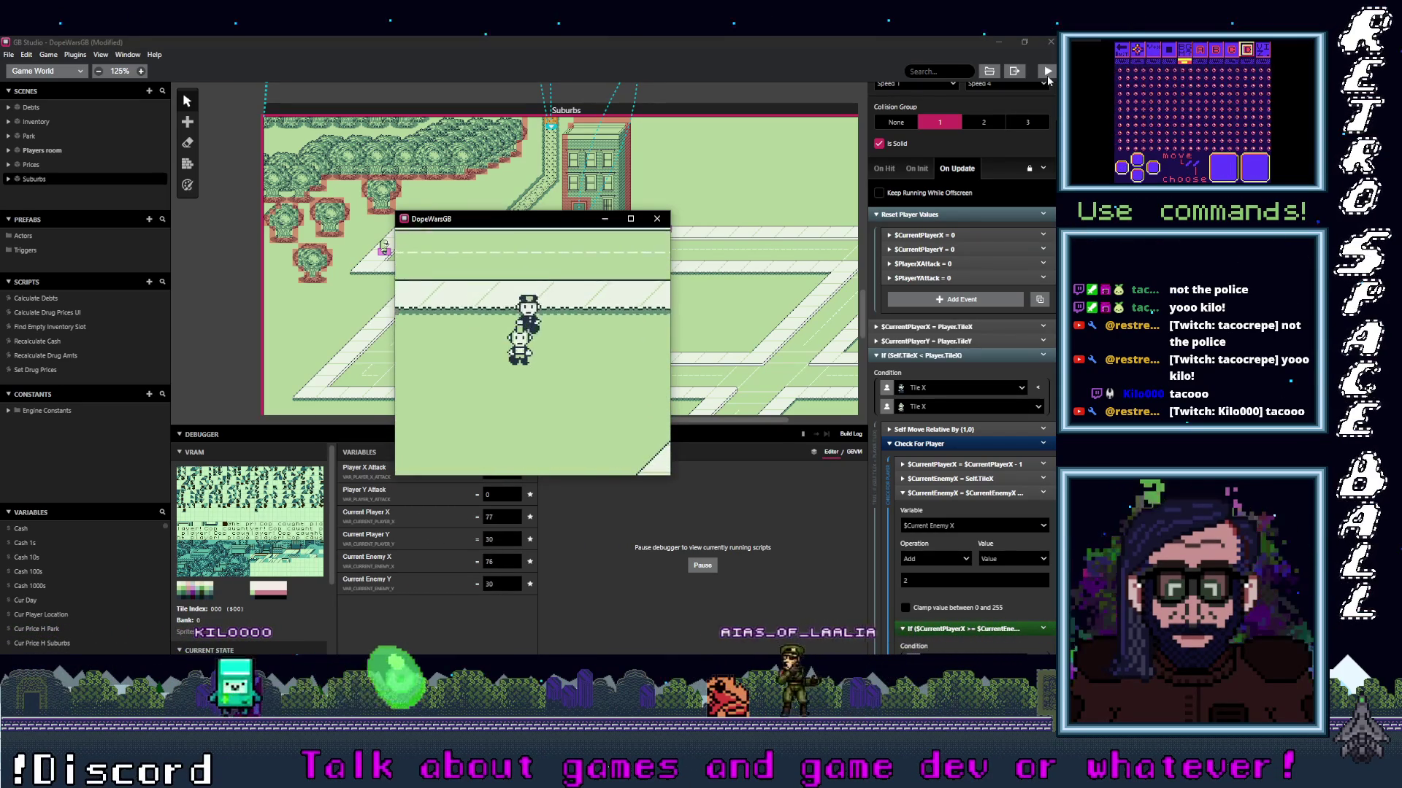
{"action": "key", "text": "Down"}
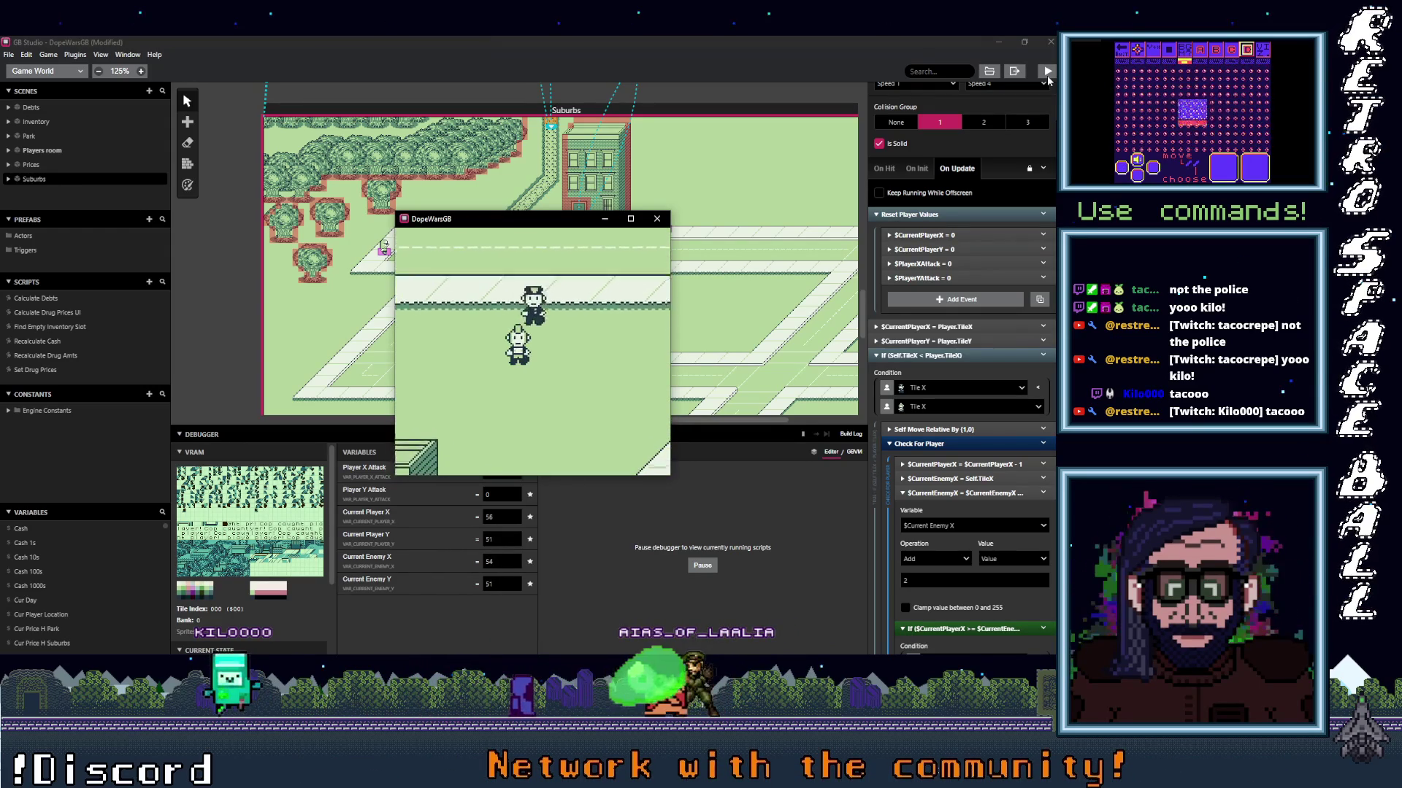
{"action": "key", "text": "Down"}
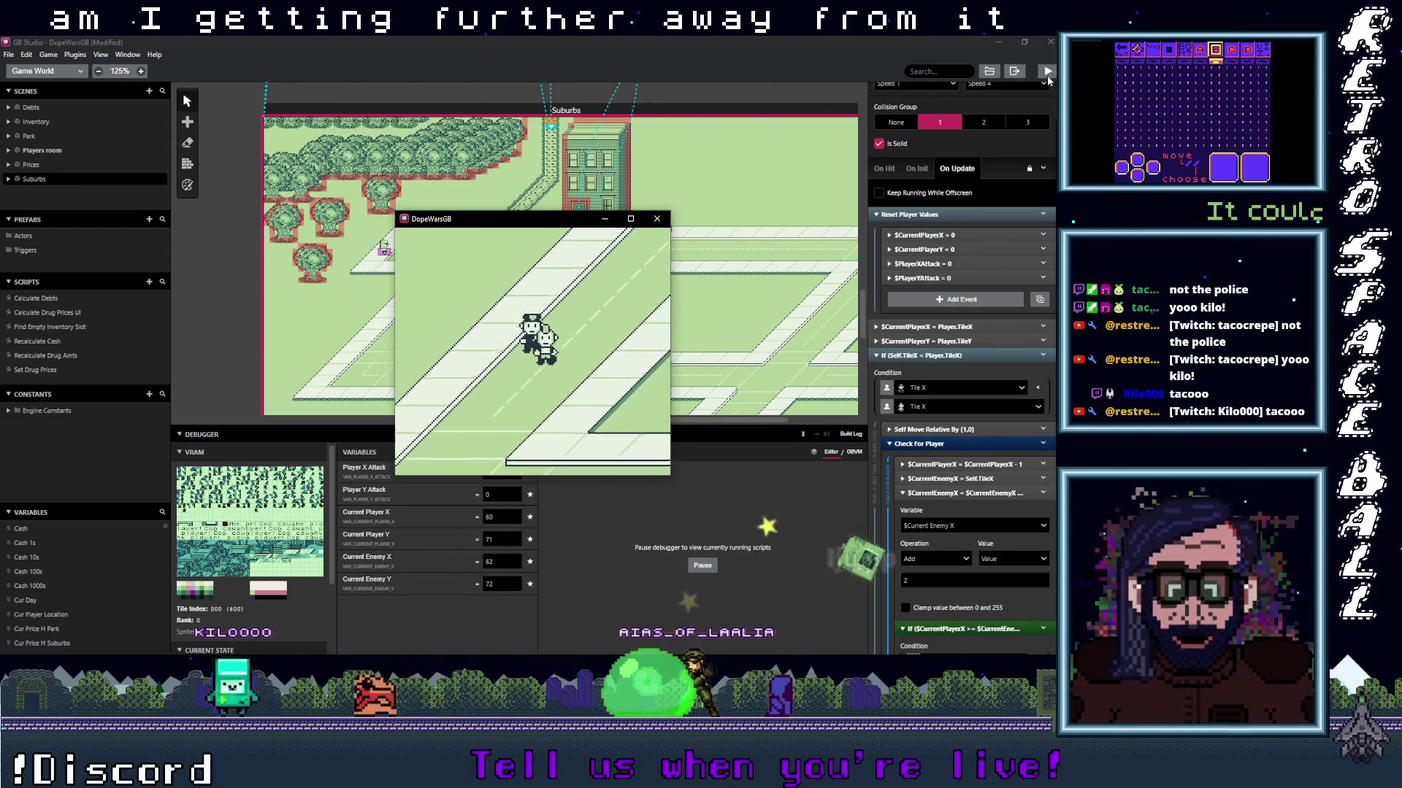
Lead the chasing cop down the road and dismiss the 'Cop caught player!' message.
{"action": "key", "text": "Right"}
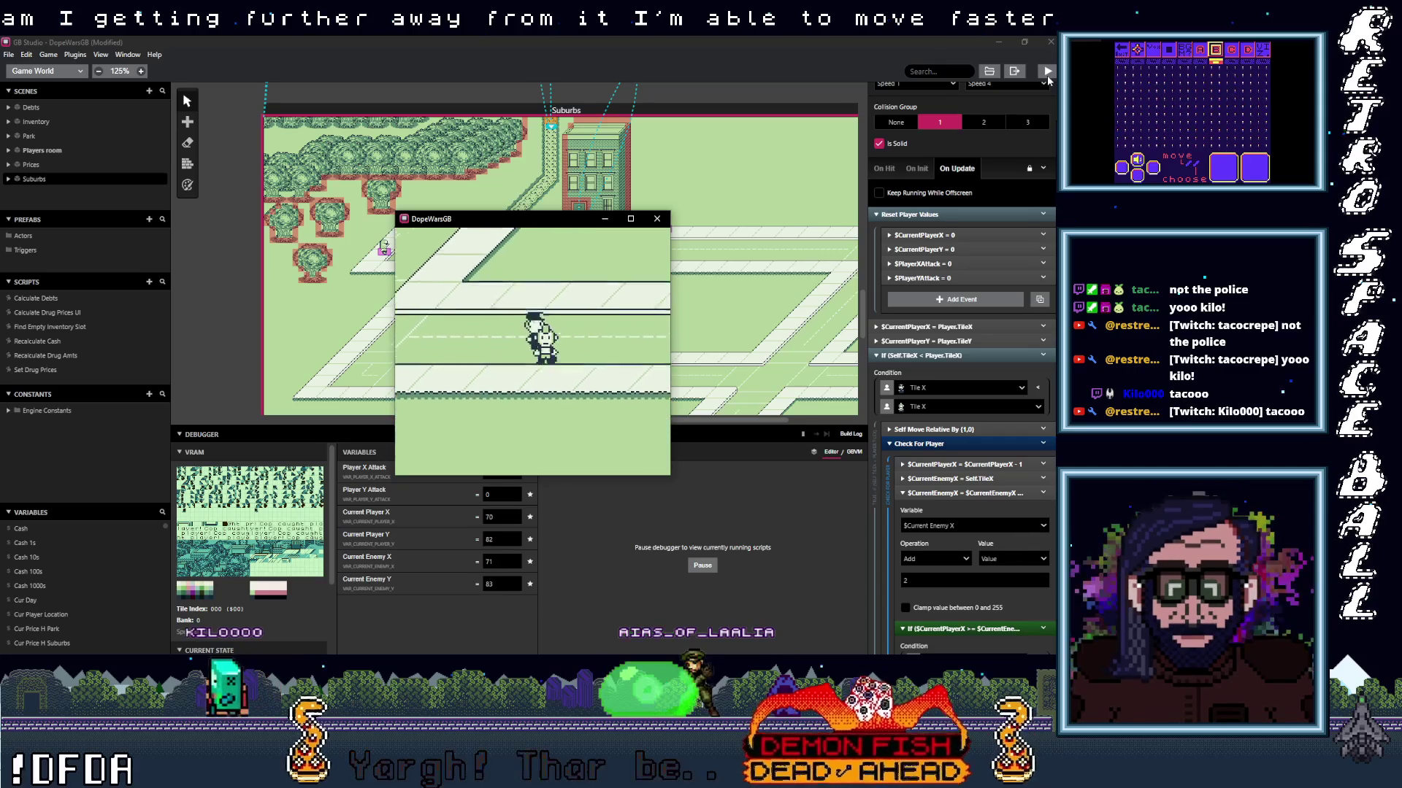
{"action": "key", "text": "Down"}
{"action": "key", "text": "Down"}
{"action": "key", "text": "Right"}
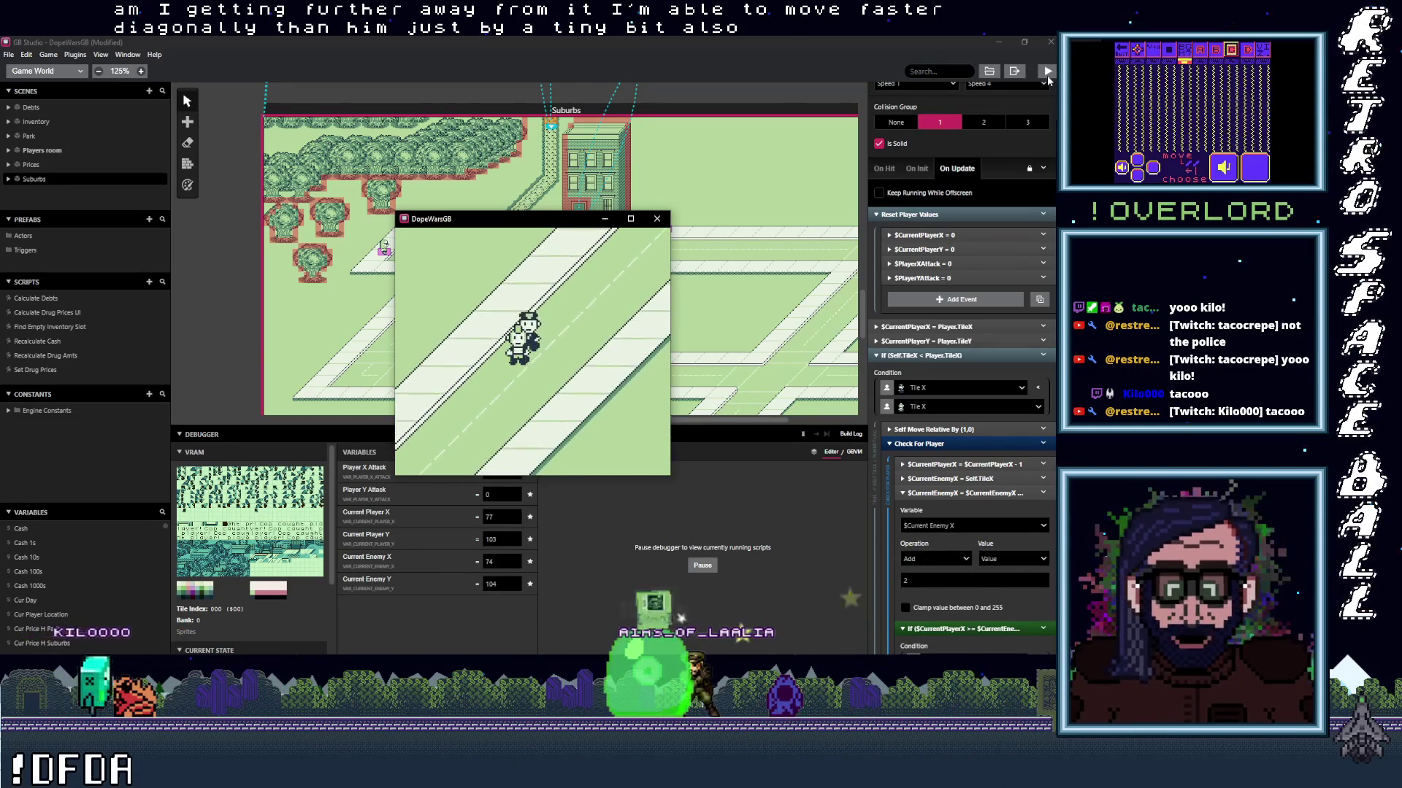
{"action": "key", "text": "Down"}
{"action": "key", "text": "Left"}
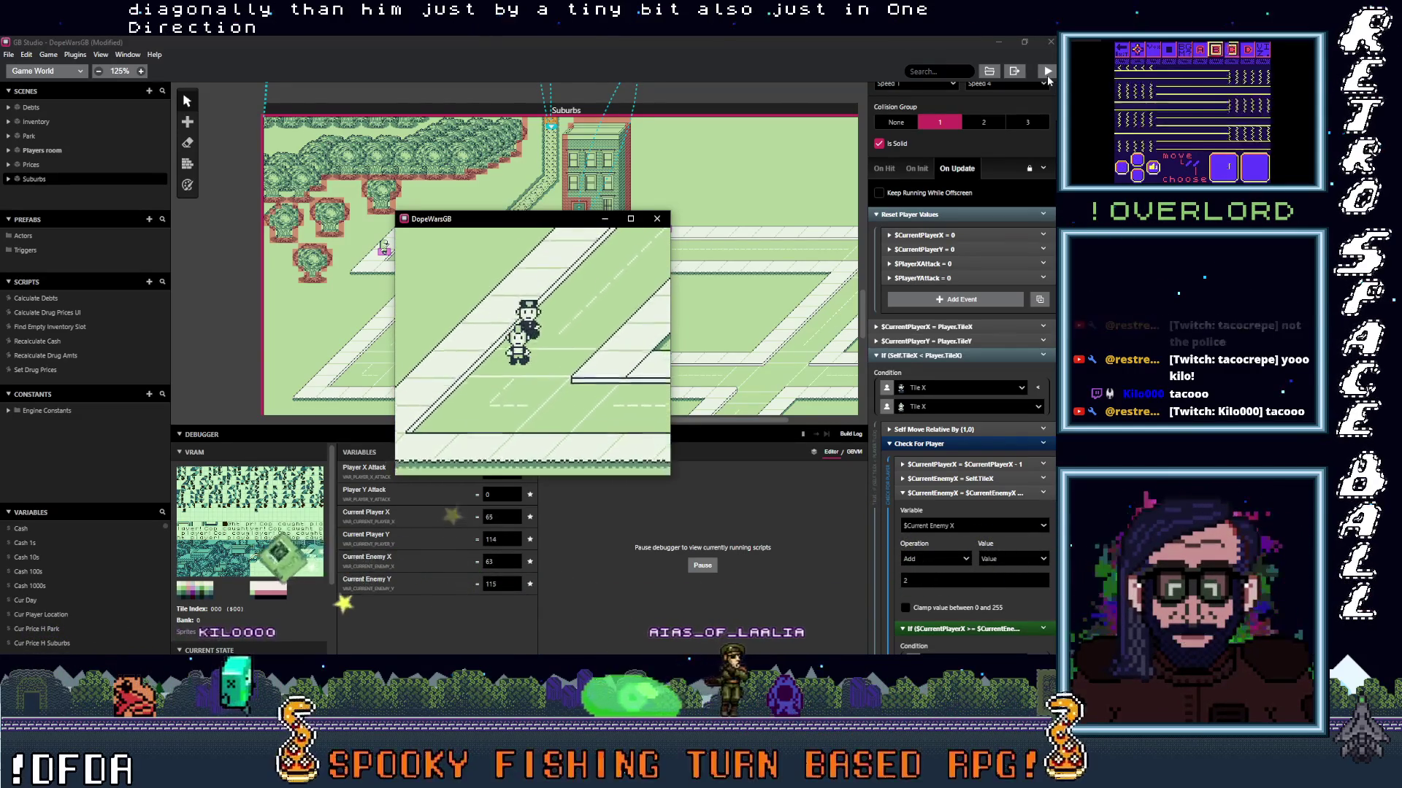
{"action": "key", "text": "Down"}
{"action": "key", "text": "Left"}
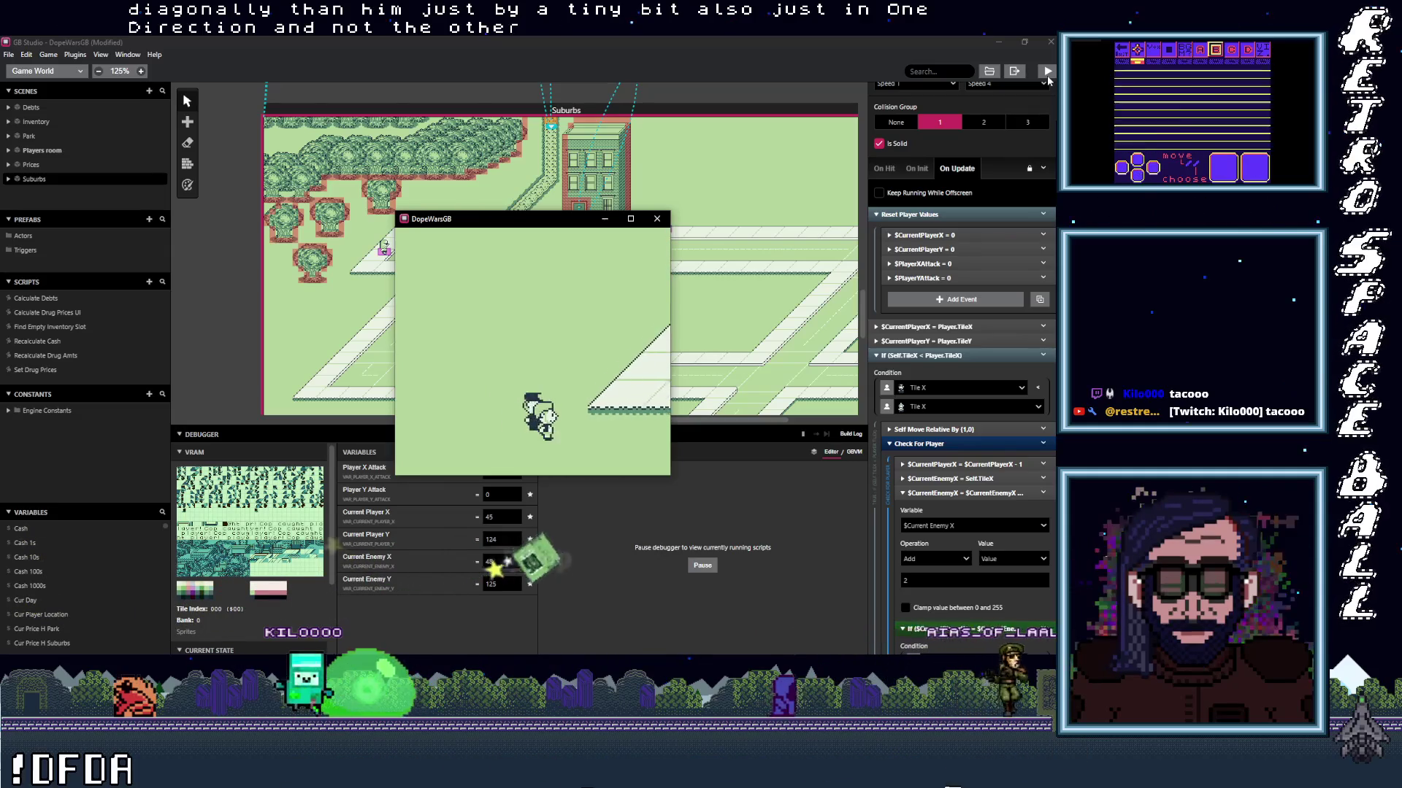
{"action": "key", "text": "Right"}
{"action": "key", "text": "Right"}
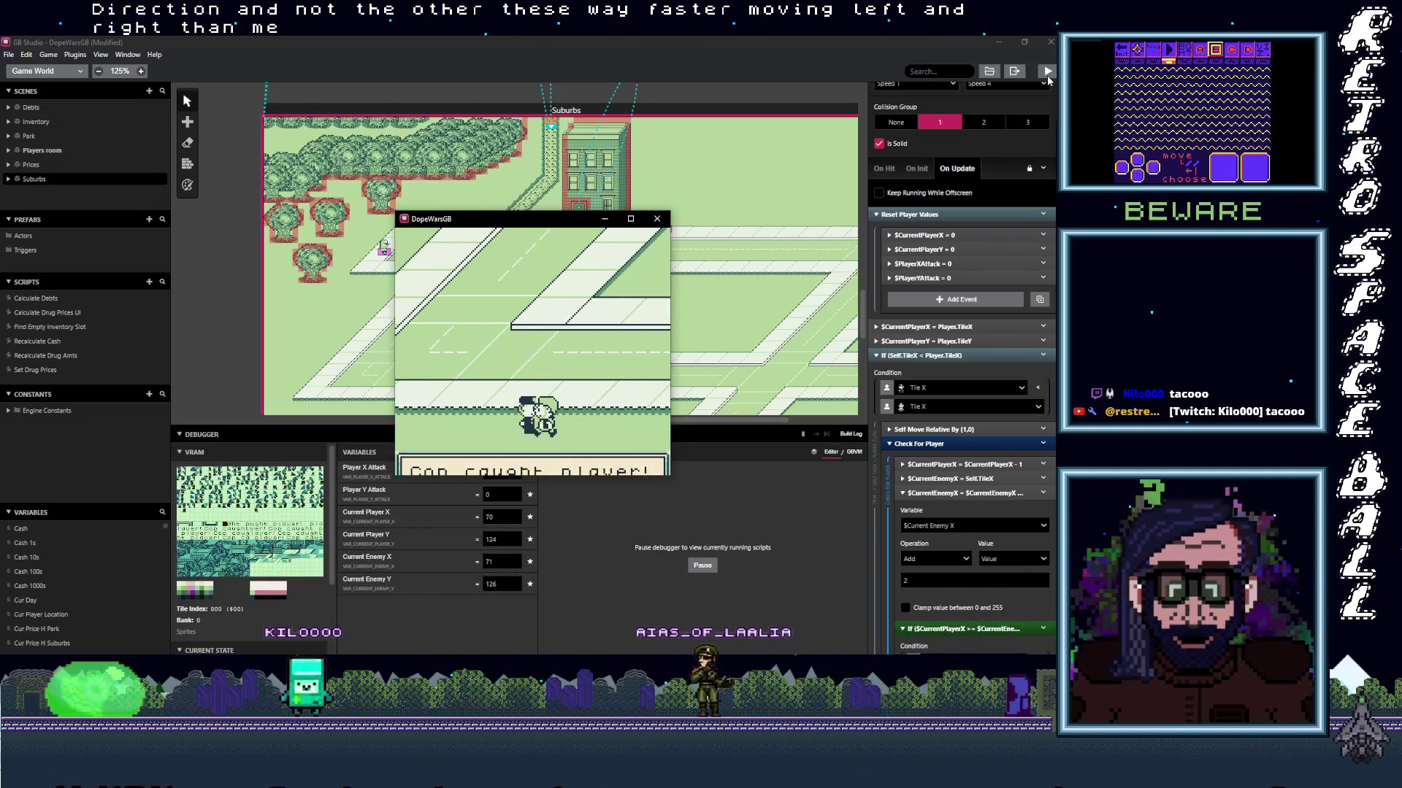
{"action": "key", "text": "z"}
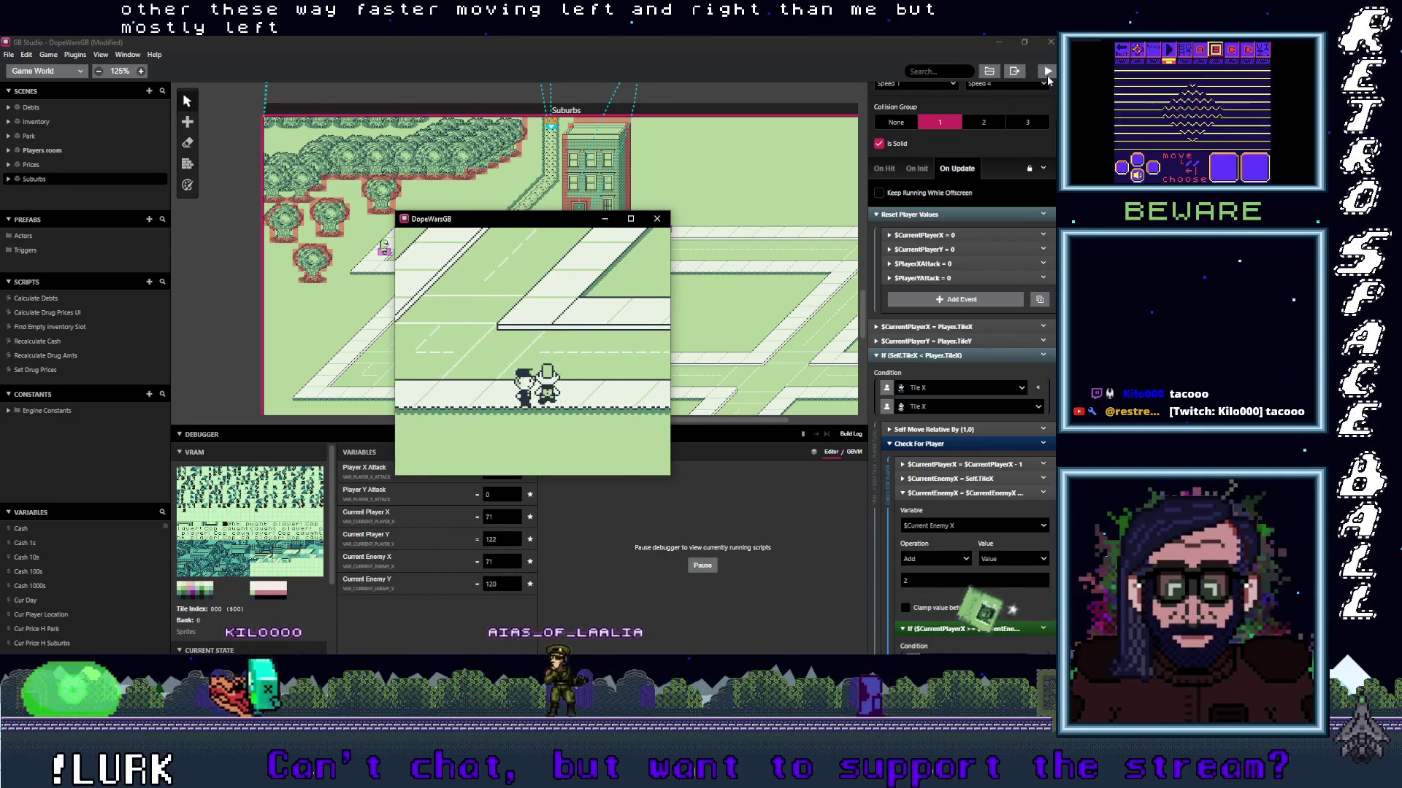
{"action": "key", "text": "Right"}
{"action": "key", "text": "Up"}
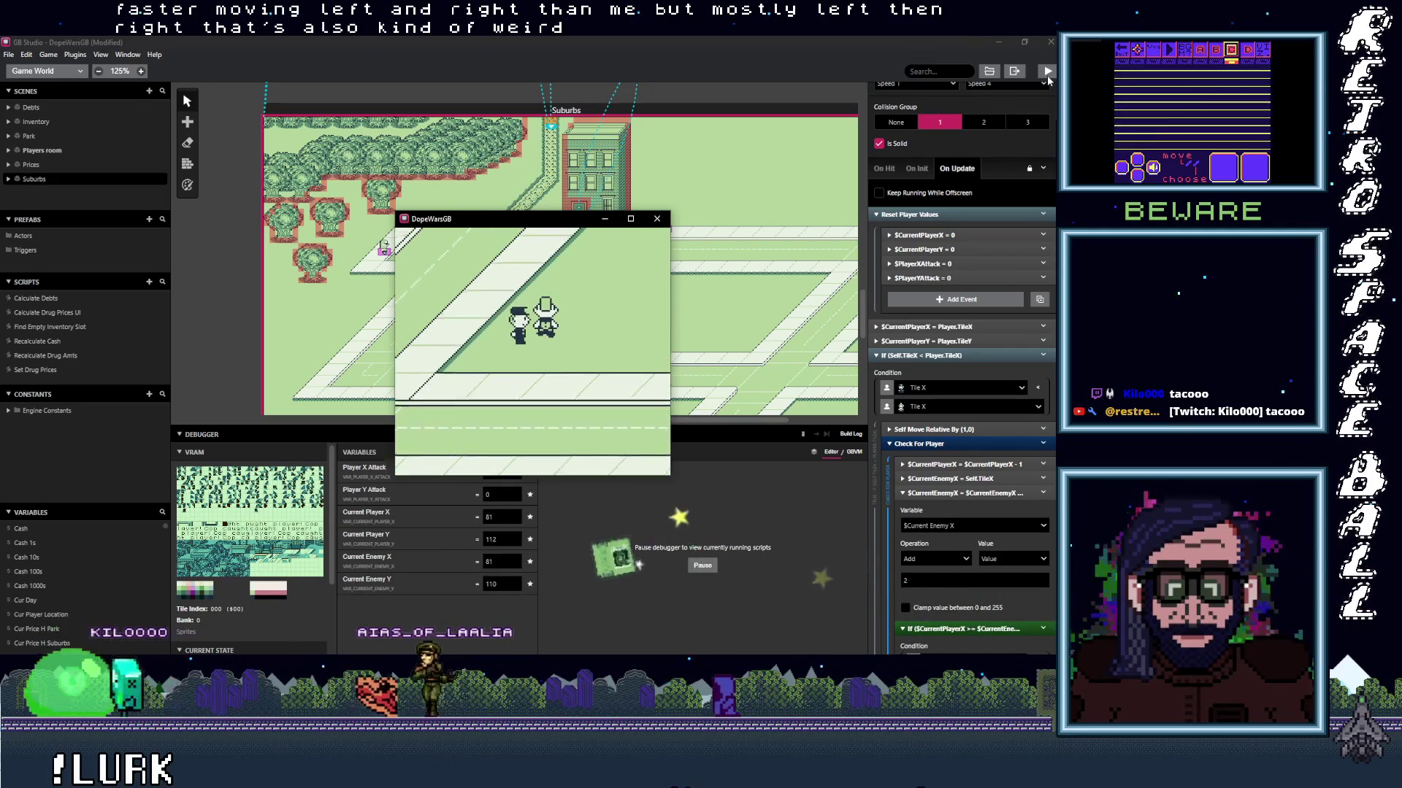
{"action": "key", "text": "Right"}
{"action": "key", "text": "Up"}
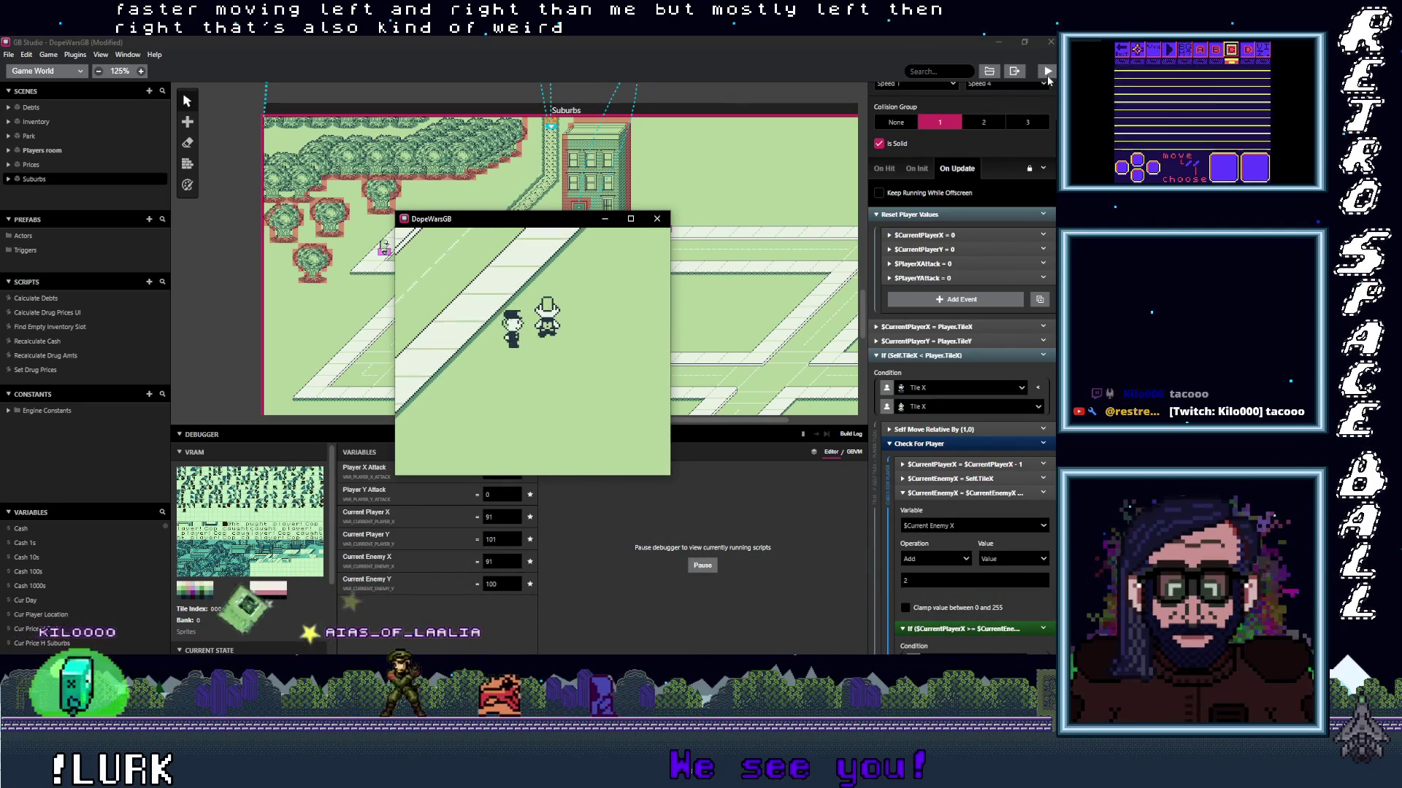
{"action": "key", "text": "Right"}
{"action": "key", "text": "Up"}
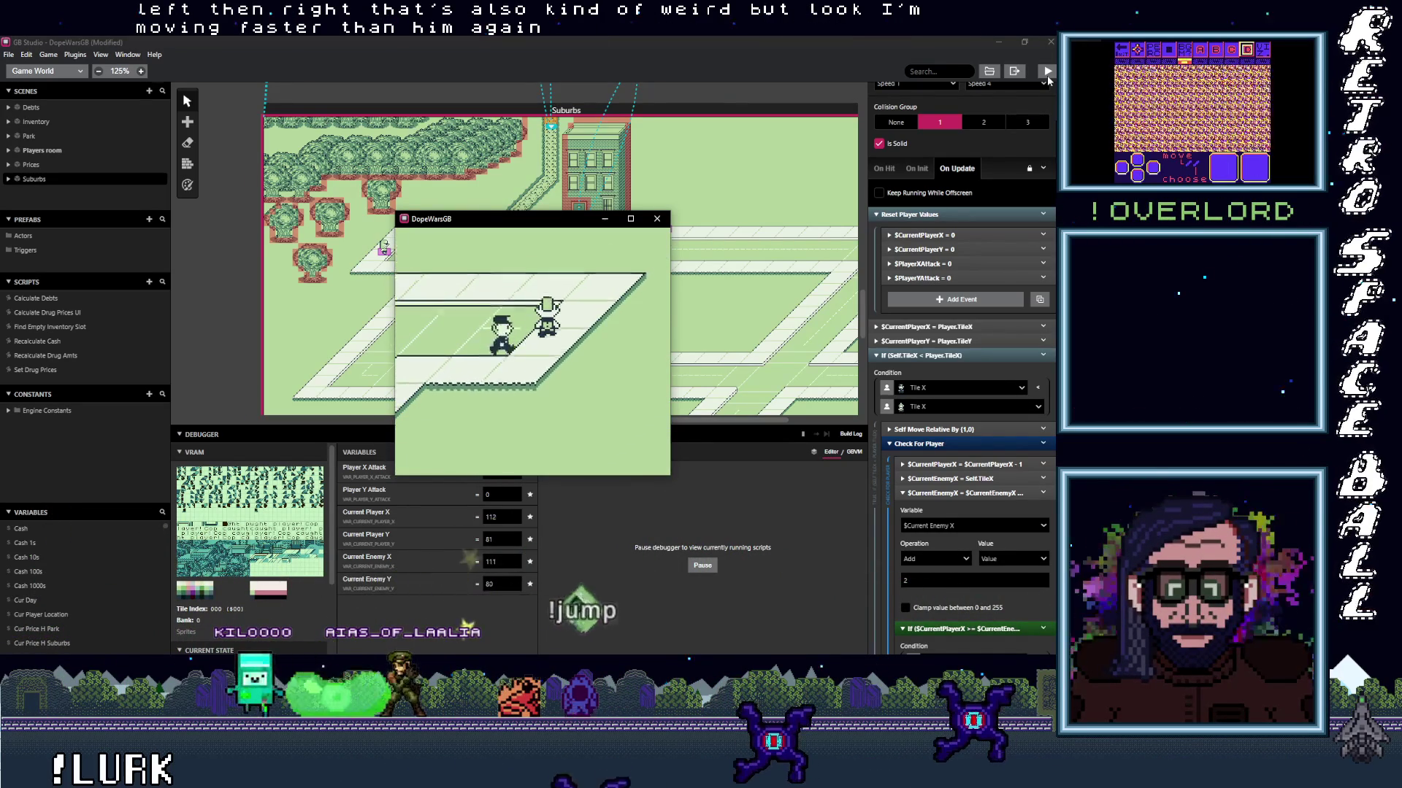
{"action": "key", "text": "Right"}
{"action": "key", "text": "Up"}
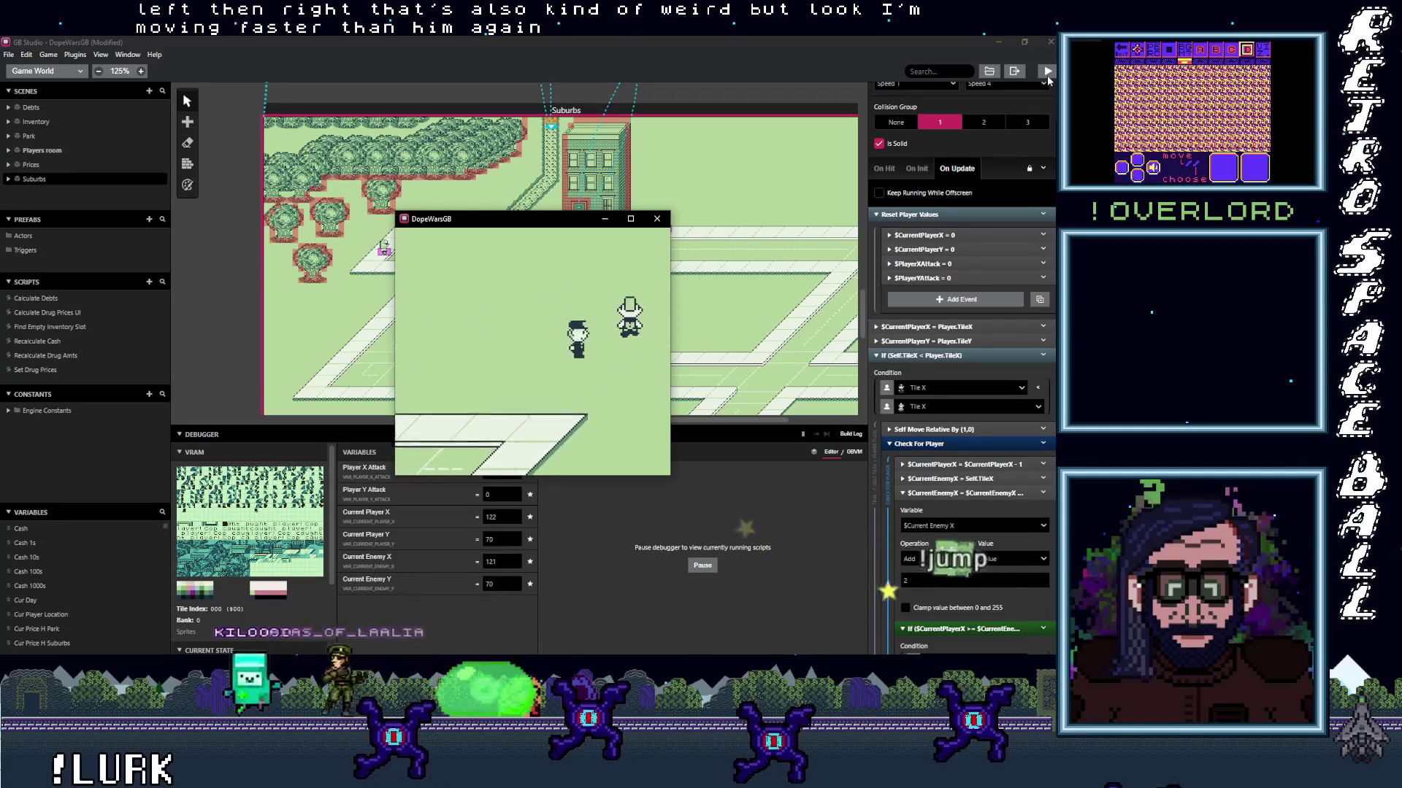
{"action": "key", "text": "Right"}
{"action": "key", "text": "Up"}
{"action": "key", "text": "Left"}
{"action": "key", "text": "Up"}
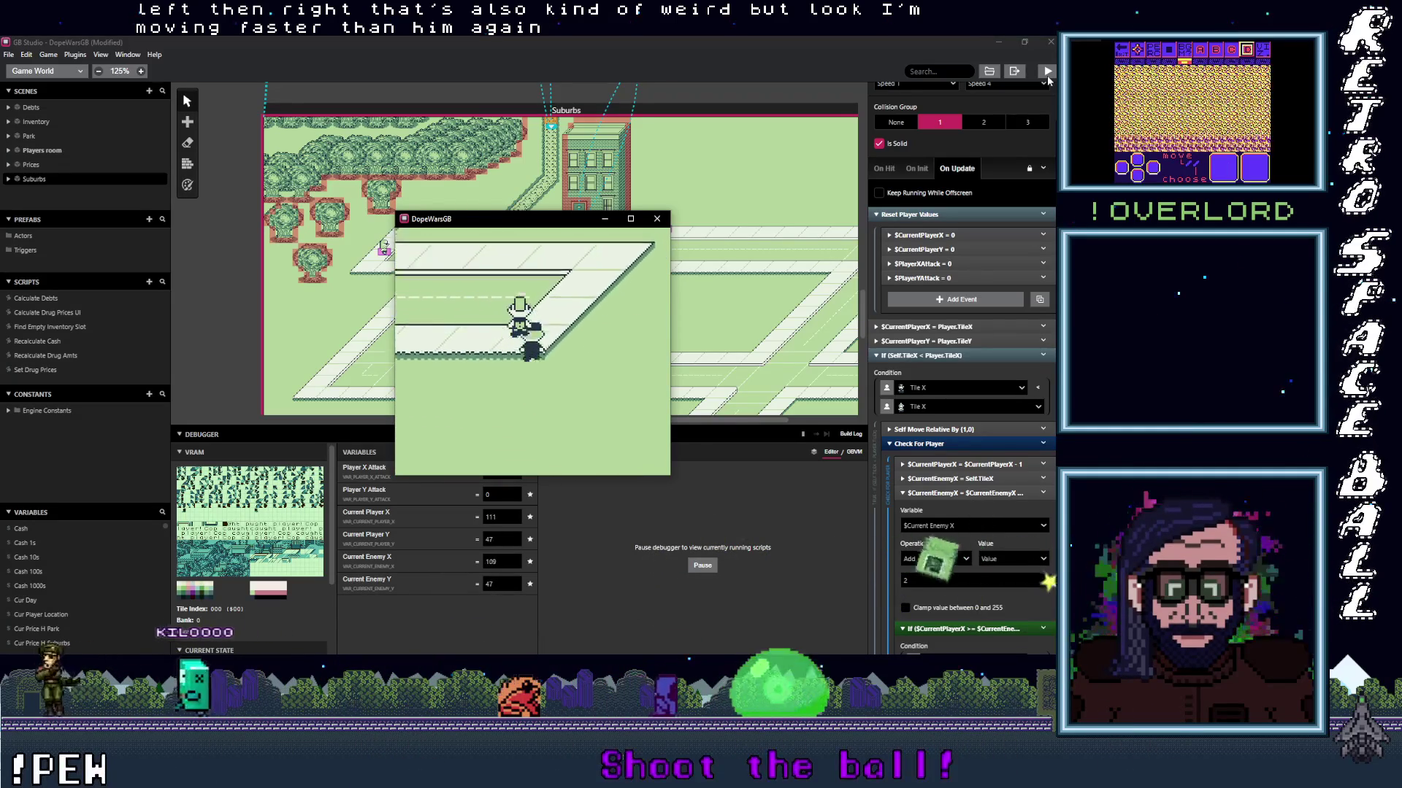
{"action": "key", "text": "Left"}
{"action": "key", "text": "Up"}
{"action": "key", "text": "Left"}
{"action": "key", "text": "Up"}
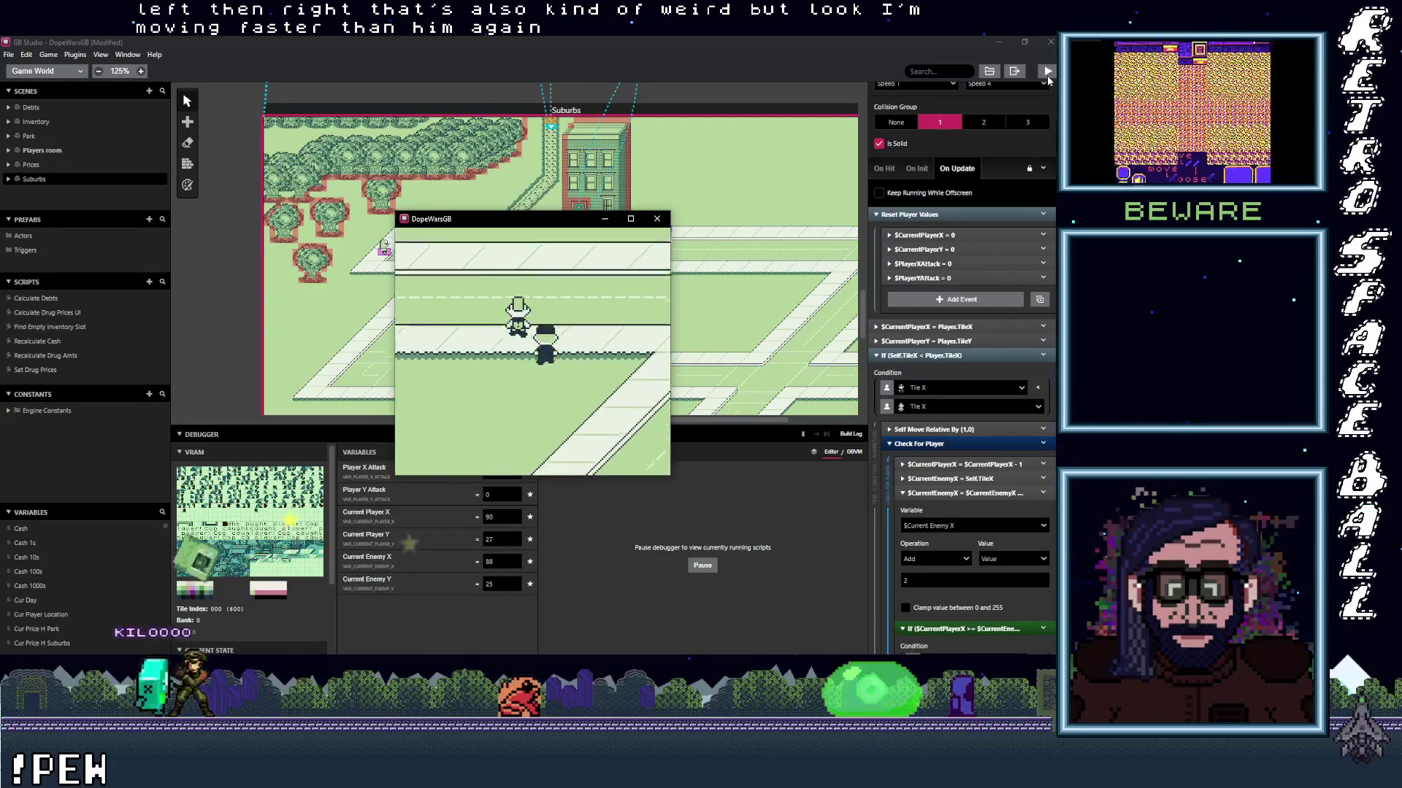
{"action": "key", "text": "Left"}
{"action": "key", "text": "Up"}
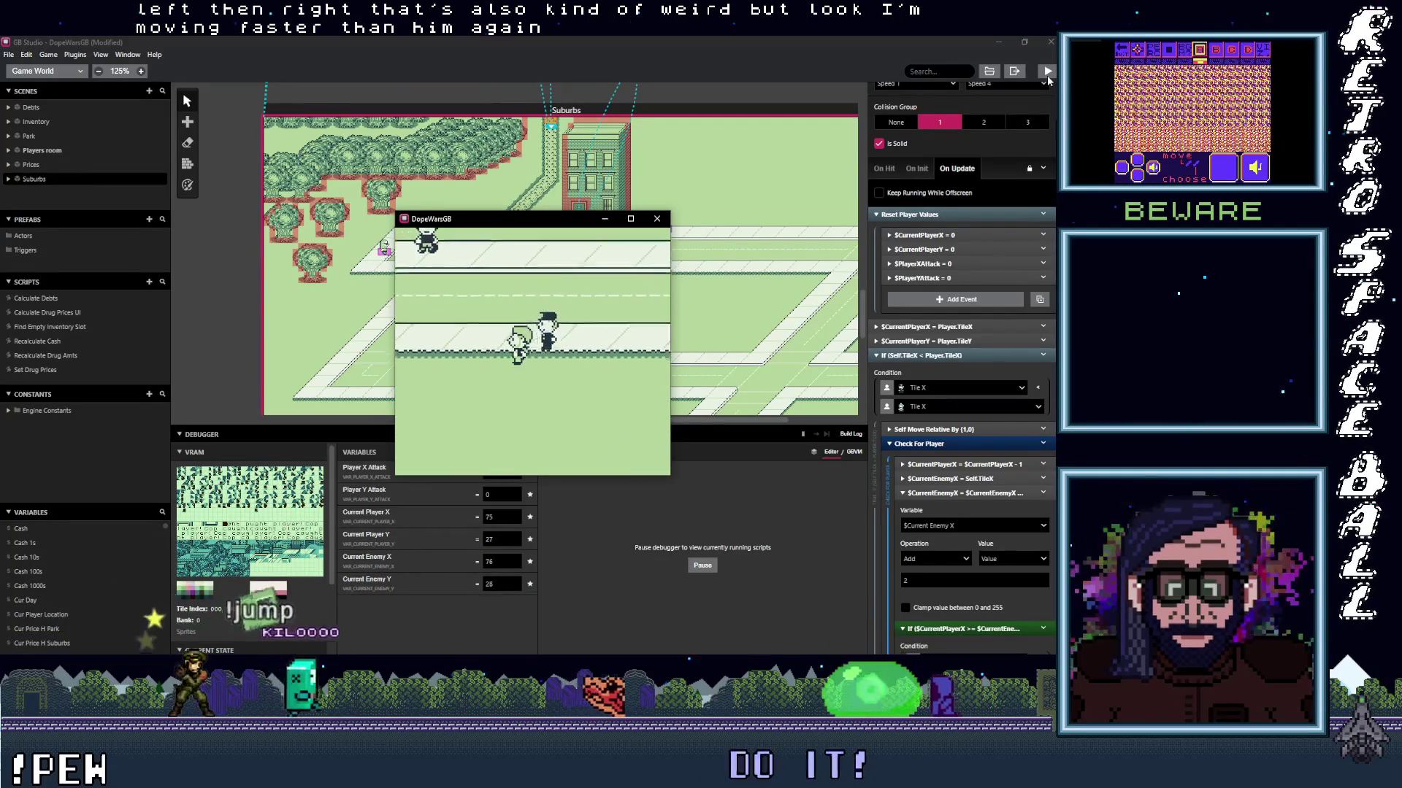
{"action": "key", "text": "Left"}
{"action": "key", "text": "Down"}
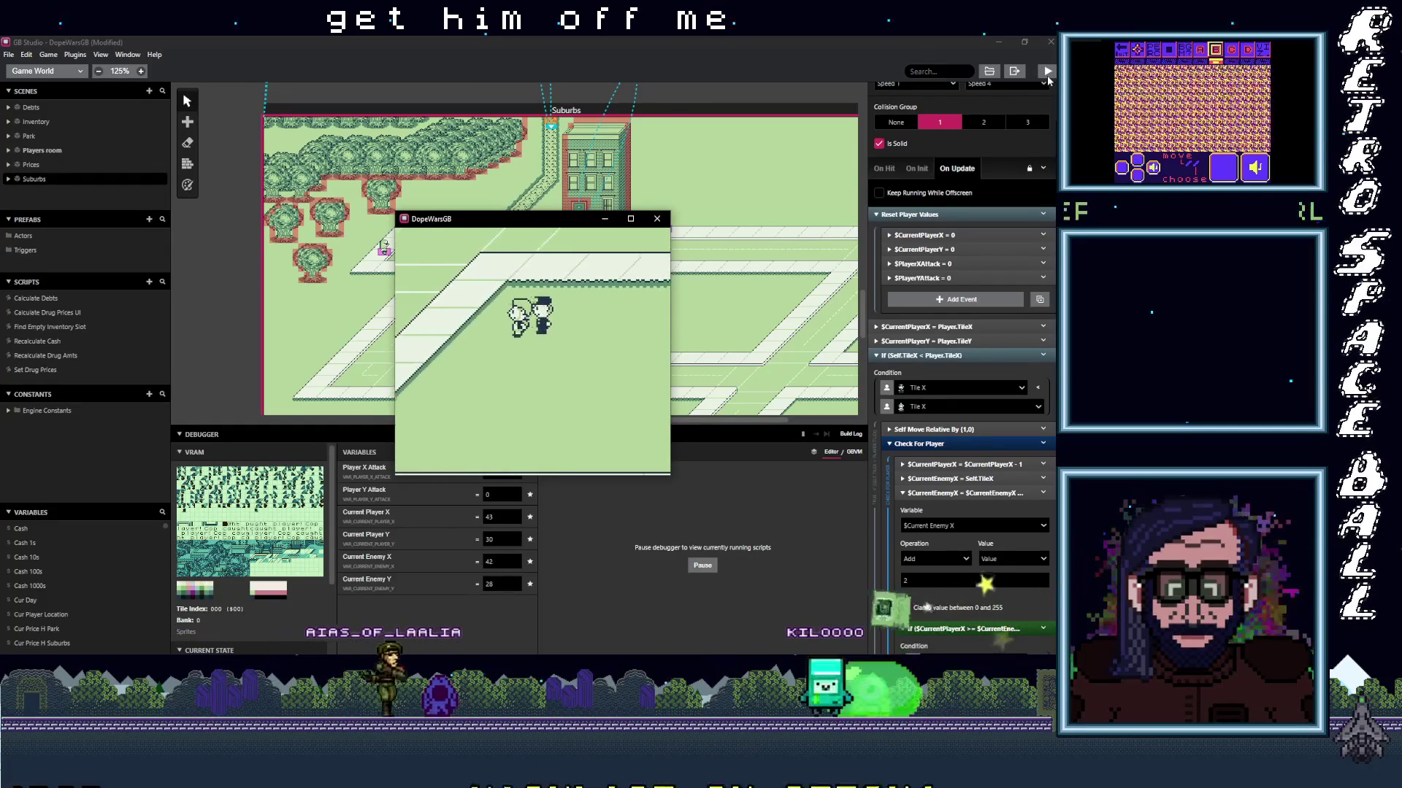
{"action": "key", "text": "Left"}
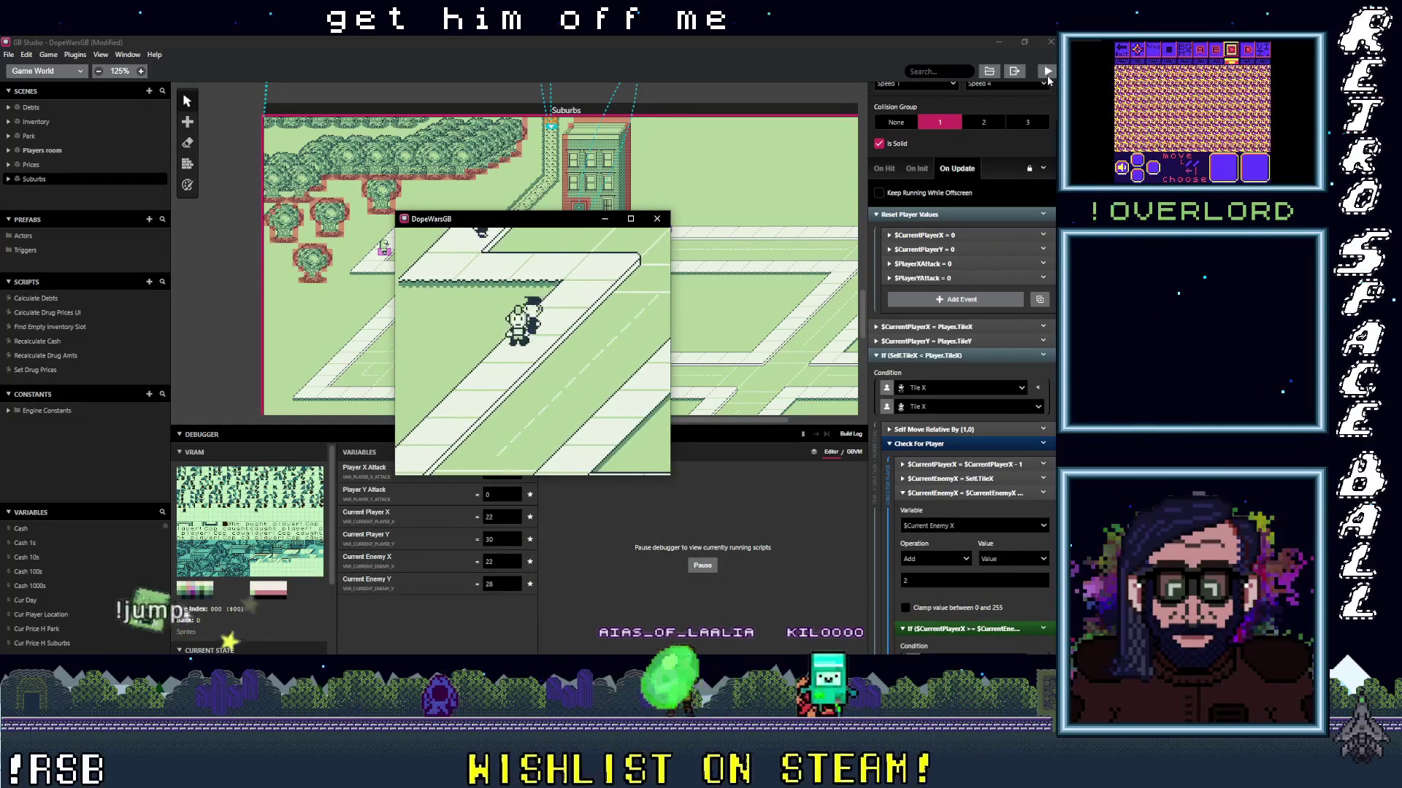
{"action": "key", "text": "Right"}
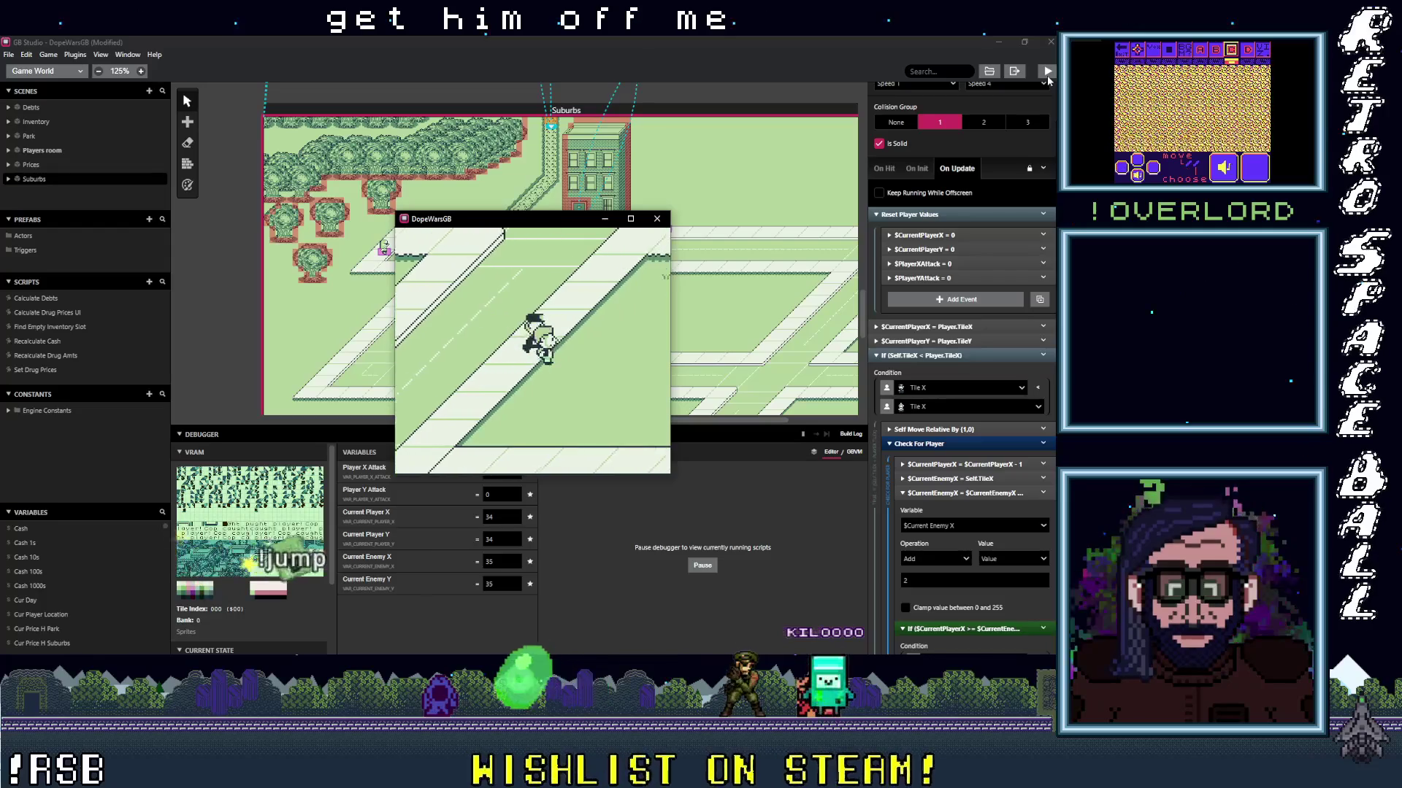
{"action": "key", "text": "Right"}
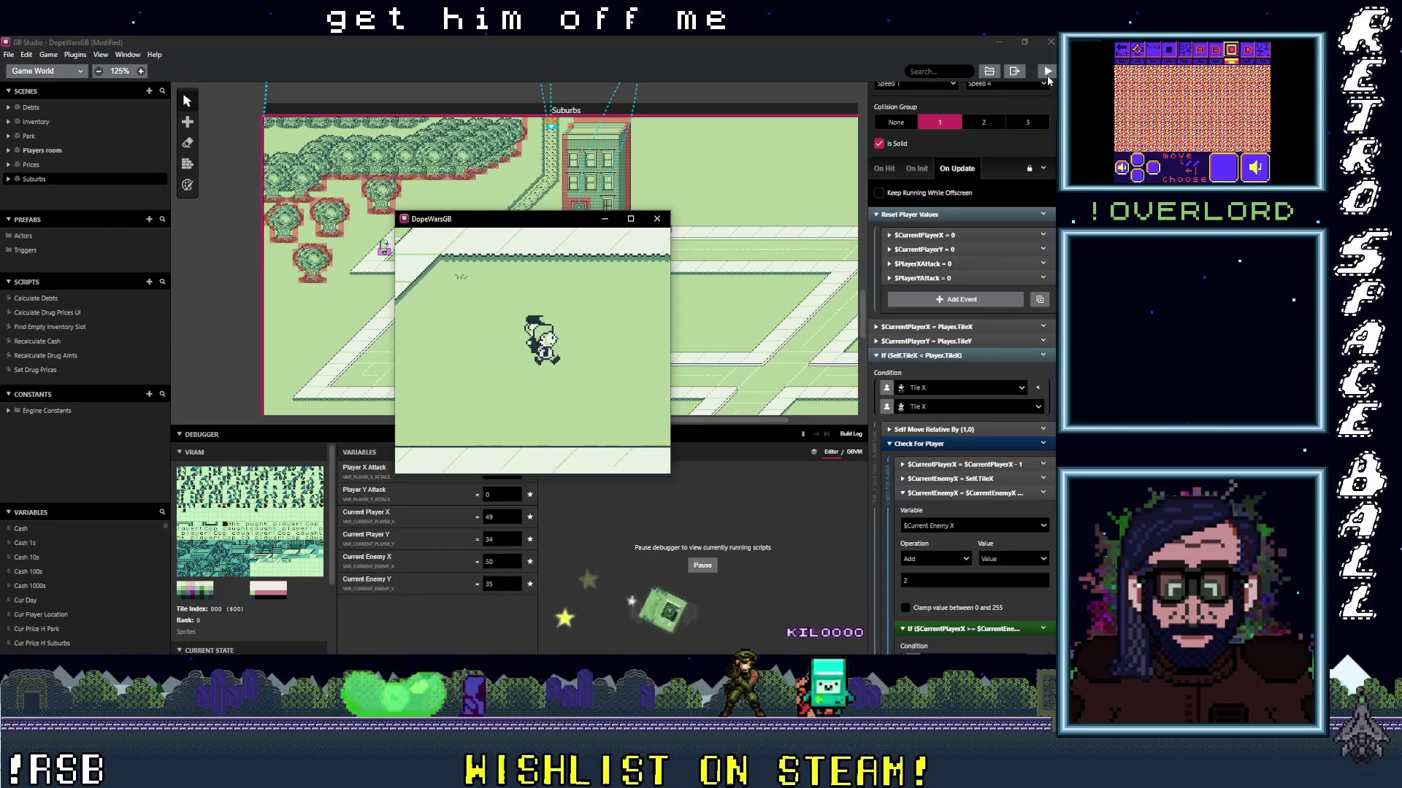
{"action": "key", "text": "Right"}
{"action": "key", "text": "Down"}
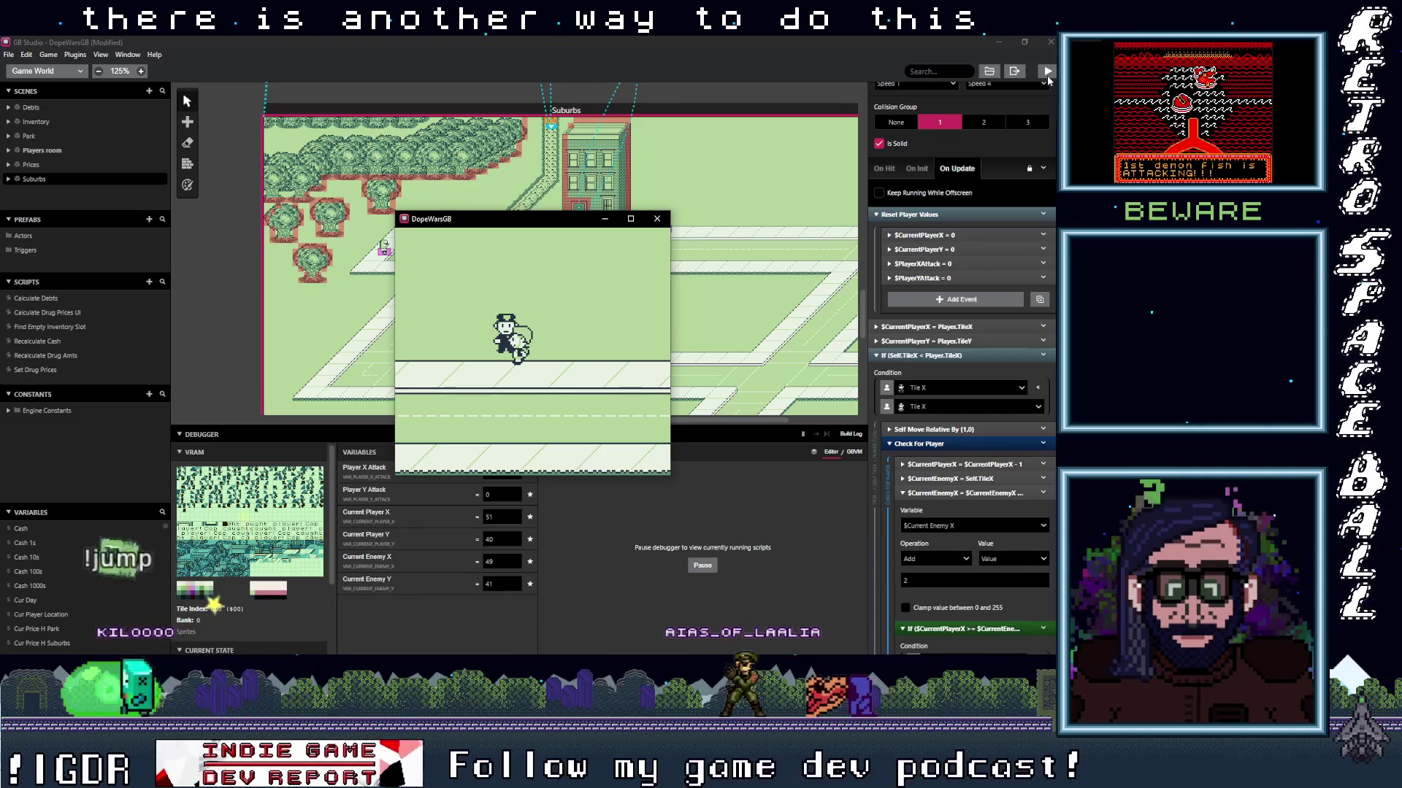
Walk the player down the street in zigzags with the cop following.
{"action": "key", "text": "Left"}
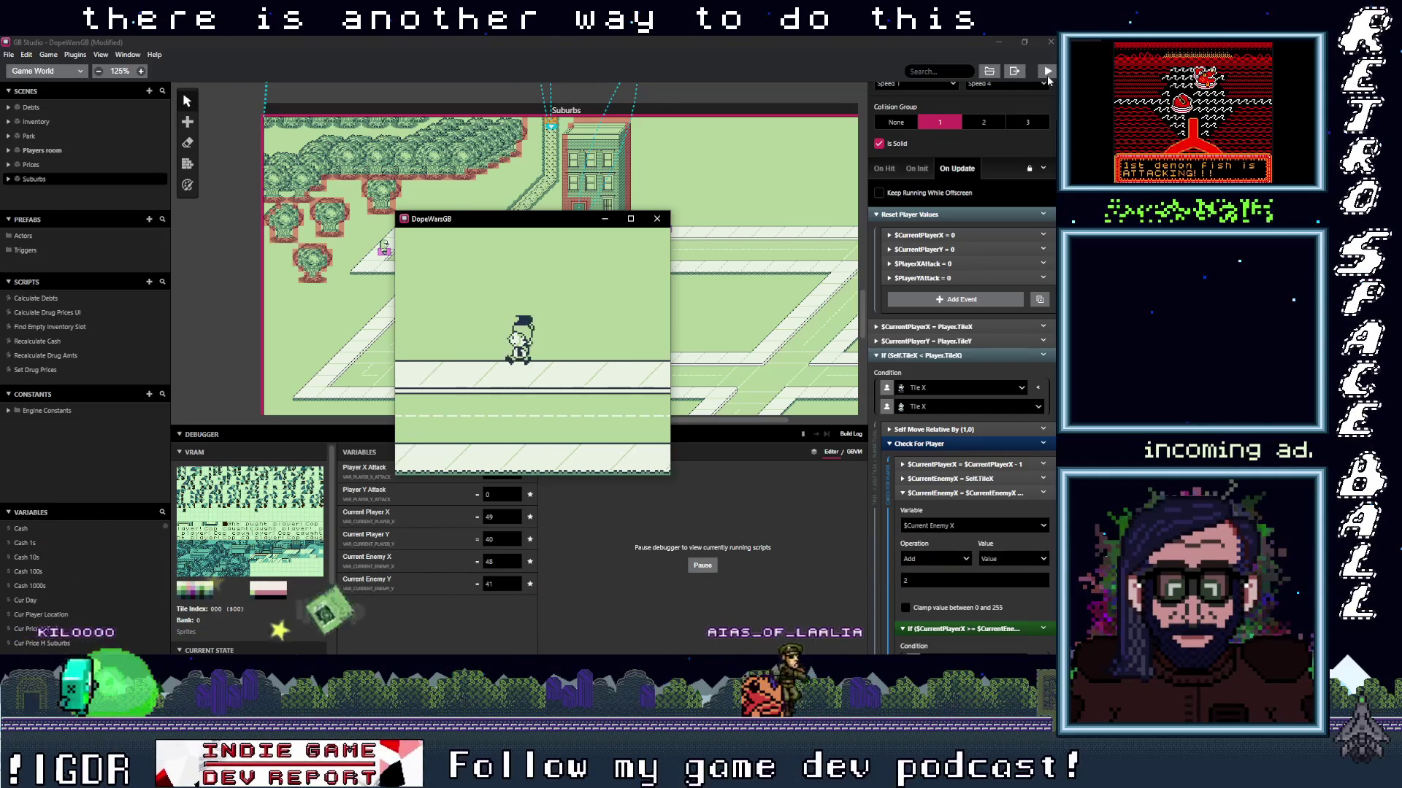
{"action": "key", "text": "Down"}
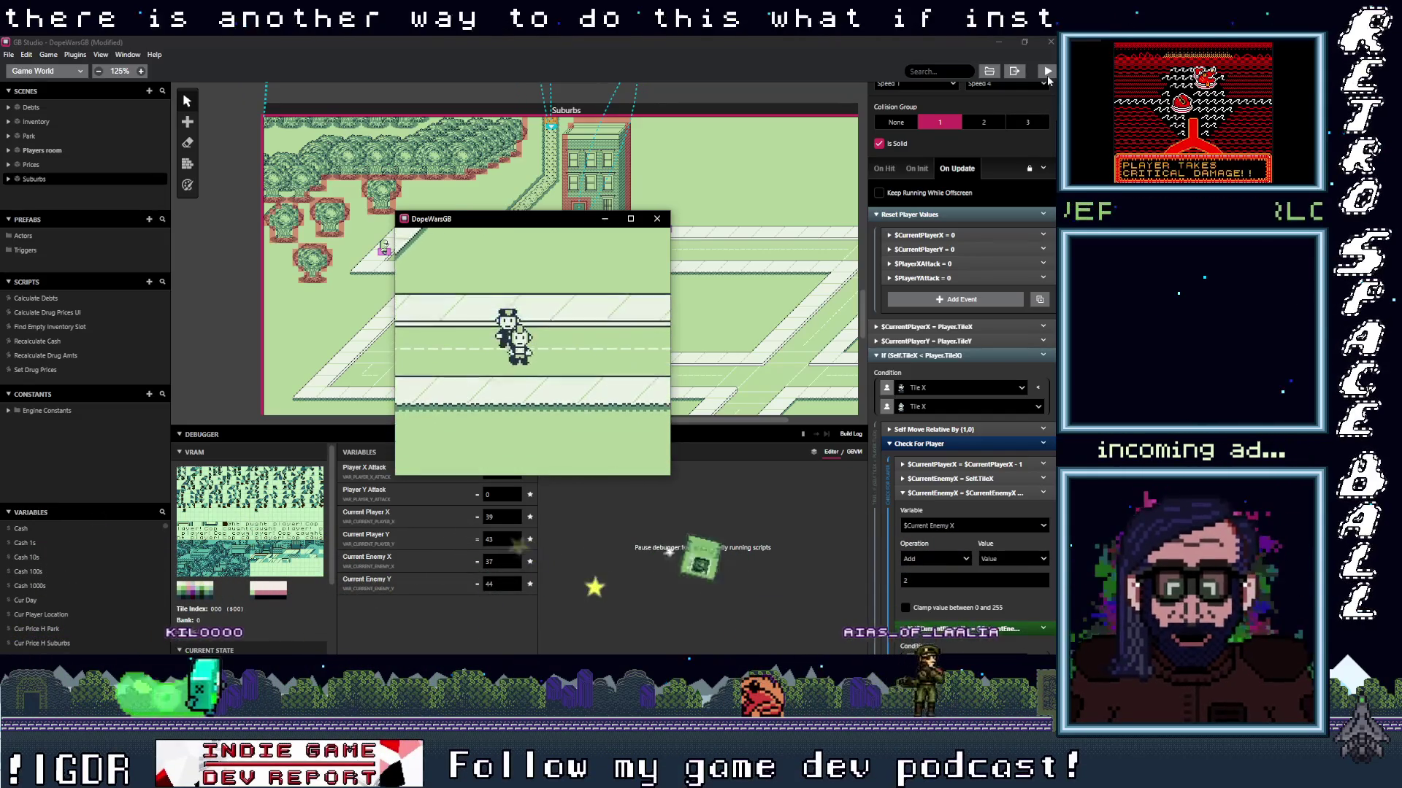
{"action": "key", "text": "Right"}
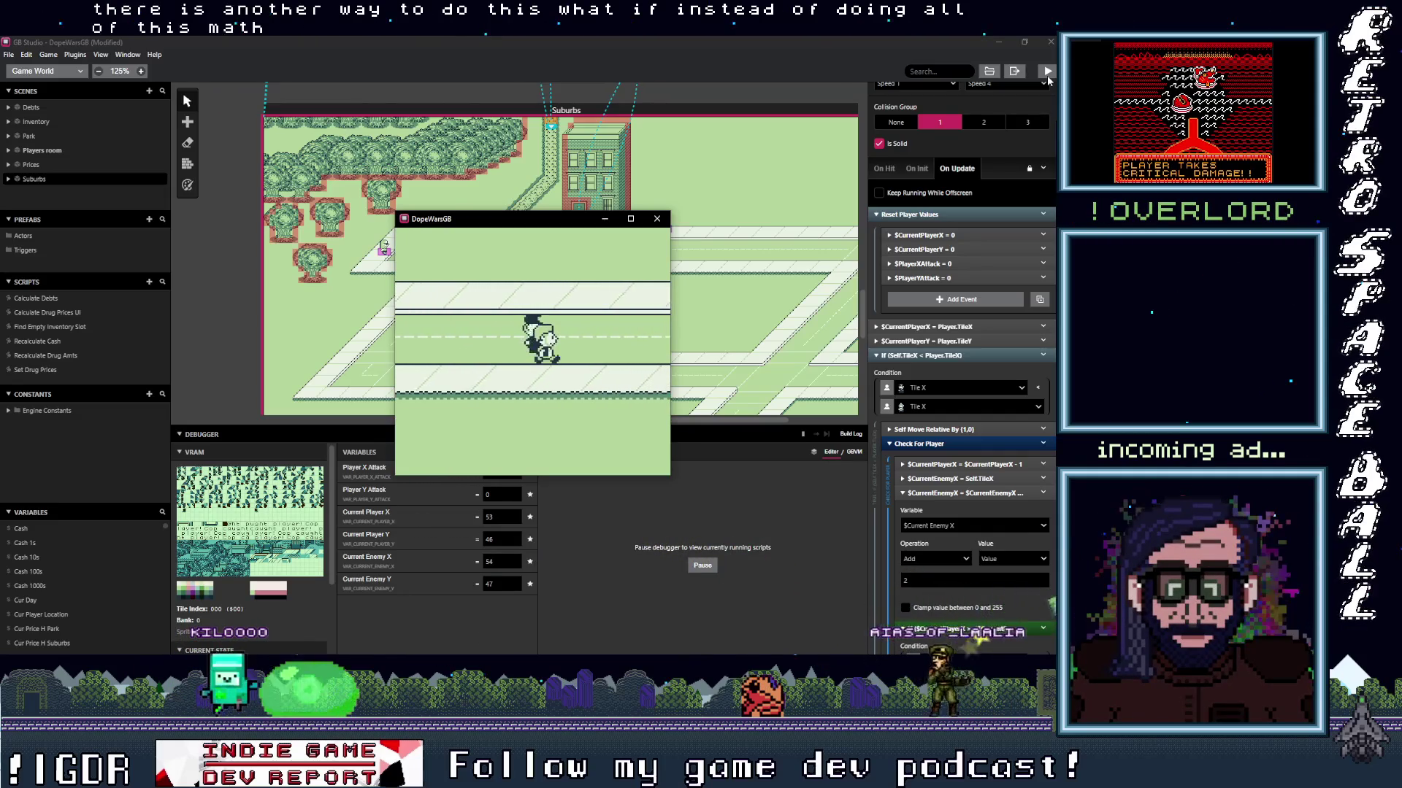
{"action": "key", "text": "Down"}
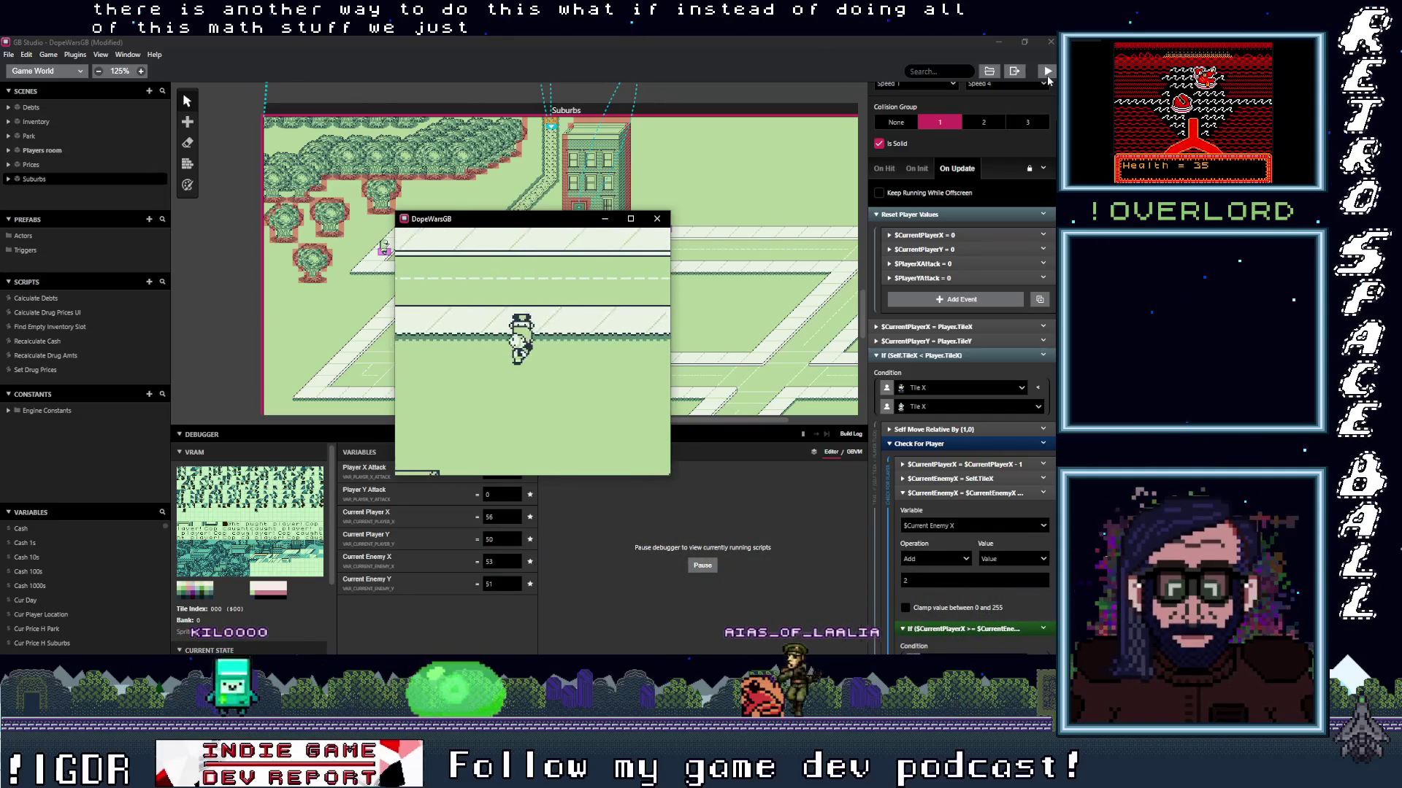
{"action": "key", "text": "Left"}
{"action": "key", "text": "Down"}
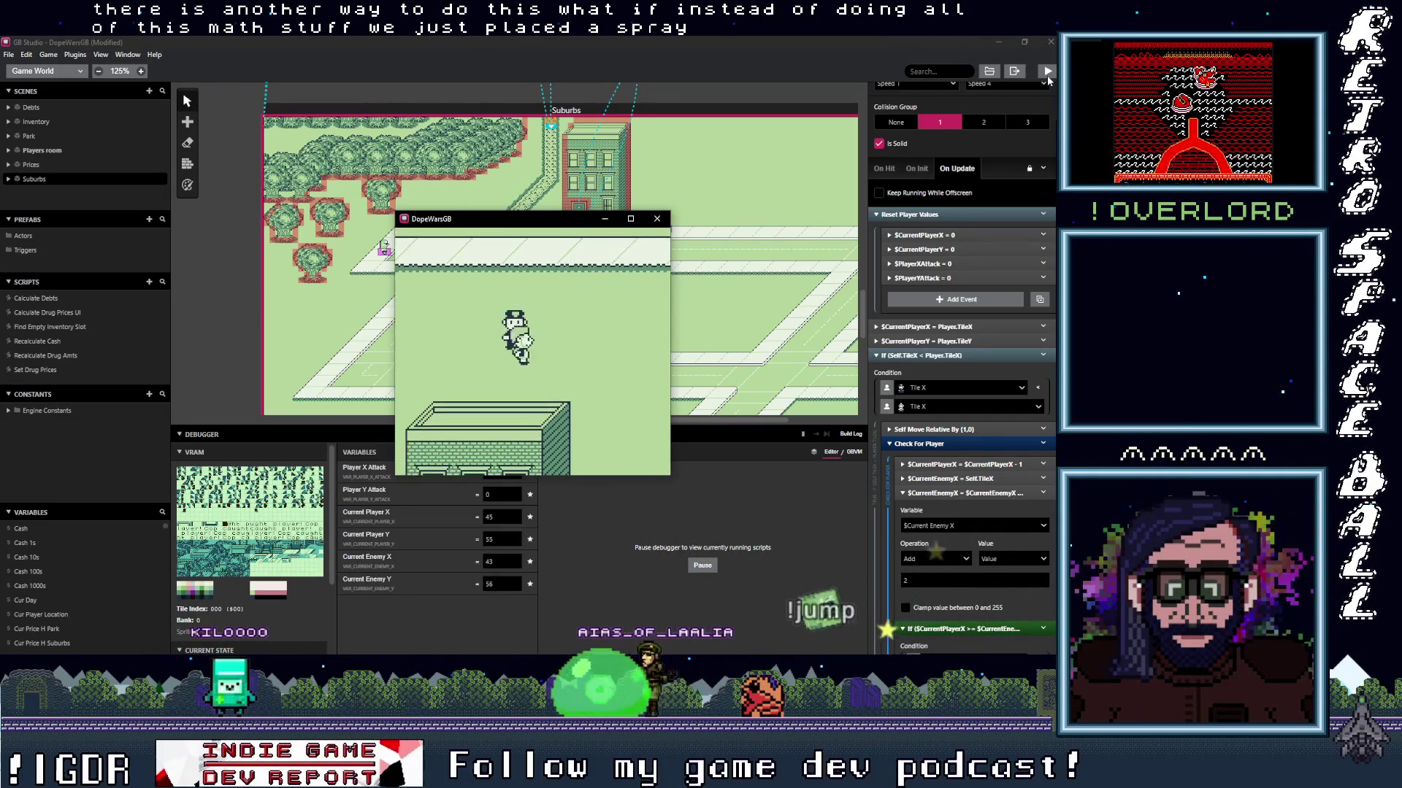
{"action": "key", "text": "Right"}
{"action": "key", "text": "Right"}
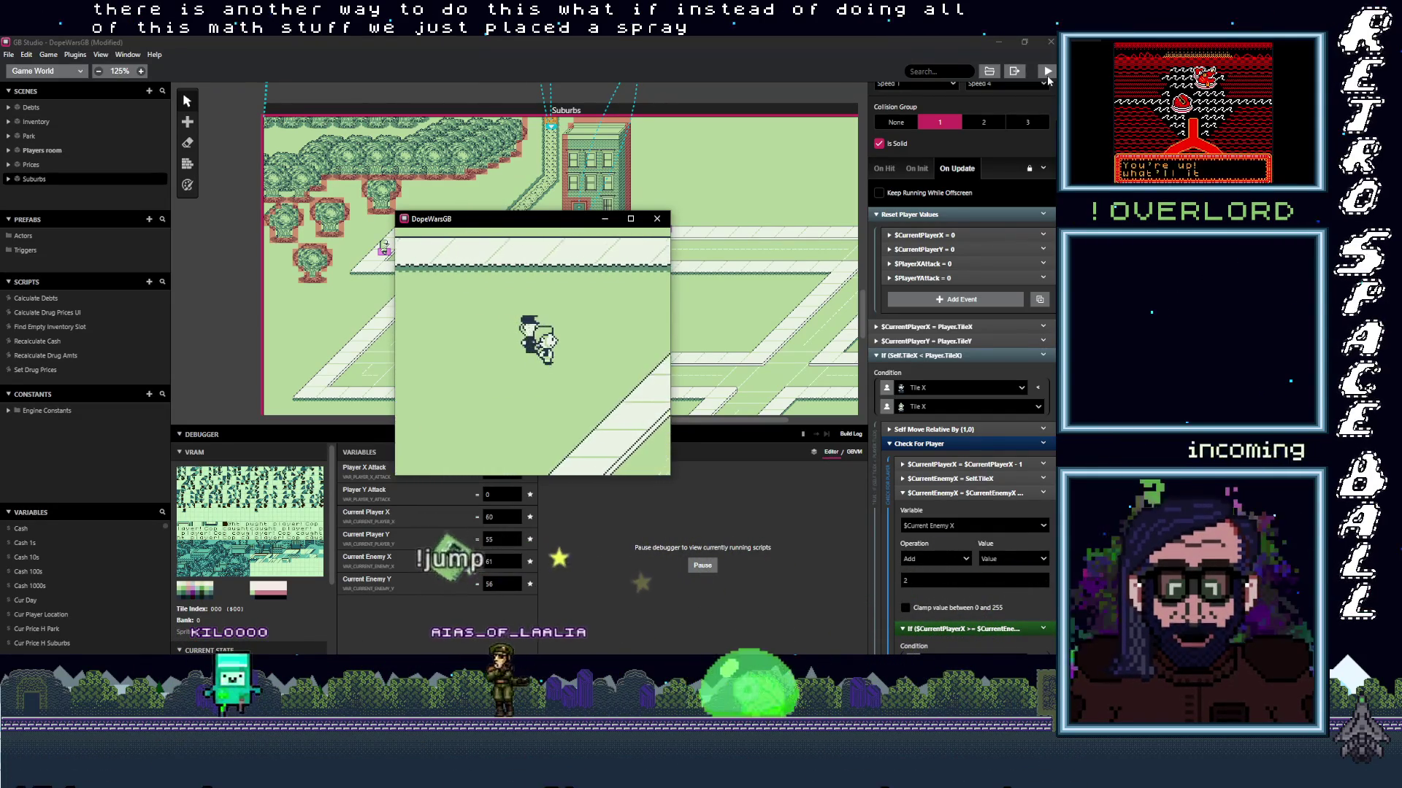
{"action": "key", "text": "Right"}
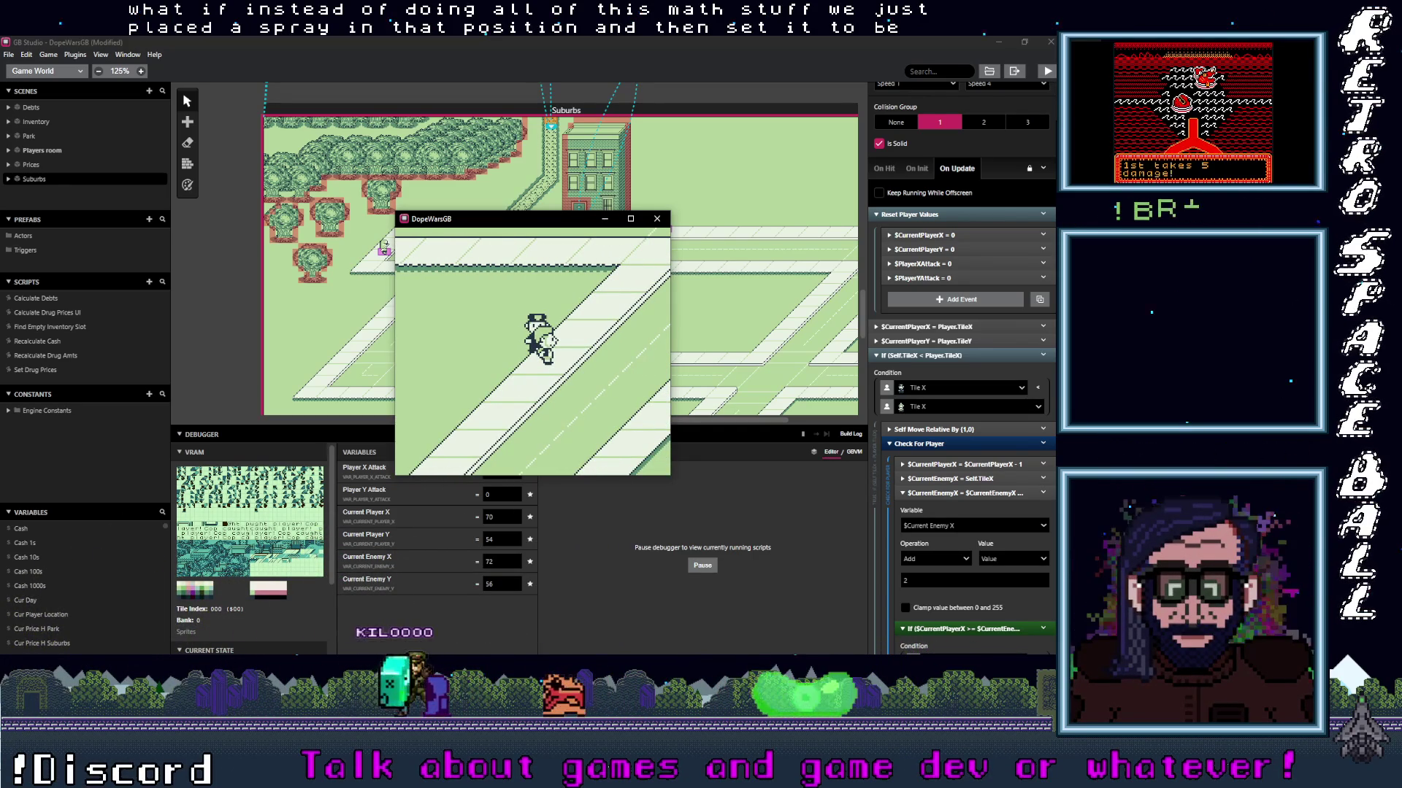
{"action": "key", "text": "Left"}
{"action": "key", "text": "Down"}
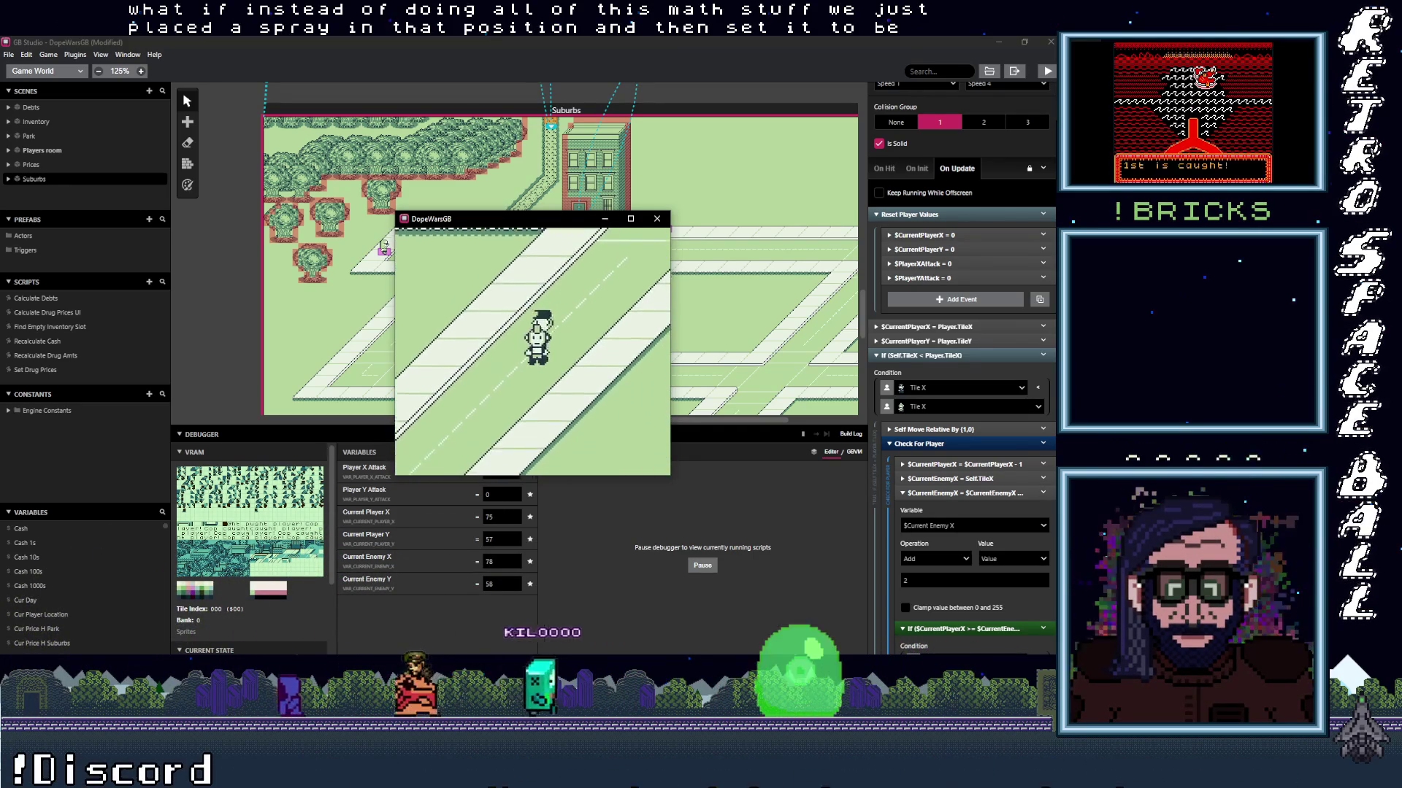
Keep leading the cop left, down and right along the road, then switch to Aseprite.
{"action": "key", "text": "Left"}
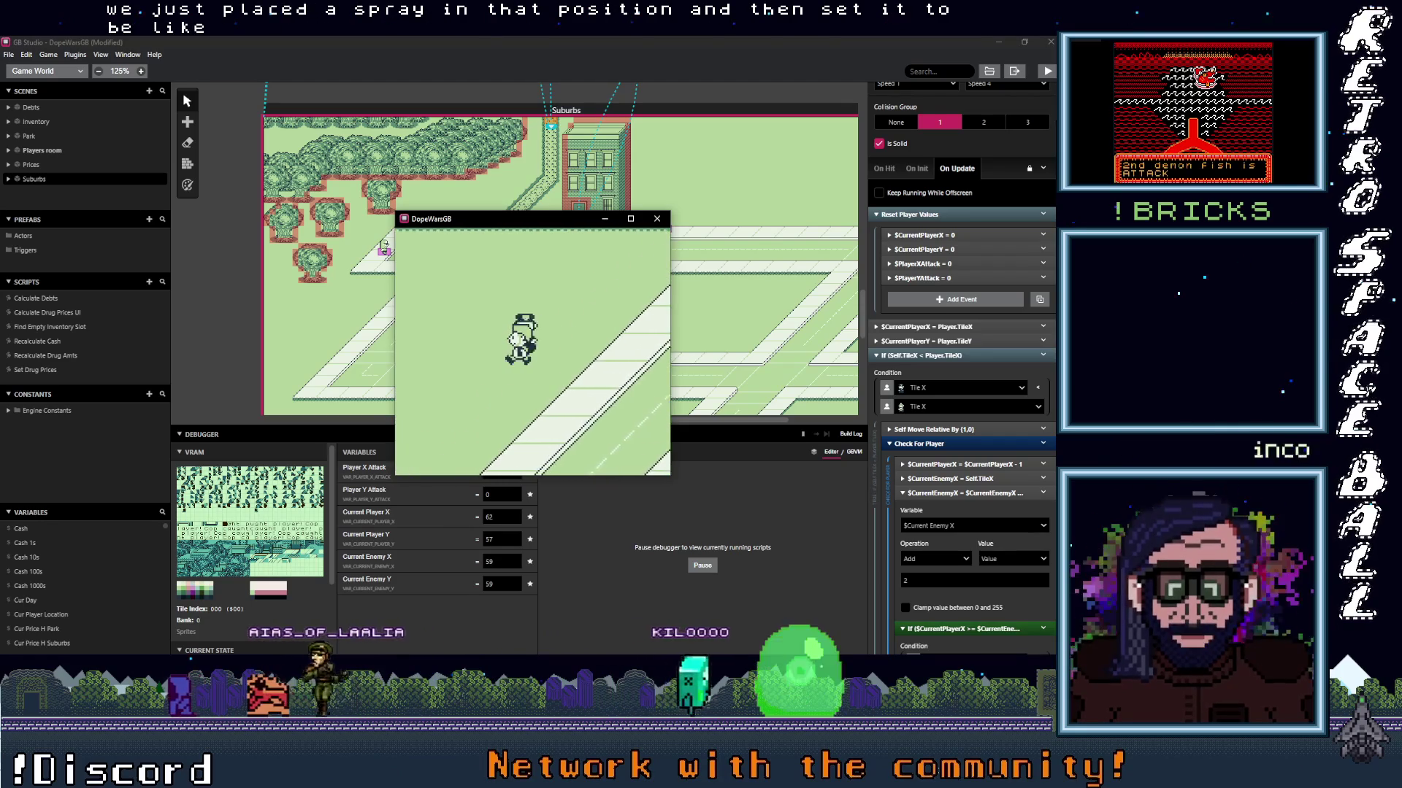
{"action": "key", "text": "Right"}
{"action": "key", "text": "Right"}
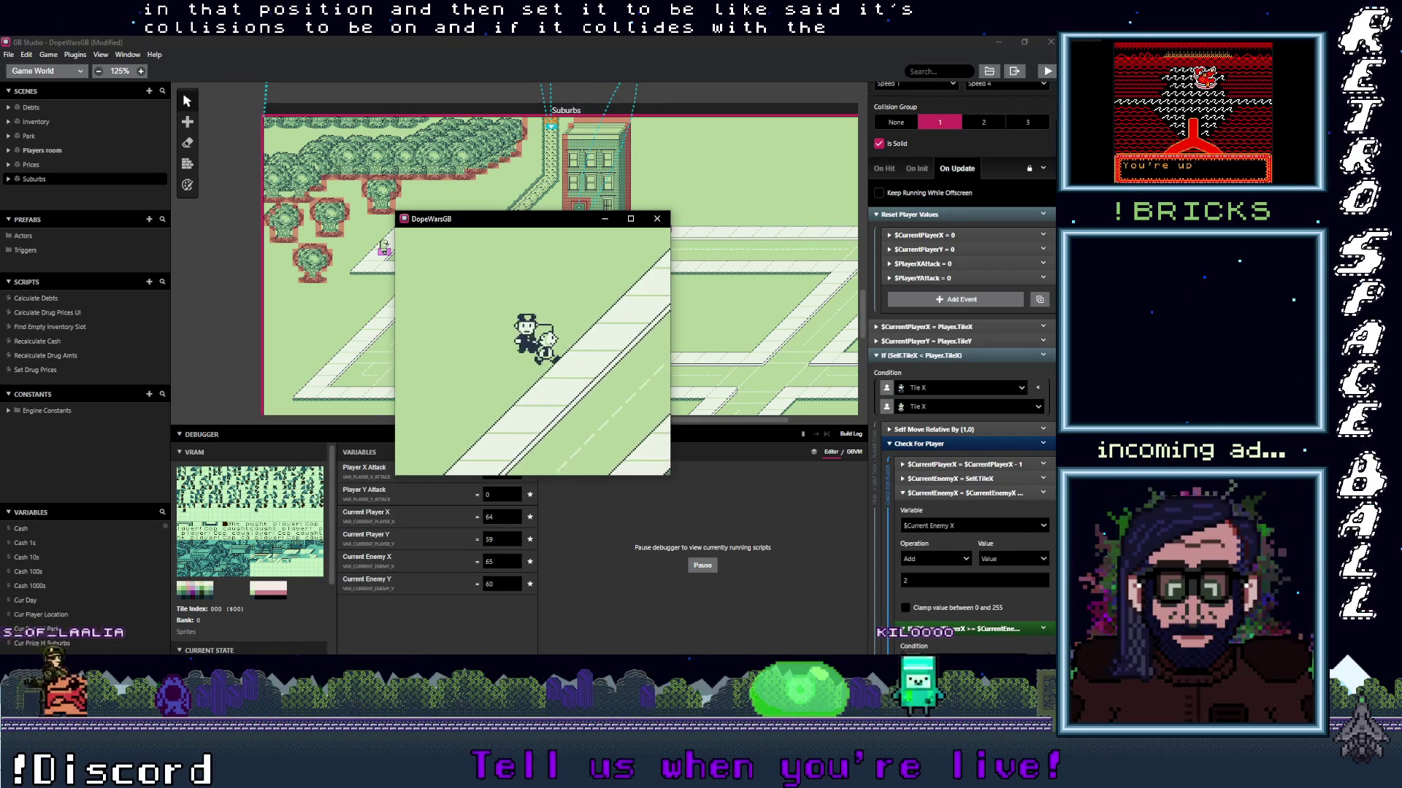
{"action": "key", "text": "Down"}
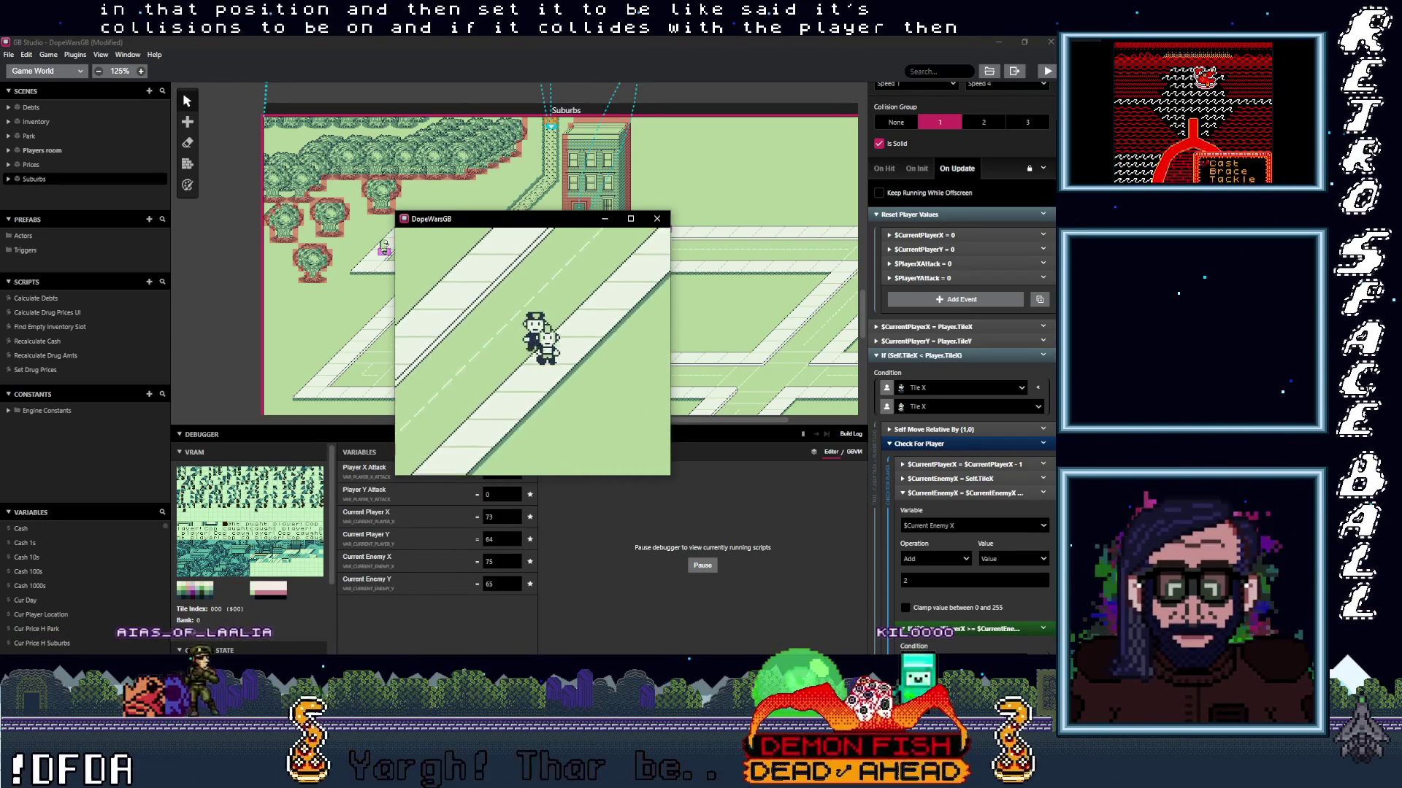
{"action": "key", "text": "Down"}
{"action": "key", "text": "Left"}
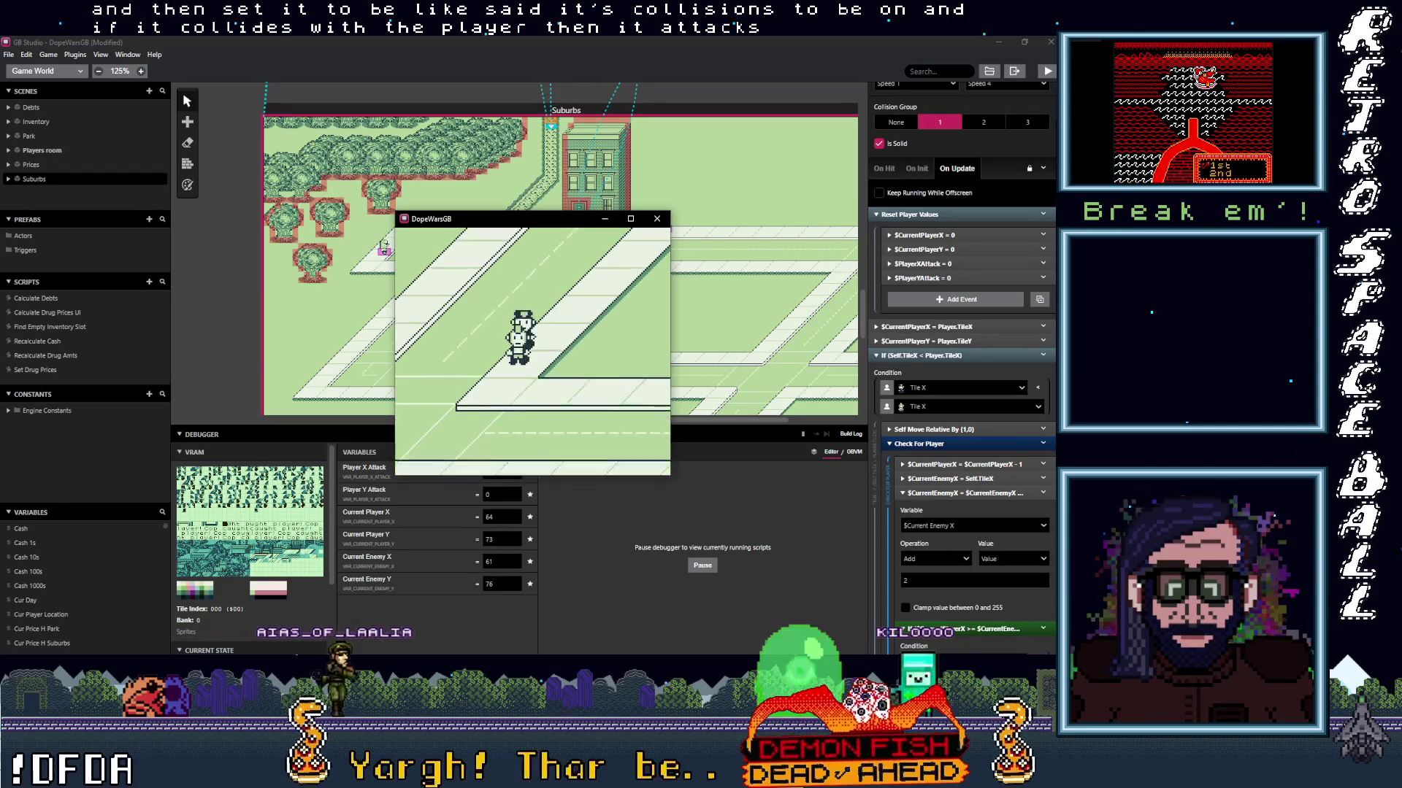
{"action": "key", "text": "Down"}
{"action": "key", "text": "Left"}
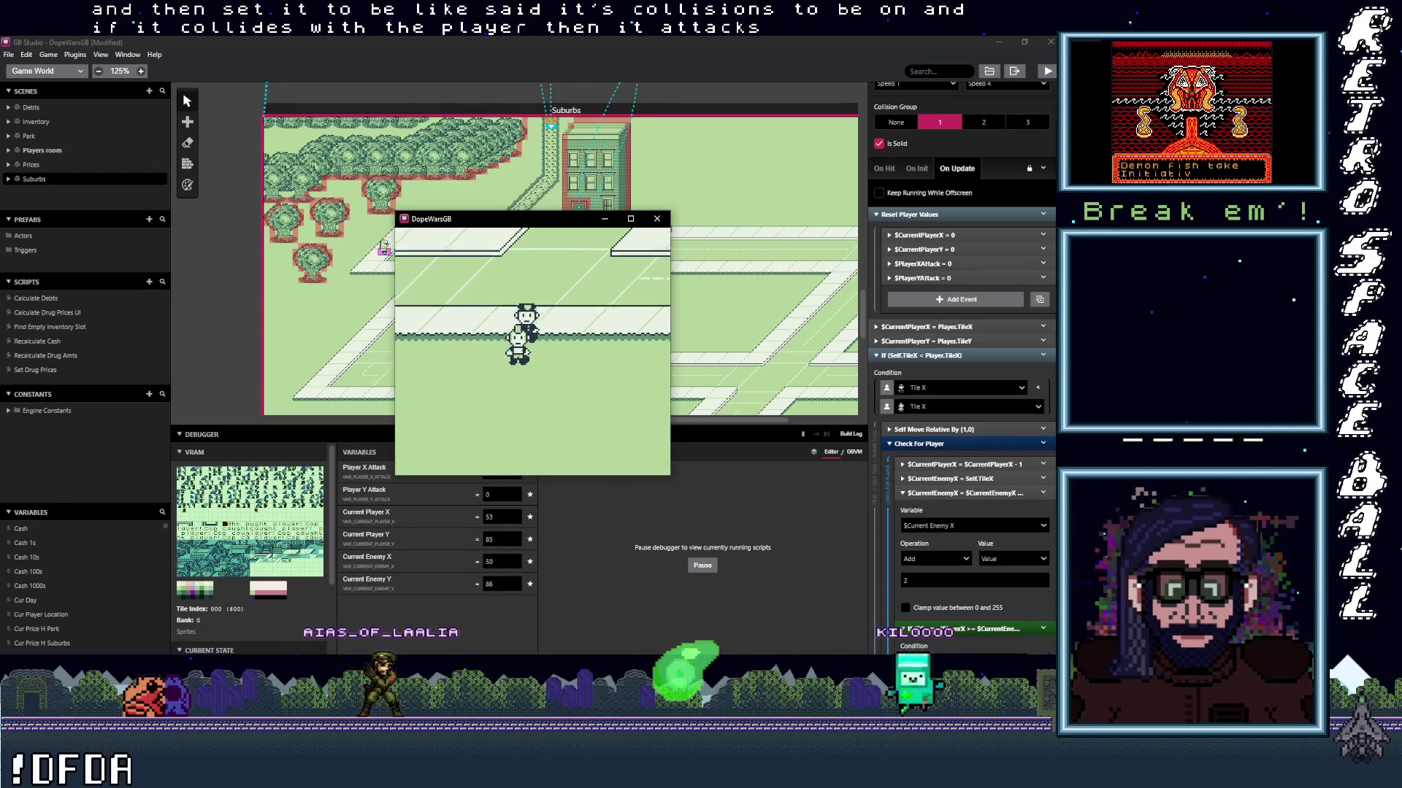
{"action": "key", "text": "Right"}
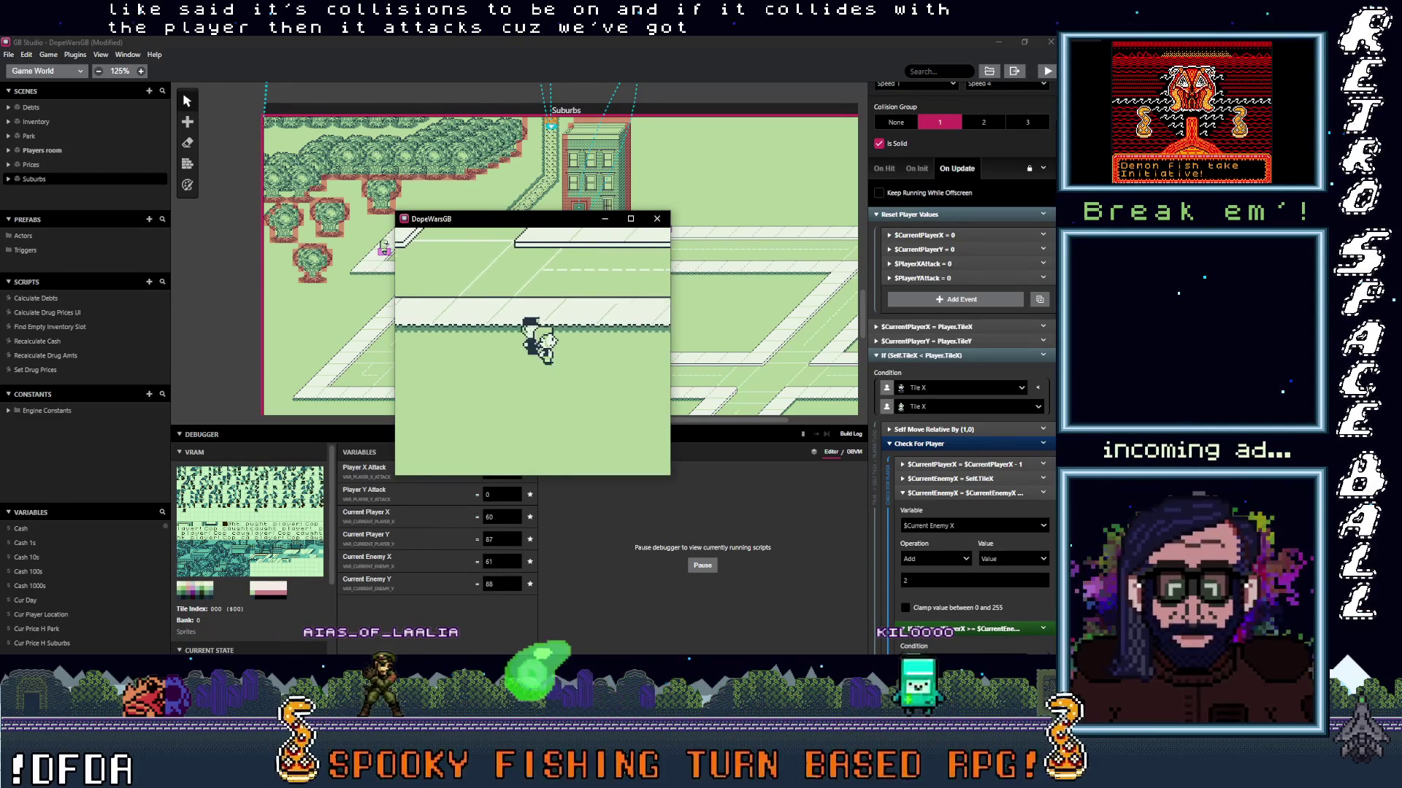
{"action": "key", "text": "Down"}
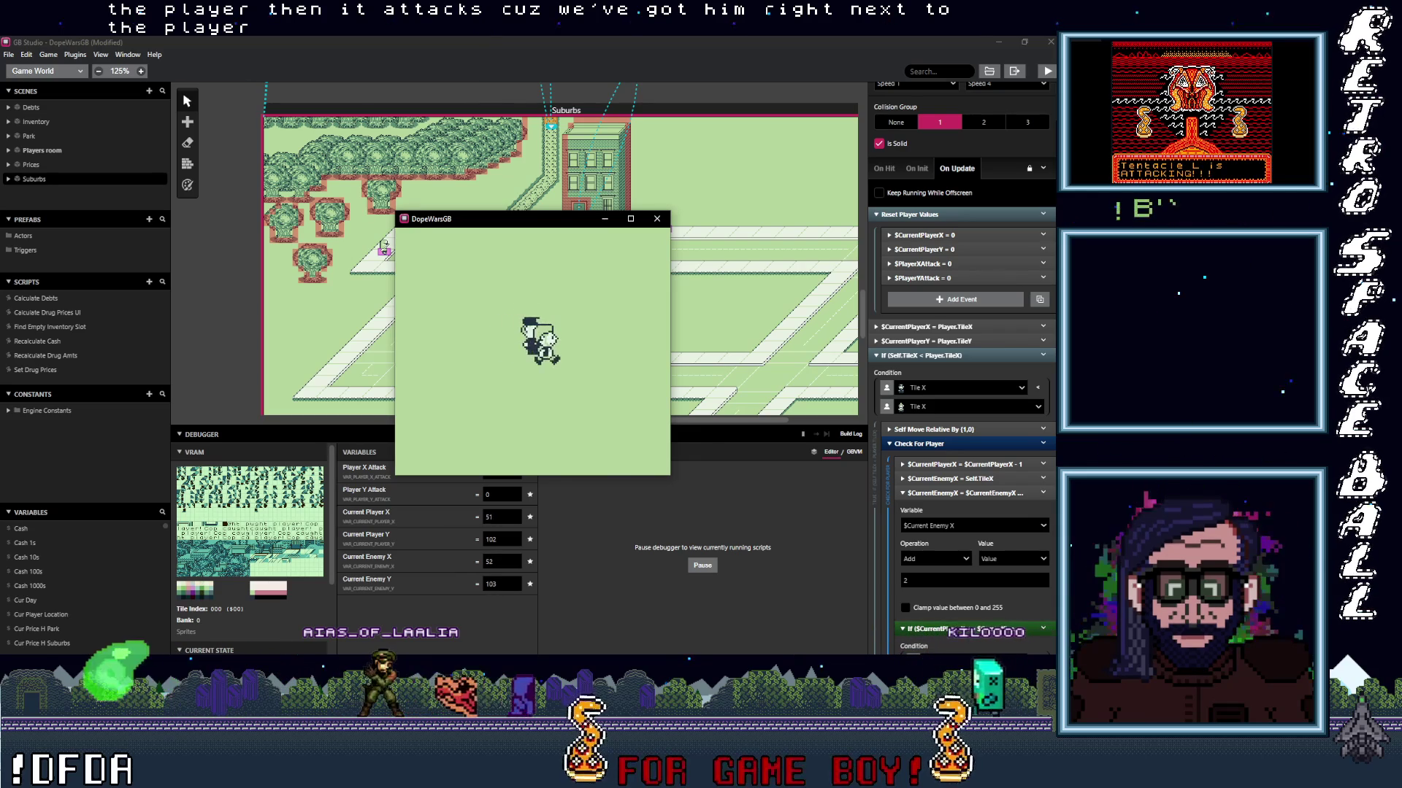
{"action": "key", "text": "Right"}
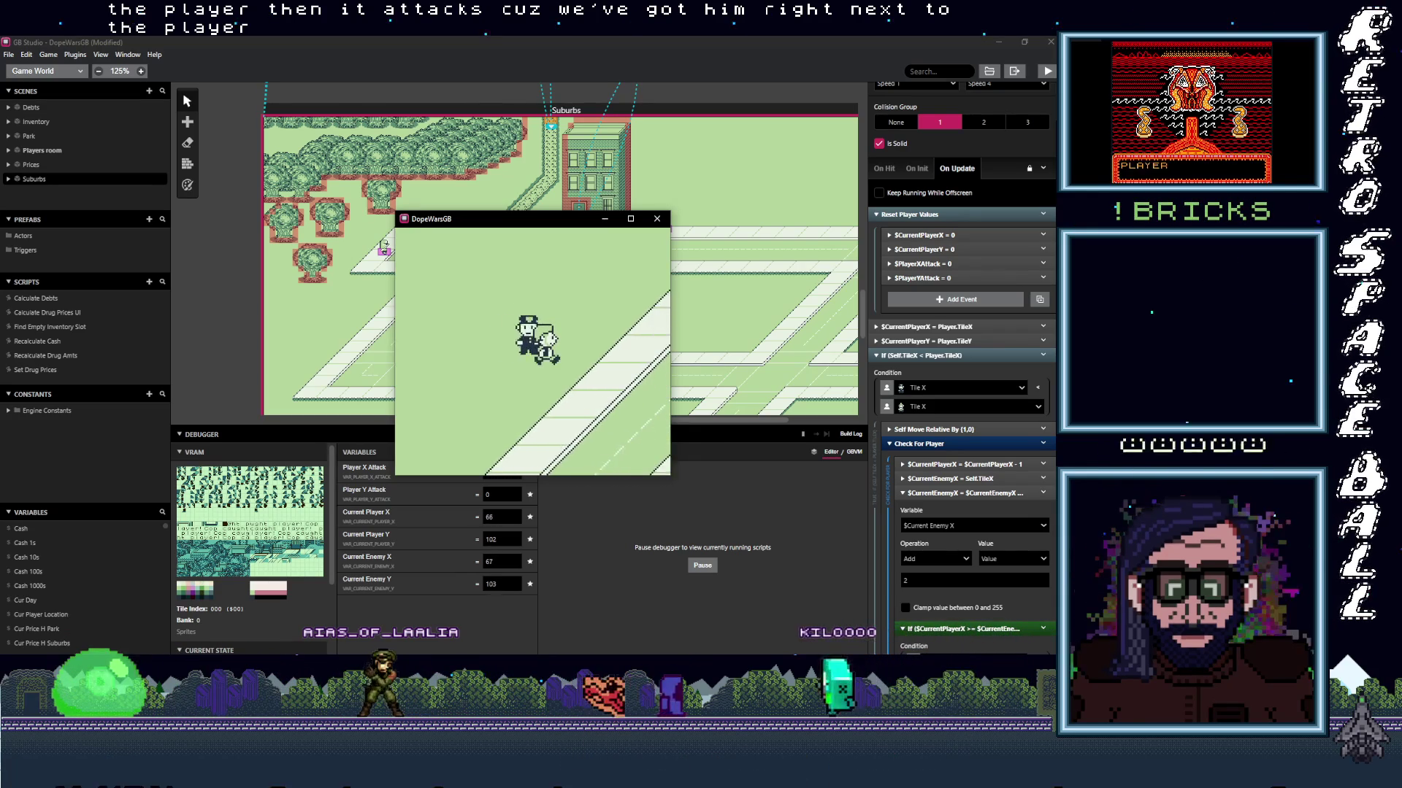
{"action": "key", "text": "Right"}
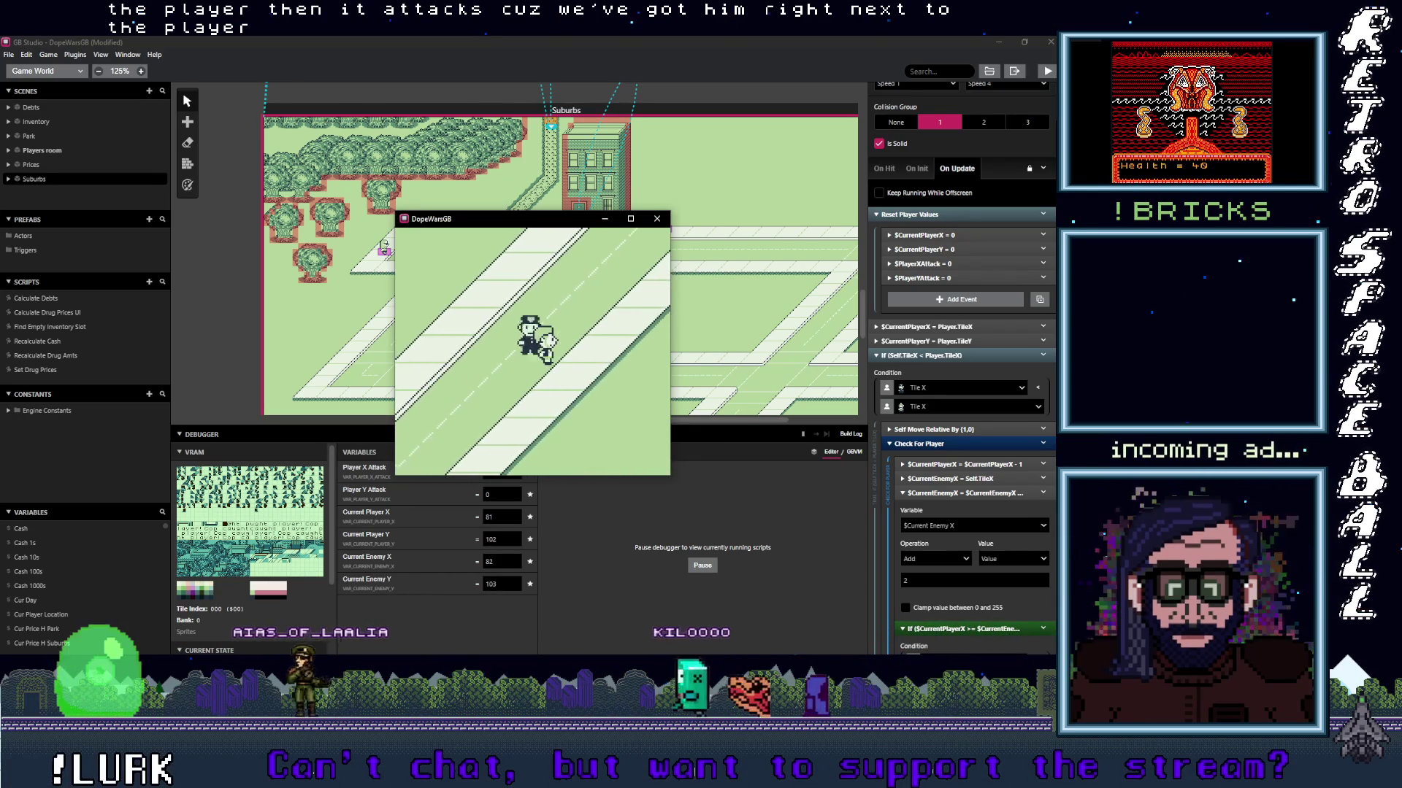
{"action": "key", "text": "Right"}
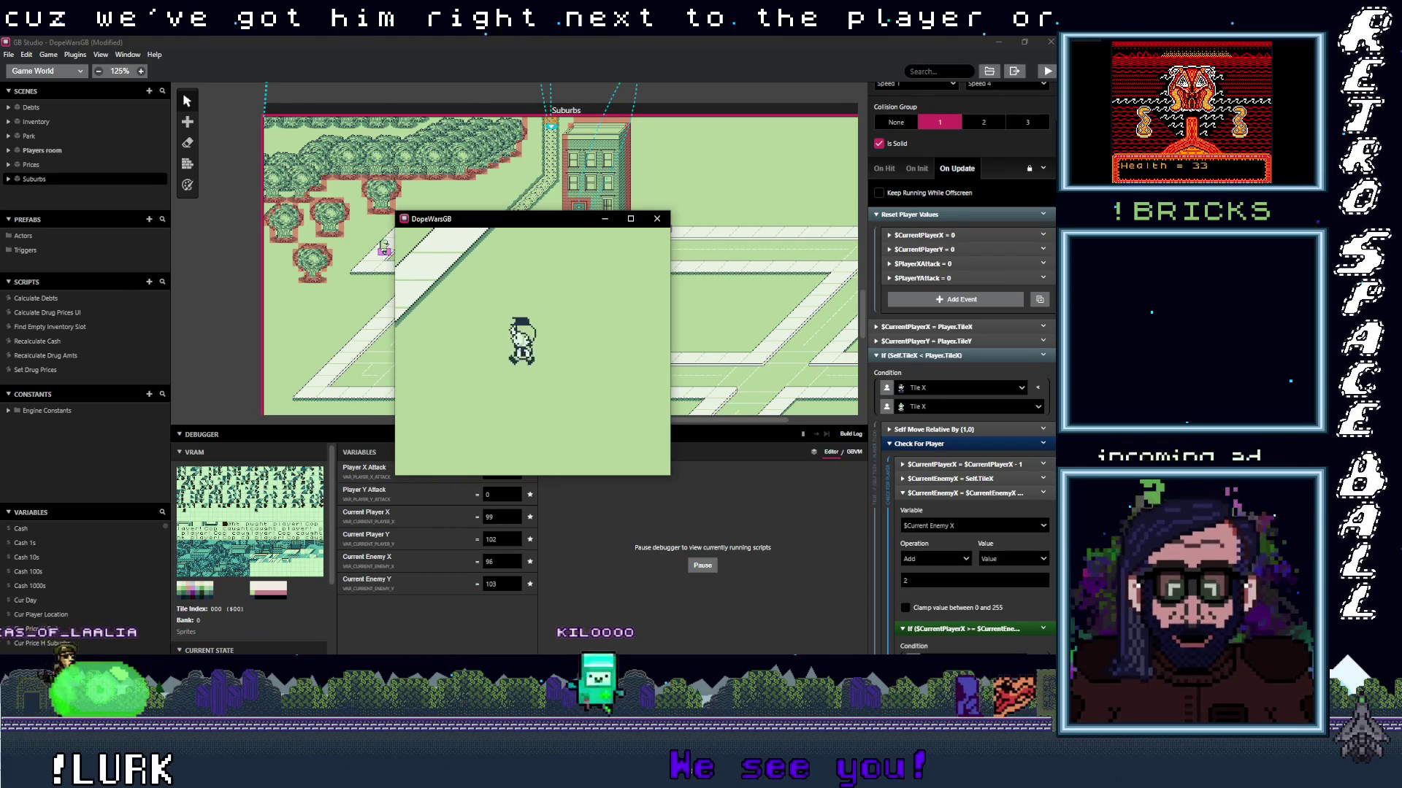
{"action": "key", "text": "Left"}
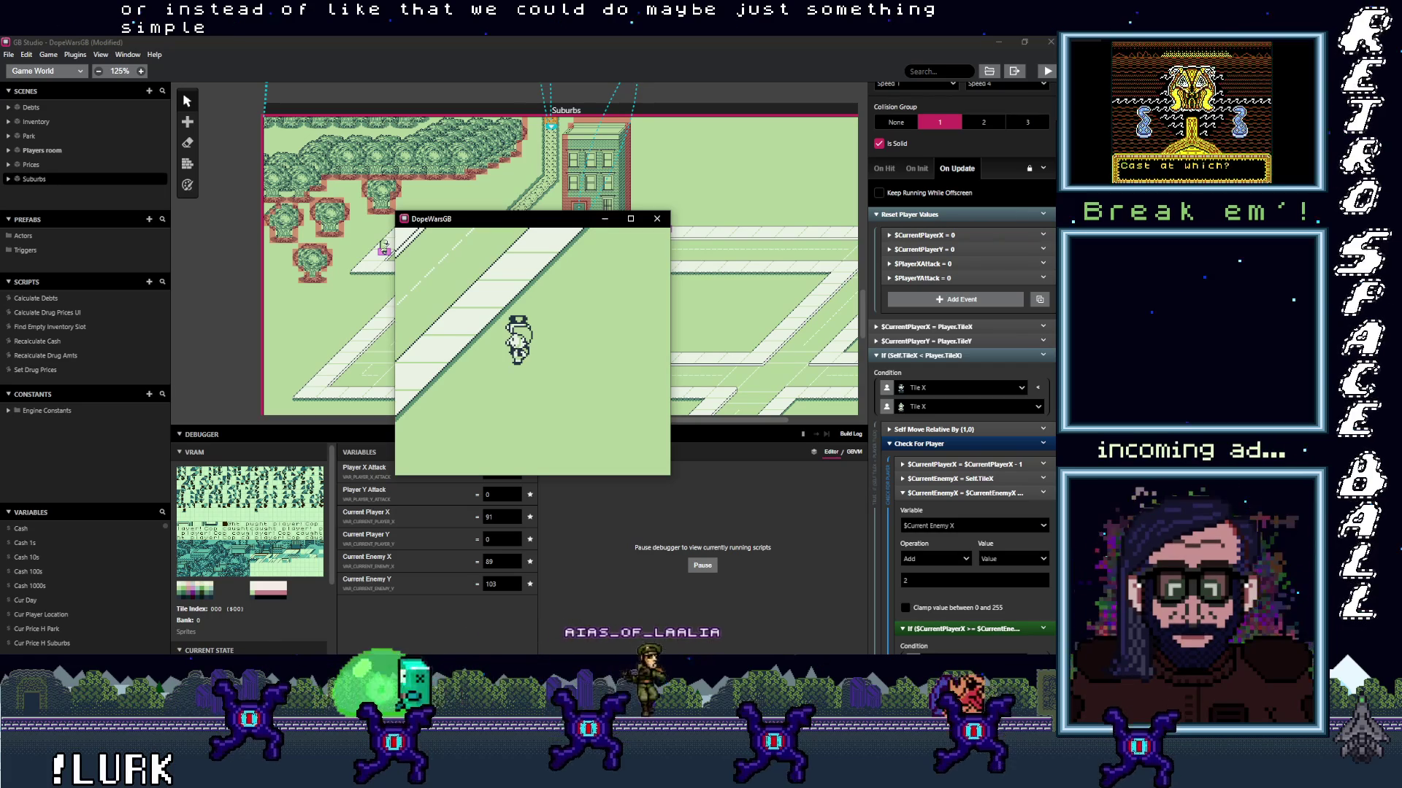
{"action": "key", "text": "alt+Tab"}
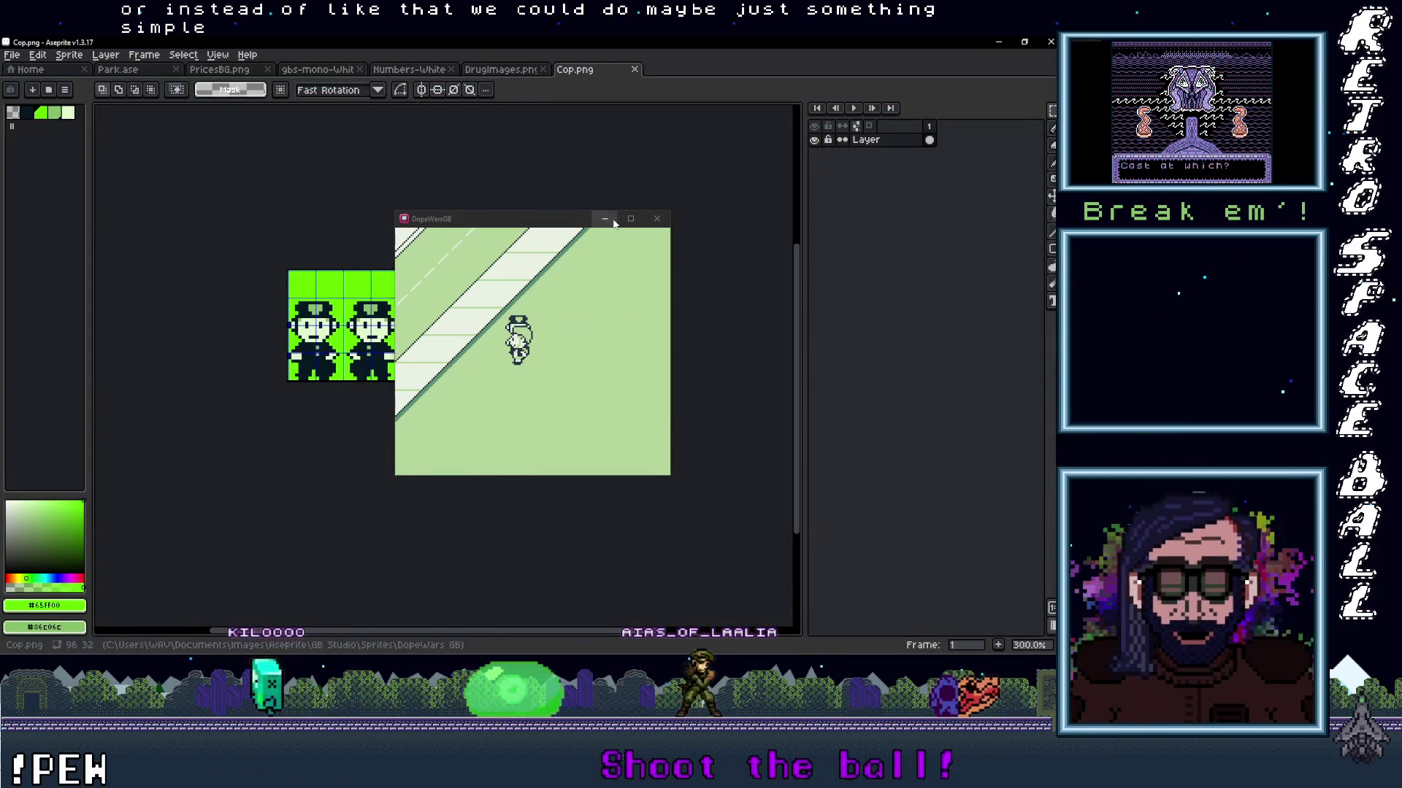
Minimize the game and create a new blank 64x64 sprite in Aseprite.
{"action": "left_click", "coordinate": [614, 221]}
{"action": "left_click", "coordinate": [11, 55]}
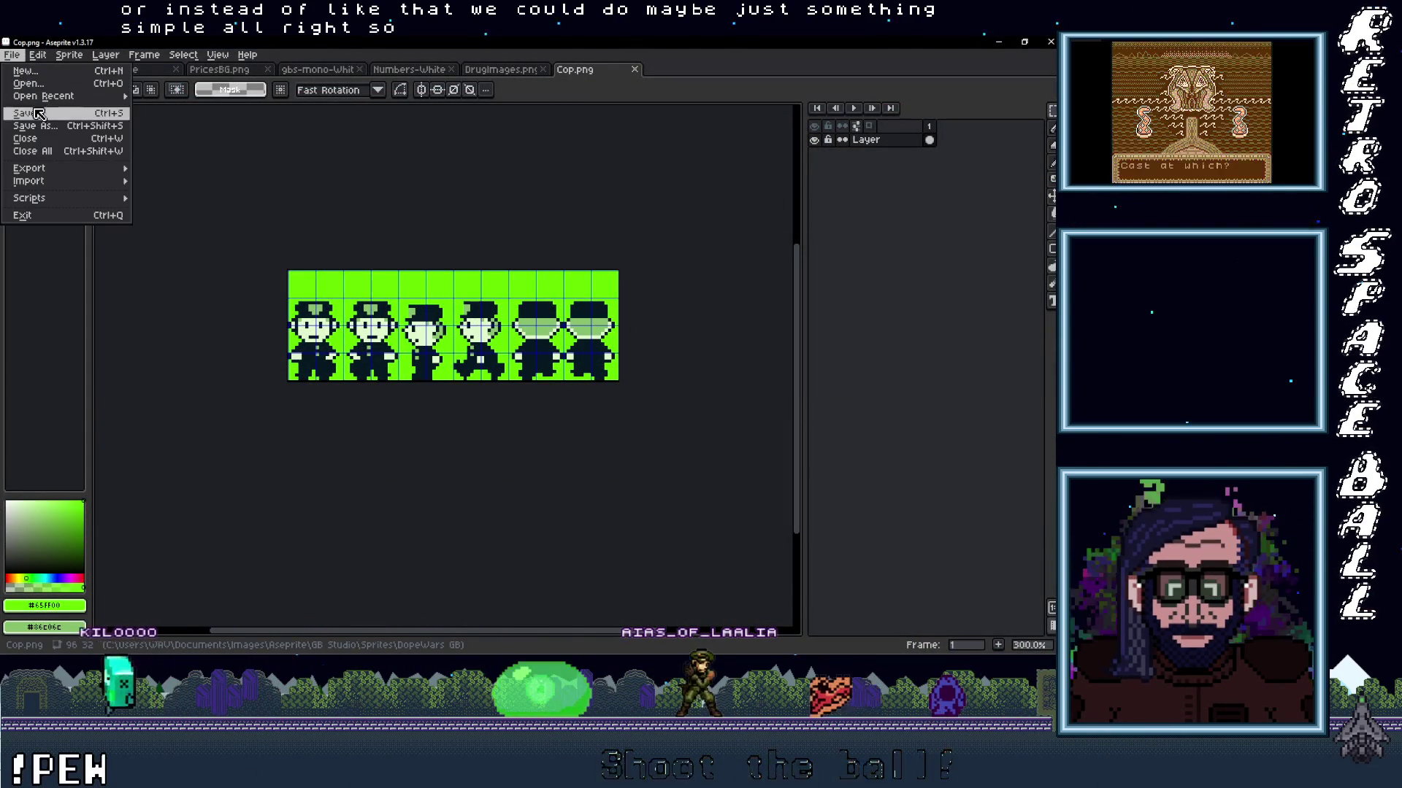
{"action": "left_click", "coordinate": [33, 73]}
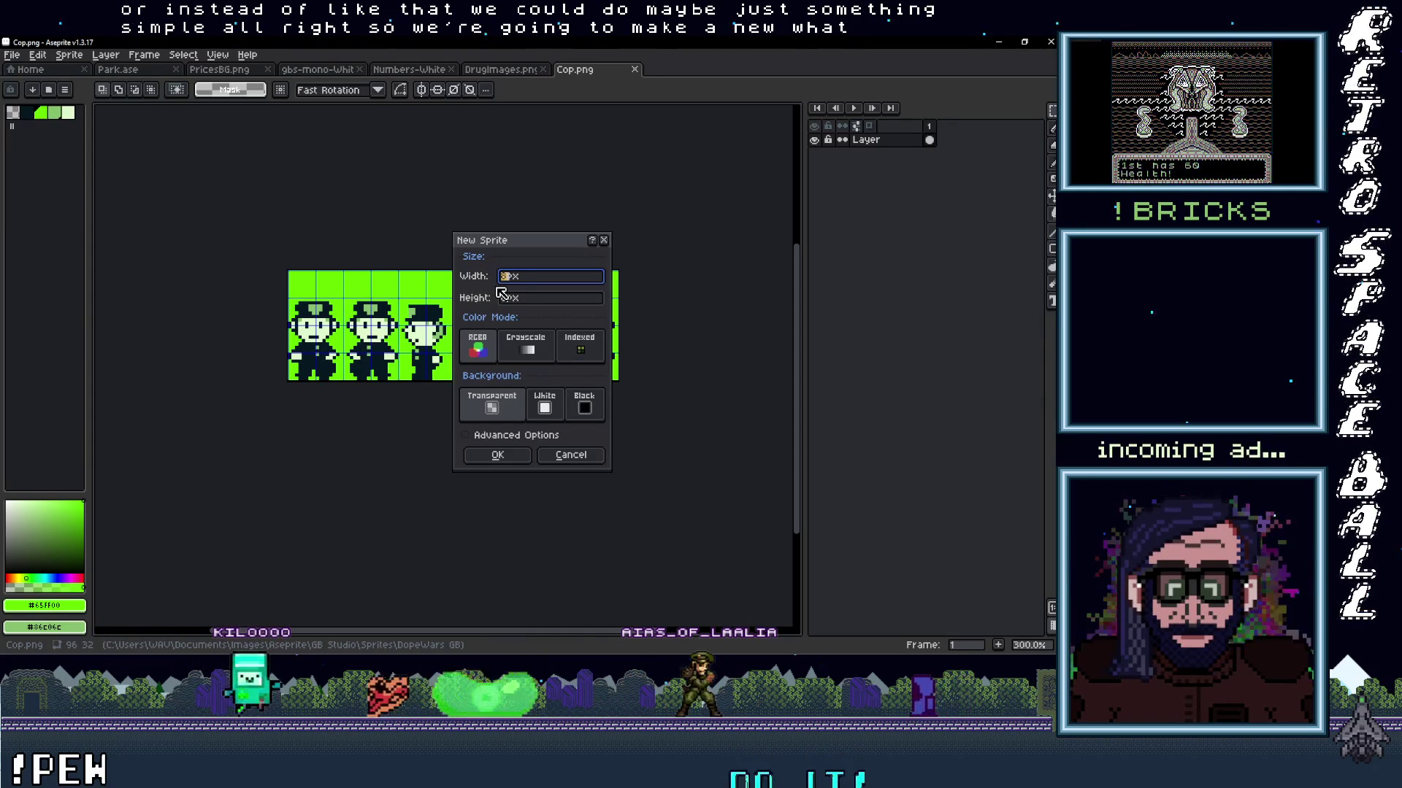
{"action": "type", "text": "64"}
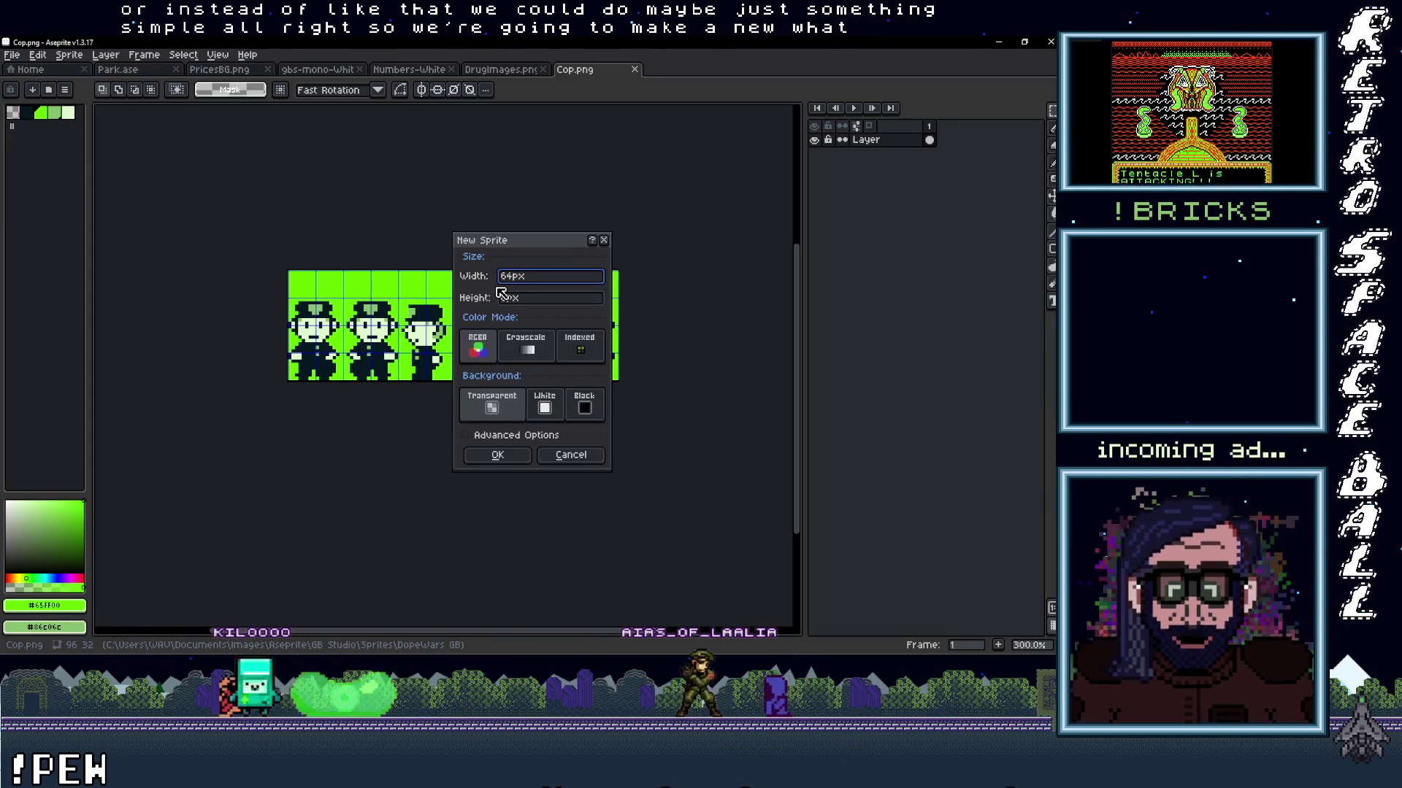
{"action": "key", "text": "Return"}
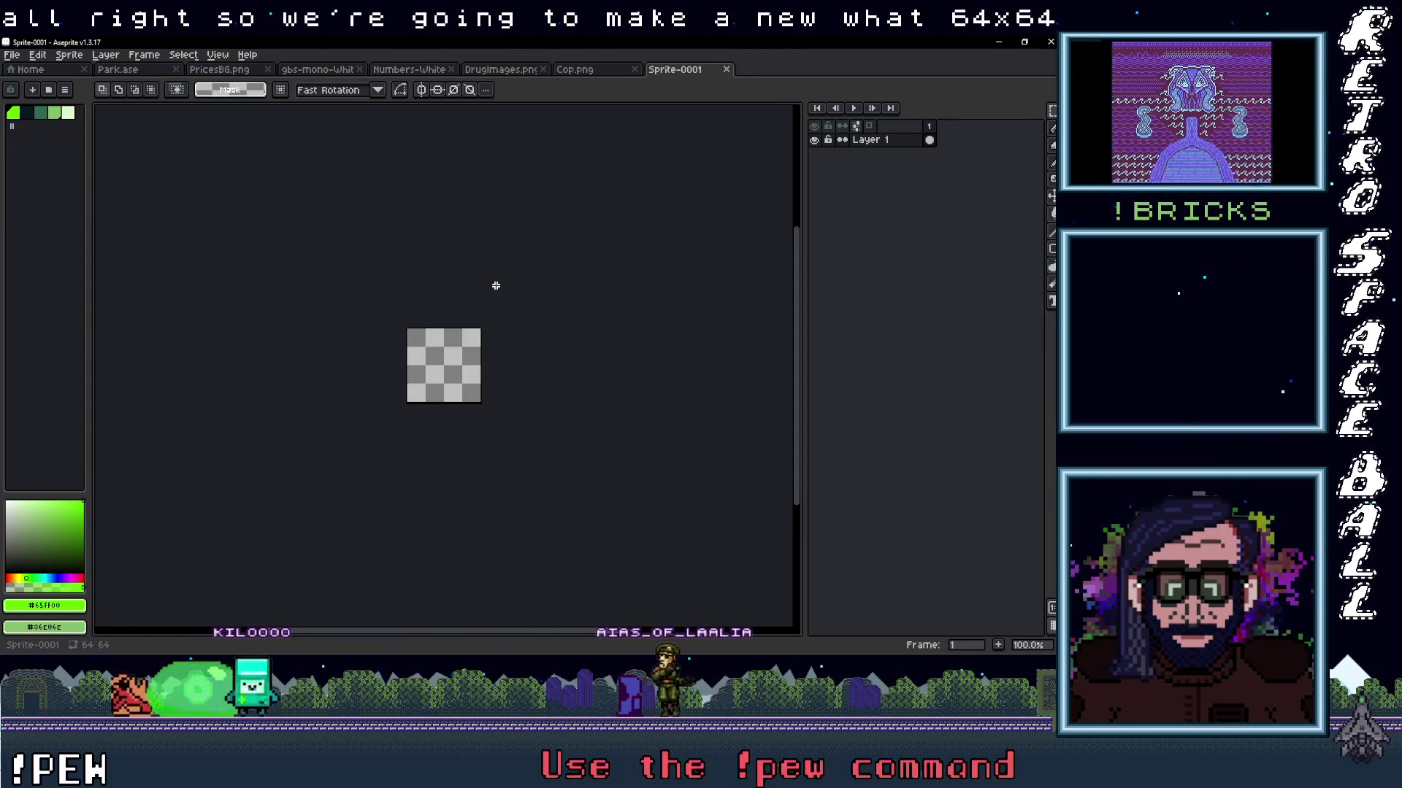
Fill the whole canvas with bright green and show the pixel grid.
{"action": "scroll", "coordinate": [482, 546], "scroll_direction": "up", "scroll_amount": 2}
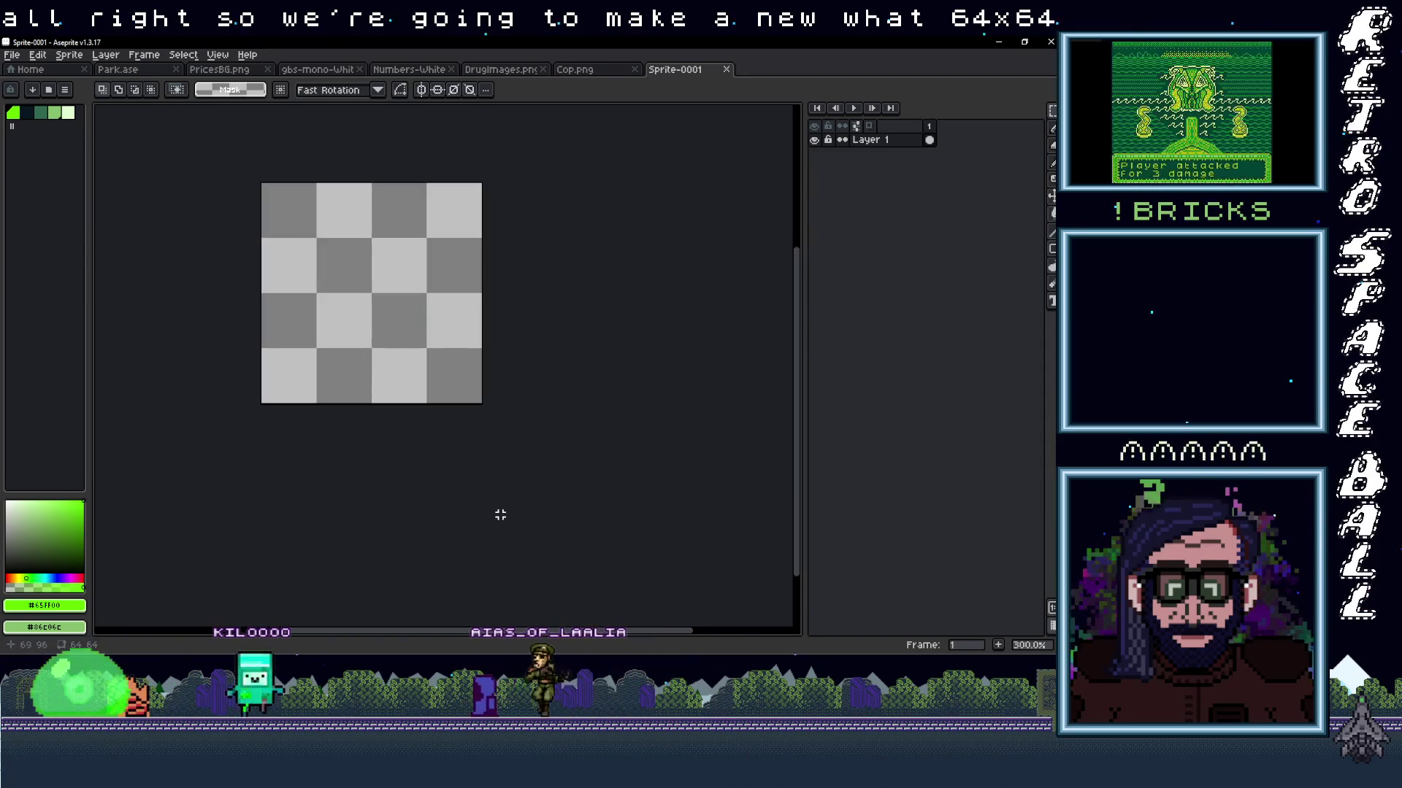
{"action": "left_click", "coordinate": [19, 114]}
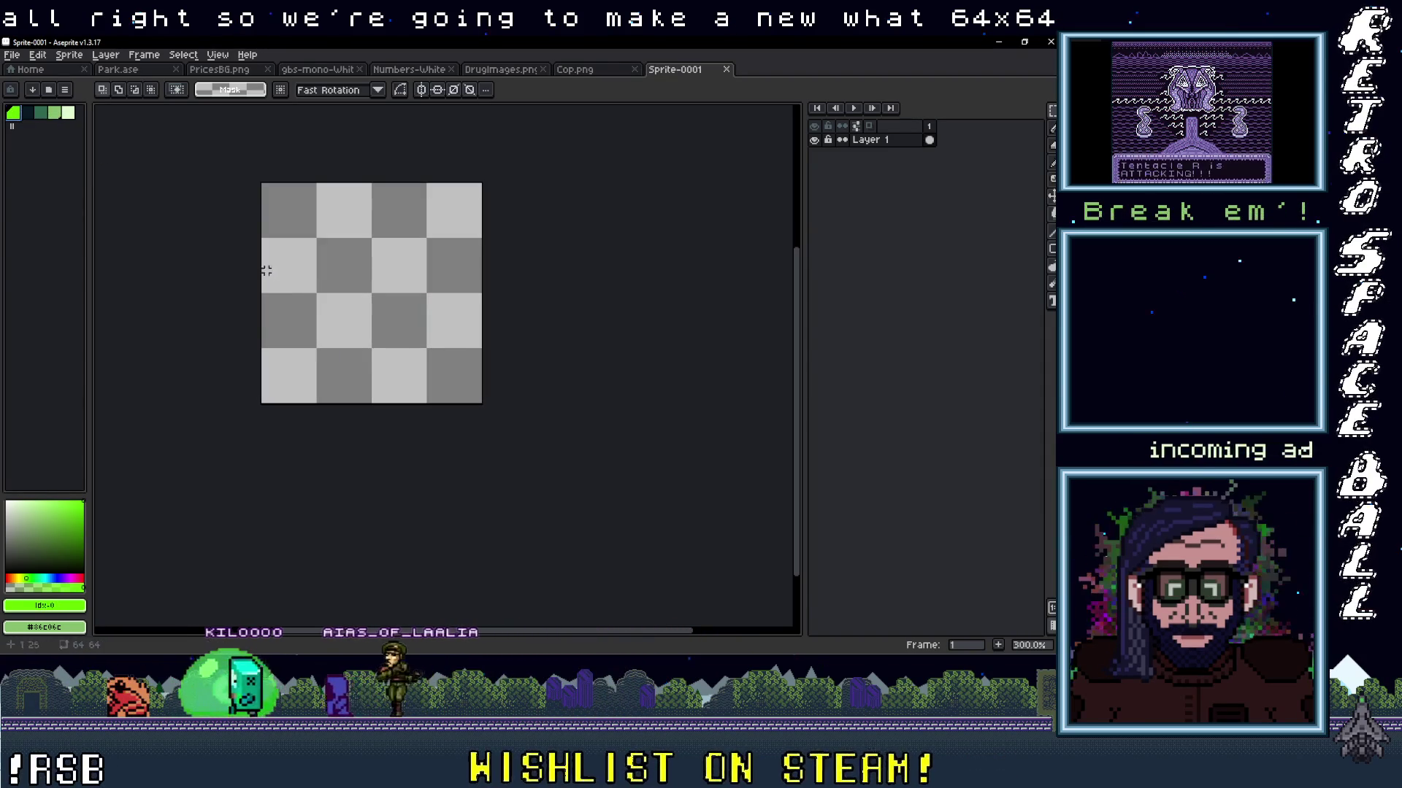
{"action": "key", "text": "g"}
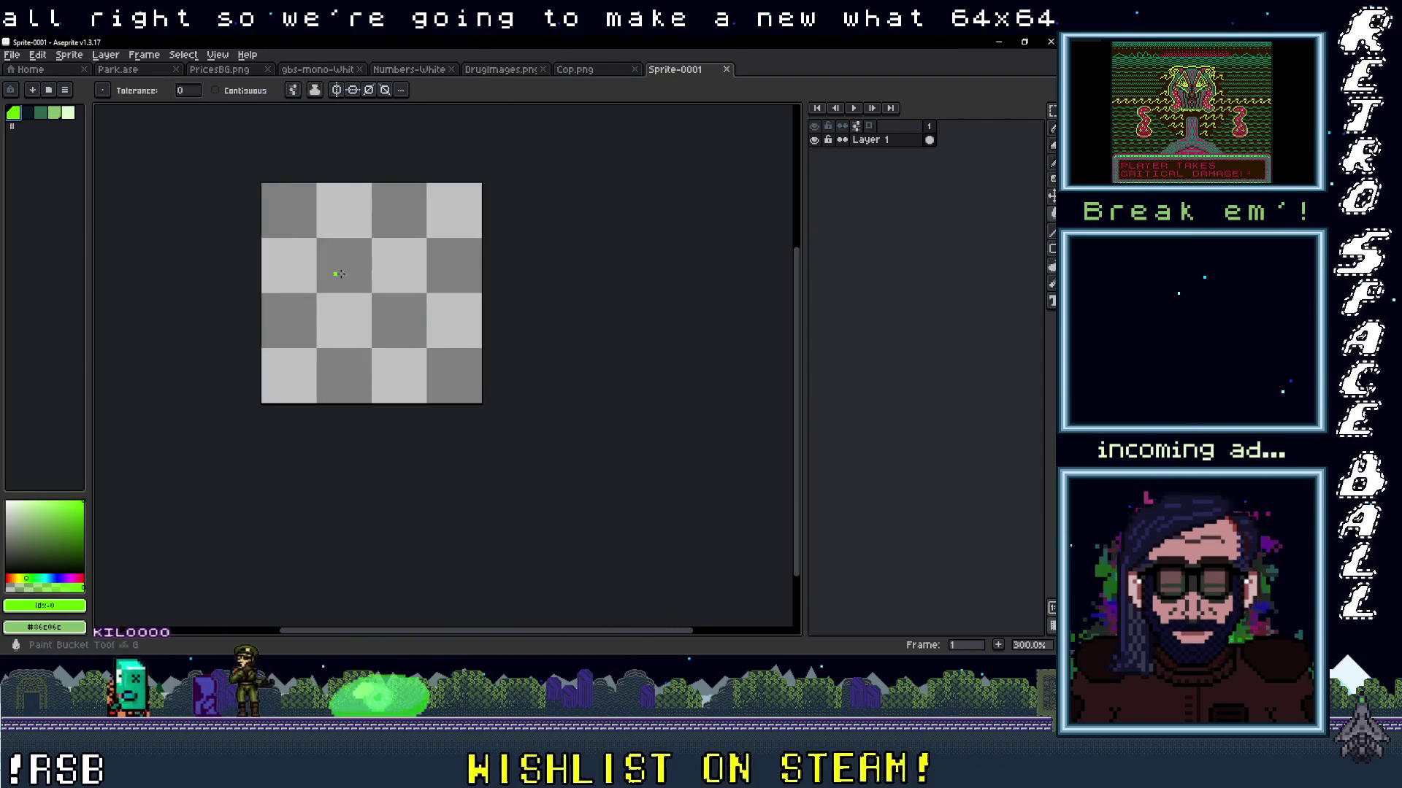
{"action": "left_click", "coordinate": [339, 283]}
{"action": "key", "text": "ctrl+apostrophe"}
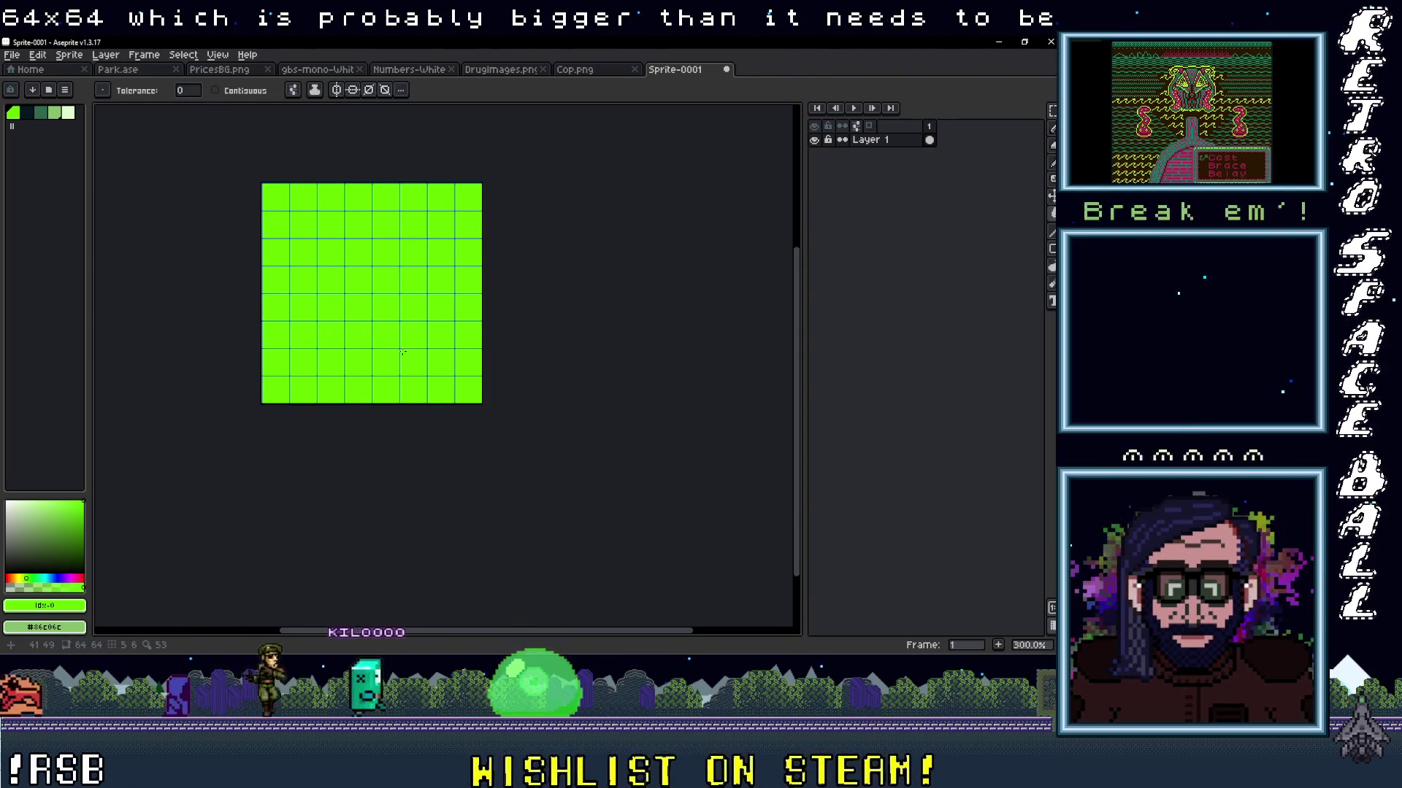
Crop the canvas to a centred 32x32 via Canvas Size and zoom in.
{"action": "left_click", "coordinate": [38, 55]}
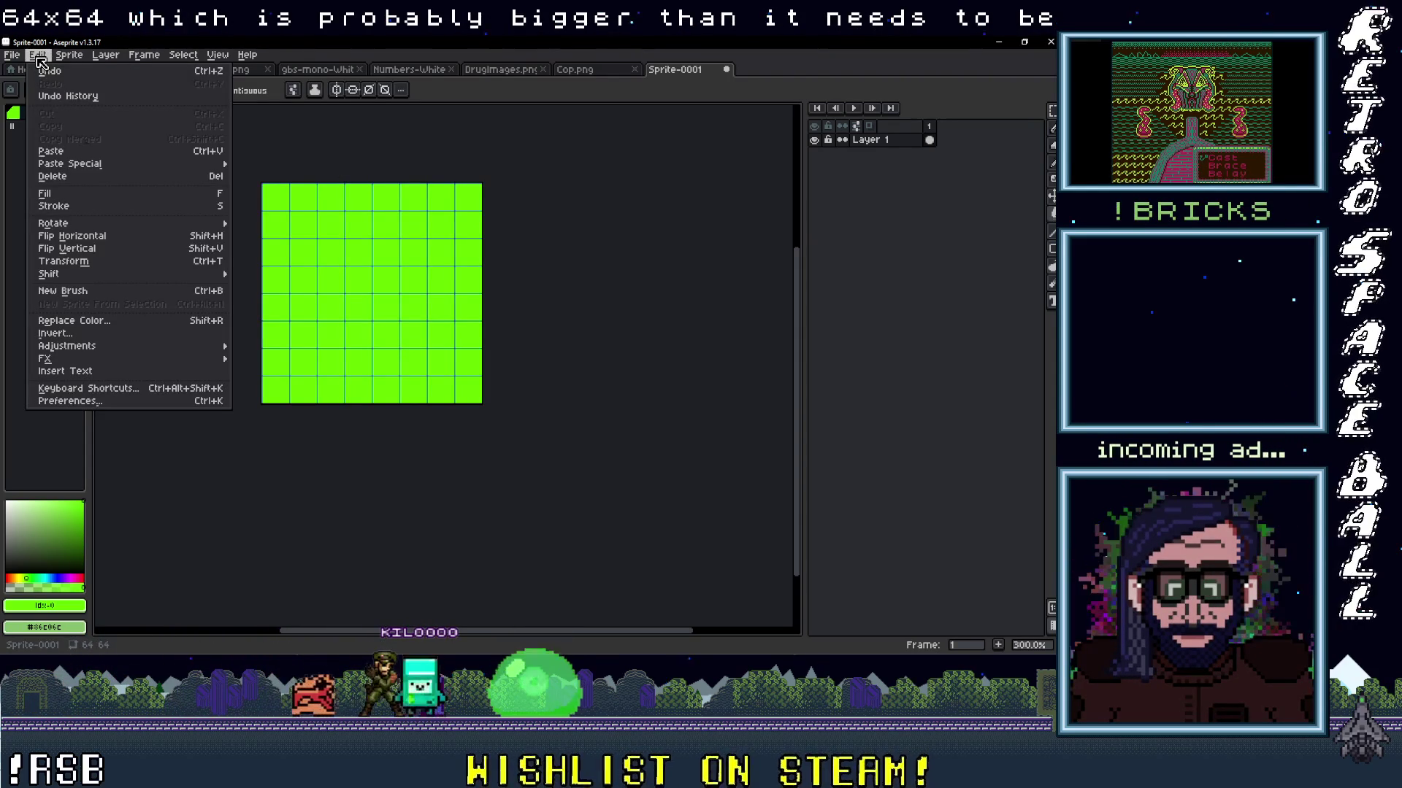
{"action": "mouse_move", "coordinate": [83, 56]}
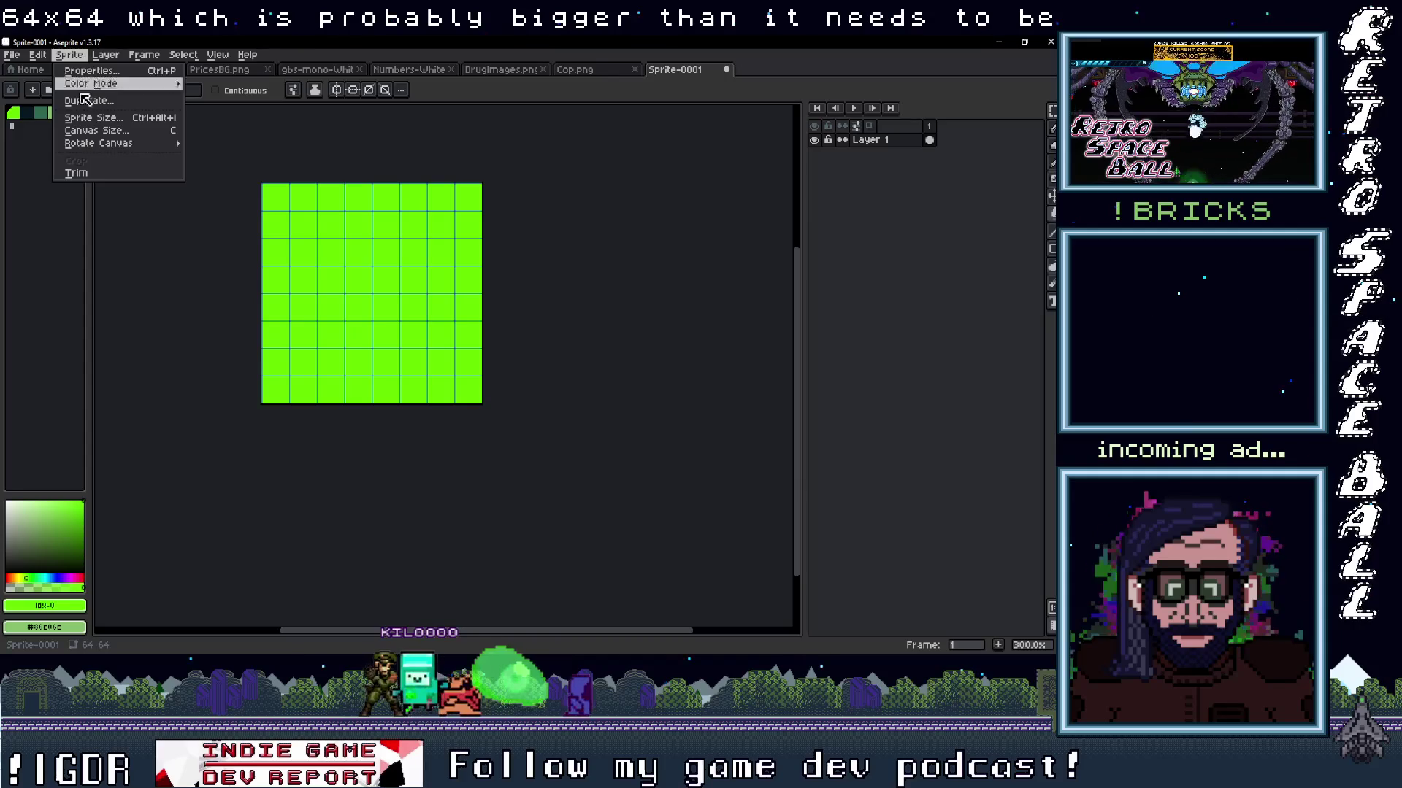
{"action": "left_click", "coordinate": [103, 130]}
{"action": "mouse_move", "coordinate": [375, 149]}
{"action": "left_mouse_down"}
{"action": "mouse_move", "coordinate": [391, 235]}
{"action": "mouse_move", "coordinate": [394, 213]}
{"action": "mouse_move", "coordinate": [397, 429]}
{"action": "mouse_move", "coordinate": [420, 448]}
{"action": "mouse_move", "coordinate": [417, 425]}
{"action": "left_mouse_up"}
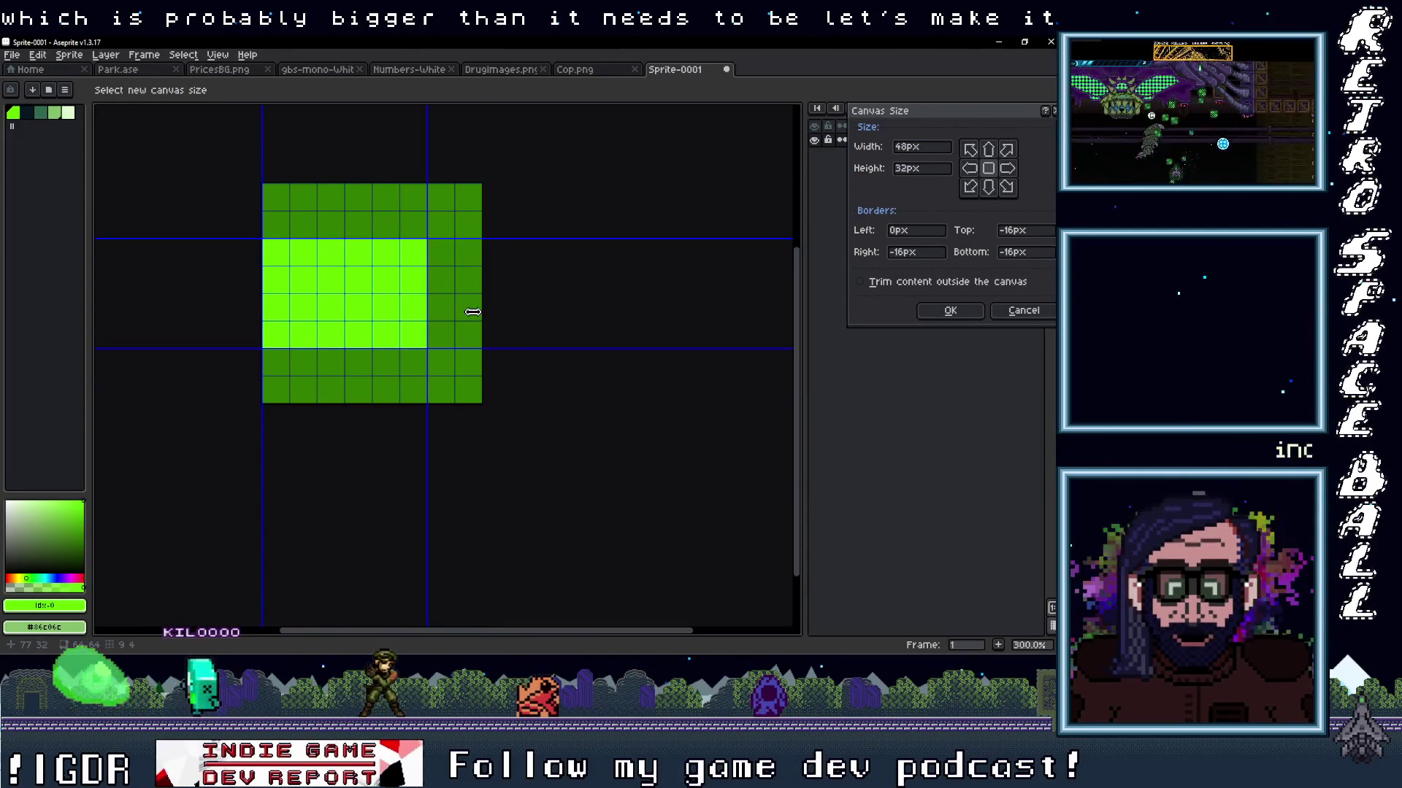
{"action": "left_click_drag", "start_coordinate": [219, 311], "coordinate": [281, 309]}
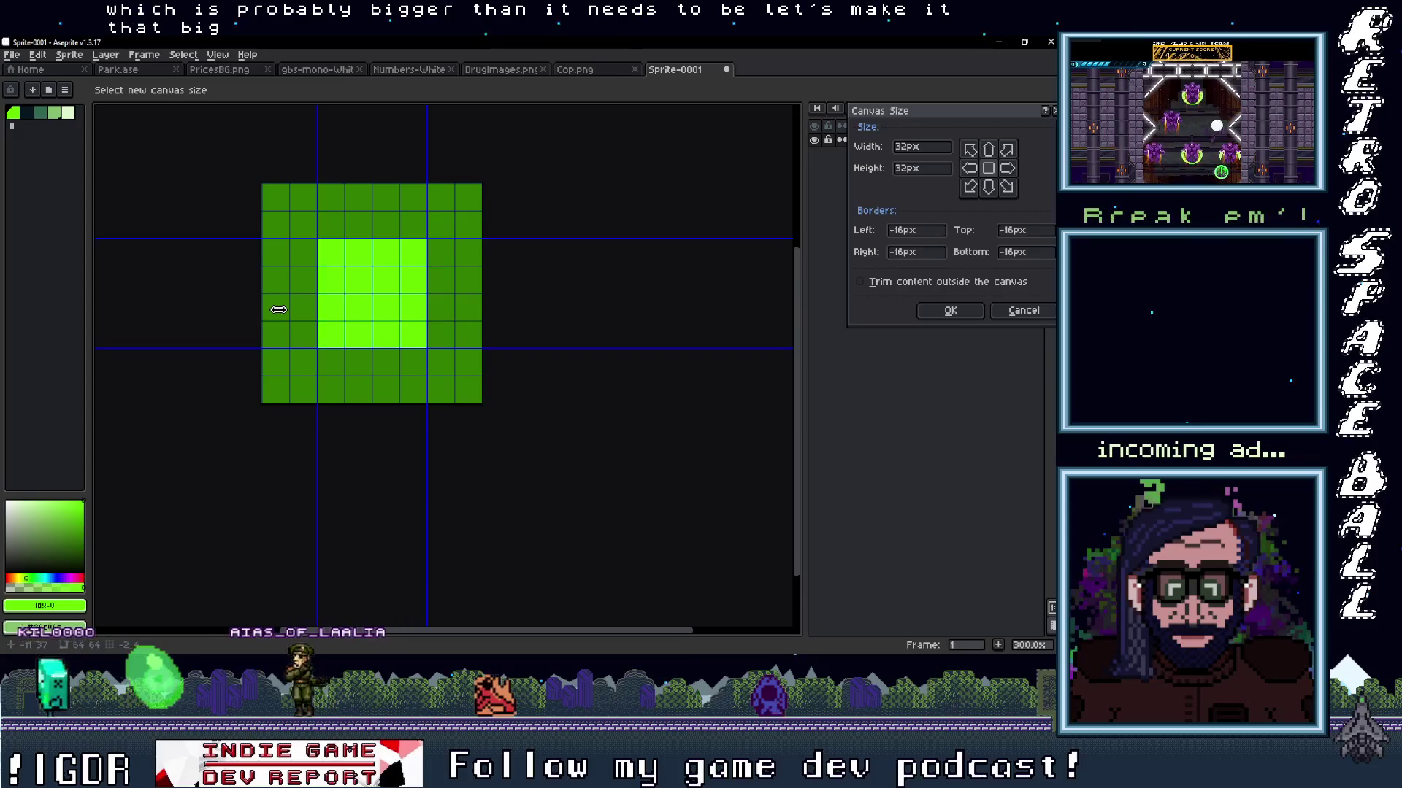
{"action": "left_click", "coordinate": [950, 312]}
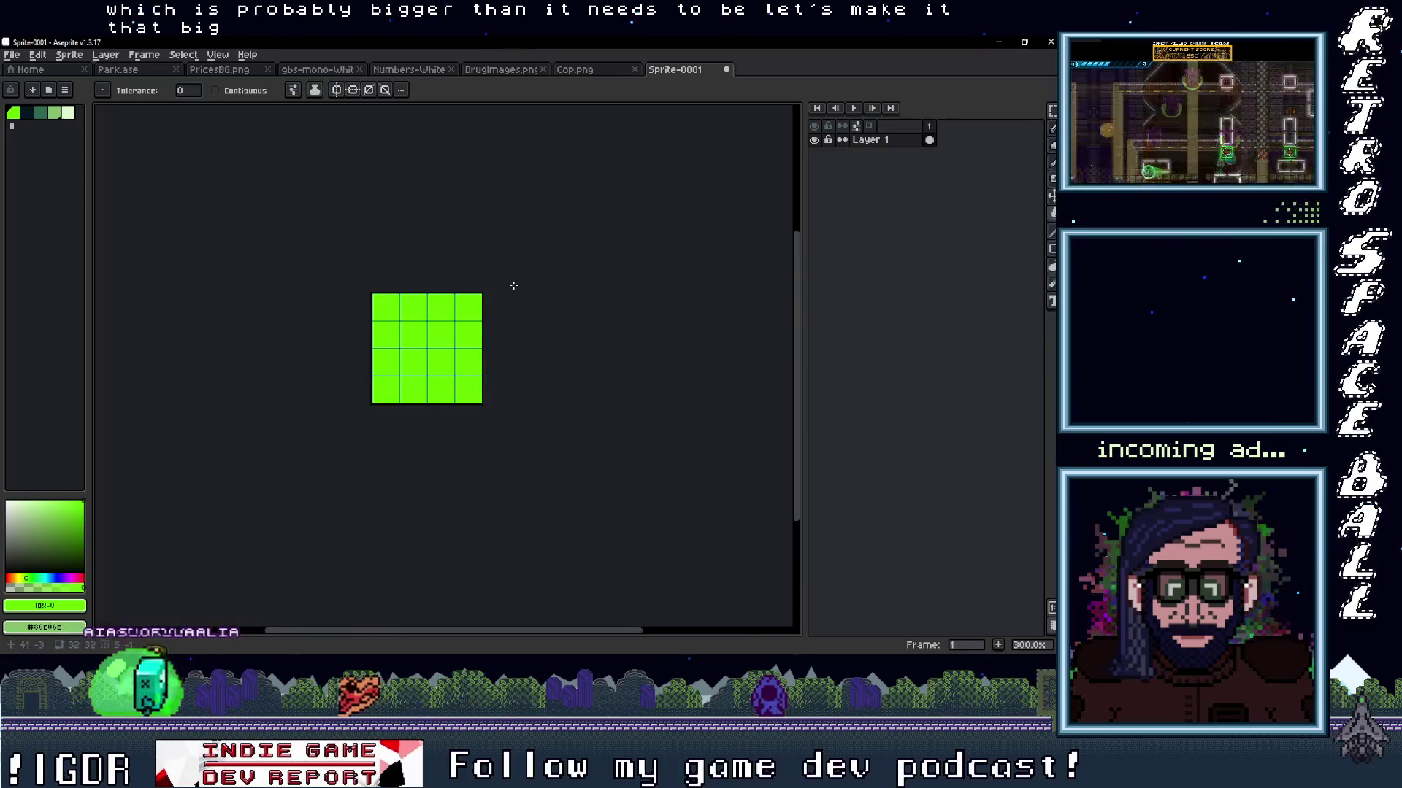
{"action": "key", "text": "plus"}
{"action": "key", "text": "plus"}
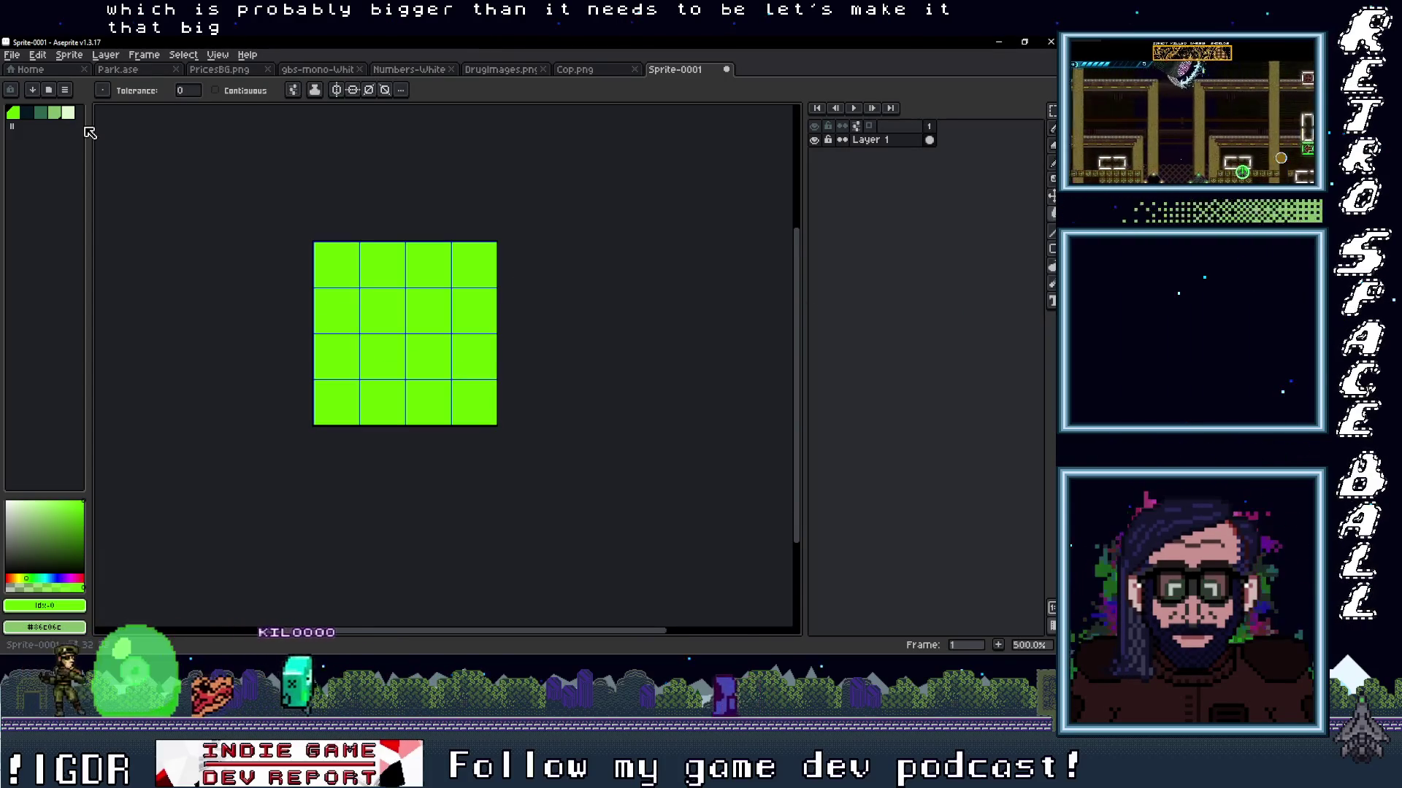
Add a Layer 2 and draw a circle filling the whole sprite in the fourth palette colour.
{"action": "right_click", "coordinate": [880, 141]}
{"action": "mouse_move", "coordinate": [905, 167]}
{"action": "left_click", "coordinate": [810, 168]}
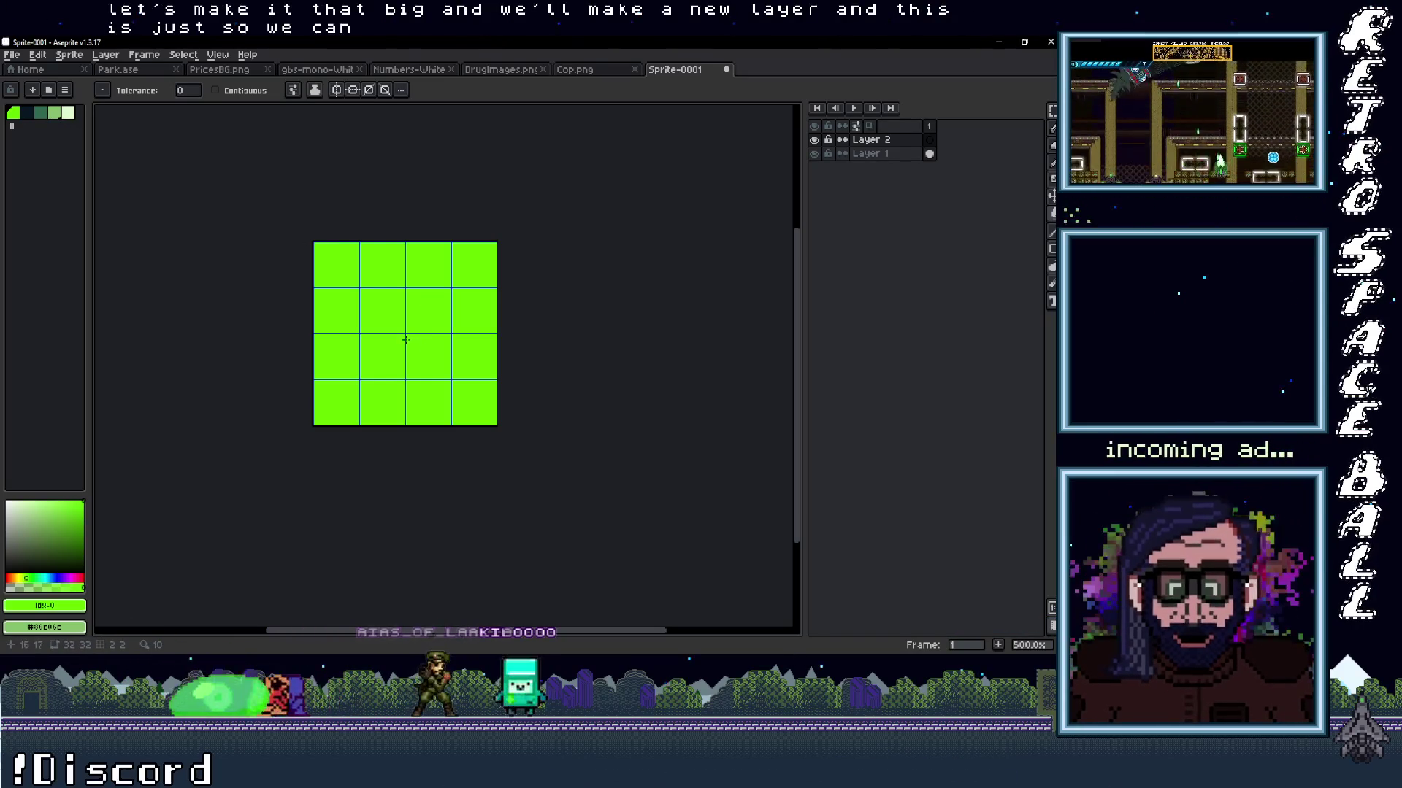
{"action": "left_click", "coordinate": [56, 115]}
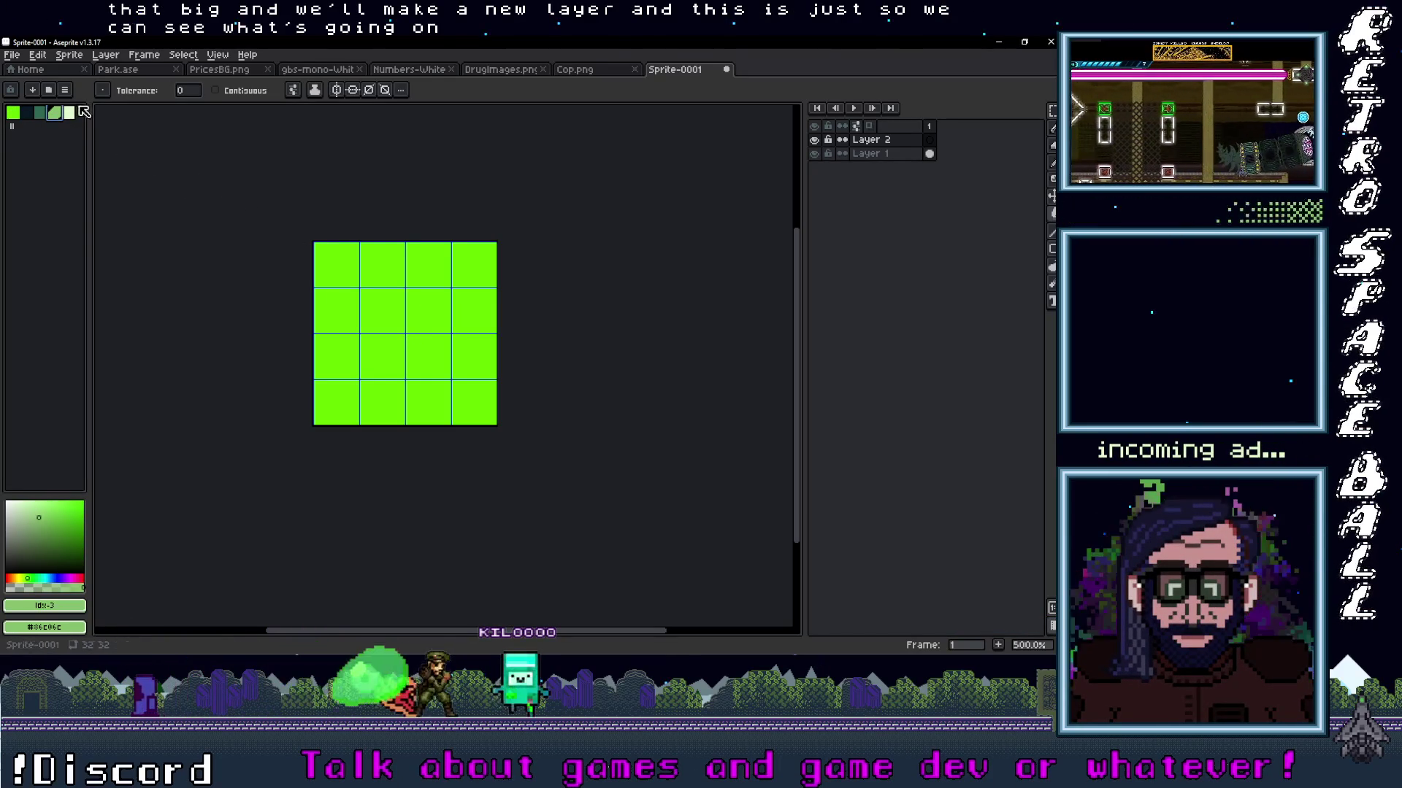
{"action": "key", "text": "b"}
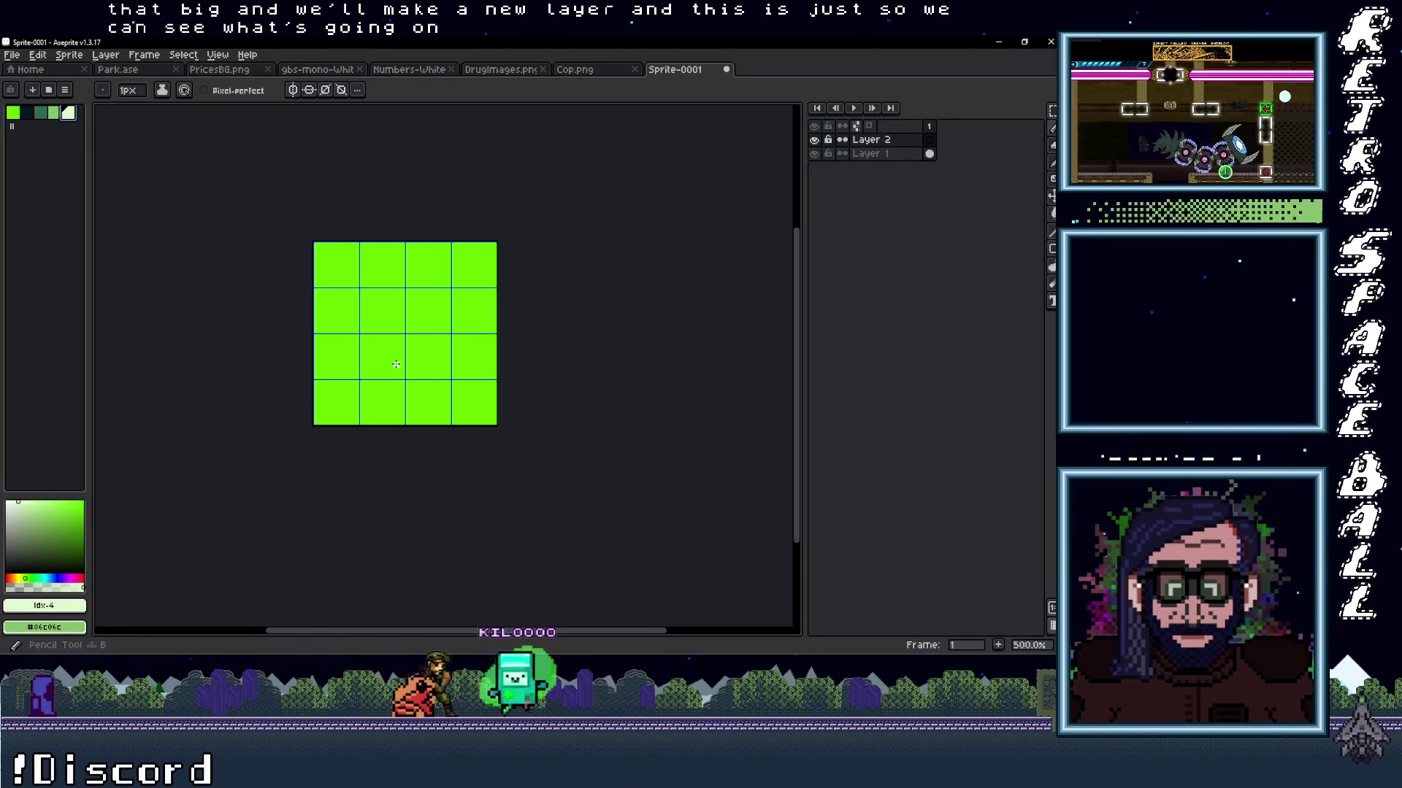
{"action": "key", "text": "l"}
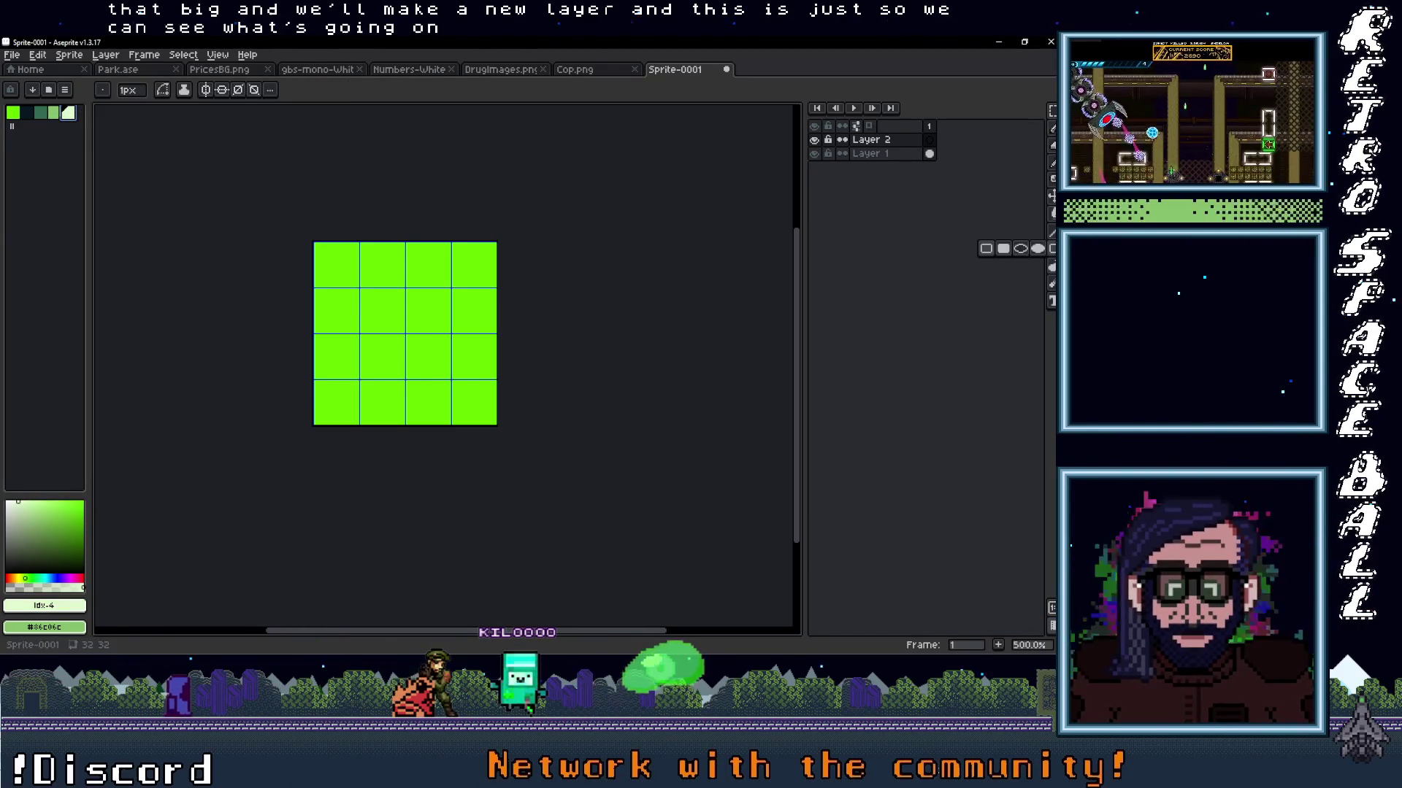
{"action": "left_click_drag", "start_coordinate": [316, 245], "coordinate": [524, 422]}
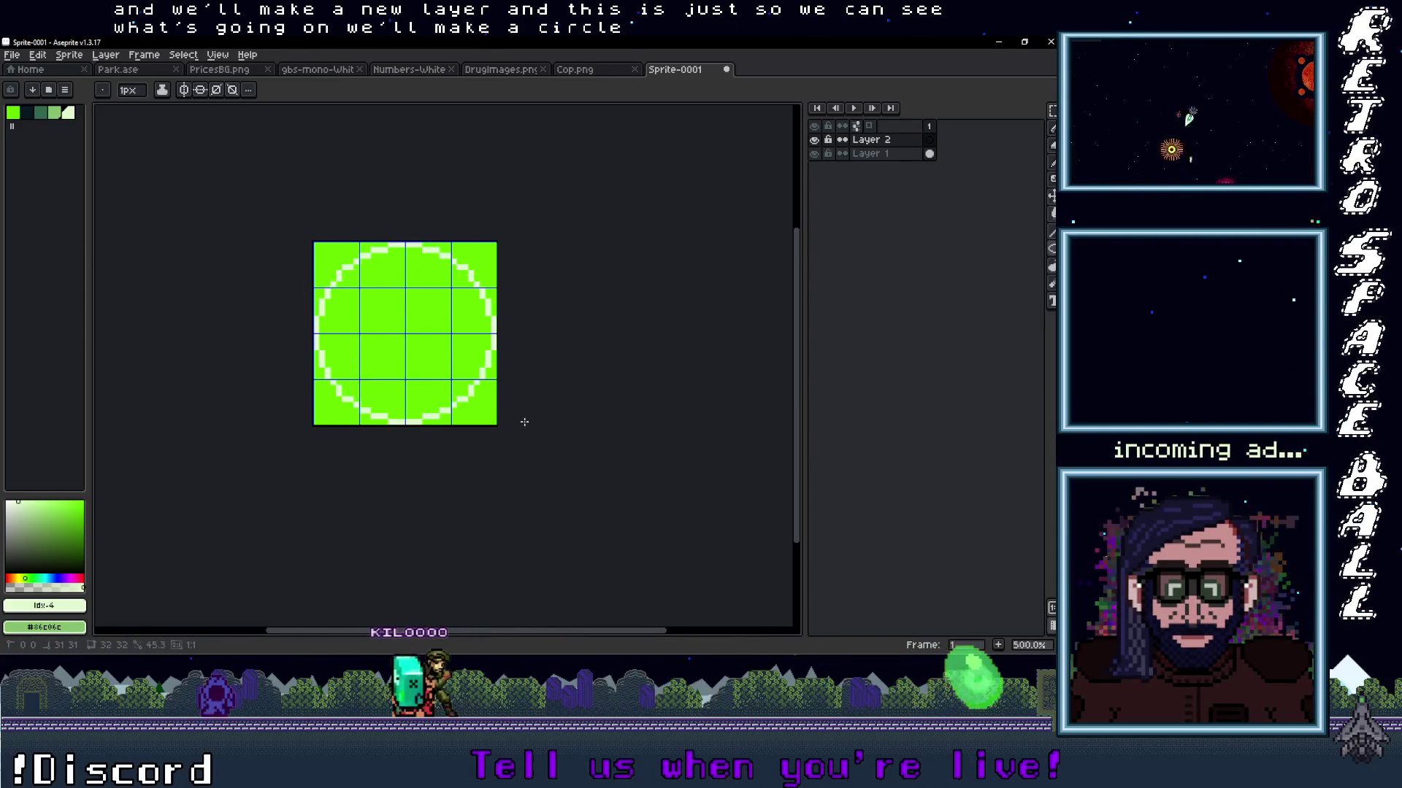
Fill only the circle's interior with muted green, limiting the fill to connected pixels.
{"action": "left_click", "coordinate": [54, 113]}
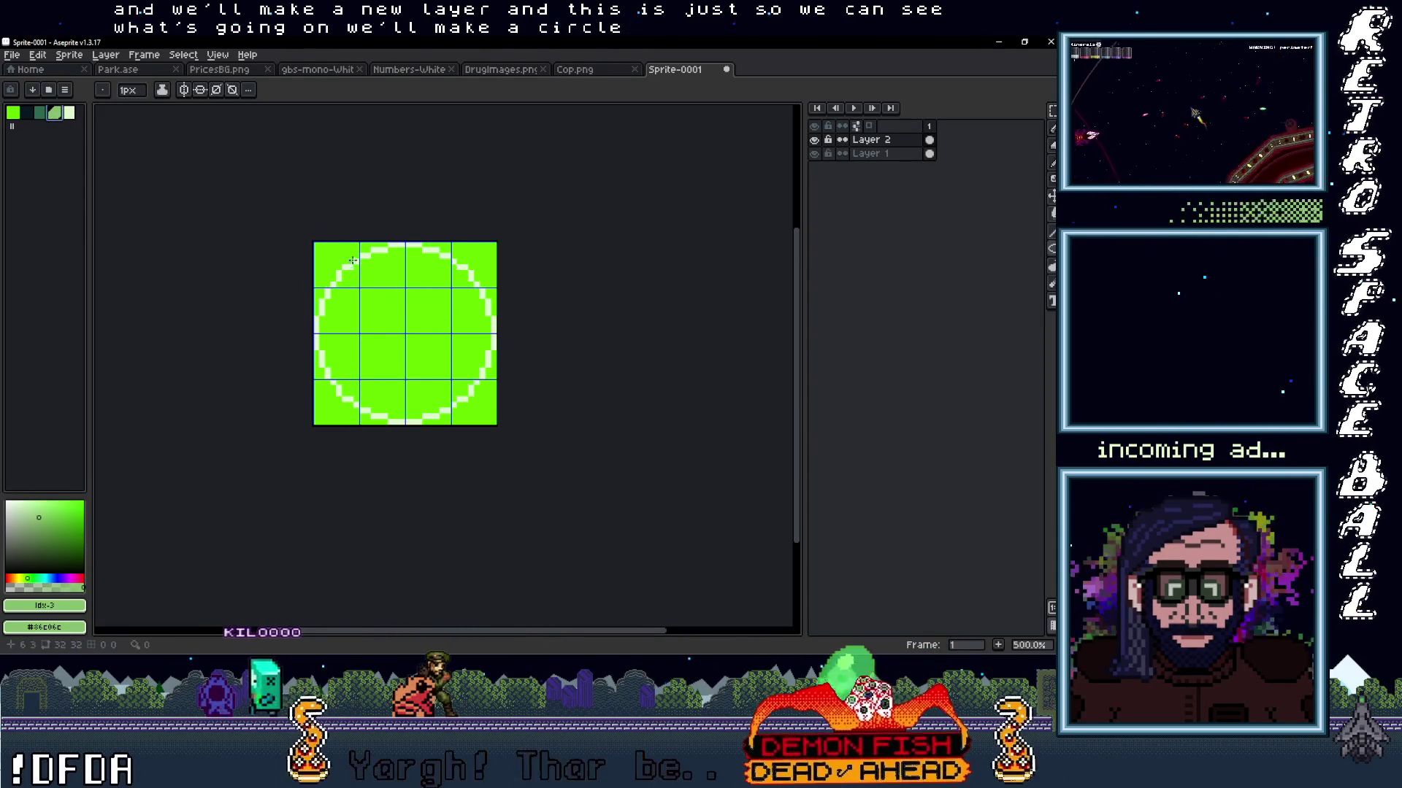
{"action": "left_click", "coordinate": [407, 348]}
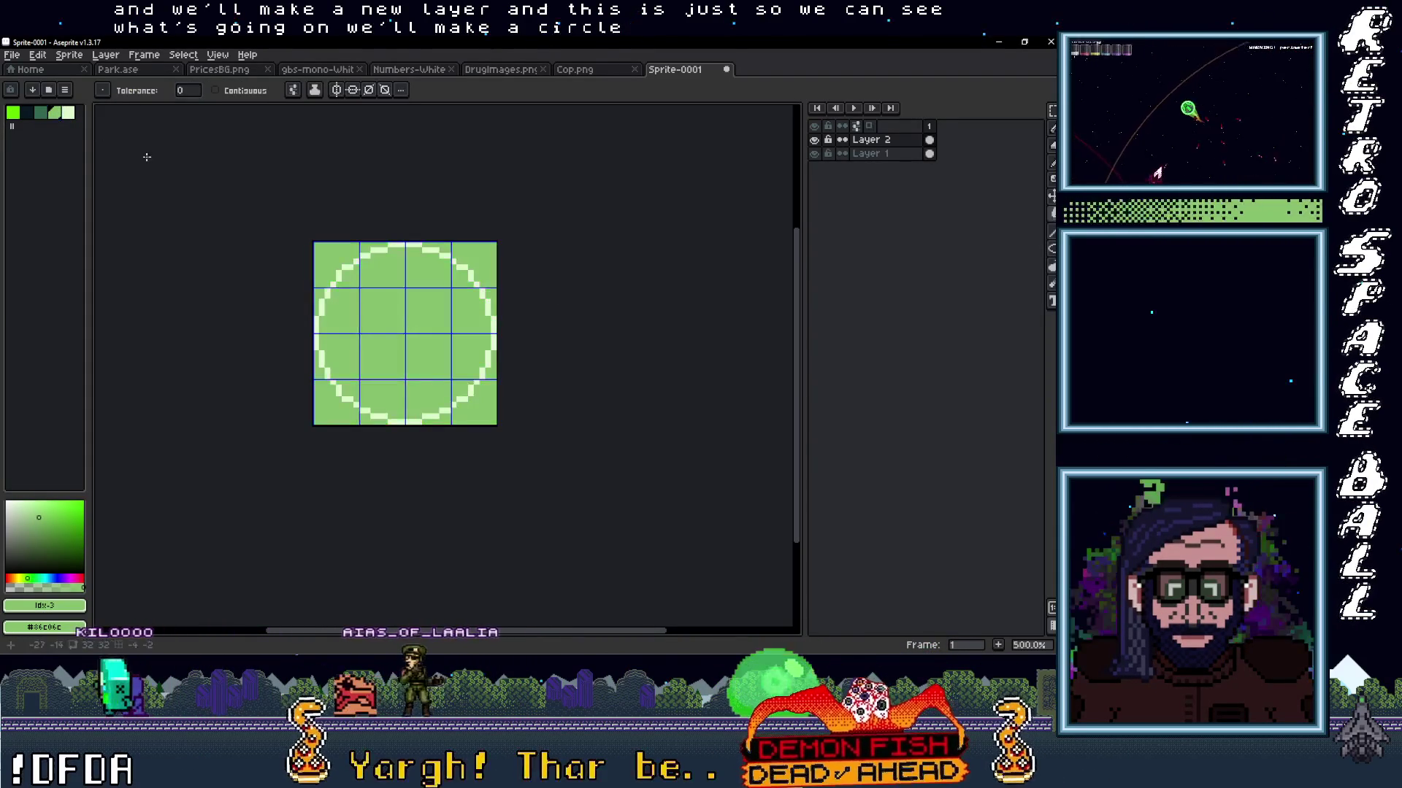
{"action": "key", "text": "v"}
{"action": "key", "text": "ctrl+z"}
{"action": "key", "text": "g"}
{"action": "left_click", "coordinate": [216, 90]}
{"action": "left_click", "coordinate": [405, 332]}
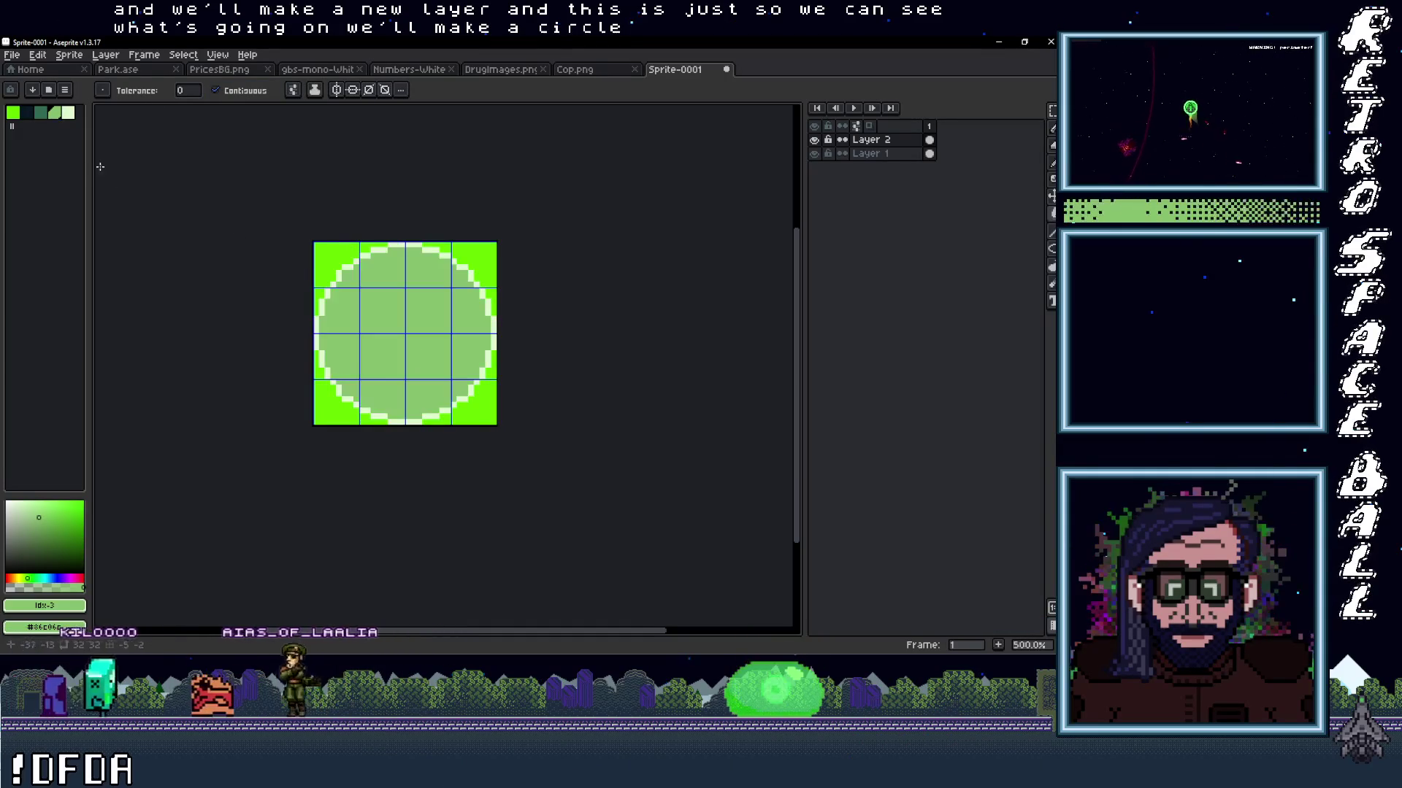
Draw smaller concentric light-green rings inside the circle, including an extra small ring near the centre.
{"action": "left_click", "coordinate": [70, 112]}
{"action": "key", "text": "b"}
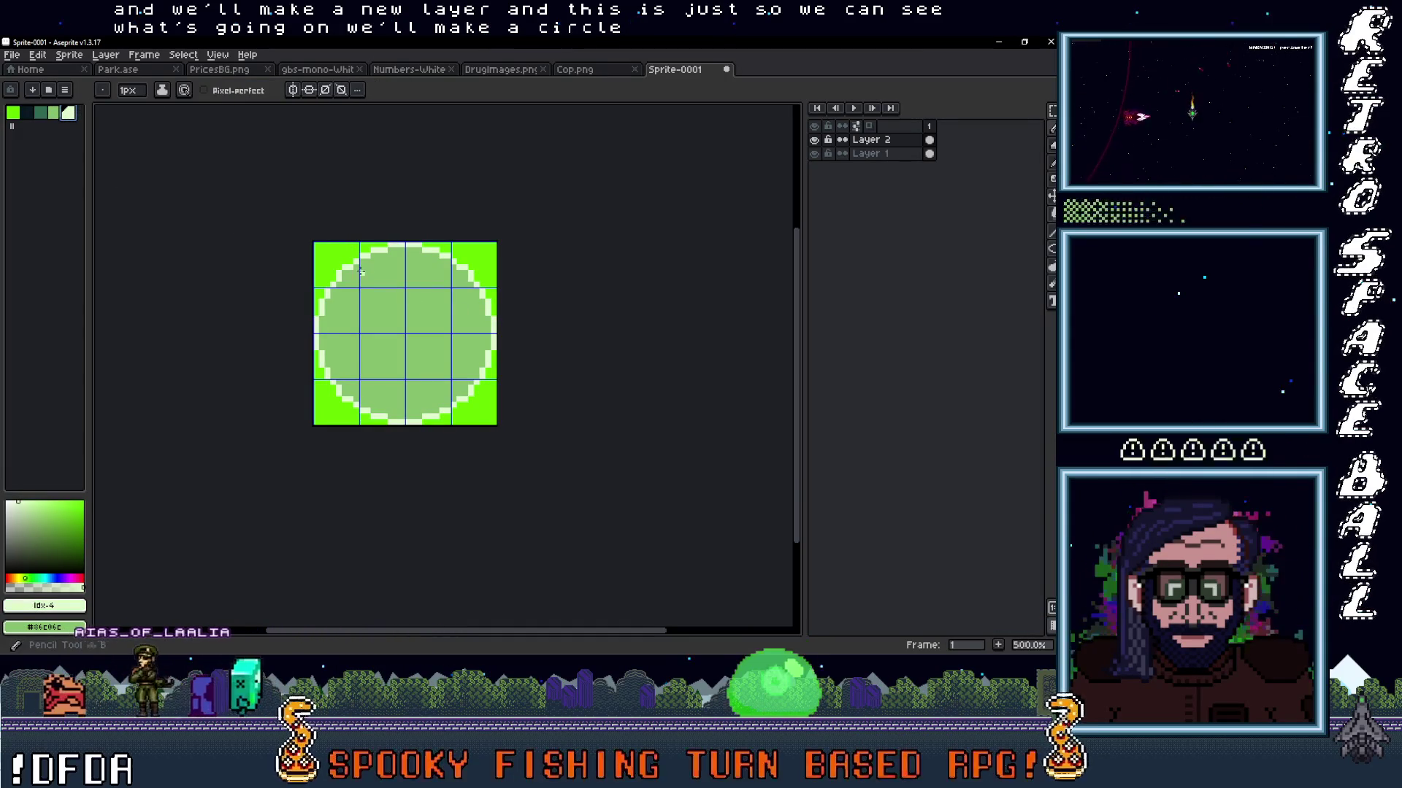
{"action": "left_click_drag", "start_coordinate": [348, 273], "coordinate": [407, 329]}
{"action": "key", "text": "ctrl+z"}
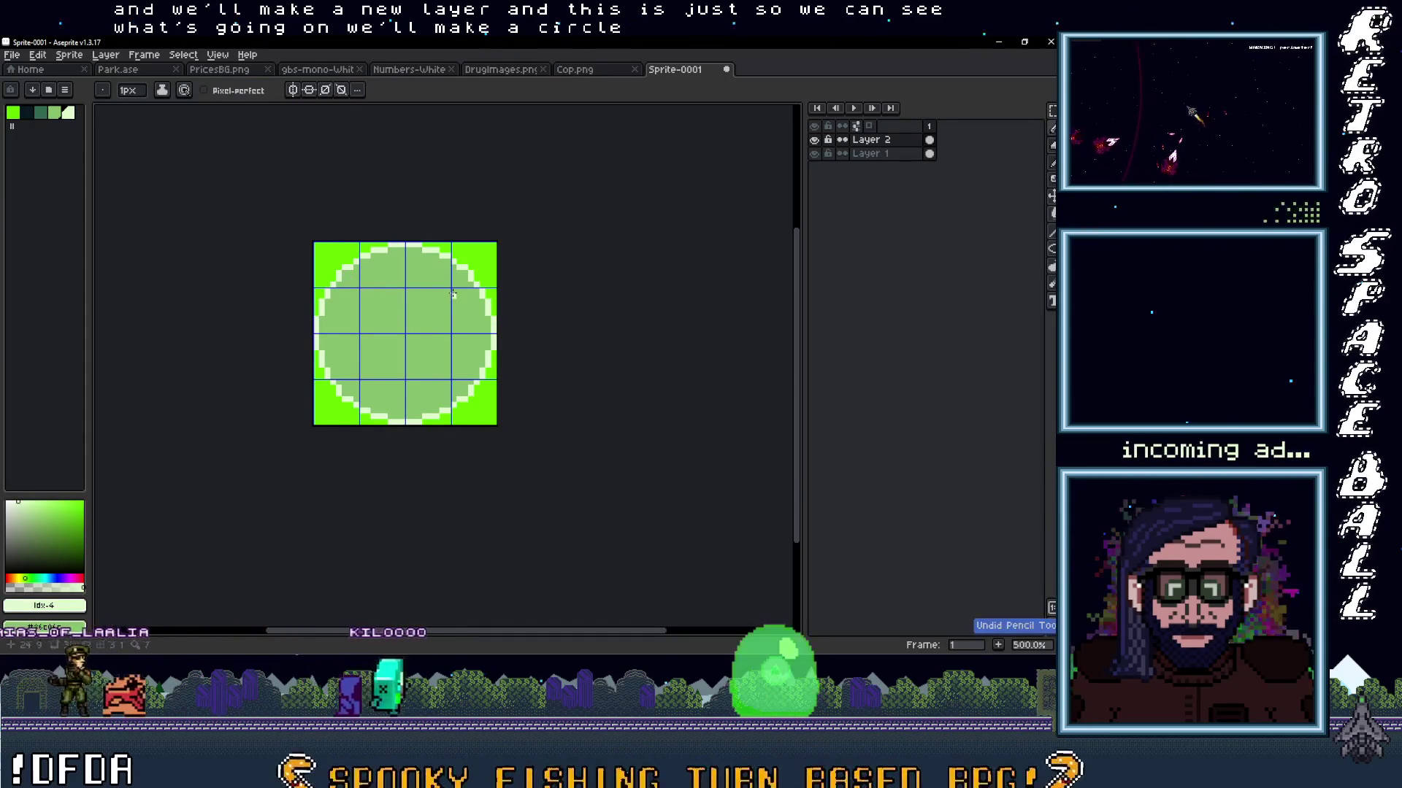
{"action": "left_click", "coordinate": [1052, 249]}
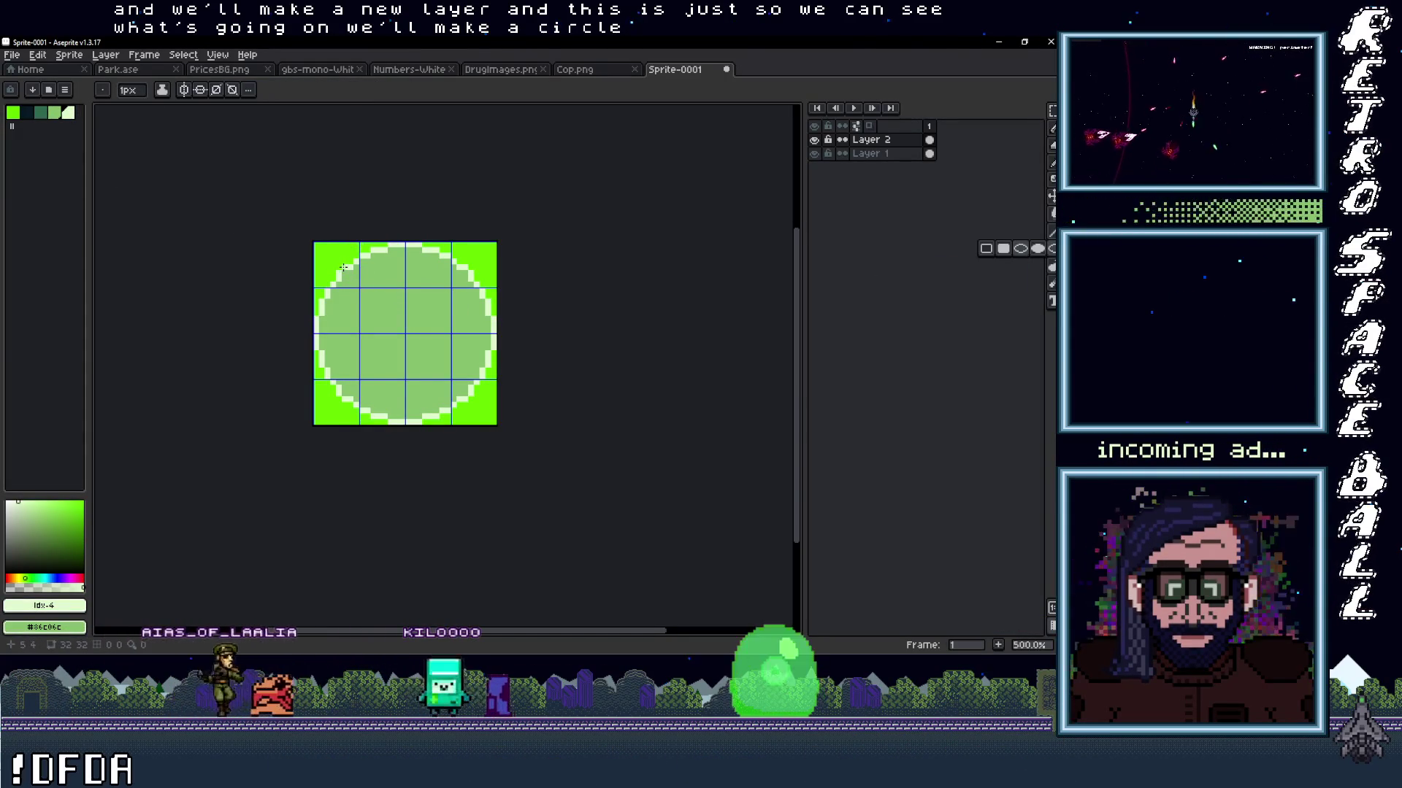
{"action": "mouse_move", "coordinate": [337, 265]}
{"action": "left_mouse_down"}
{"action": "mouse_move", "coordinate": [477, 402]}
{"action": "mouse_move", "coordinate": [514, 396]}
{"action": "left_mouse_up"}
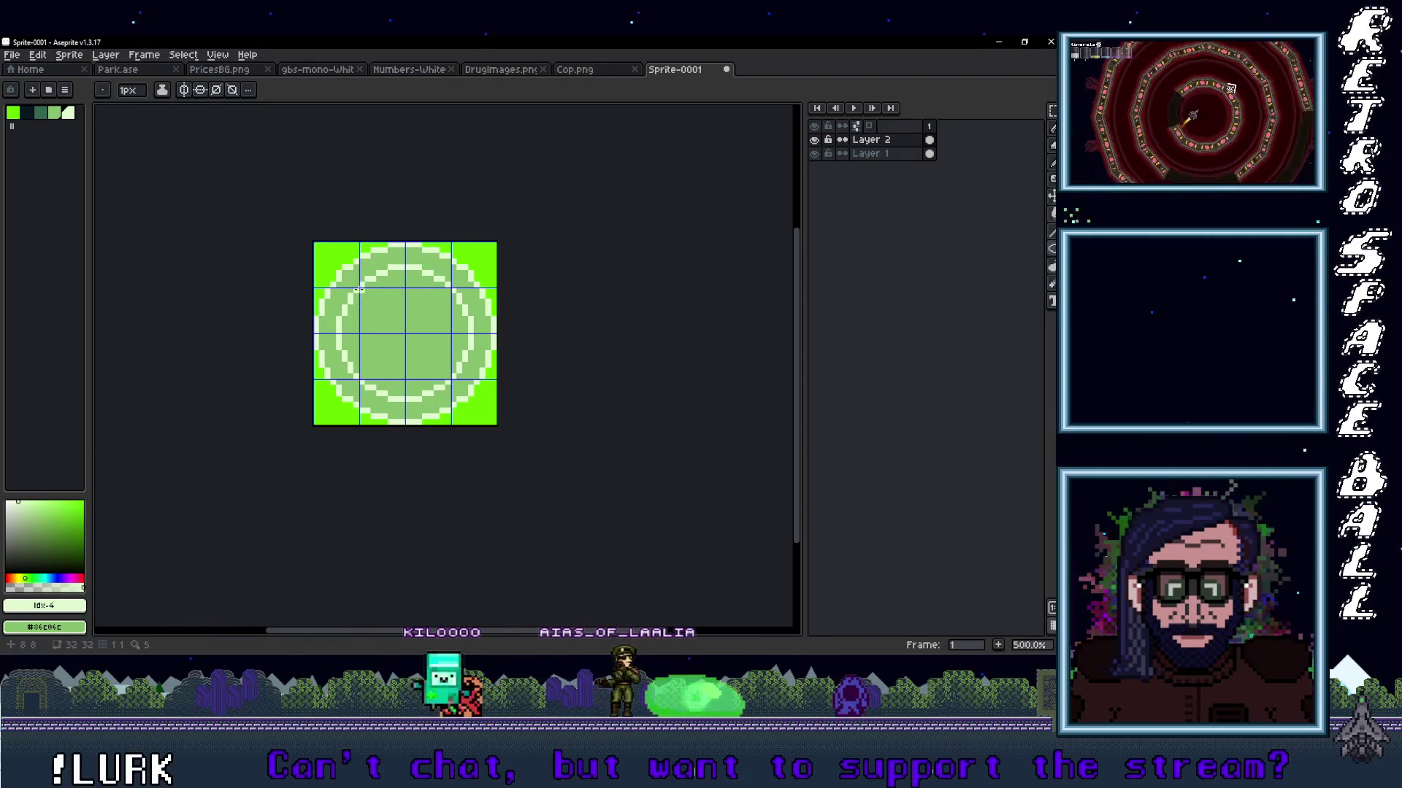
{"action": "left_click_drag", "start_coordinate": [452, 368], "coordinate": [471, 380]}
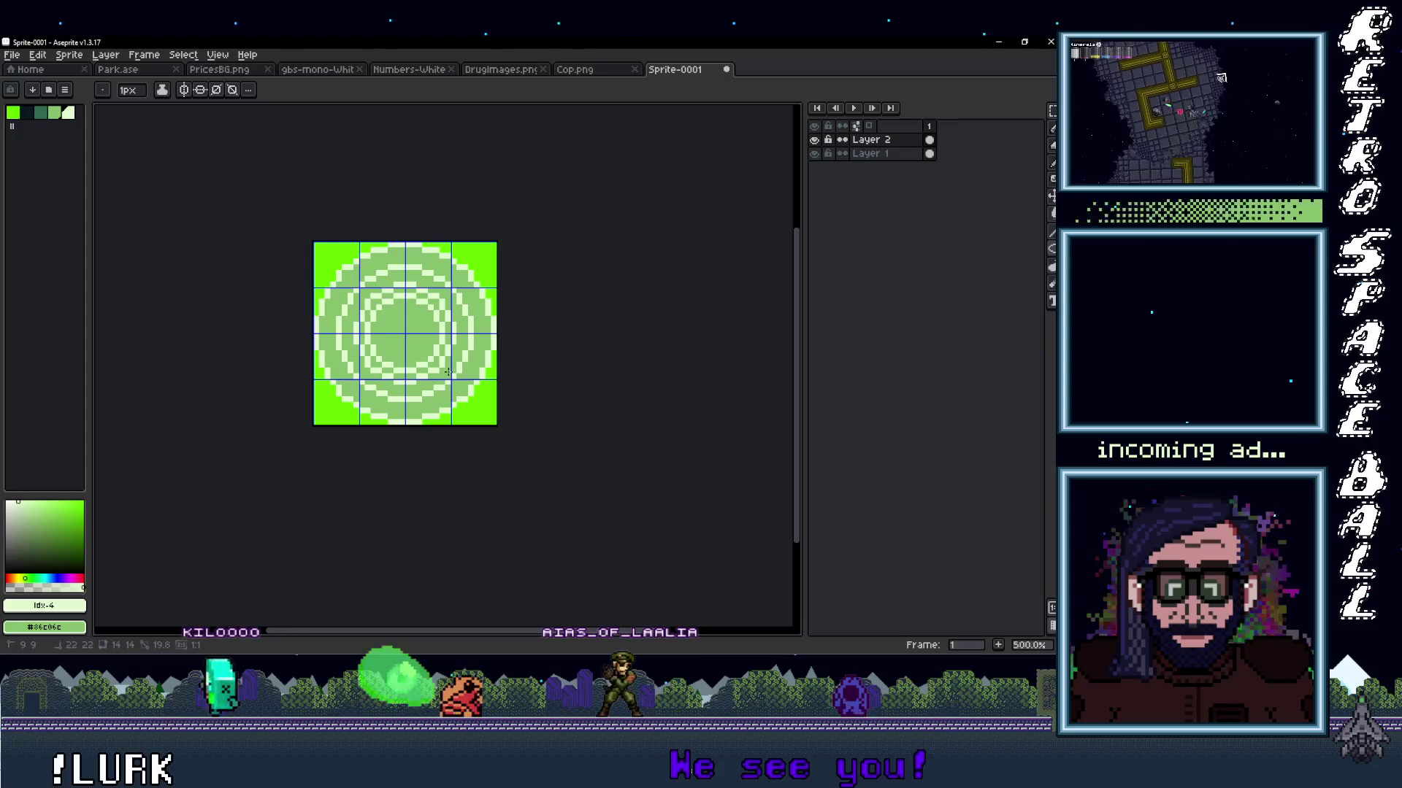
{"action": "left_click_drag", "start_coordinate": [382, 313], "coordinate": [436, 355]}
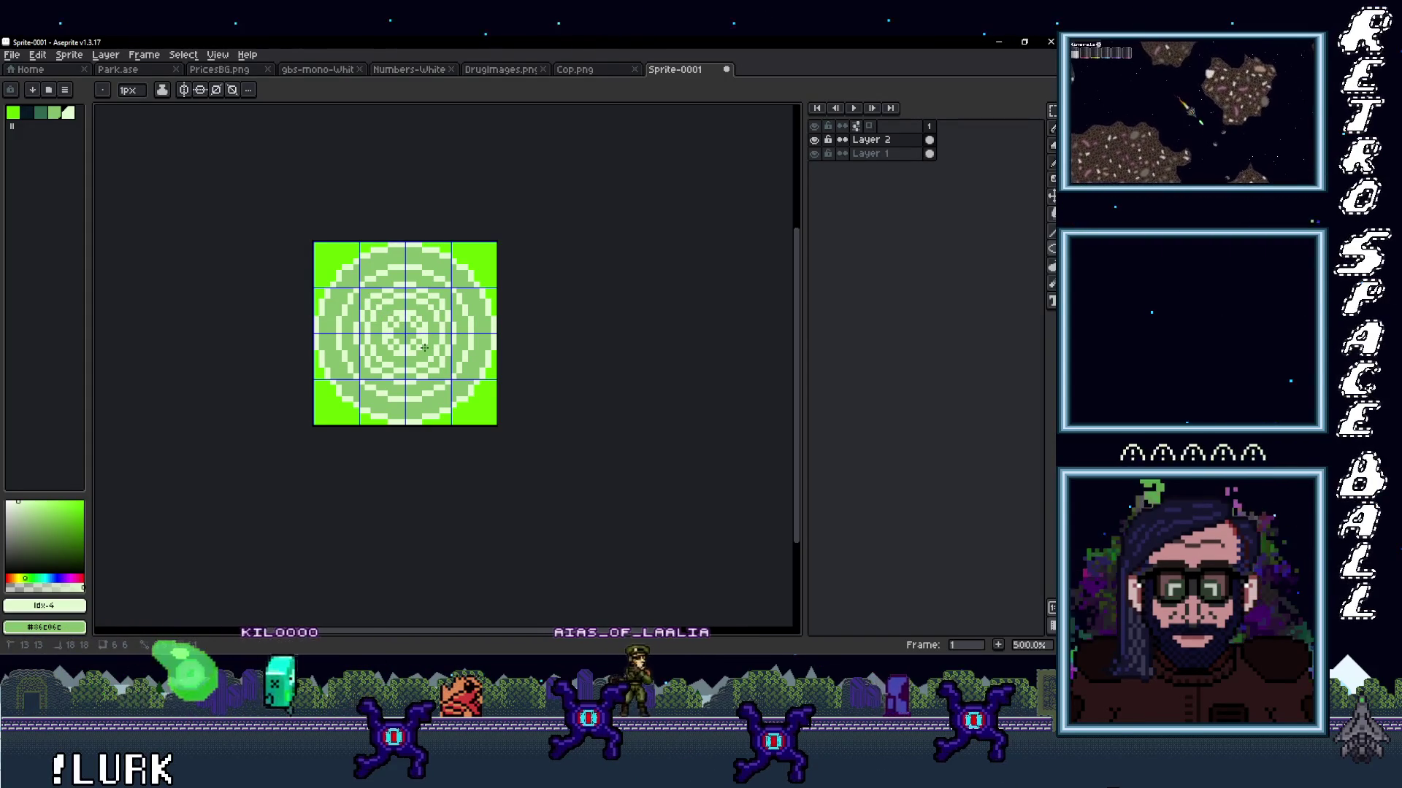
{"action": "scroll", "coordinate": [468, 355], "scroll_direction": "down", "scroll_amount": 4}
{"action": "scroll", "coordinate": [504, 364], "scroll_direction": "up", "scroll_amount": 3}
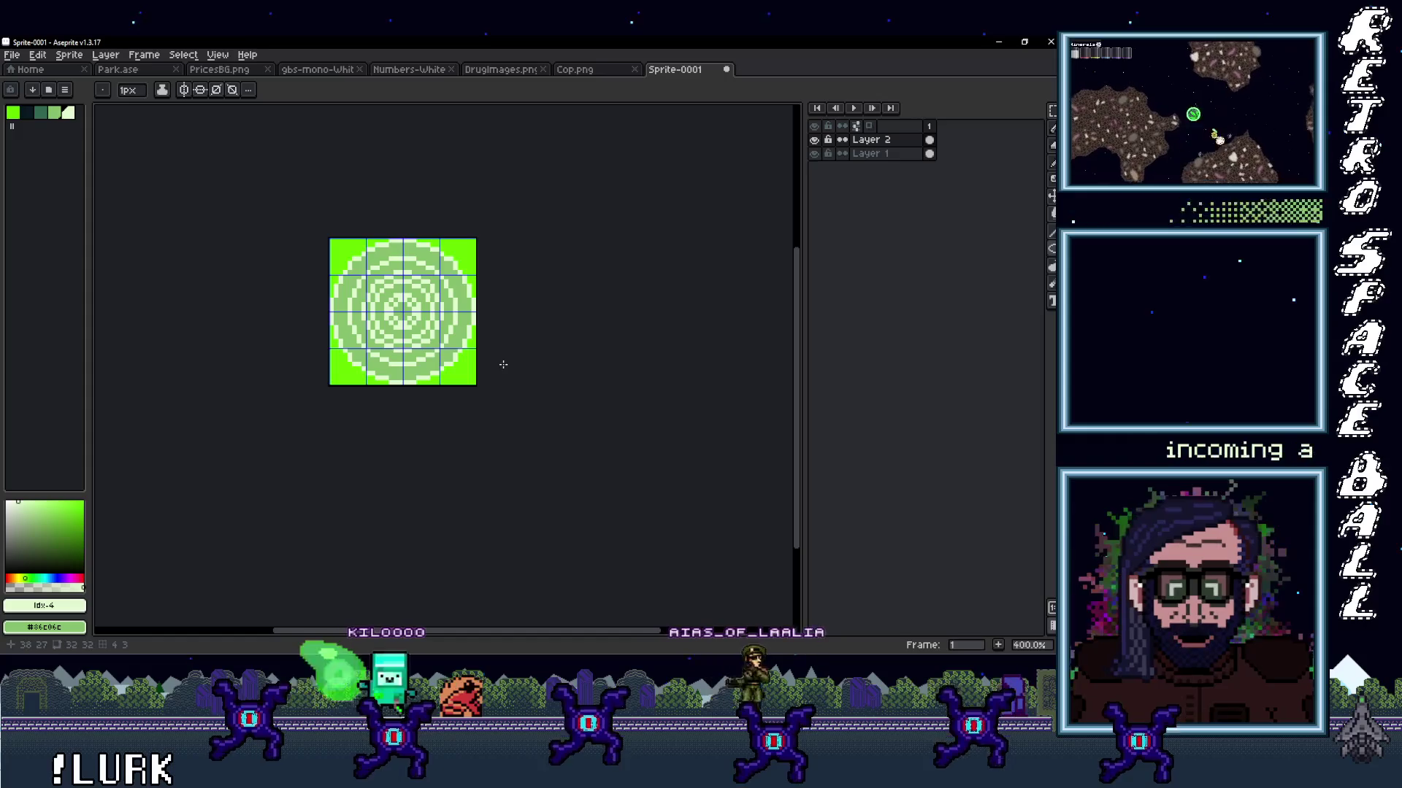
Export the sprite as Attack.png to the sprites folder as a flattened PNG.
{"action": "left_click", "coordinate": [12, 55]}
{"action": "mouse_move", "coordinate": [47, 169]}
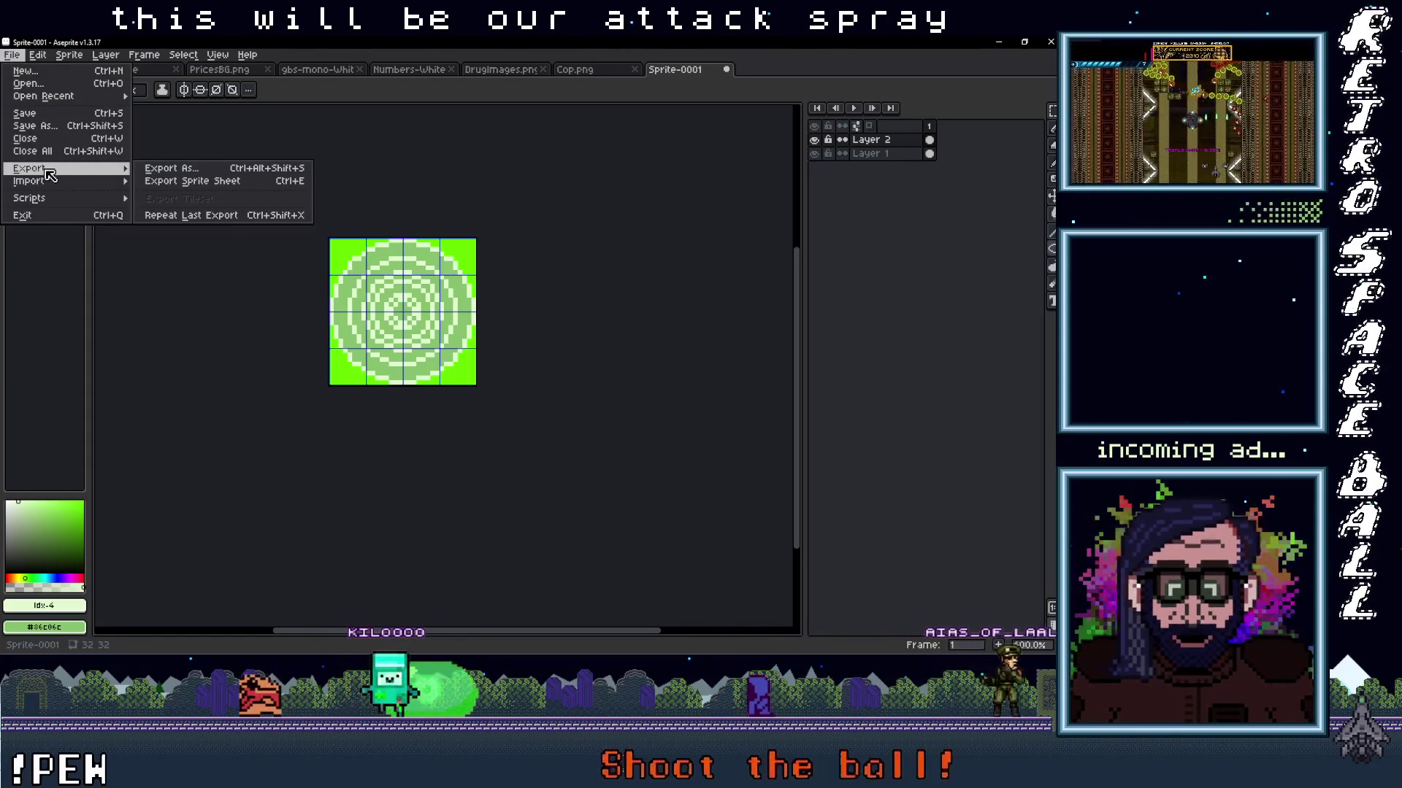
{"action": "left_click", "coordinate": [157, 169]}
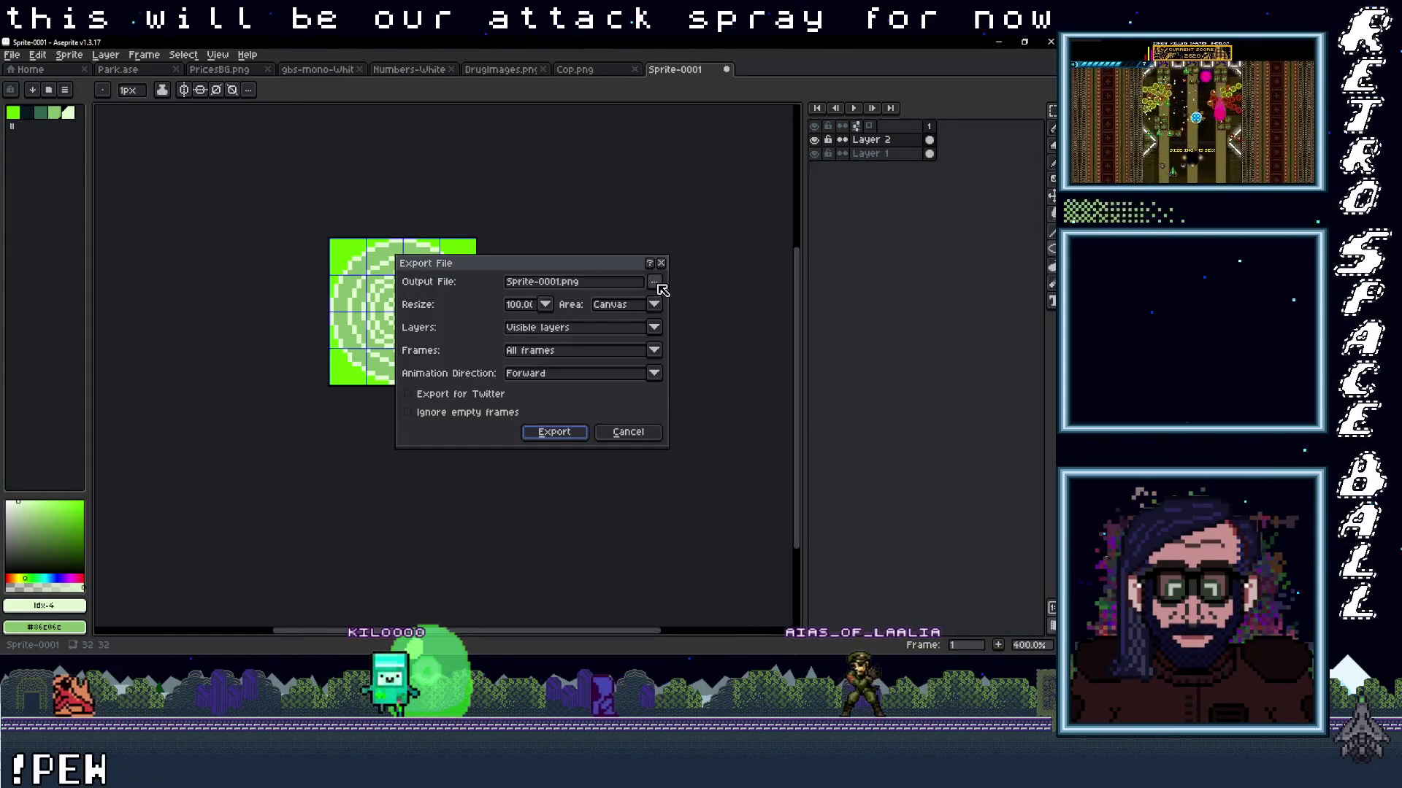
{"action": "left_click", "coordinate": [655, 284]}
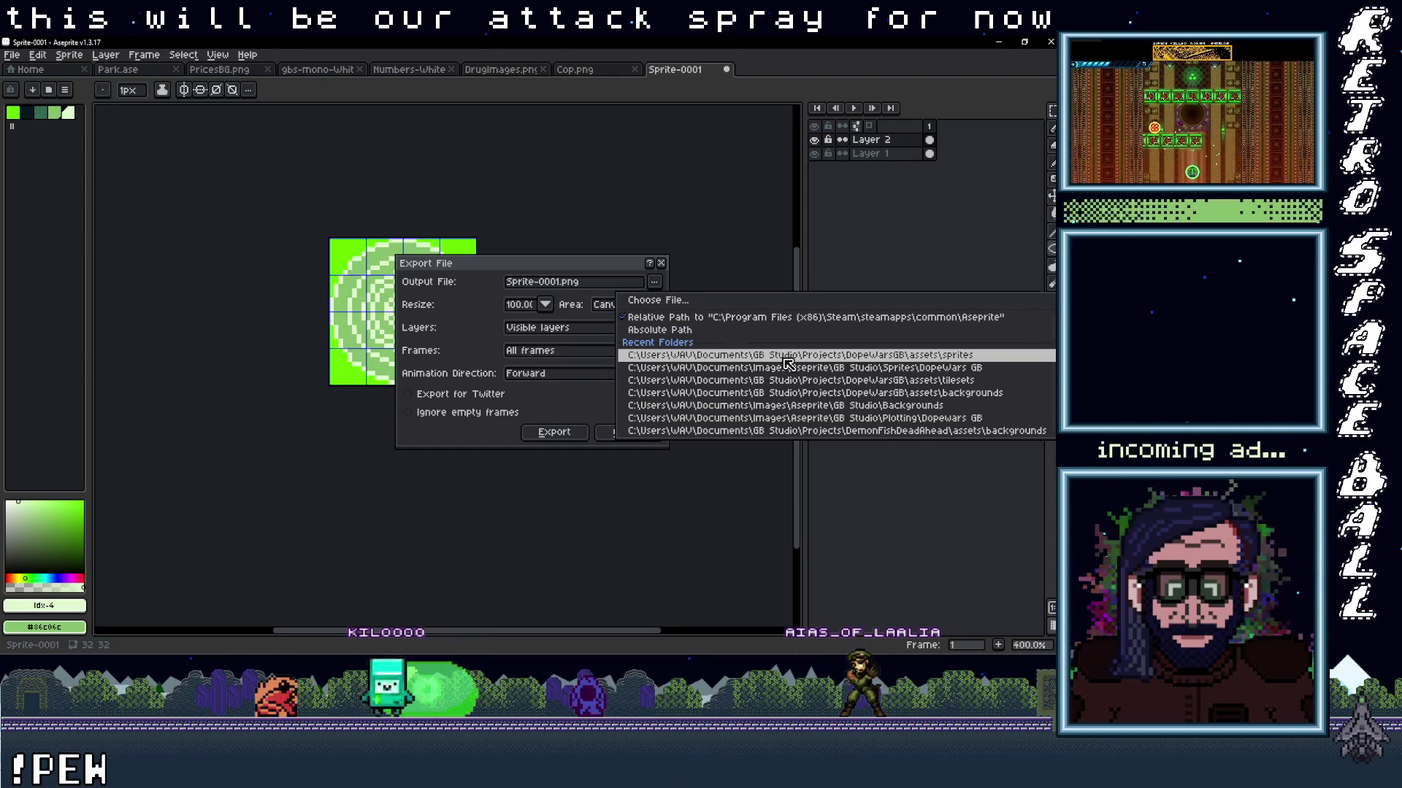
{"action": "left_click", "coordinate": [786, 356]}
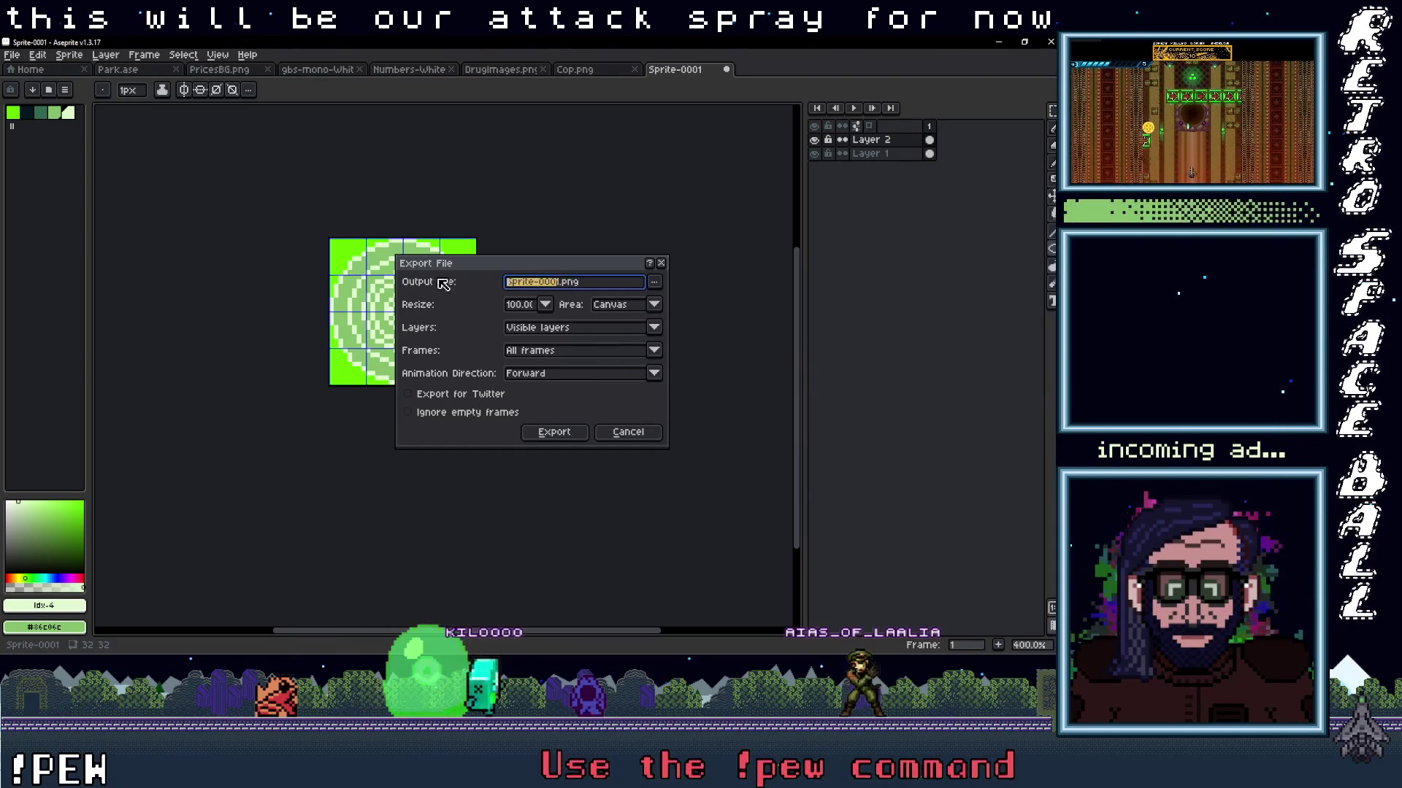
{"action": "key", "text": "BackSpace"}
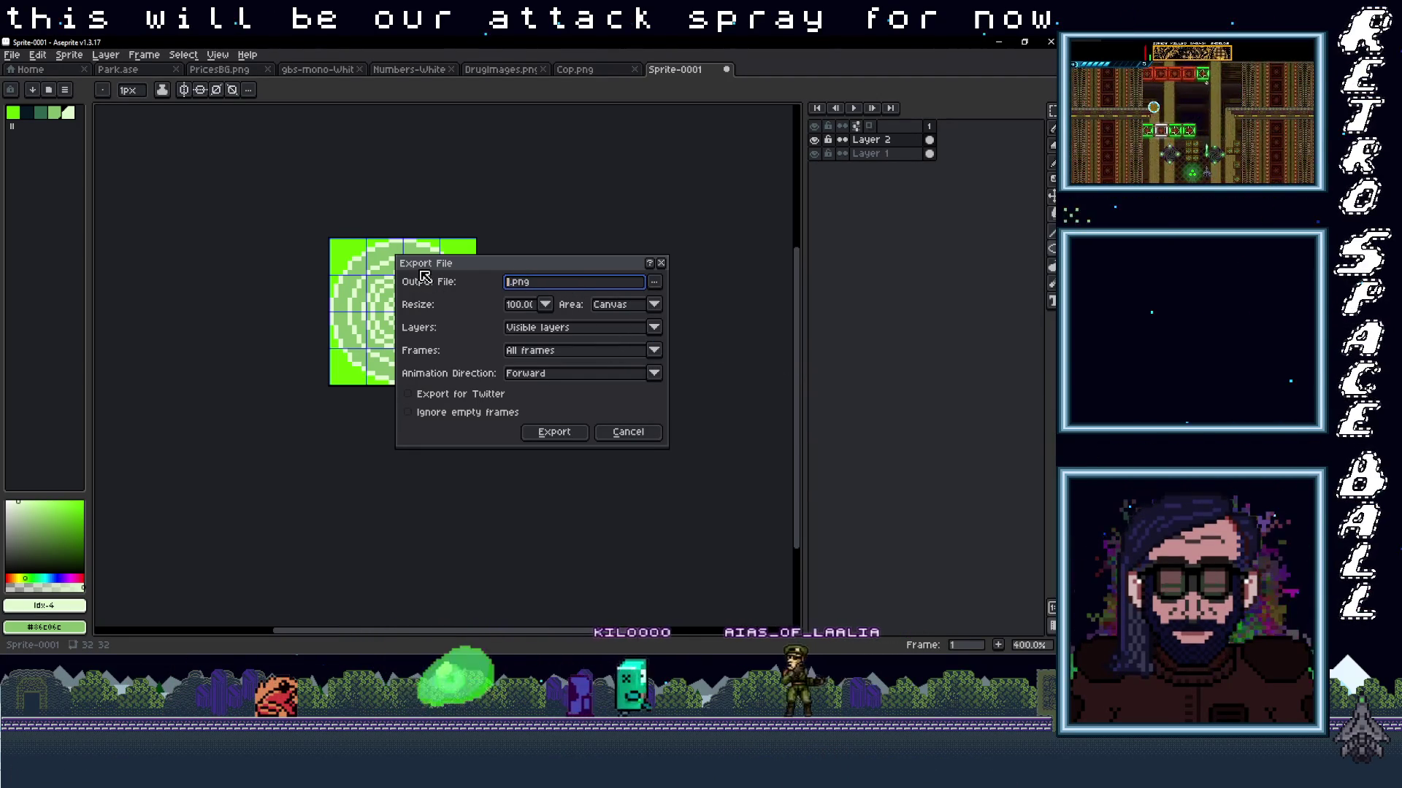
{"action": "type", "text": "Attack"}
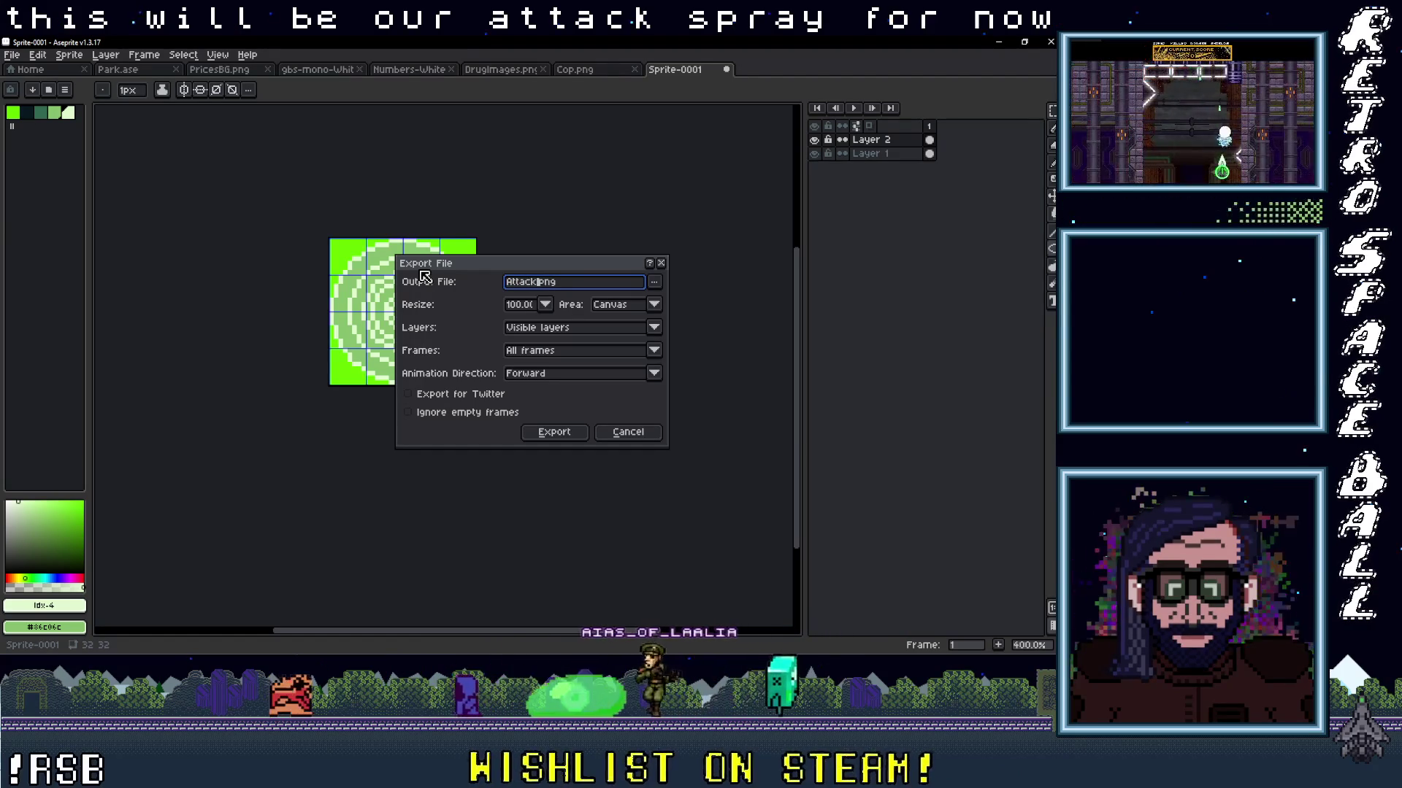
{"action": "left_click", "coordinate": [574, 435]}
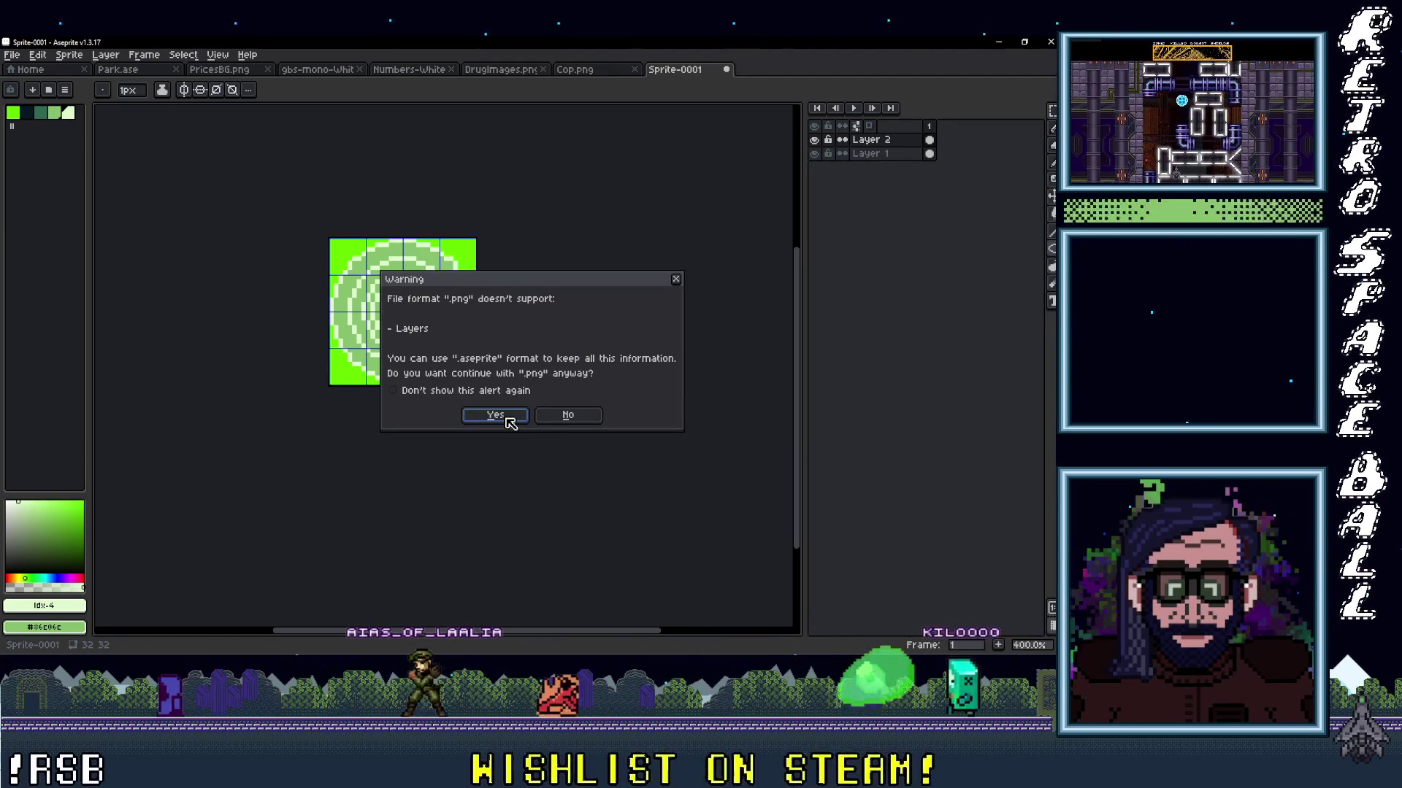
{"action": "left_click", "coordinate": [495, 415]}
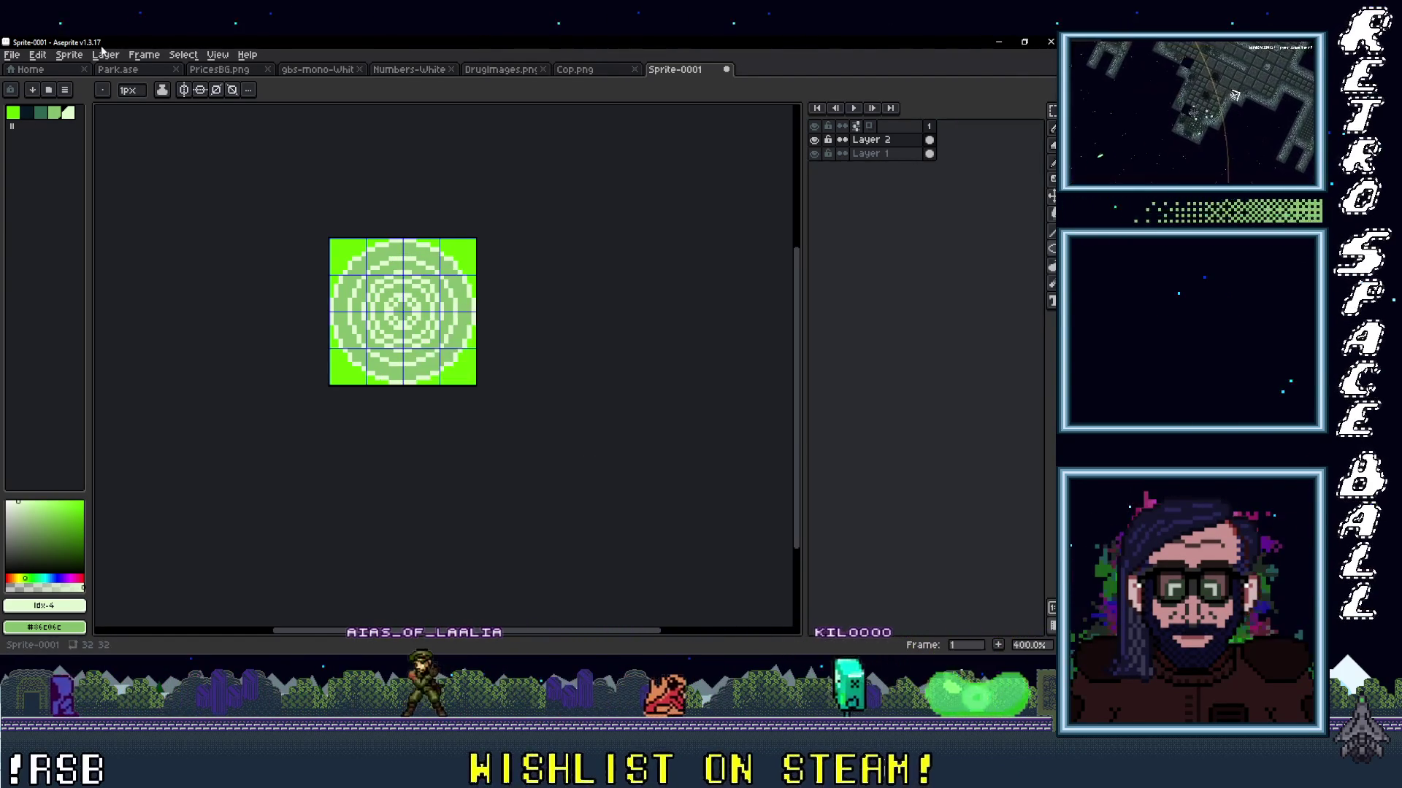
Re-export Attack.png into the DopeWarsGB sprites folder, overwriting the existing file, then minimize Aseprite.
{"action": "left_click", "coordinate": [11, 55]}
{"action": "mouse_move", "coordinate": [66, 168]}
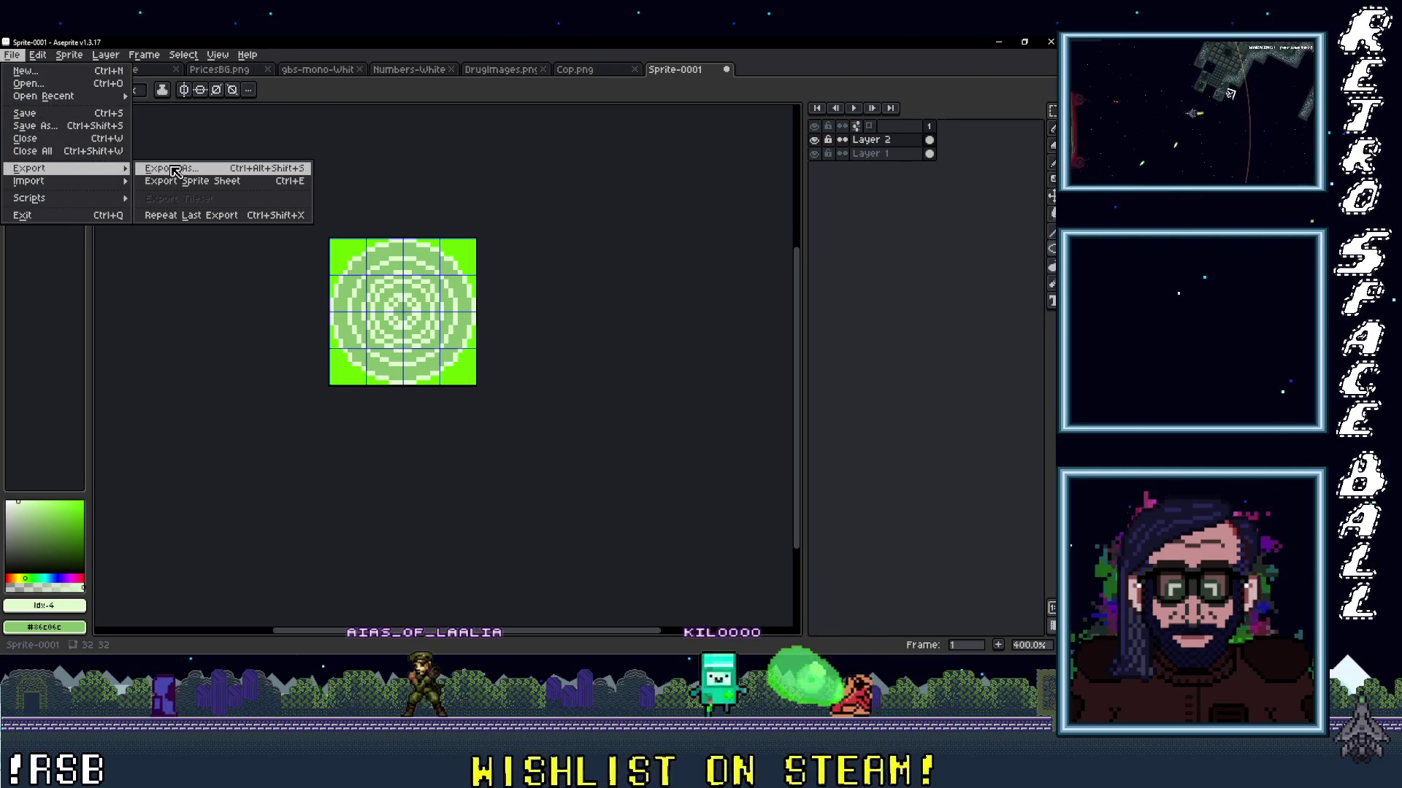
{"action": "left_click", "coordinate": [173, 169]}
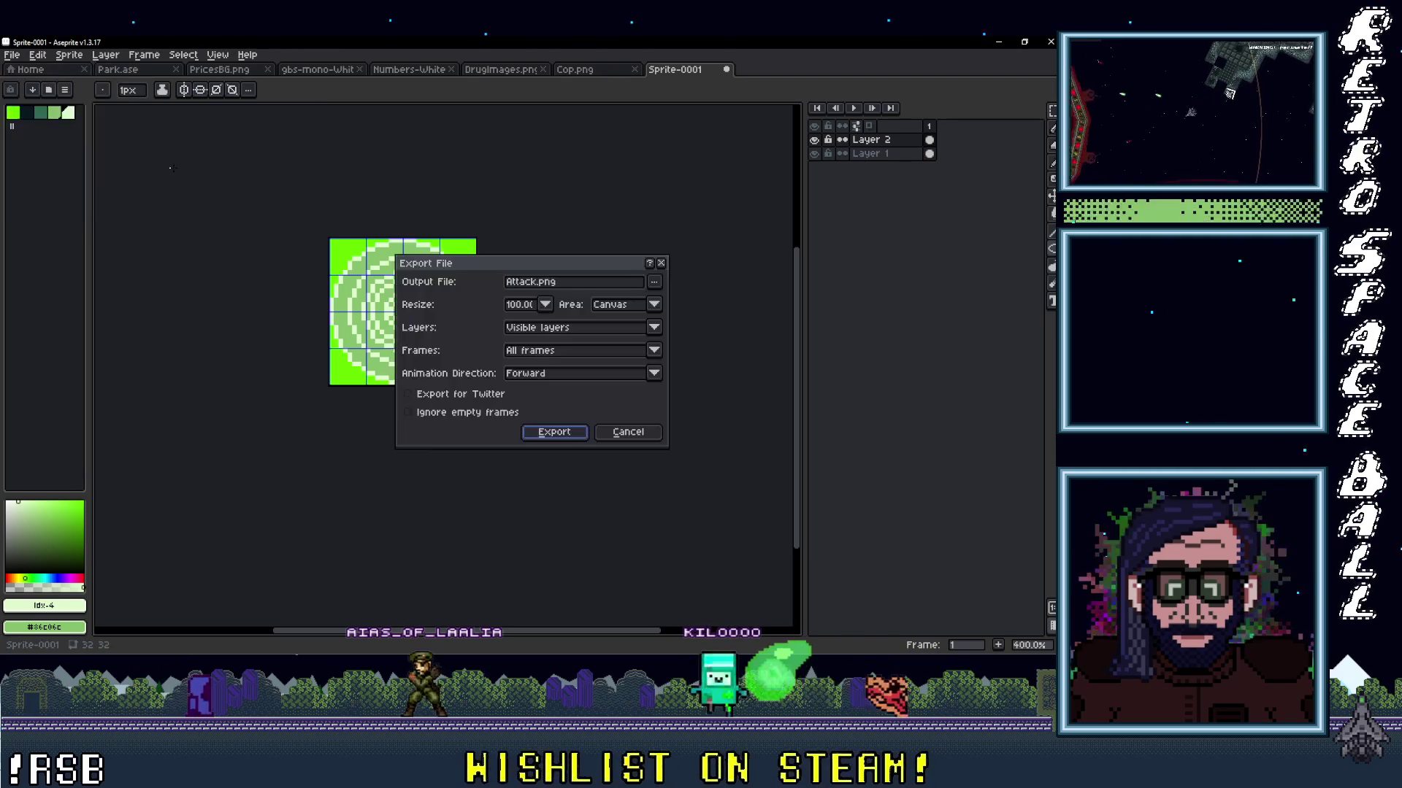
{"action": "left_click", "coordinate": [655, 282]}
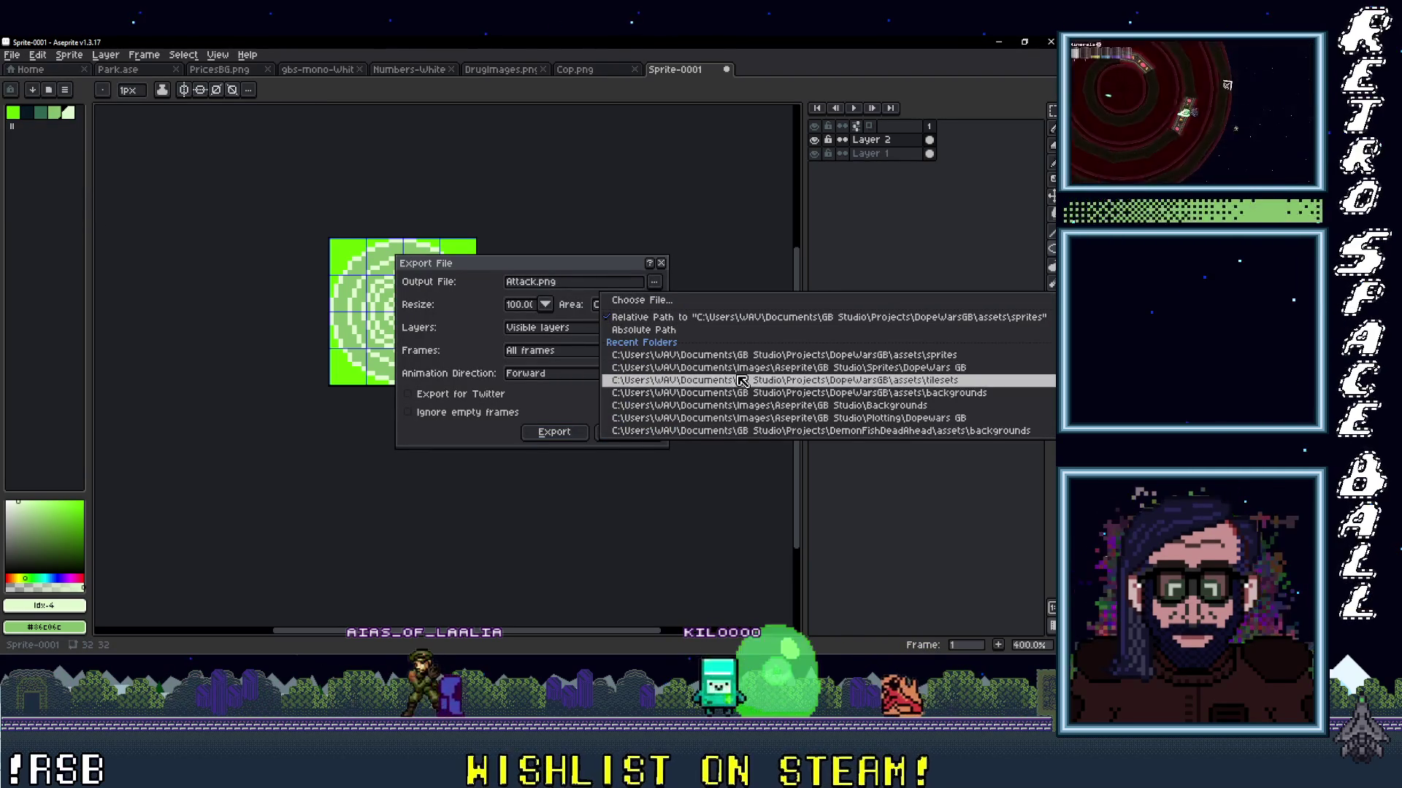
{"action": "left_click", "coordinate": [637, 373]}
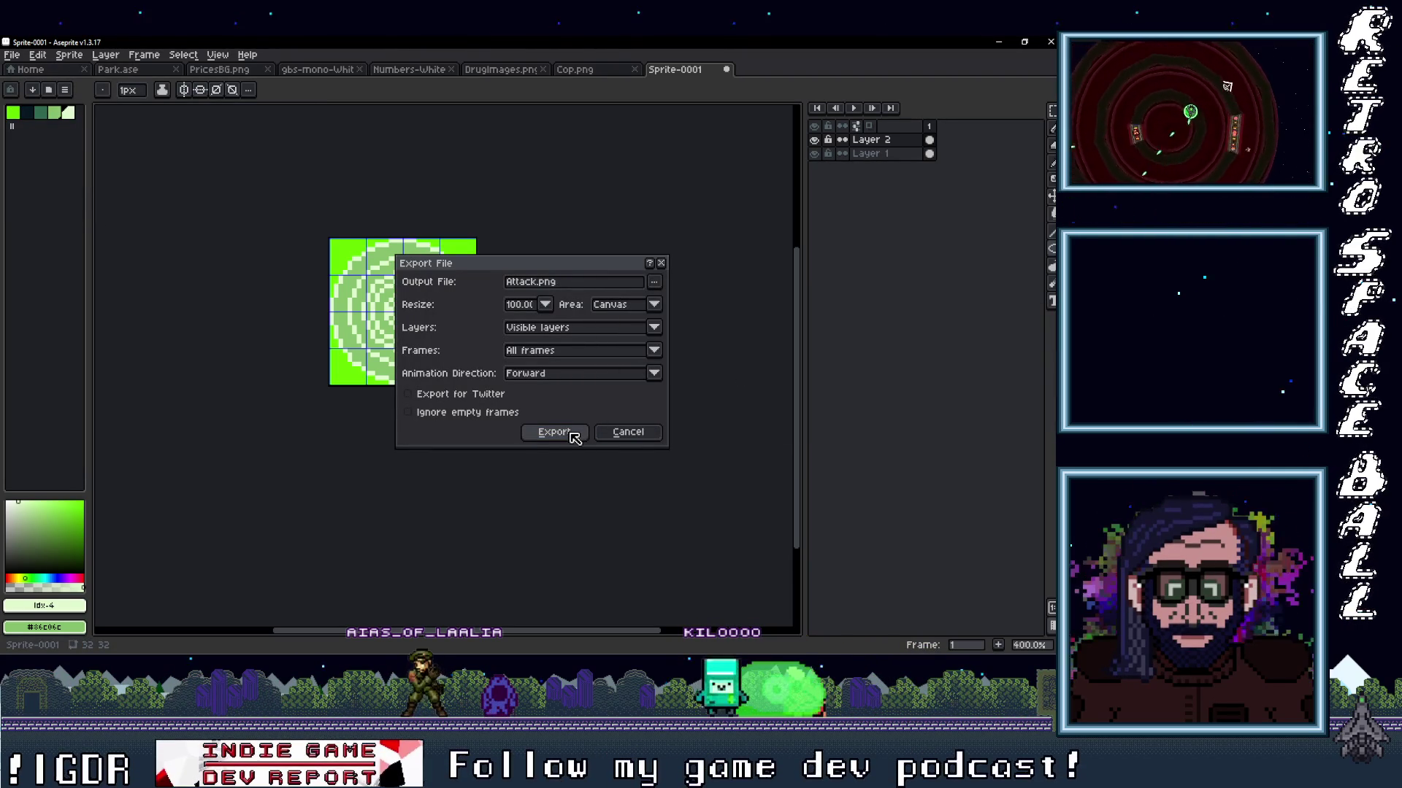
{"action": "left_click", "coordinate": [656, 283]}
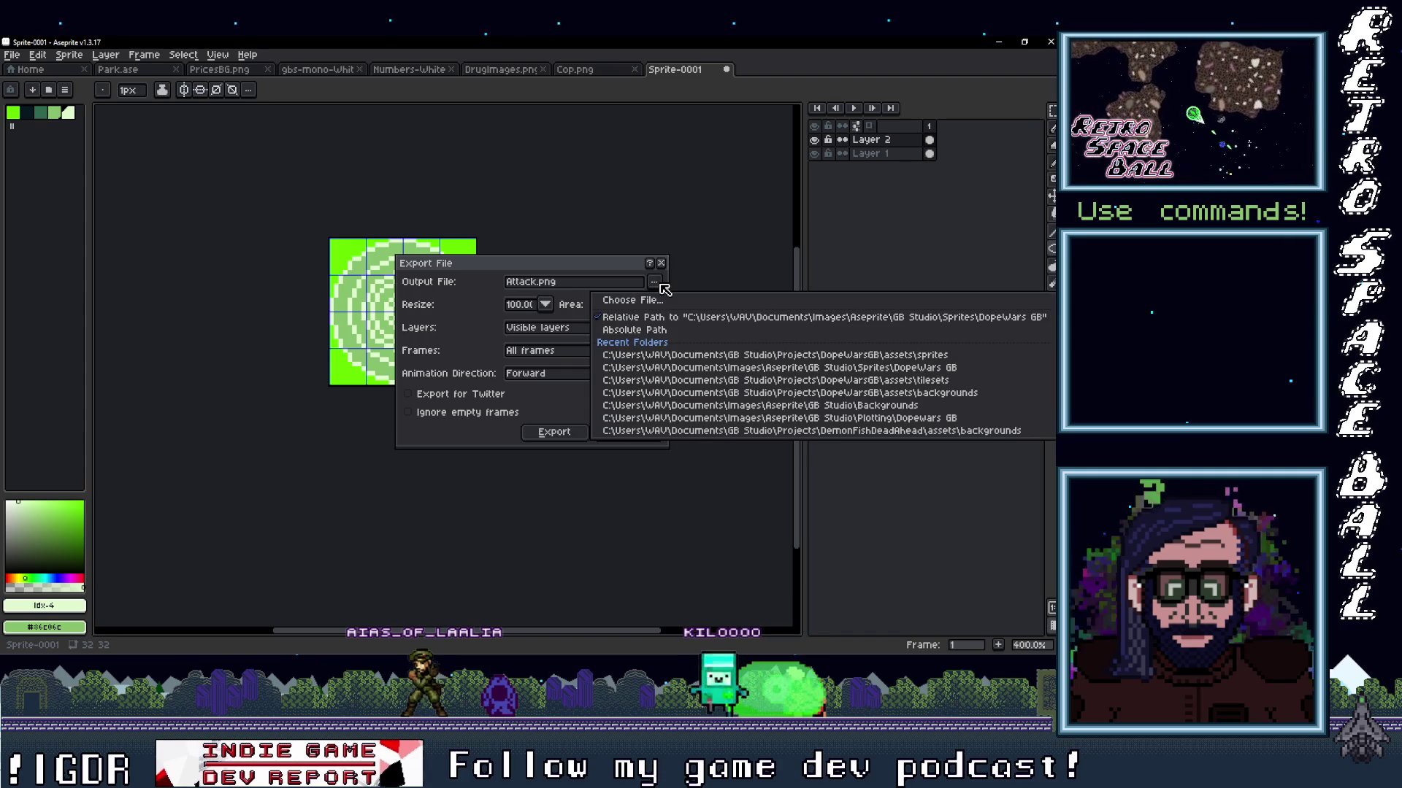
{"action": "left_click", "coordinate": [693, 355]}
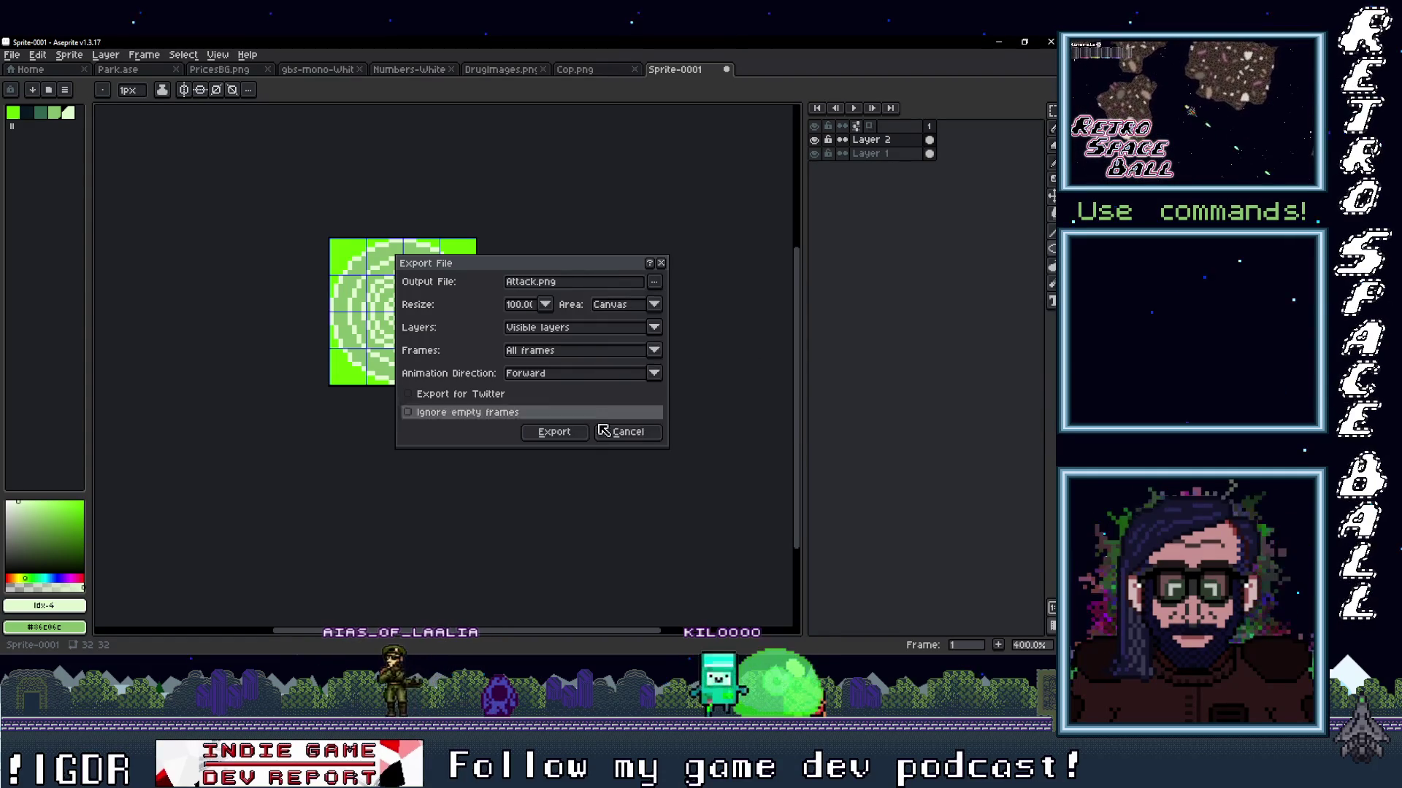
{"action": "left_click", "coordinate": [573, 432]}
{"action": "left_click", "coordinate": [528, 388]}
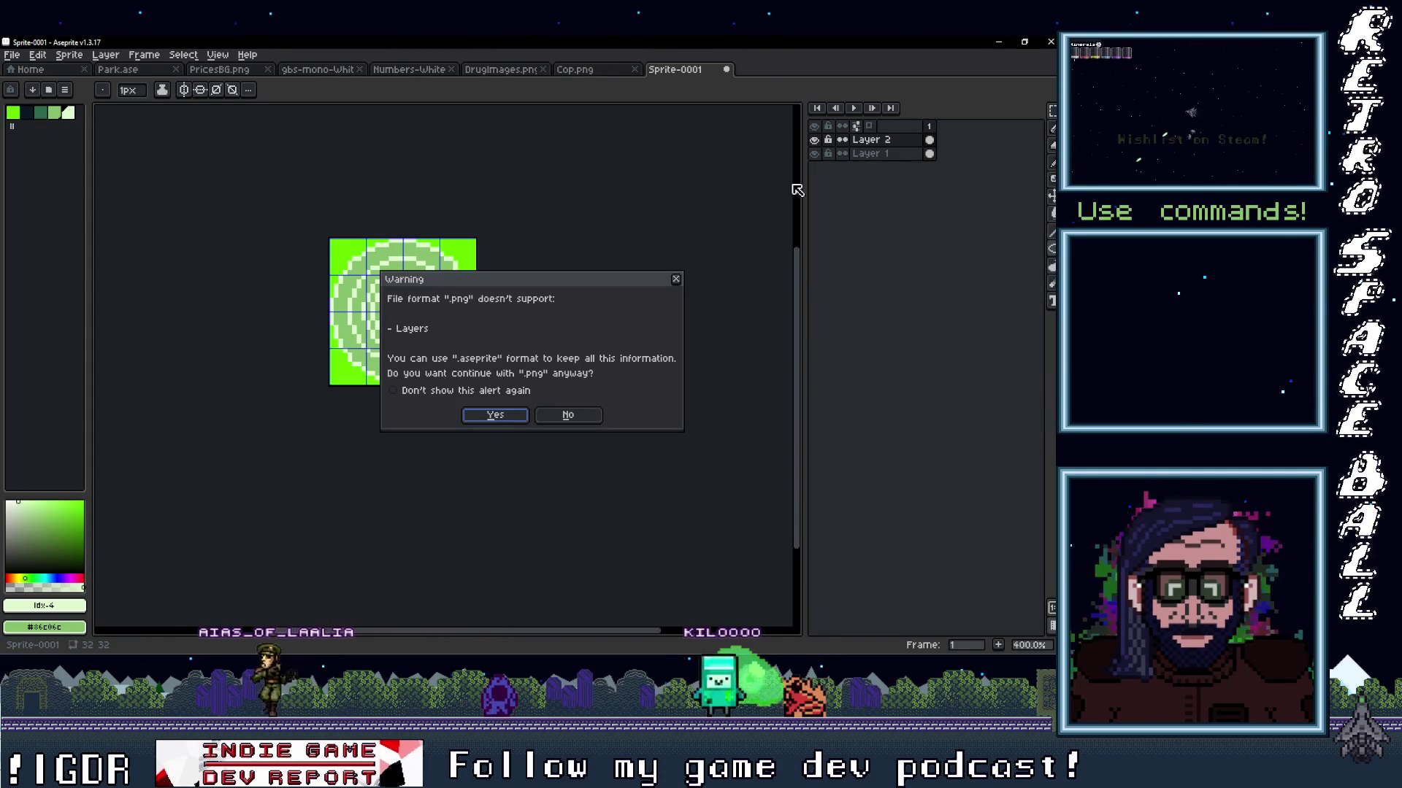
{"action": "left_click", "coordinate": [508, 416]}
{"action": "left_click", "coordinate": [1011, 43]}
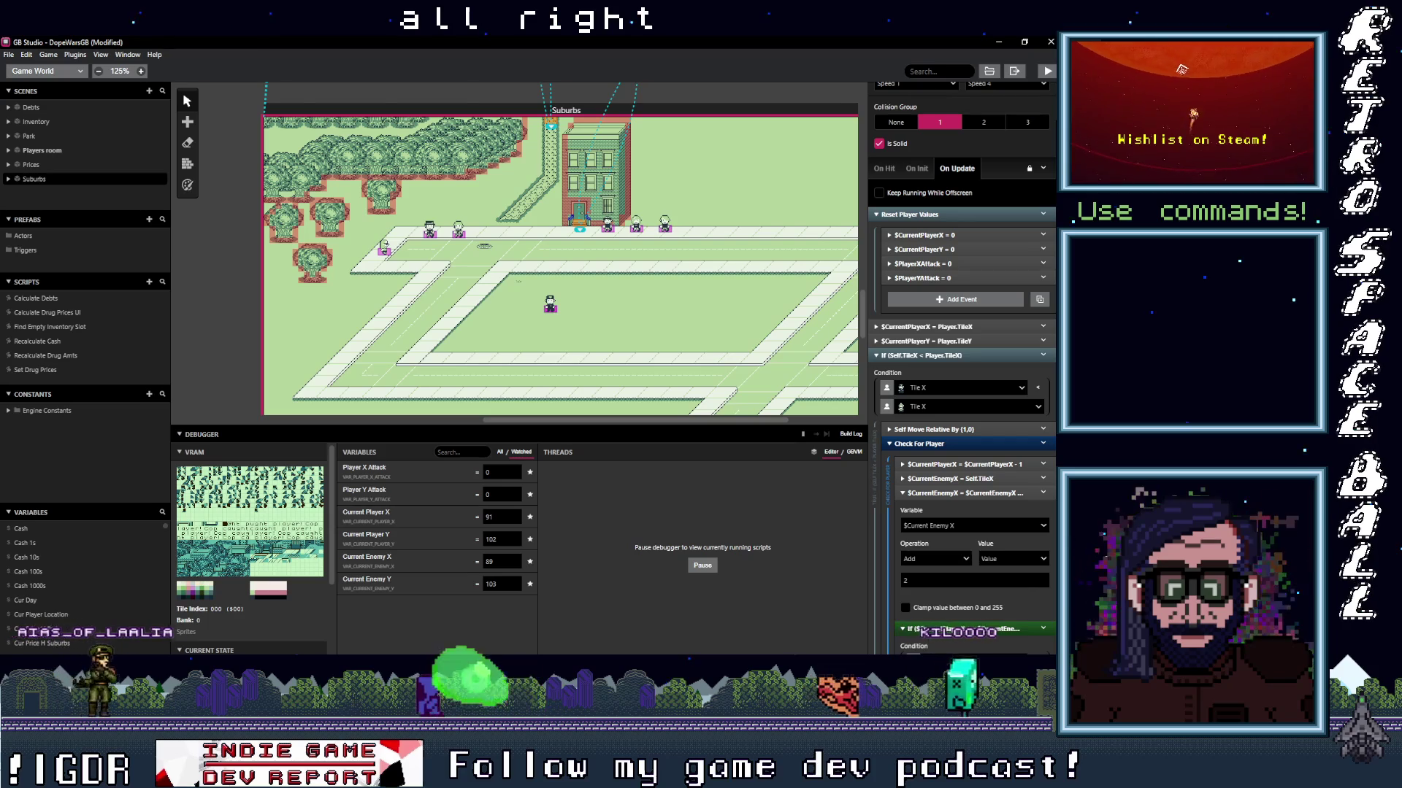
Open the Attack sprite and place the concentric-circle tiles onto its frame.
{"action": "left_click", "coordinate": [36, 71]}
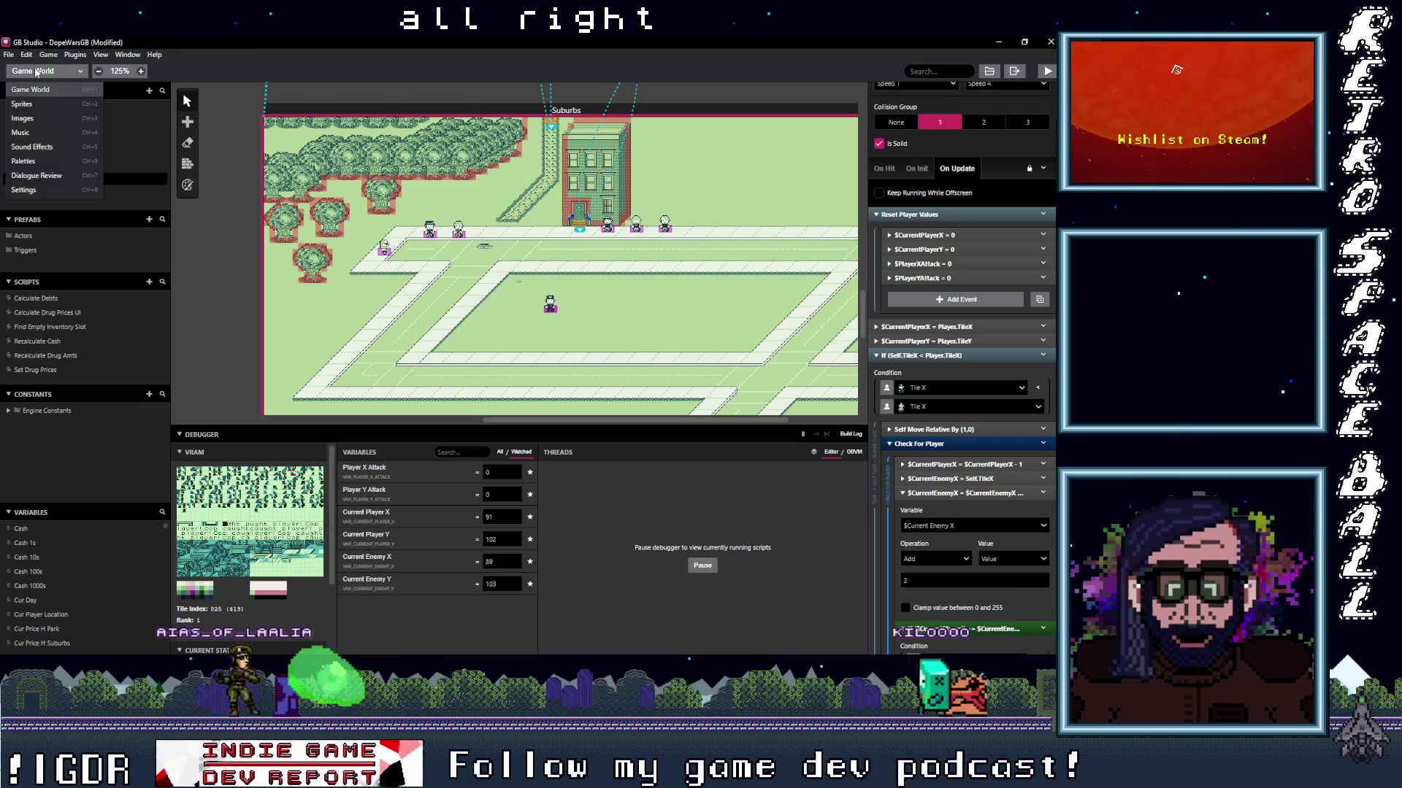
{"action": "left_click", "coordinate": [33, 103]}
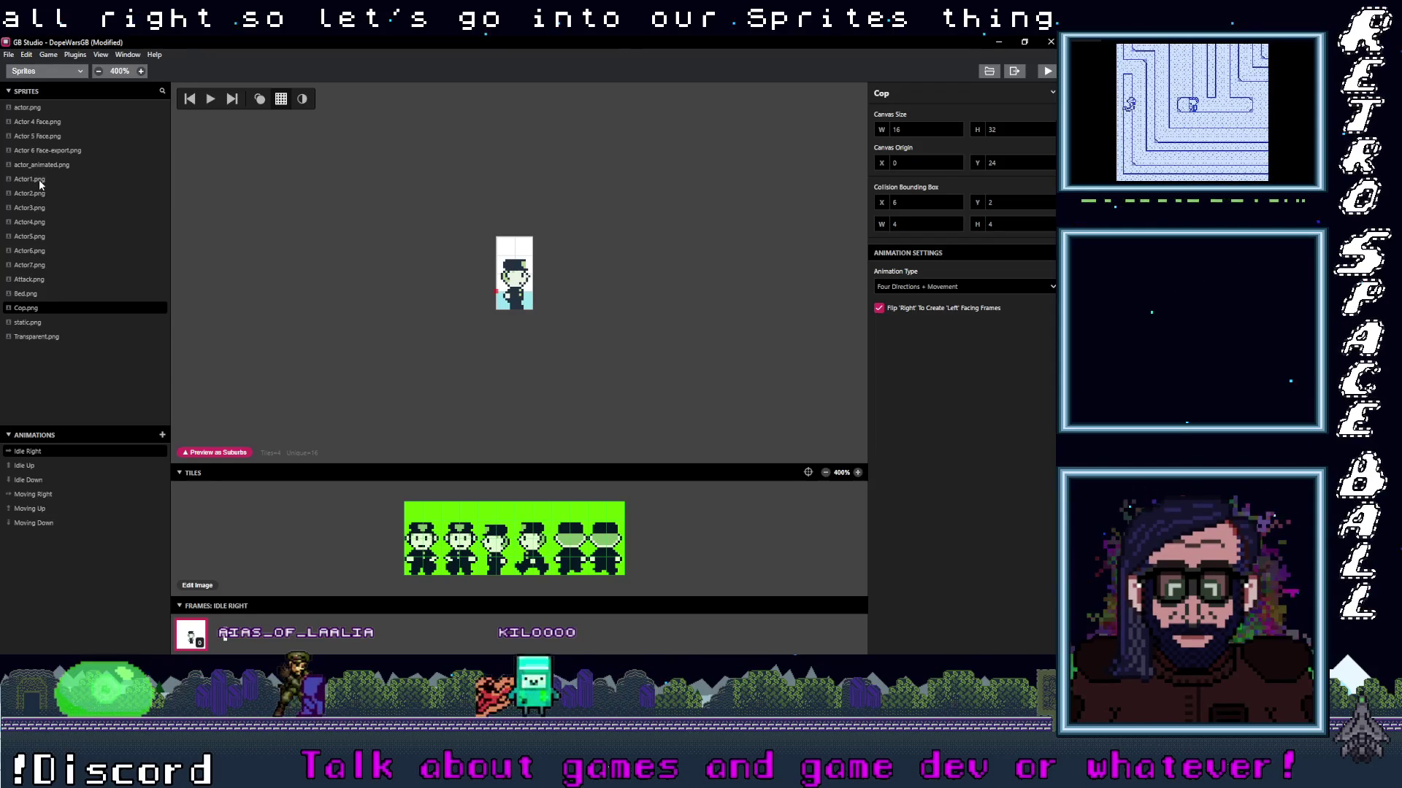
{"action": "left_click", "coordinate": [38, 279]}
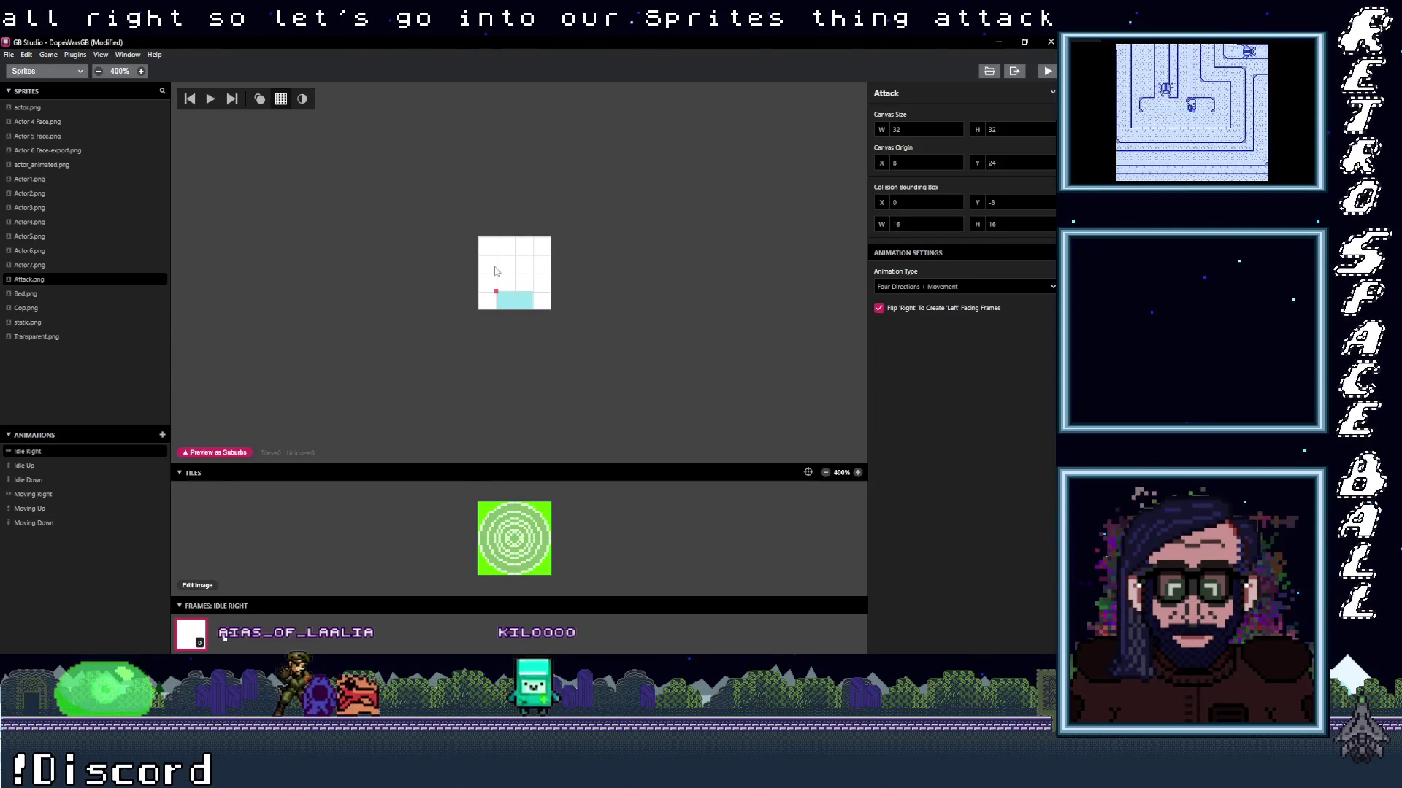
{"action": "left_click_drag", "start_coordinate": [534, 561], "coordinate": [550, 574]}
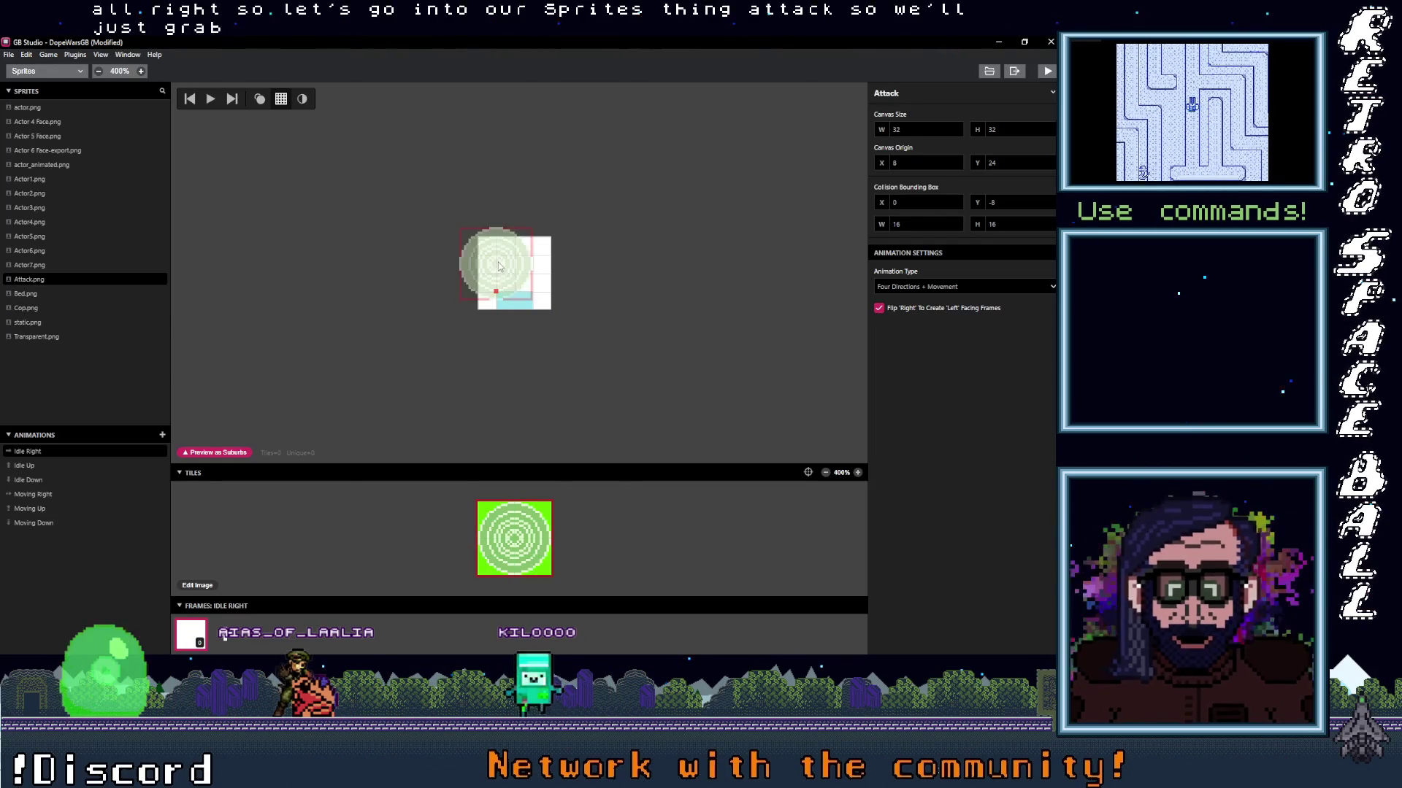
{"action": "left_click", "coordinate": [516, 272]}
{"action": "left_click", "coordinate": [625, 276]}
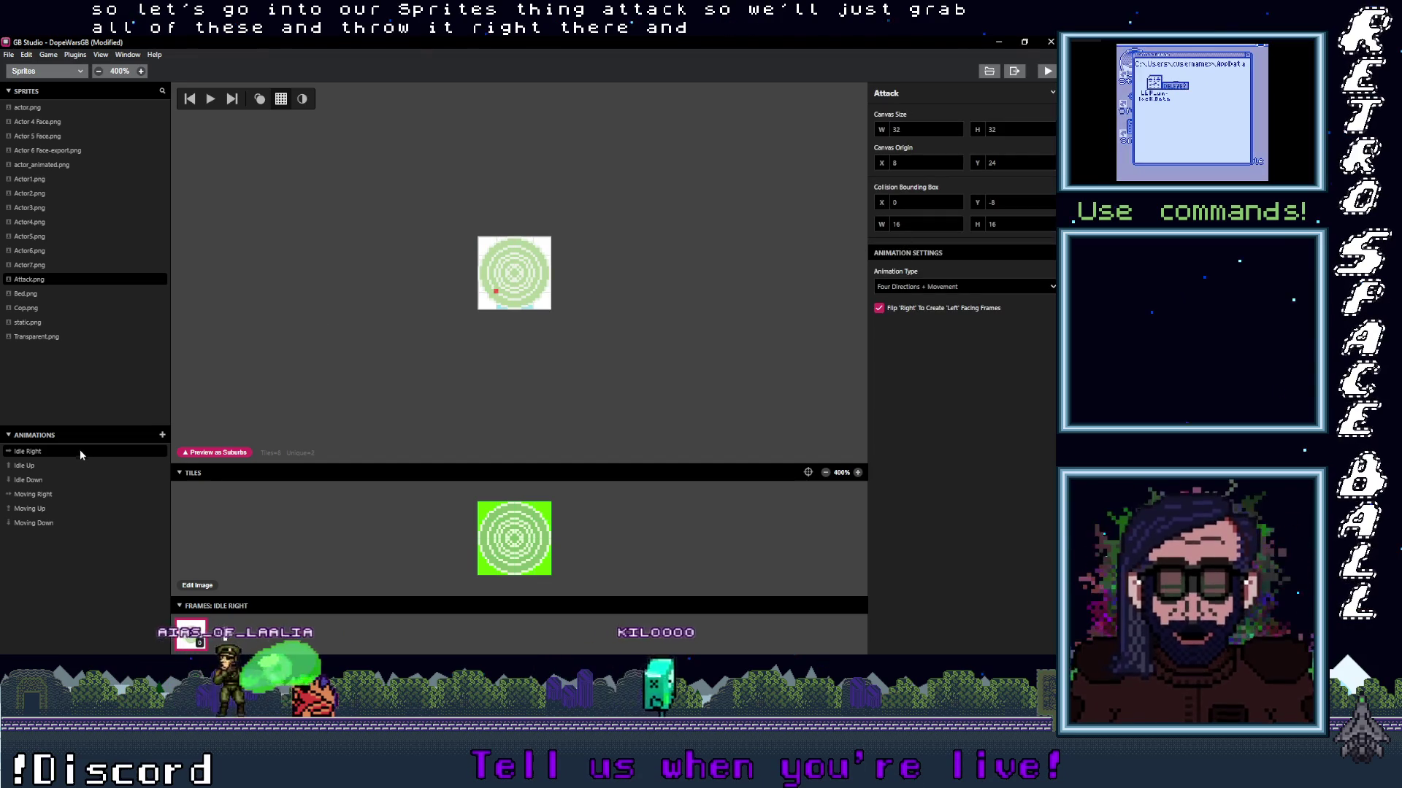
Set the collision box to 32×32 at X −8, Y −24 and return to Game World.
{"action": "mouse_move", "coordinate": [955, 224]}
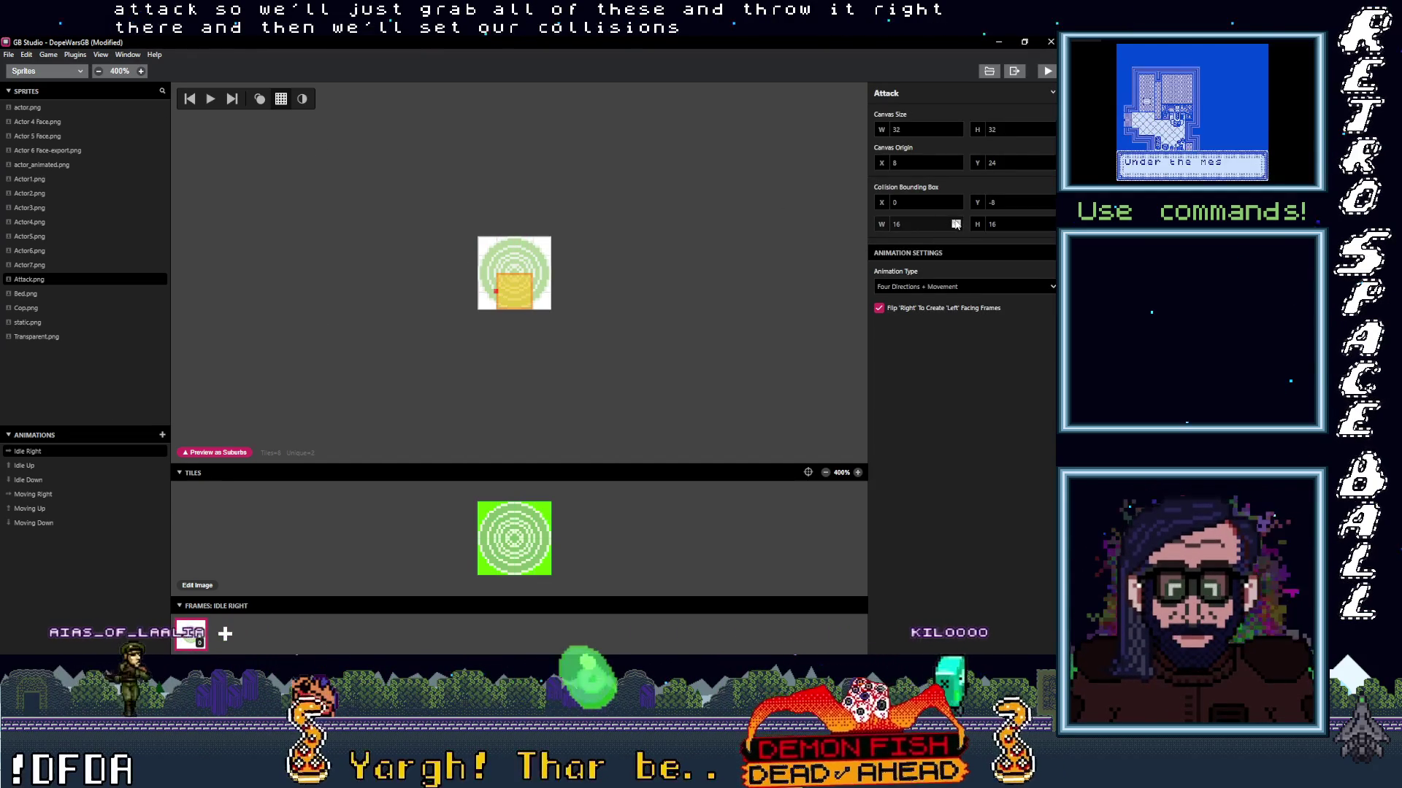
{"action": "left_click", "coordinate": [955, 222]}
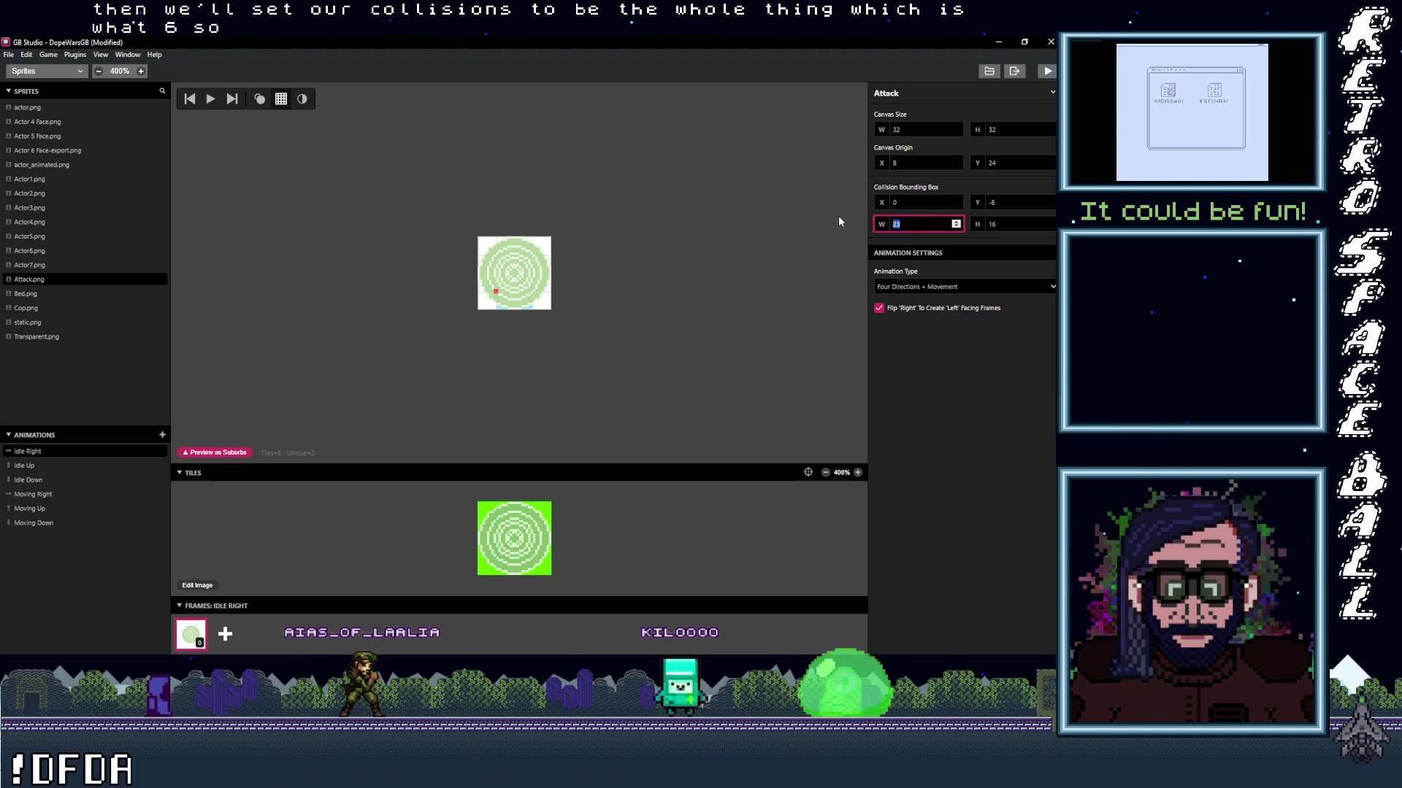
{"action": "type", "text": "32"}
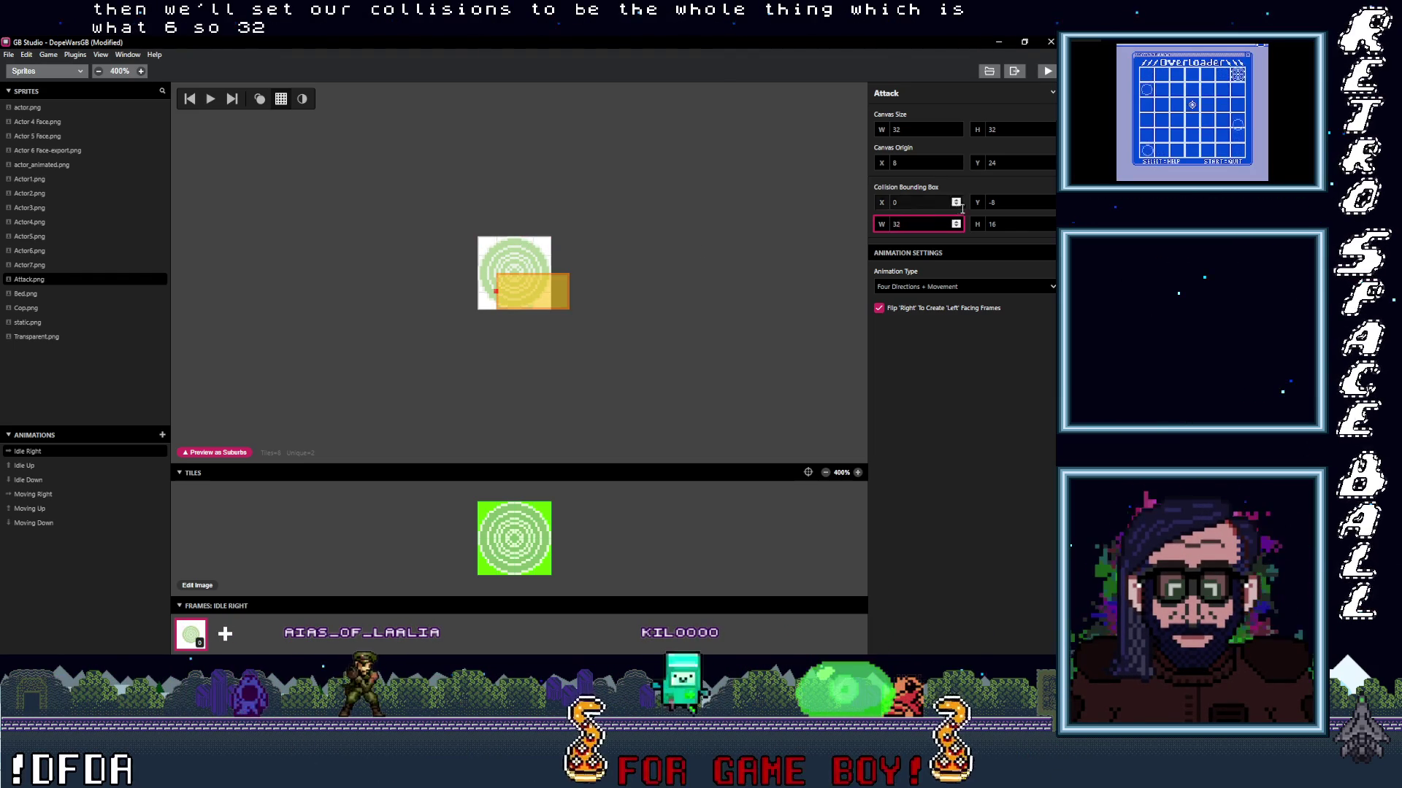
{"action": "double_click", "coordinate": [983, 225]}
{"action": "type", "text": "32"}
{"action": "left_click", "coordinate": [957, 205]}
{"action": "type", "text": "-8"}
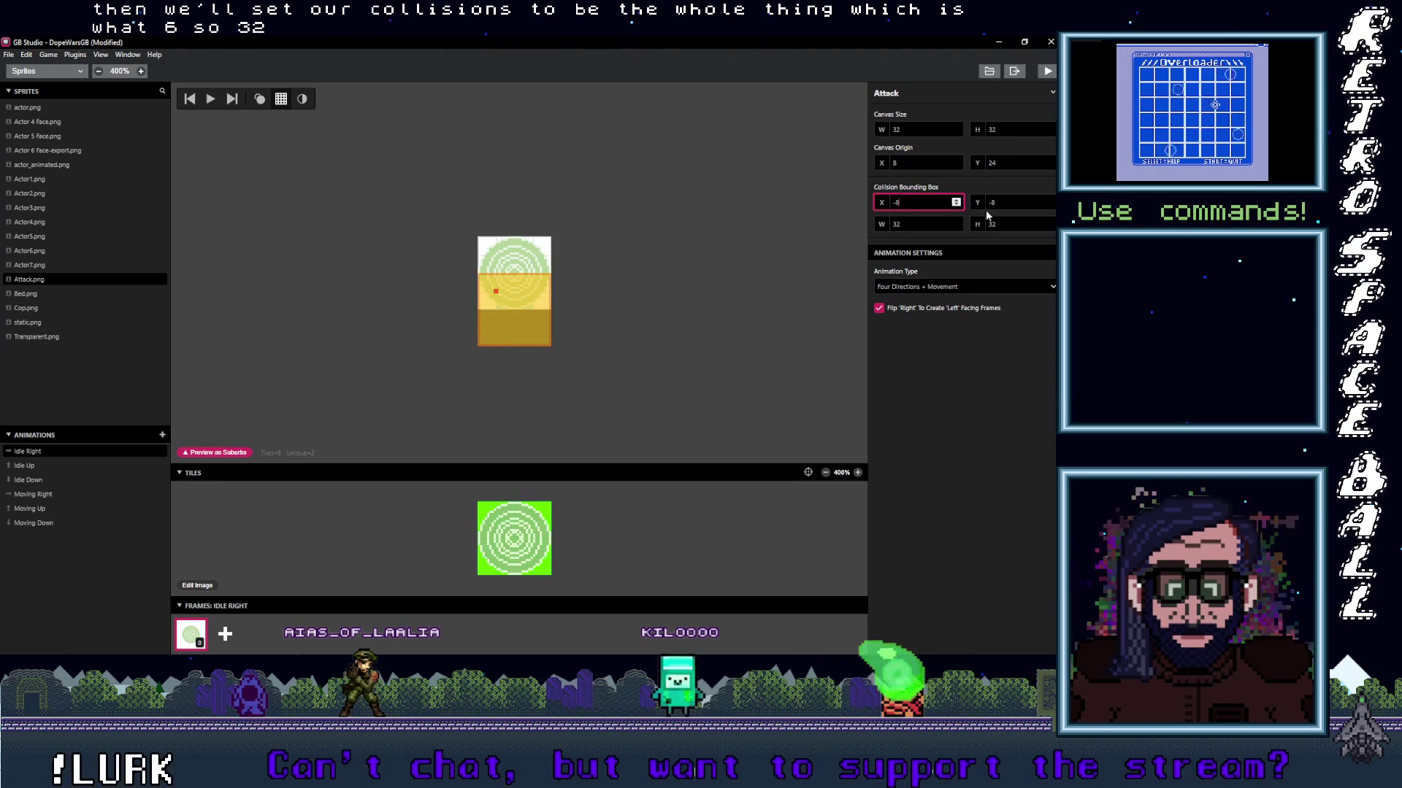
{"action": "left_click", "coordinate": [1051, 208]}
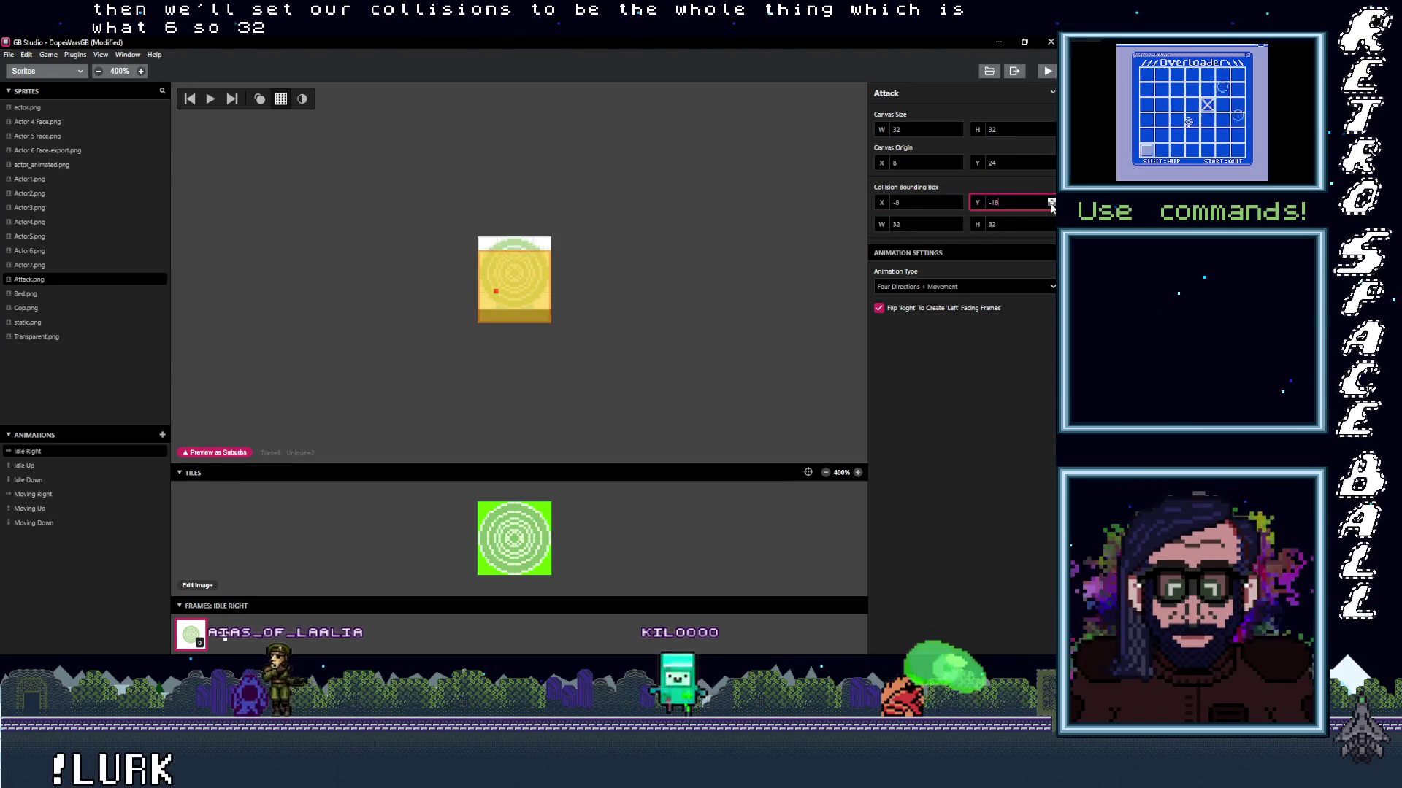
{"action": "left_click", "coordinate": [803, 219]}
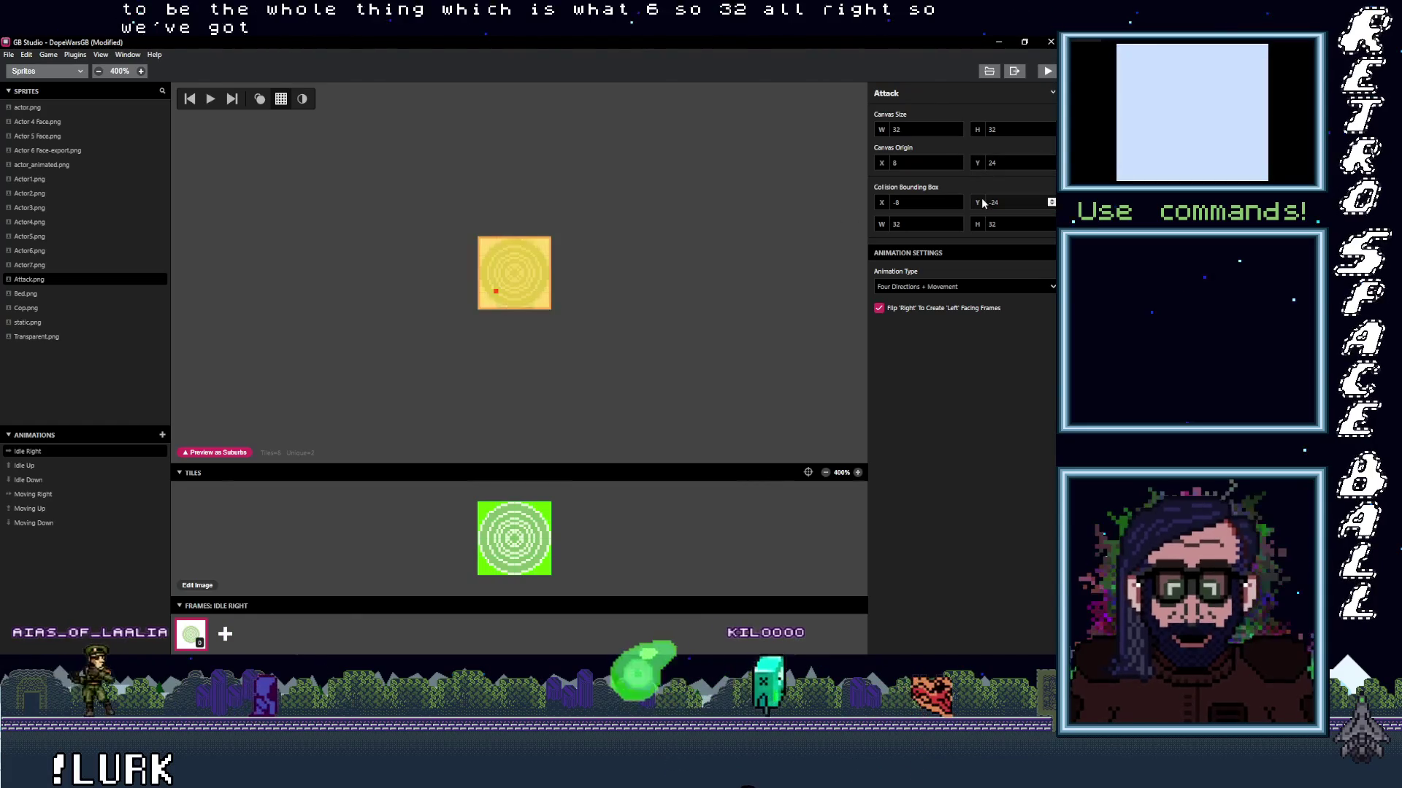
{"action": "left_click", "coordinate": [49, 71]}
{"action": "left_click", "coordinate": [36, 84]}
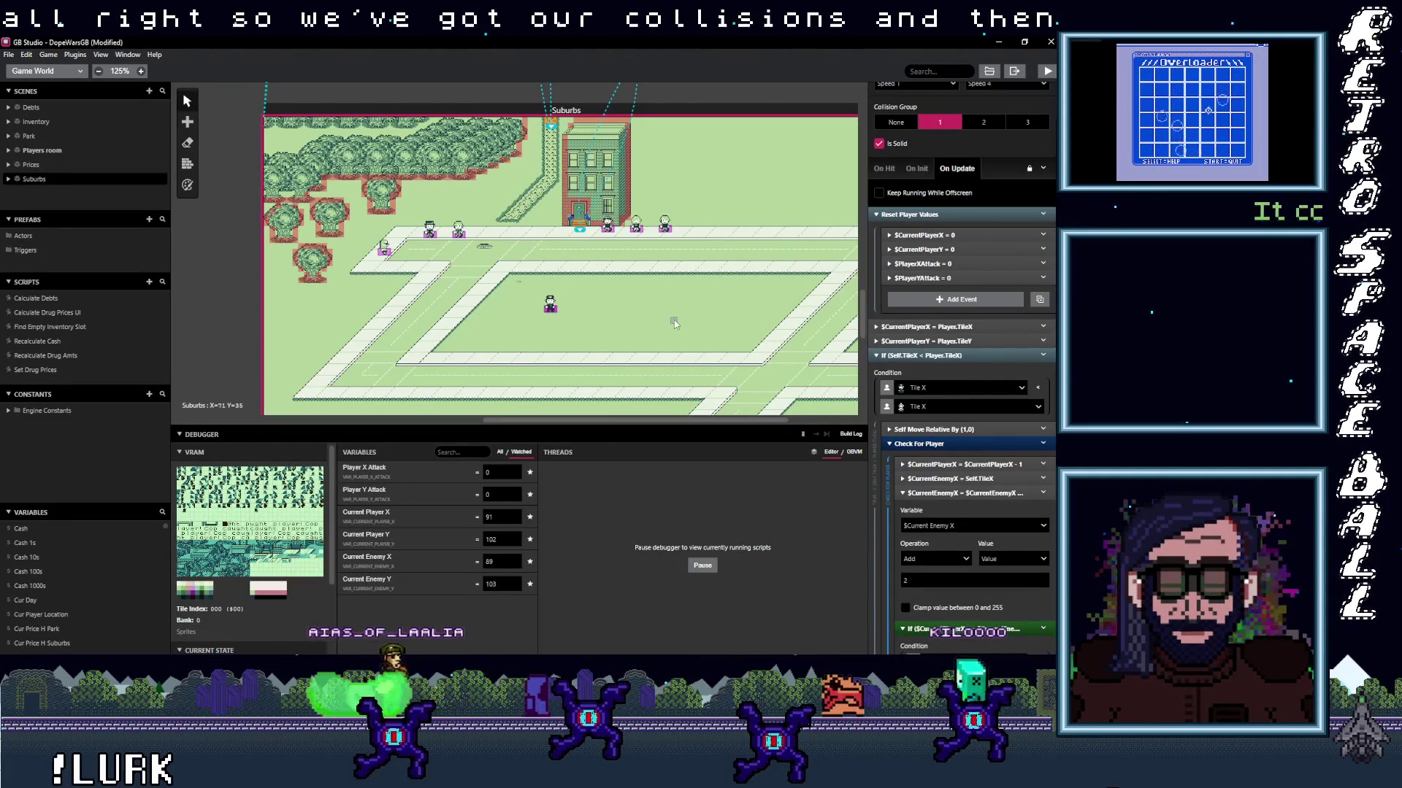
Collapse the Cop's event blocks and place a new actor beside the Cop.
{"action": "left_click", "coordinate": [939, 216]}
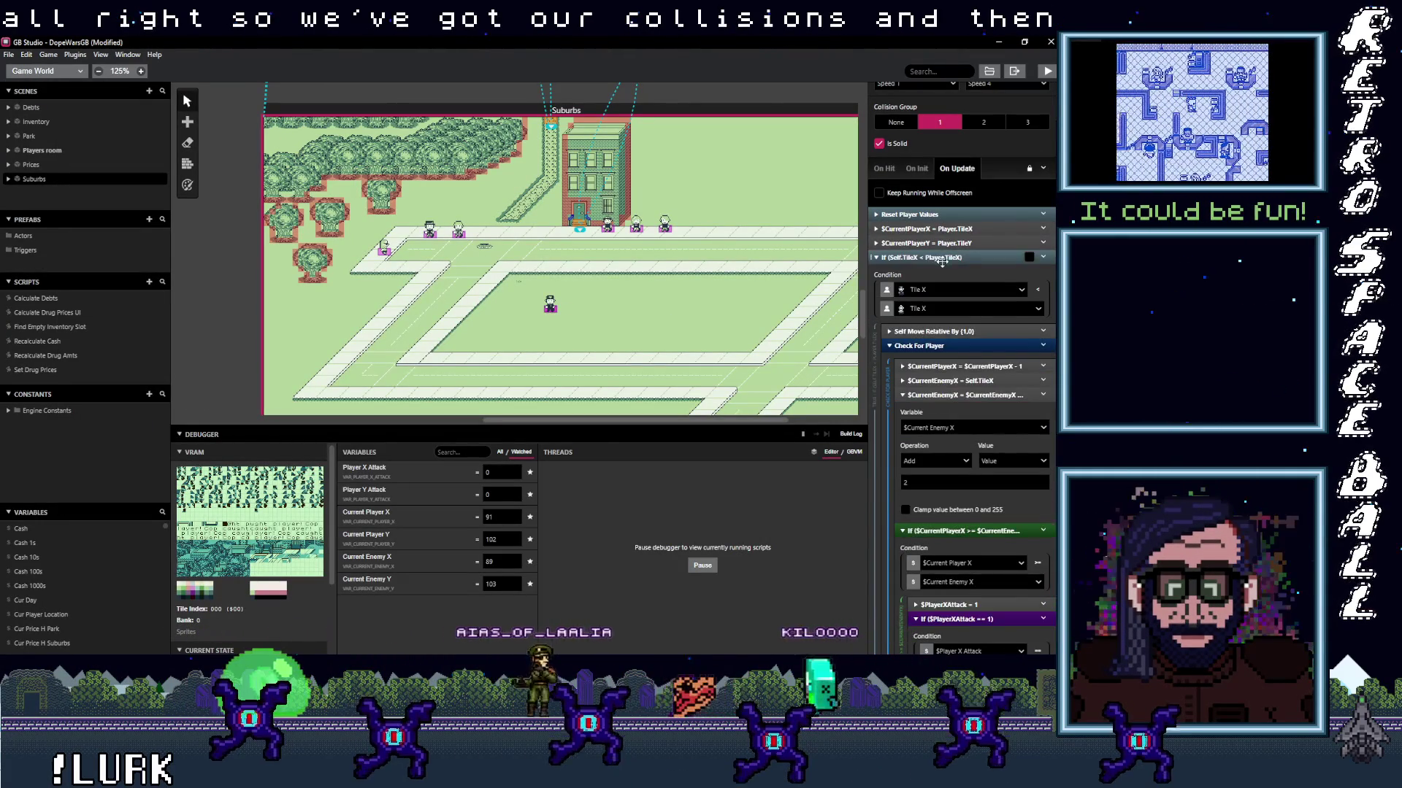
{"action": "left_click", "coordinate": [942, 257]}
{"action": "left_click", "coordinate": [949, 285]}
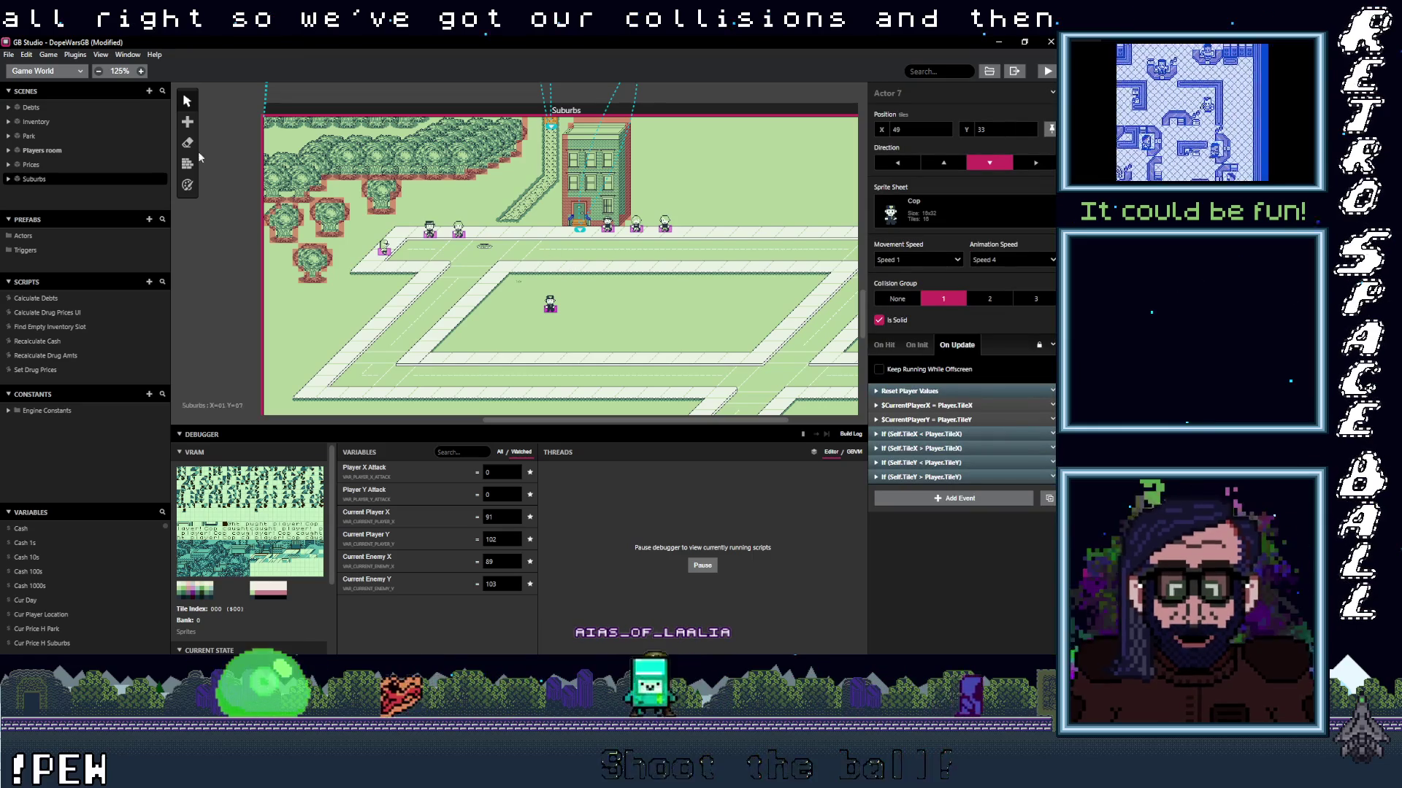
{"action": "key", "text": "a"}
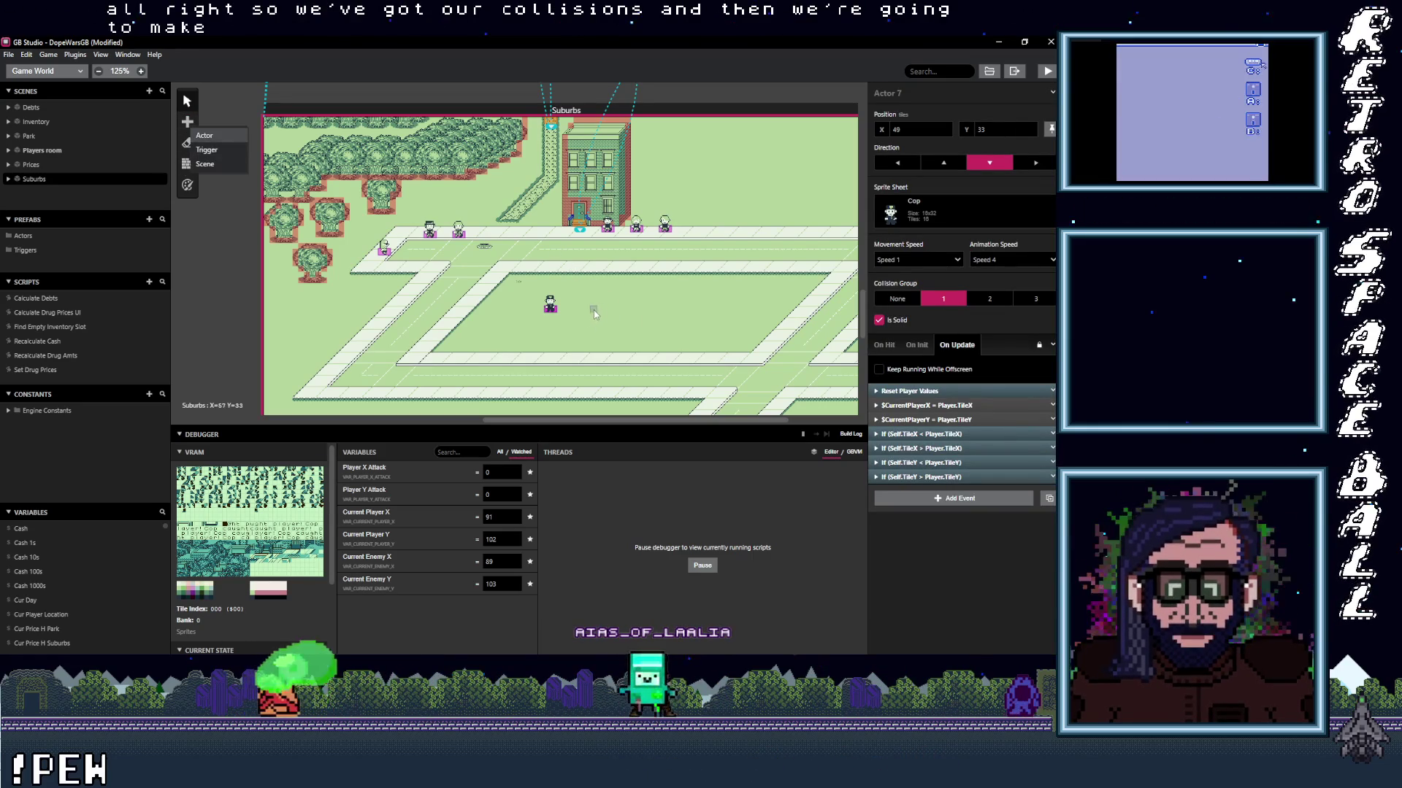
{"action": "left_click", "coordinate": [210, 137]}
{"action": "left_click", "coordinate": [596, 307]}
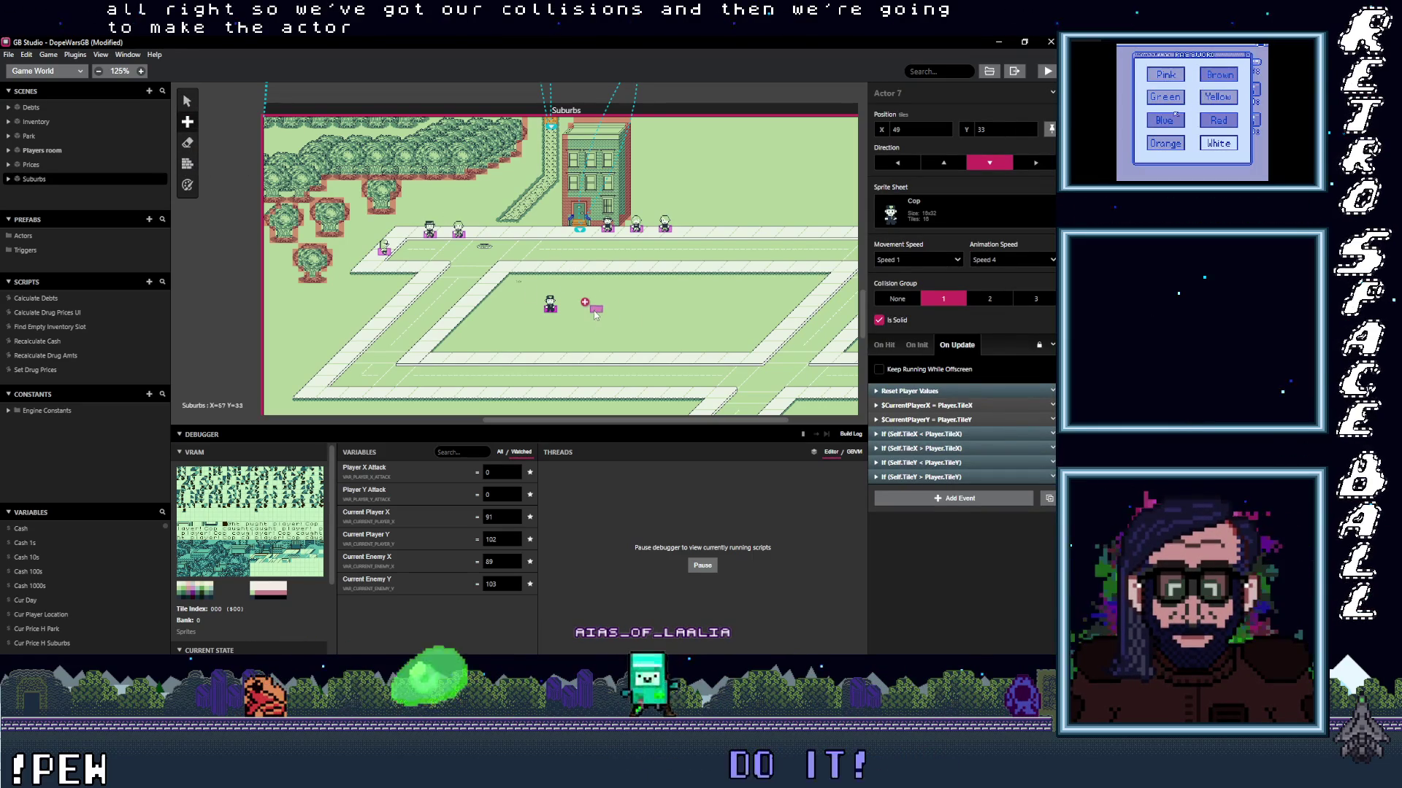
Give the new actor the Attack sprite sheet and make it face left.
{"action": "left_click", "coordinate": [953, 212]}
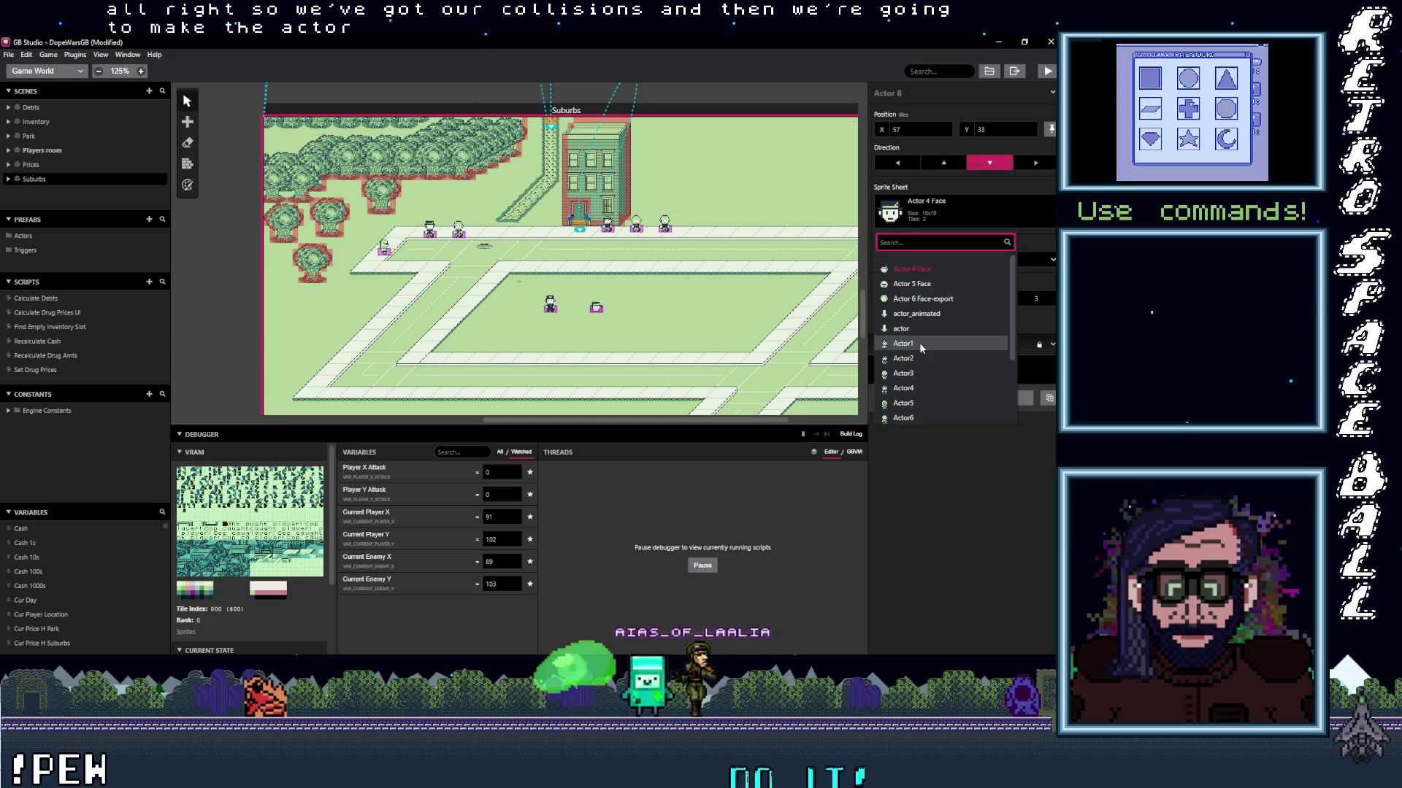
{"action": "scroll", "coordinate": [923, 348], "scroll_direction": "down", "scroll_amount": 3}
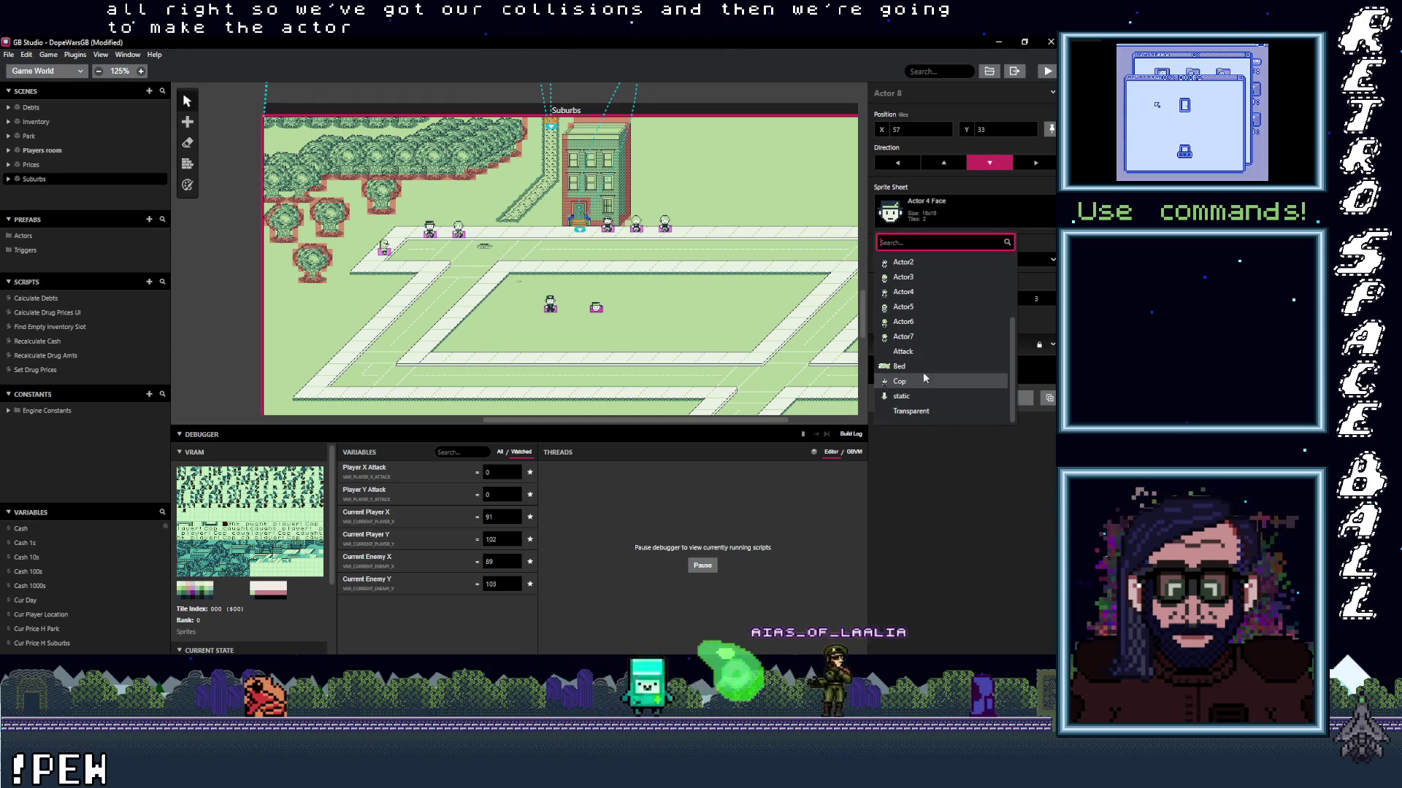
{"action": "left_click", "coordinate": [920, 353]}
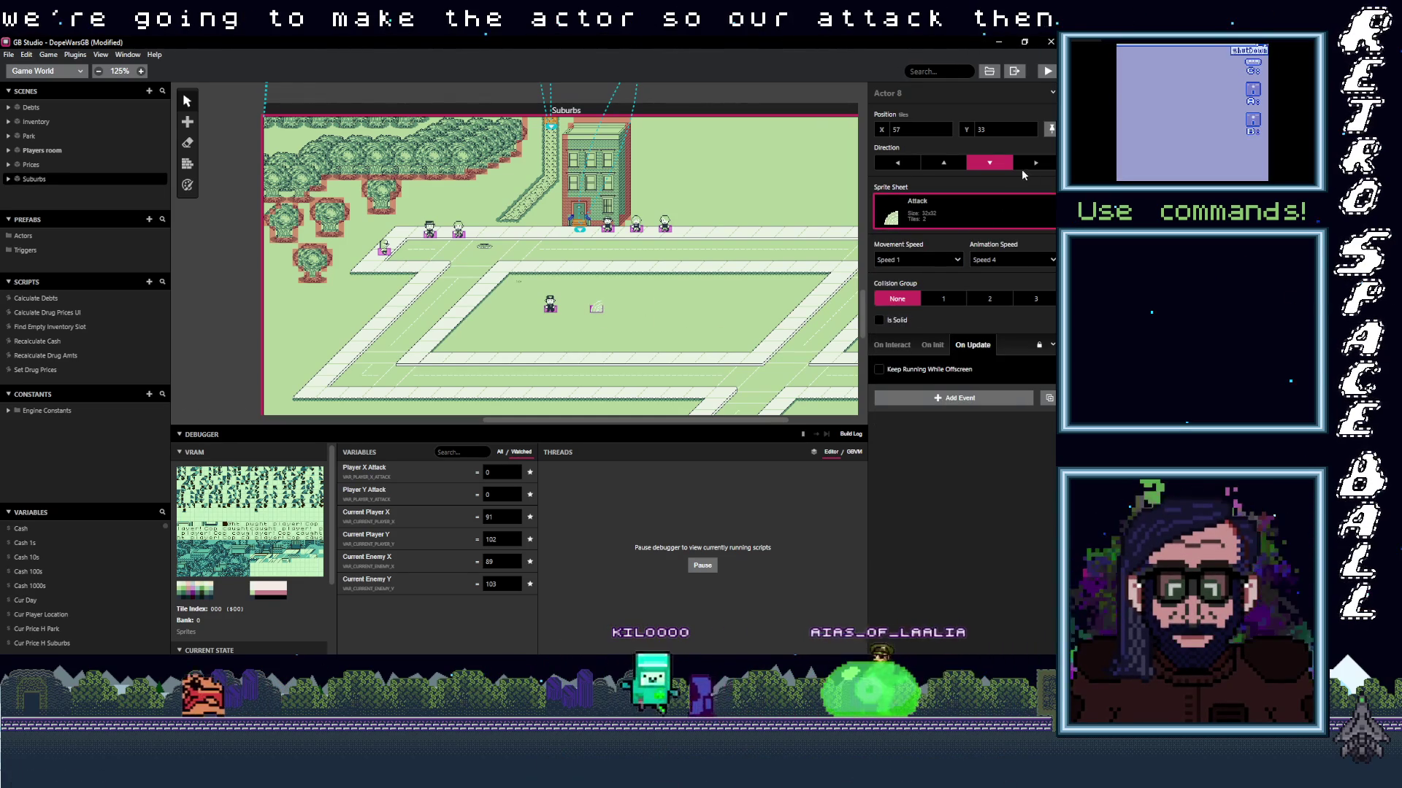
{"action": "left_click", "coordinate": [905, 165]}
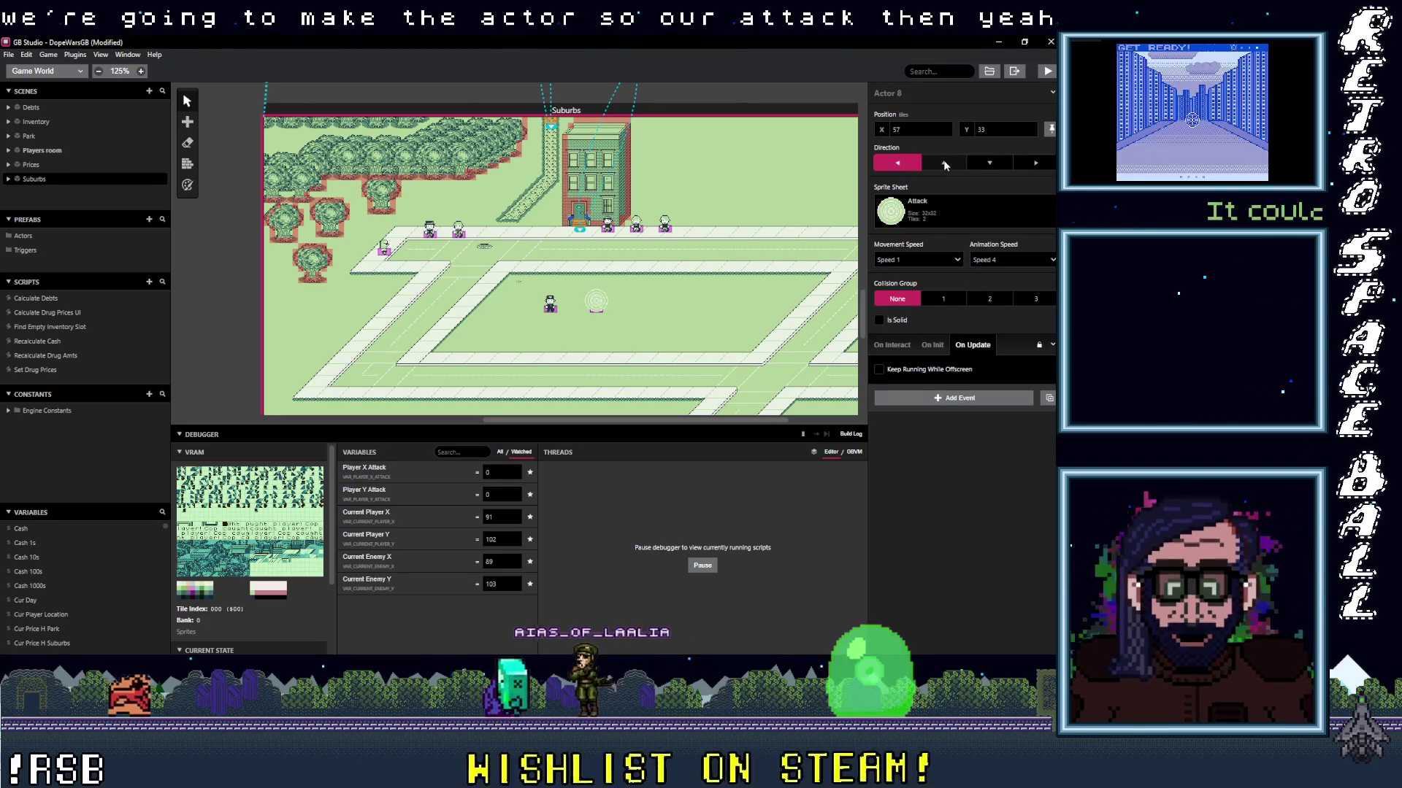
{"action": "left_click", "coordinate": [44, 71]}
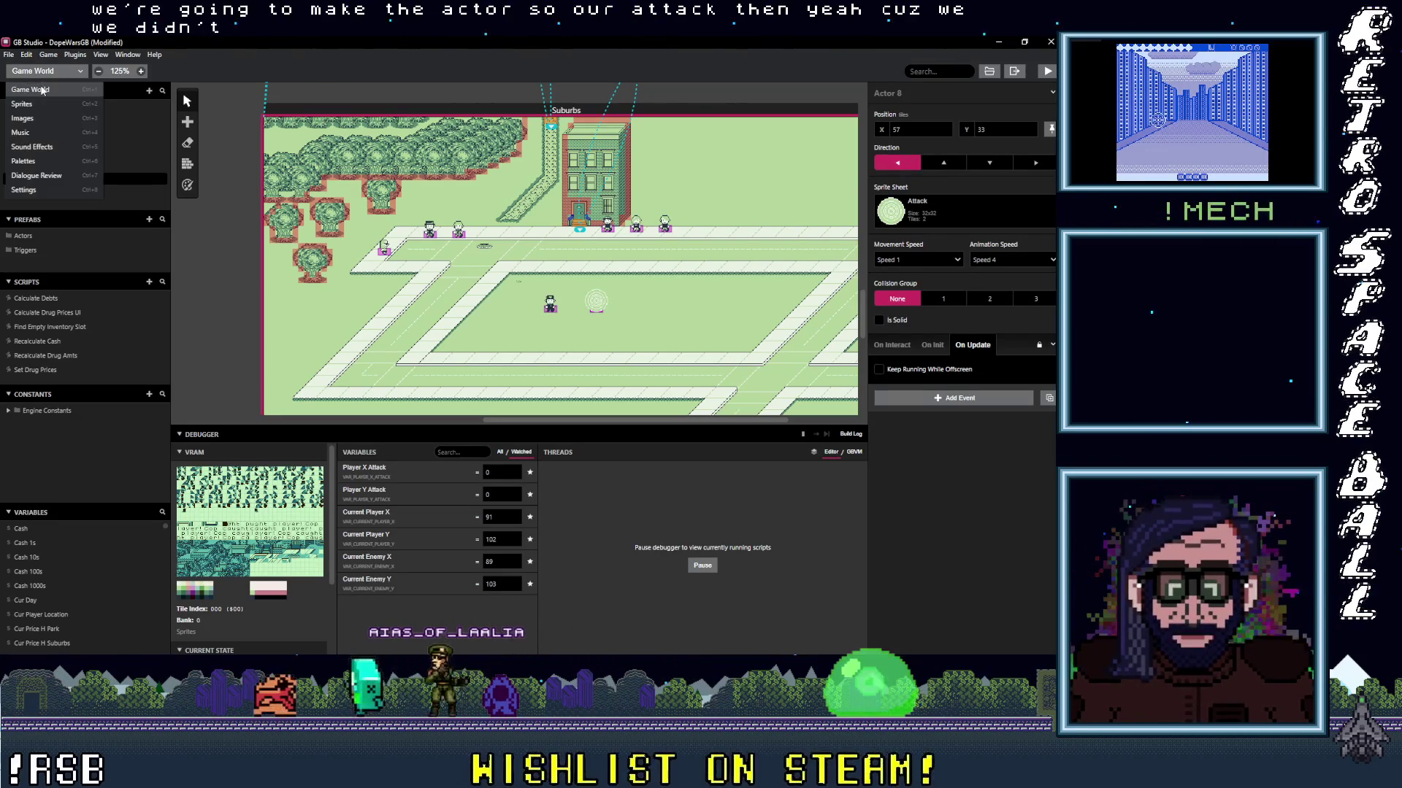
Set the Attack sprite's animation type to Fixed Direction and return to the Suburbs scene.
{"action": "left_click", "coordinate": [22, 104]}
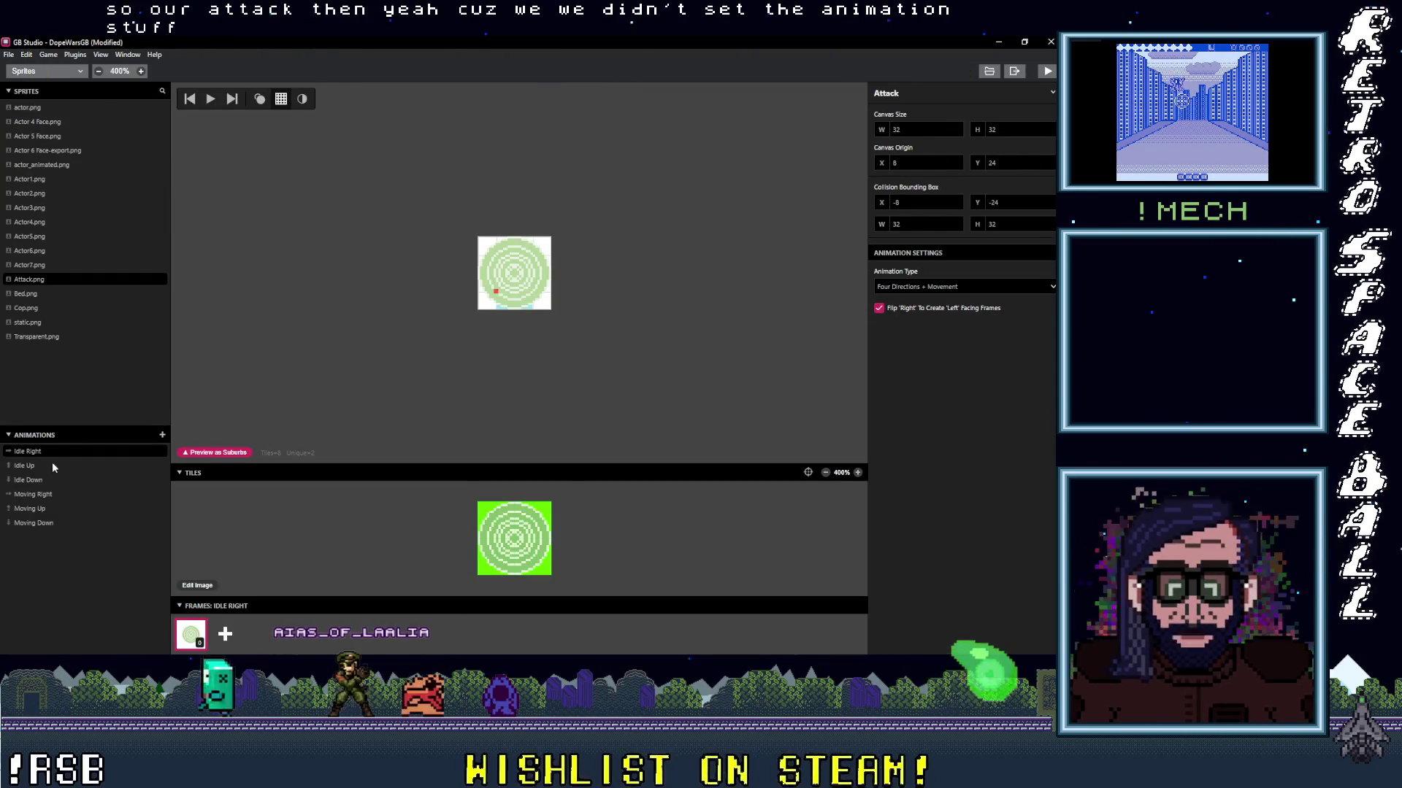
{"action": "left_click", "coordinate": [933, 286]}
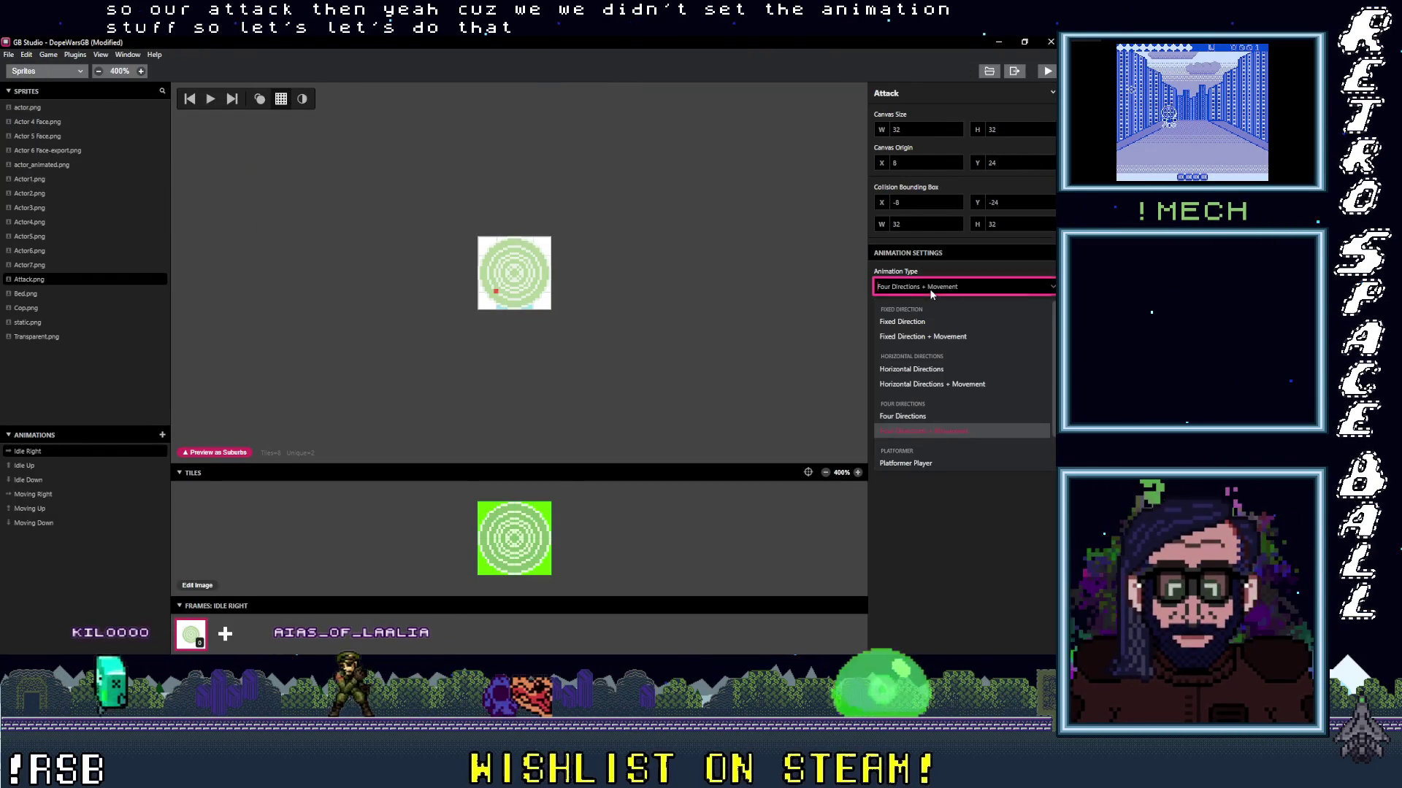
{"action": "left_click", "coordinate": [918, 325]}
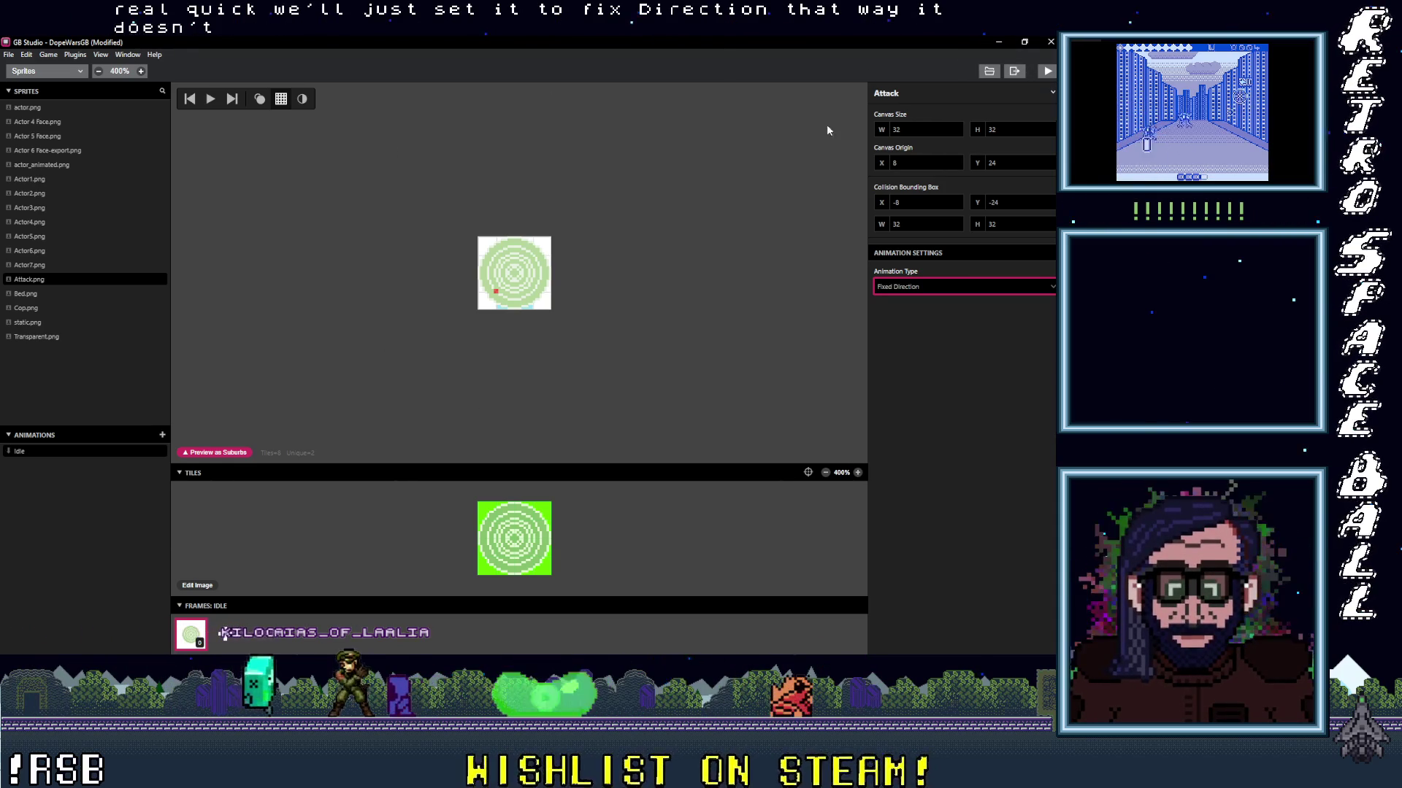
{"action": "left_click", "coordinate": [76, 73]}
{"action": "left_click", "coordinate": [69, 89]}
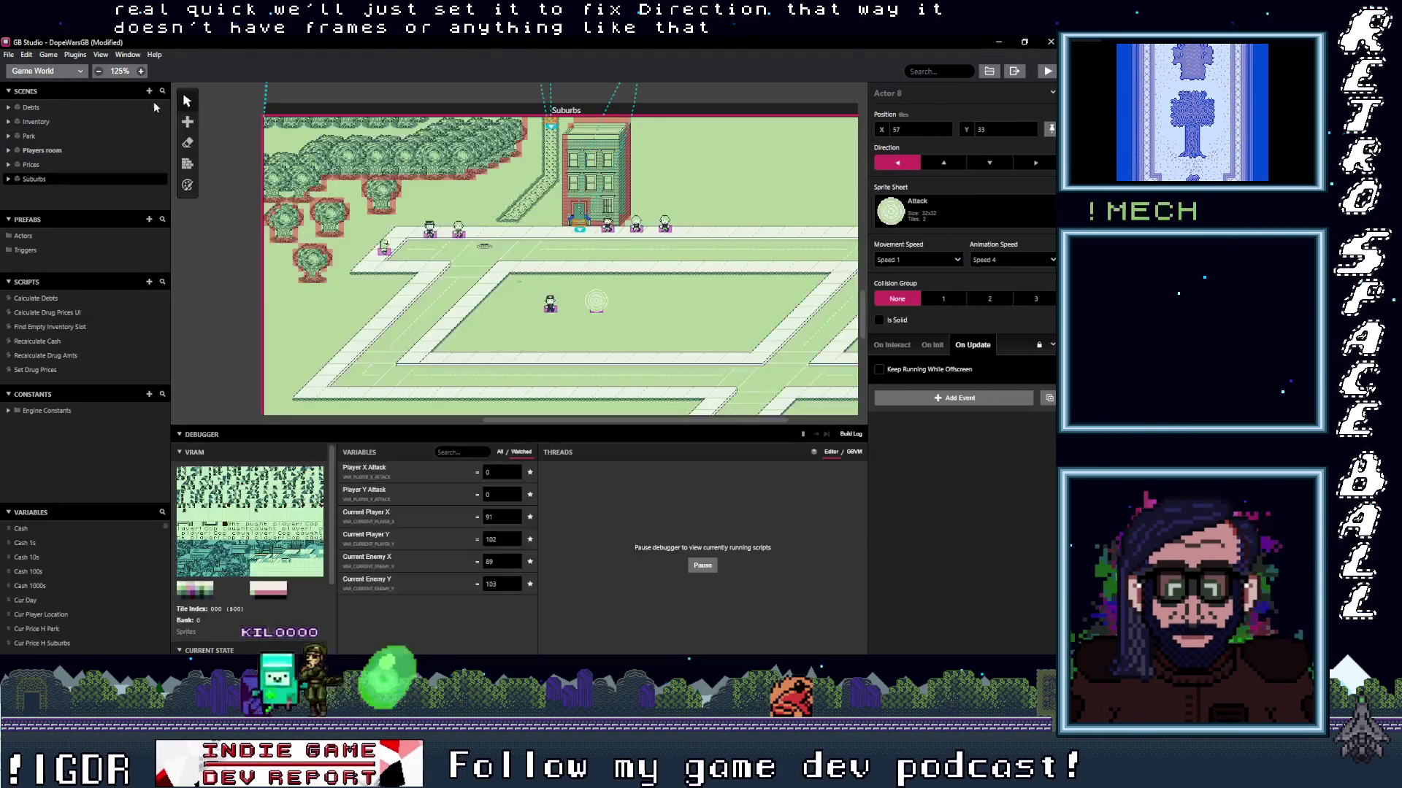
Adjust the Attack actor's facing and drag it just right of the Cop.
{"action": "left_click", "coordinate": [986, 162]}
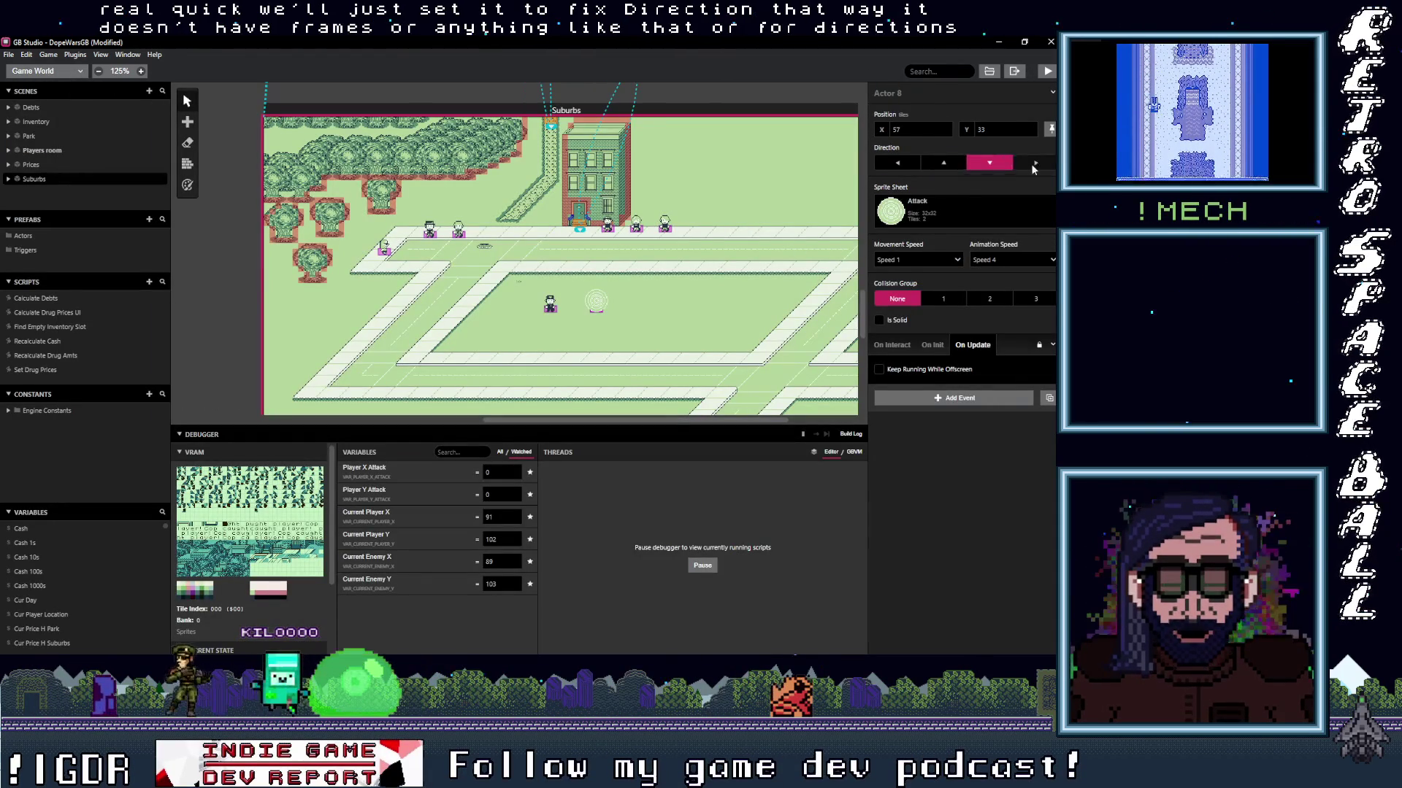
{"action": "left_click", "coordinate": [943, 163]}
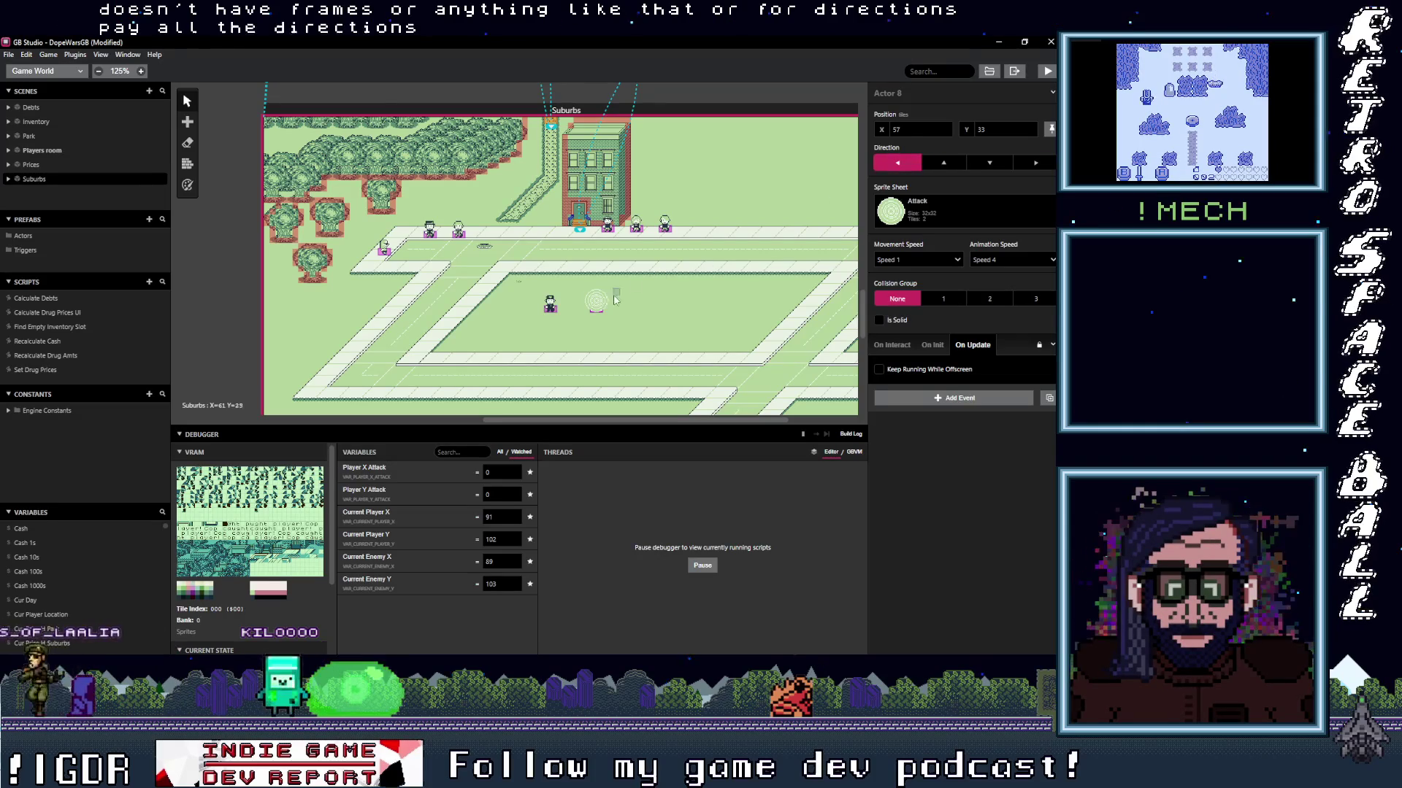
{"action": "left_click_drag", "start_coordinate": [544, 316], "coordinate": [549, 310]}
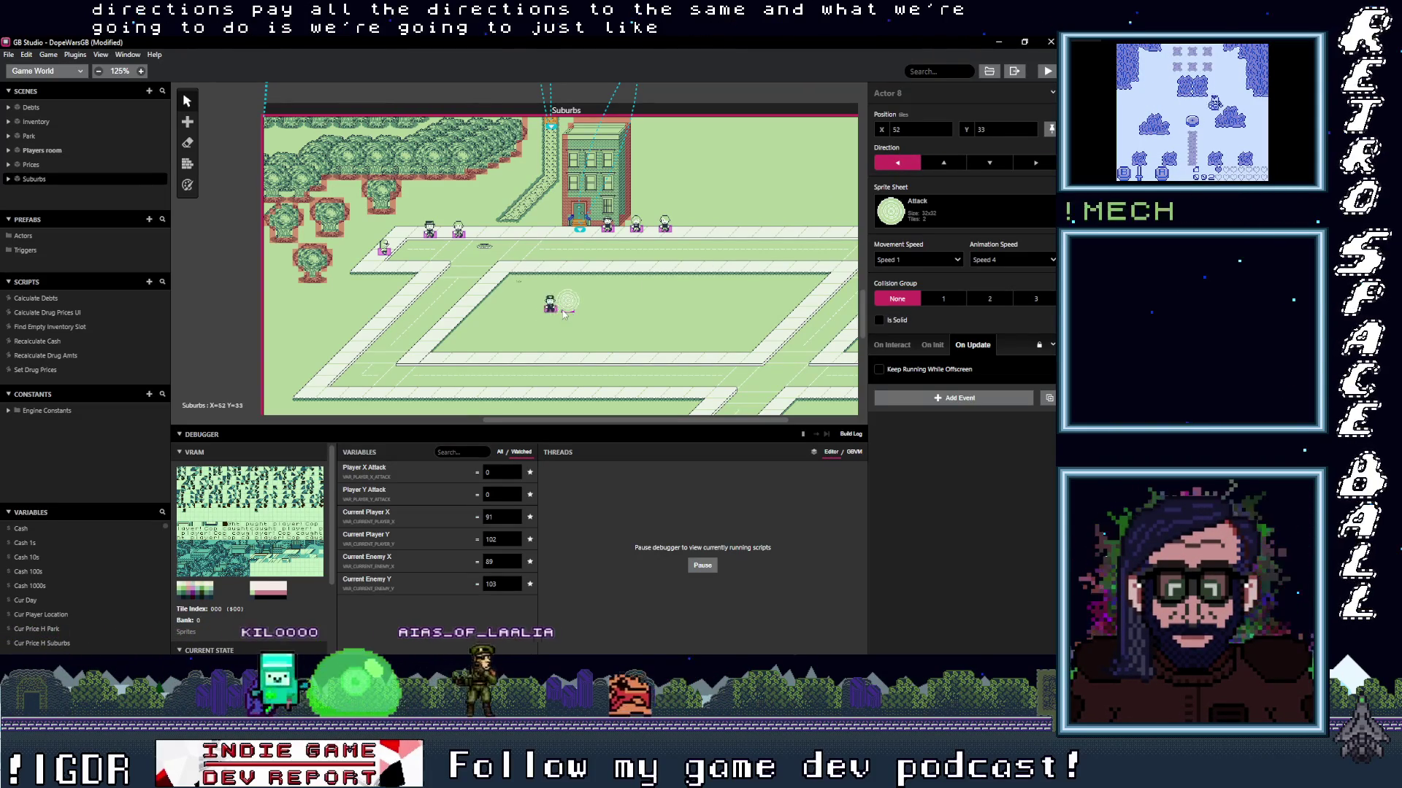
{"action": "left_click_drag", "start_coordinate": [546, 322], "coordinate": [598, 312]}
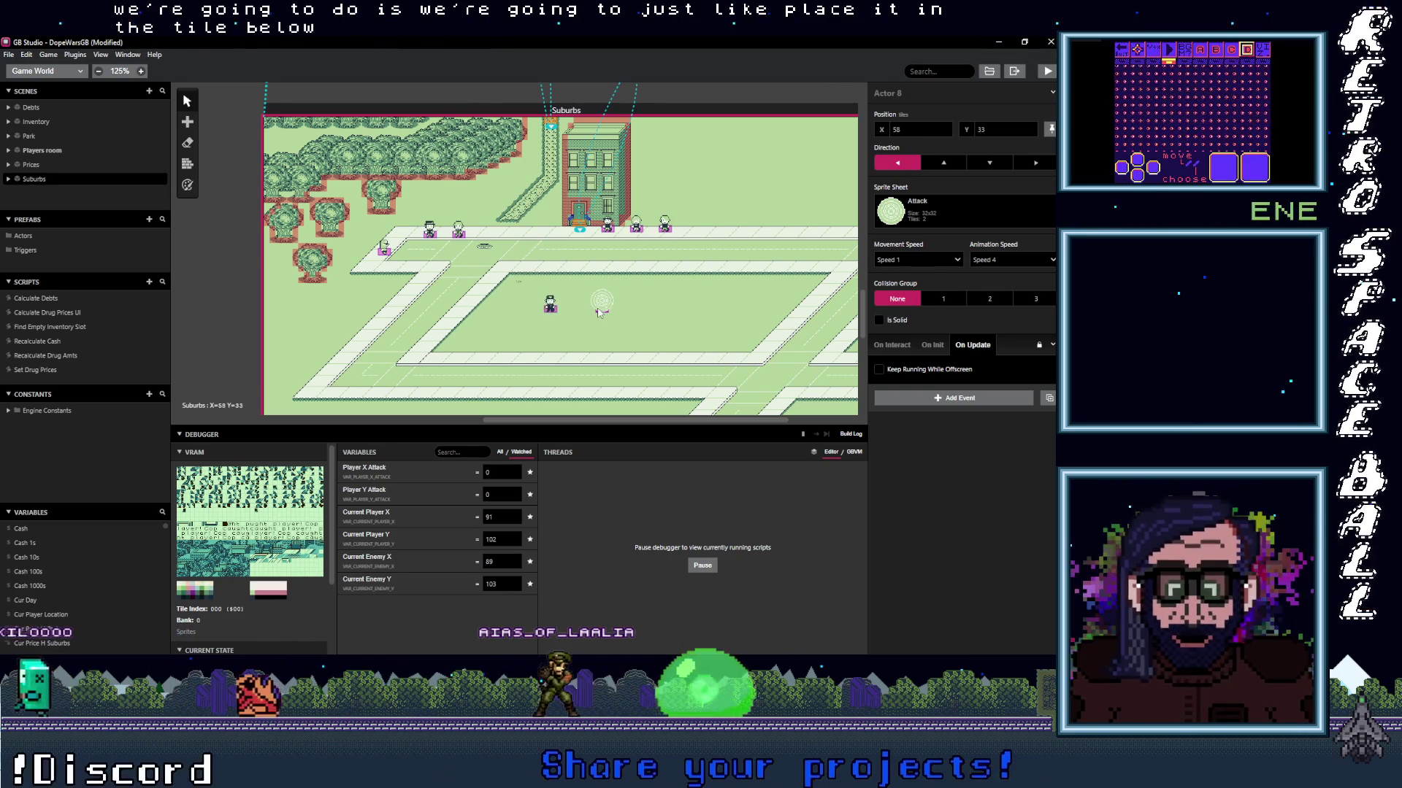
{"action": "left_click", "coordinate": [42, 71]}
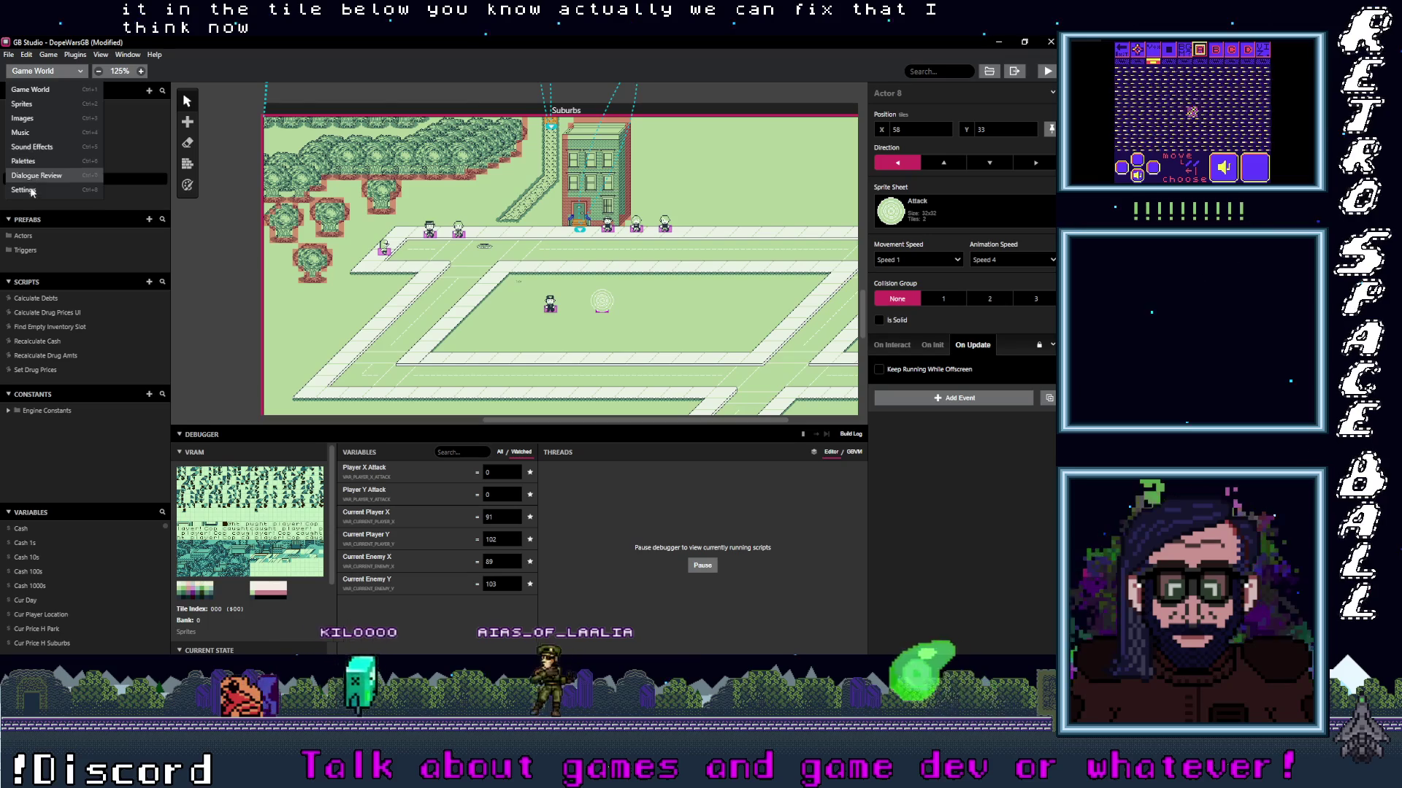
{"action": "left_click", "coordinate": [21, 104]}
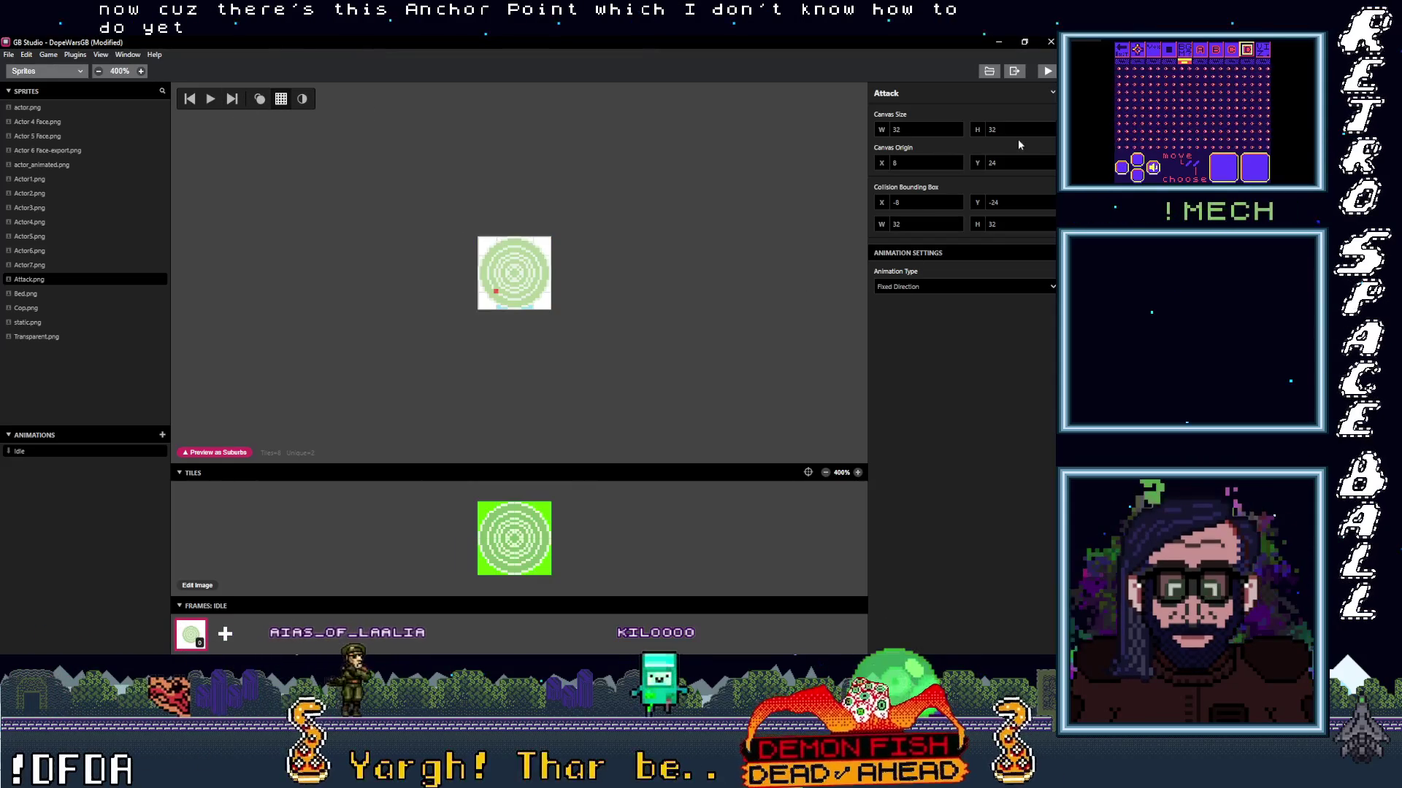
Toggle Precision Selection and select tiles on the Attack sprite's 32×32 frame to inspect them.
{"action": "left_click", "coordinate": [221, 453]}
{"action": "key", "text": "Escape"}
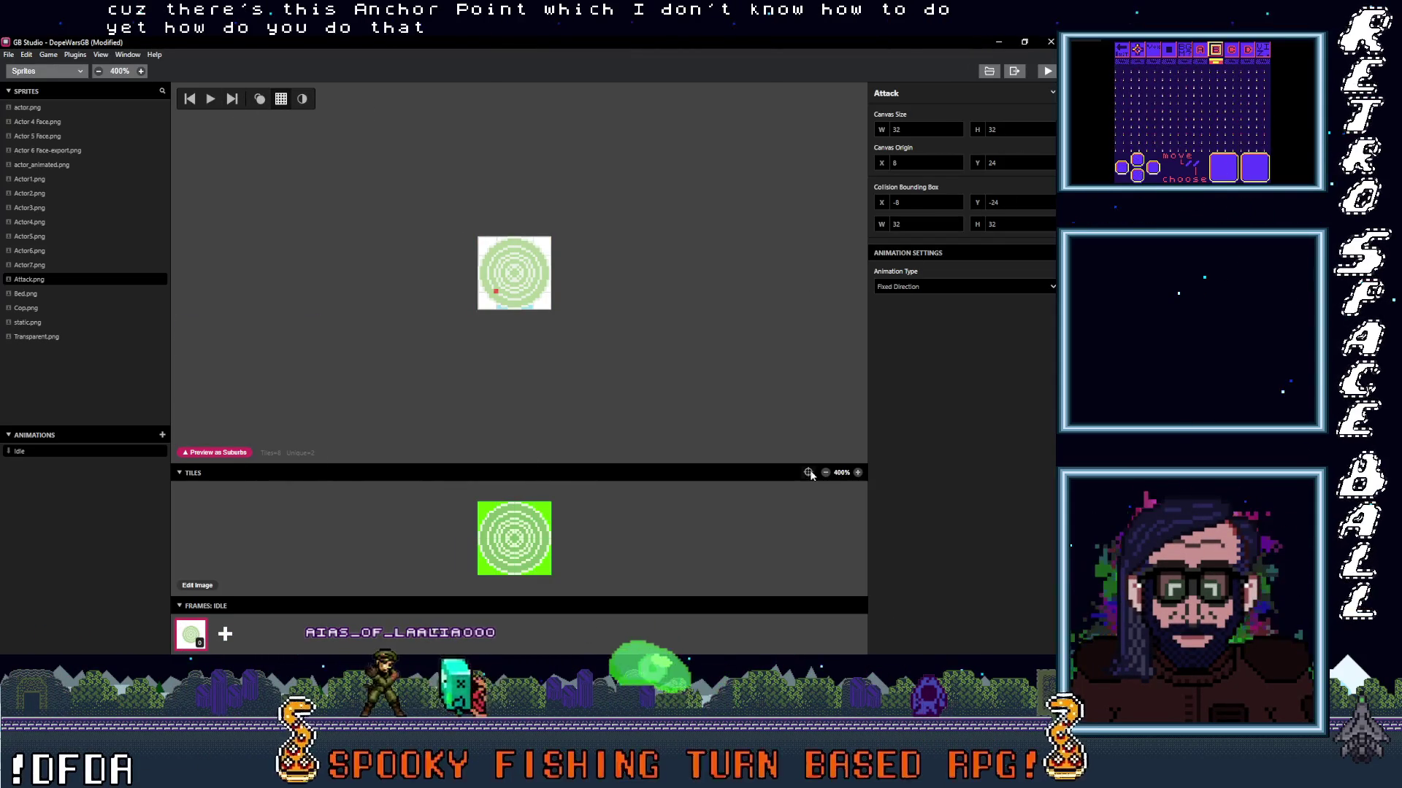
{"action": "left_click", "coordinate": [809, 472]}
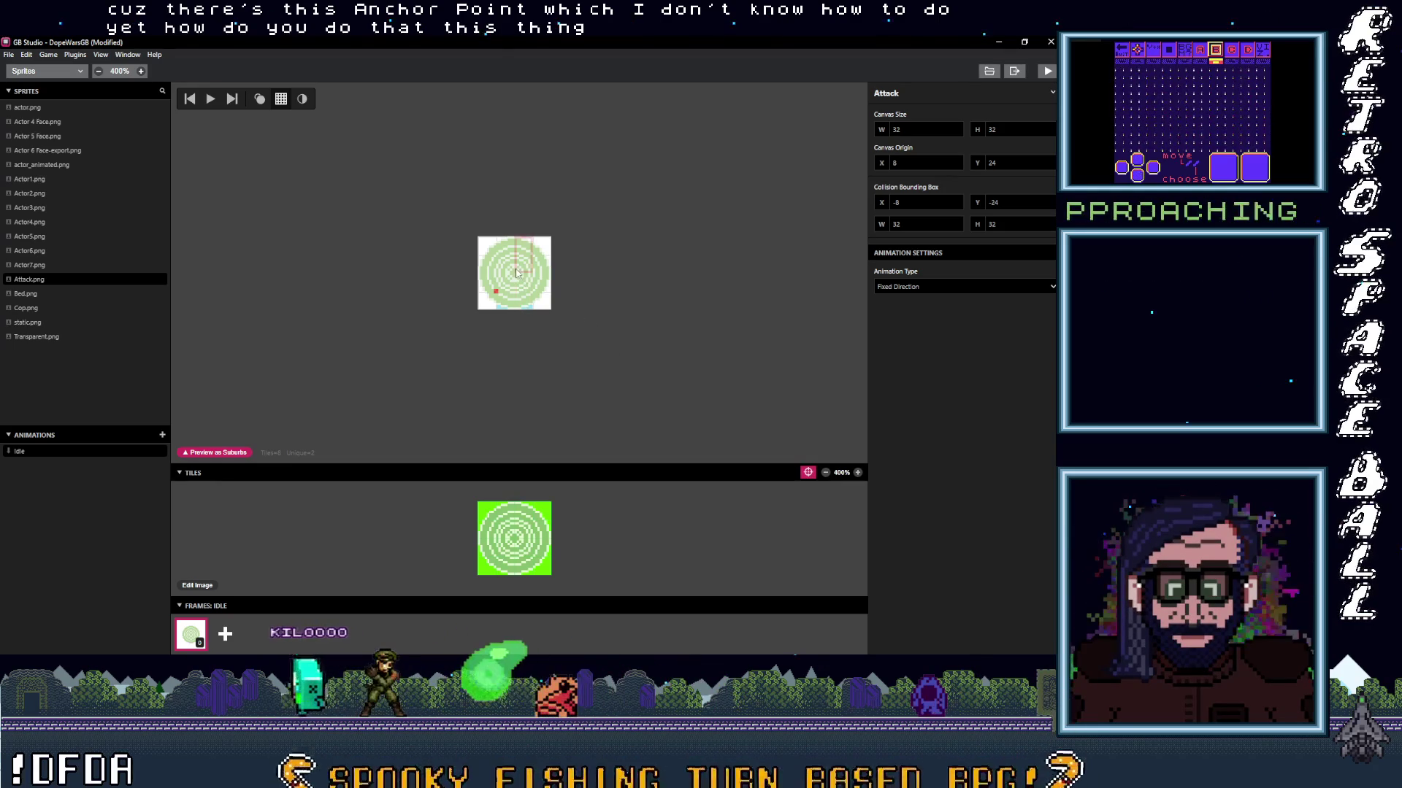
{"action": "left_click", "coordinate": [808, 473]}
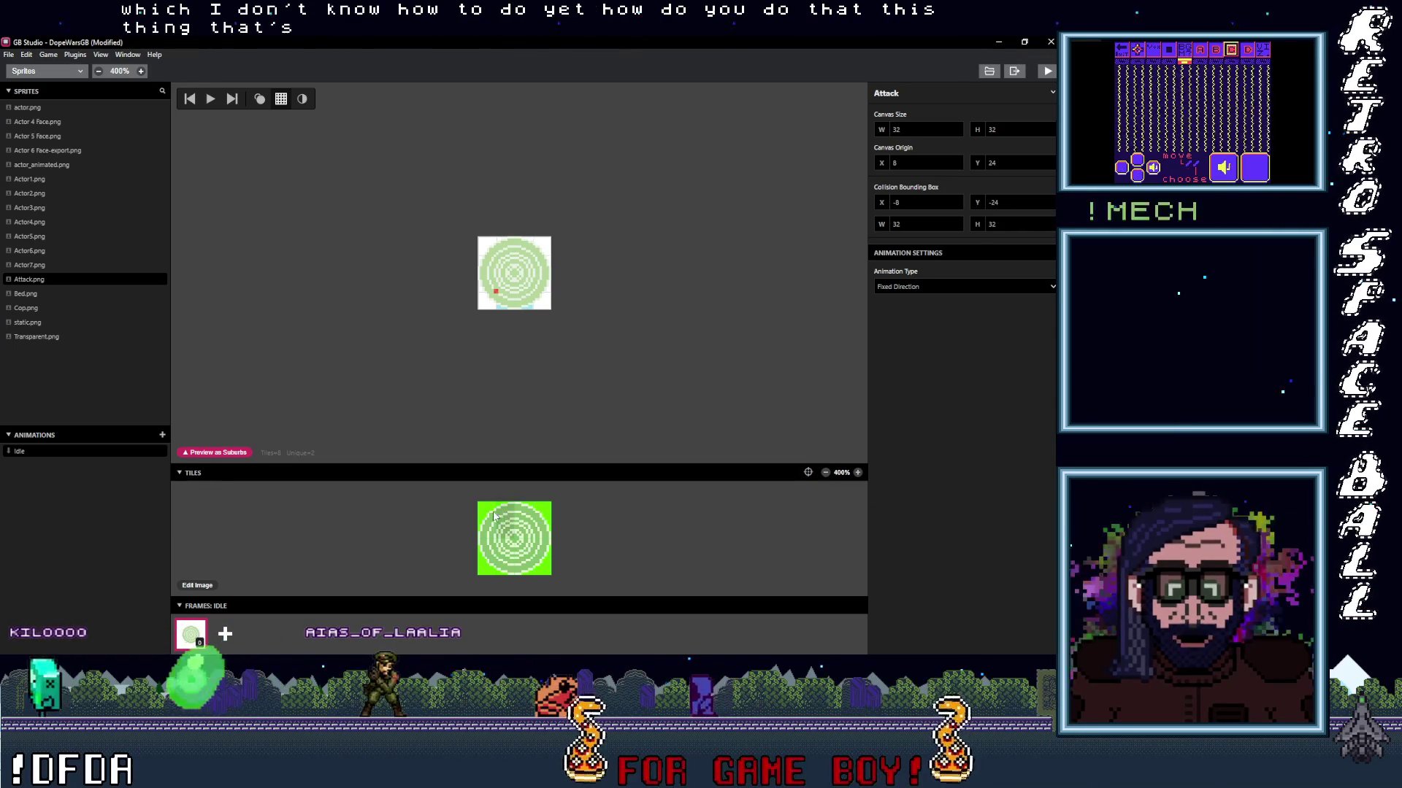
{"action": "left_click", "coordinate": [501, 295]}
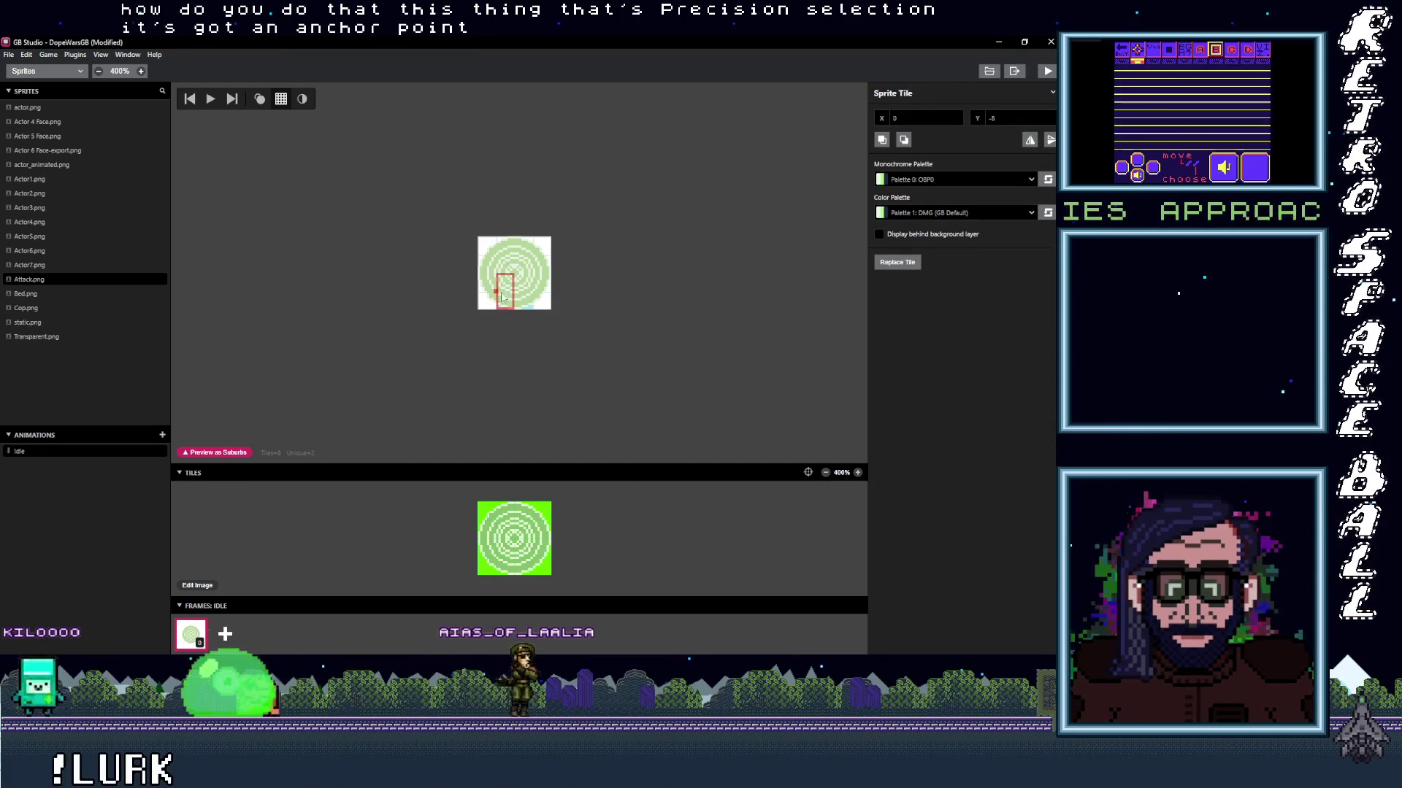
{"action": "key", "text": "ctrl+a"}
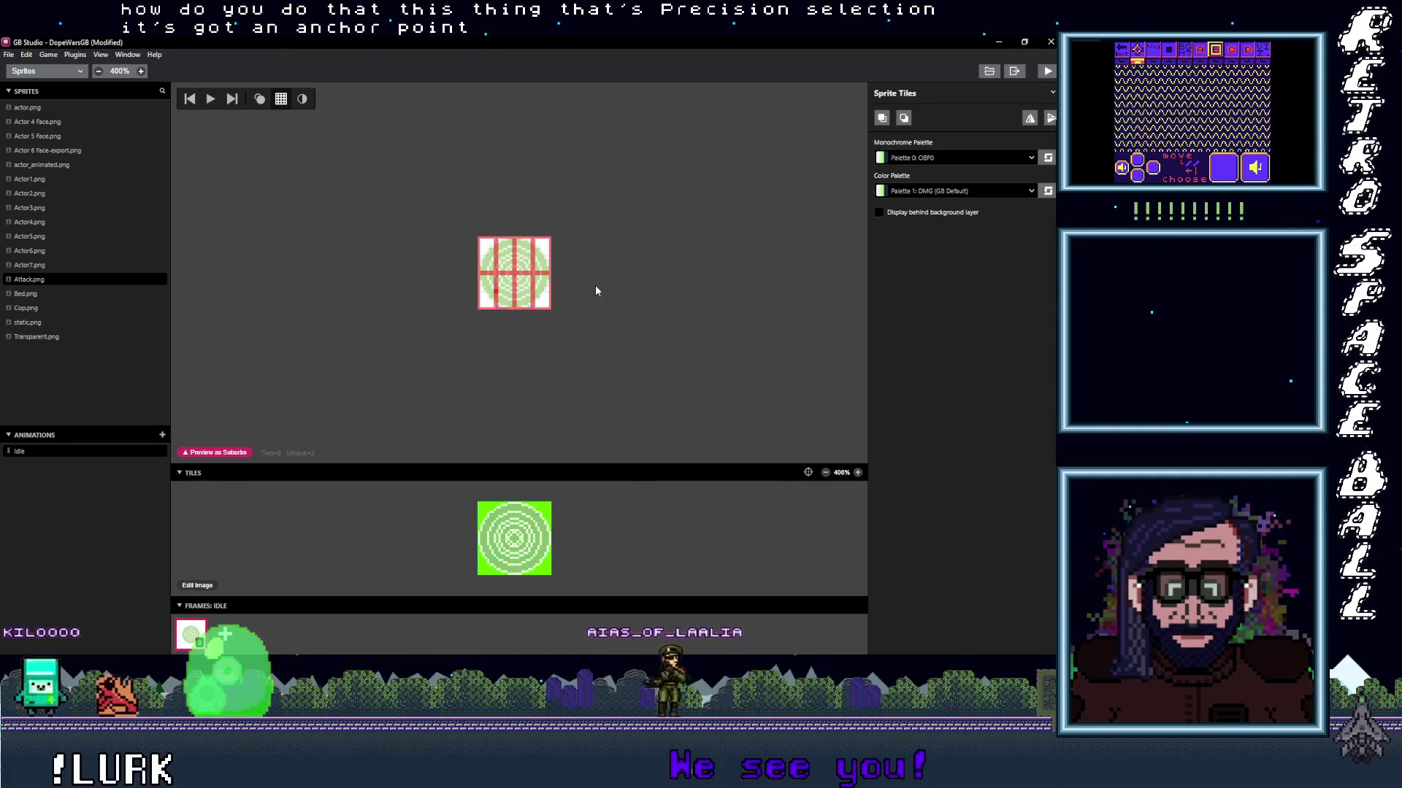
{"action": "left_click", "coordinate": [594, 289]}
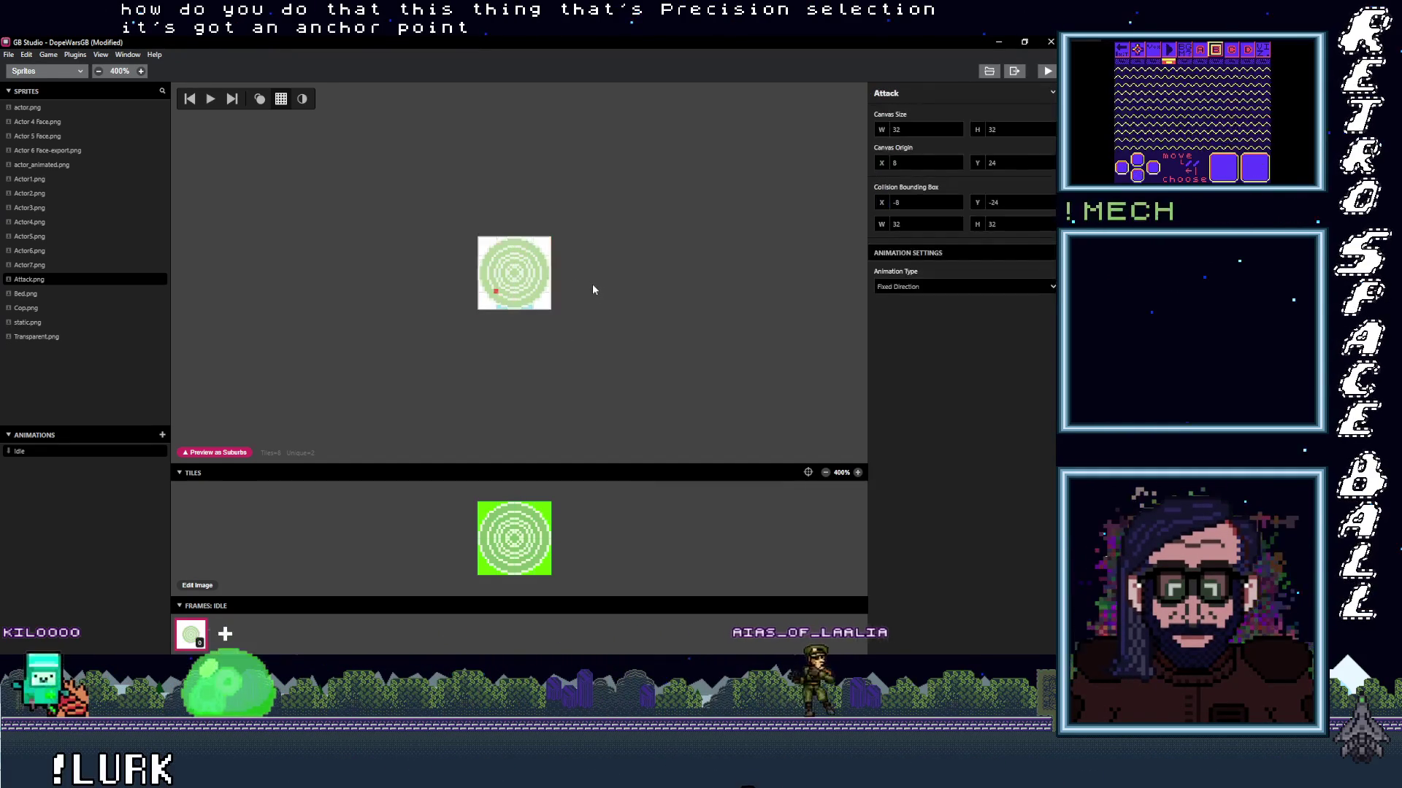
{"action": "left_click", "coordinate": [497, 294]}
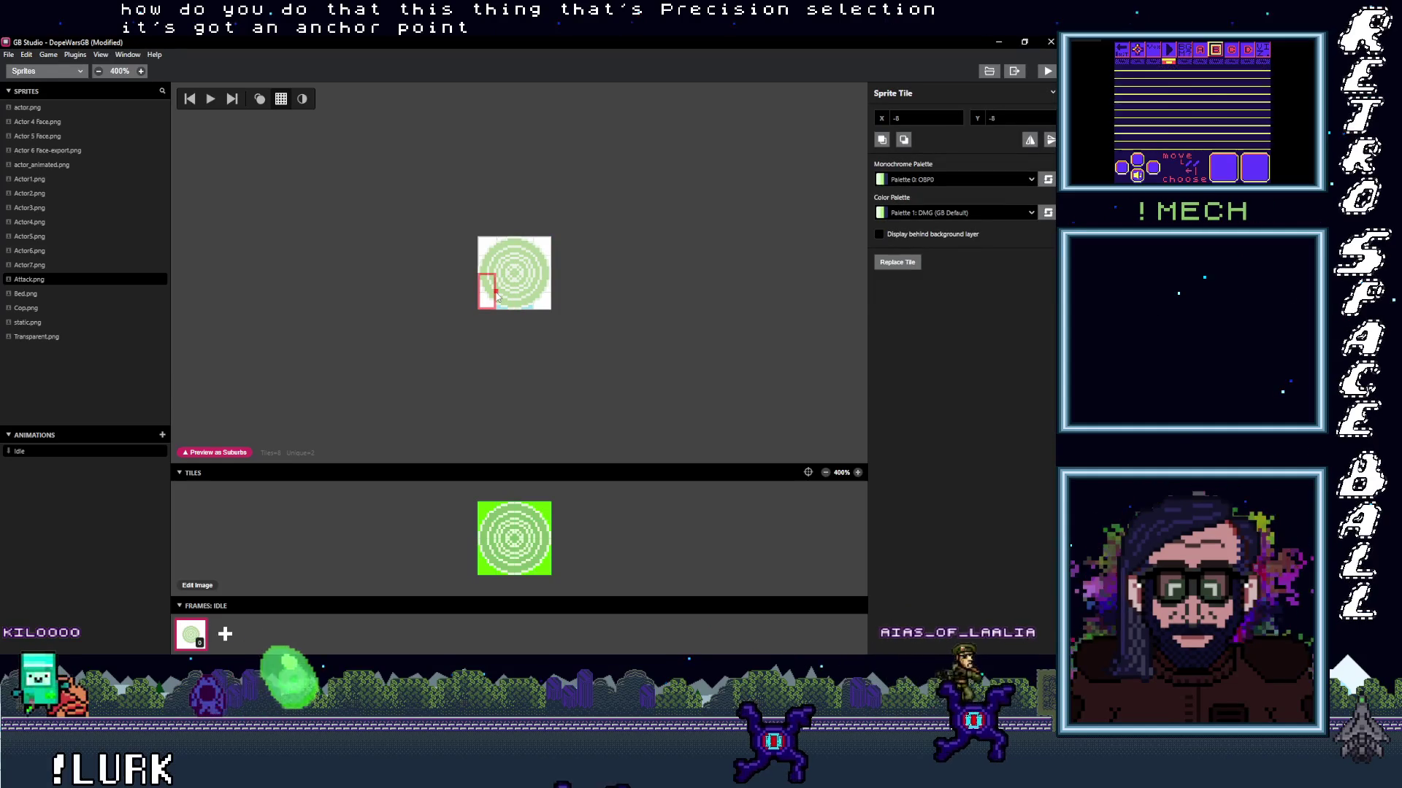
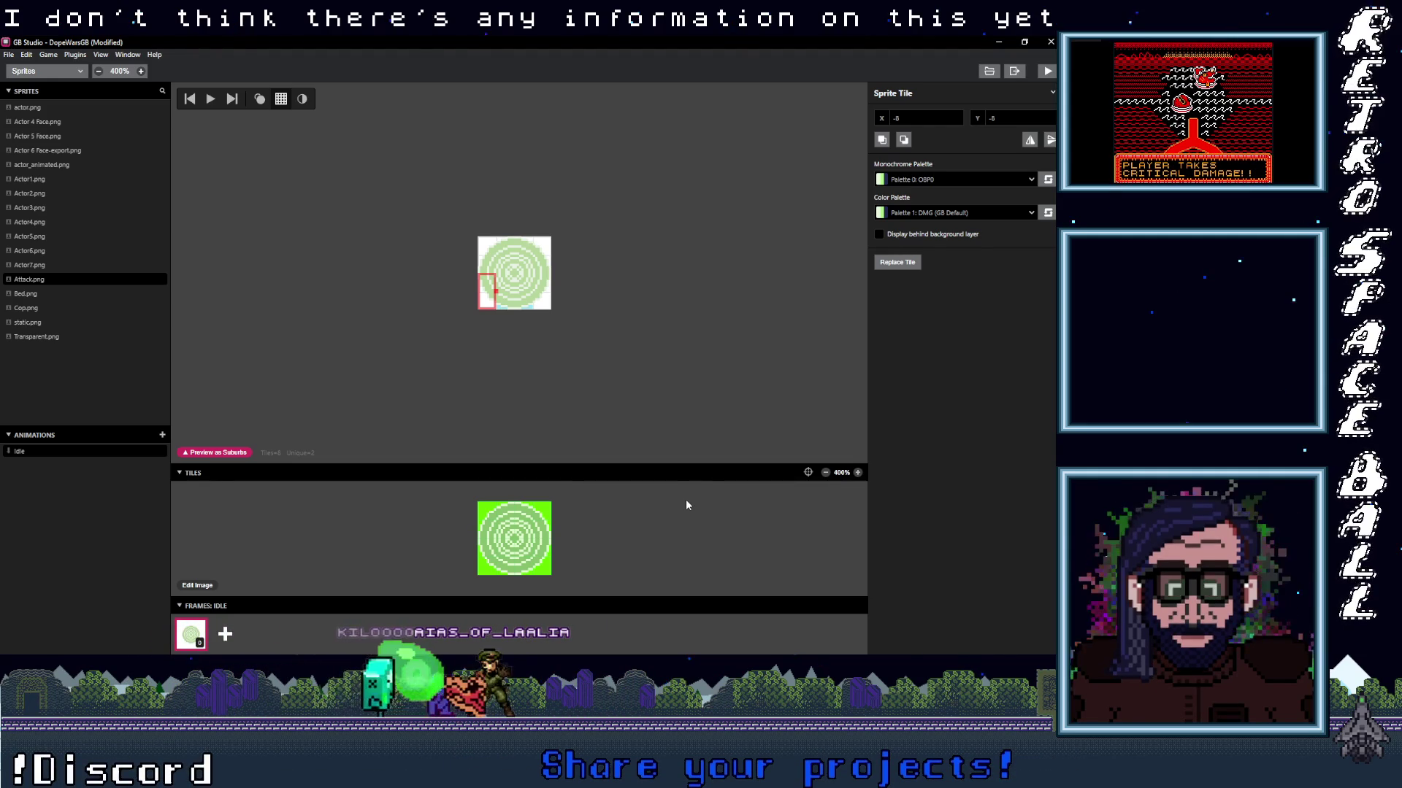
In the Game World, move the Attack actor next to the player.
{"action": "left_click", "coordinate": [459, 247]}
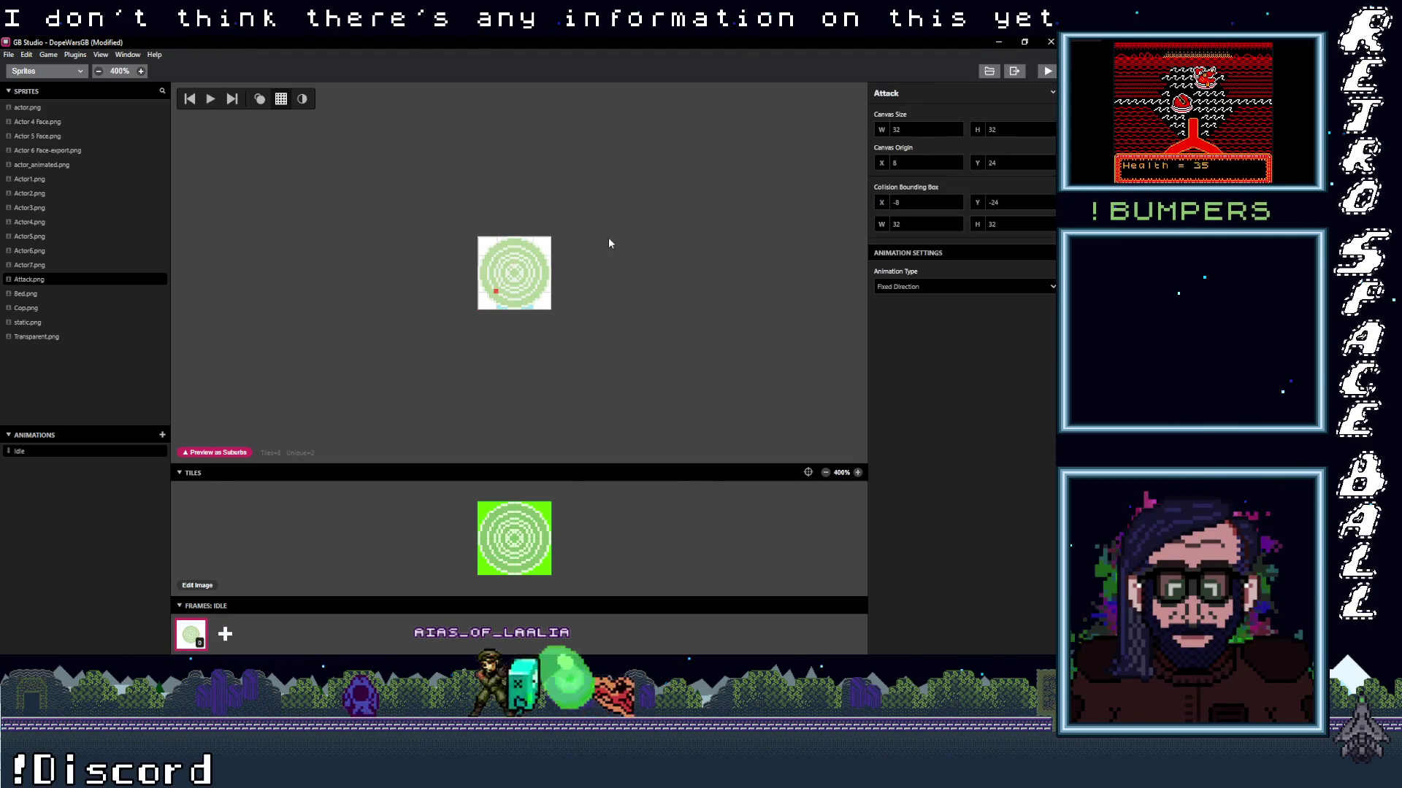
{"action": "left_click", "coordinate": [29, 70]}
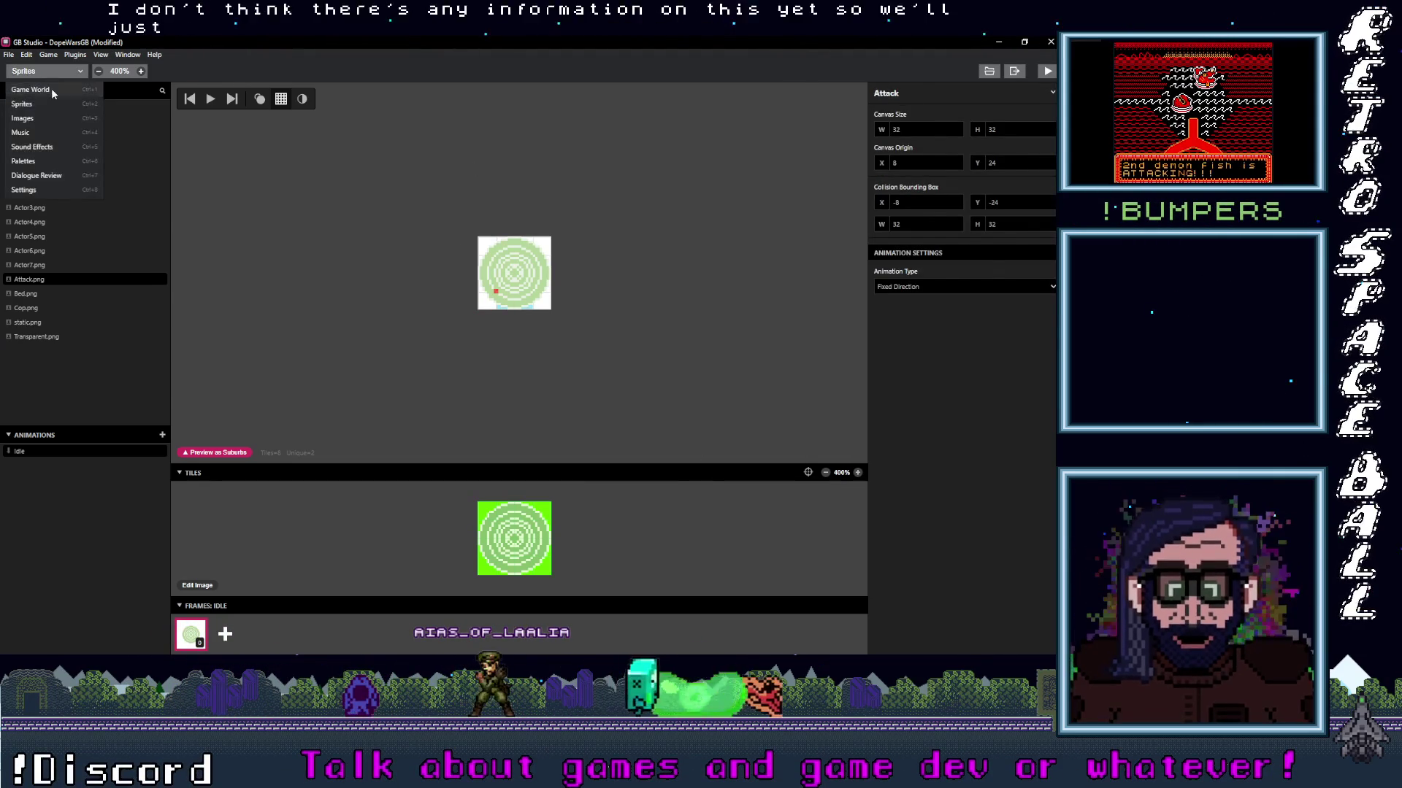
{"action": "left_click", "coordinate": [33, 86]}
{"action": "mouse_move", "coordinate": [610, 314]}
{"action": "left_mouse_down"}
{"action": "mouse_move", "coordinate": [554, 319]}
{"action": "mouse_move", "coordinate": [553, 299]}
{"action": "left_mouse_up"}
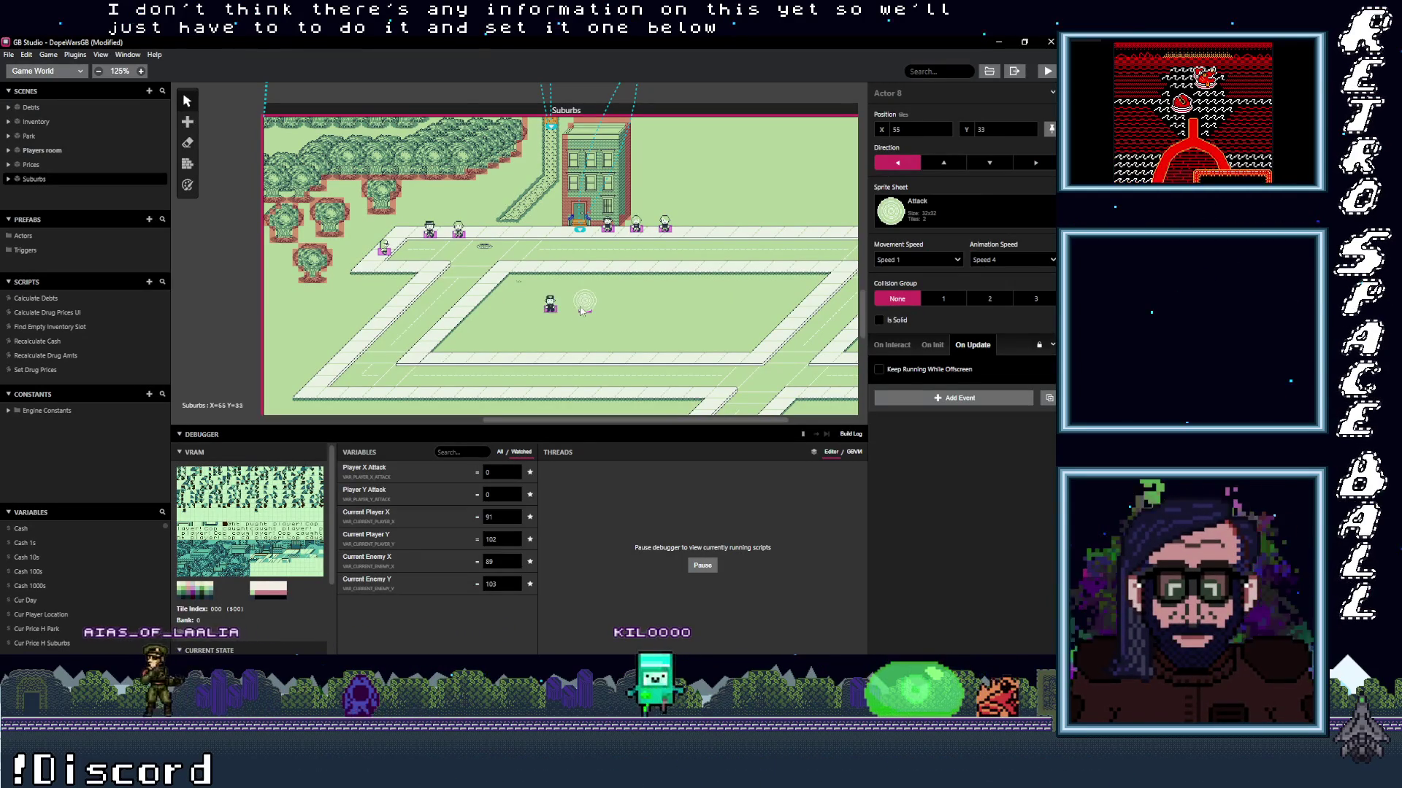
In the Cop's On Update script, change Current Enemy Y from subtract 2 to add 1.
{"action": "left_click", "coordinate": [555, 310]}
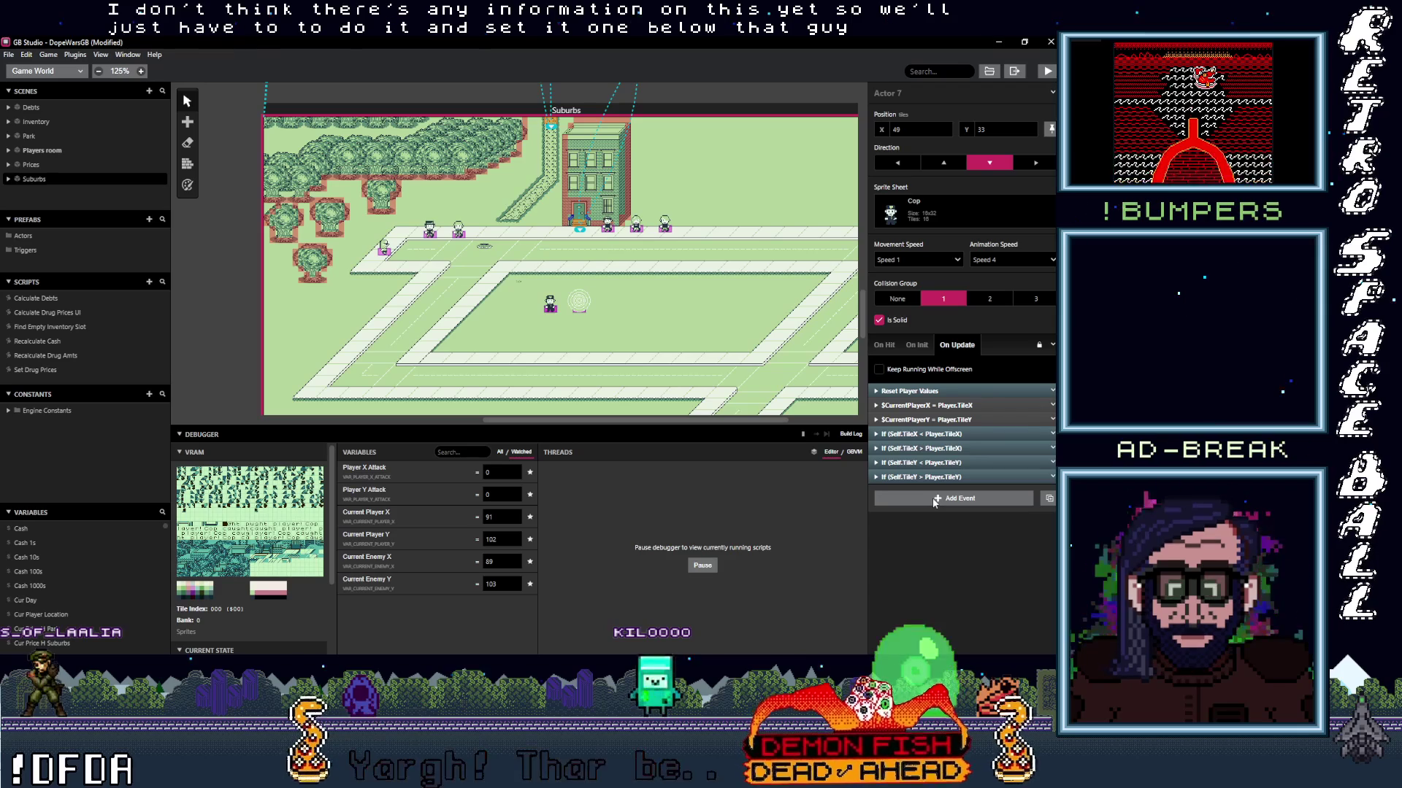
{"action": "left_click", "coordinate": [921, 477]}
{"action": "scroll", "coordinate": [971, 570], "scroll_direction": "down", "scroll_amount": 5}
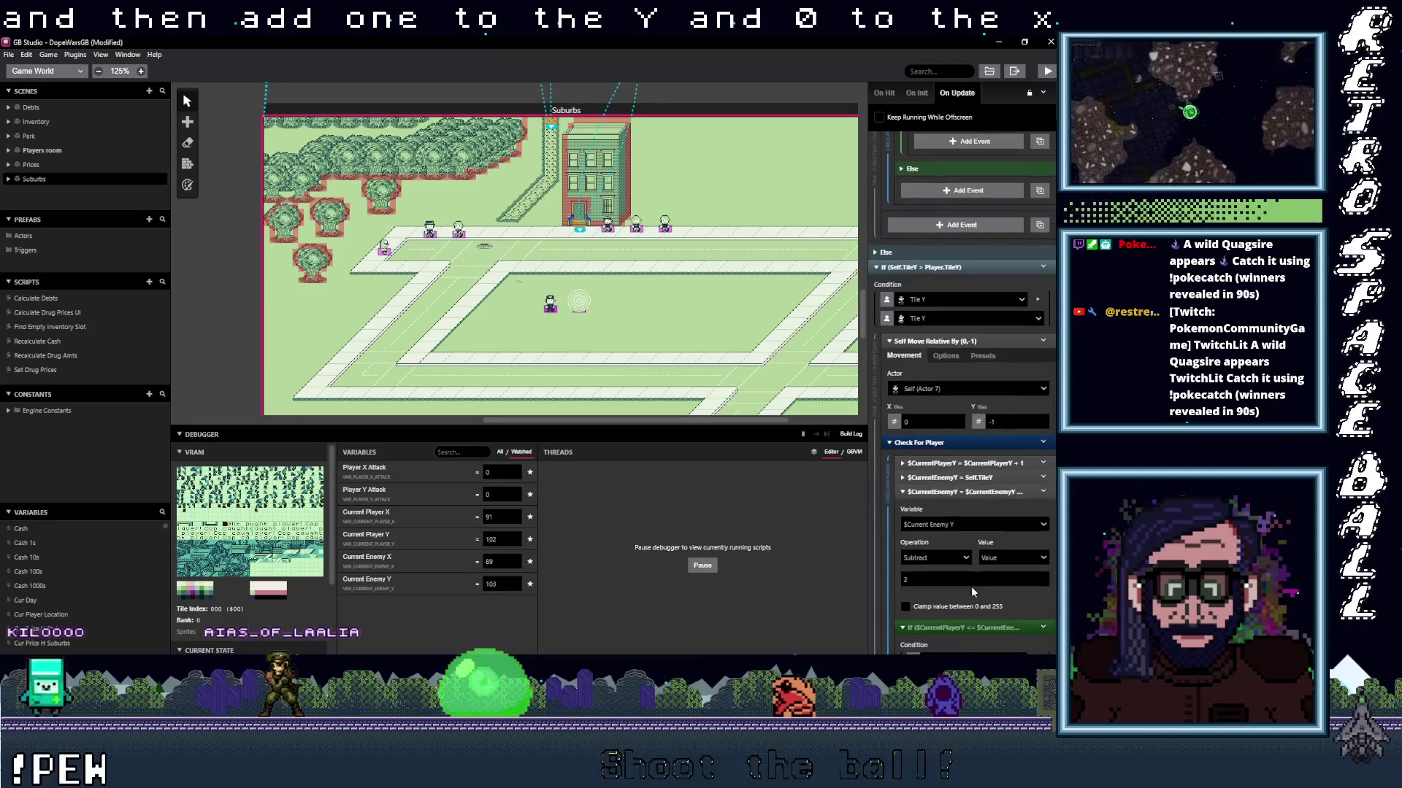
{"action": "left_click", "coordinate": [941, 552]}
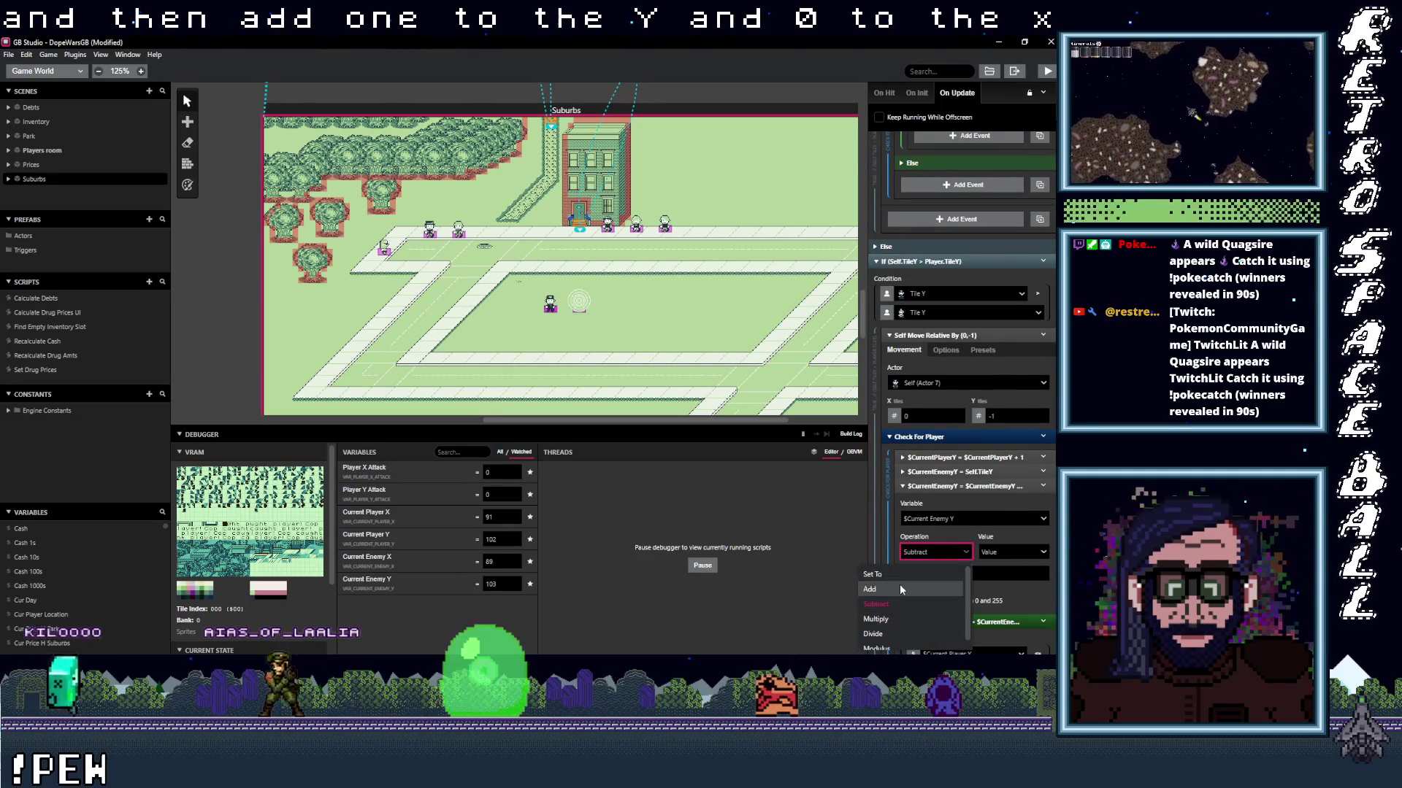
{"action": "left_click", "coordinate": [899, 584]}
{"action": "double_click", "coordinate": [949, 574]}
{"action": "type", "text": "1"}
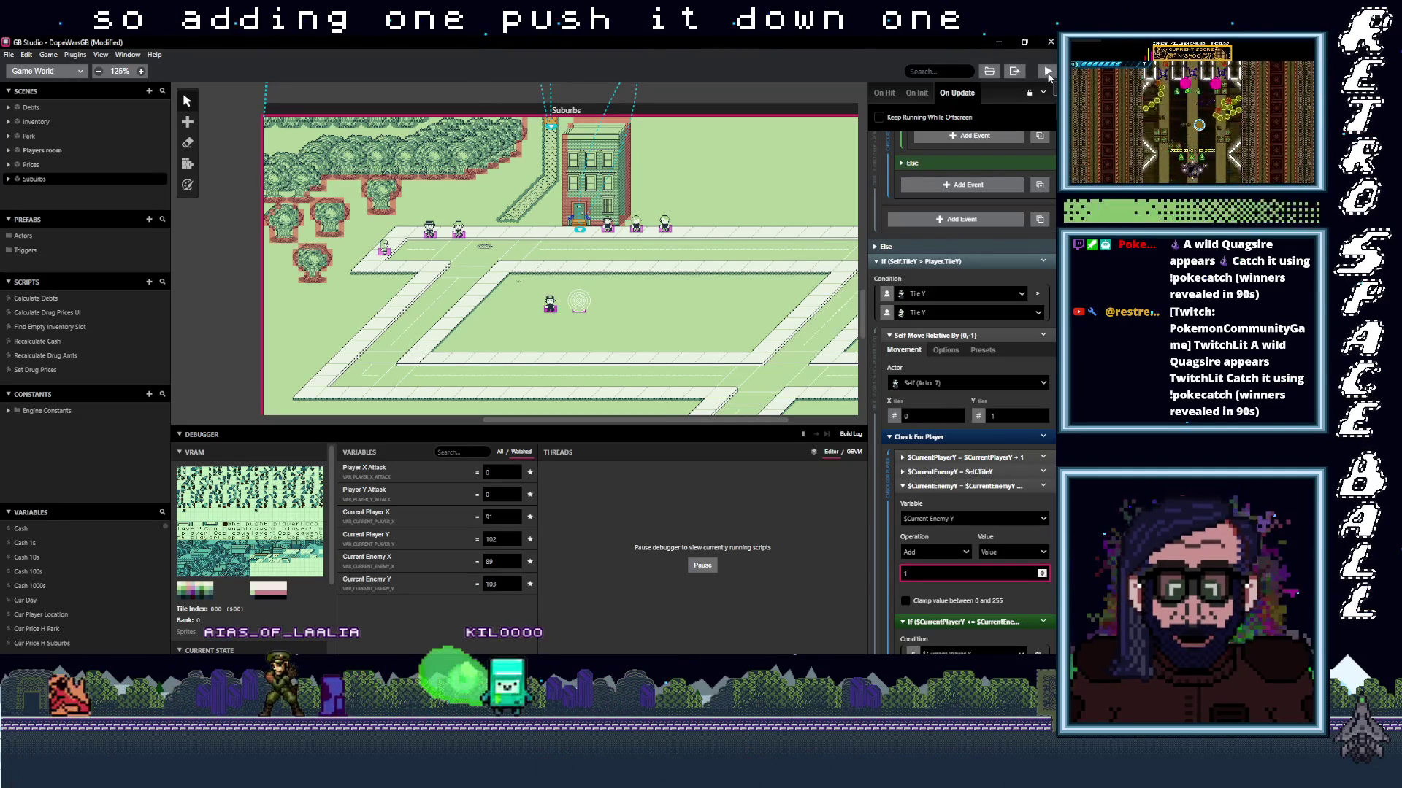
Collapse the Current Enemy Y event, run the game until the cop catches the player, then close it.
{"action": "left_click", "coordinate": [971, 486]}
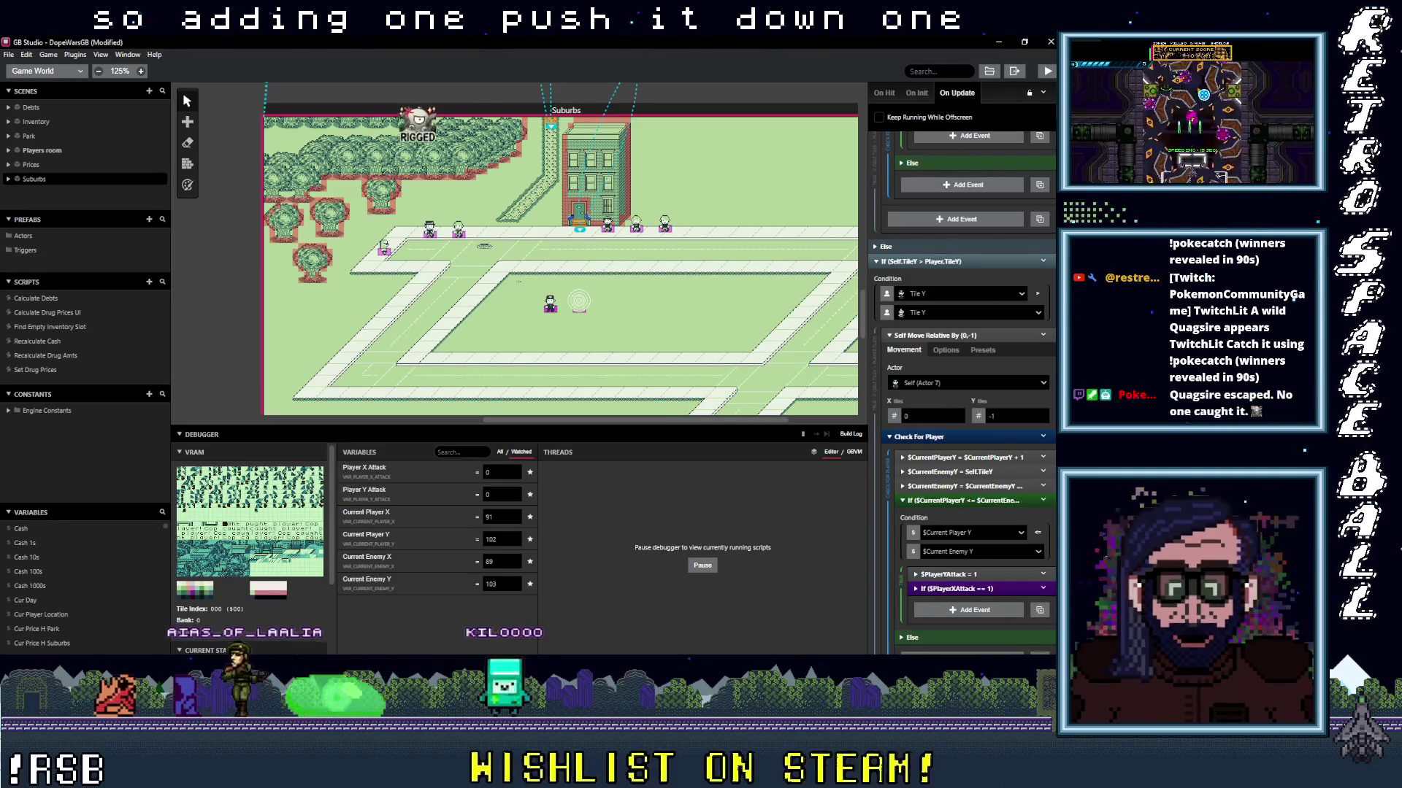
{"action": "left_click", "coordinate": [1049, 70]}
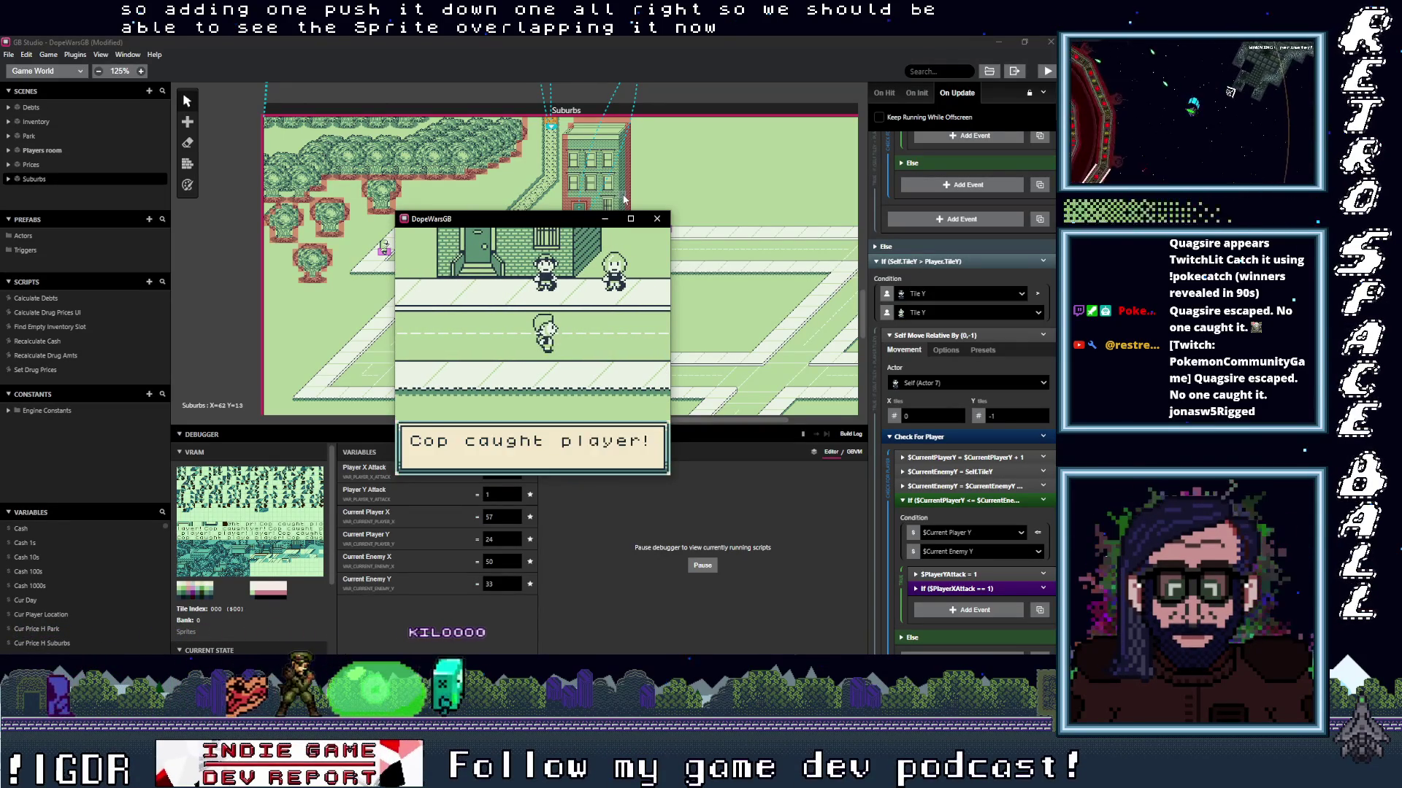
{"action": "left_click", "coordinate": [657, 219]}
Remove the Else branch from the player-Y comparison If event and disable it.
{"action": "scroll", "coordinate": [987, 523], "scroll_direction": "down", "scroll_amount": 3}
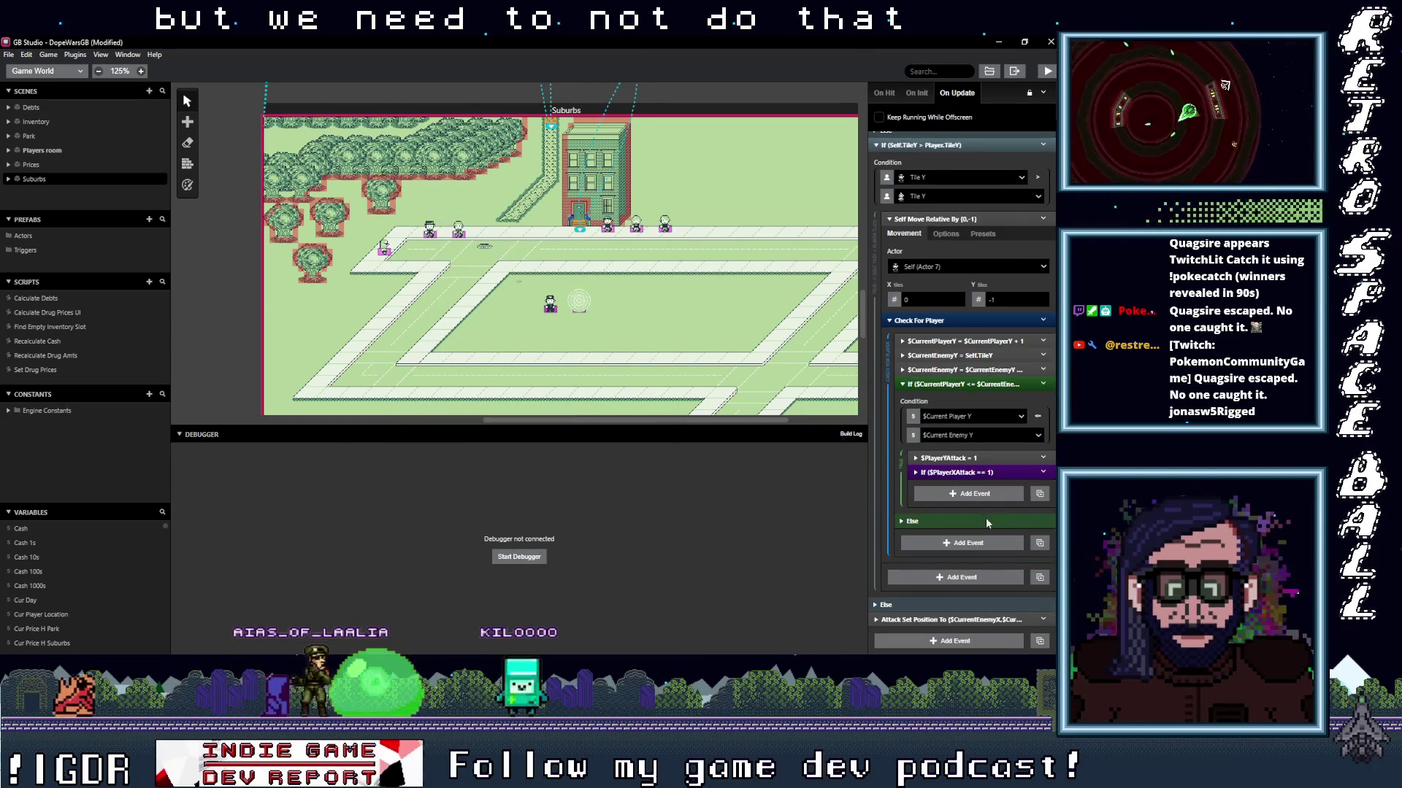
{"action": "left_click", "coordinate": [985, 385]}
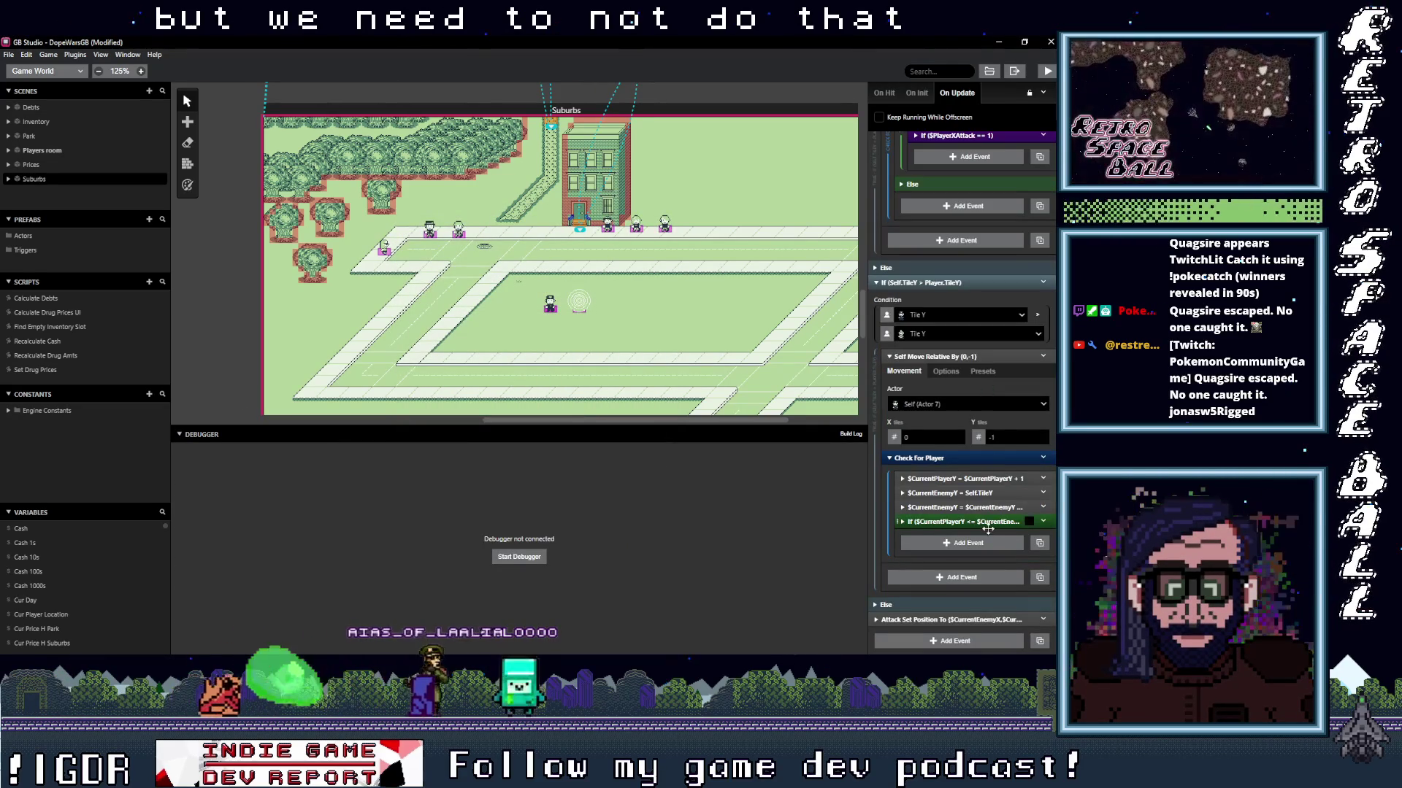
{"action": "left_click", "coordinate": [1043, 522]}
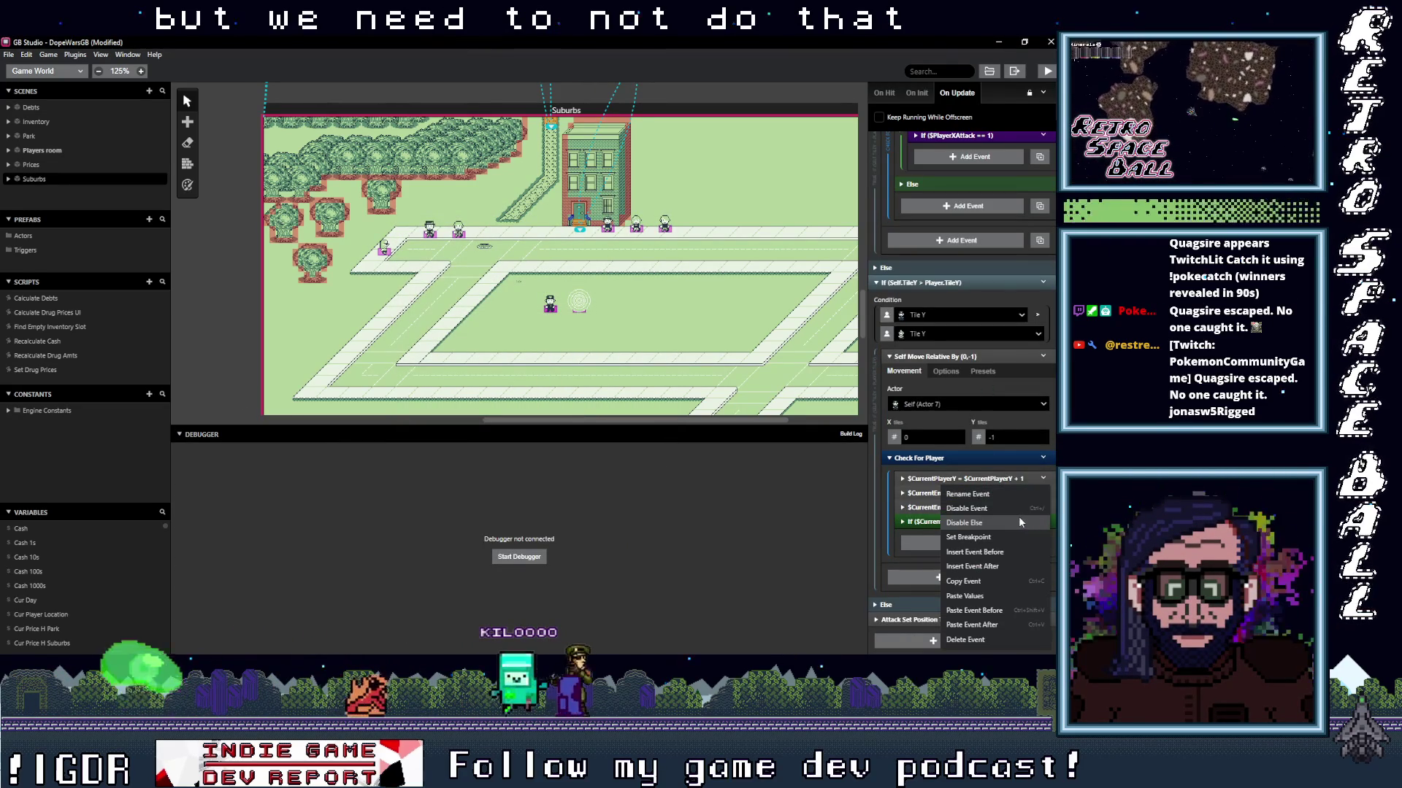
{"action": "left_click", "coordinate": [988, 523]}
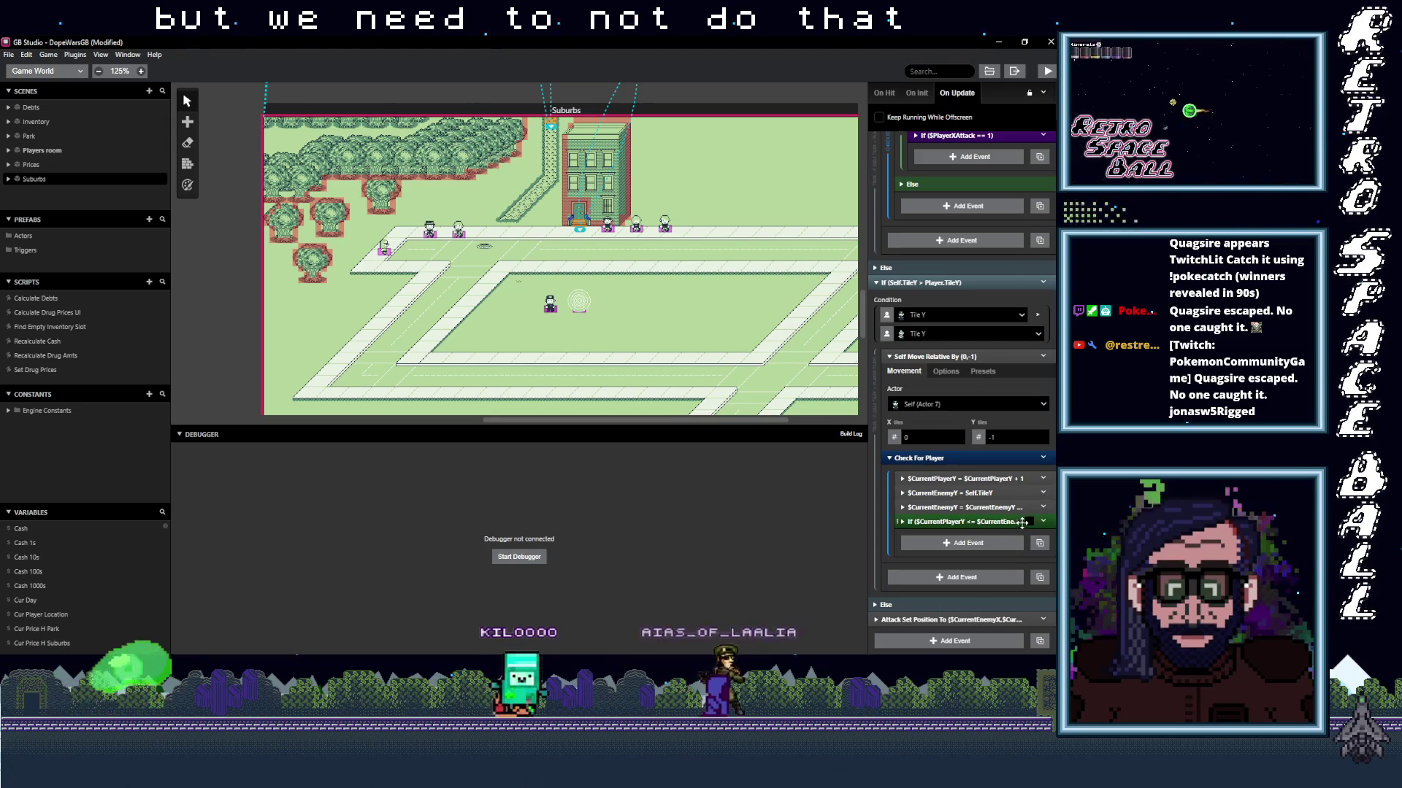
{"action": "left_click", "coordinate": [1044, 521]}
{"action": "left_click", "coordinate": [1000, 507]}
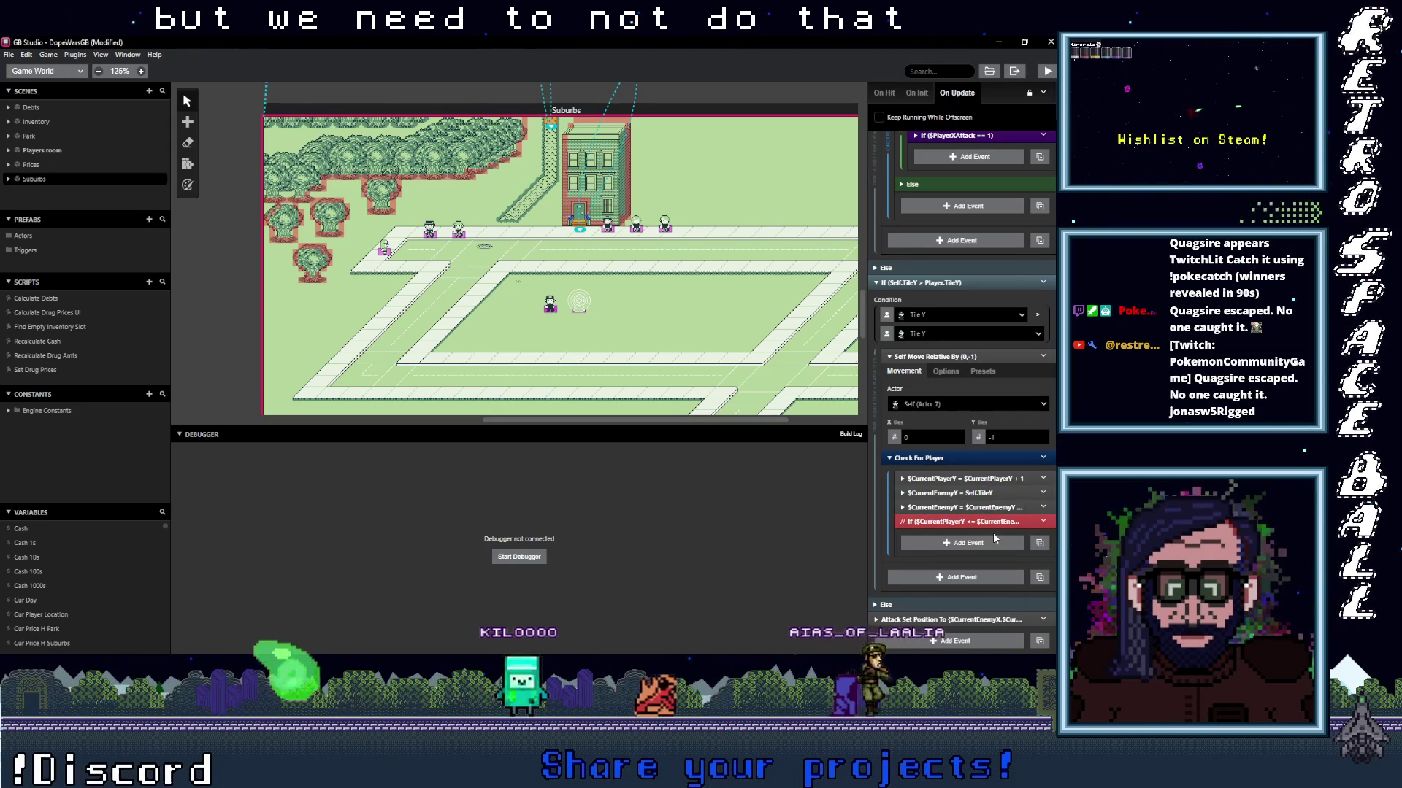
Disable the earlier If event, undoing an accidental change to the X-check If.
{"action": "scroll", "coordinate": [992, 533], "scroll_direction": "up", "scroll_amount": 1}
{"action": "scroll", "coordinate": [992, 536], "scroll_direction": "up", "scroll_amount": 2}
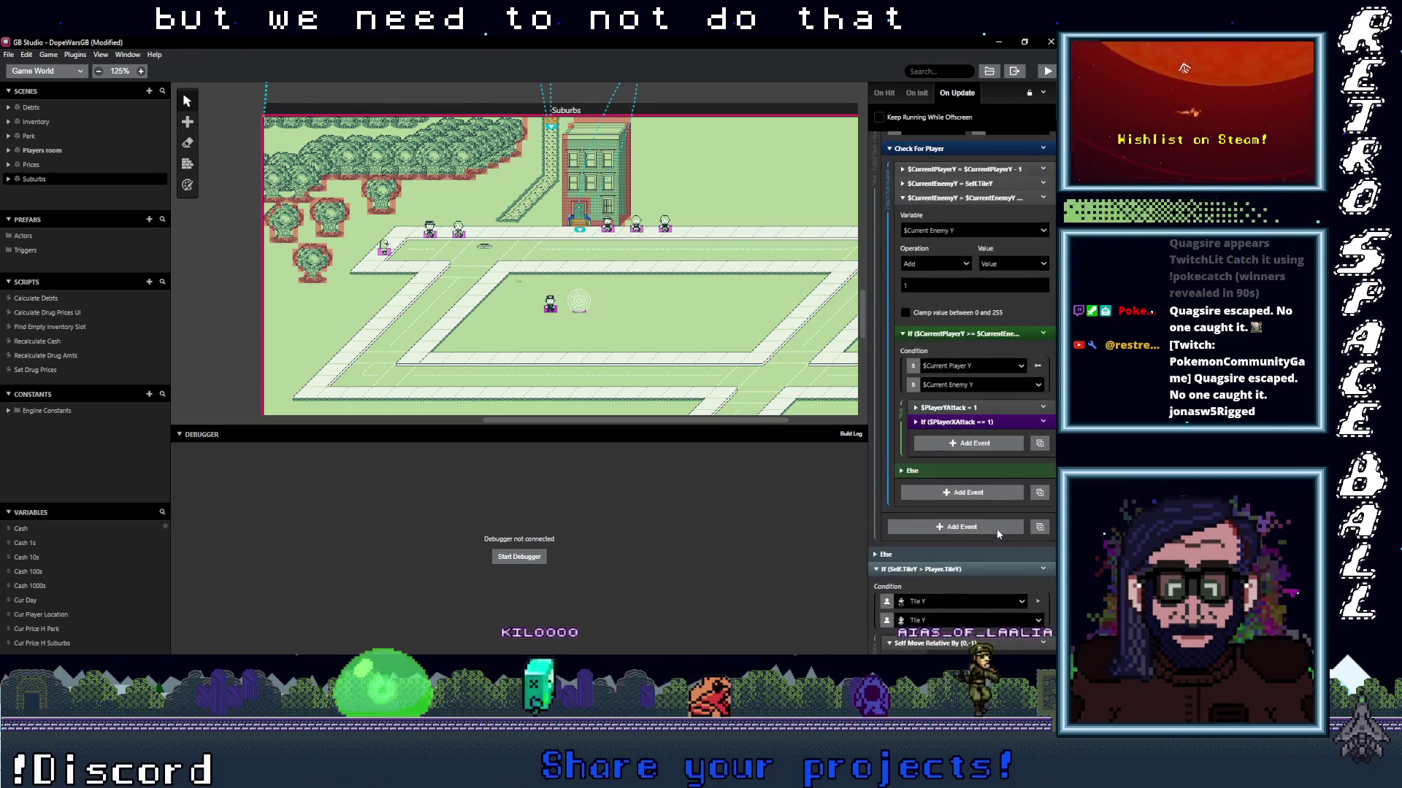
{"action": "left_click", "coordinate": [1042, 334]}
{"action": "left_click", "coordinate": [1017, 366]}
{"action": "scroll", "coordinate": [1011, 409], "scroll_direction": "up", "scroll_amount": 3}
{"action": "scroll", "coordinate": [1008, 426], "scroll_direction": "up", "scroll_amount": 3}
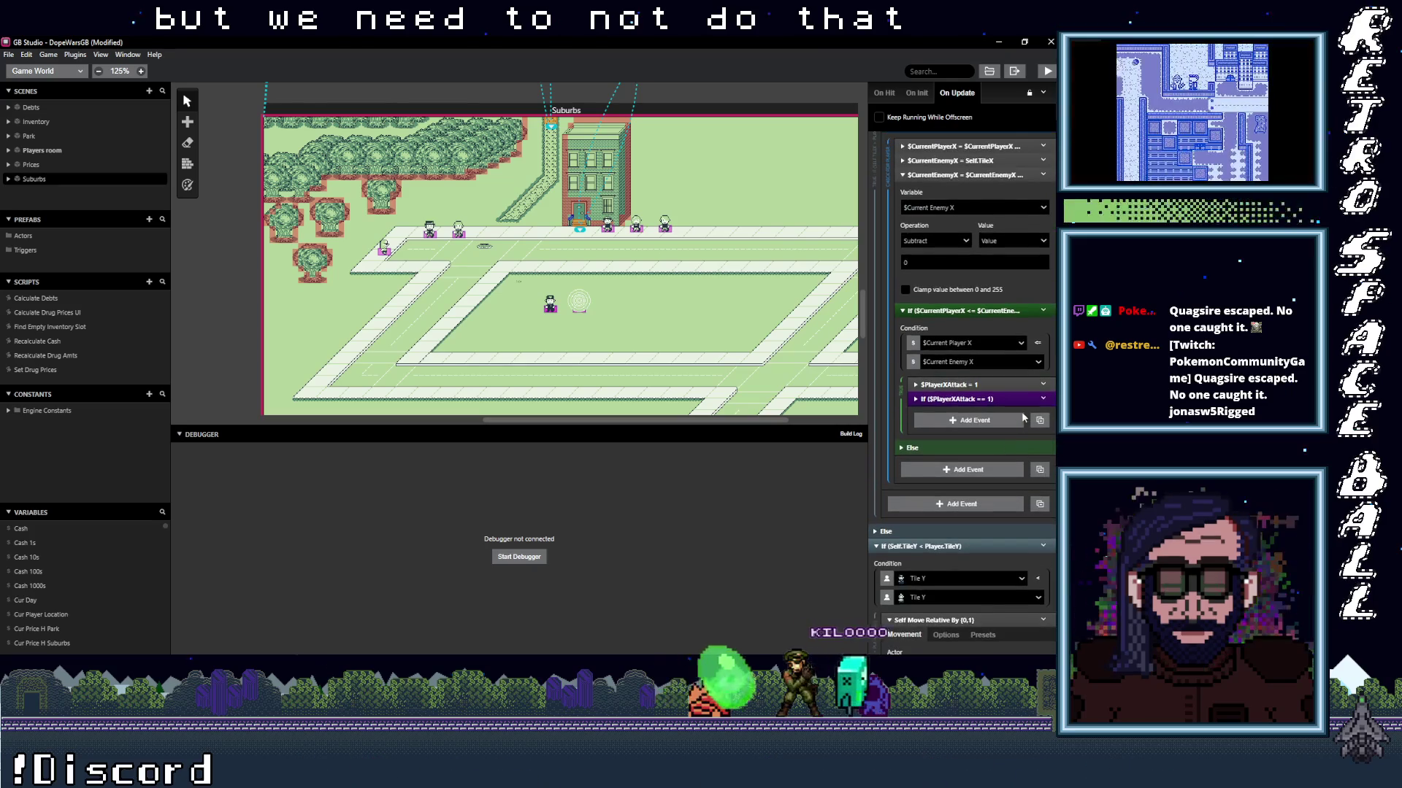
{"action": "left_click", "coordinate": [1043, 311]}
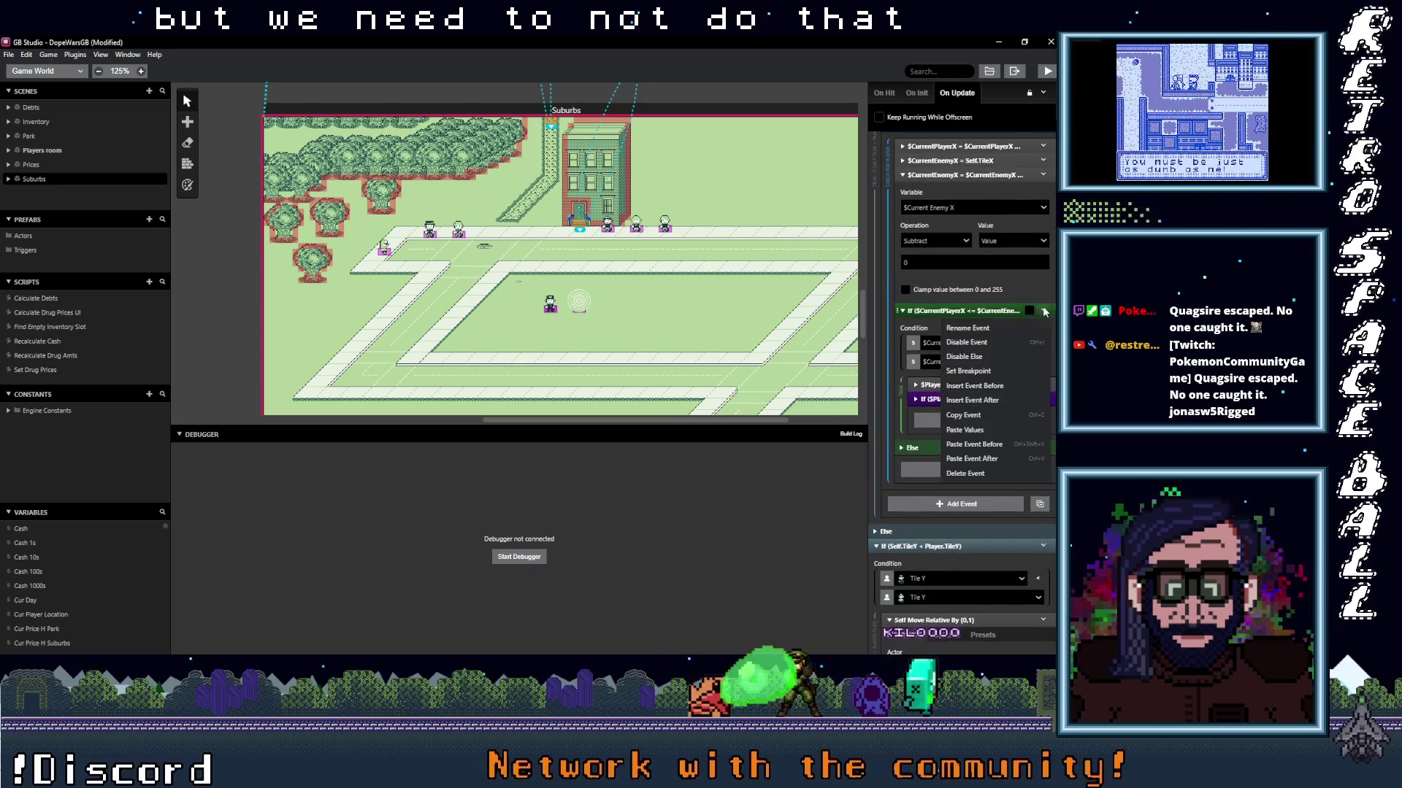
{"action": "left_click", "coordinate": [995, 357]}
{"action": "key", "text": "ctrl+z"}
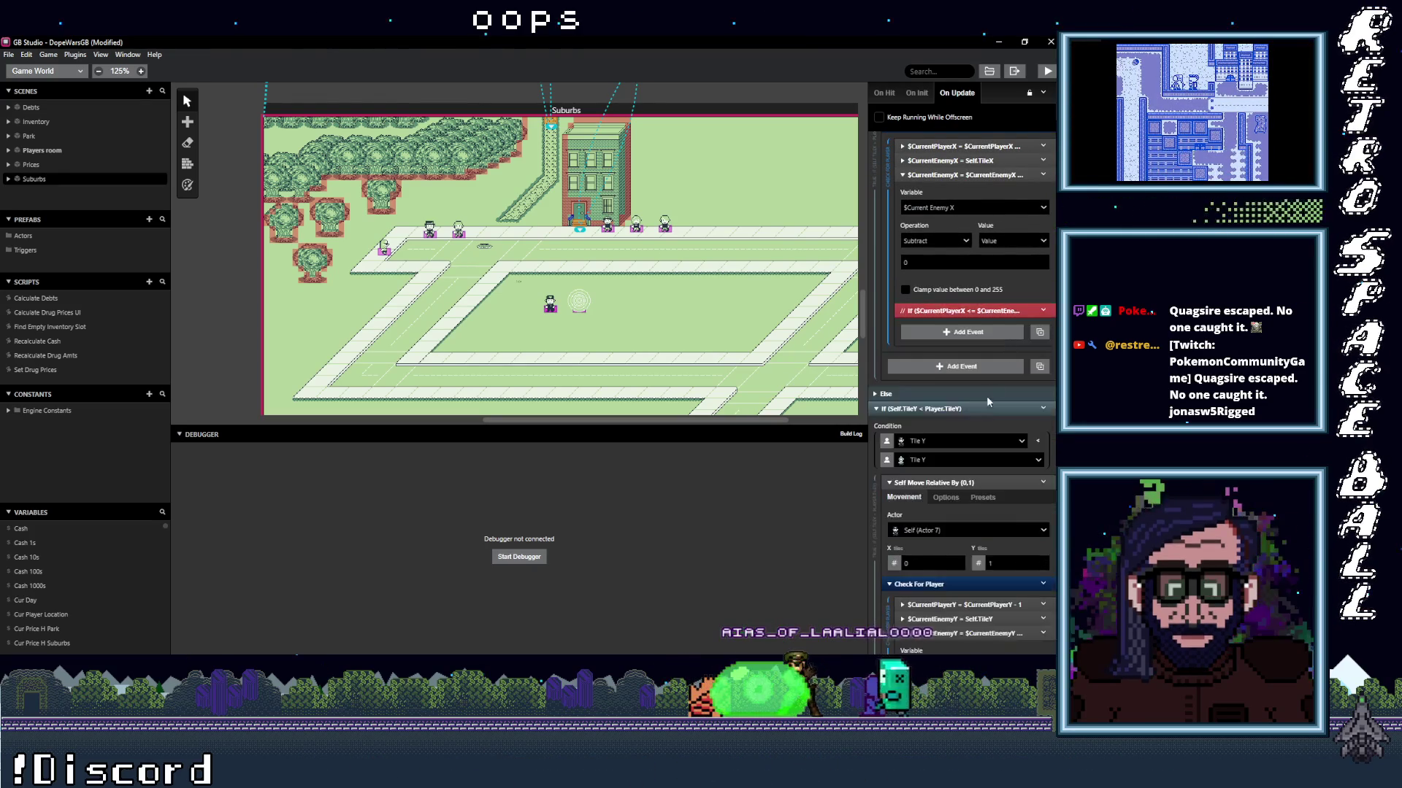
Disable the player-X greater-or-equal If event and rebuild the game with Ctrl+B.
{"action": "scroll", "coordinate": [990, 386], "scroll_direction": "up", "scroll_amount": 5}
{"action": "scroll", "coordinate": [991, 420], "scroll_direction": "up", "scroll_amount": 3}
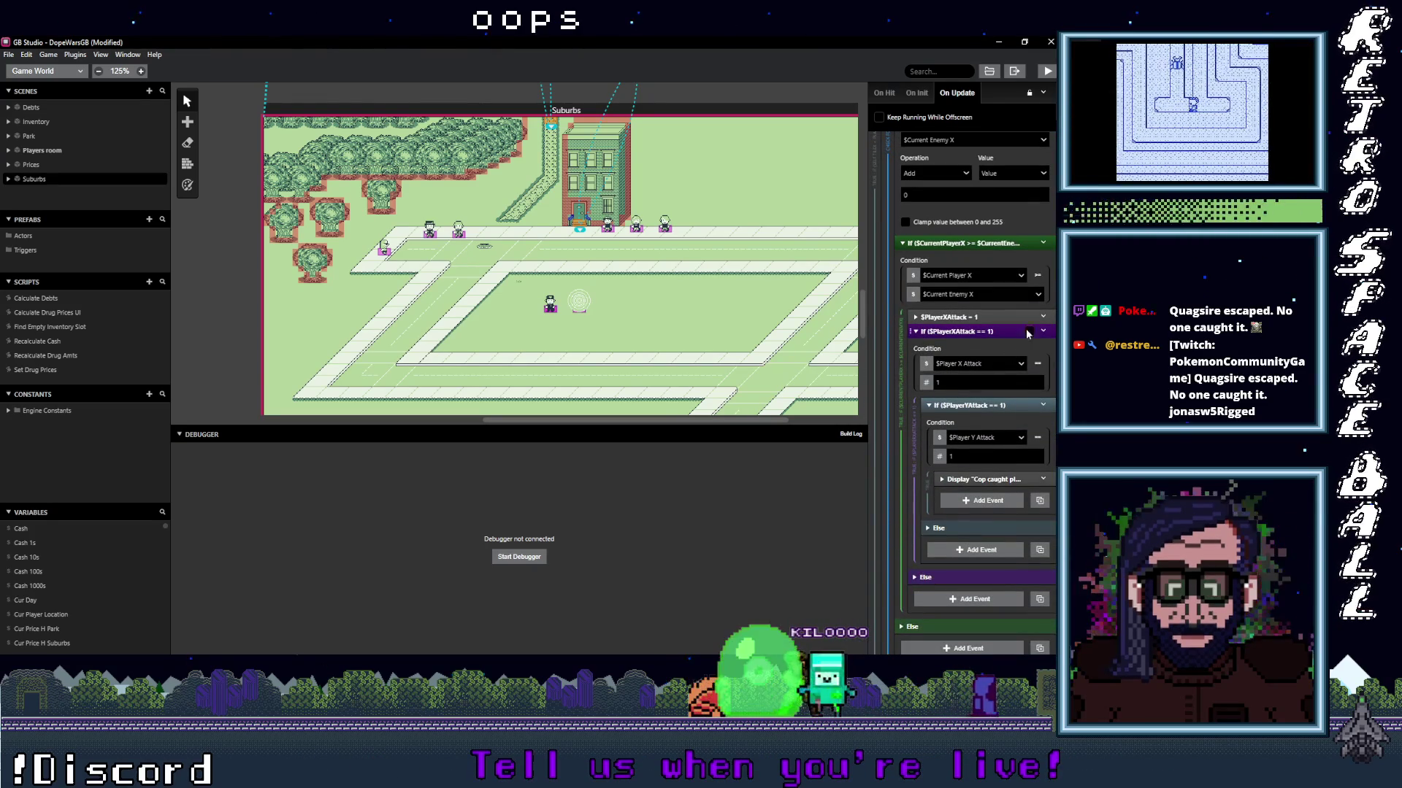
{"action": "left_click", "coordinate": [1043, 244]}
{"action": "left_click", "coordinate": [1019, 281]}
{"action": "scroll", "coordinate": [1009, 368], "scroll_direction": "up", "scroll_amount": 4}
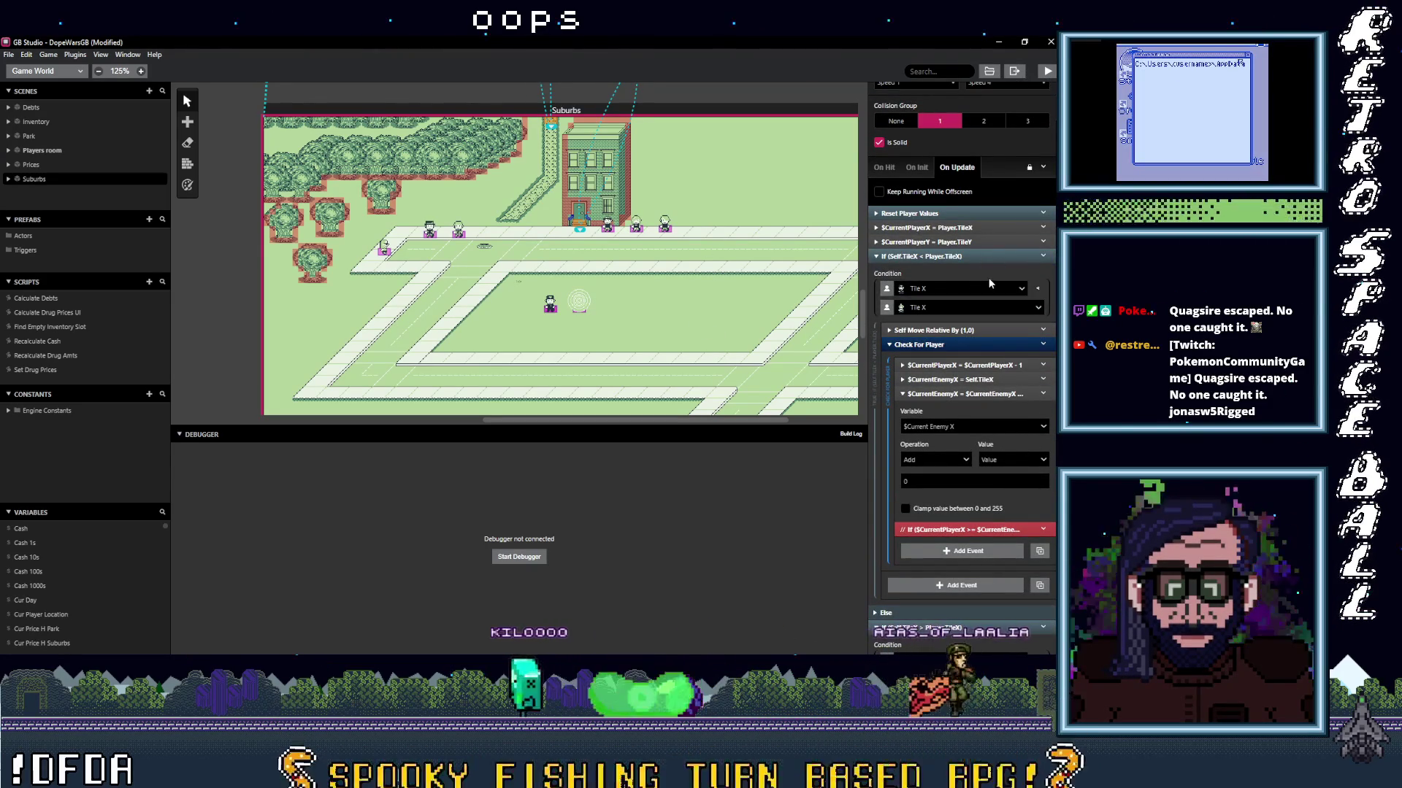
{"action": "key", "text": "ctrl+b"}
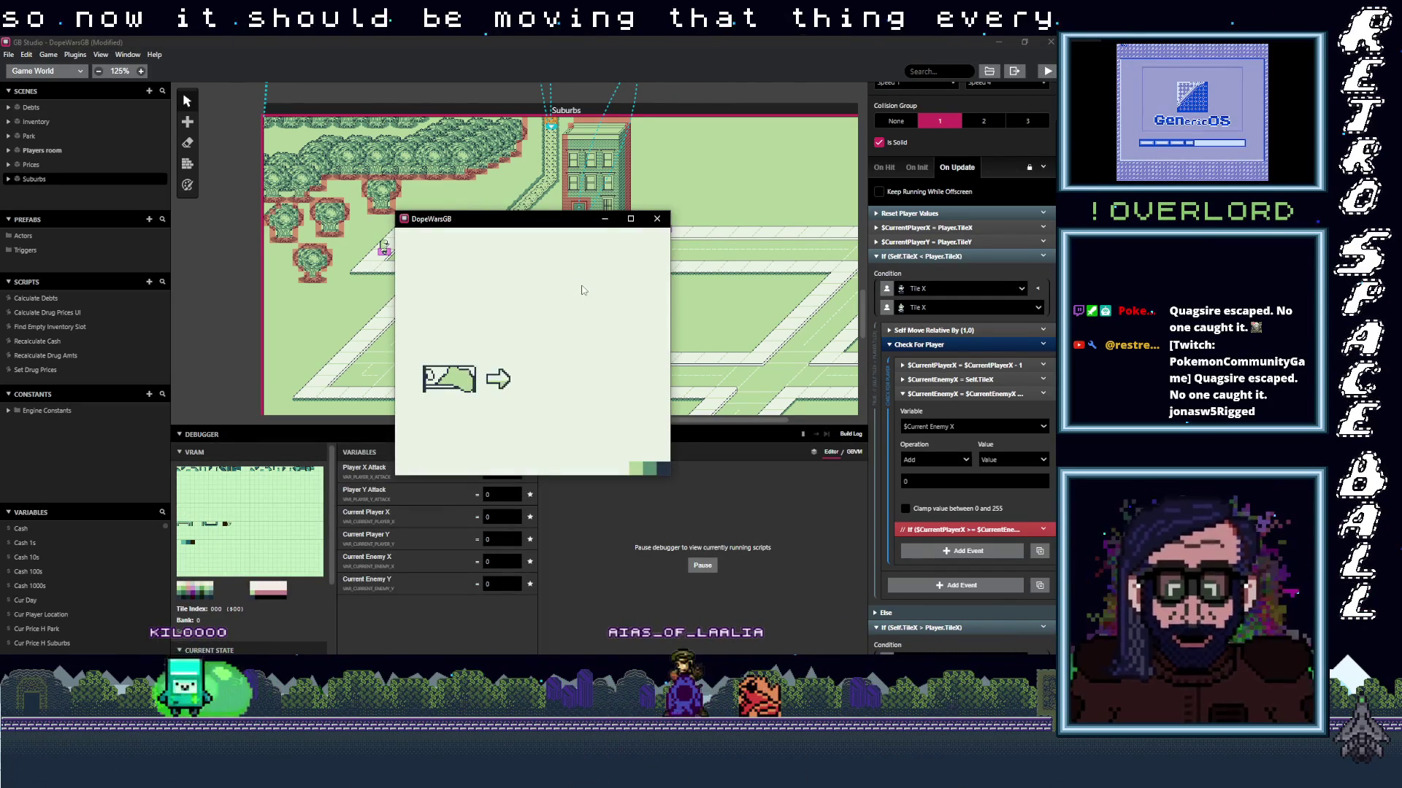
Skip the intro and walk the player around the Suburbs street while Current Enemy X/Y stay at 50 and 33.
{"action": "key", "text": "z"}
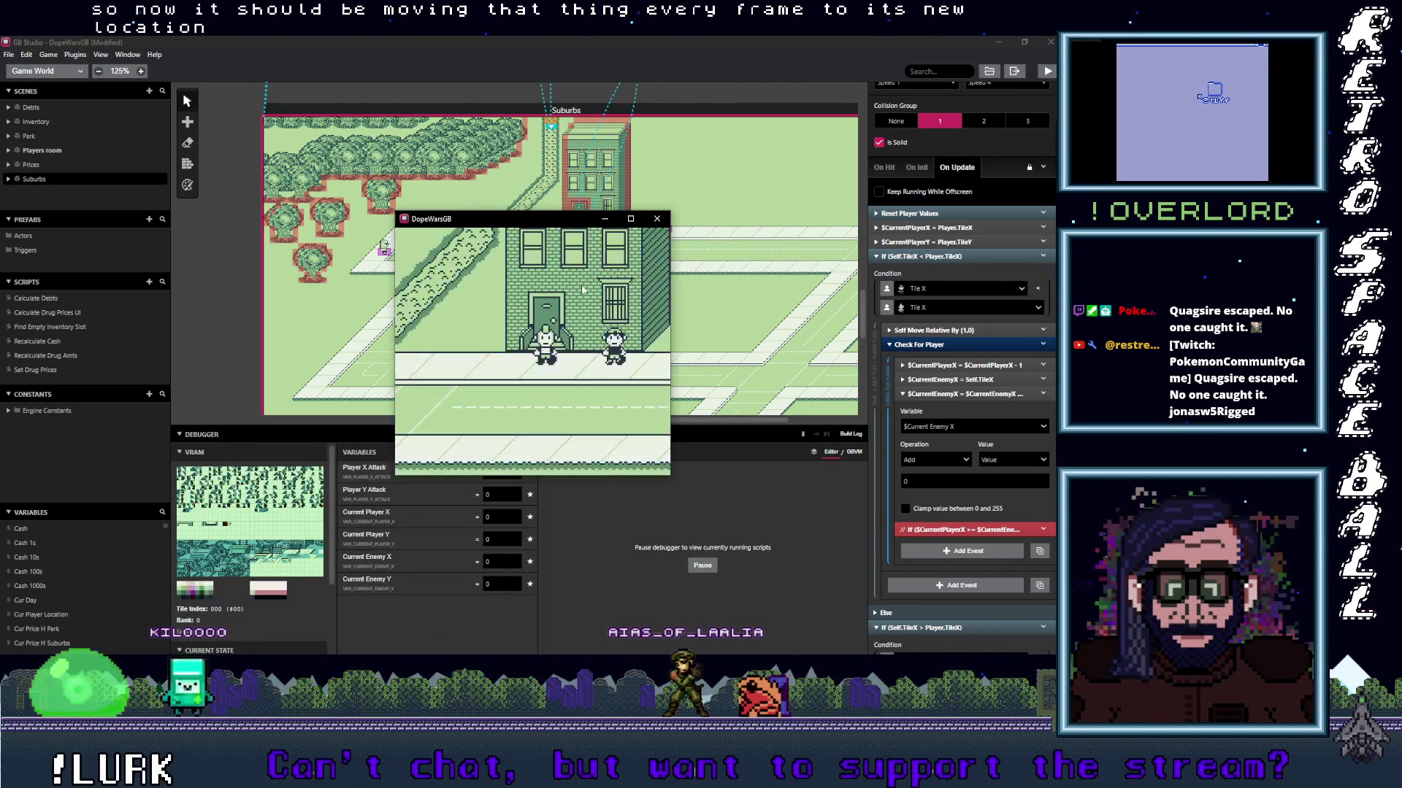
{"action": "key", "text": "Down"}
{"action": "key", "text": "Right"}
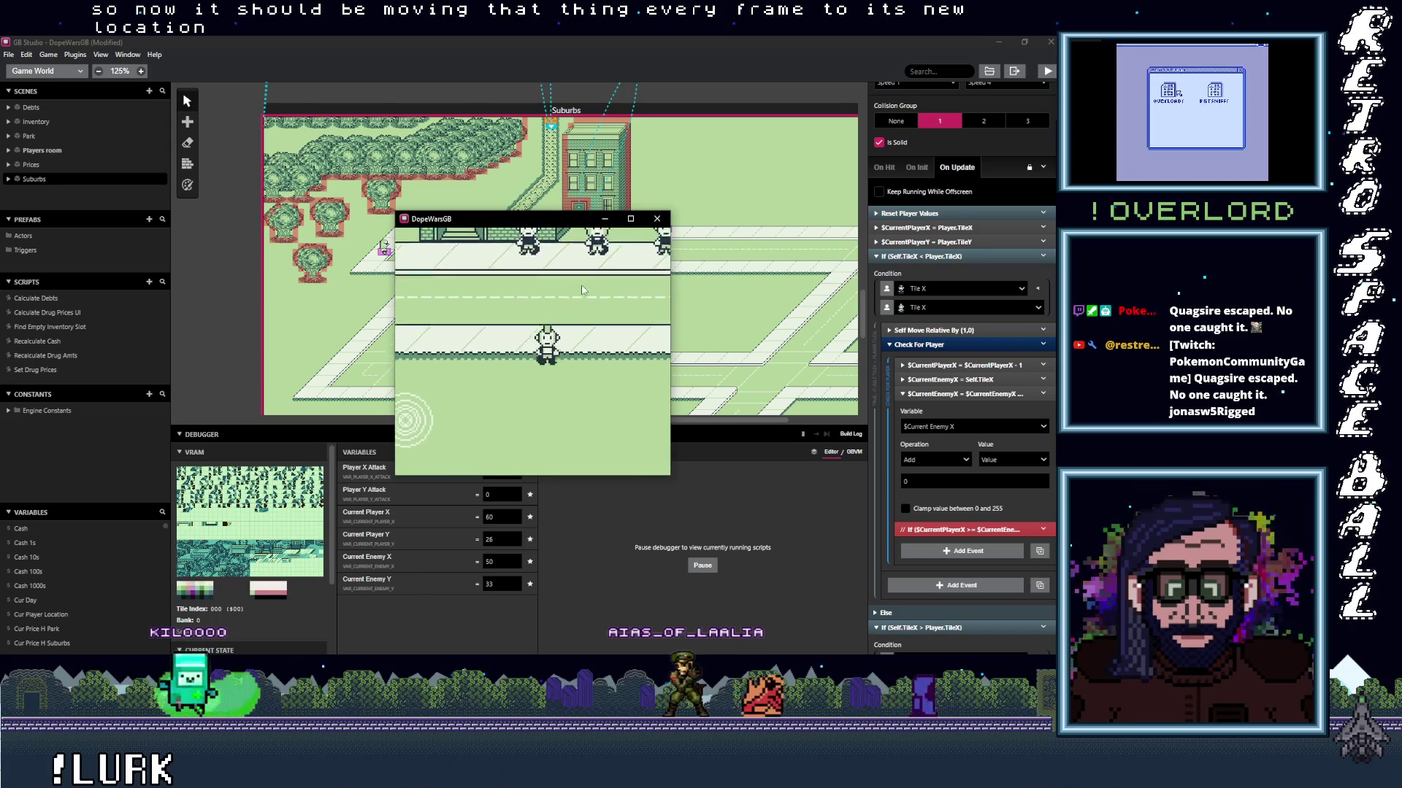
{"action": "key", "text": "Down"}
{"action": "key", "text": "Left"}
{"action": "key", "text": "z"}
{"action": "key", "text": "Up"}
{"action": "key", "text": "Left"}
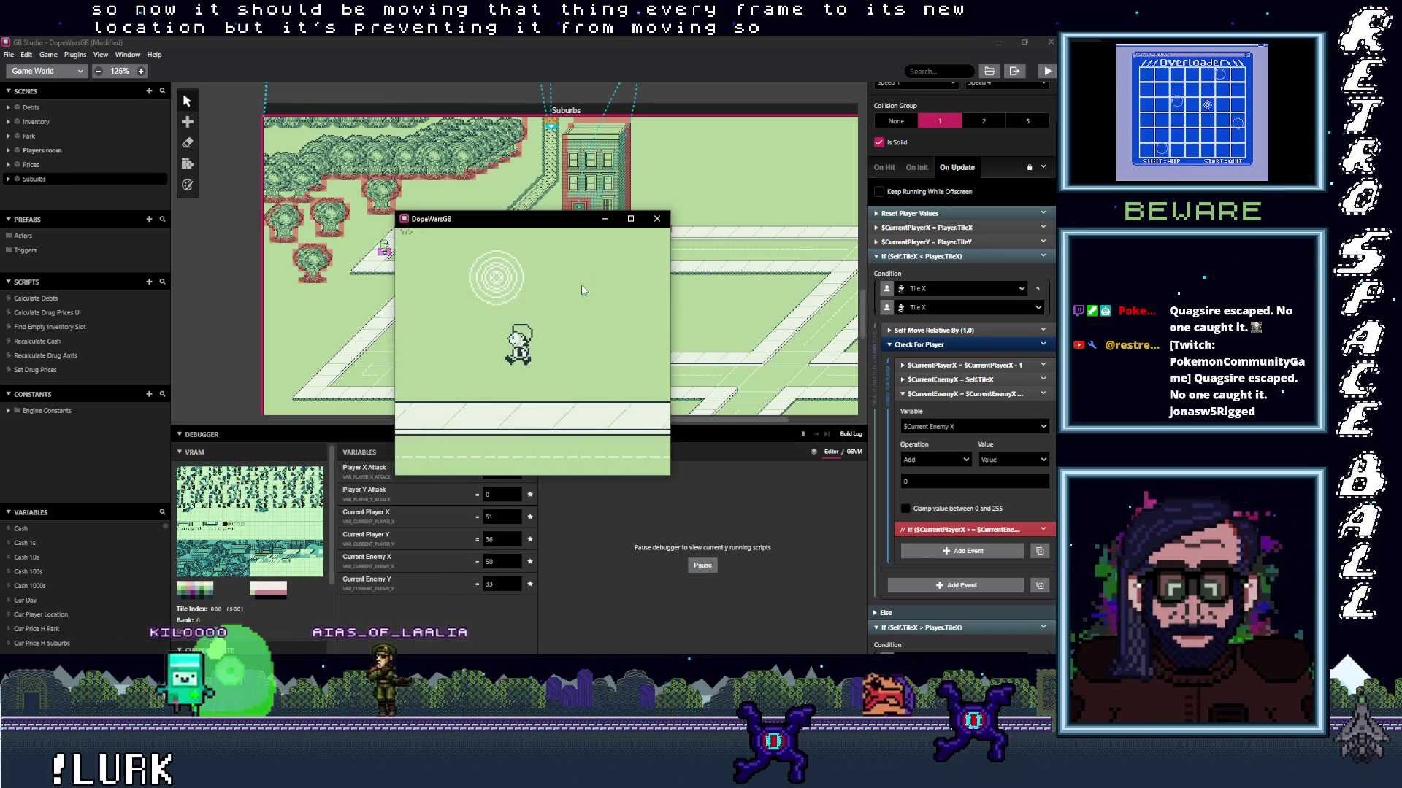
{"action": "key", "text": "Down"}
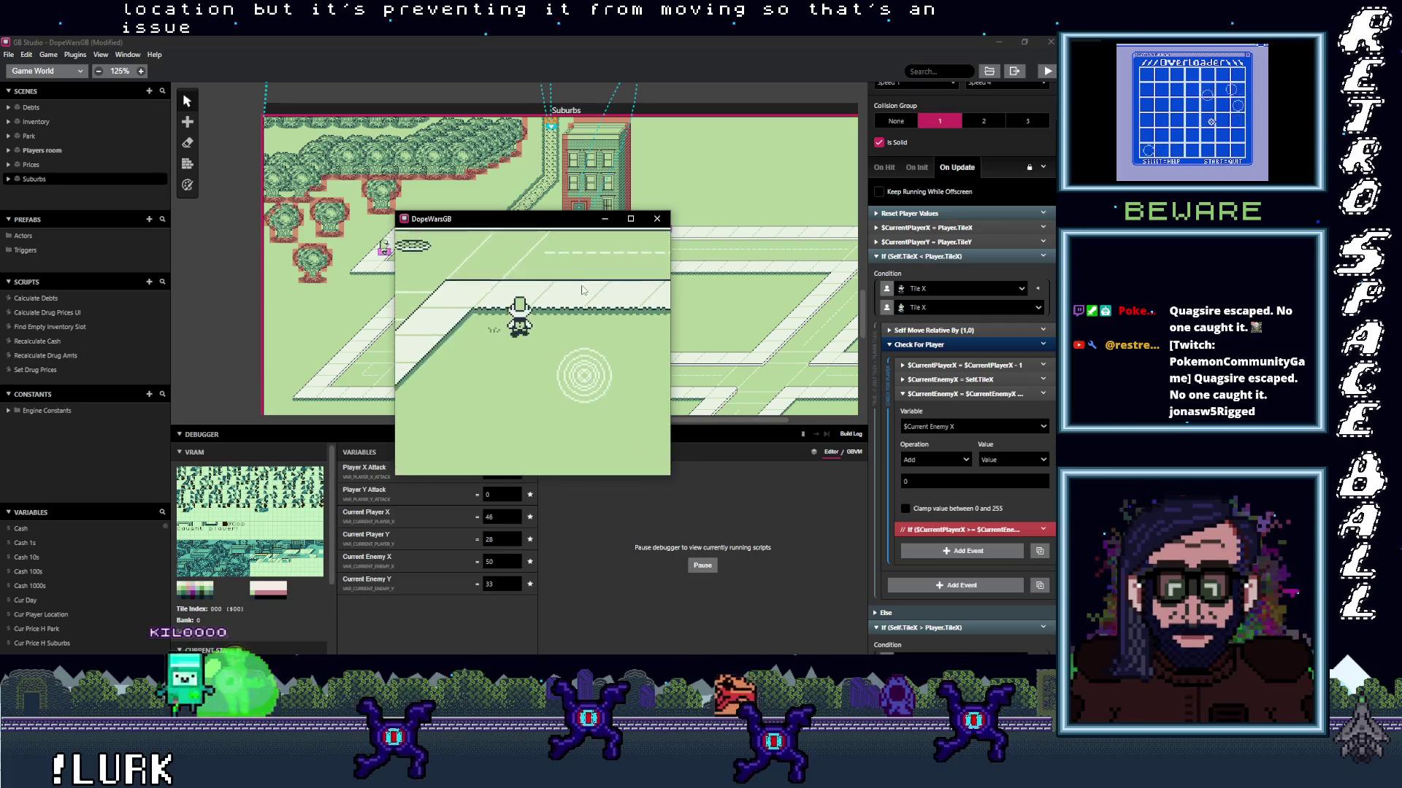
{"action": "key", "text": "Right"}
{"action": "key", "text": "Right"}
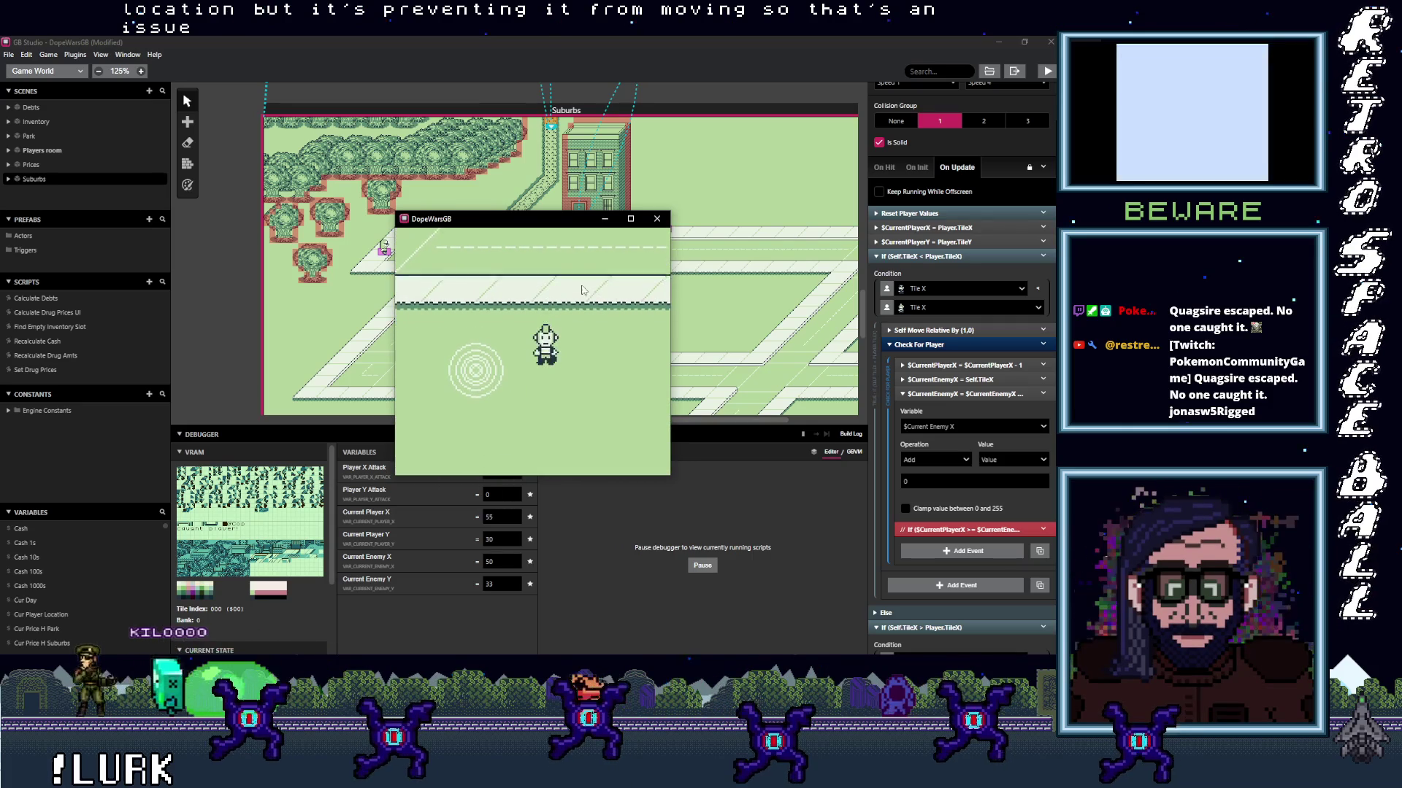
{"action": "key", "text": "Down"}
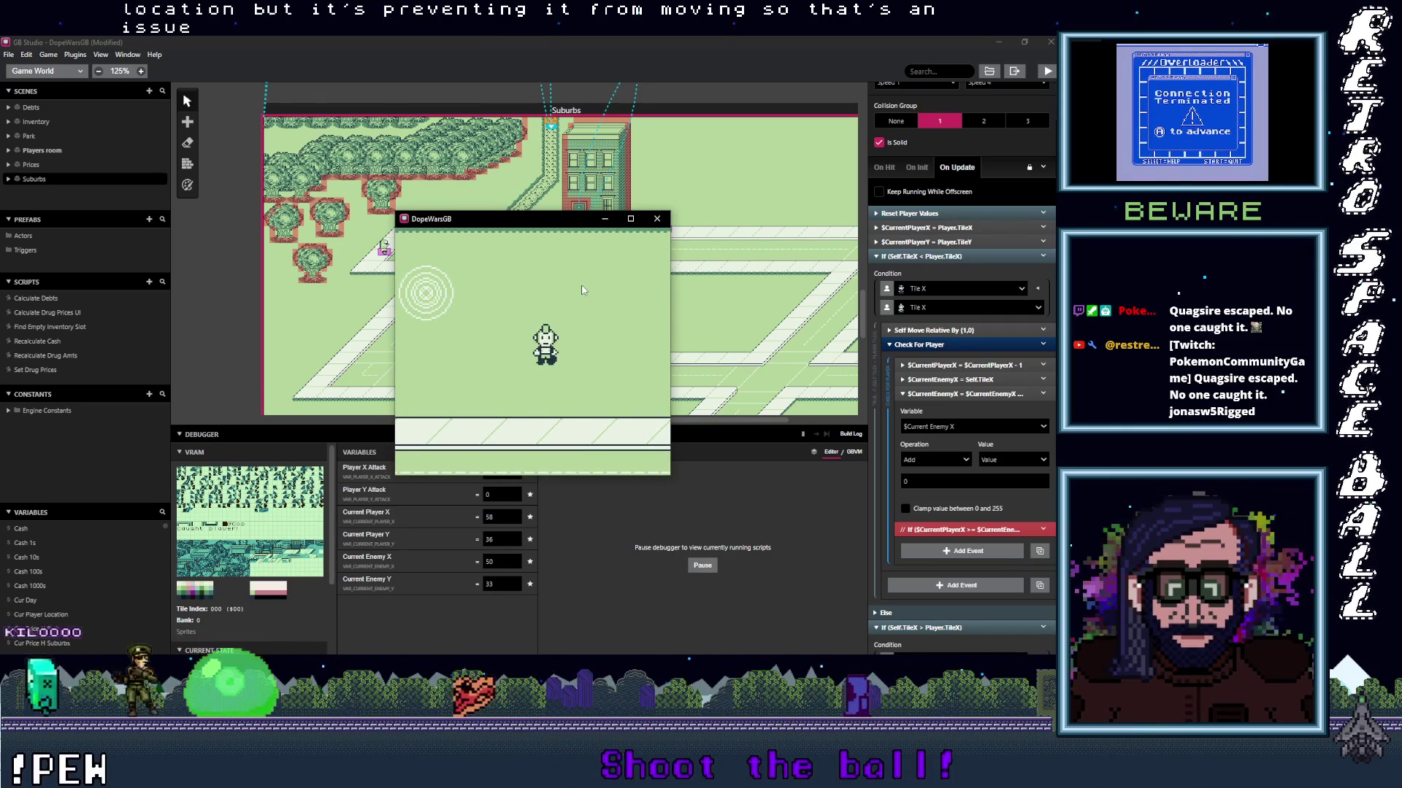
{"action": "key", "text": "Left"}
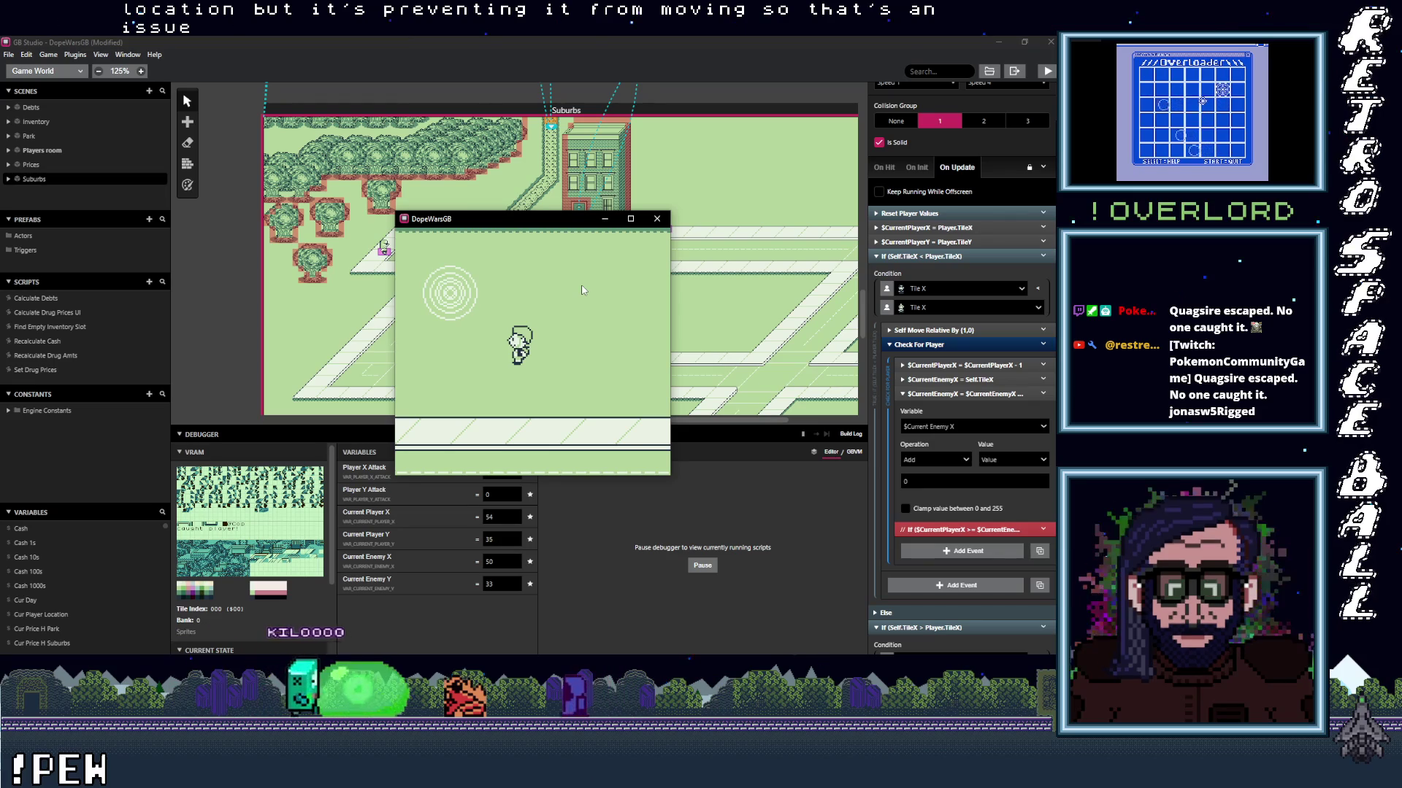
Add a Disable Collisions event for the Attack actor at the top of the Cop's On Update script.
{"action": "left_click", "coordinate": [657, 219]}
{"action": "scroll", "coordinate": [929, 614], "scroll_direction": "down", "scroll_amount": 5}
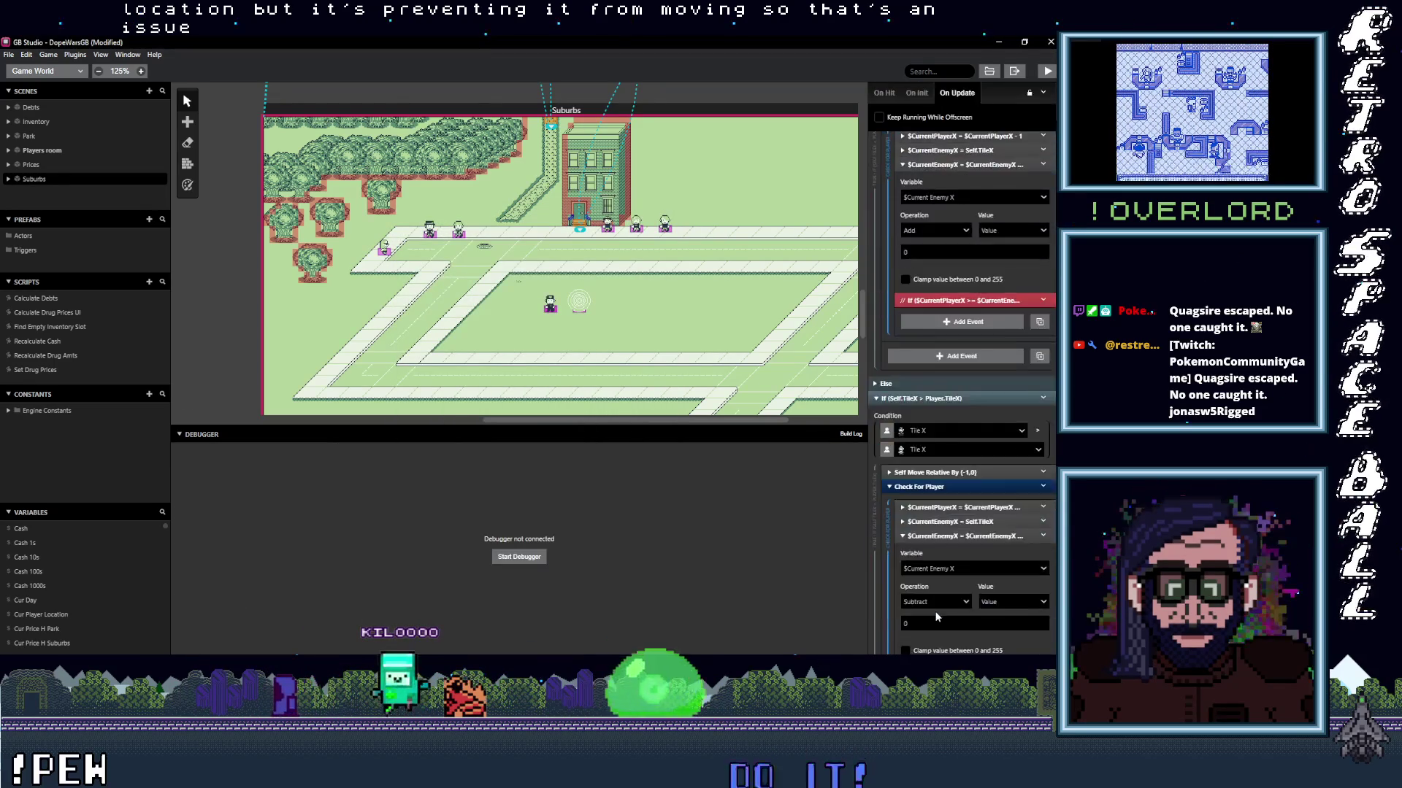
{"action": "scroll", "coordinate": [935, 611], "scroll_direction": "up", "scroll_amount": 4}
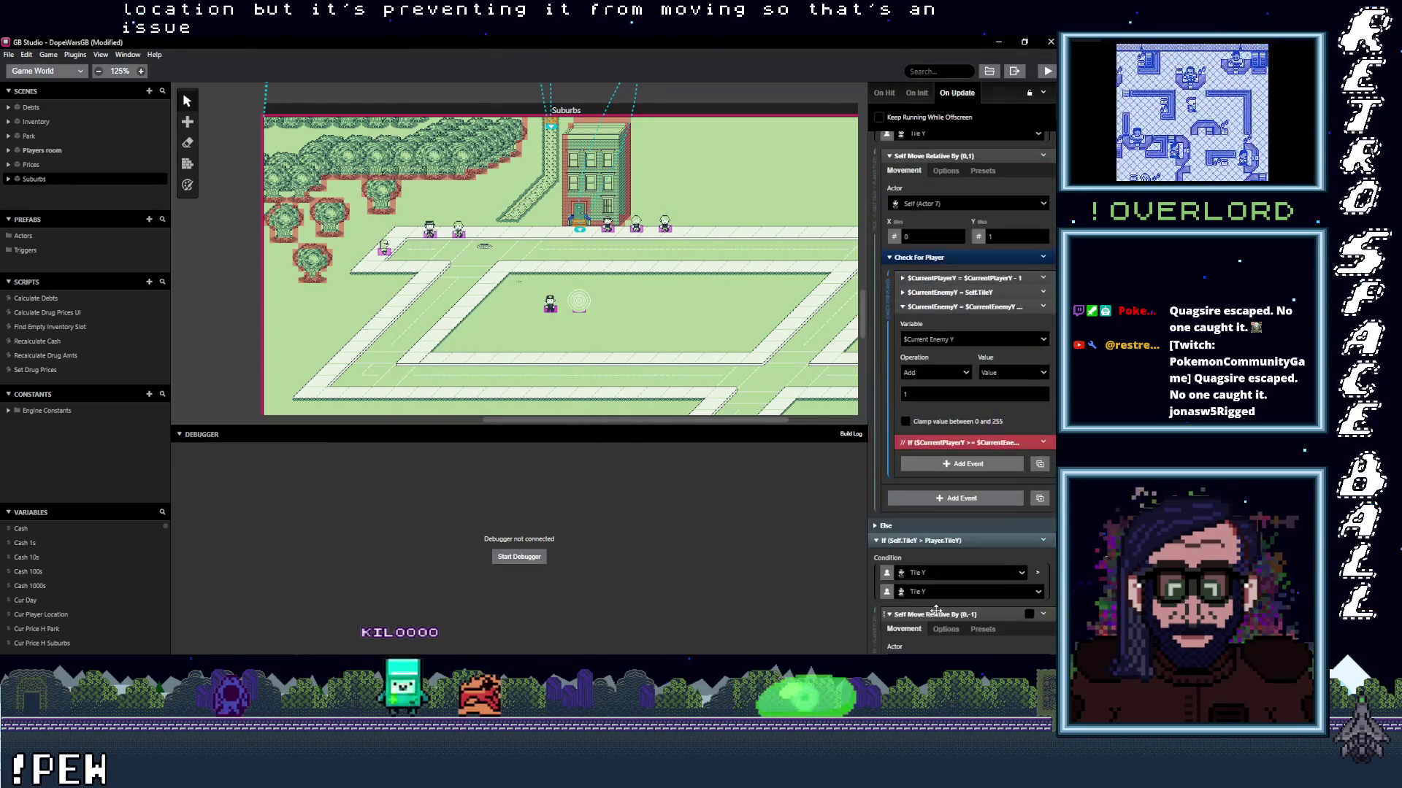
{"action": "scroll", "coordinate": [940, 611], "scroll_direction": "up", "scroll_amount": 5}
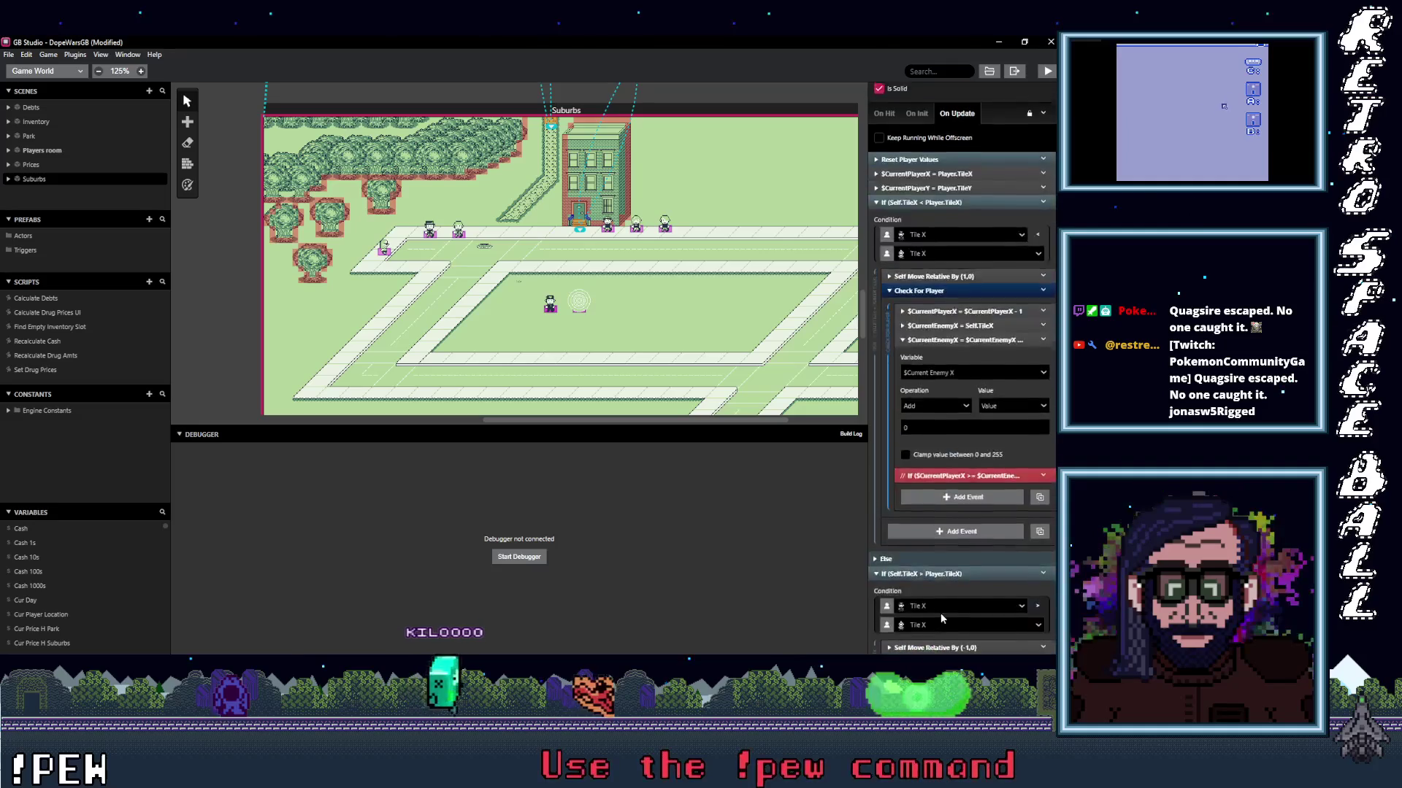
{"action": "left_click", "coordinate": [941, 448]}
{"action": "left_click", "coordinate": [943, 462]}
{"action": "left_click", "coordinate": [944, 476]}
{"action": "left_click", "coordinate": [956, 513]}
{"action": "type", "text": "coll"}
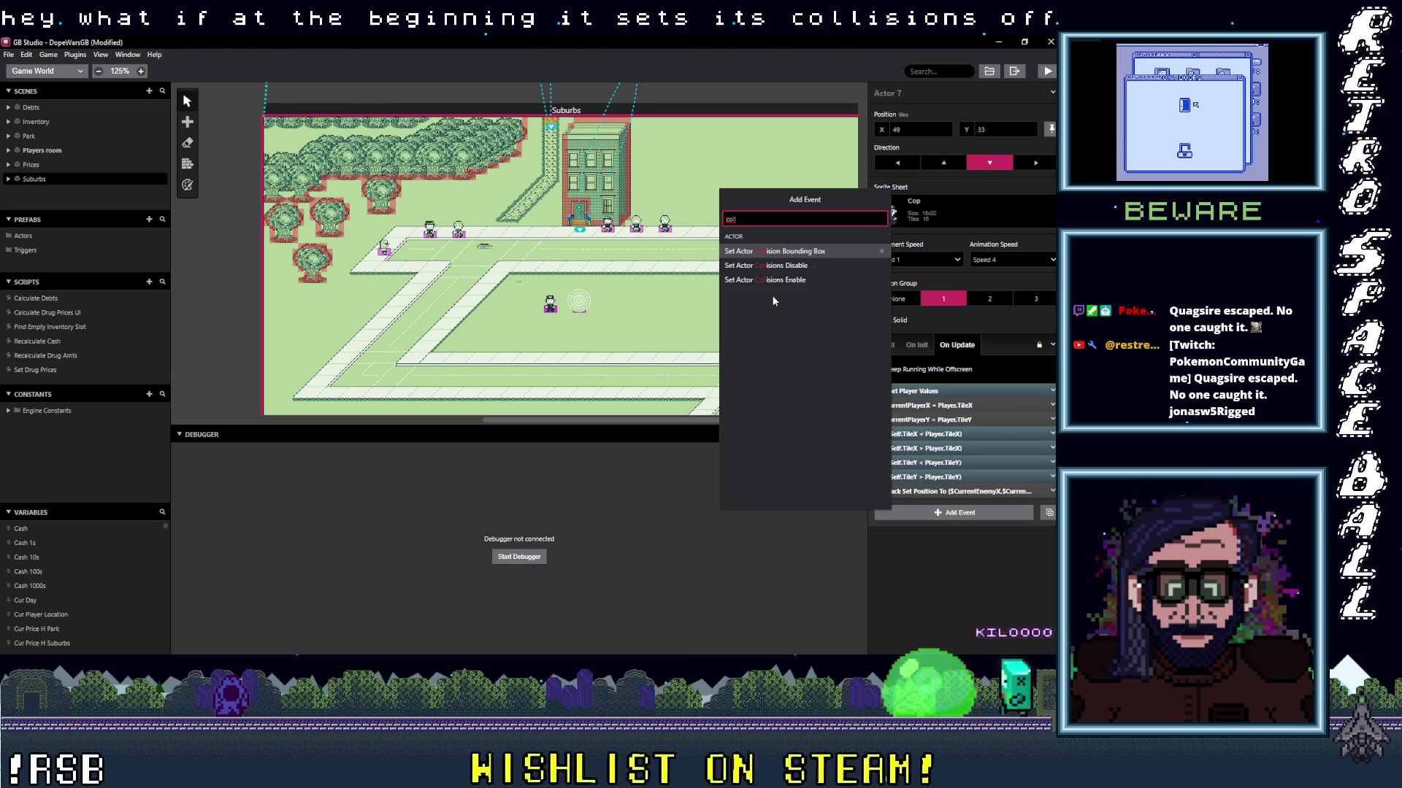
{"action": "left_click", "coordinate": [776, 267]}
{"action": "left_click", "coordinate": [940, 541]}
{"action": "left_click", "coordinate": [906, 640]}
{"action": "mouse_move", "coordinate": [920, 506]}
{"action": "left_mouse_down"}
{"action": "mouse_move", "coordinate": [941, 481]}
{"action": "mouse_move", "coordinate": [953, 388]}
{"action": "left_mouse_up"}
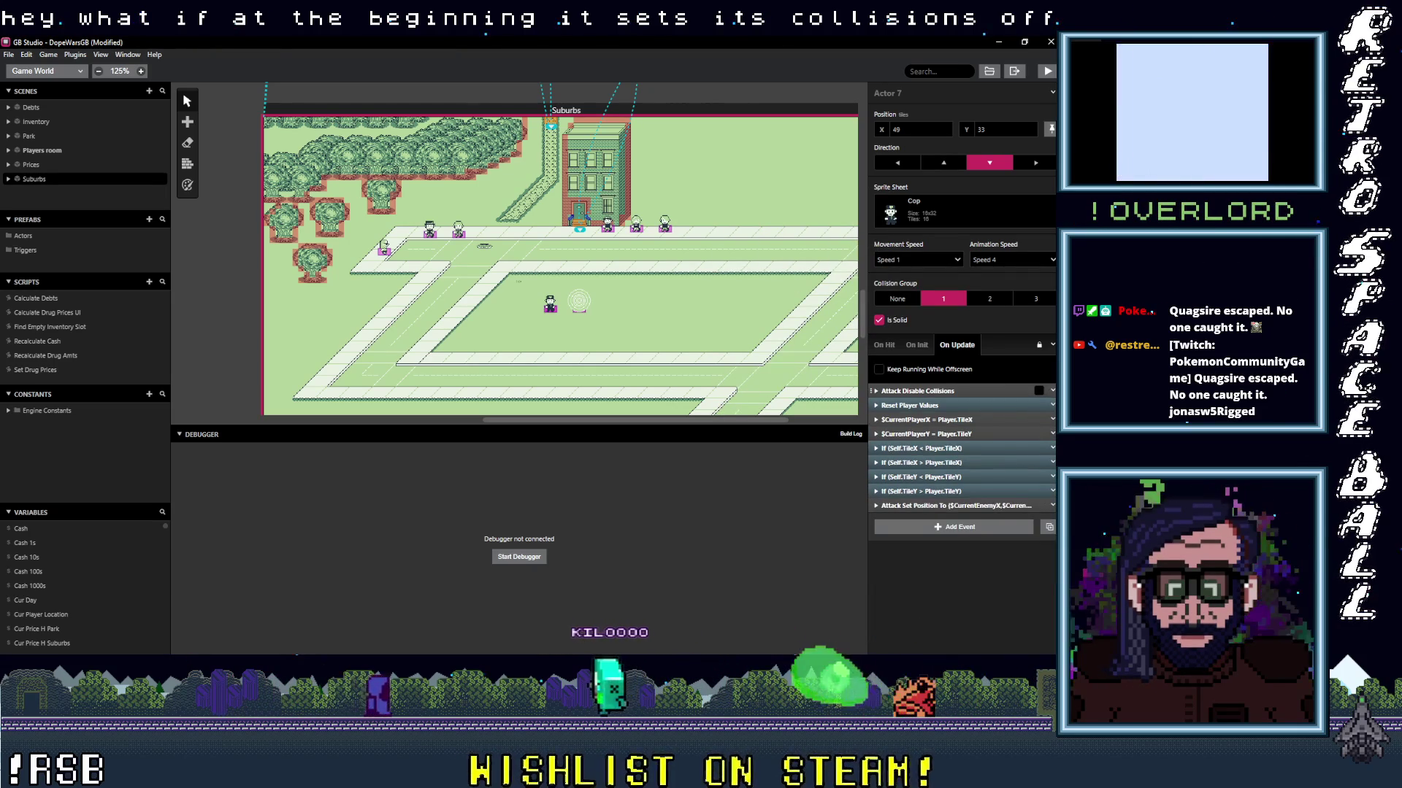
Append an Enable Collisions event for the Attack actor at the end of the script.
{"action": "right_click", "coordinate": [951, 401]}
{"action": "left_click", "coordinate": [998, 497]}
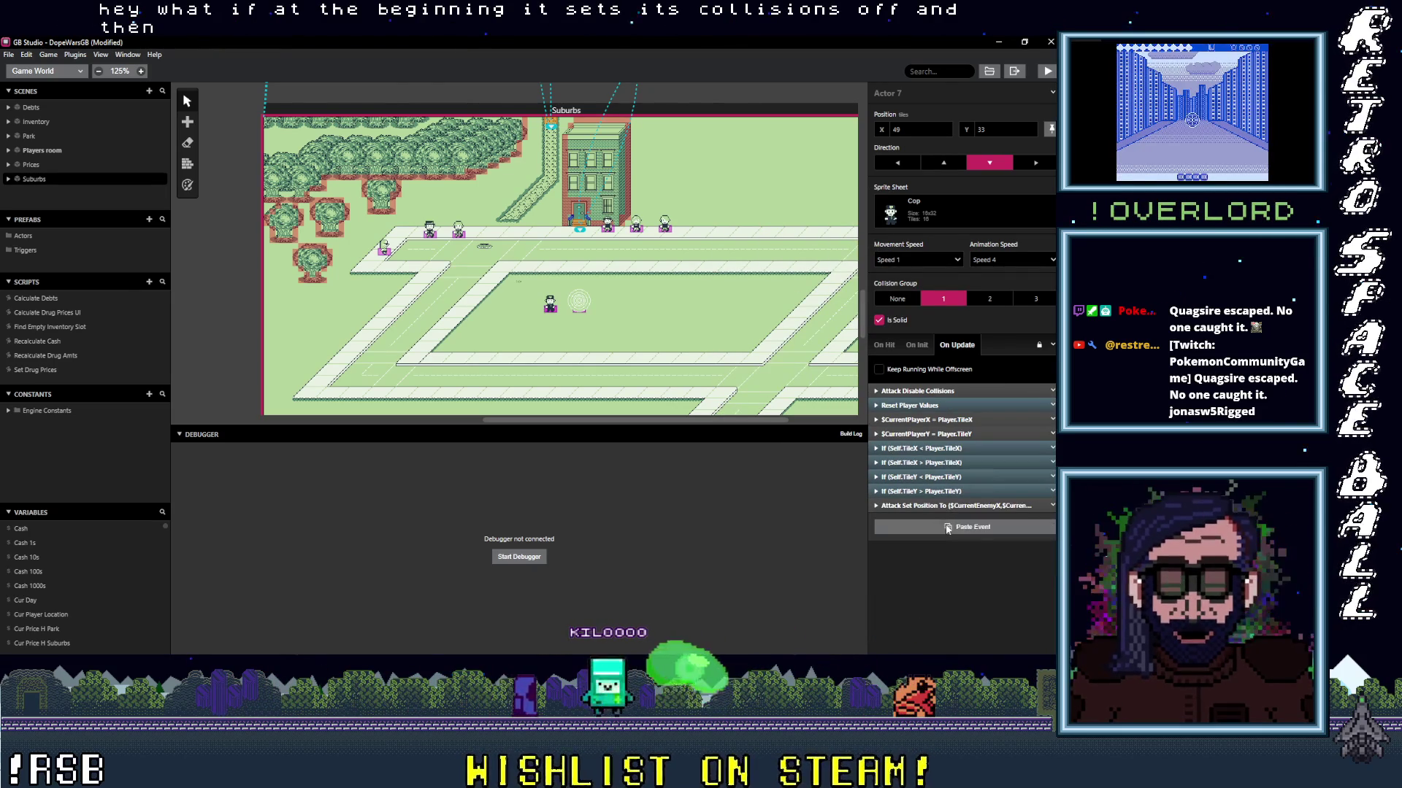
{"action": "left_click", "coordinate": [926, 521]}
{"action": "left_click", "coordinate": [905, 553]}
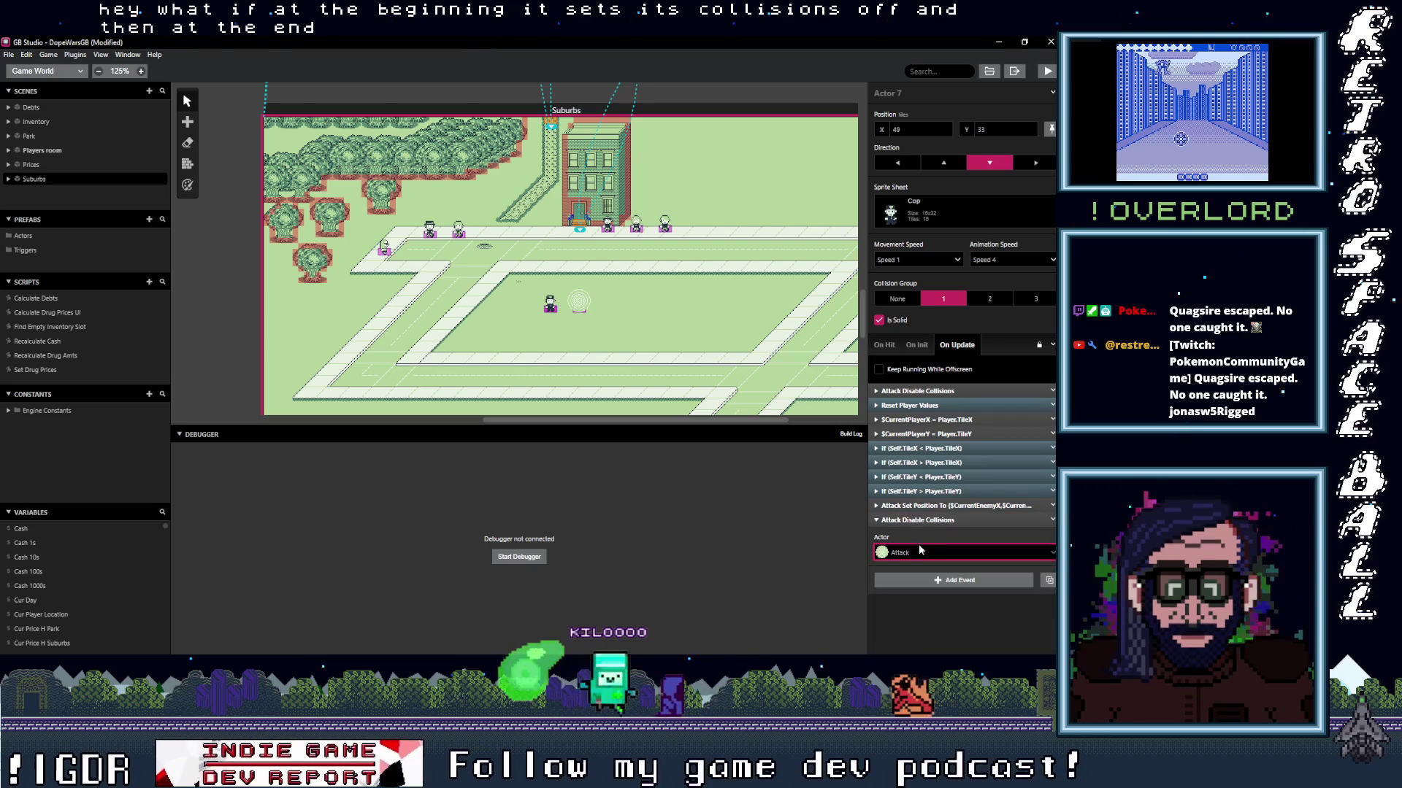
{"action": "right_click", "coordinate": [953, 520]}
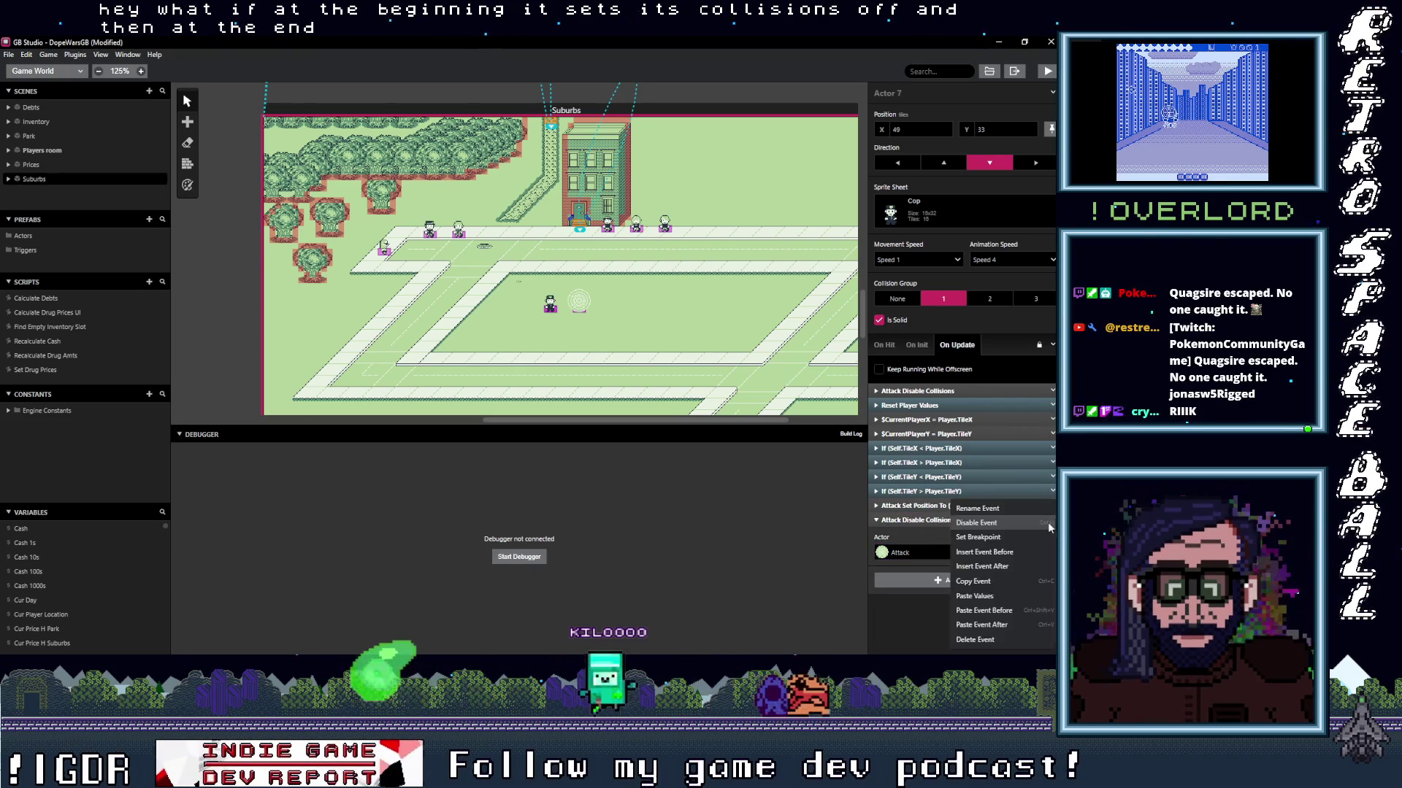
{"action": "left_click", "coordinate": [975, 639]}
{"action": "left_click", "coordinate": [973, 527]}
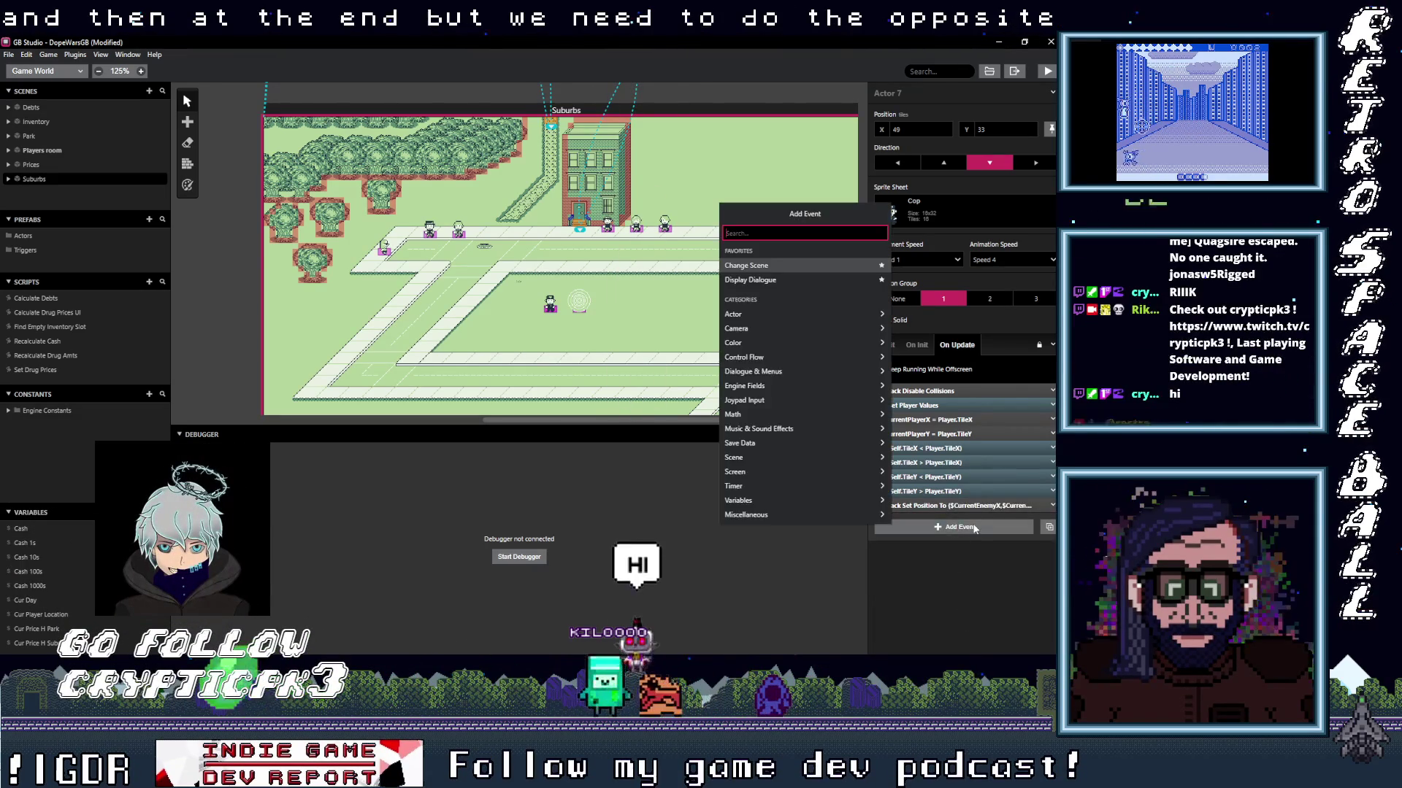
{"action": "type", "text": "cr"}
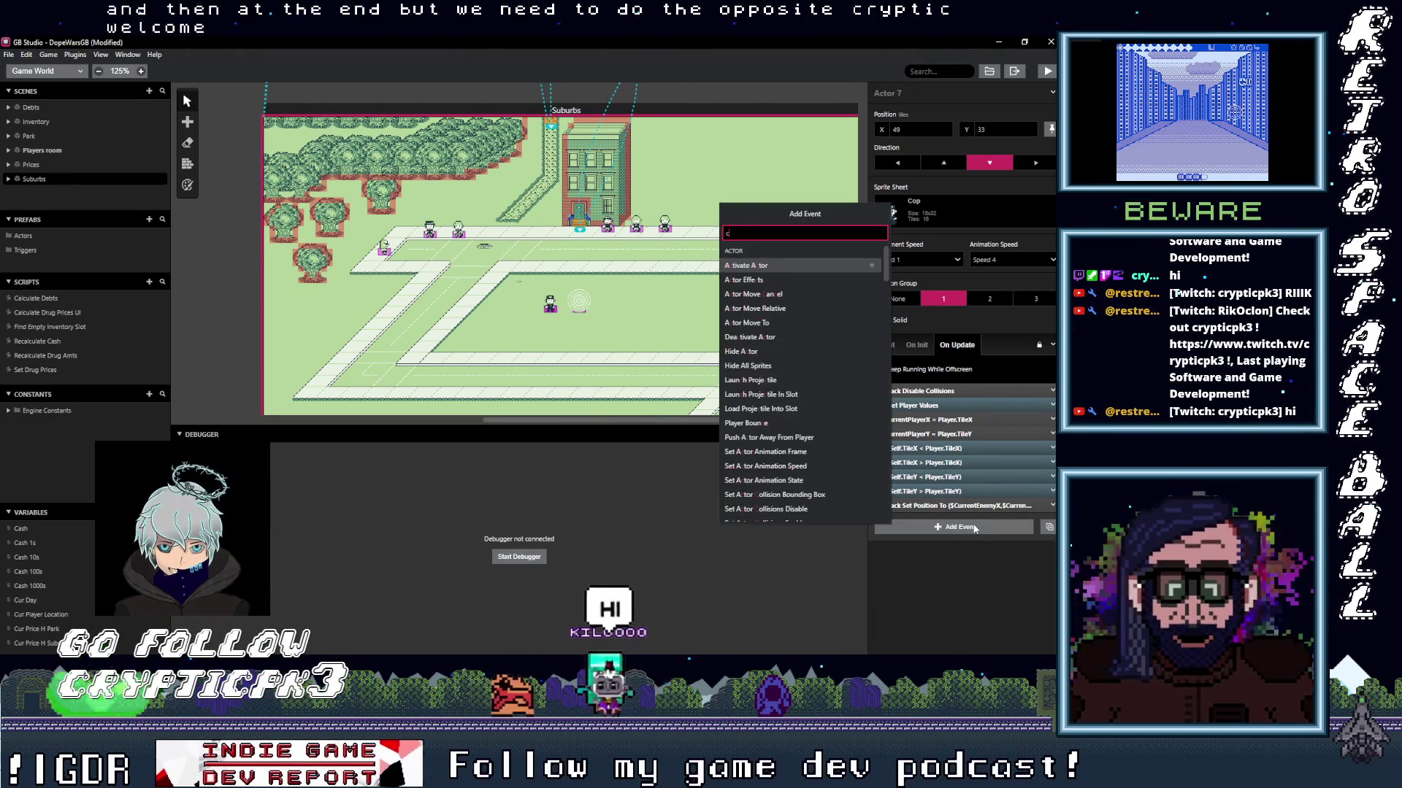
{"action": "key", "text": "BackSpace"}
{"action": "key", "text": "BackSpace"}
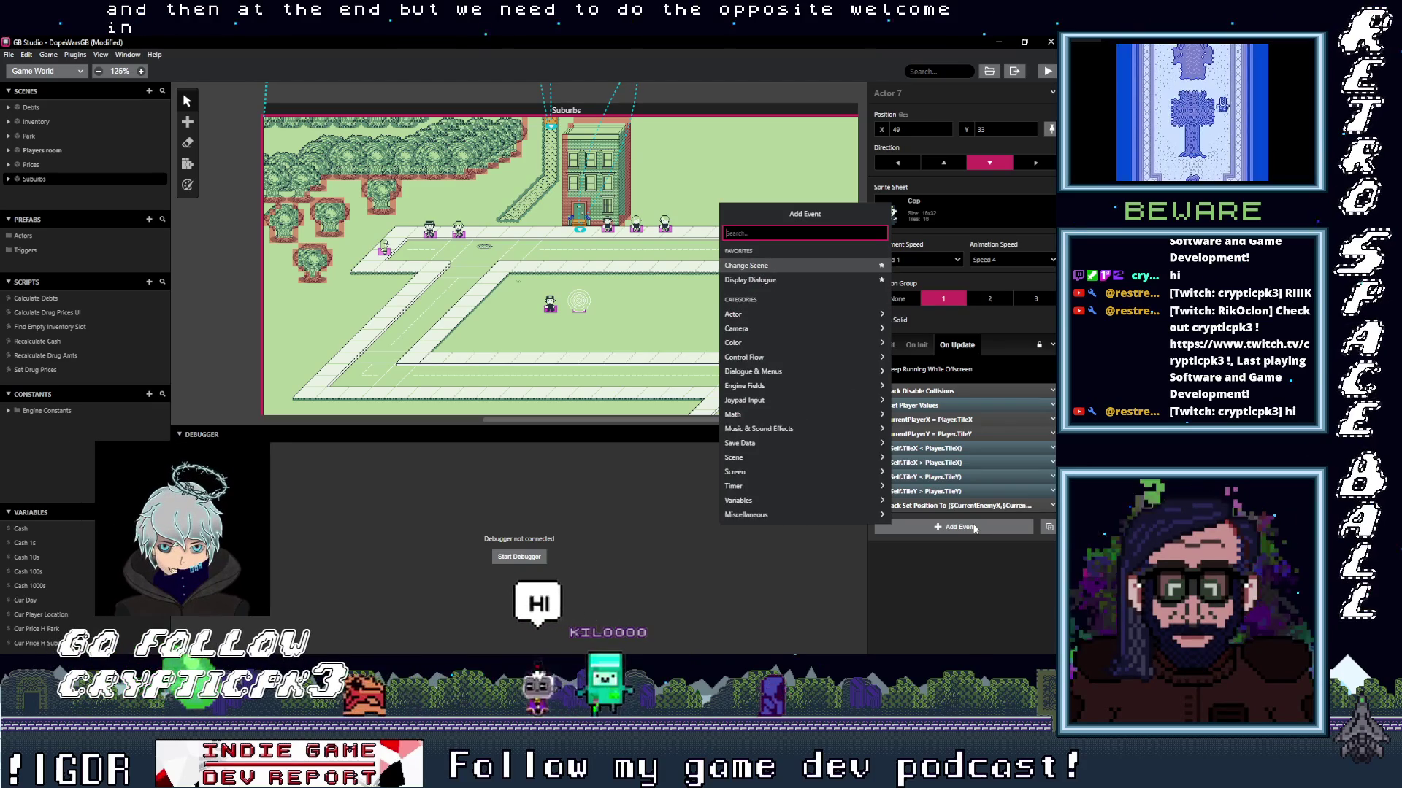
{"action": "type", "text": "coll"}
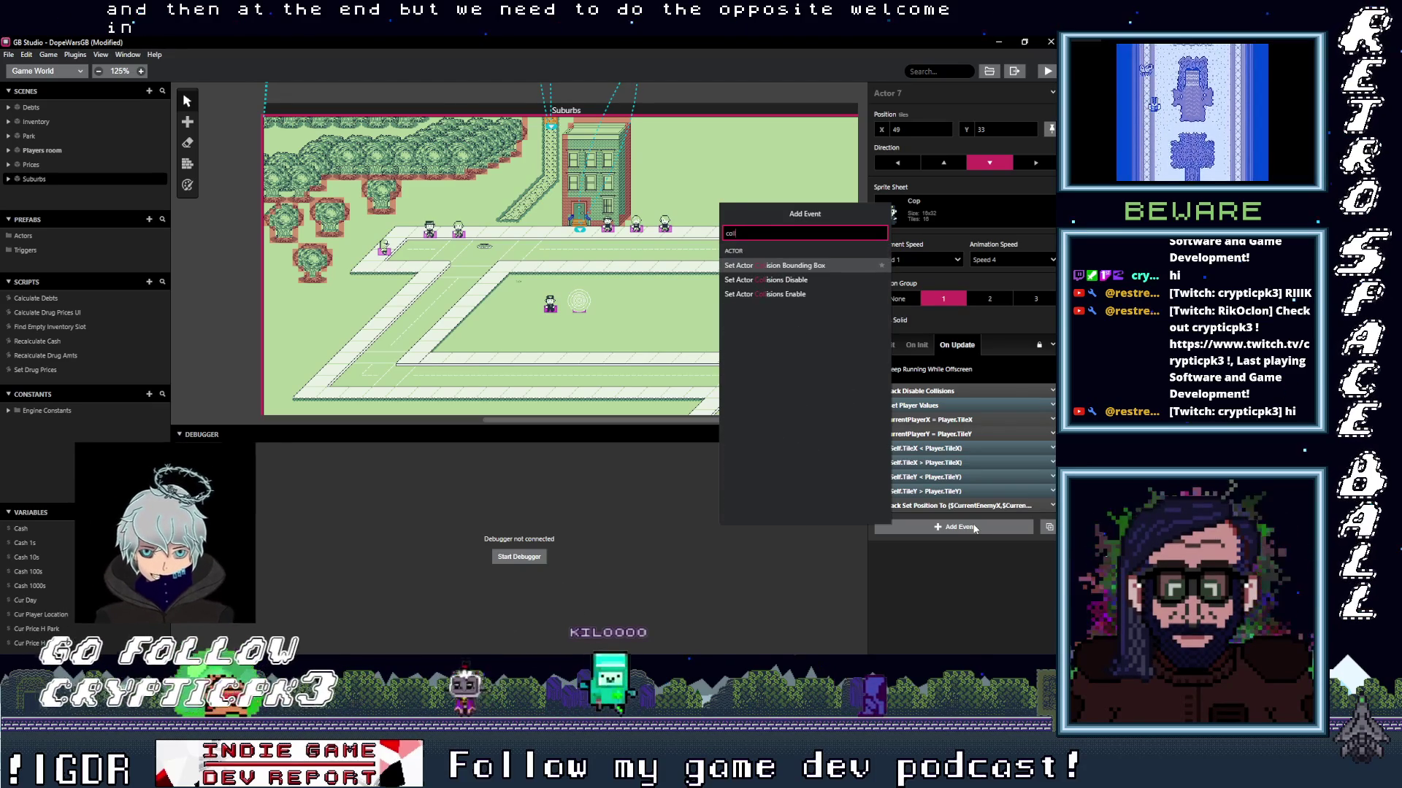
{"action": "left_click", "coordinate": [769, 295]}
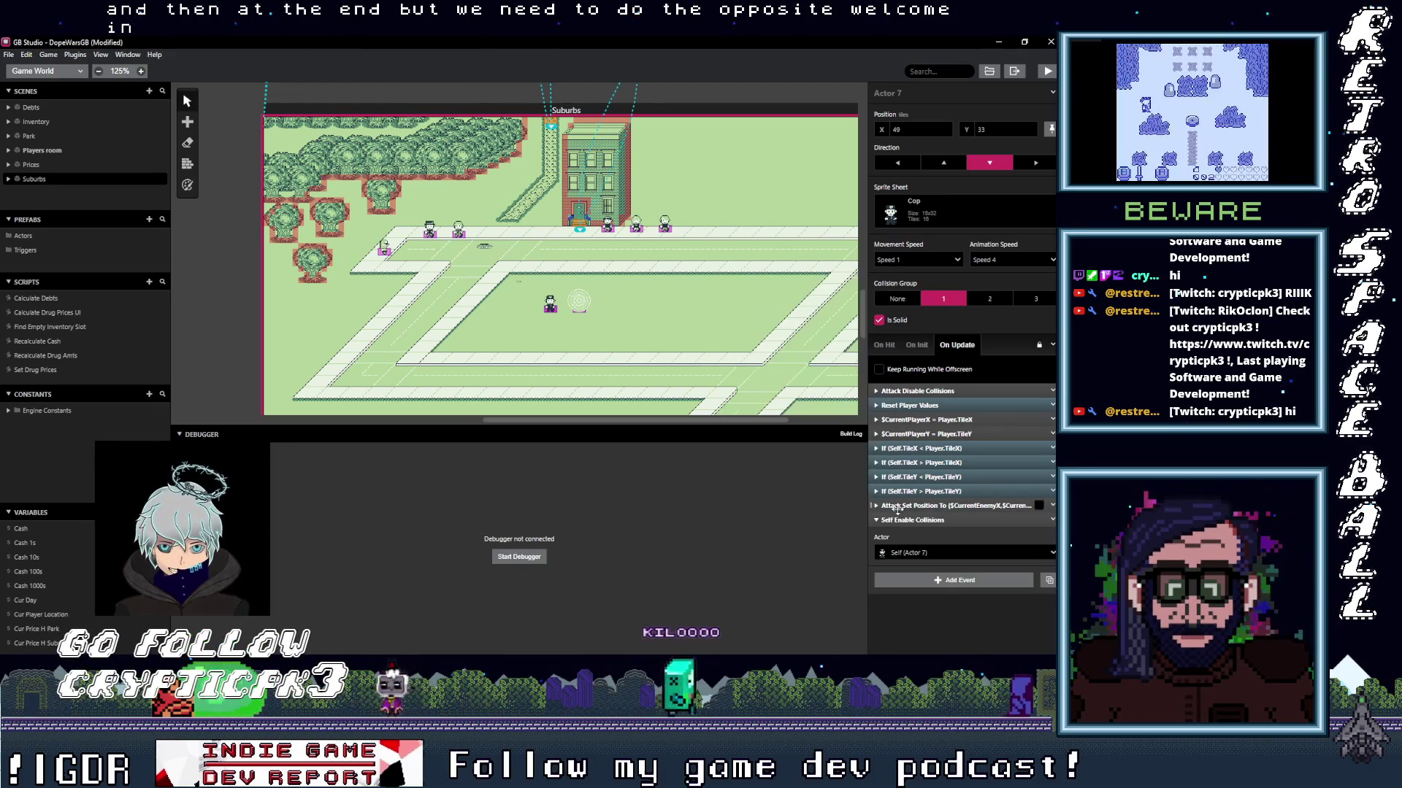
{"action": "left_click", "coordinate": [925, 556]}
{"action": "left_click", "coordinate": [922, 641]}
{"action": "left_click", "coordinate": [942, 520]}
Save the project and play-test, running the player away until the cop catches them.
{"action": "key", "text": "ctrl+s"}
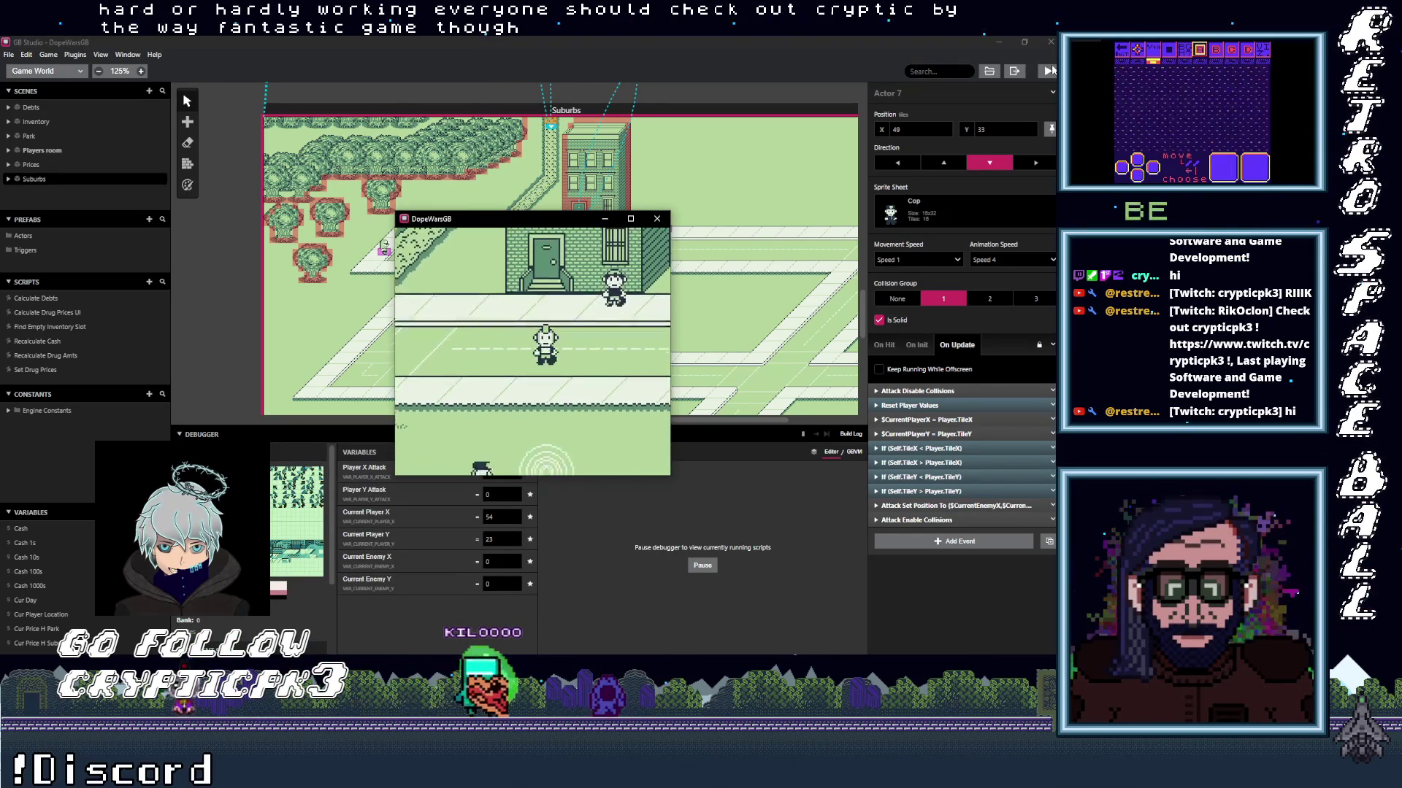
{"action": "key", "text": "Right"}
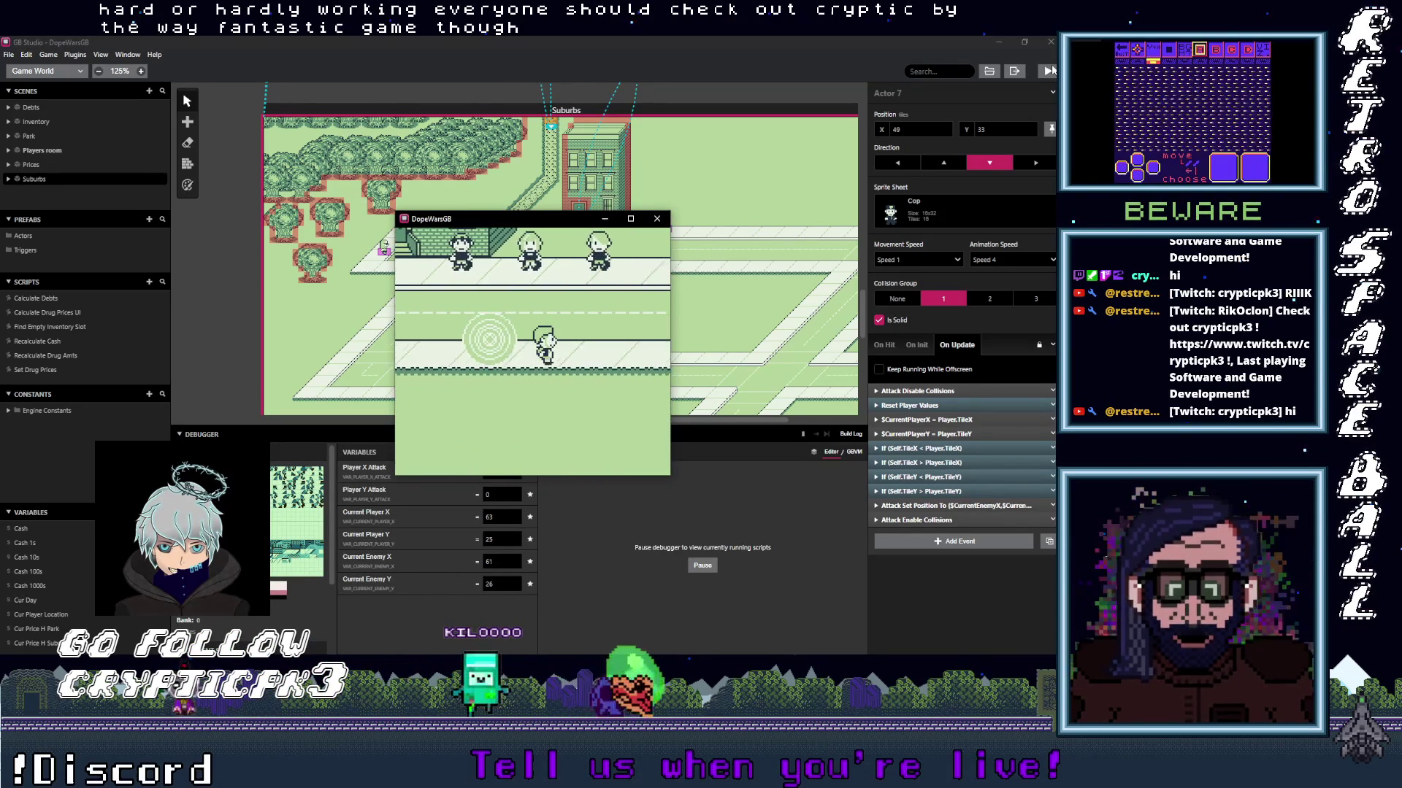
{"action": "key", "text": "z"}
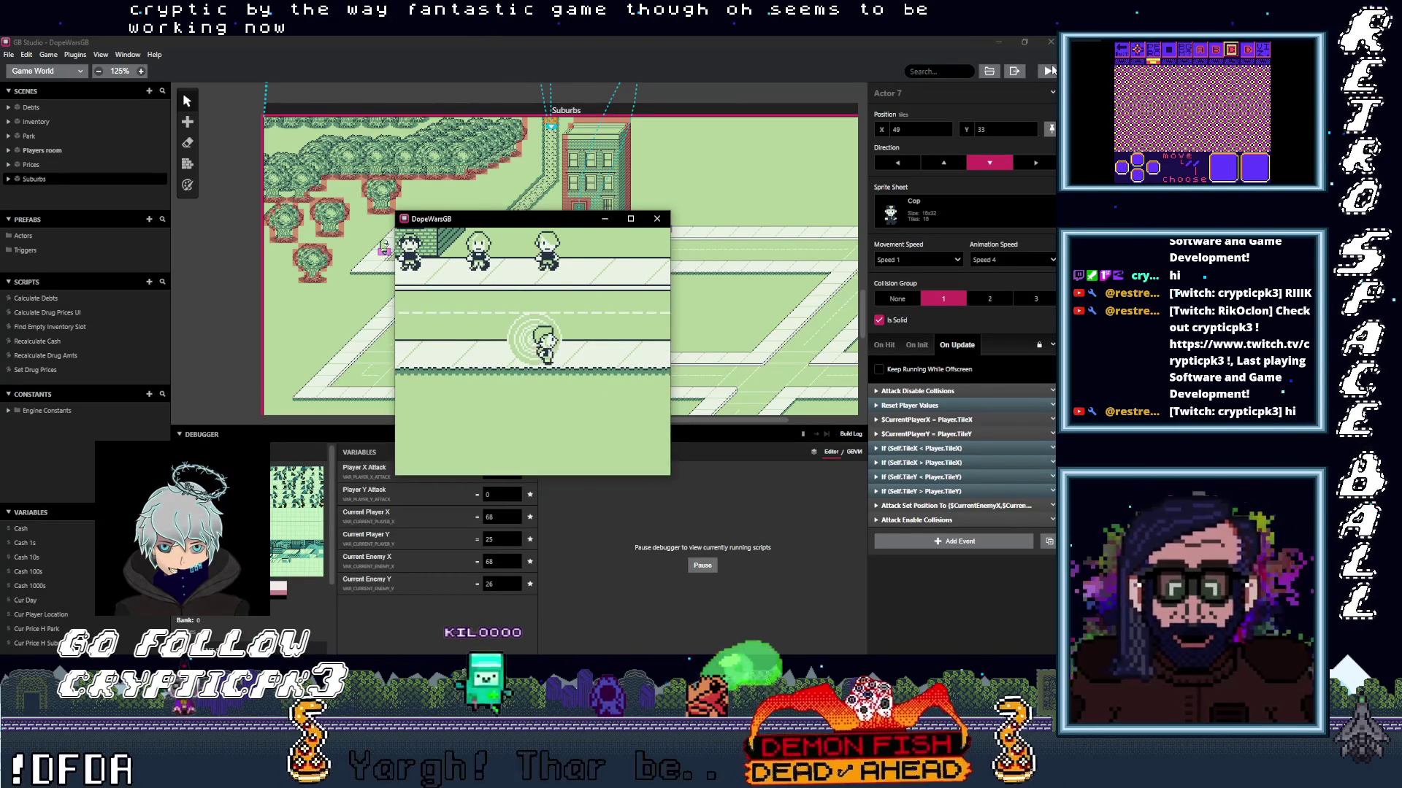
{"action": "key", "text": "z"}
{"action": "key", "text": "Down"}
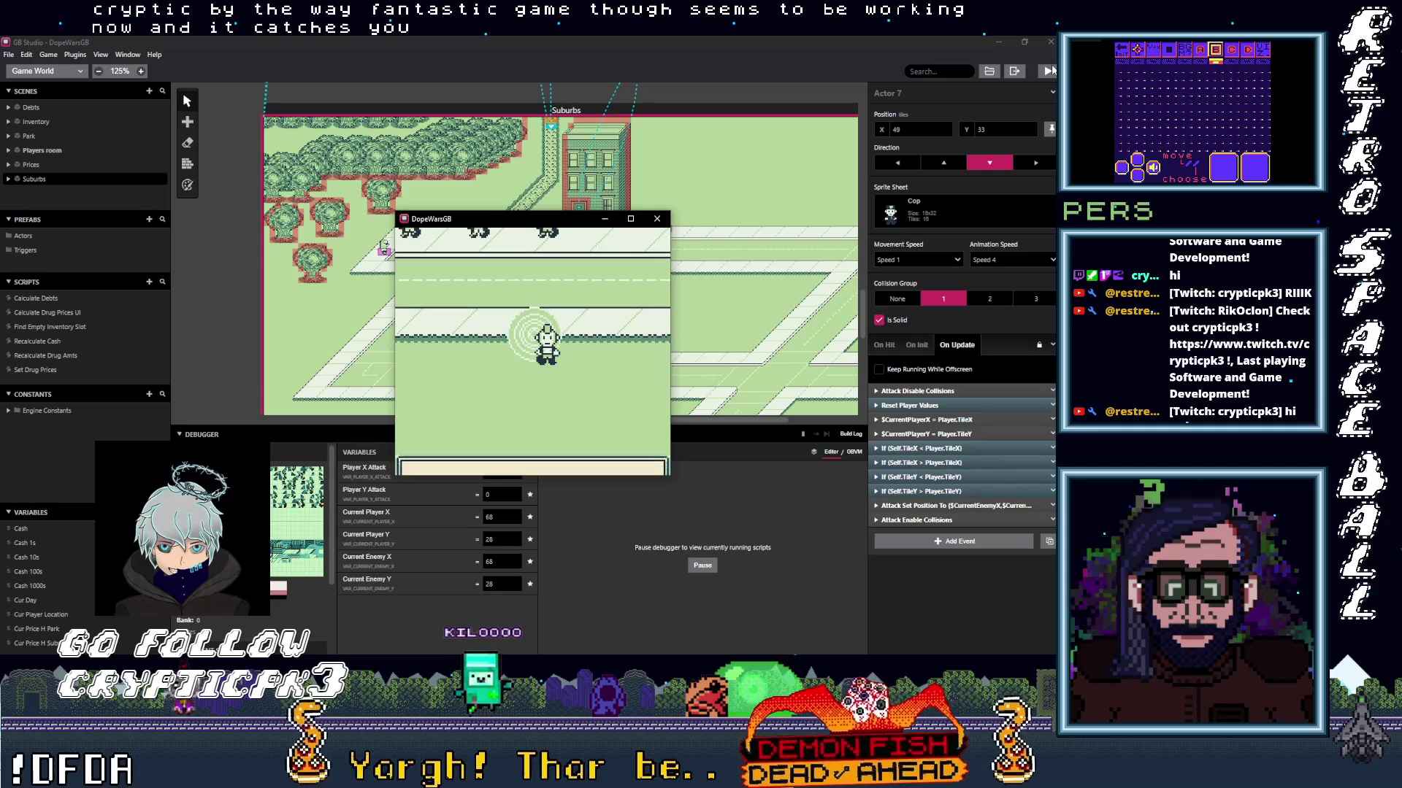
{"action": "key", "text": "z"}
{"action": "key", "text": "Down"}
{"action": "key", "text": "z"}
{"action": "key", "text": "z"}
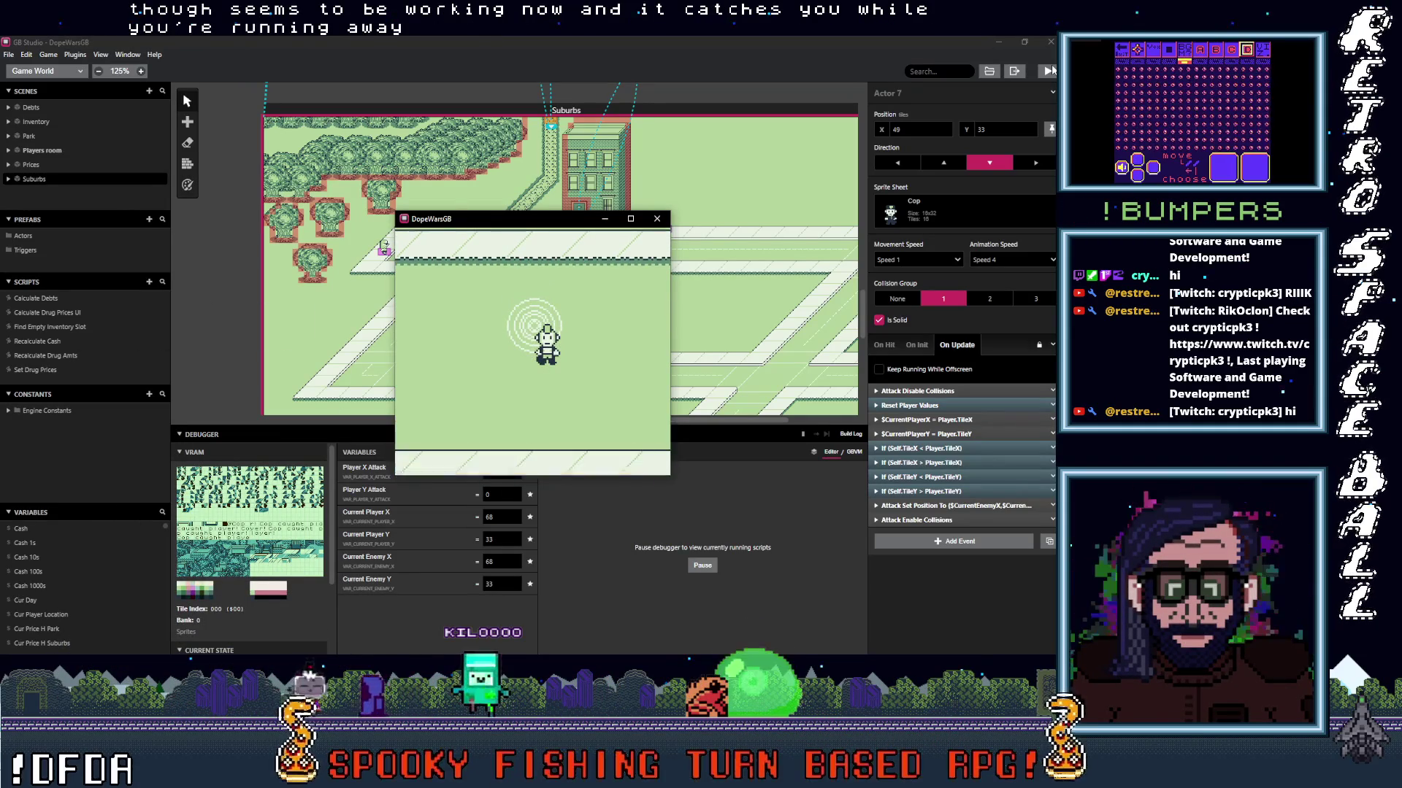
{"action": "key", "text": "Down"}
{"action": "key", "text": "z"}
{"action": "key", "text": "Down"}
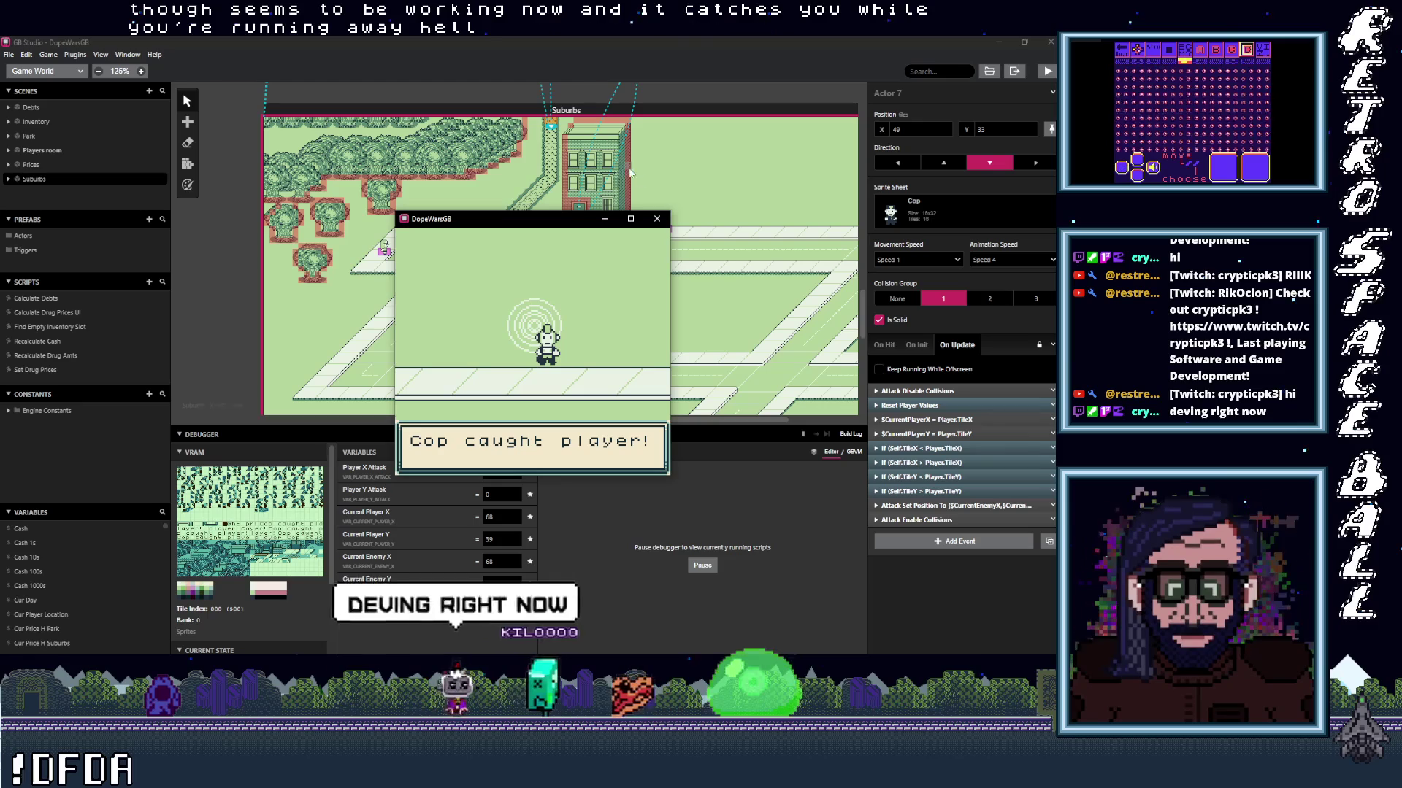
{"action": "left_click", "coordinate": [657, 219]}
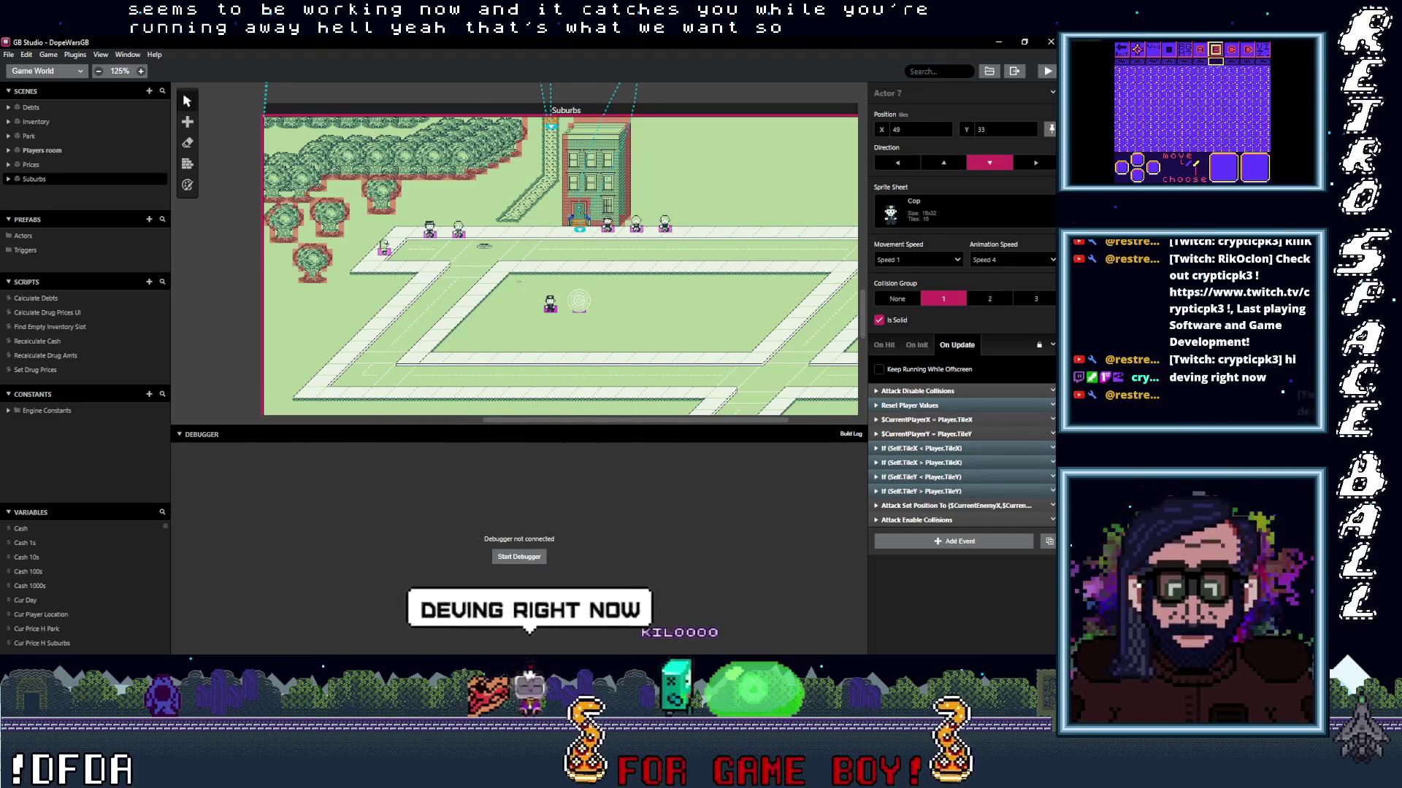
{"action": "key", "text": "alt+Tab"}
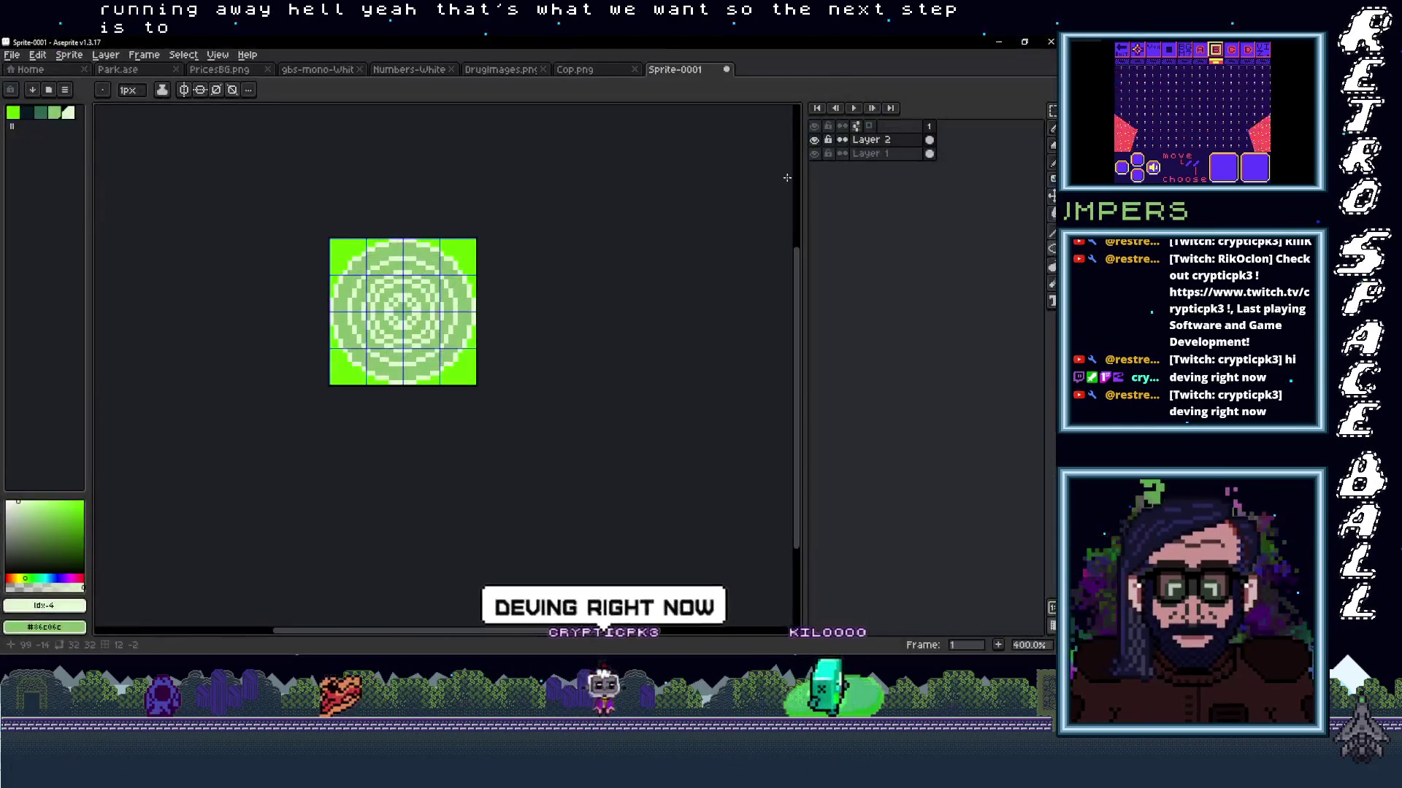
Hide the concentric-circle layer and save the sprite as Attack.aseprite.
{"action": "left_click", "coordinate": [814, 140]}
{"action": "left_click", "coordinate": [11, 54]}
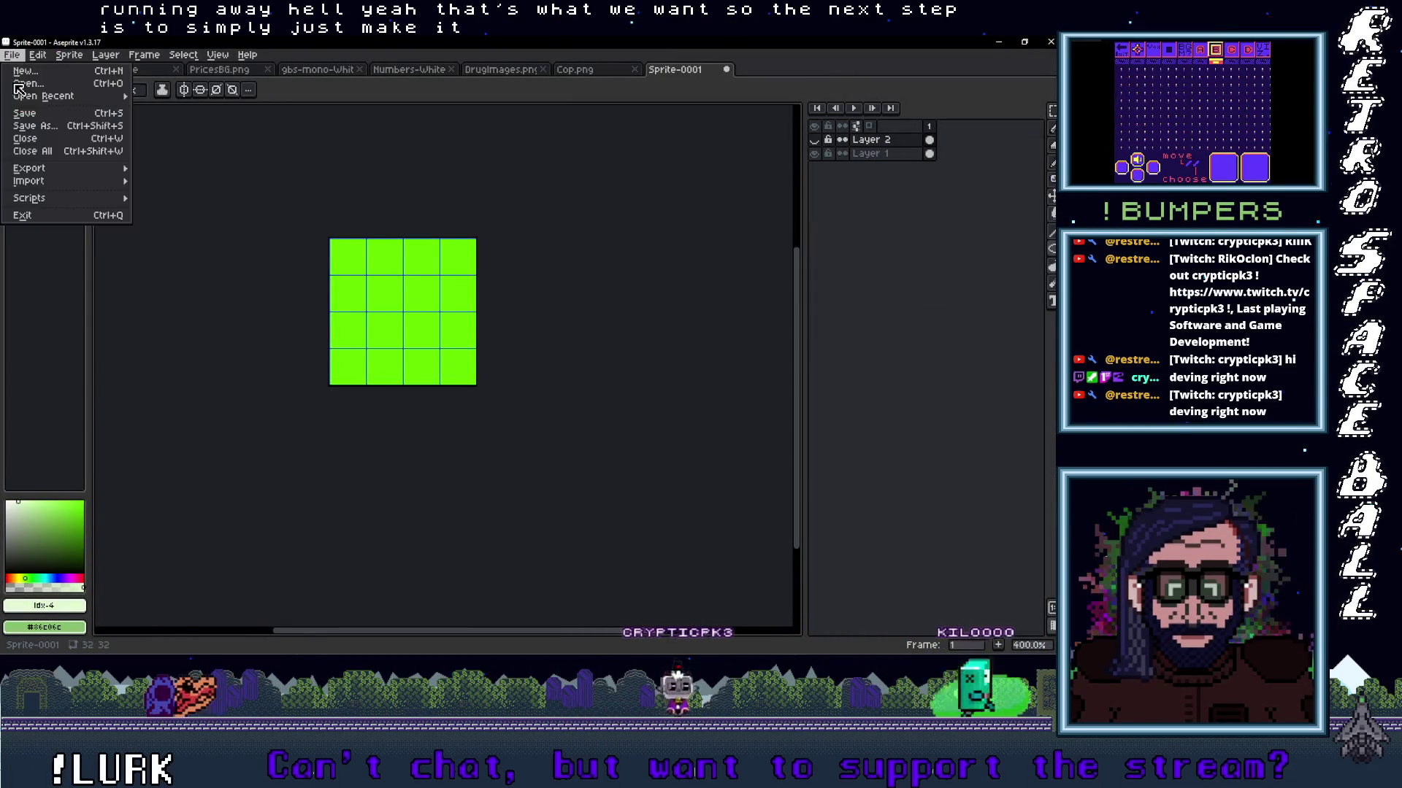
{"action": "left_click", "coordinate": [40, 125]}
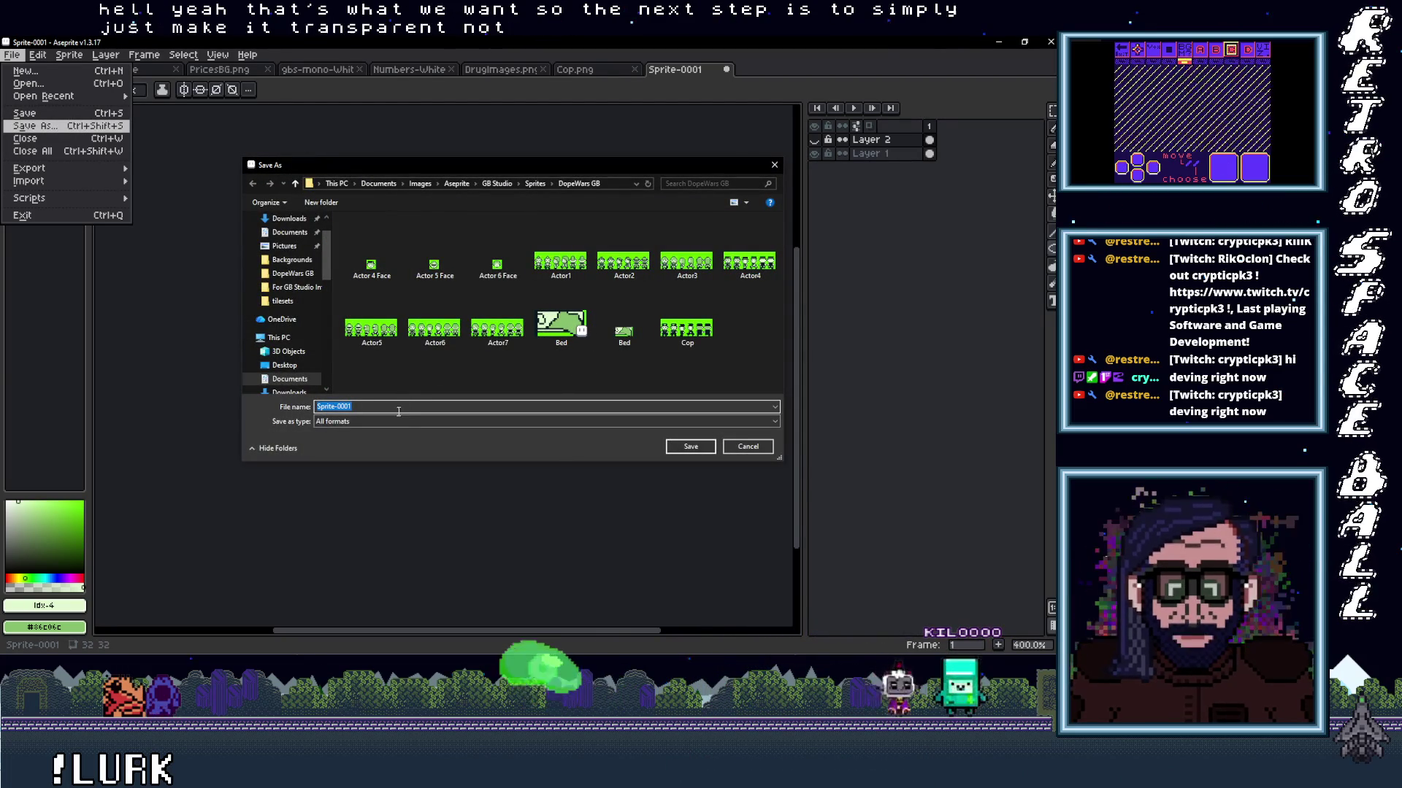
{"action": "type", "text": "Attack"}
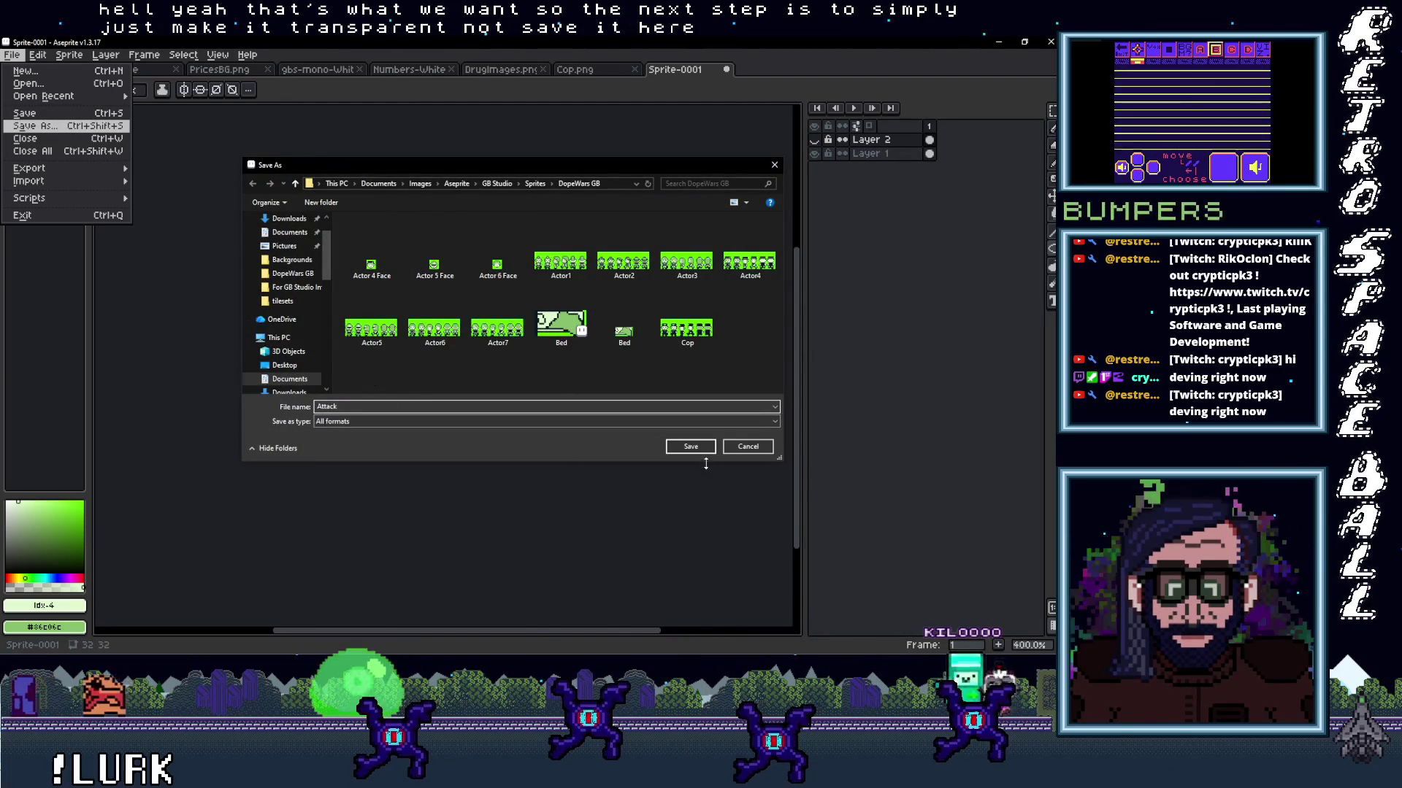
{"action": "left_click", "coordinate": [690, 446]}
Export Attack.png to the project's assets/sprites folder, overwriting the existing file.
{"action": "left_click", "coordinate": [15, 54]}
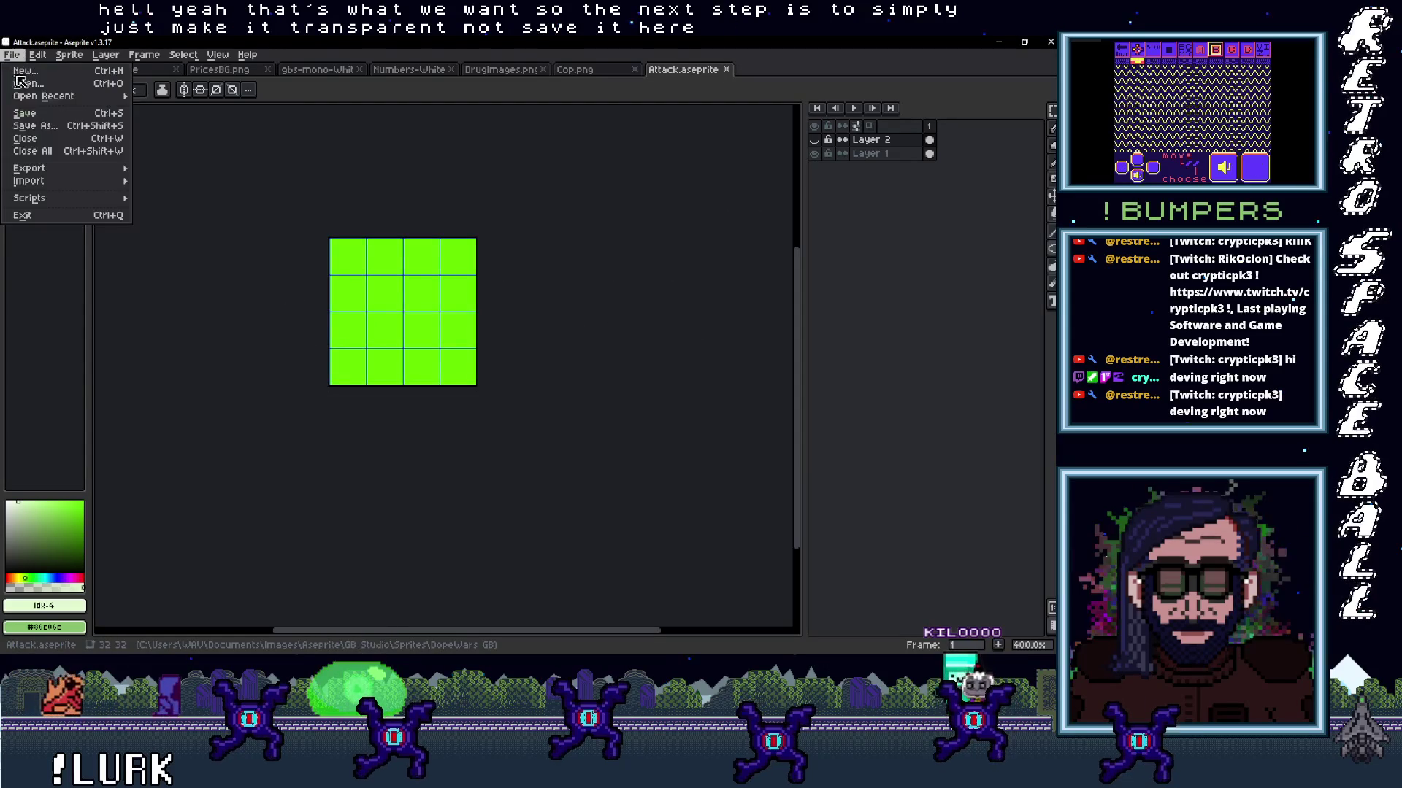
{"action": "mouse_move", "coordinate": [44, 173]}
{"action": "left_click", "coordinate": [176, 174]}
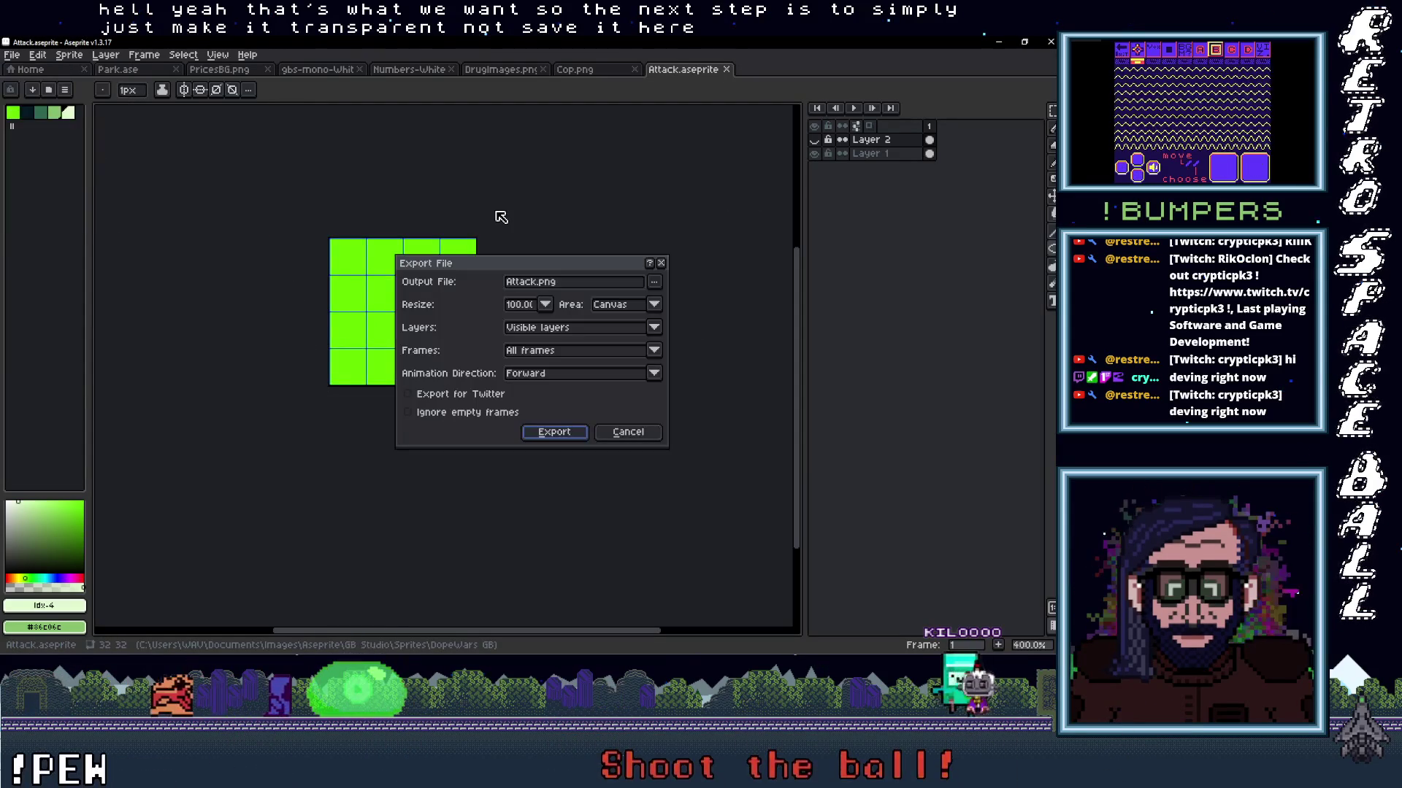
{"action": "left_click", "coordinate": [658, 282]}
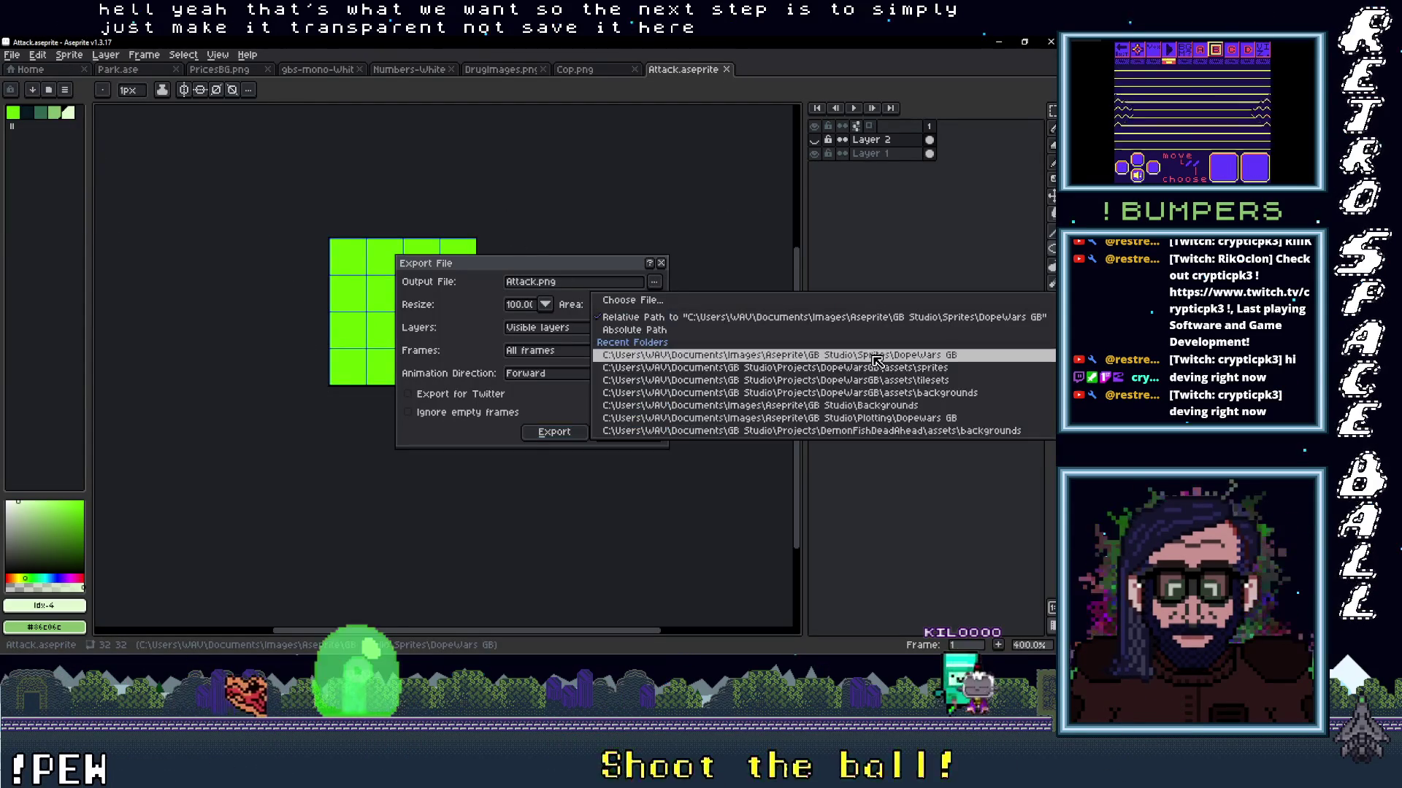
{"action": "left_click", "coordinate": [912, 368]}
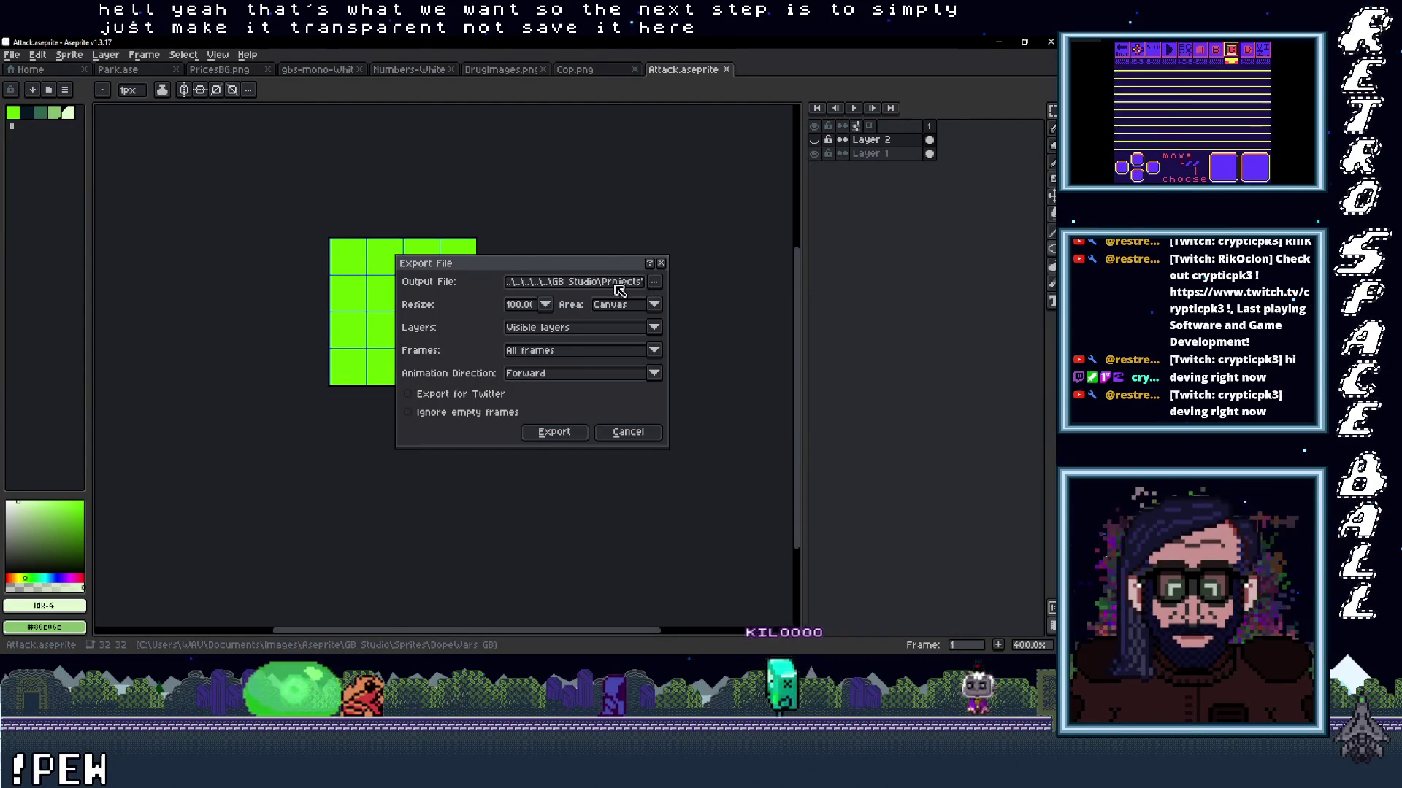
{"action": "left_click", "coordinate": [556, 432]}
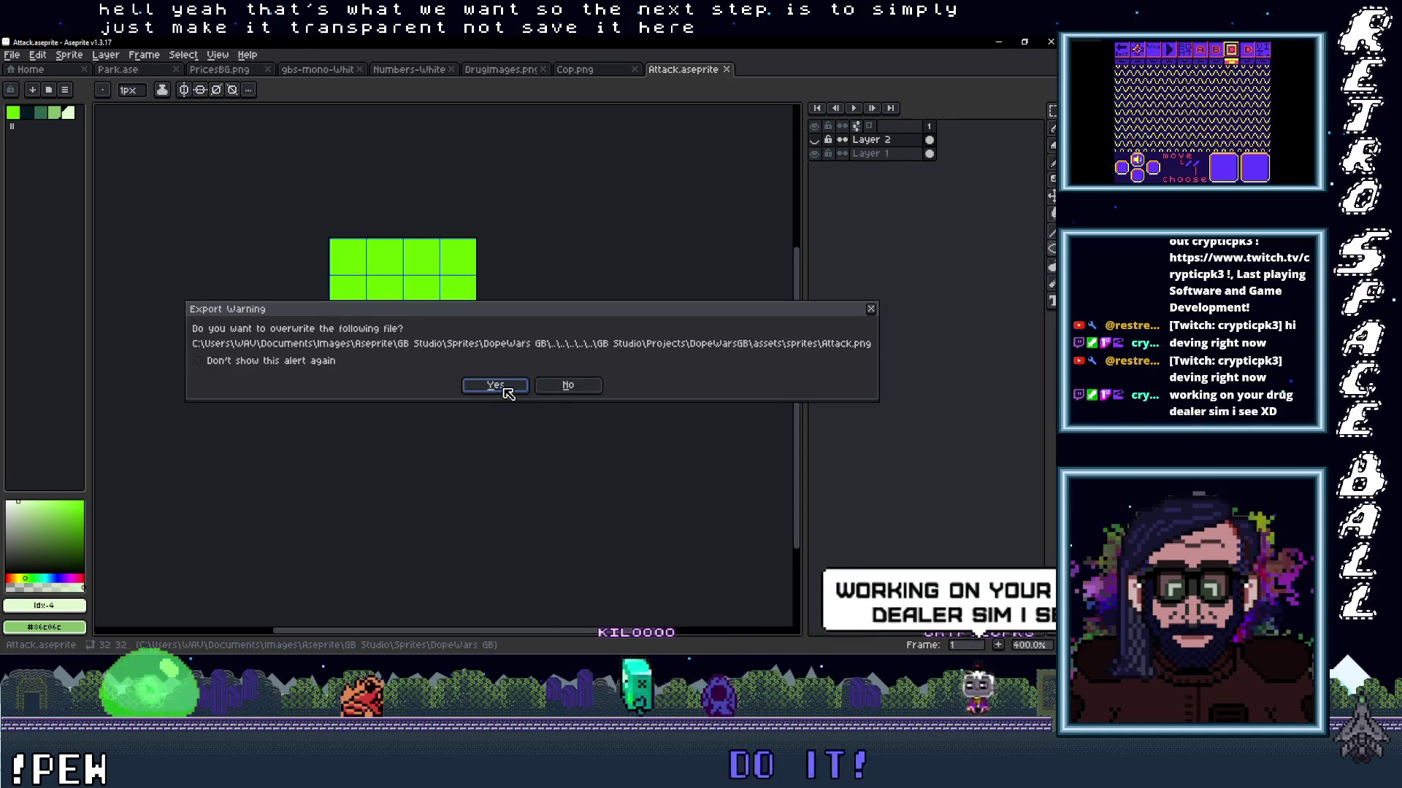
{"action": "left_click", "coordinate": [509, 393]}
{"action": "left_click", "coordinate": [495, 409]}
{"action": "key", "text": "alt+Tab"}
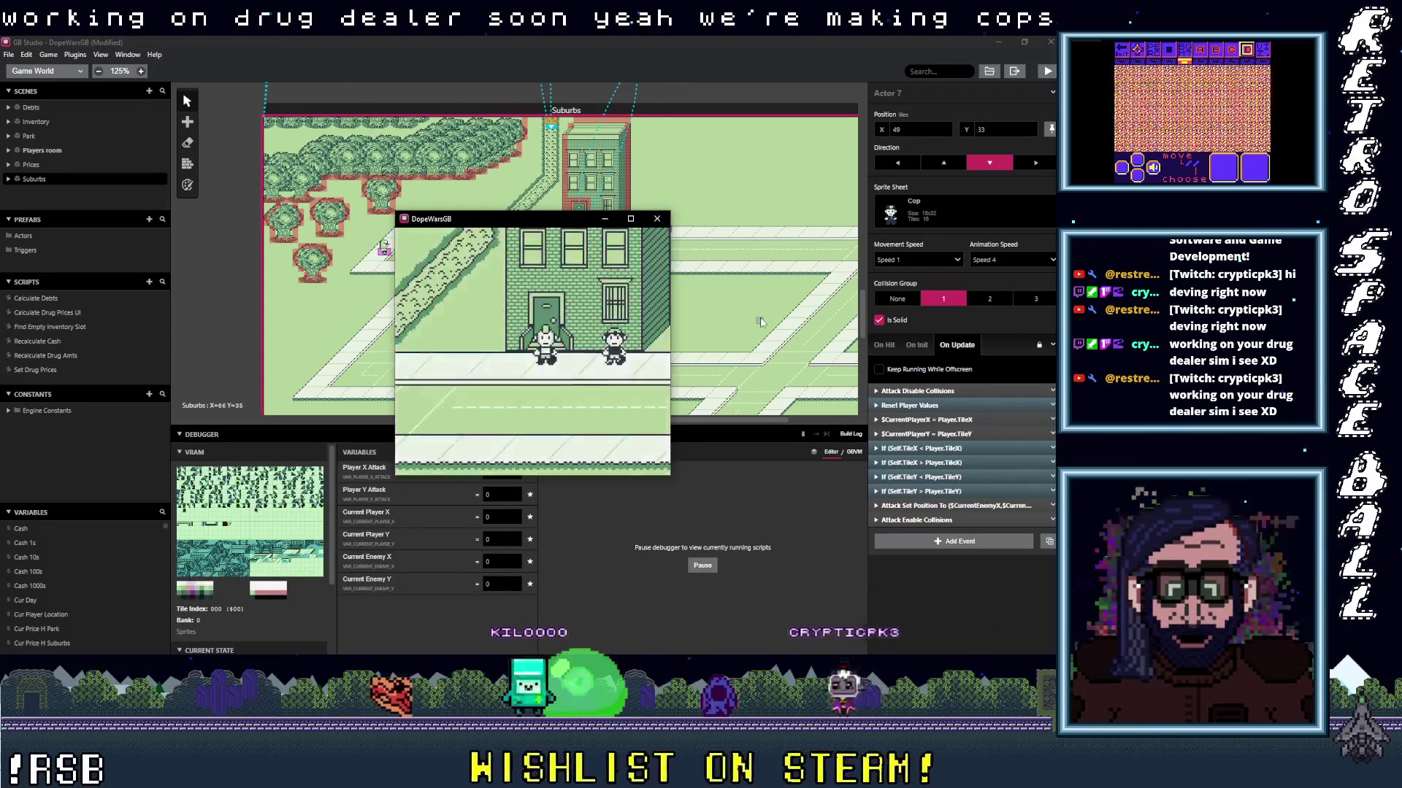
Run the player down and right until 'Cop caught player!' appears, then close the DopeWarsGB window.
{"action": "key", "text": "Down"}
{"action": "key", "text": "Down"}
{"action": "key", "text": "Right"}
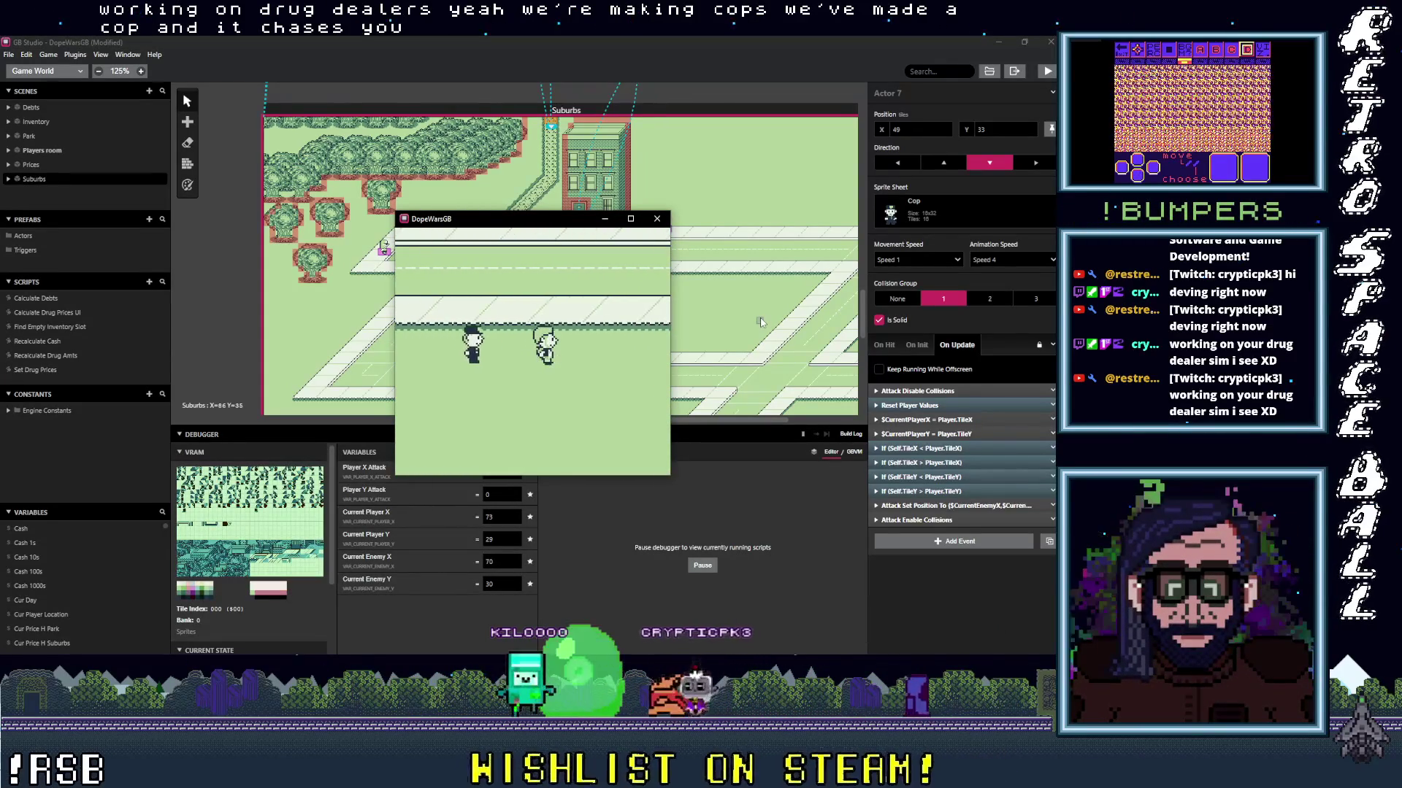
{"action": "key", "text": "Right"}
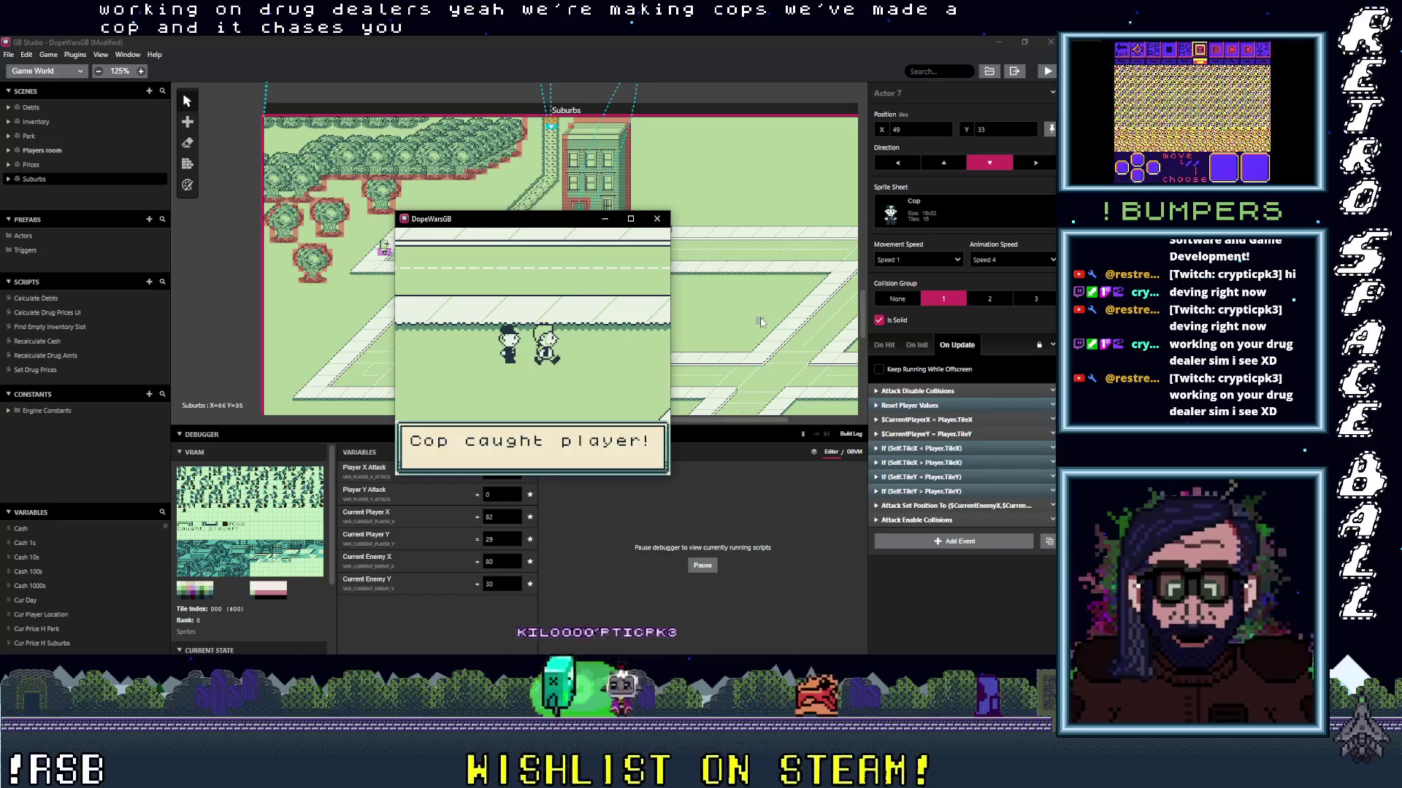
{"action": "key", "text": "z"}
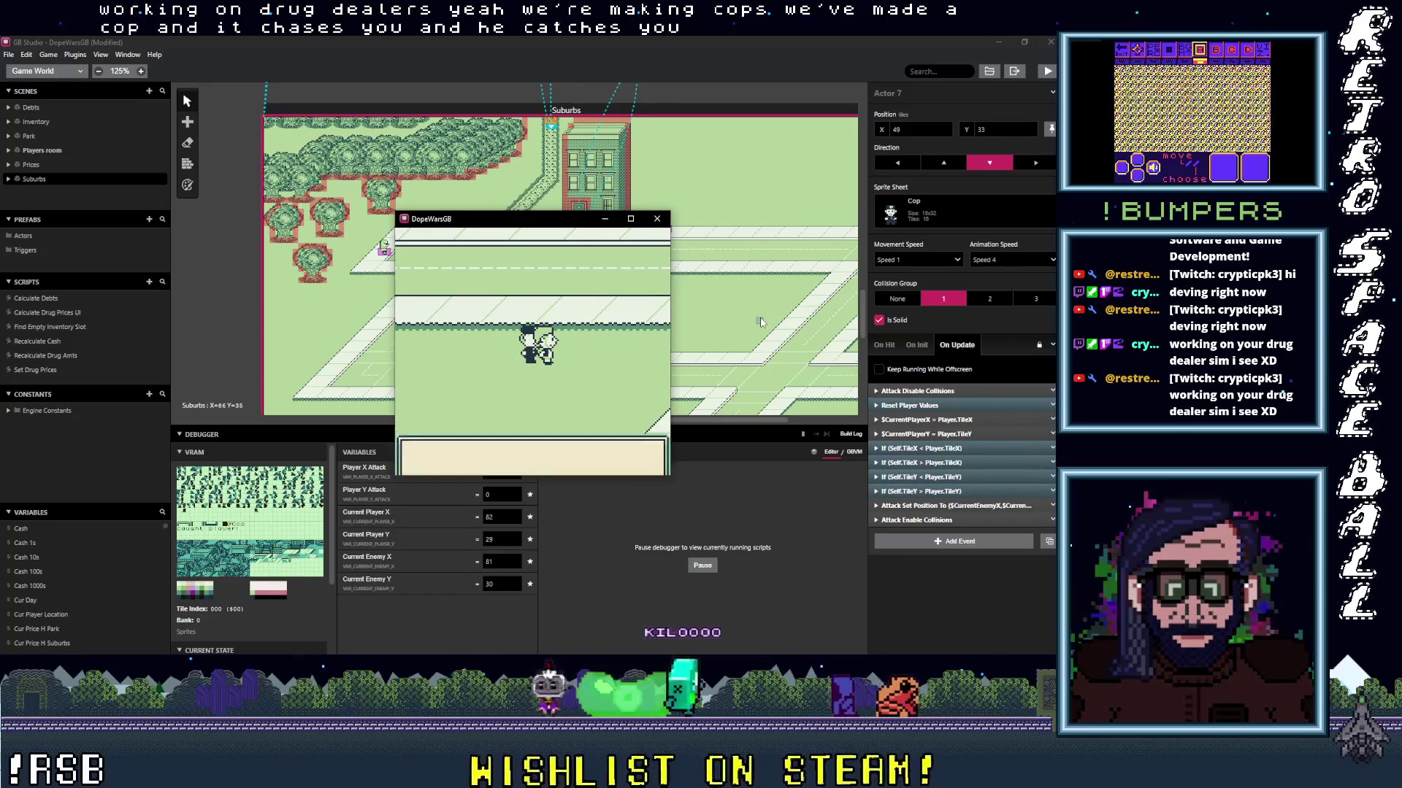
{"action": "key", "text": "z"}
{"action": "key", "text": "Down"}
{"action": "key", "text": "z"}
{"action": "key", "text": "z"}
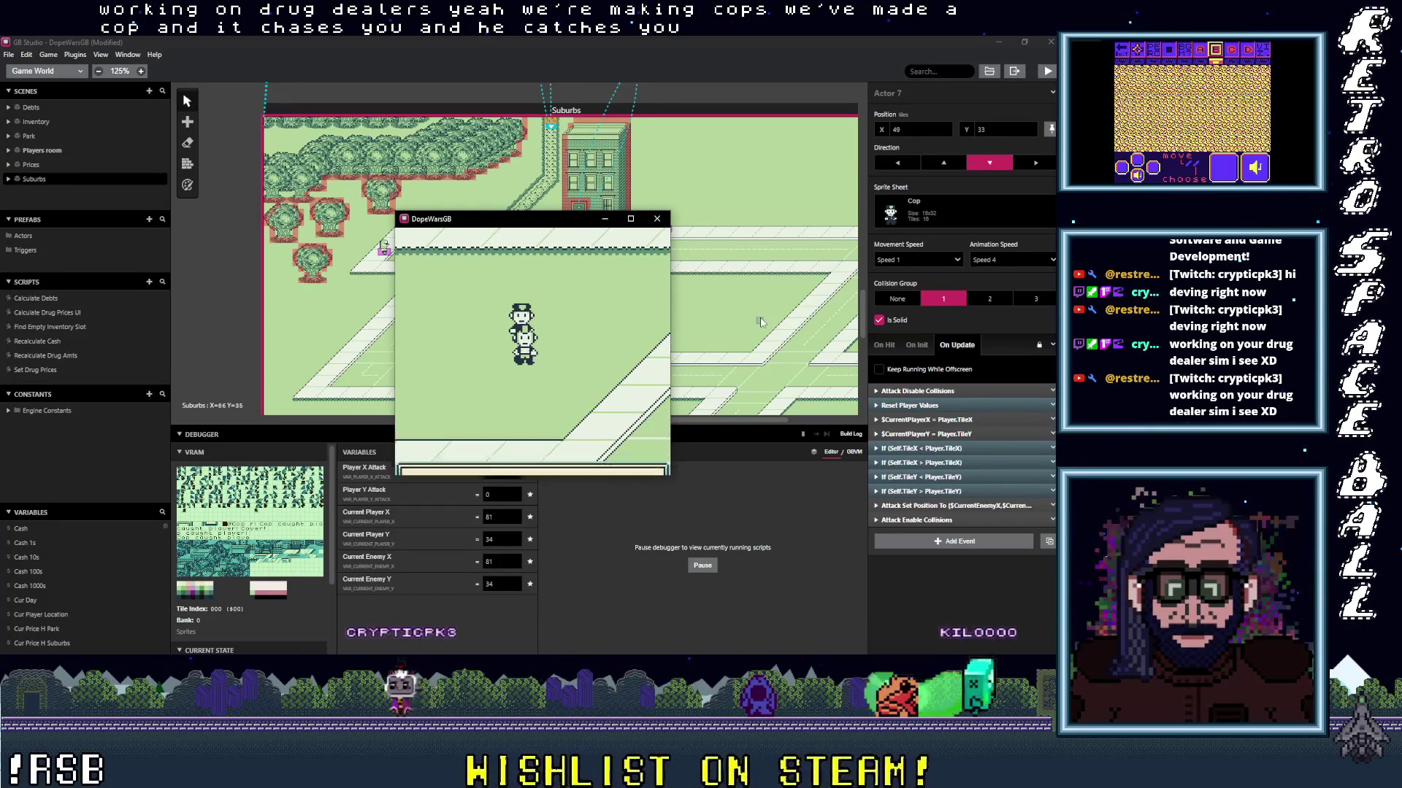
{"action": "key", "text": "Down"}
{"action": "key", "text": "z"}
{"action": "key", "text": "Down"}
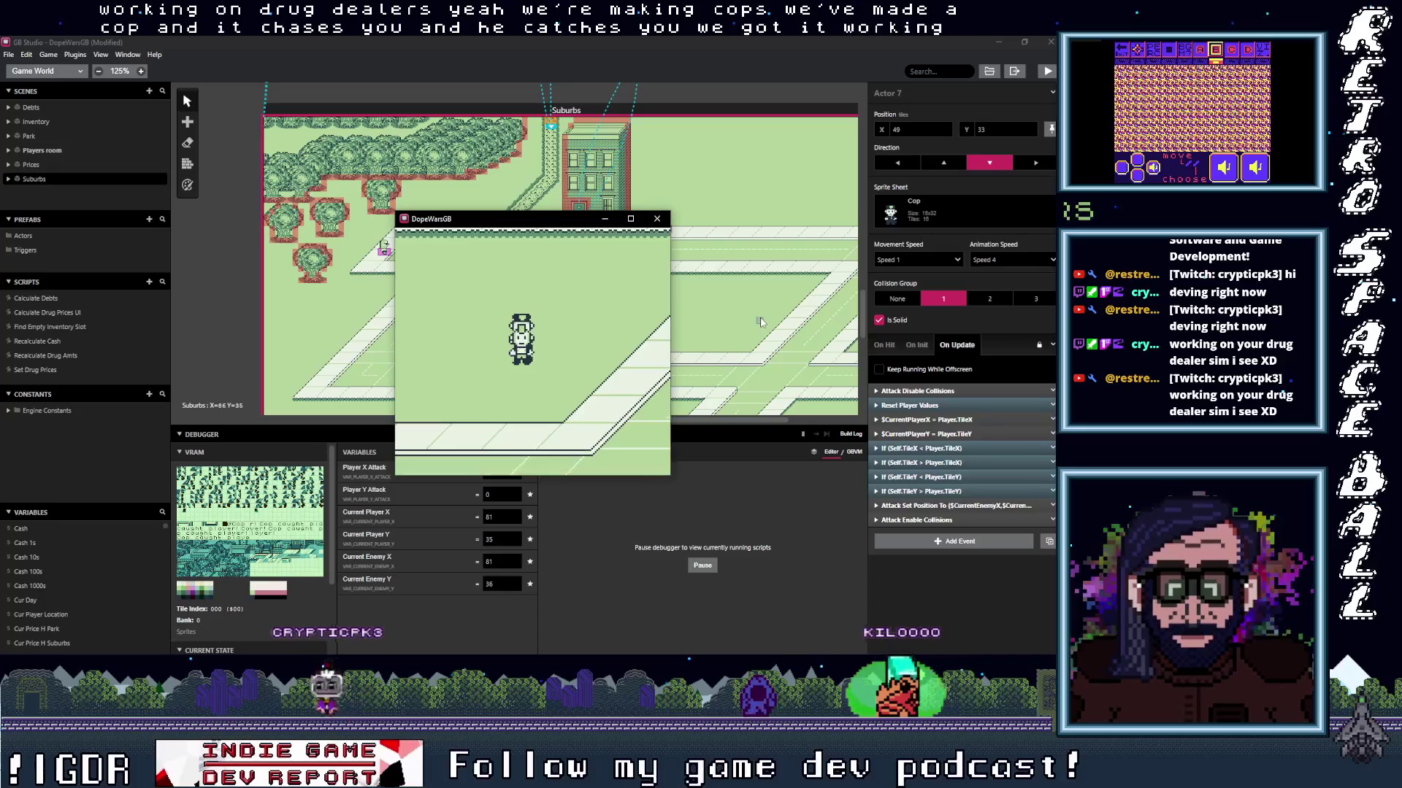
{"action": "key", "text": "z"}
{"action": "key", "text": "Down"}
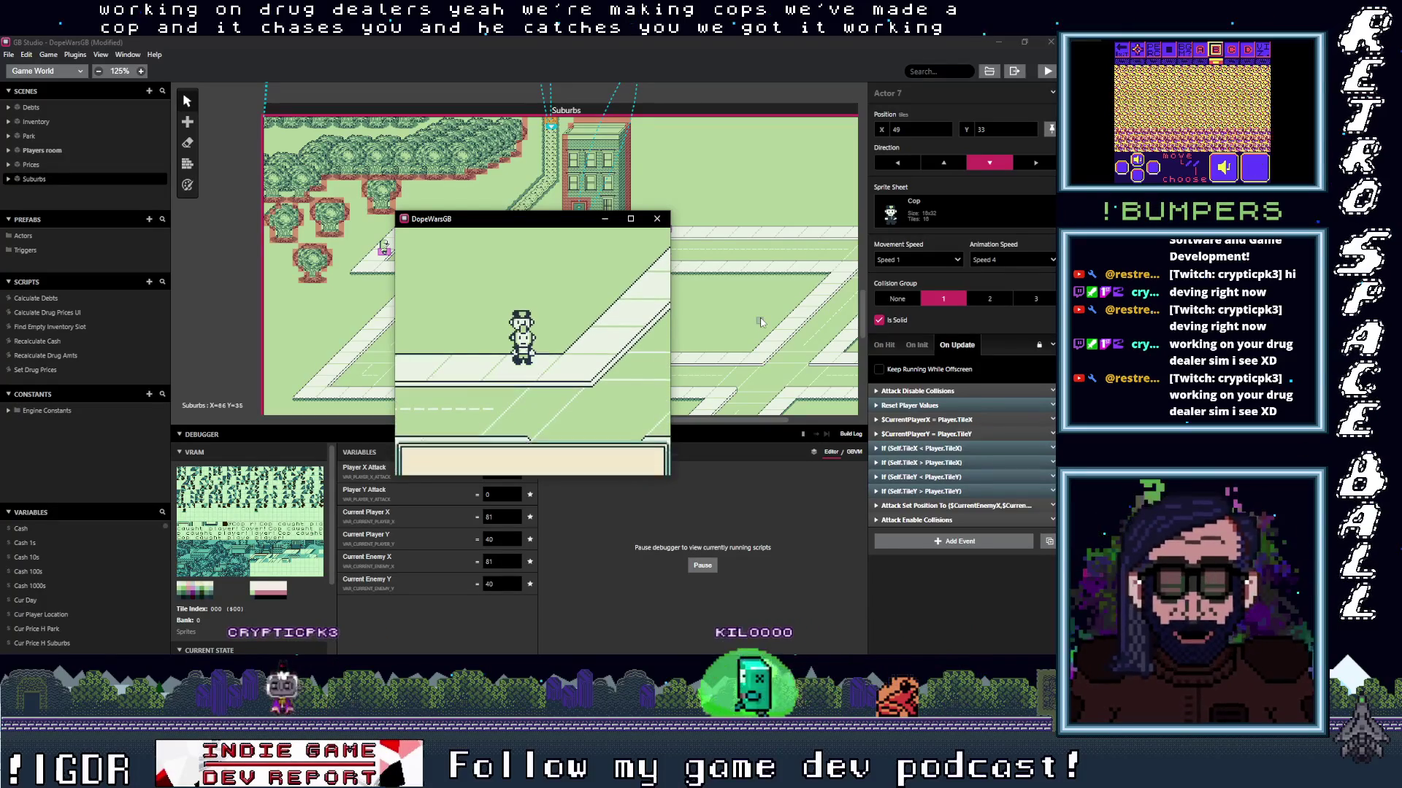
{"action": "key", "text": "z"}
{"action": "key", "text": "Down"}
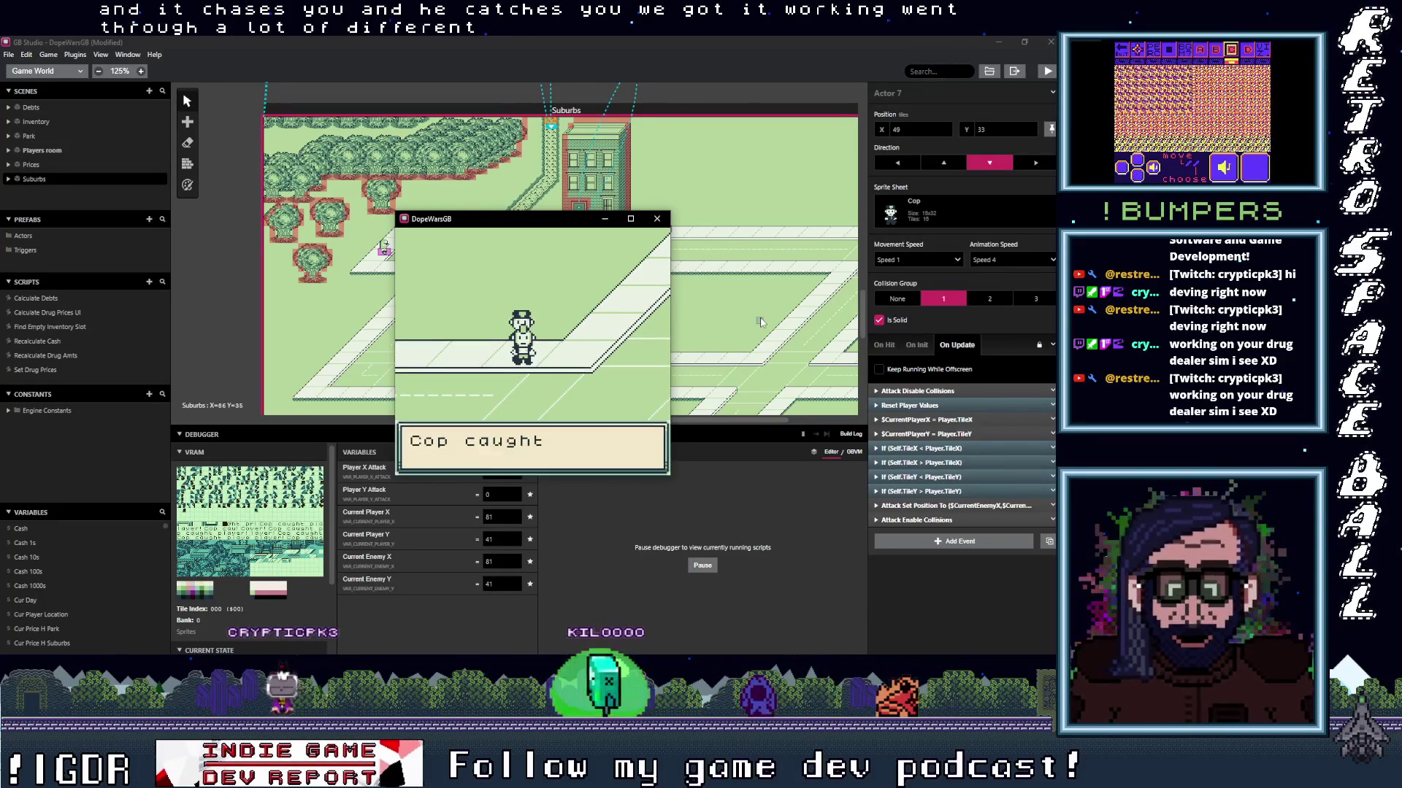
{"action": "key", "text": "z"}
{"action": "key", "text": "Down"}
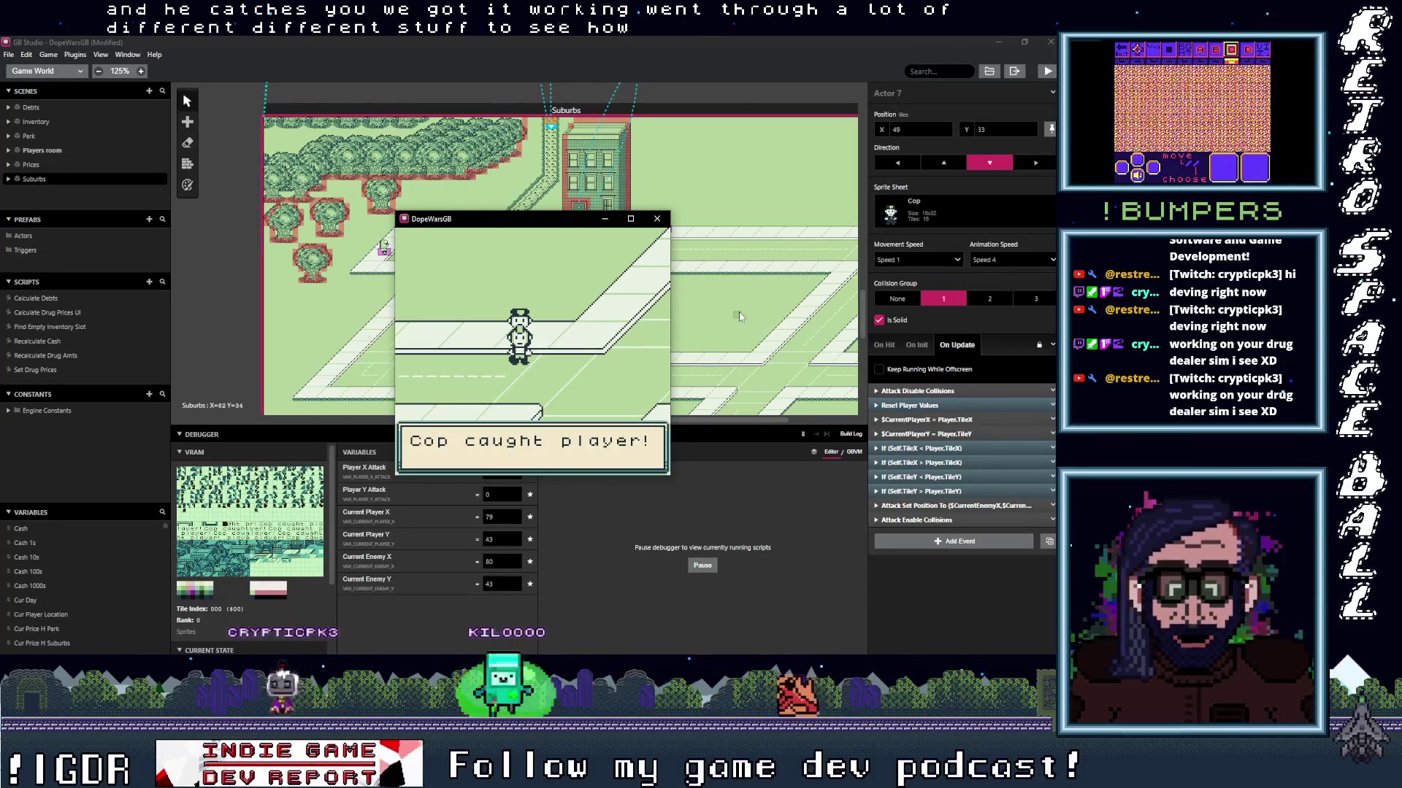
{"action": "left_click", "coordinate": [657, 219]}
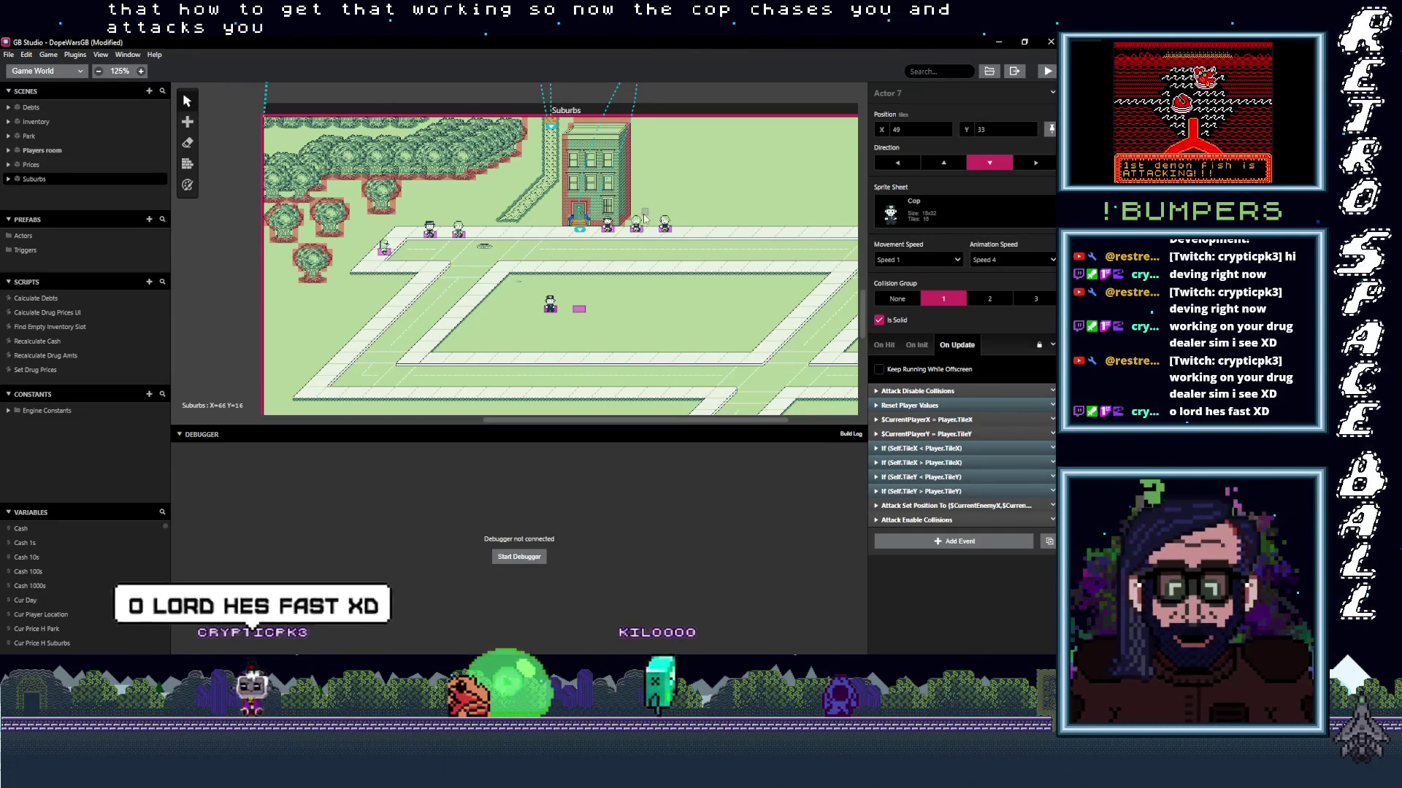
Place Attack on the cop's tile, review the Suburbs On Init and On Player Hit scripts, then select the Cop.
{"action": "left_click_drag", "start_coordinate": [579, 308], "coordinate": [550, 312]}
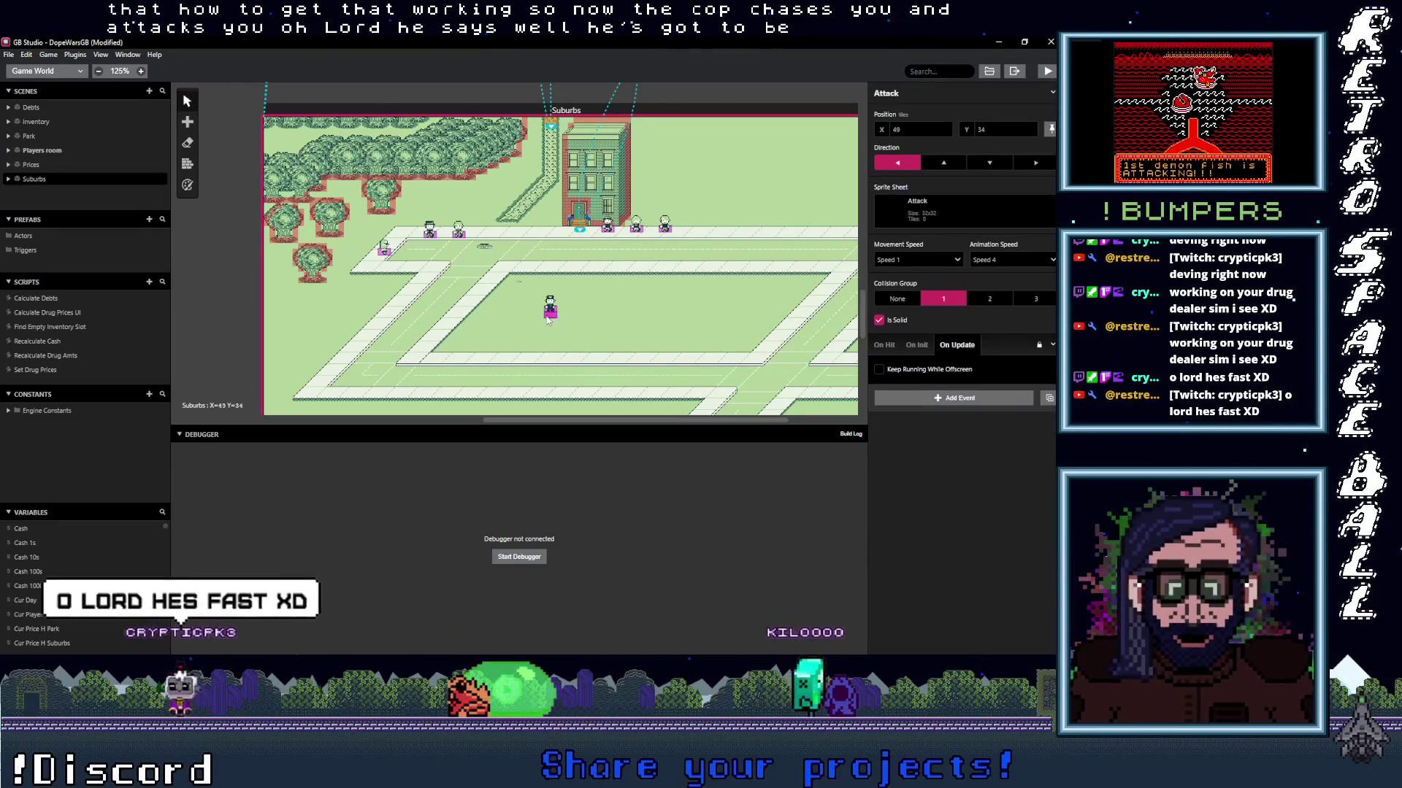
{"action": "left_click", "coordinate": [603, 308]}
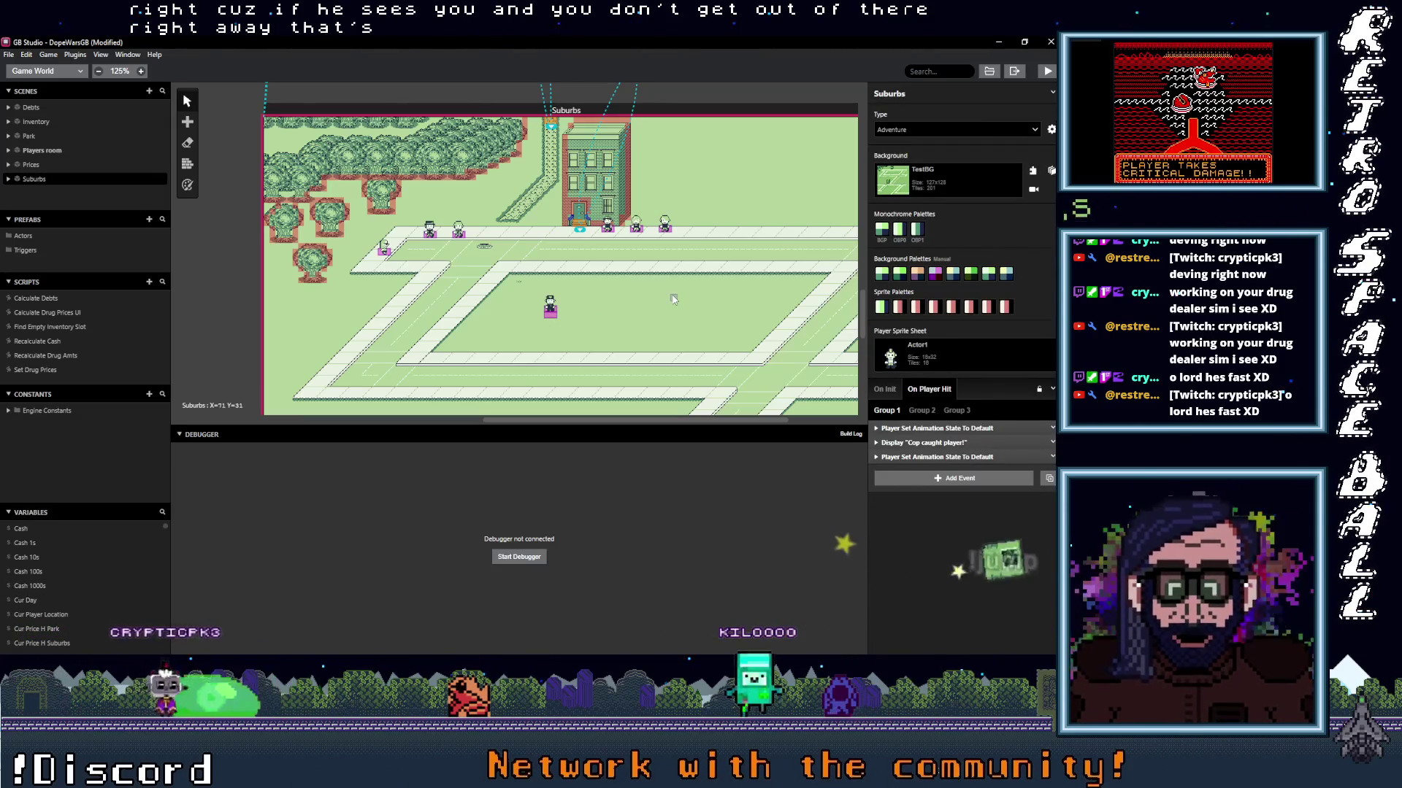
{"action": "left_click", "coordinate": [884, 389]}
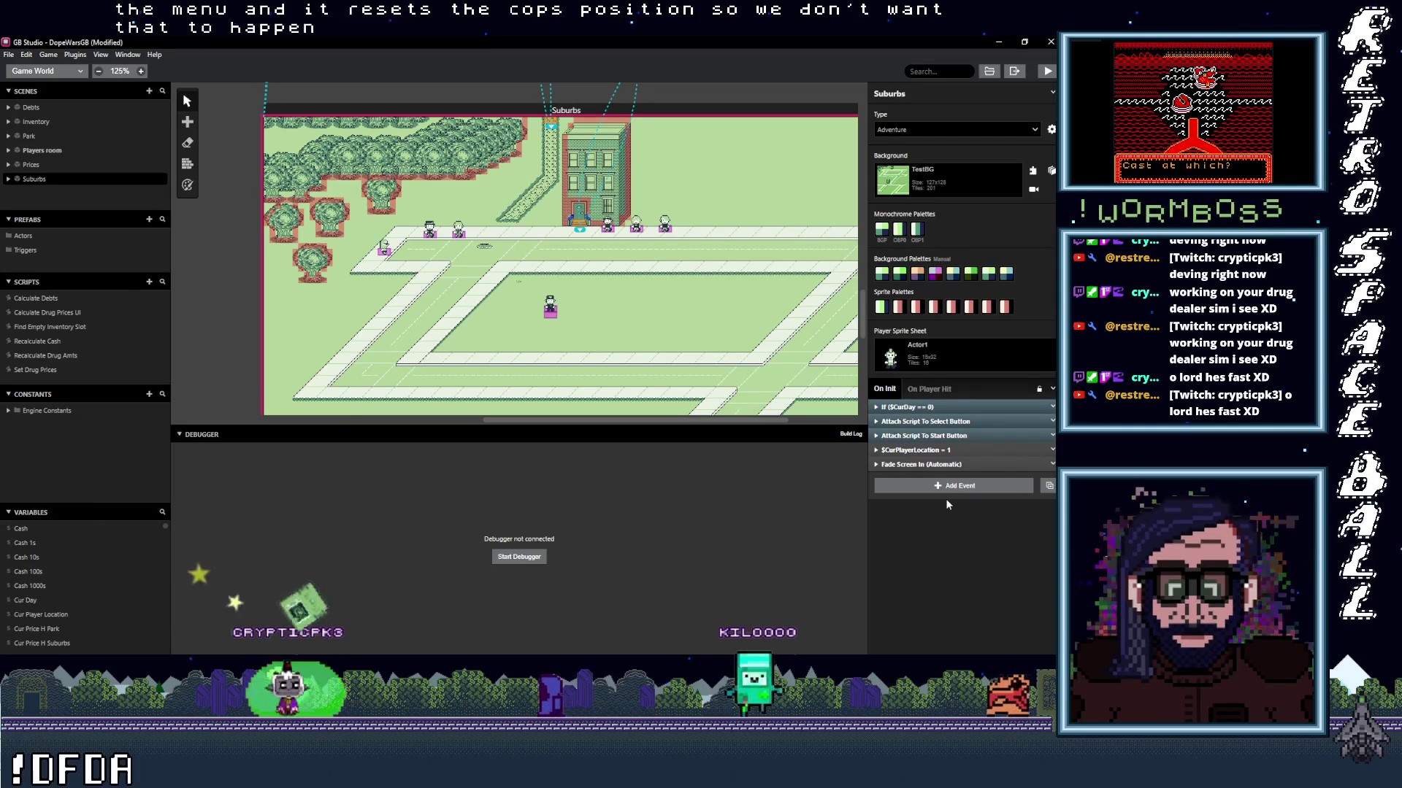
{"action": "left_click", "coordinate": [921, 389]}
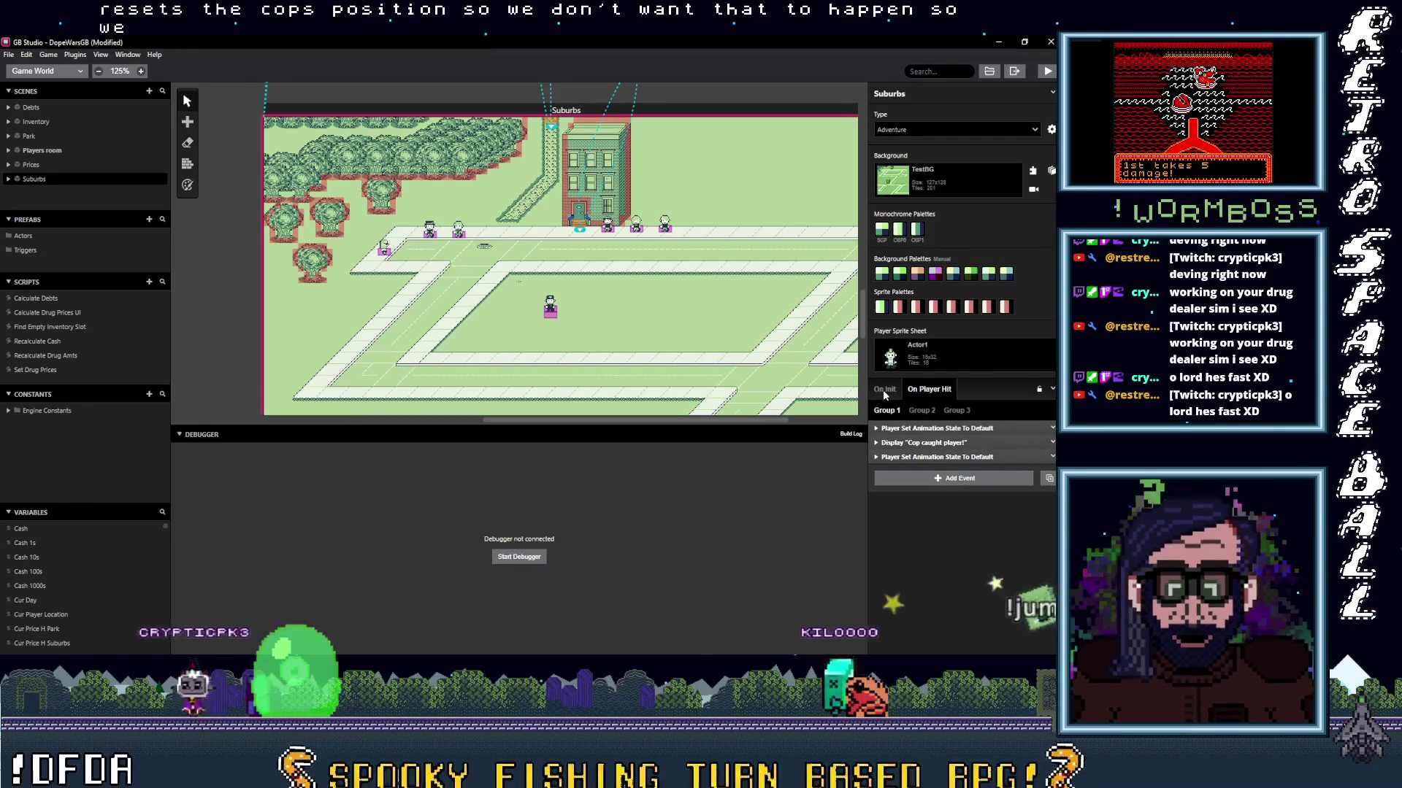
{"action": "left_click", "coordinate": [886, 389]}
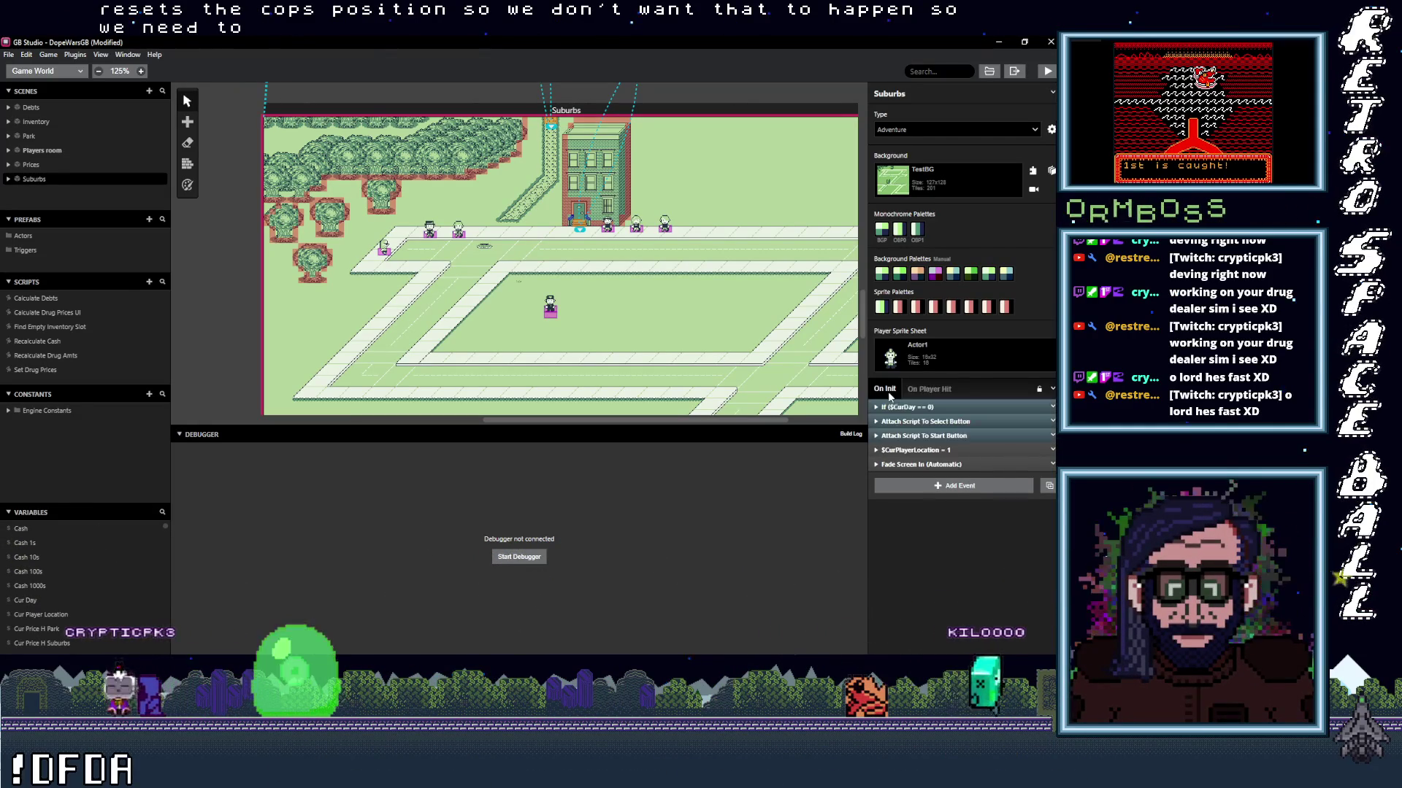
{"action": "left_click", "coordinate": [552, 313]}
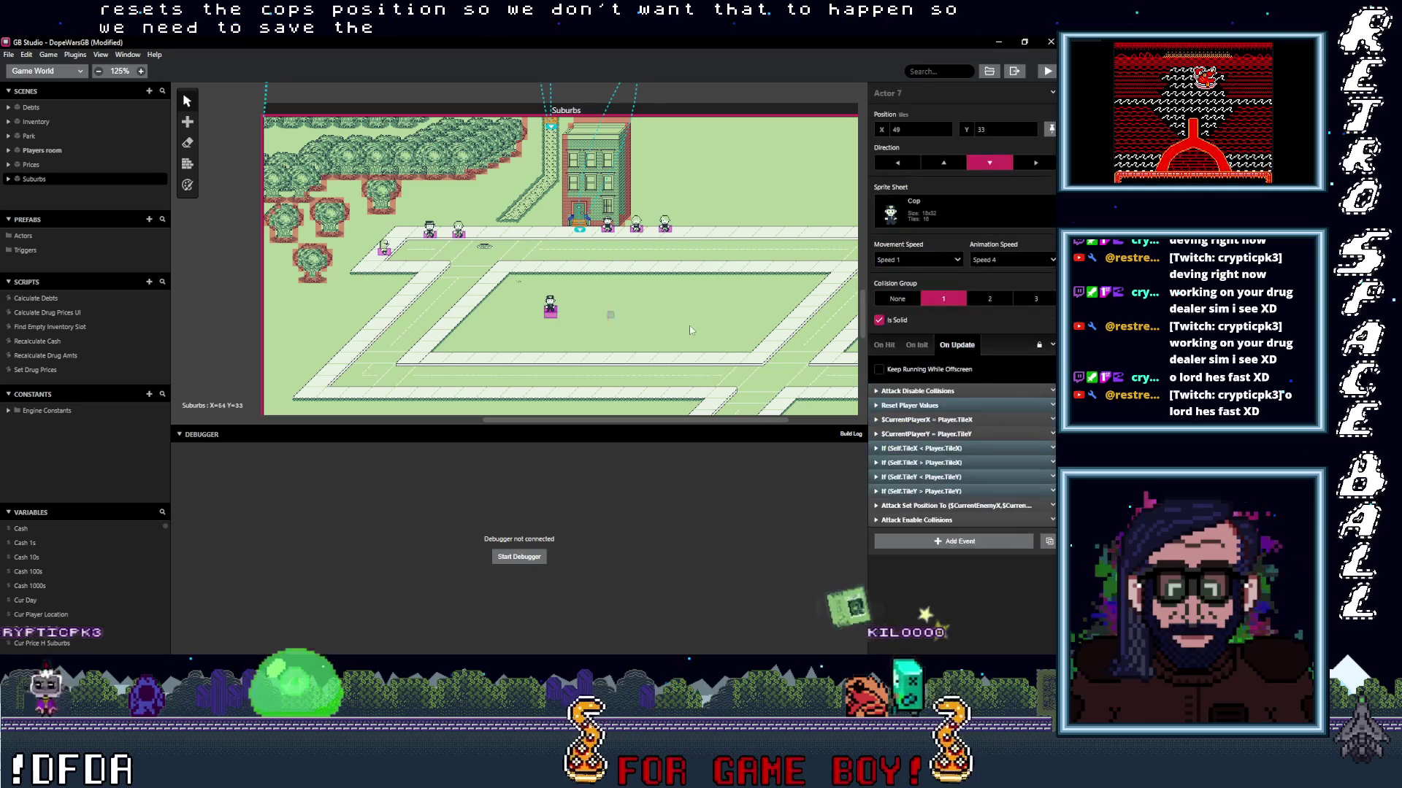
In the Self.TileX < Player.TileX check, delete the $CurrentPlayerX - 1 event and its commented-out If.
{"action": "left_click", "coordinate": [955, 449]}
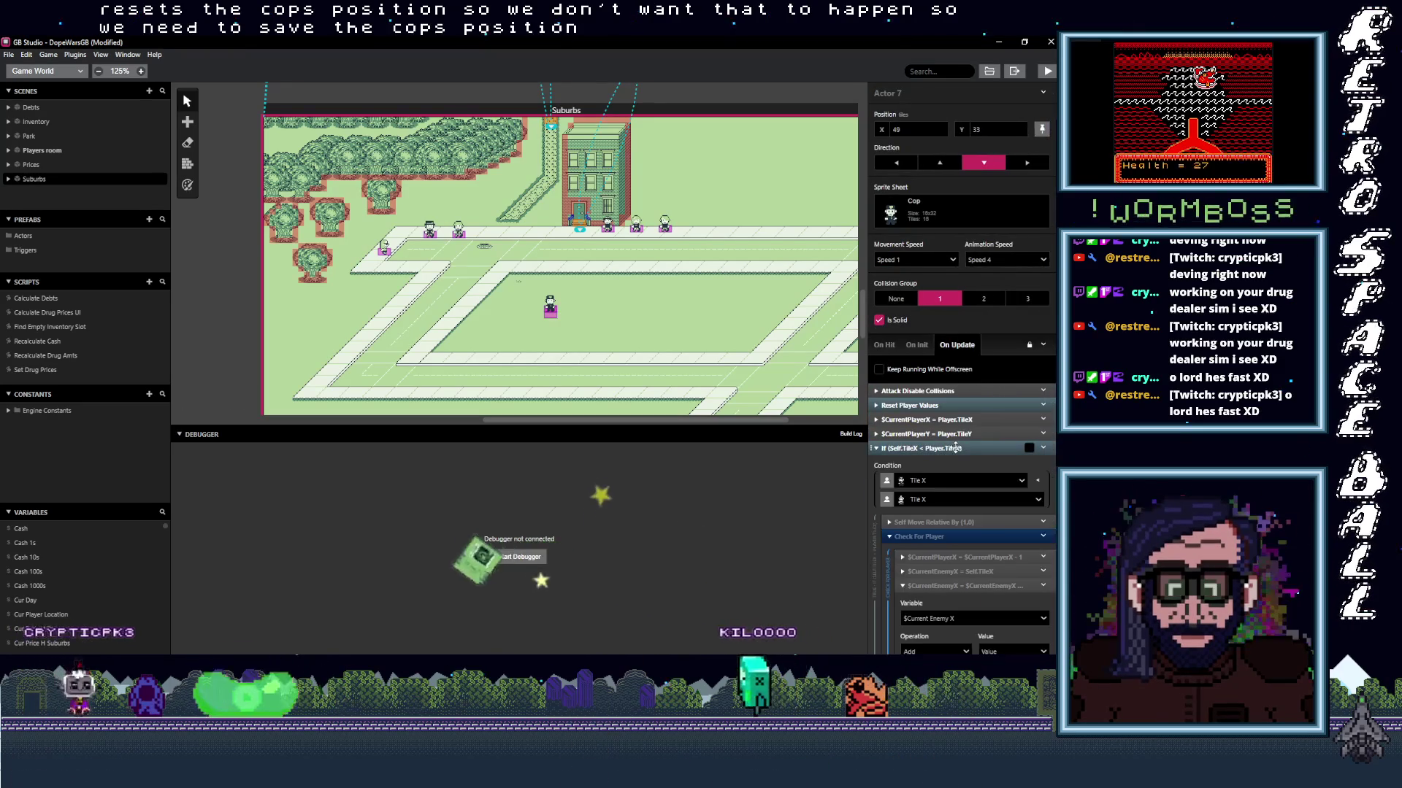
{"action": "left_click", "coordinate": [956, 448]}
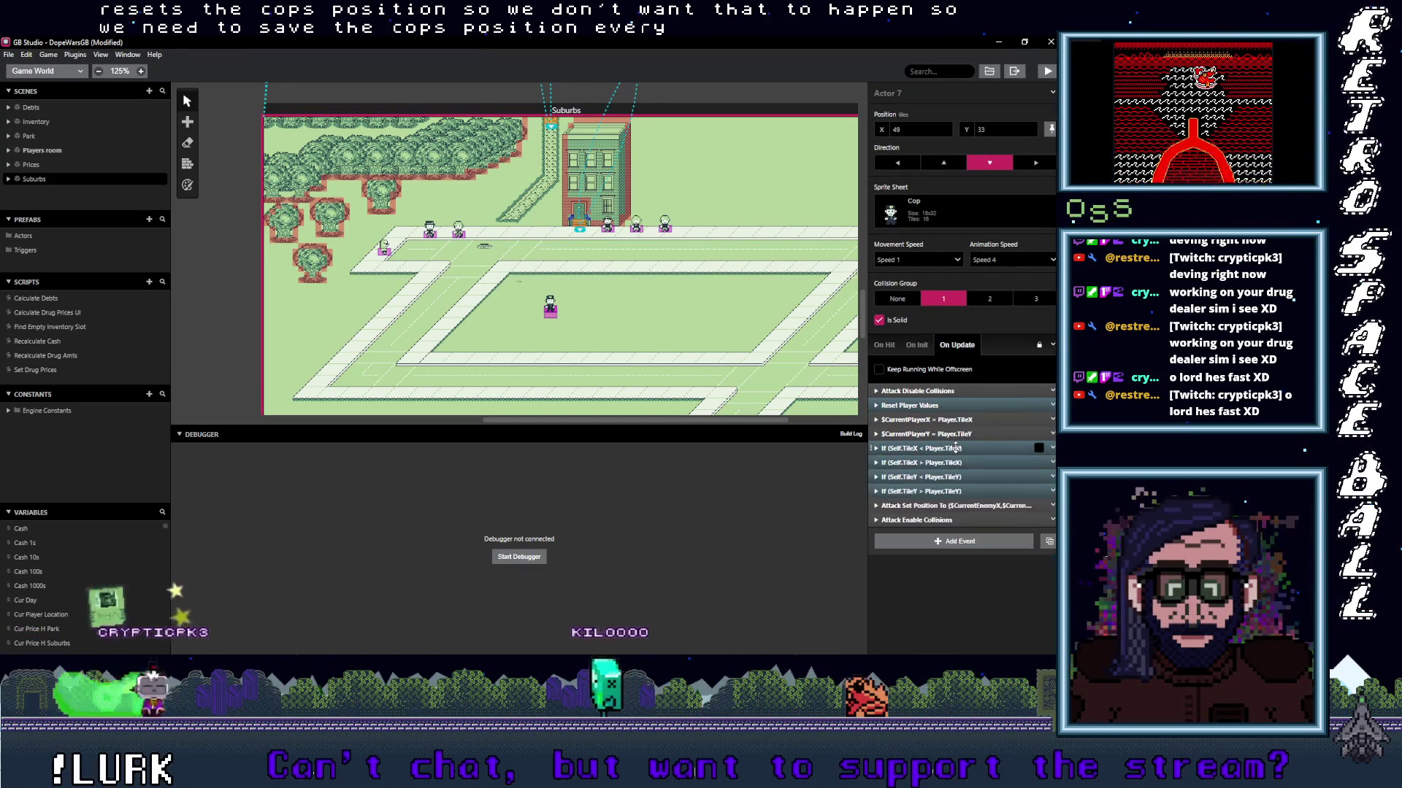
{"action": "left_click", "coordinate": [955, 447]}
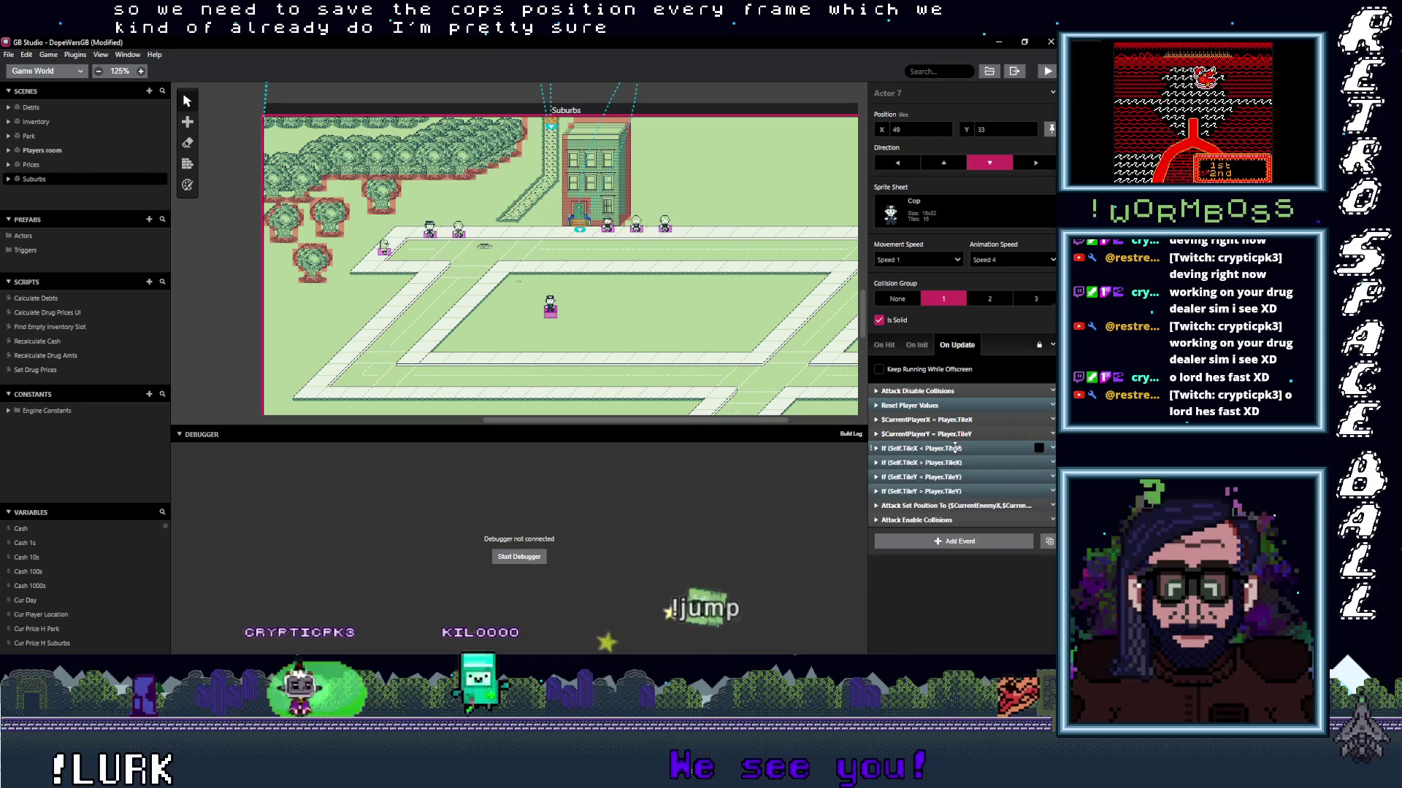
{"action": "scroll", "coordinate": [954, 456], "scroll_direction": "down", "scroll_amount": 2}
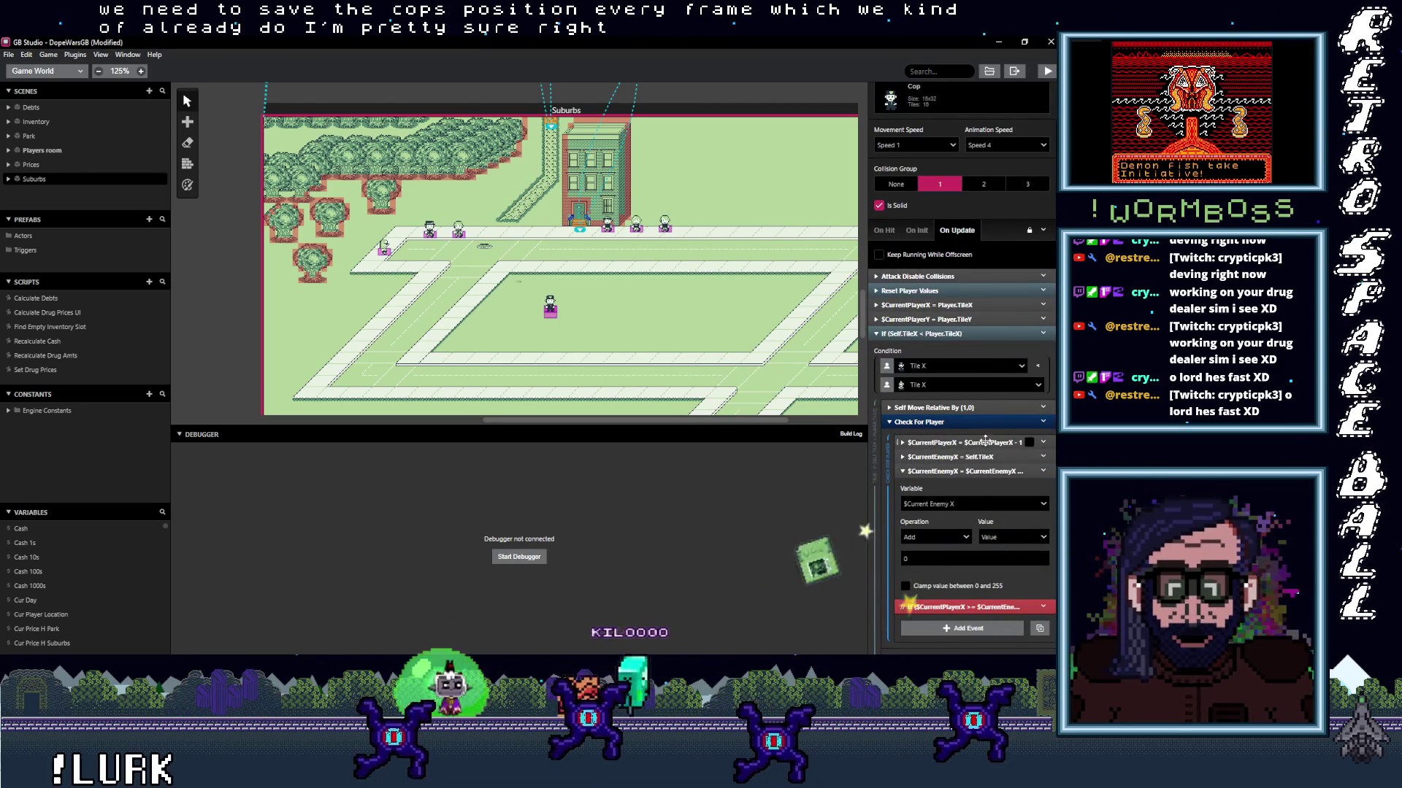
{"action": "scroll", "coordinate": [983, 443], "scroll_direction": "down", "scroll_amount": 2}
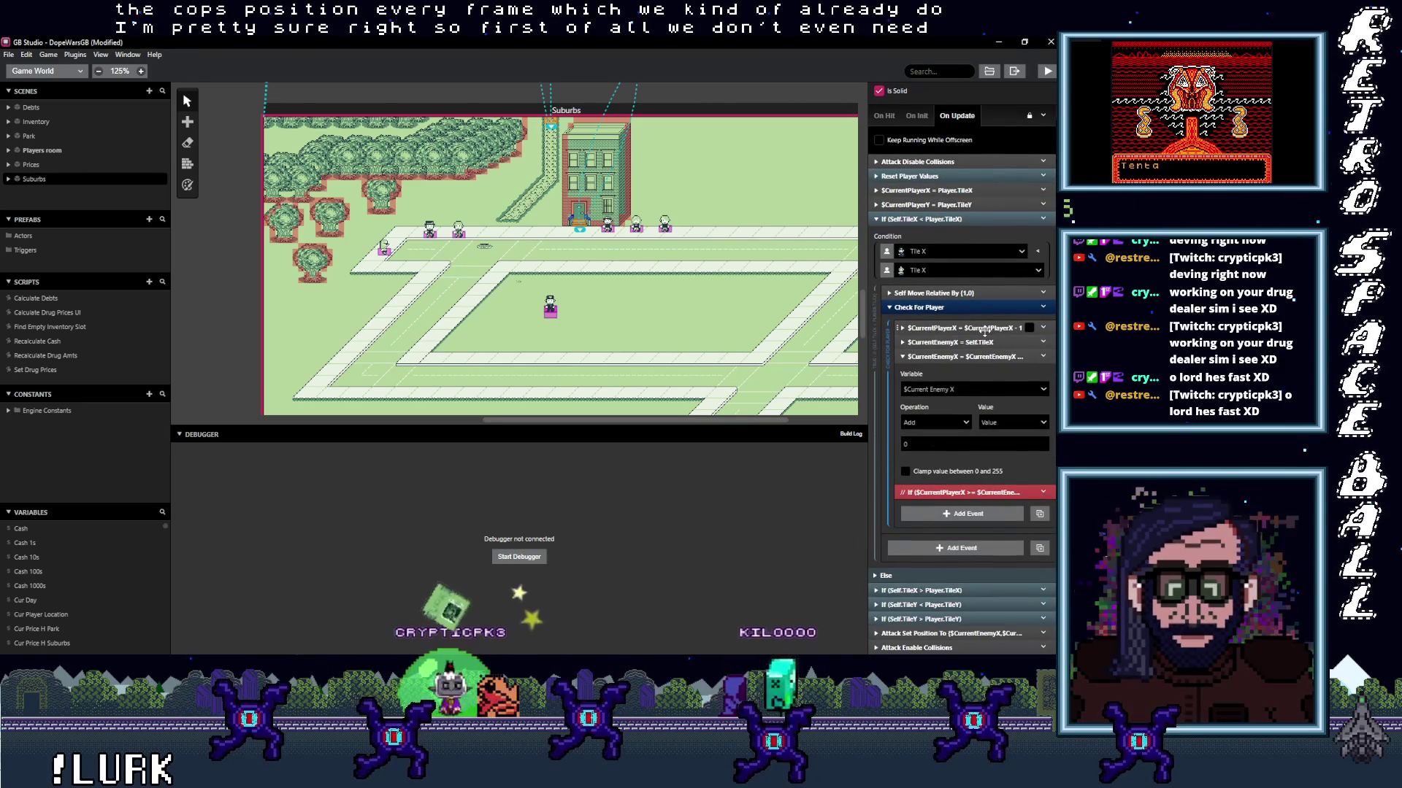
{"action": "left_click", "coordinate": [985, 330]}
{"action": "left_click", "coordinate": [985, 330]}
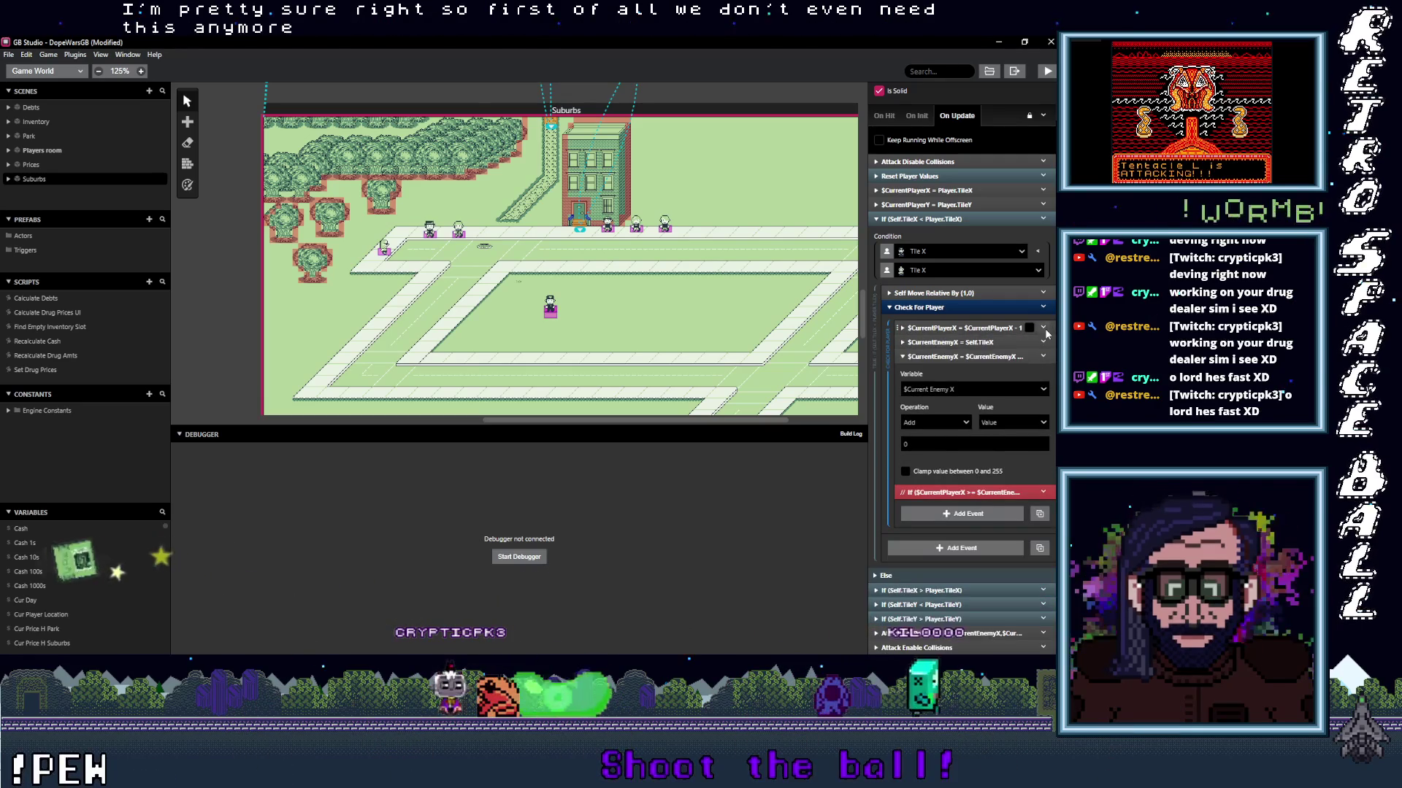
{"action": "left_click", "coordinate": [1042, 328]}
{"action": "left_click", "coordinate": [965, 476]}
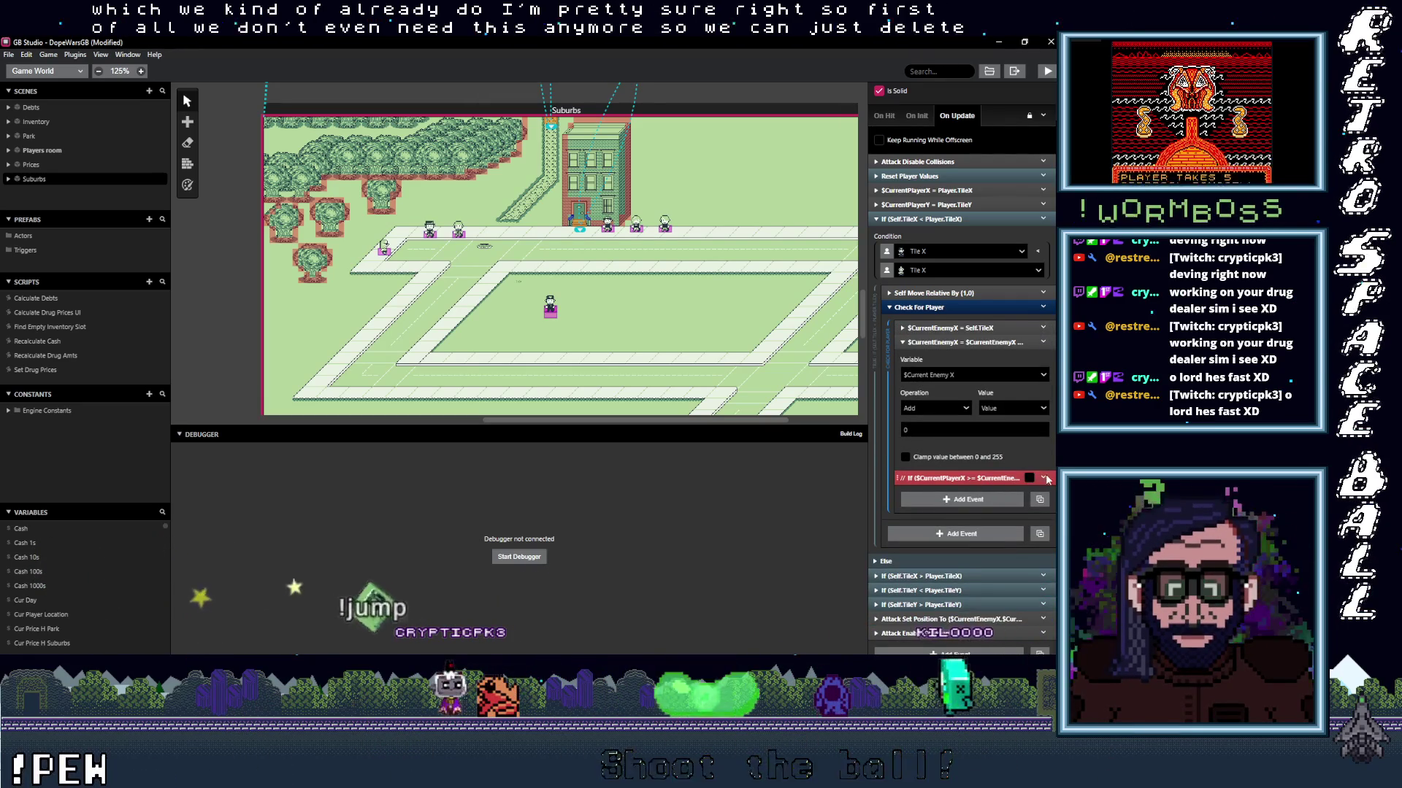
{"action": "left_click", "coordinate": [1042, 478]}
{"action": "left_click", "coordinate": [965, 639]}
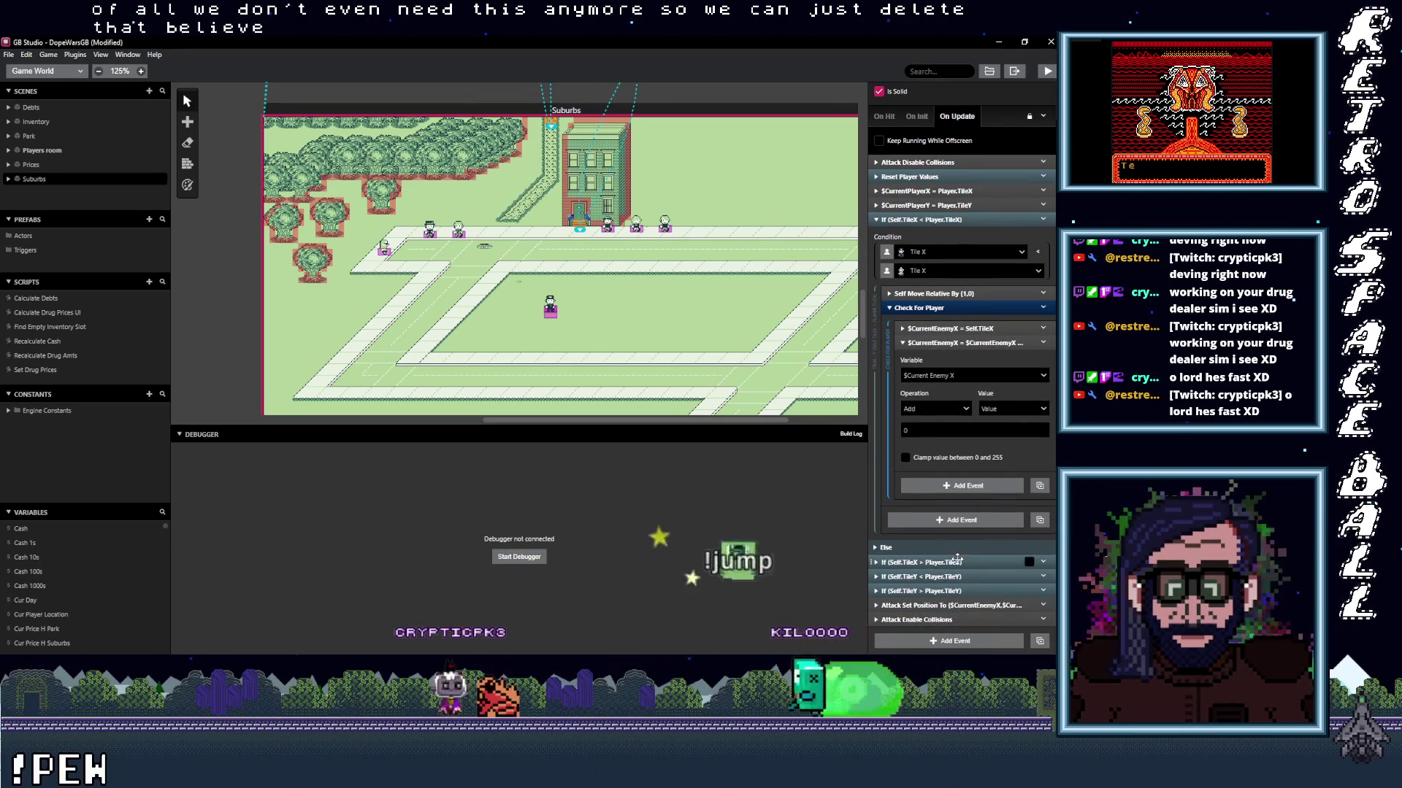
Delete the Else branch's $CurrentPlayerX event and the commented-out If ($CurrentPlayerX <= ...).
{"action": "scroll", "coordinate": [971, 571], "scroll_direction": "down", "scroll_amount": 3}
{"action": "left_click", "coordinate": [1043, 470]}
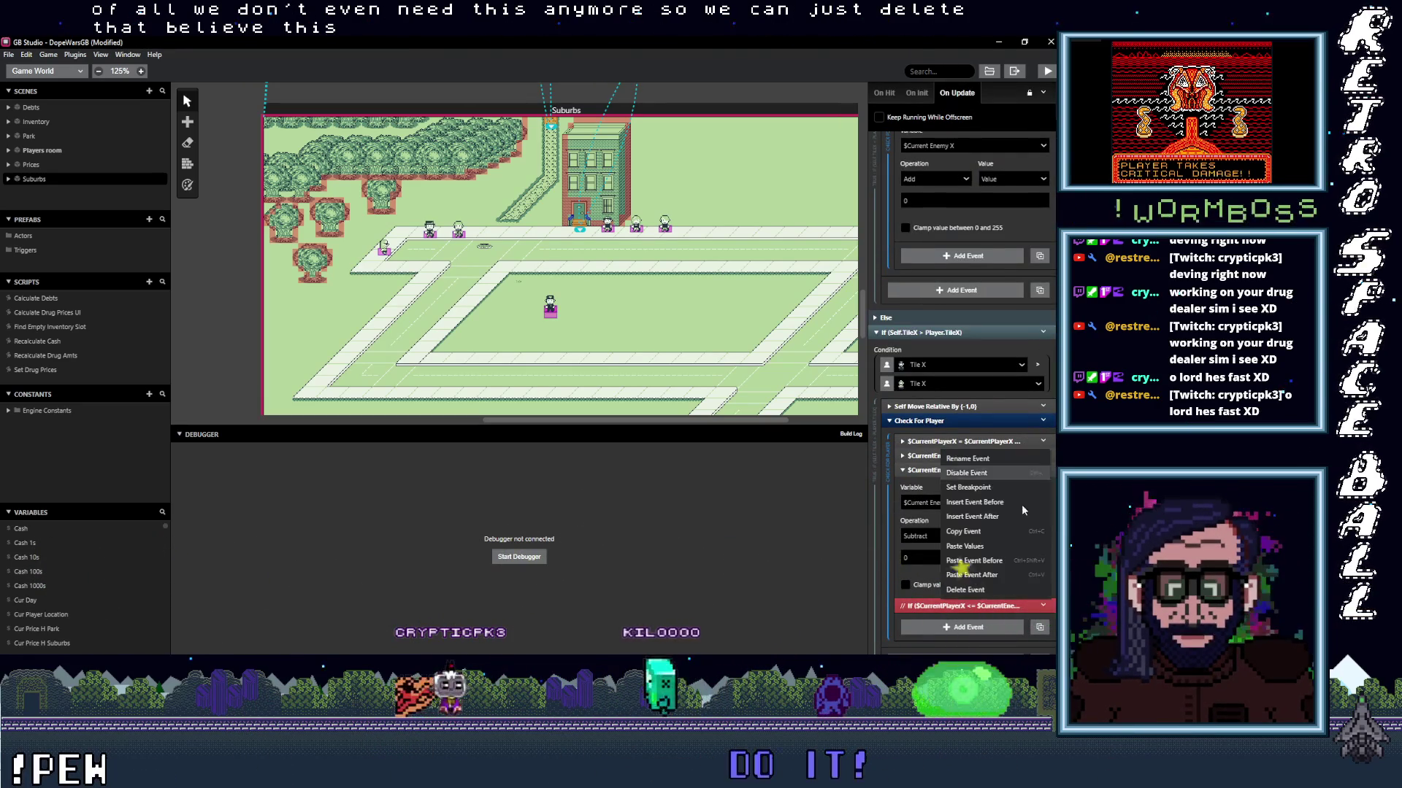
{"action": "left_click", "coordinate": [981, 591]}
{"action": "left_click", "coordinate": [1042, 592]}
{"action": "left_click", "coordinate": [979, 609]}
In the Self.TileY < Player.TileY check, delete the $CurrentPlayerY - 1 event and its commented-out If.
{"action": "scroll", "coordinate": [949, 577], "scroll_direction": "down", "scroll_amount": 2}
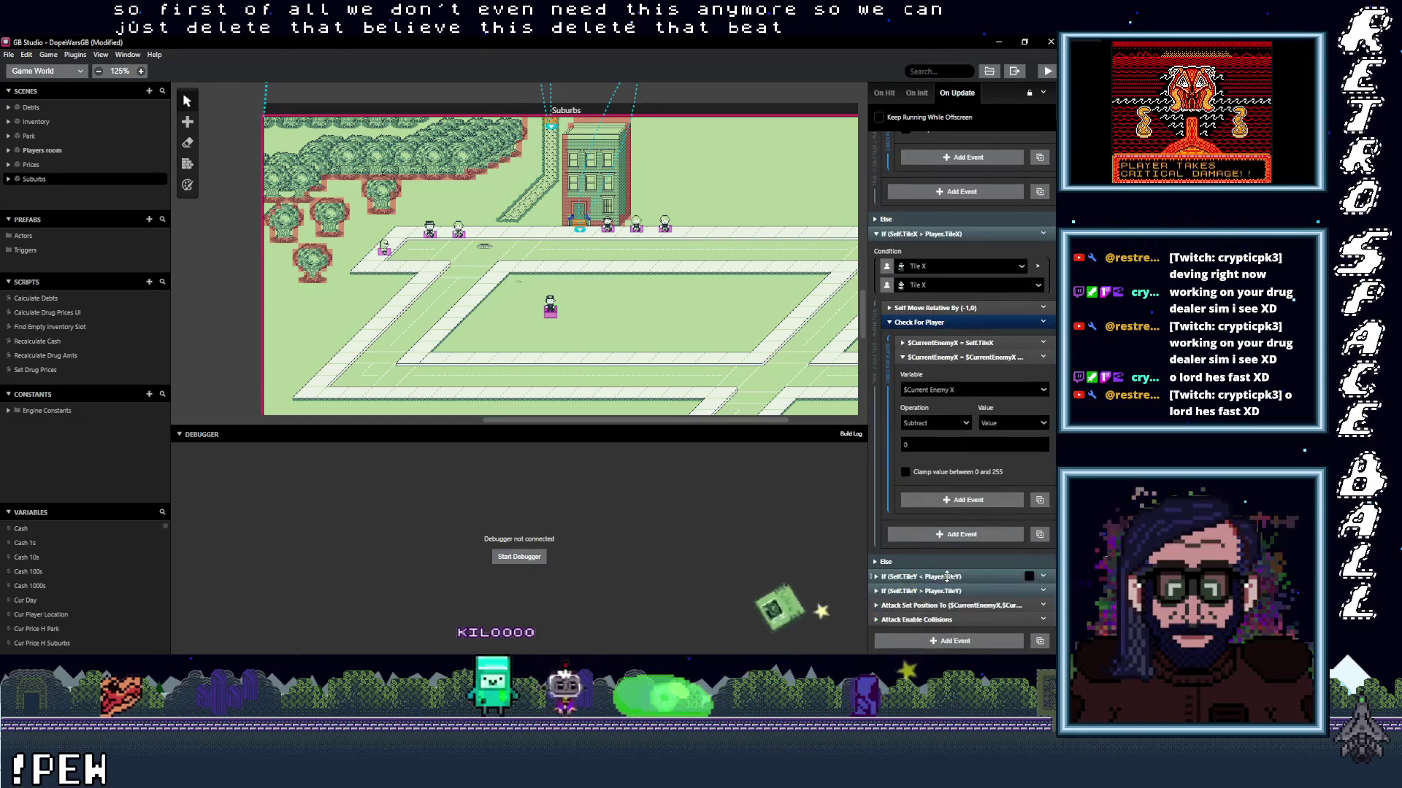
{"action": "left_click", "coordinate": [947, 577]}
{"action": "scroll", "coordinate": [1041, 533], "scroll_direction": "down", "scroll_amount": 5}
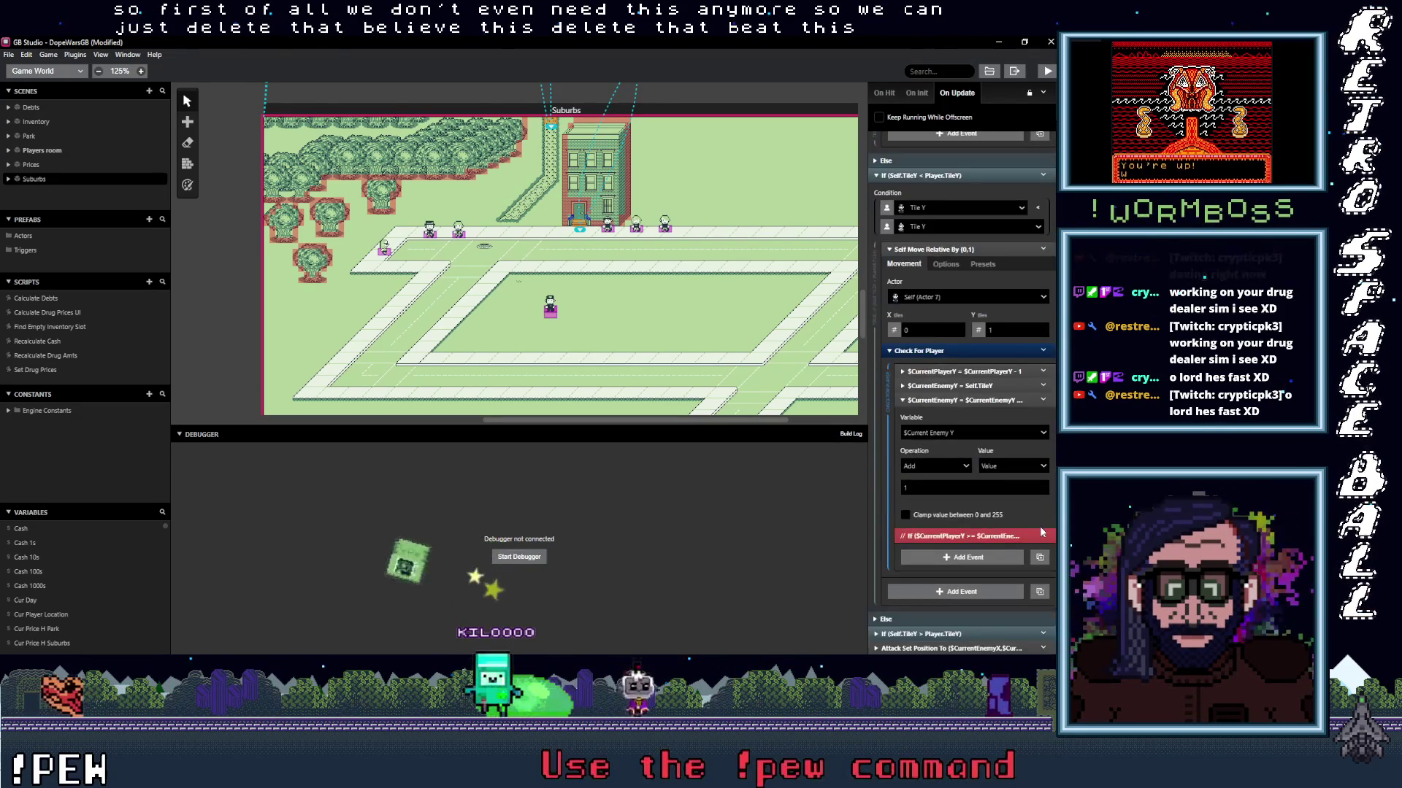
{"action": "left_click", "coordinate": [1043, 372]}
{"action": "left_click", "coordinate": [993, 514]}
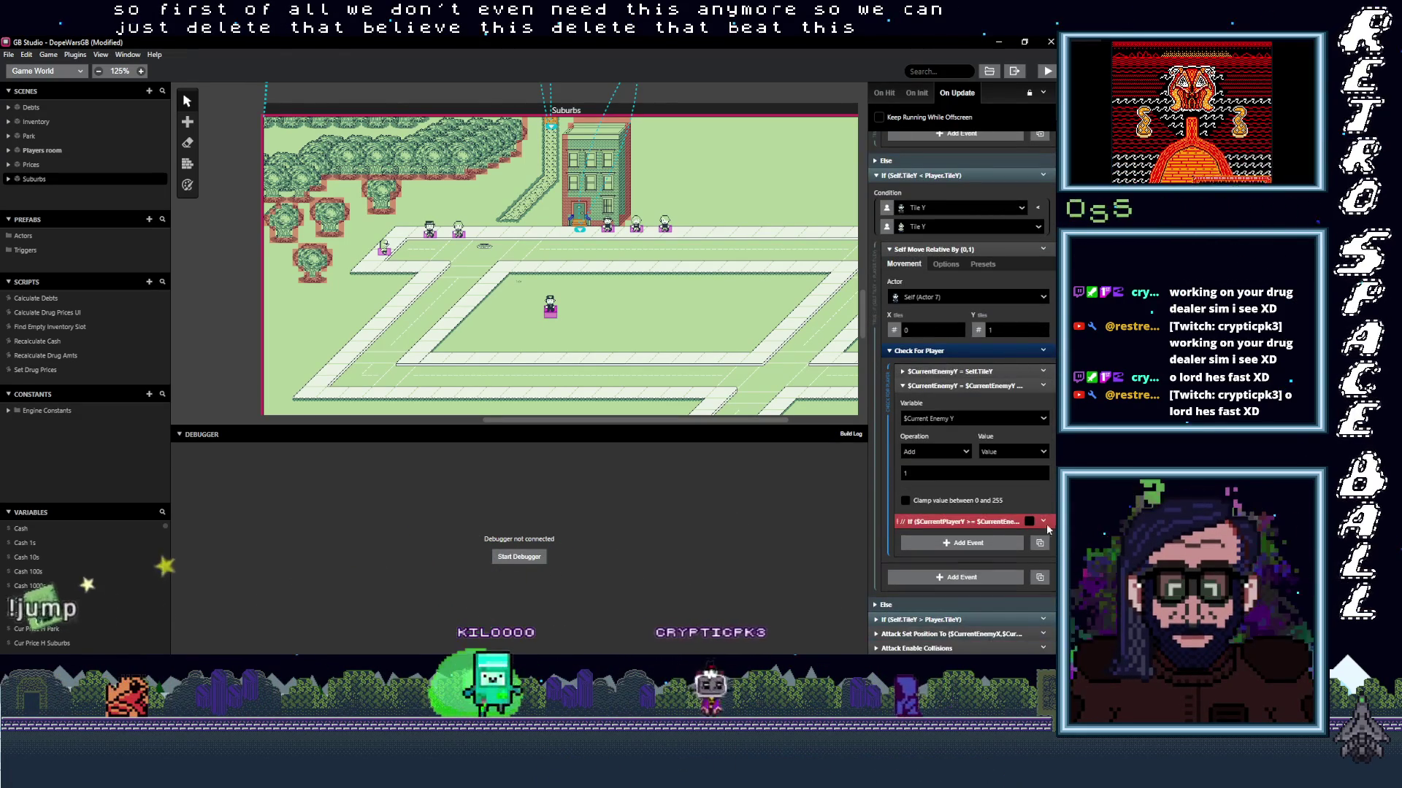
{"action": "left_click", "coordinate": [1042, 521]}
{"action": "left_click", "coordinate": [993, 657]}
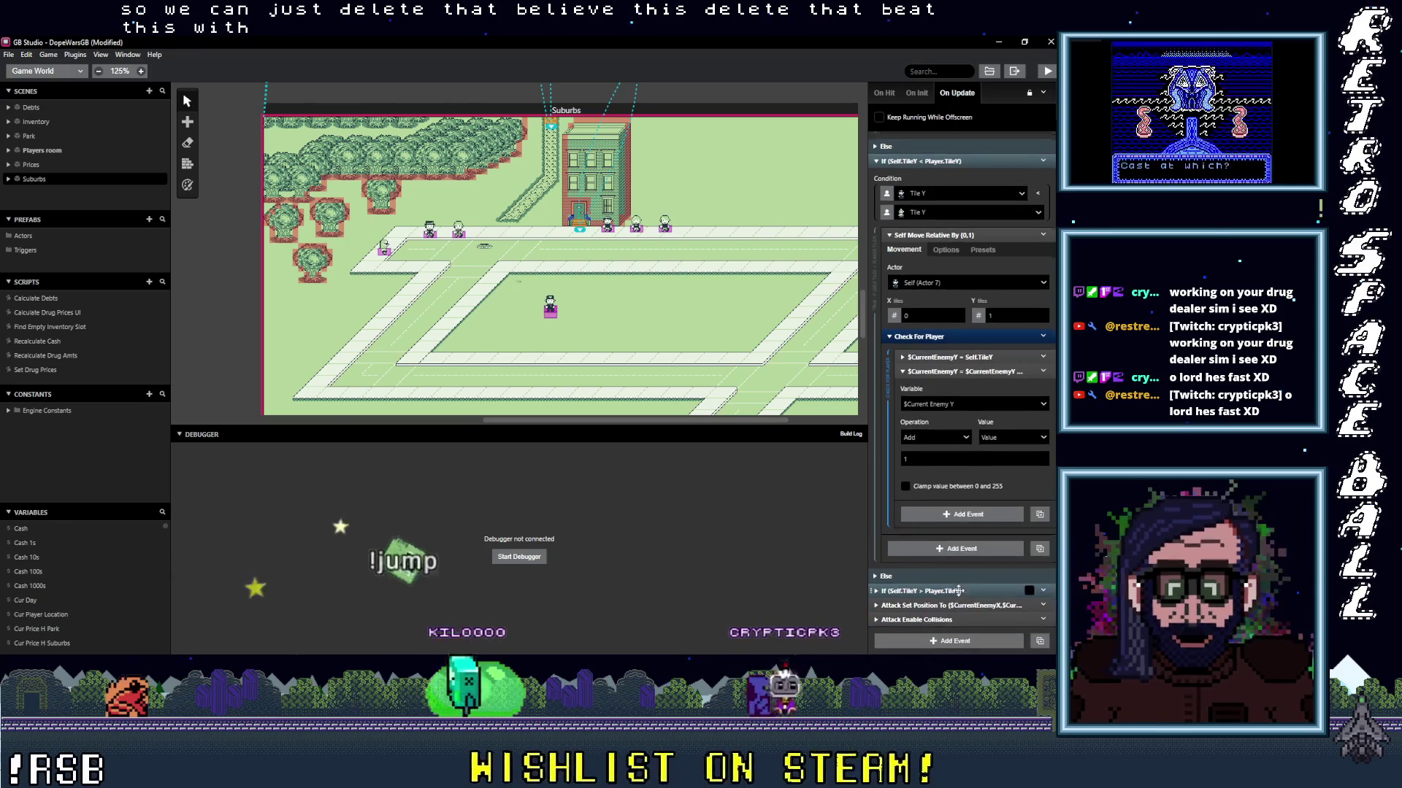
In the Self.TileY > Player.TileY check, delete the $CurrentPlayerY + 1 event and its commented-out If.
{"action": "left_click", "coordinate": [961, 589]}
{"action": "scroll", "coordinate": [1020, 502], "scroll_direction": "down", "scroll_amount": 4}
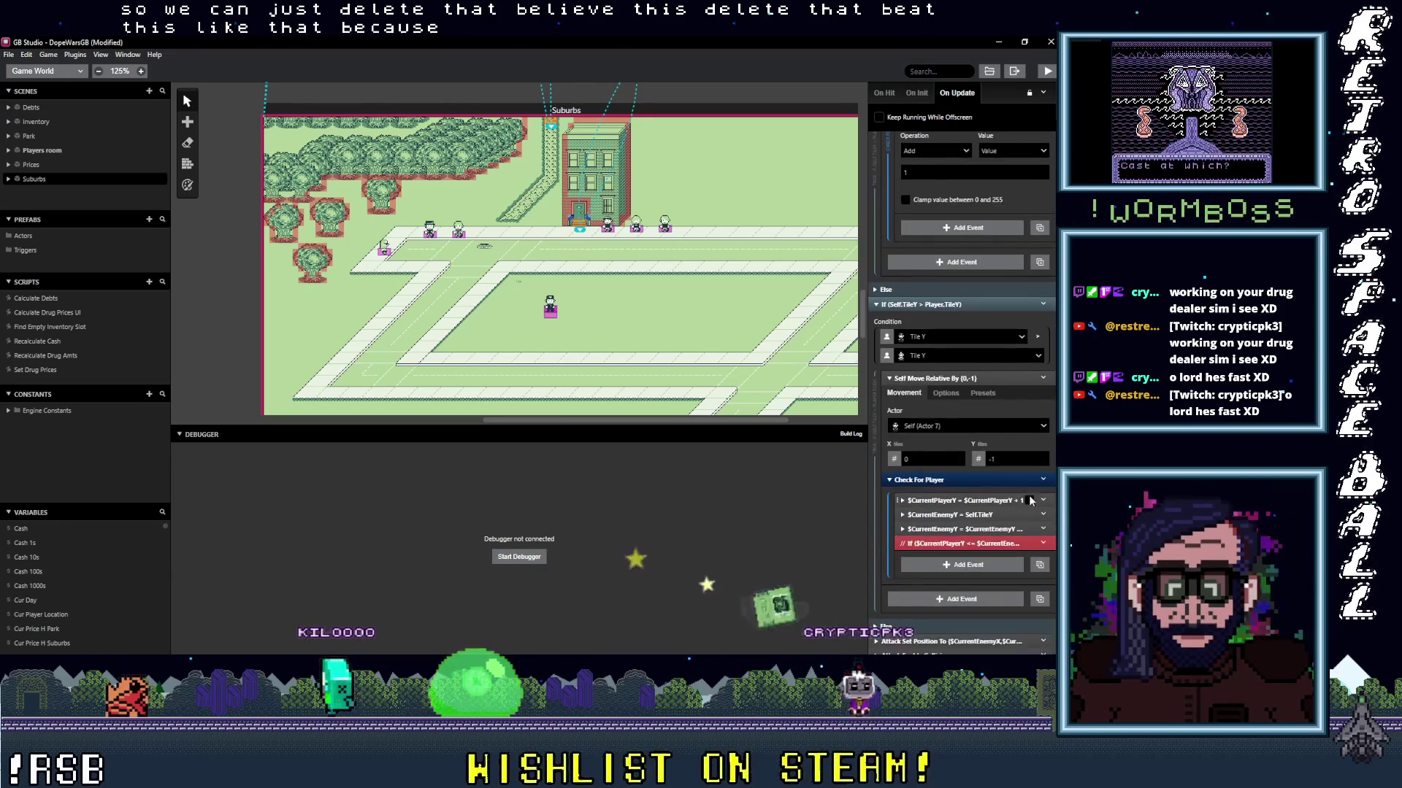
{"action": "left_click", "coordinate": [1042, 500]}
{"action": "left_click", "coordinate": [1008, 595]}
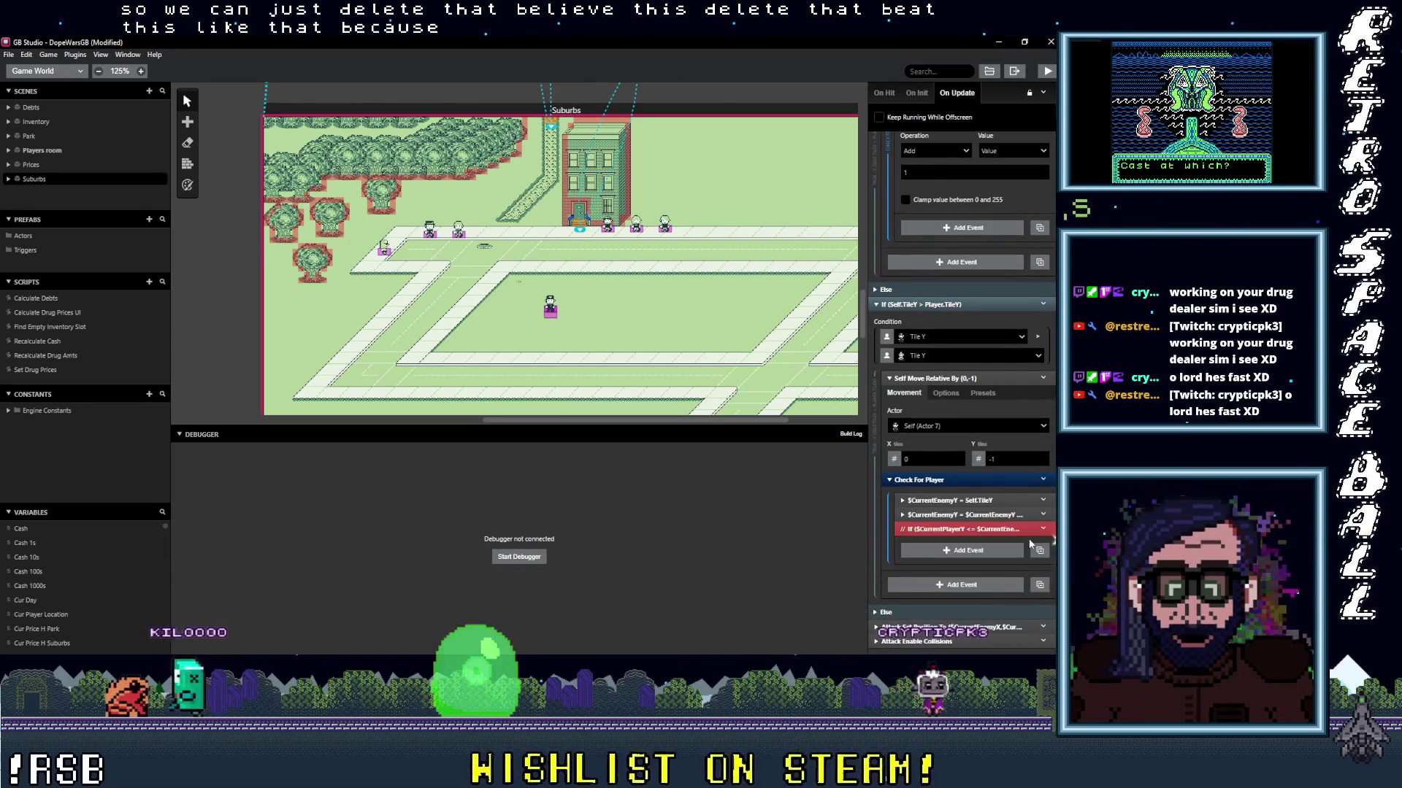
{"action": "left_click", "coordinate": [1043, 529]}
{"action": "left_click", "coordinate": [998, 638]}
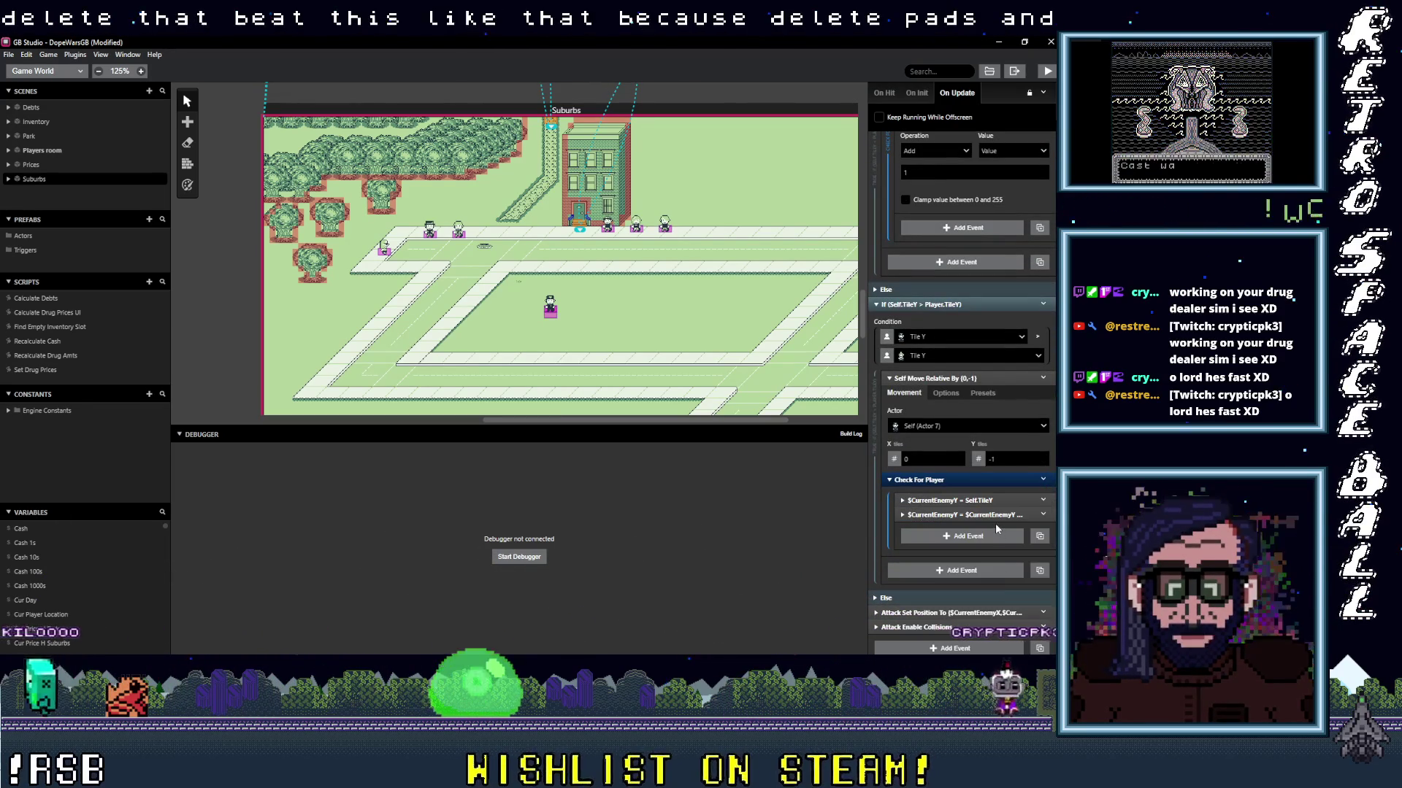
Expand the $CurrentEnemyY events, then go back up and expand the $CurrentEnemyX = Self.TileX event.
{"action": "left_click", "coordinate": [981, 501]}
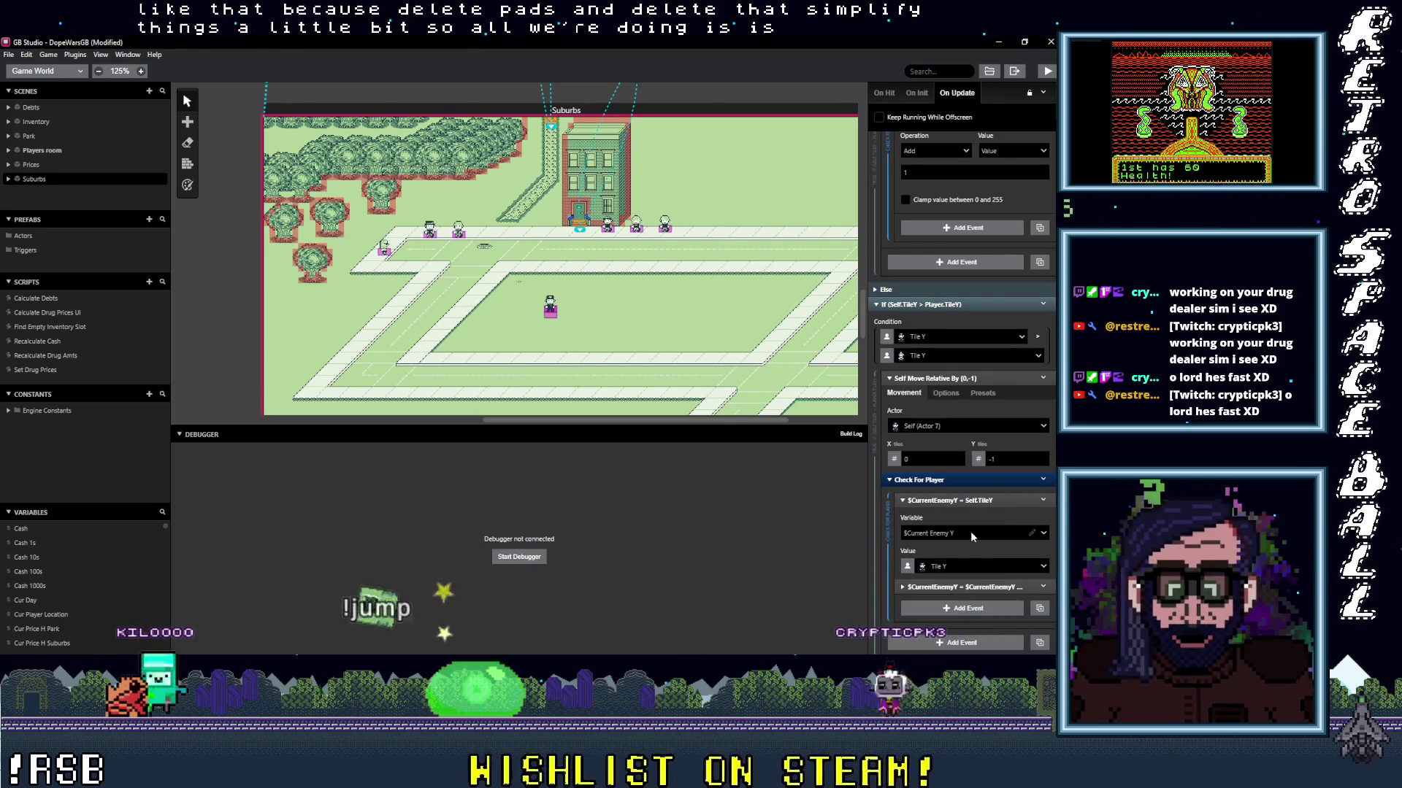
{"action": "left_click", "coordinate": [971, 587]}
{"action": "scroll", "coordinate": [1001, 590], "scroll_direction": "down", "scroll_amount": 2}
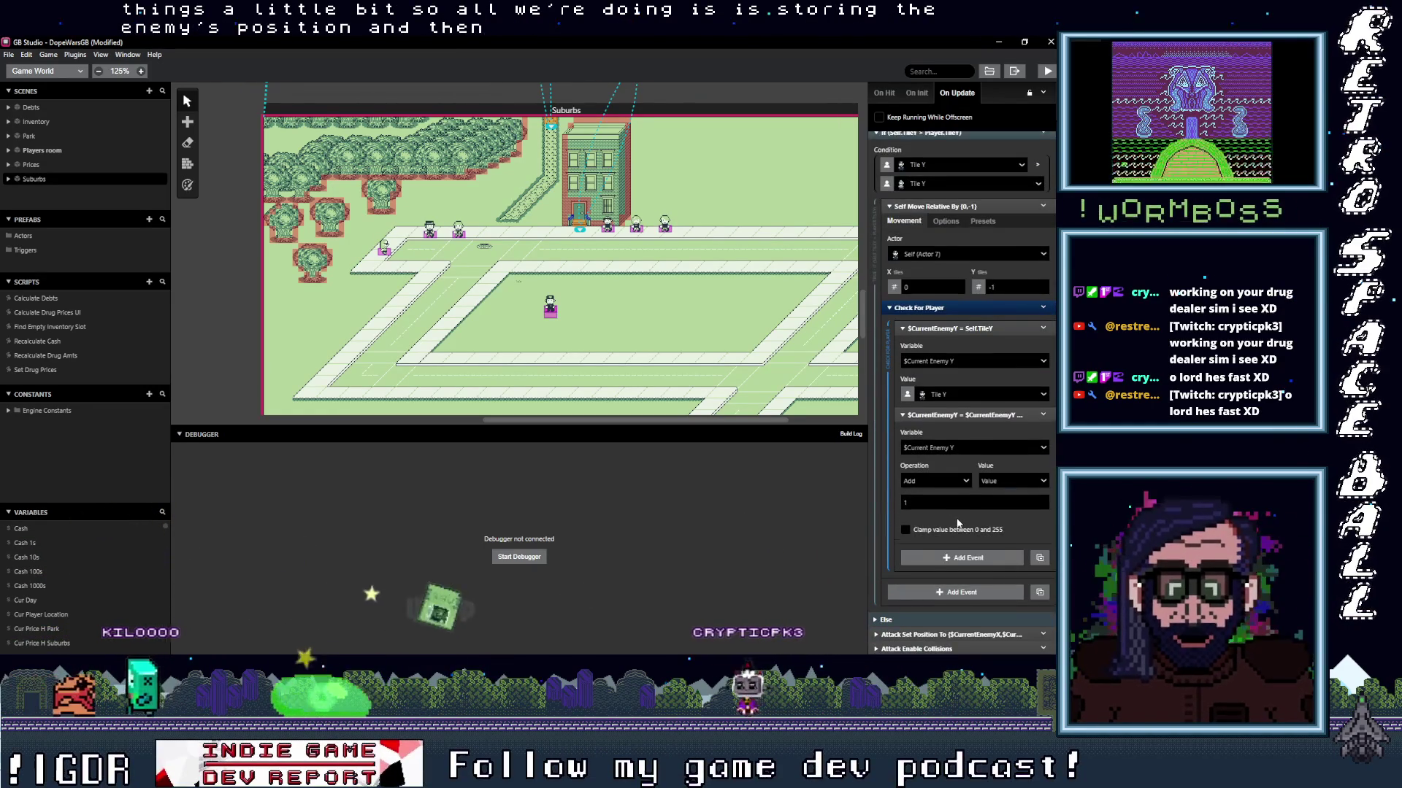
{"action": "scroll", "coordinate": [958, 523], "scroll_direction": "down", "scroll_amount": 1}
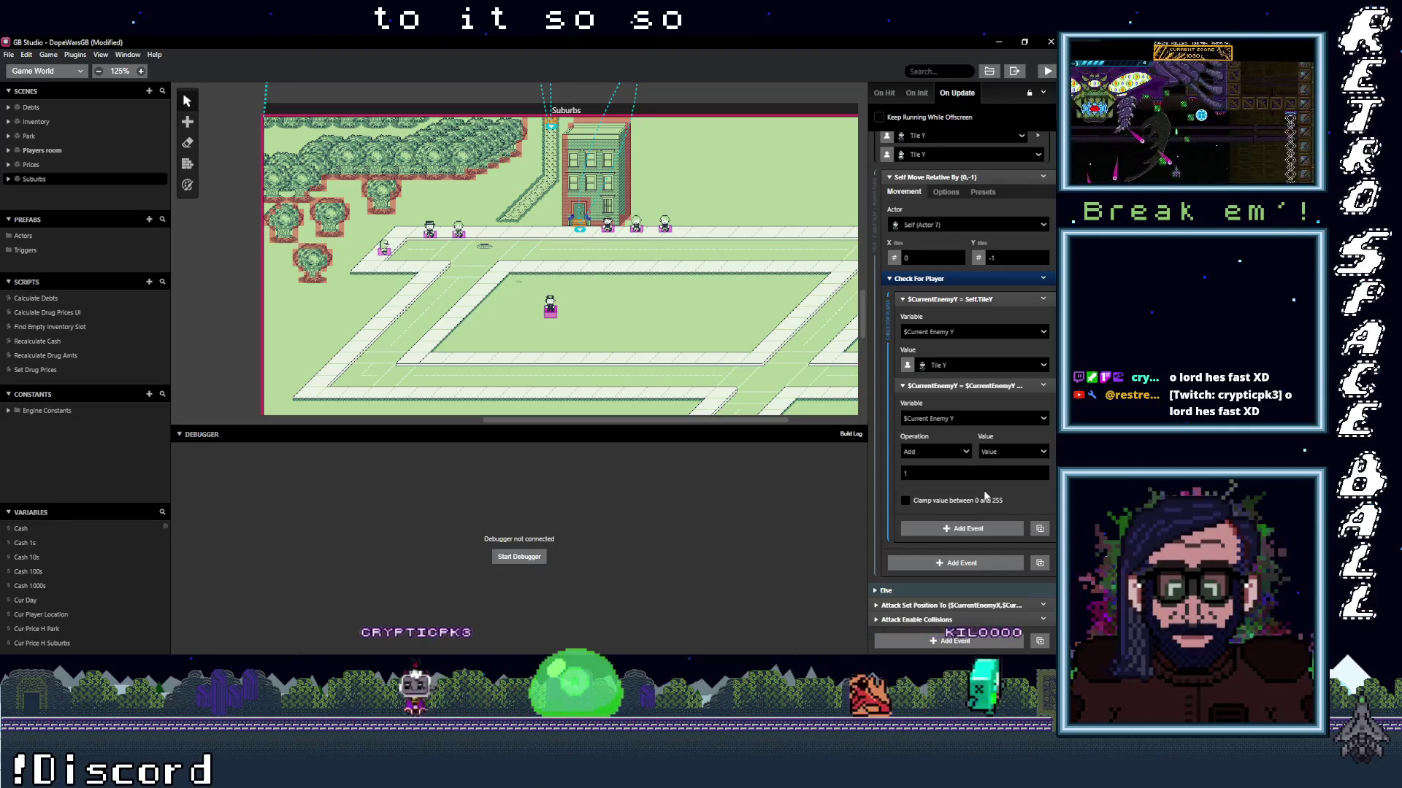
{"action": "scroll", "coordinate": [984, 495], "scroll_direction": "up", "scroll_amount": 3}
{"action": "scroll", "coordinate": [984, 496], "scroll_direction": "up", "scroll_amount": 2}
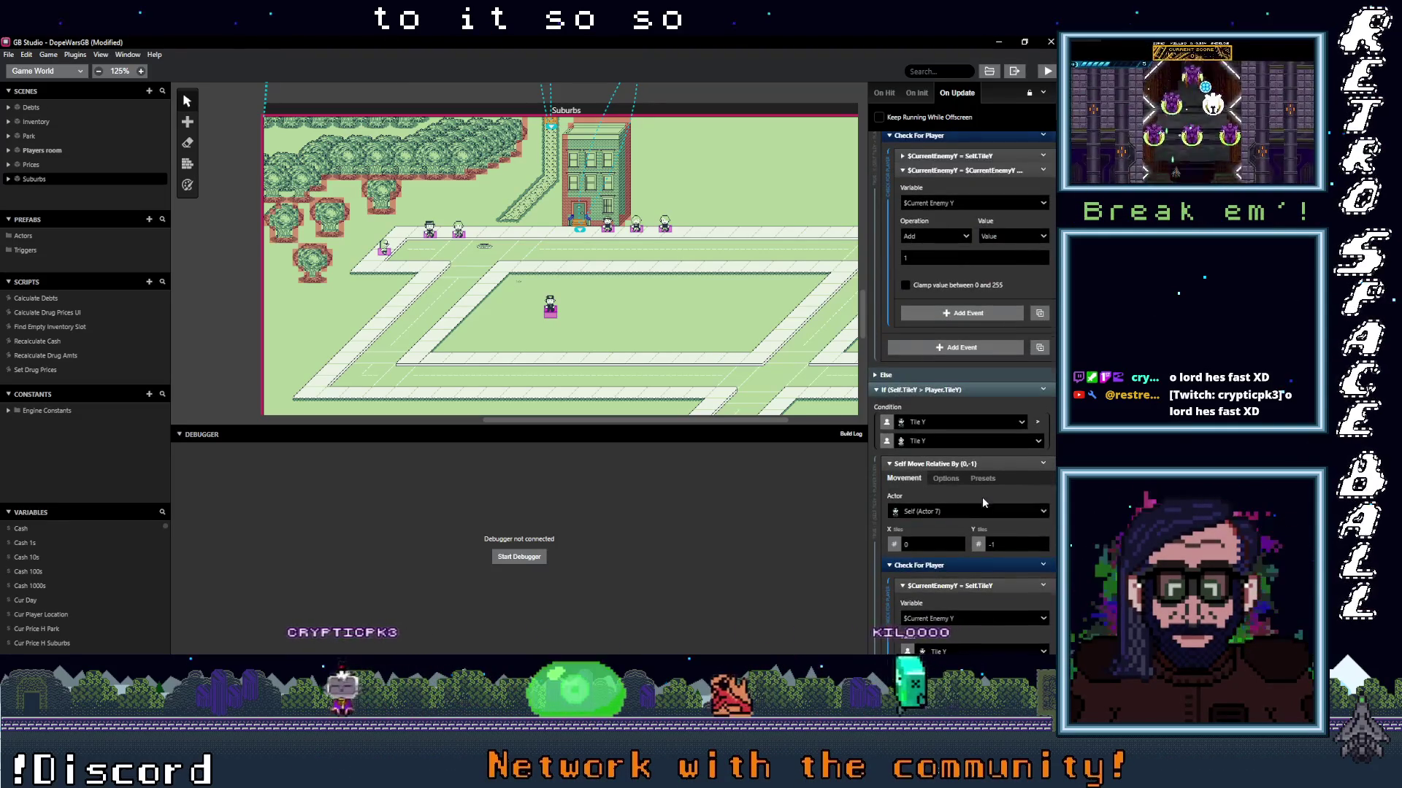
{"action": "scroll", "coordinate": [983, 497], "scroll_direction": "up", "scroll_amount": 5}
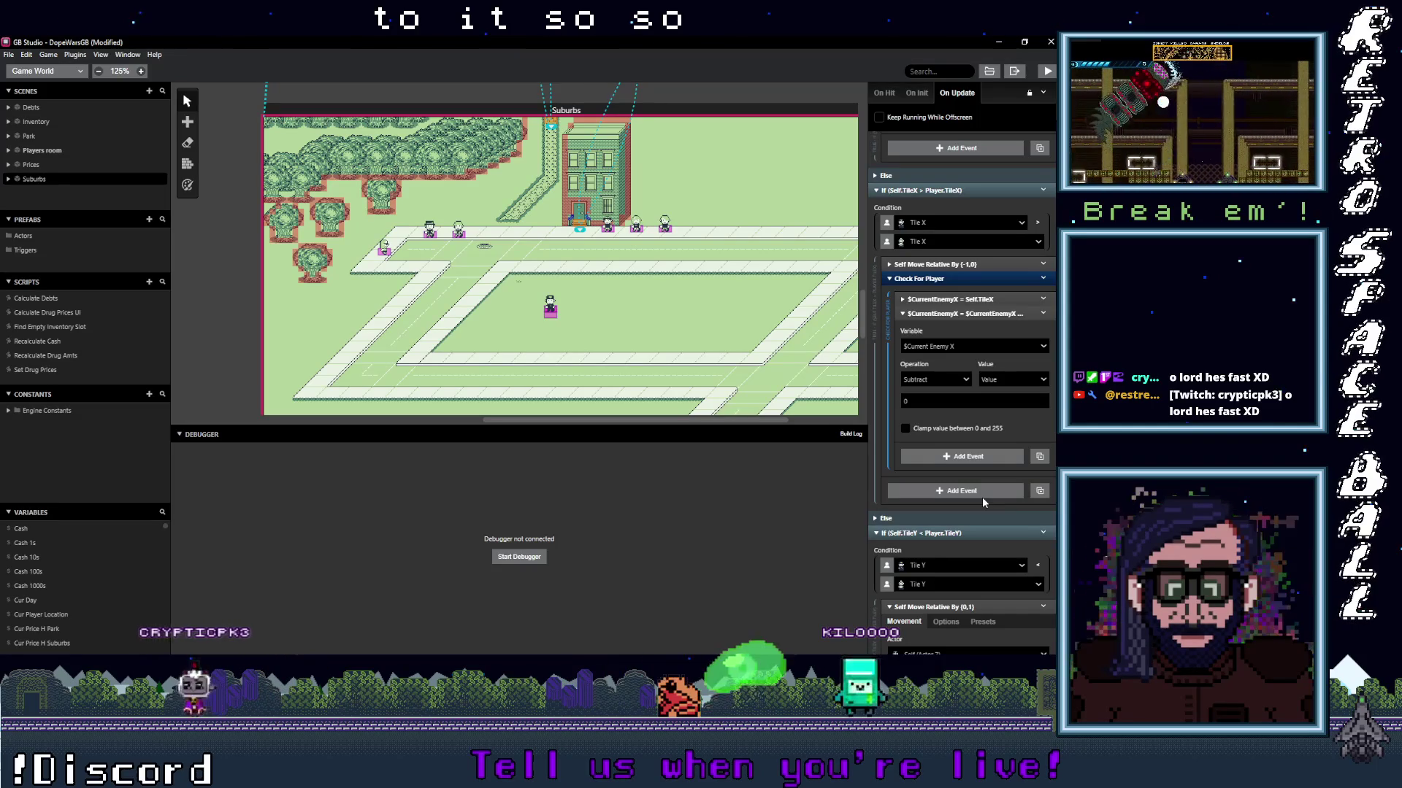
{"action": "scroll", "coordinate": [982, 497], "scroll_direction": "up", "scroll_amount": 5}
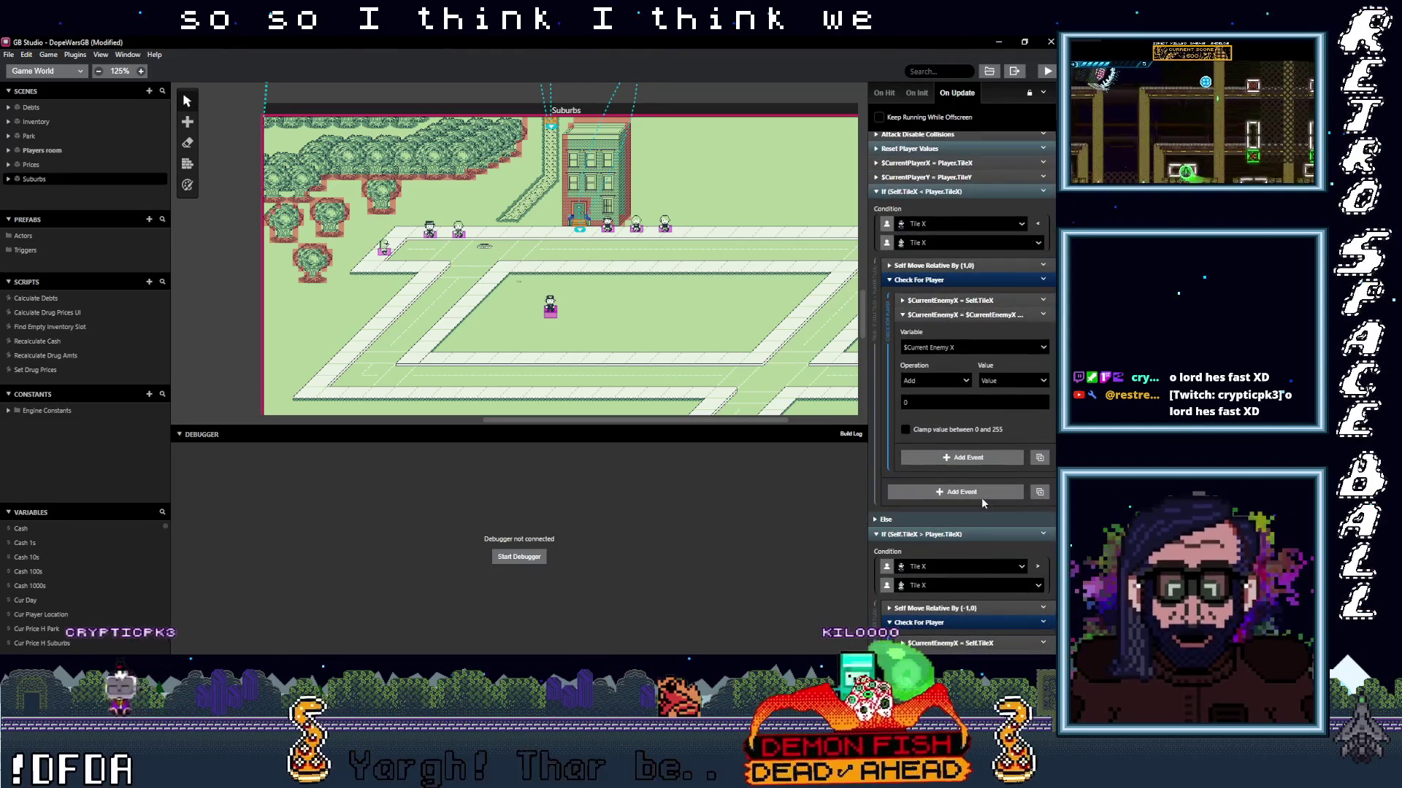
{"action": "scroll", "coordinate": [981, 498], "scroll_direction": "down", "scroll_amount": 4}
{"action": "left_click", "coordinate": [949, 357]}
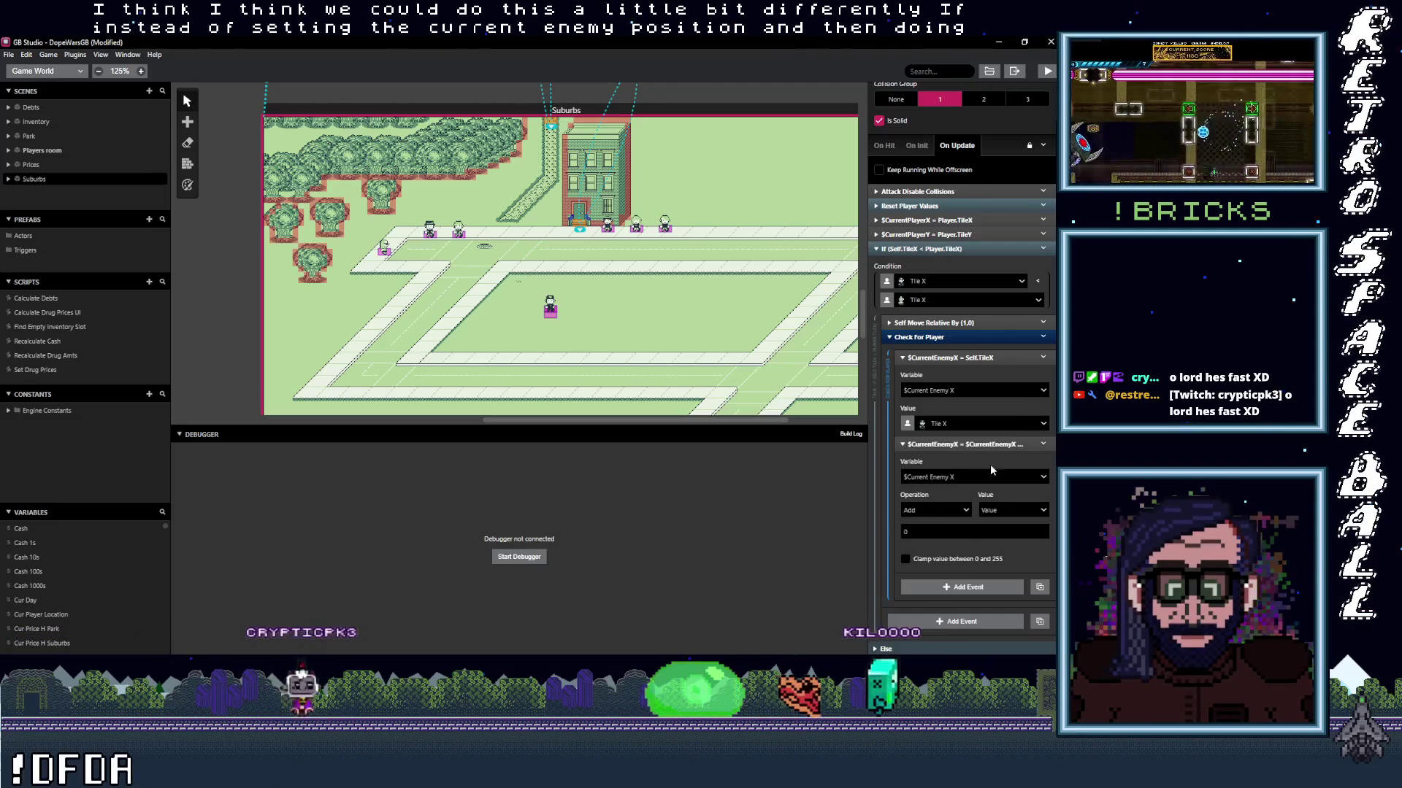
Delete the unneeded add-zero math event from the first Check For Player.
{"action": "left_click", "coordinate": [1044, 445]}
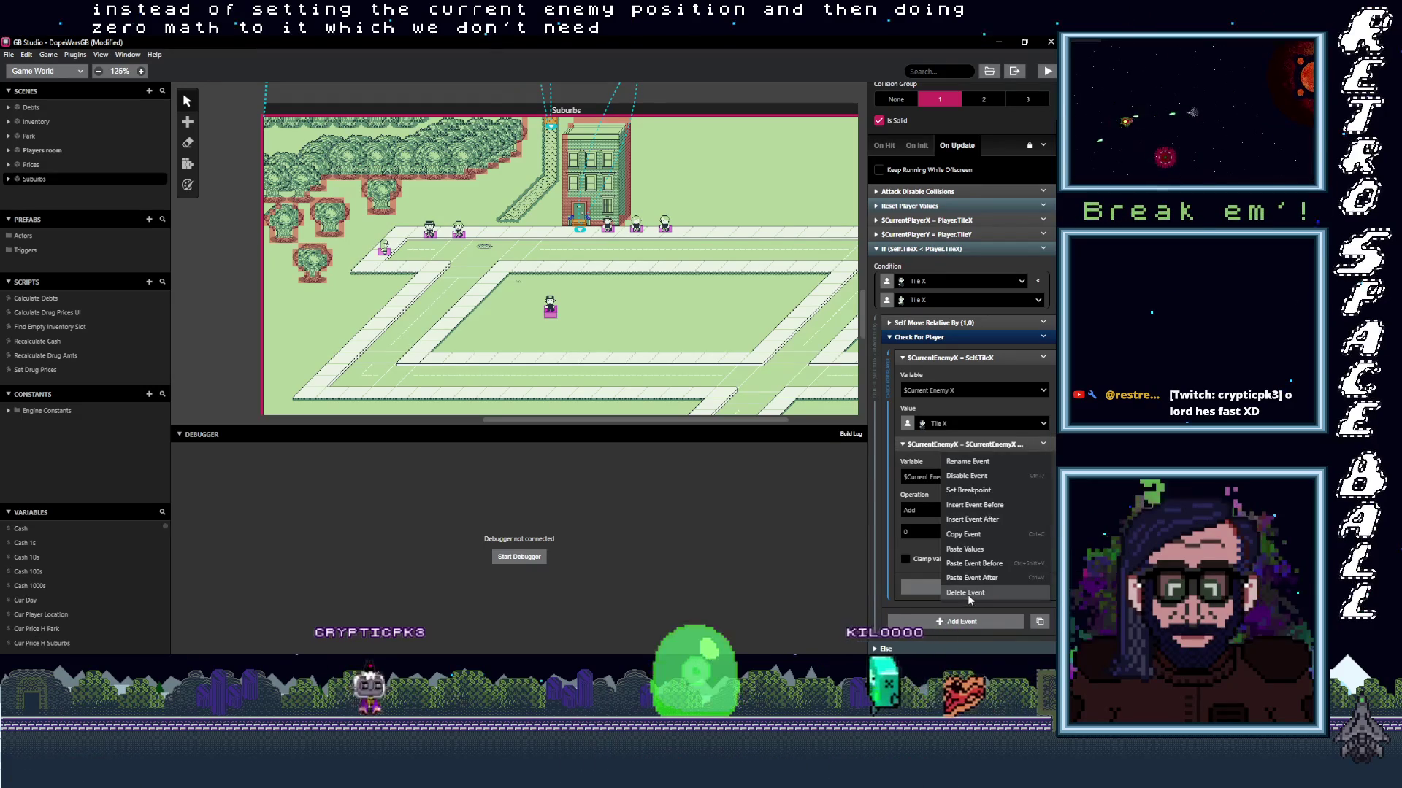
{"action": "left_click", "coordinate": [967, 595]}
{"action": "left_click", "coordinate": [949, 391]}
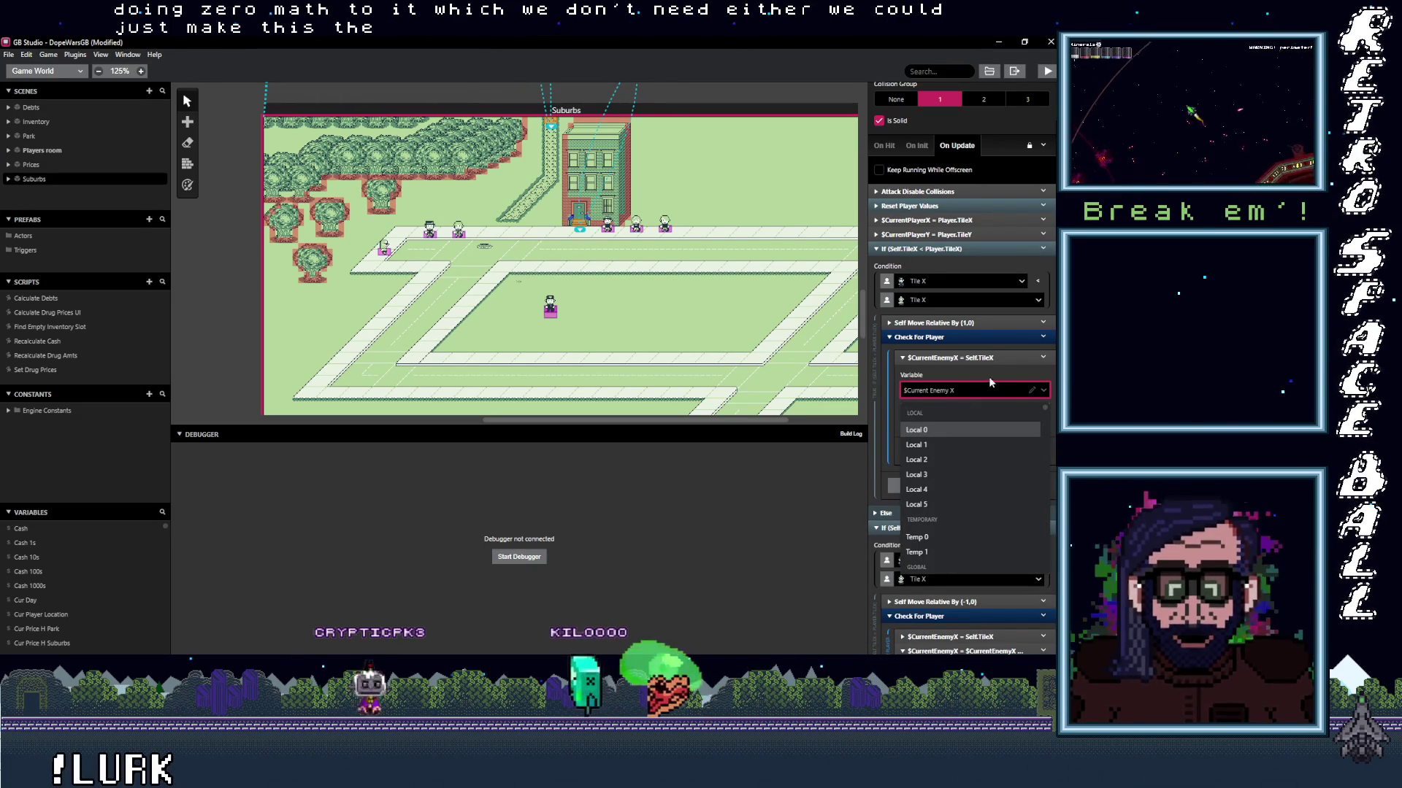
{"action": "key", "text": "Escape"}
Copy the $CurrentEnemyX = Self.TileX event and paste it at the top of On Update.
{"action": "left_click", "coordinate": [1019, 358]}
{"action": "left_click", "coordinate": [1044, 358]}
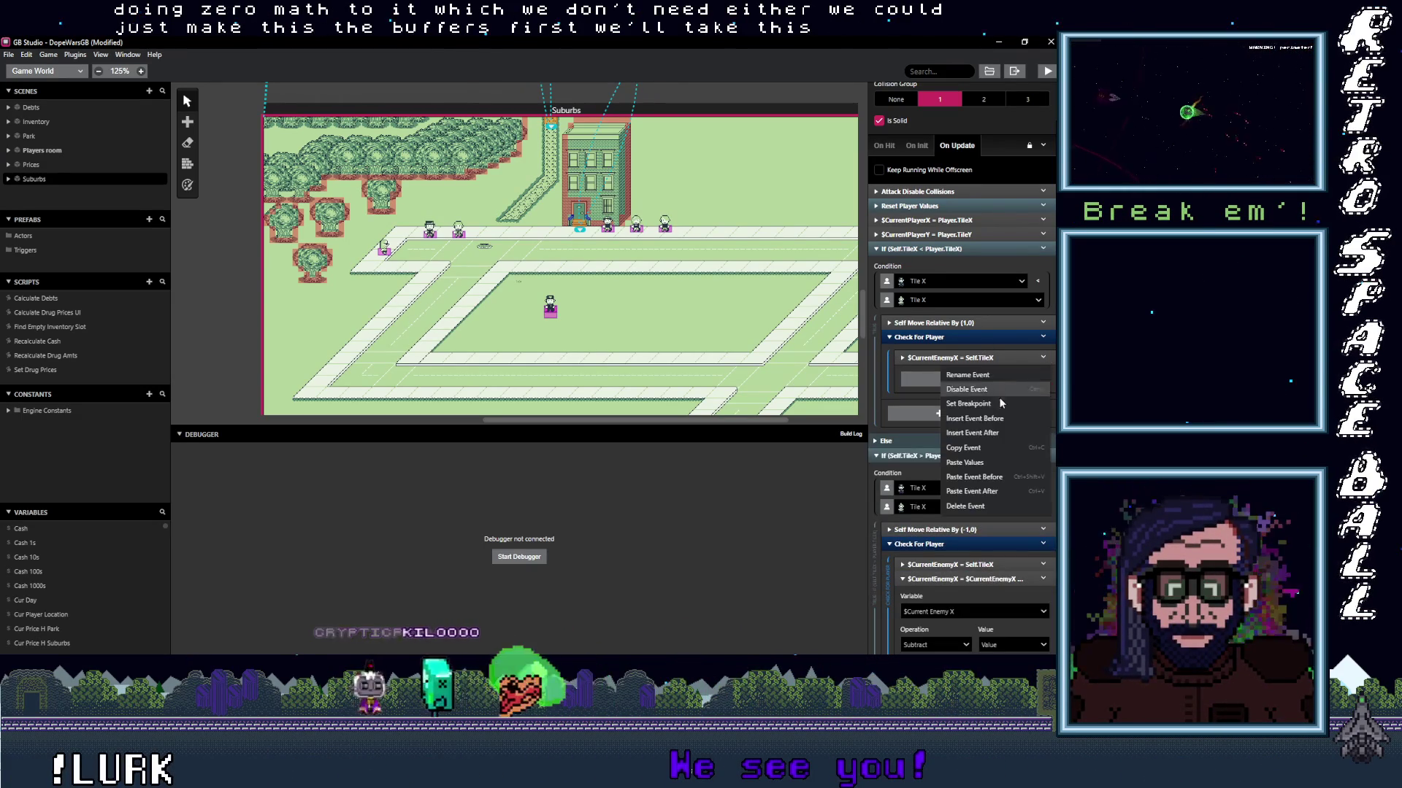
{"action": "left_click", "coordinate": [966, 449]}
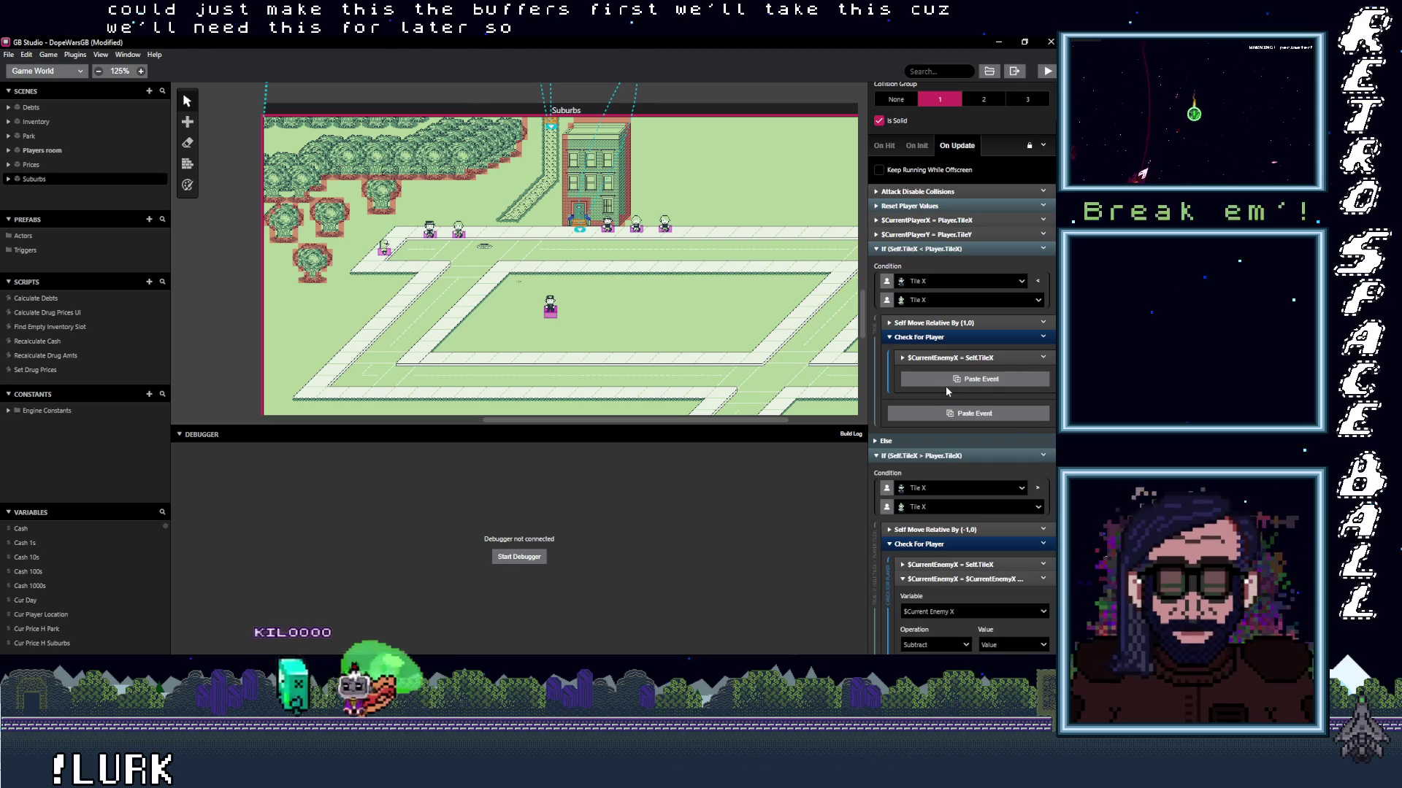
{"action": "left_click", "coordinate": [944, 380], "text": "alt"}
{"action": "left_click_drag", "start_coordinate": [944, 379], "coordinate": [932, 192]}
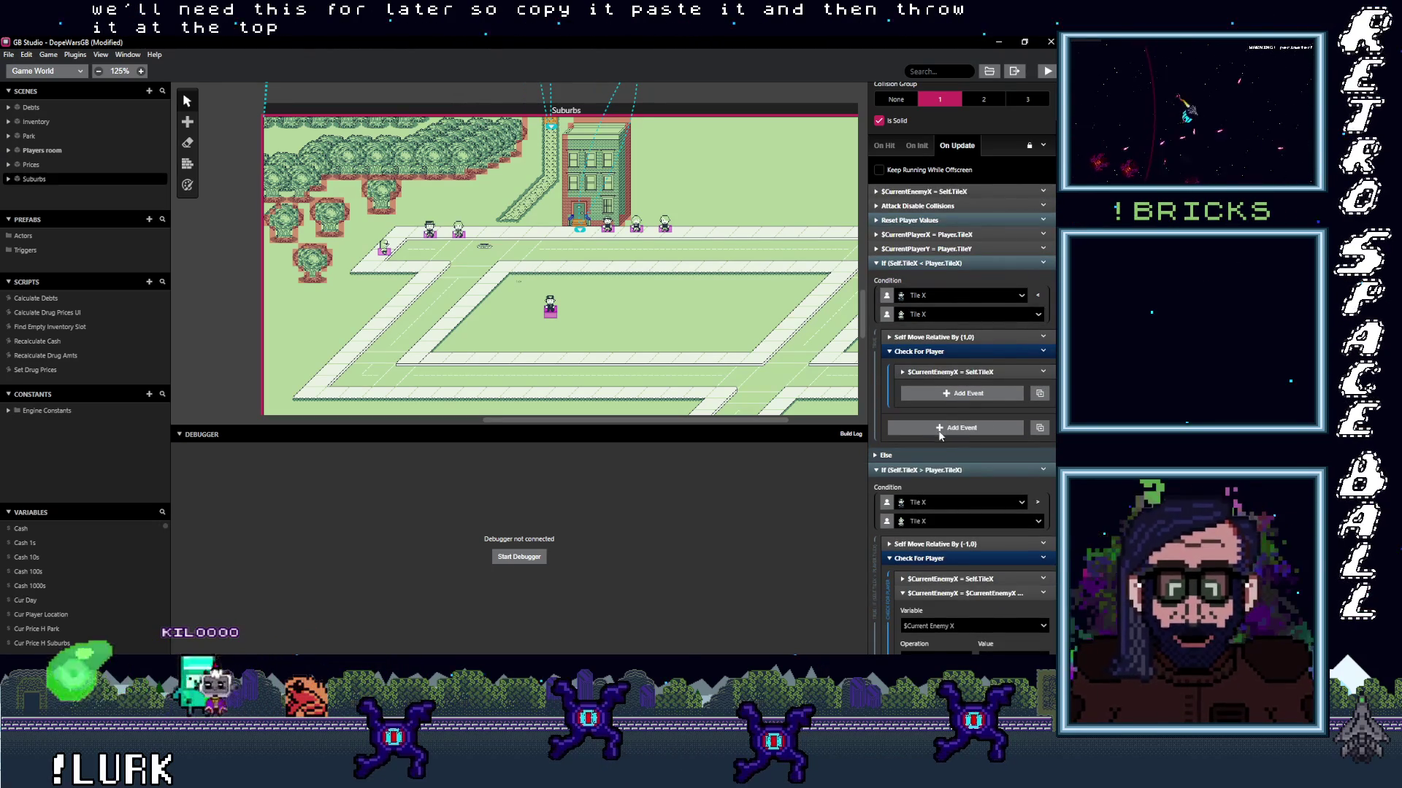
Change the original event's variable from $CurrentEnemyX to $PlayerXAttack.
{"action": "left_click", "coordinate": [956, 372]}
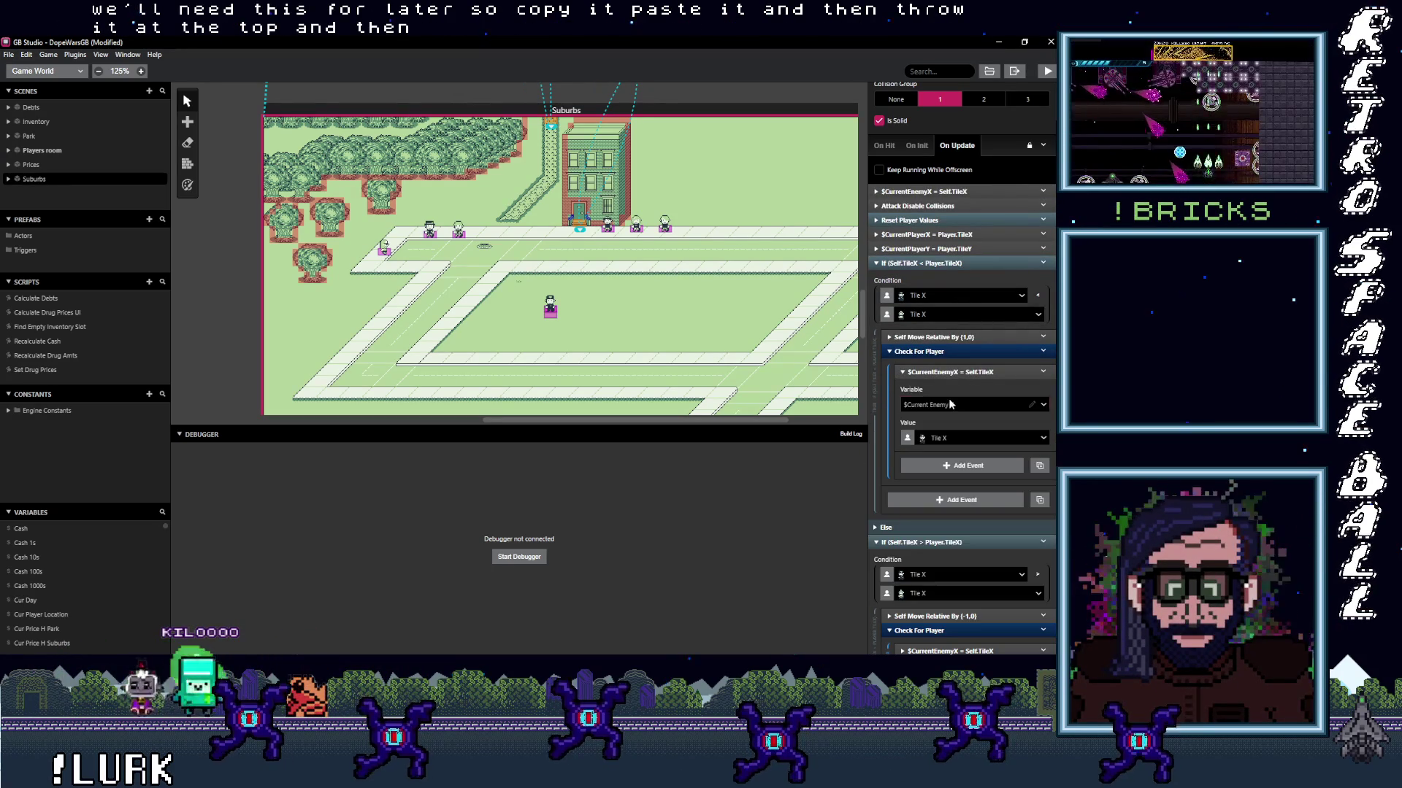
{"action": "left_click", "coordinate": [951, 405]}
{"action": "type", "text": "cu"}
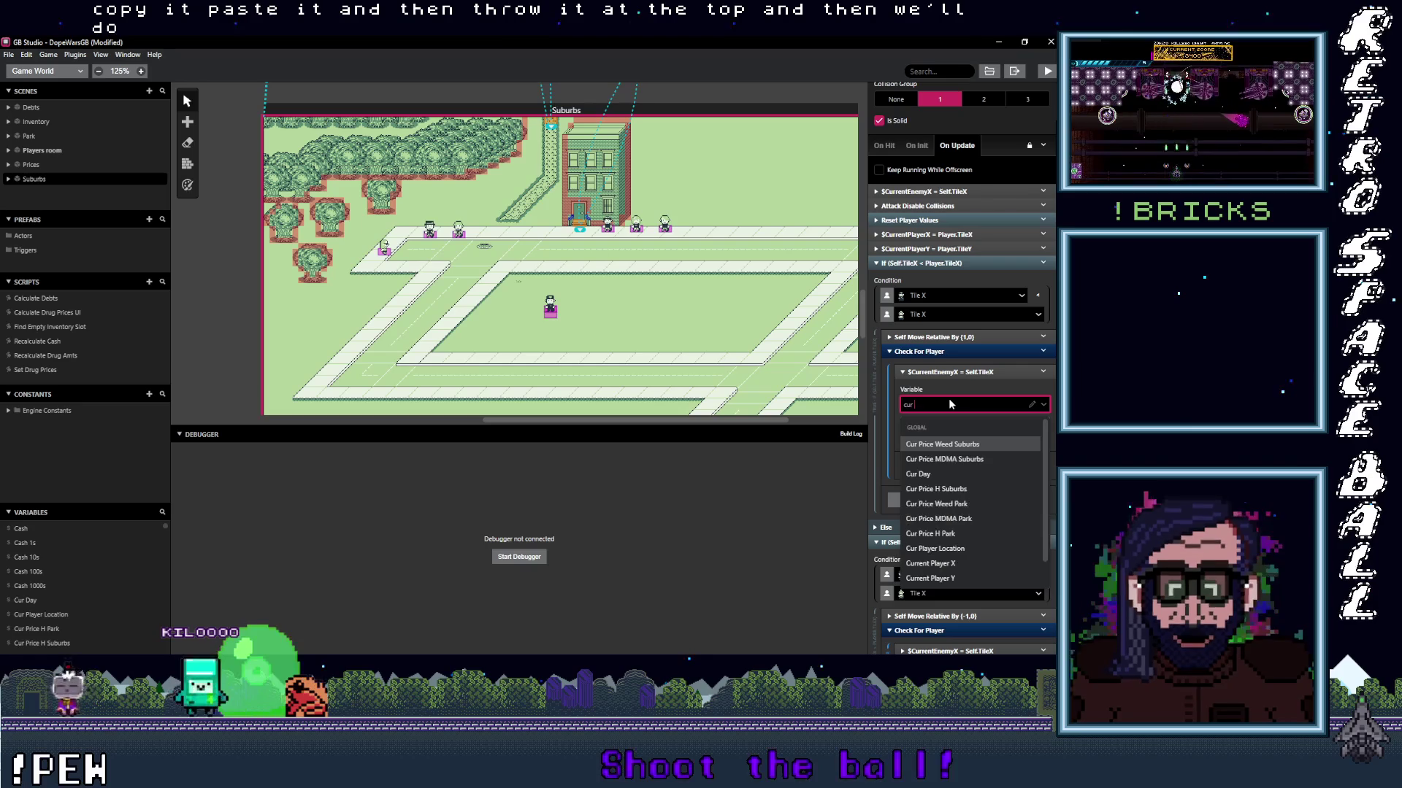
{"action": "type", "text": "r"}
{"action": "key", "text": "BackSpace"}
{"action": "key", "text": "BackSpace"}
{"action": "key", "text": "BackSpace"}
{"action": "type", "text": "at"}
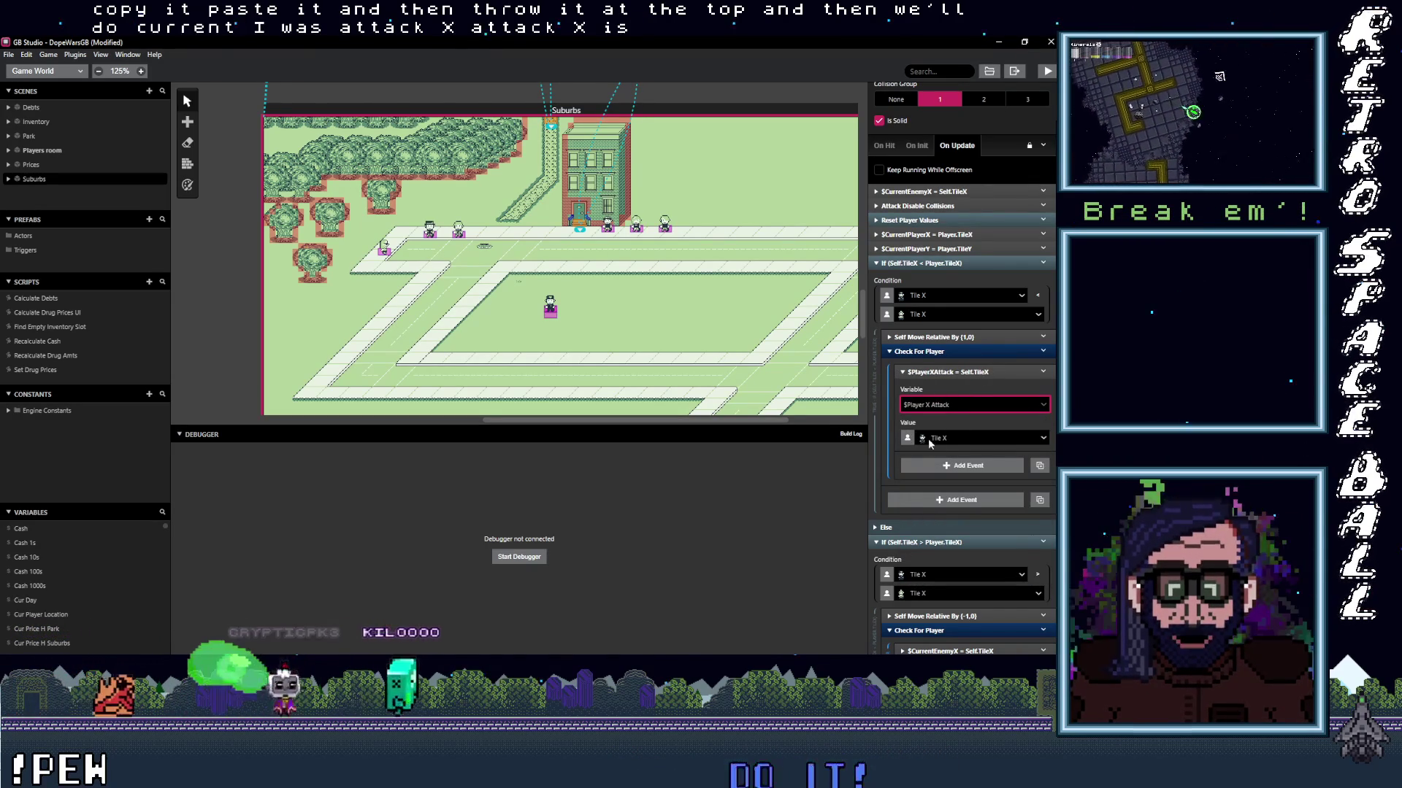
{"action": "left_click", "coordinate": [945, 372]}
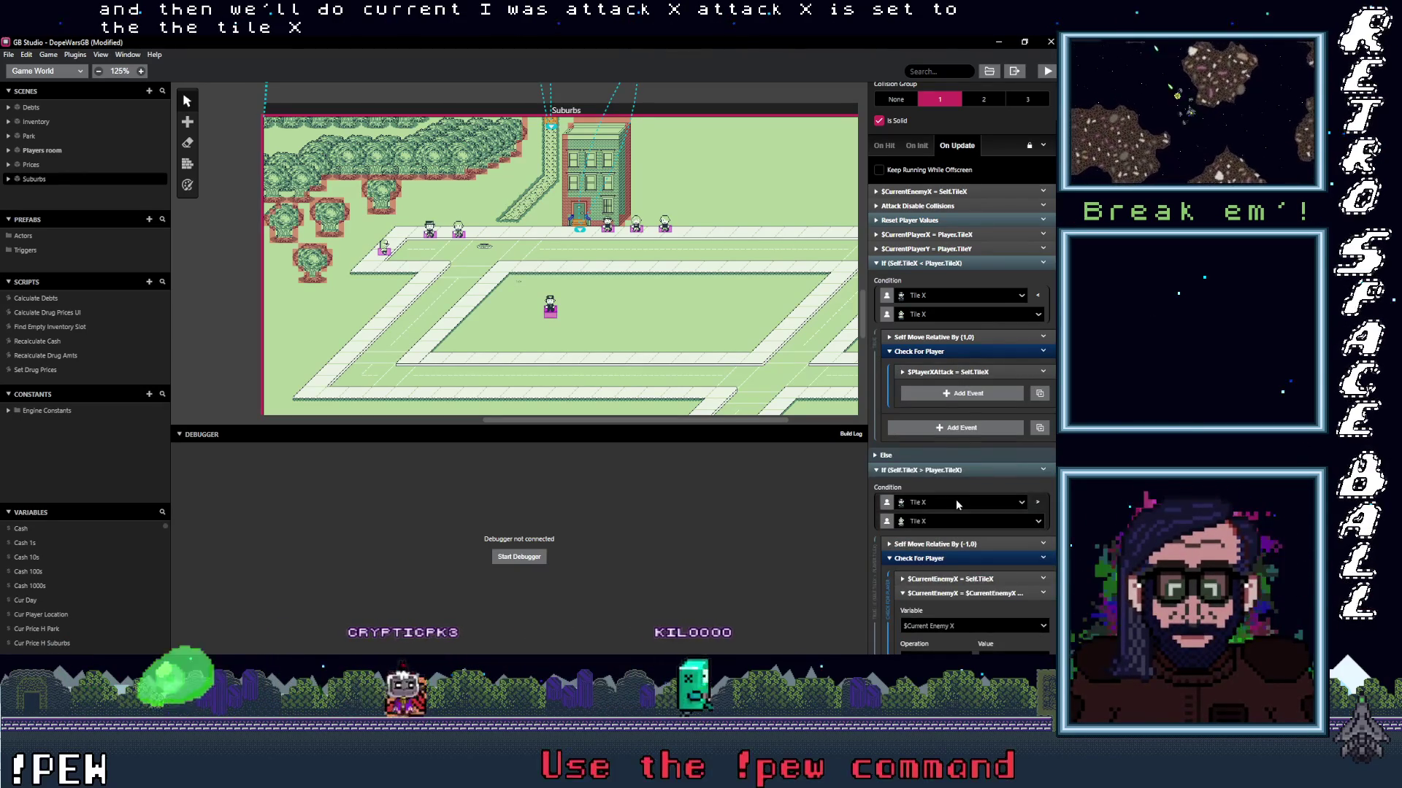
{"action": "scroll", "coordinate": [956, 502], "scroll_direction": "down", "scroll_amount": 3}
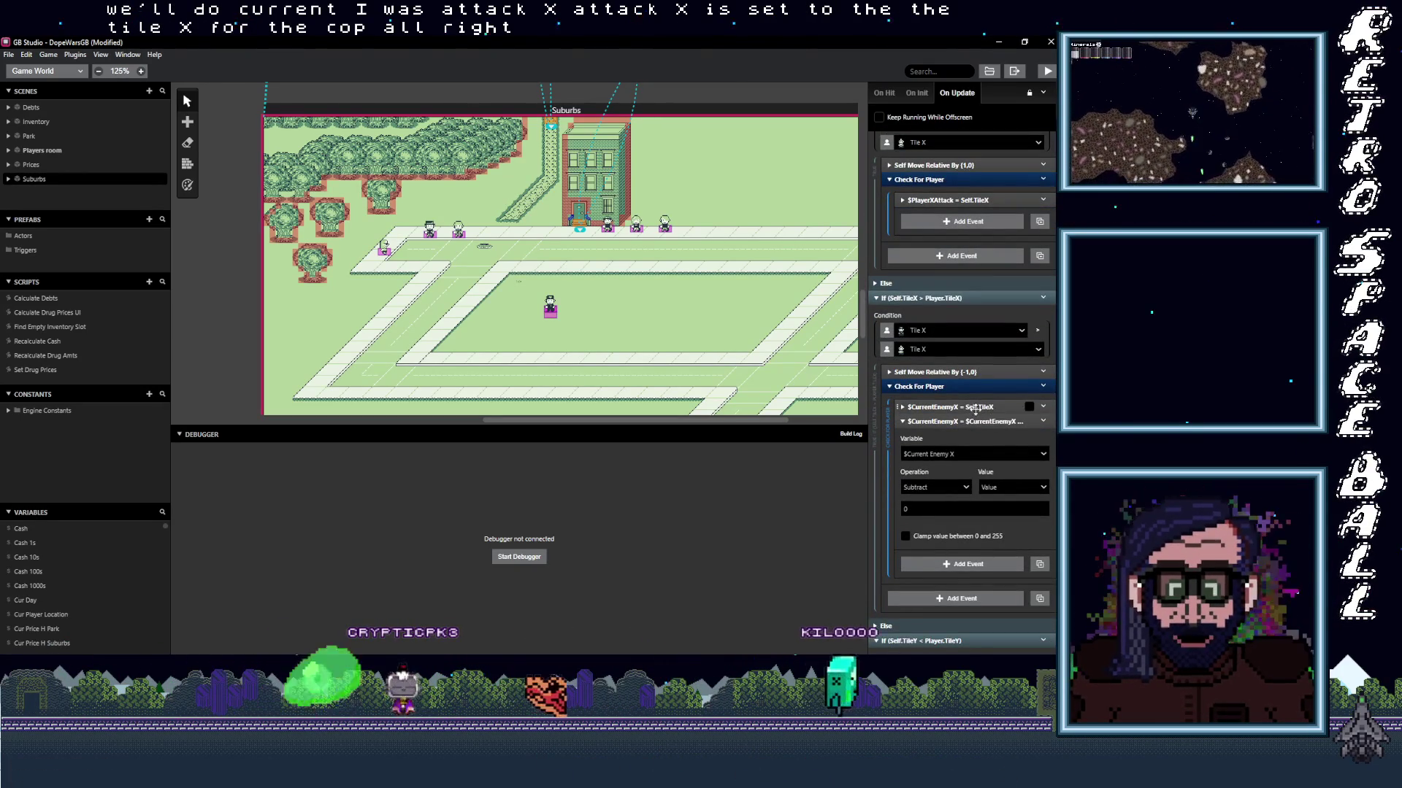
In the second Check For Player, switch the $CurrentEnemyX event's variable to Player X Attack.
{"action": "right_click", "coordinate": [943, 421]}
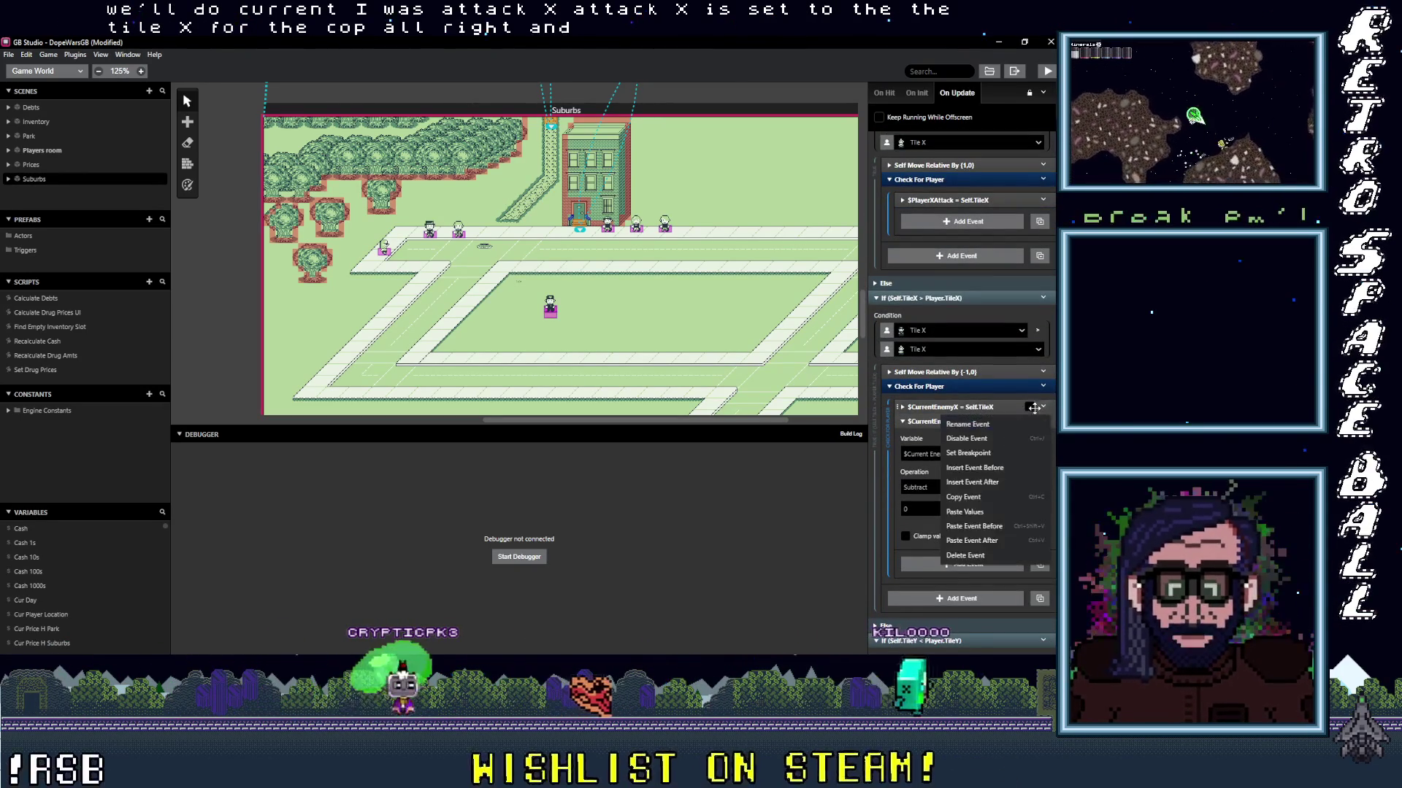
{"action": "left_click", "coordinate": [940, 408]}
{"action": "right_click", "coordinate": [942, 417]}
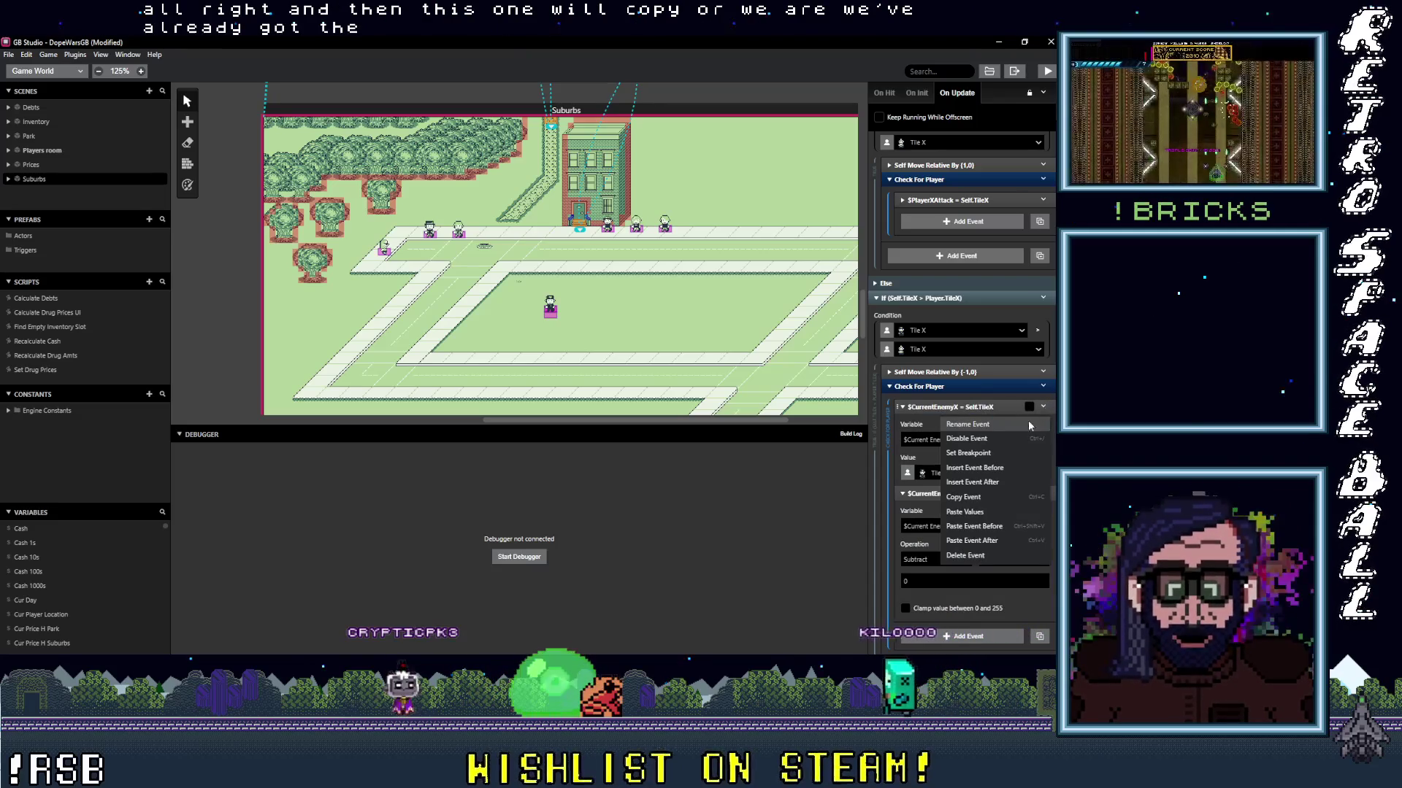
{"action": "left_click", "coordinate": [945, 440]}
{"action": "left_click", "coordinate": [945, 440]}
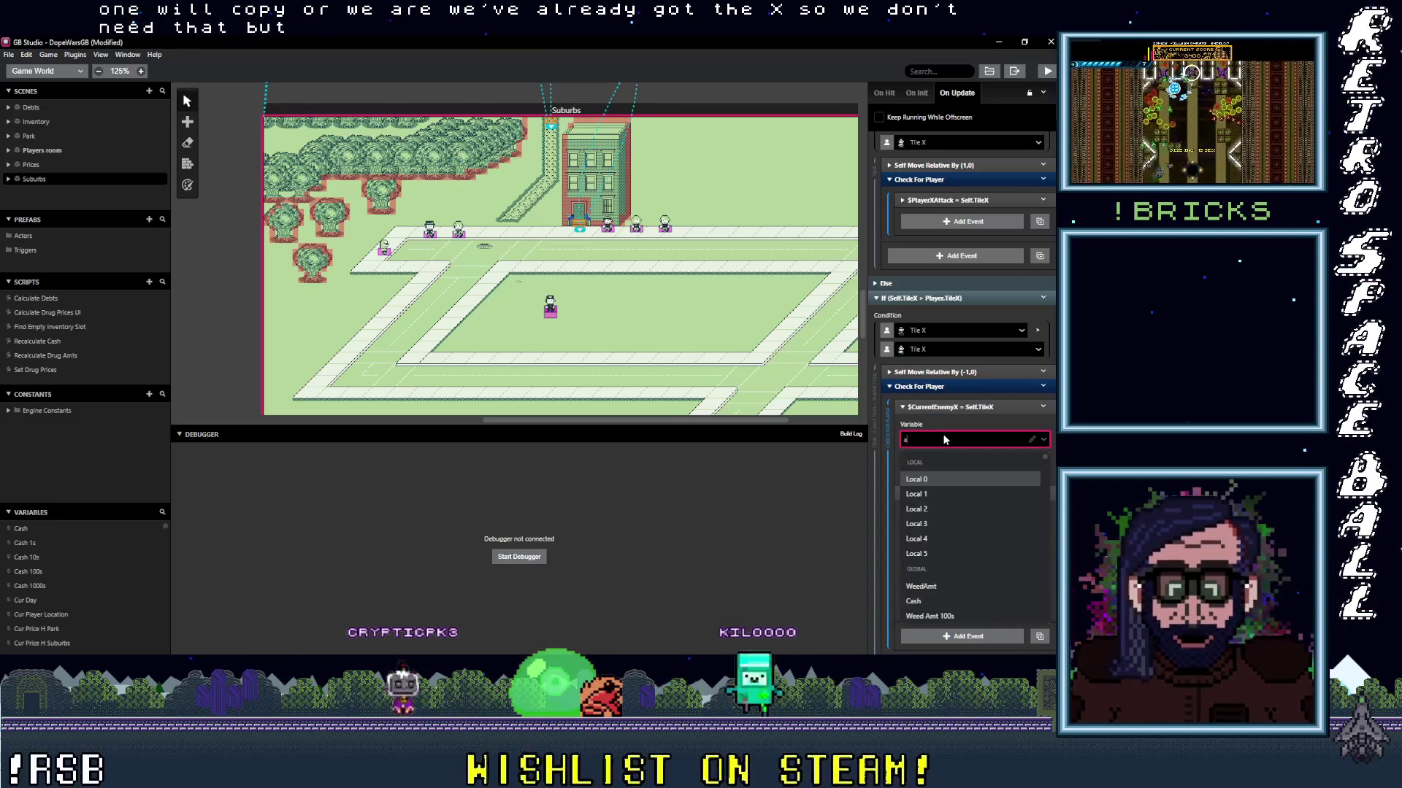
{"action": "type", "text": "att"}
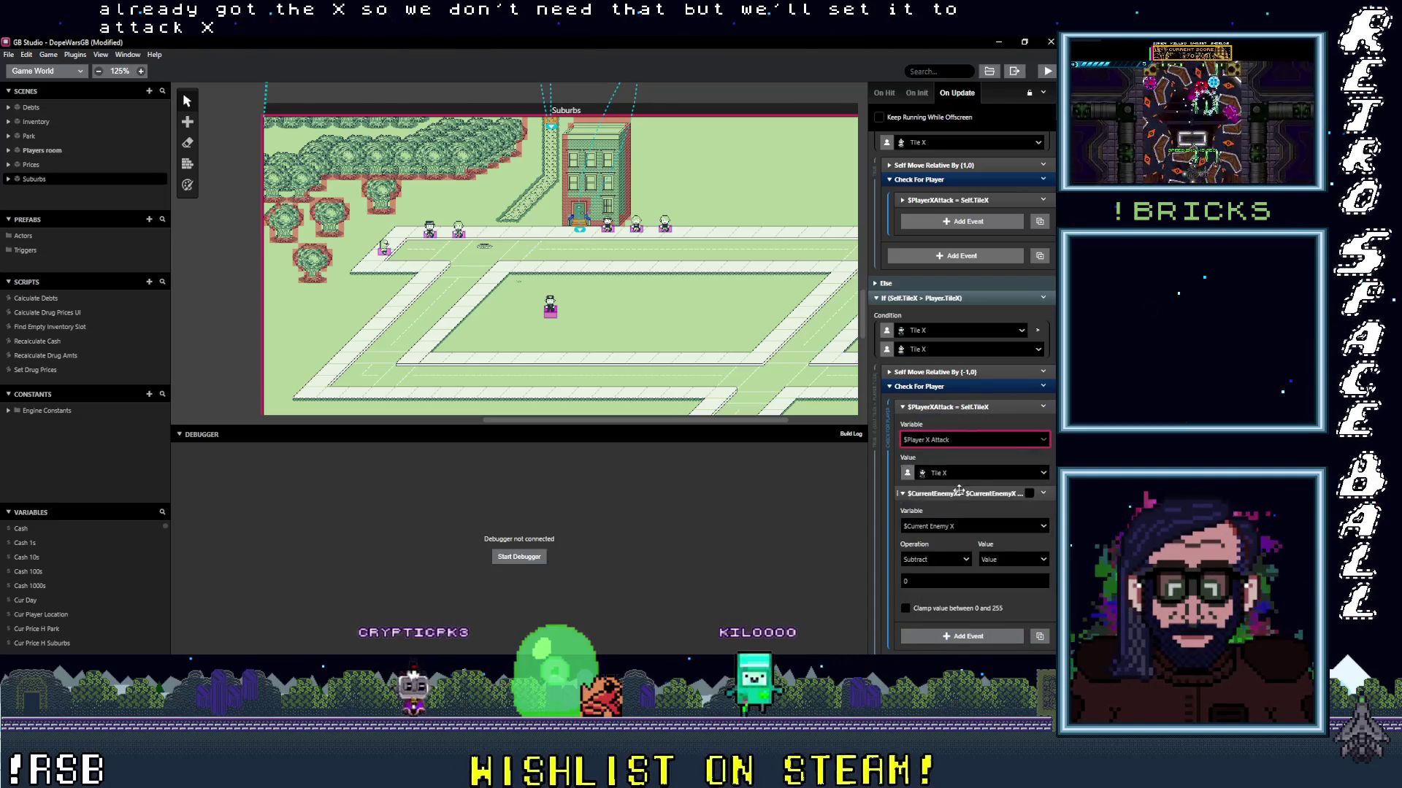
Delete the leftover $CurrentEnemyX math event.
{"action": "left_click", "coordinate": [1042, 495]}
{"action": "left_click", "coordinate": [969, 640]}
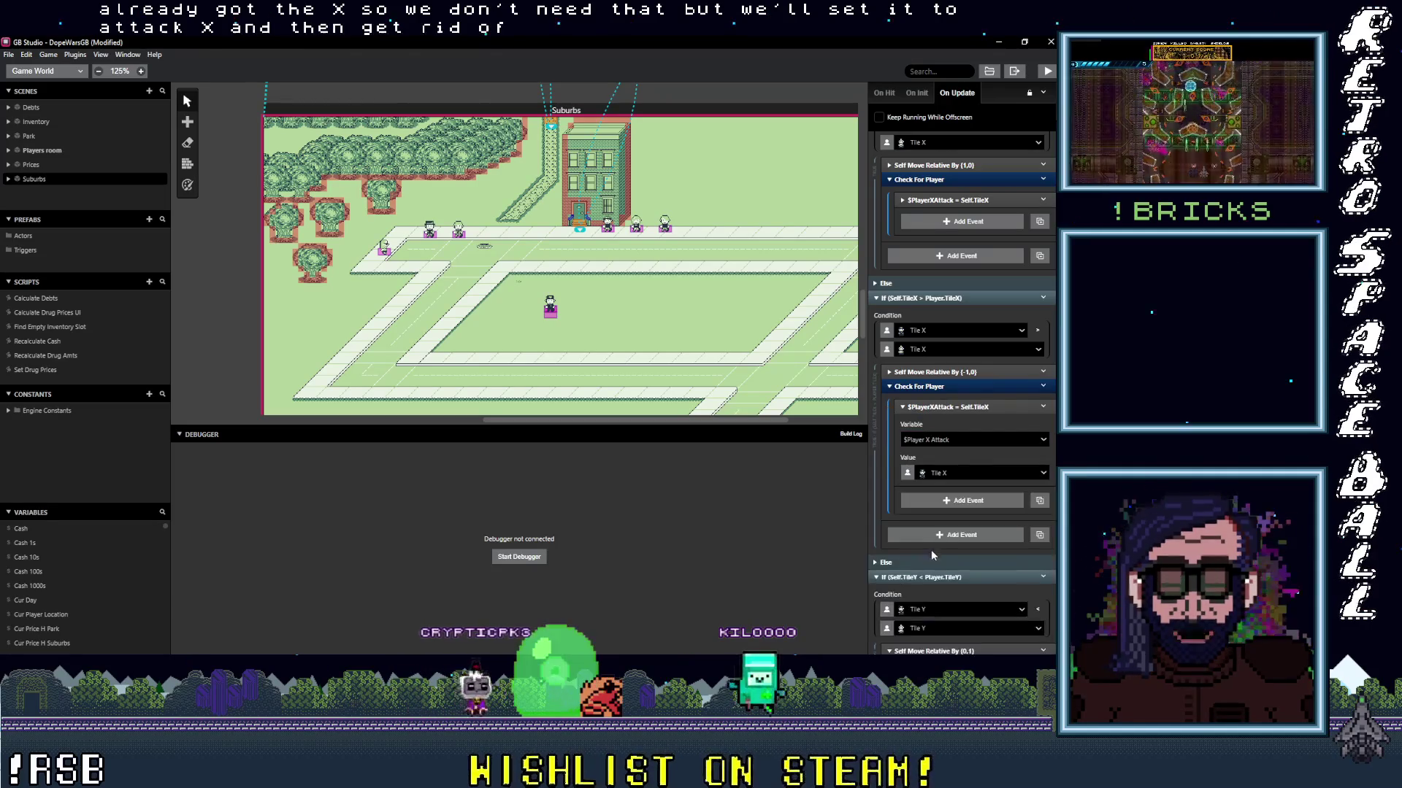
{"action": "scroll", "coordinate": [939, 462], "scroll_direction": "down", "scroll_amount": 3}
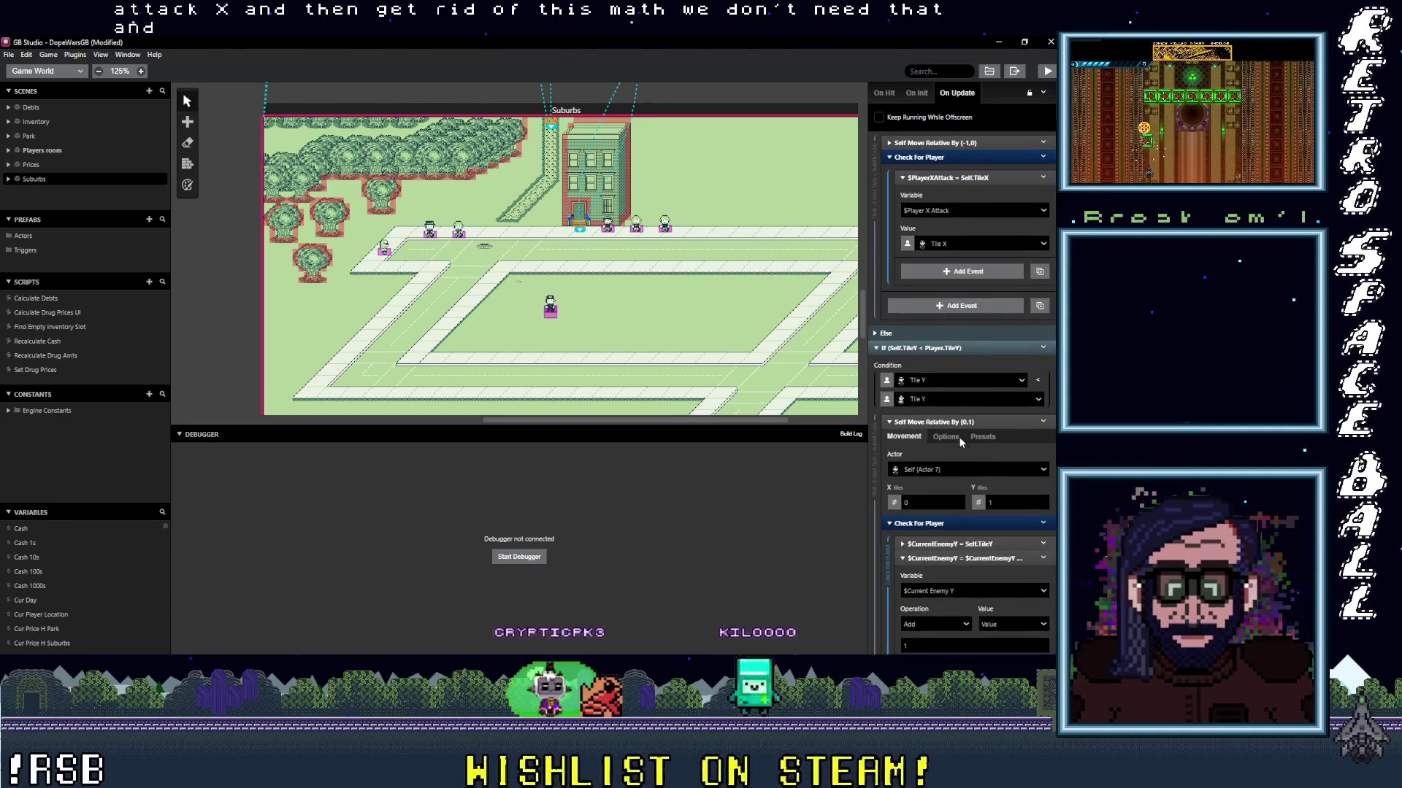
{"action": "scroll", "coordinate": [950, 437], "scroll_direction": "down", "scroll_amount": 2}
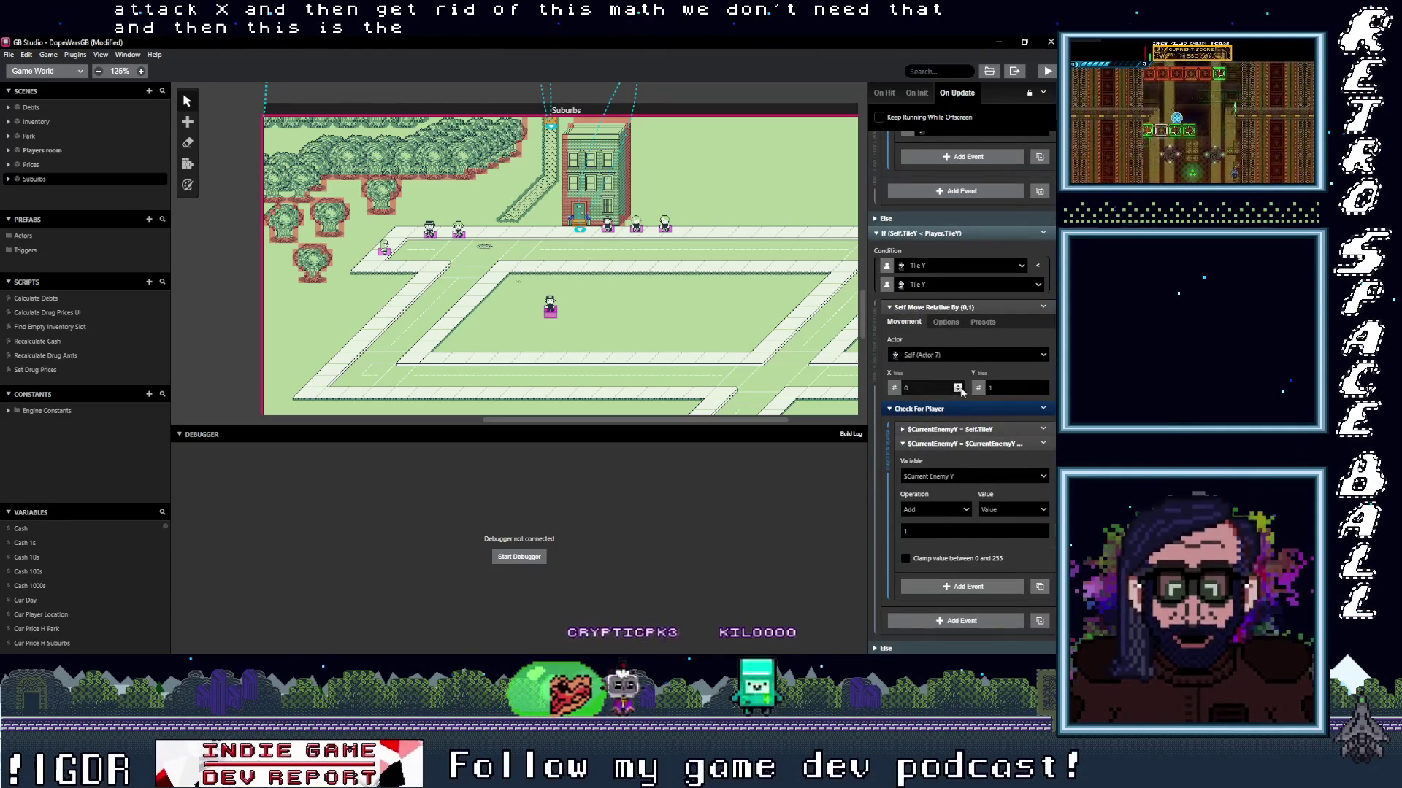
Copy the $CurrentEnemyY = Self.TileY event.
{"action": "left_click", "coordinate": [980, 431]}
{"action": "scroll", "coordinate": [942, 380], "scroll_direction": "down", "scroll_amount": 2}
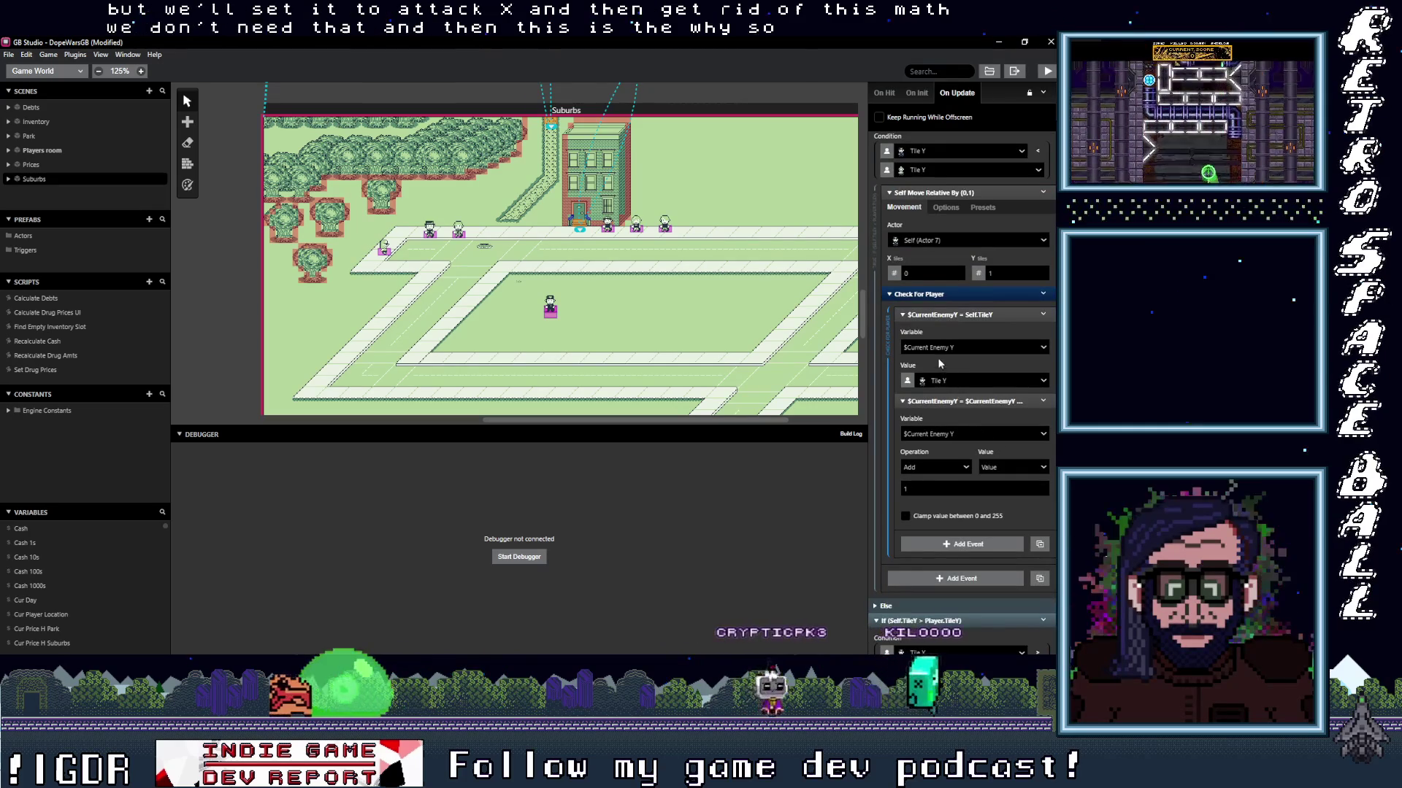
{"action": "left_click", "coordinate": [1041, 318]}
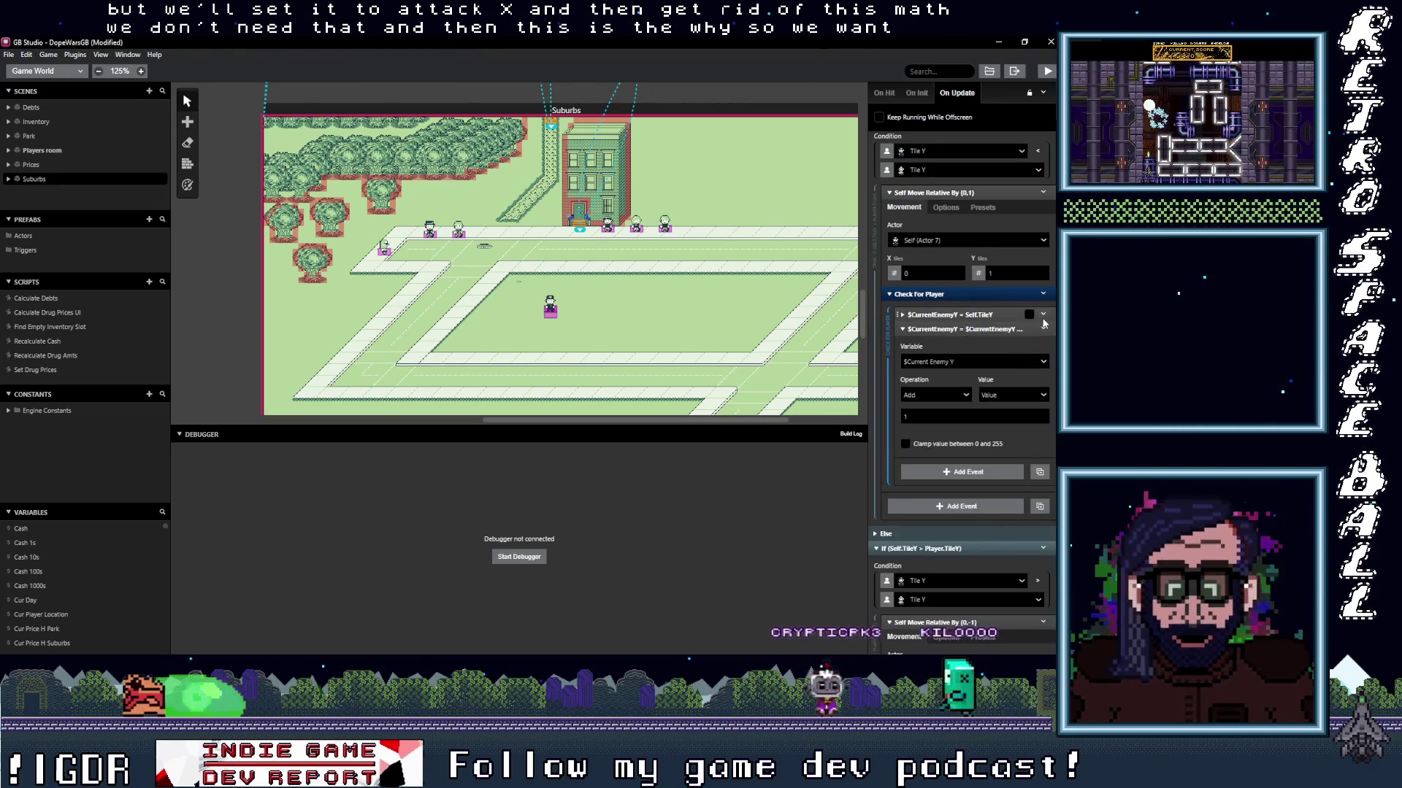
{"action": "left_click", "coordinate": [1042, 319]}
{"action": "left_click", "coordinate": [962, 428]}
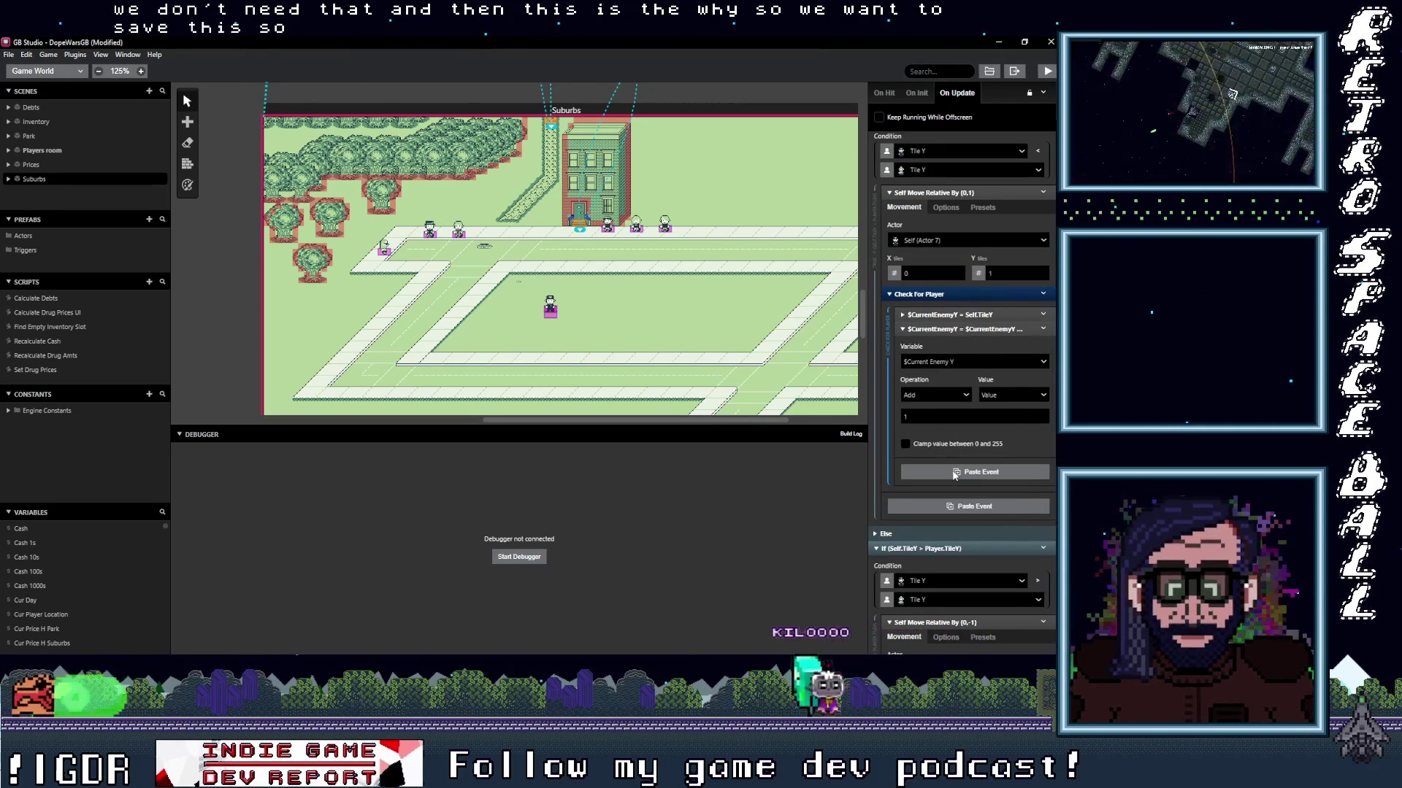
Paste the copied $CurrentEnemyY = Self.TileY event and move it near the script top.
{"action": "scroll", "coordinate": [954, 447], "scroll_direction": "up", "scroll_amount": 10}
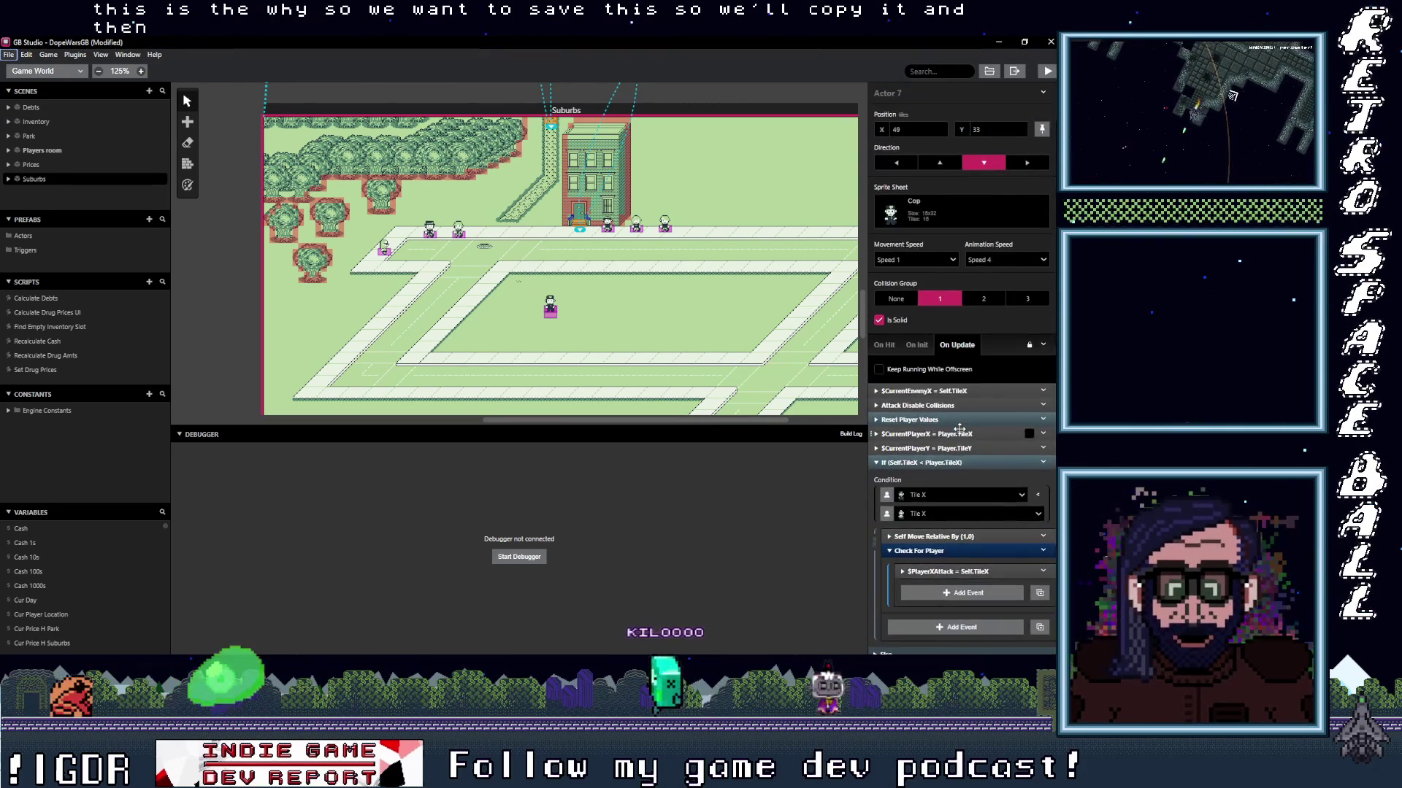
{"action": "left_click", "coordinate": [958, 479]}
{"action": "key", "text": "alt"}
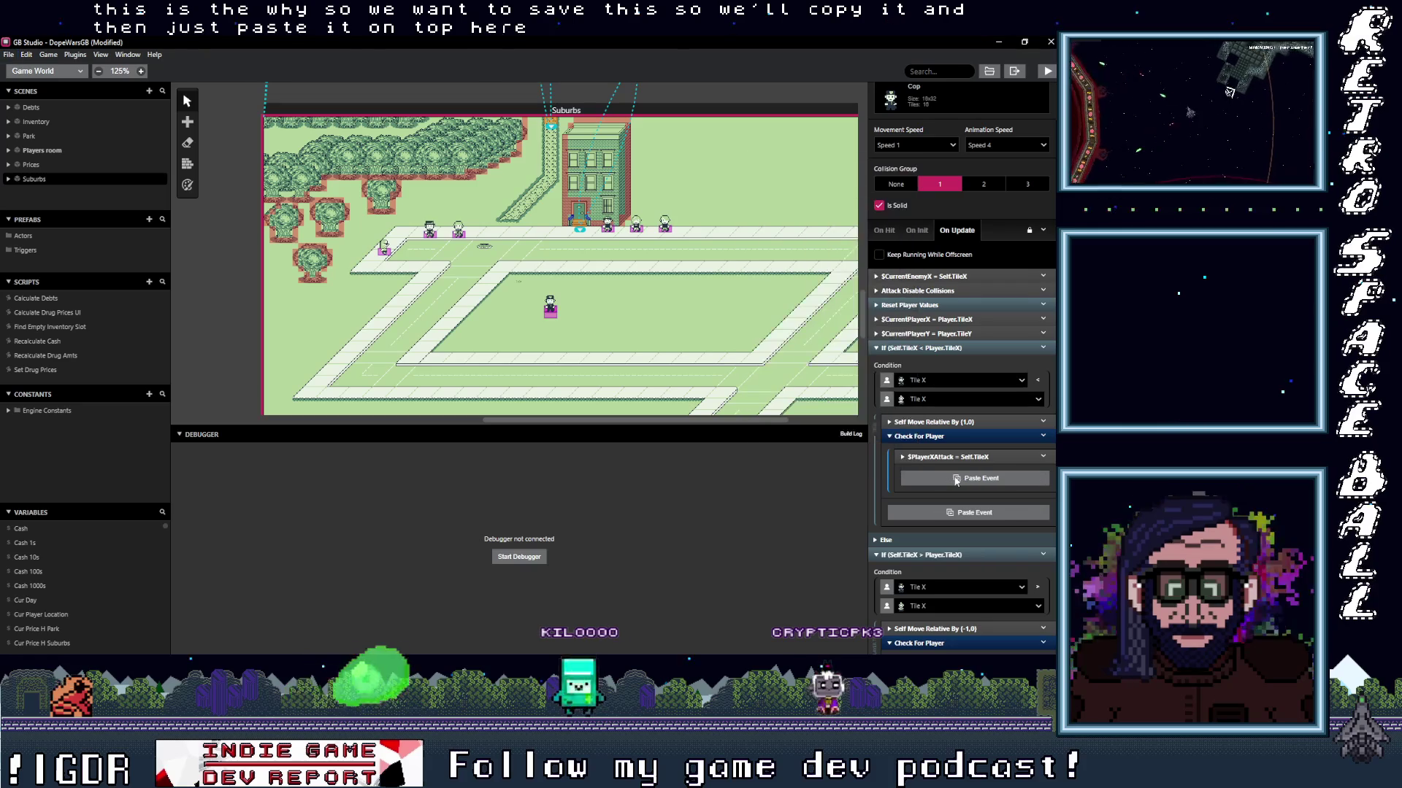
{"action": "left_click", "coordinate": [958, 481]}
{"action": "left_click_drag", "start_coordinate": [959, 478], "coordinate": [965, 312]}
{"action": "left_click_drag", "start_coordinate": [964, 374], "coordinate": [961, 466]}
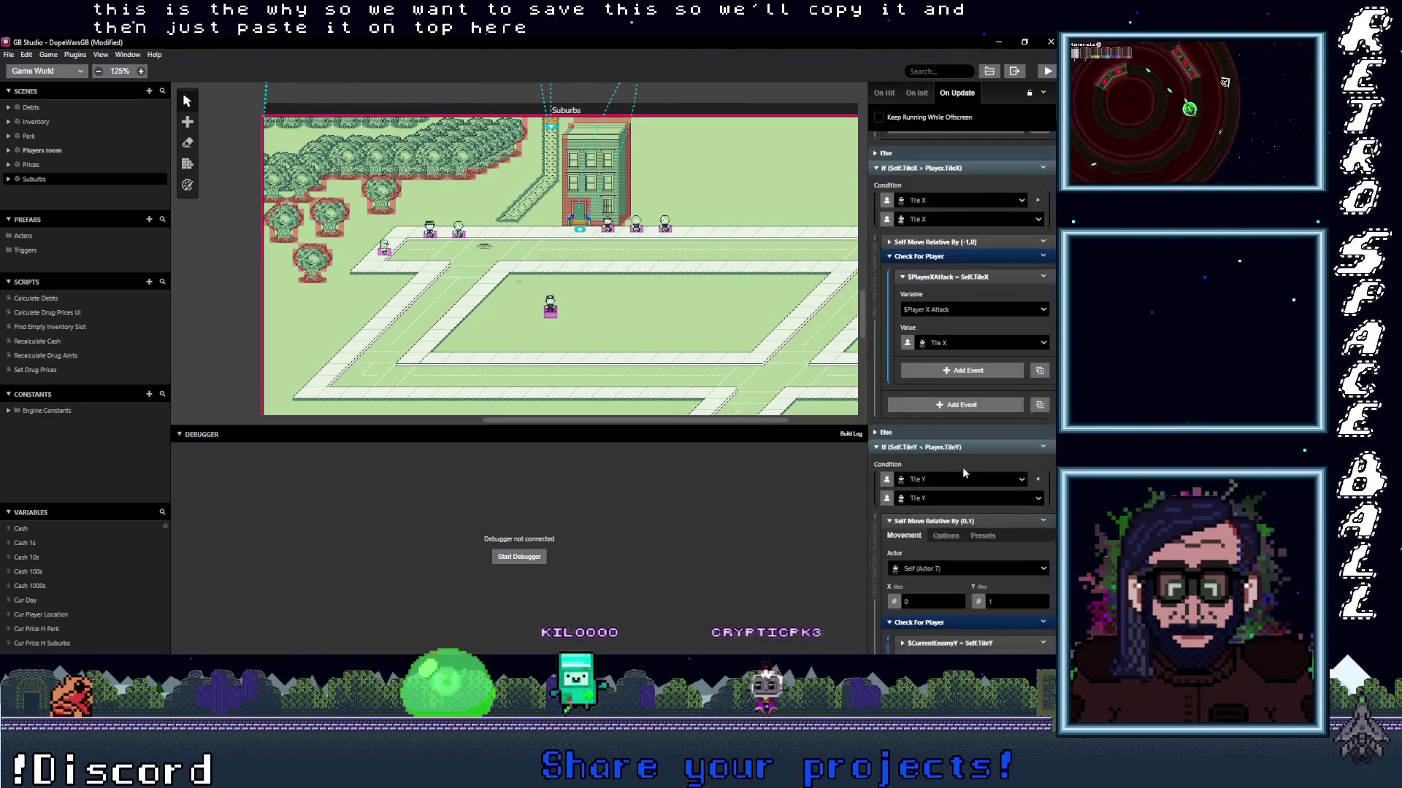
{"action": "scroll", "coordinate": [963, 467], "scroll_direction": "down", "scroll_amount": 3}
{"action": "scroll", "coordinate": [966, 470], "scroll_direction": "down", "scroll_amount": 5}
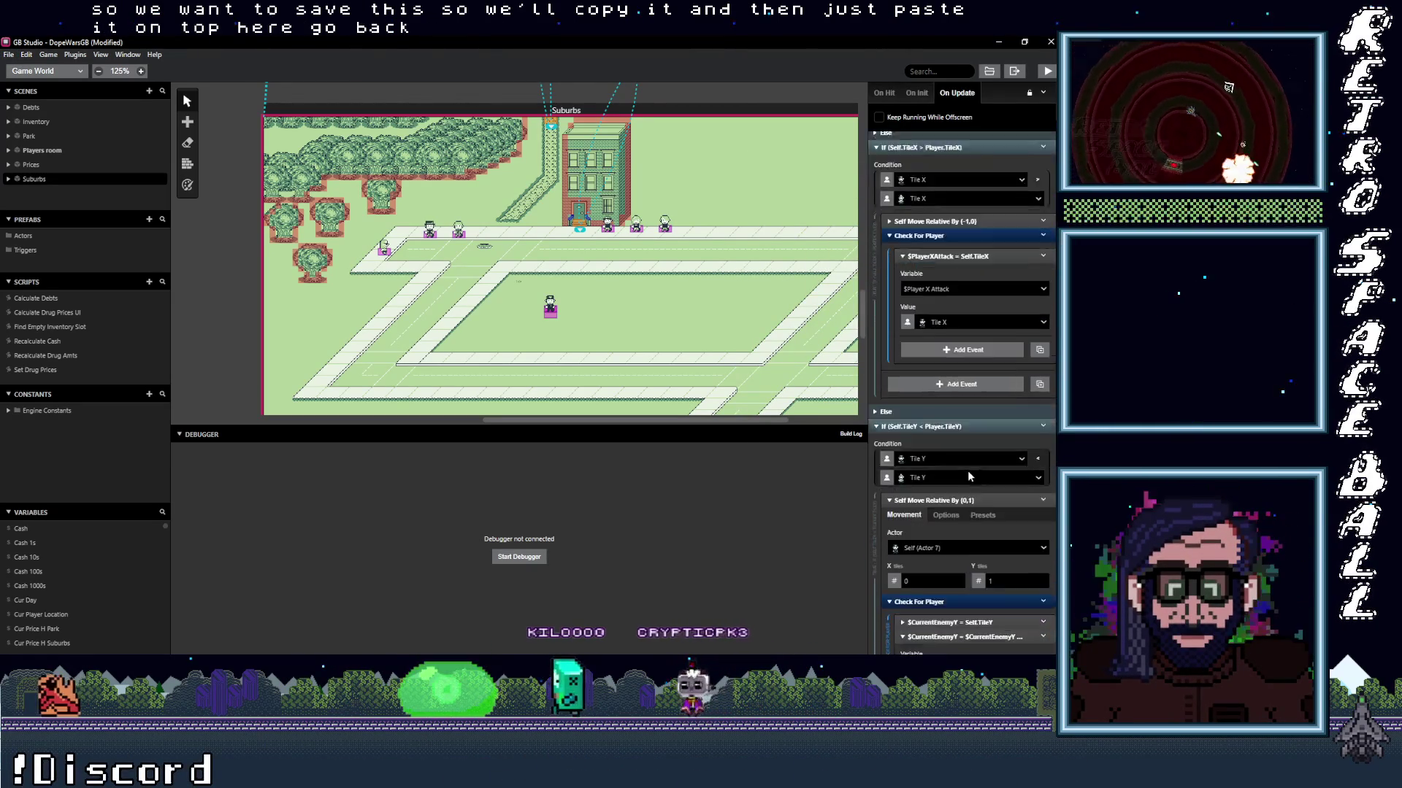
{"action": "scroll", "coordinate": [964, 459], "scroll_direction": "up", "scroll_amount": 5}
{"action": "scroll", "coordinate": [952, 507], "scroll_direction": "up", "scroll_amount": 3}
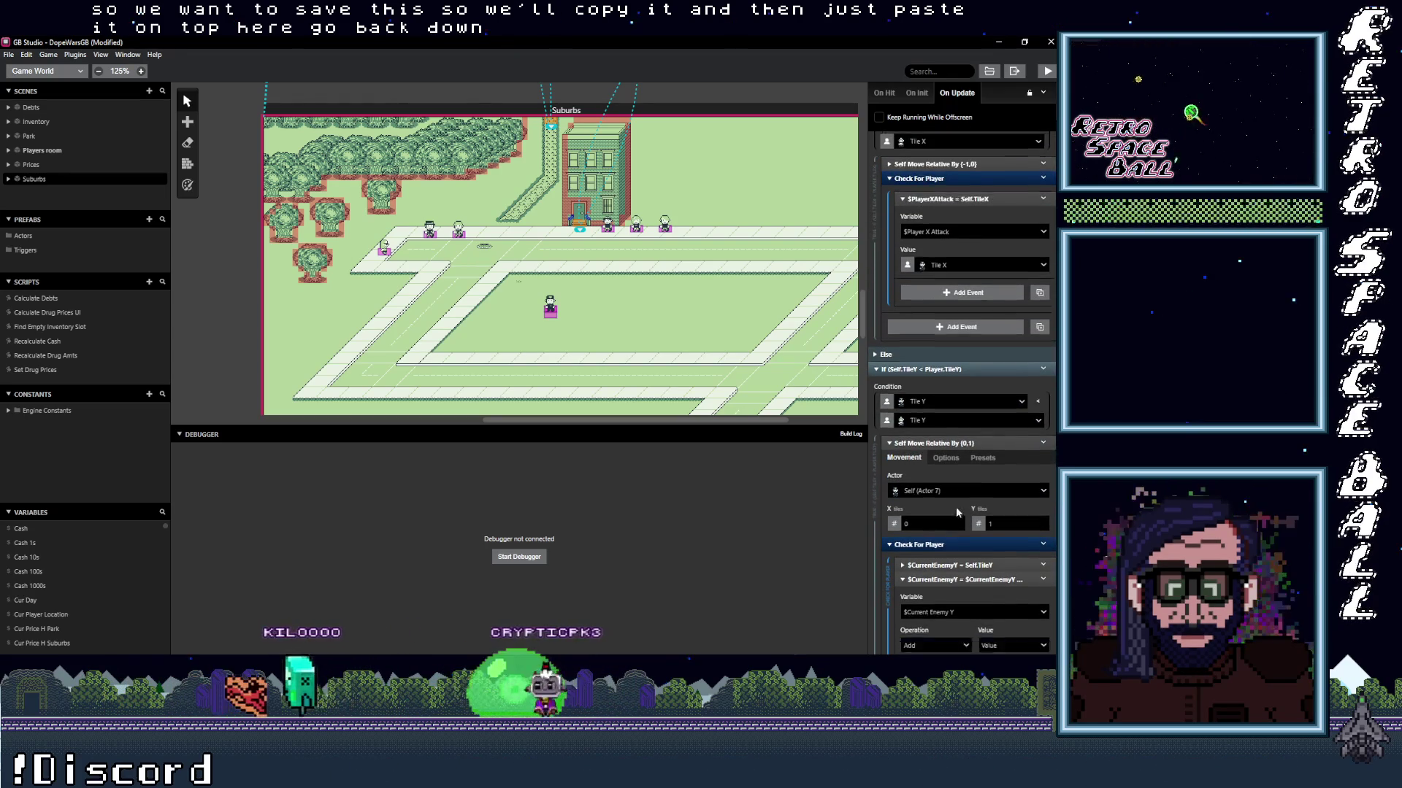
{"action": "scroll", "coordinate": [960, 511], "scroll_direction": "down", "scroll_amount": 6}
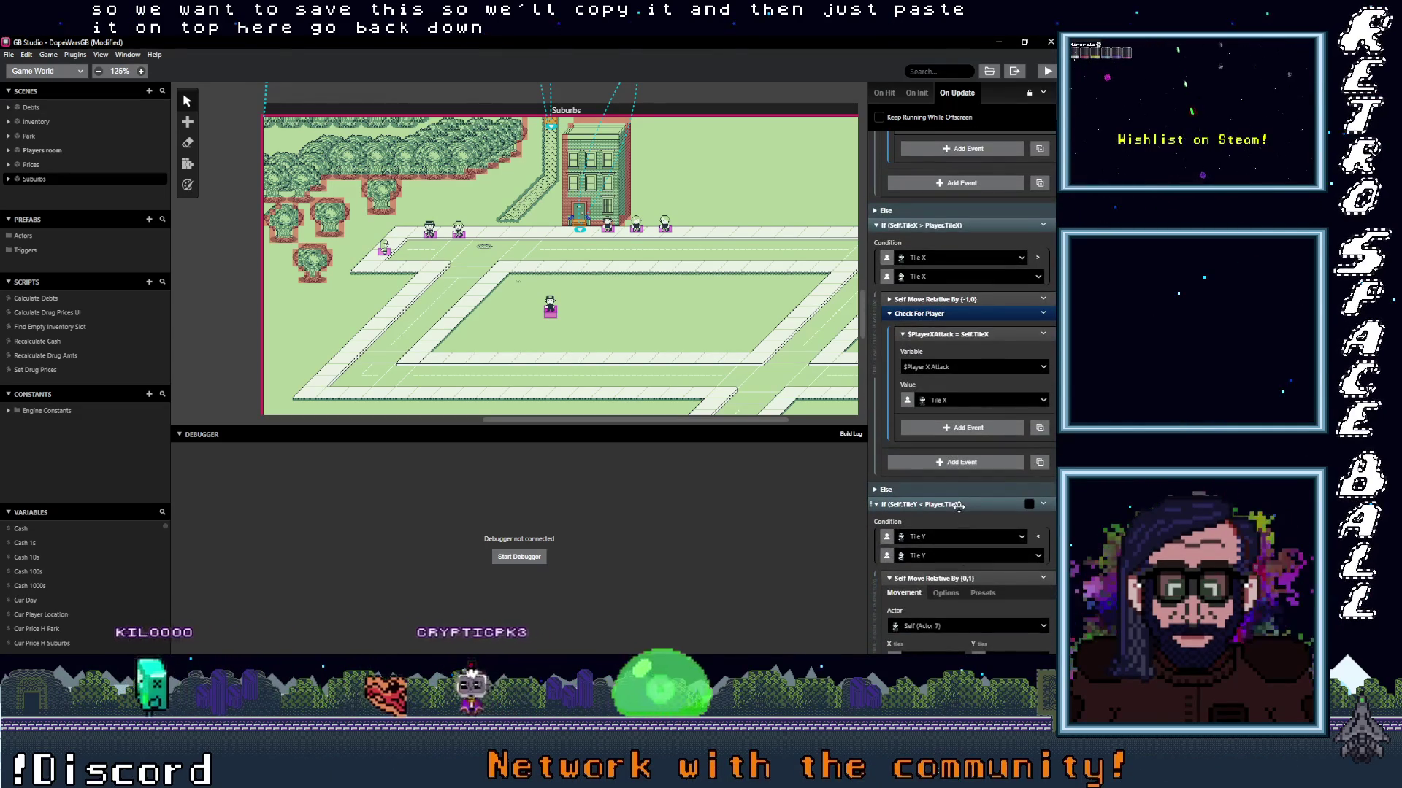
{"action": "left_click", "coordinate": [967, 470]}
{"action": "scroll", "coordinate": [971, 438], "scroll_direction": "down", "scroll_amount": 5}
In the first Y check, store Self.TileY in Player Y Attack and increment Current Player Y.
{"action": "left_click", "coordinate": [975, 331]}
{"action": "type", "text": "att"}
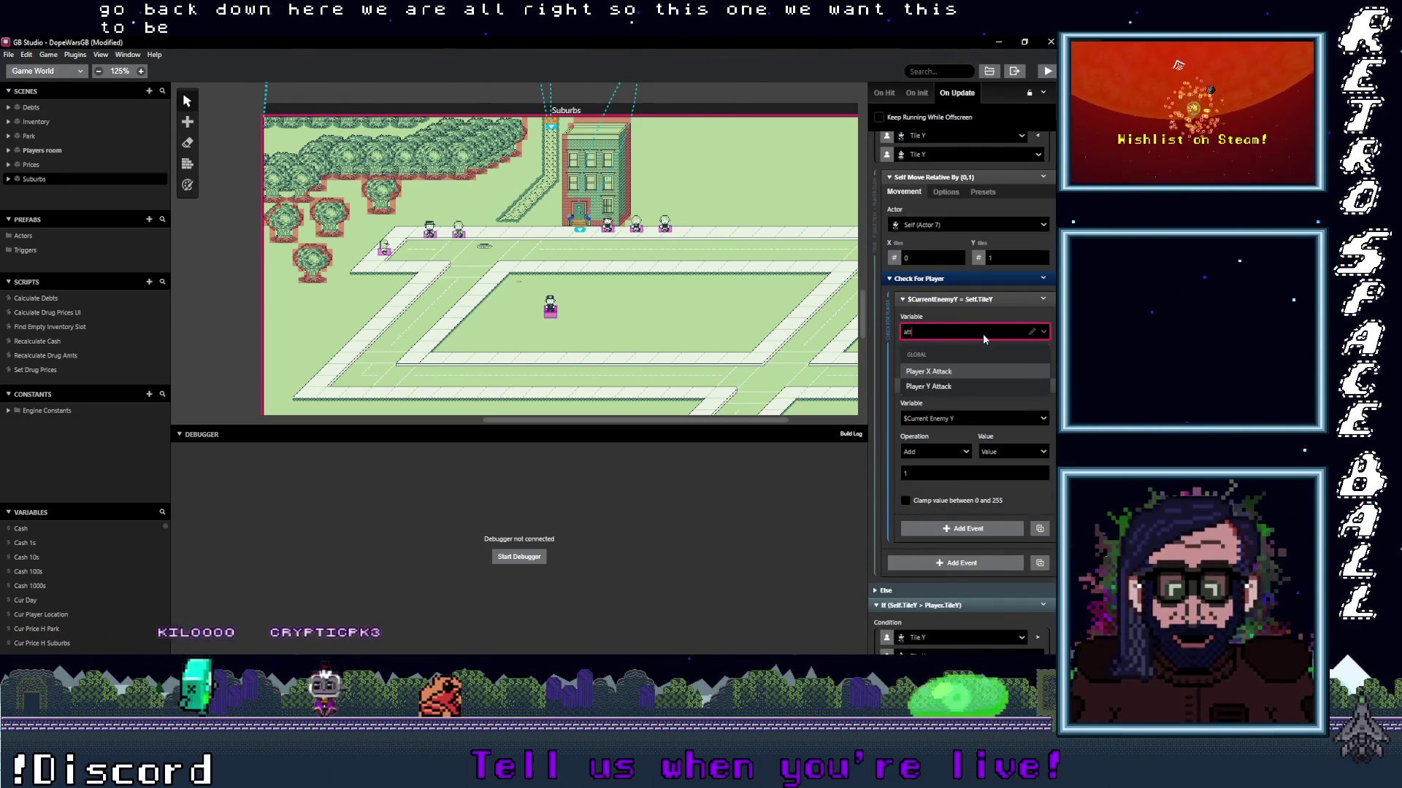
{"action": "left_click", "coordinate": [985, 386]}
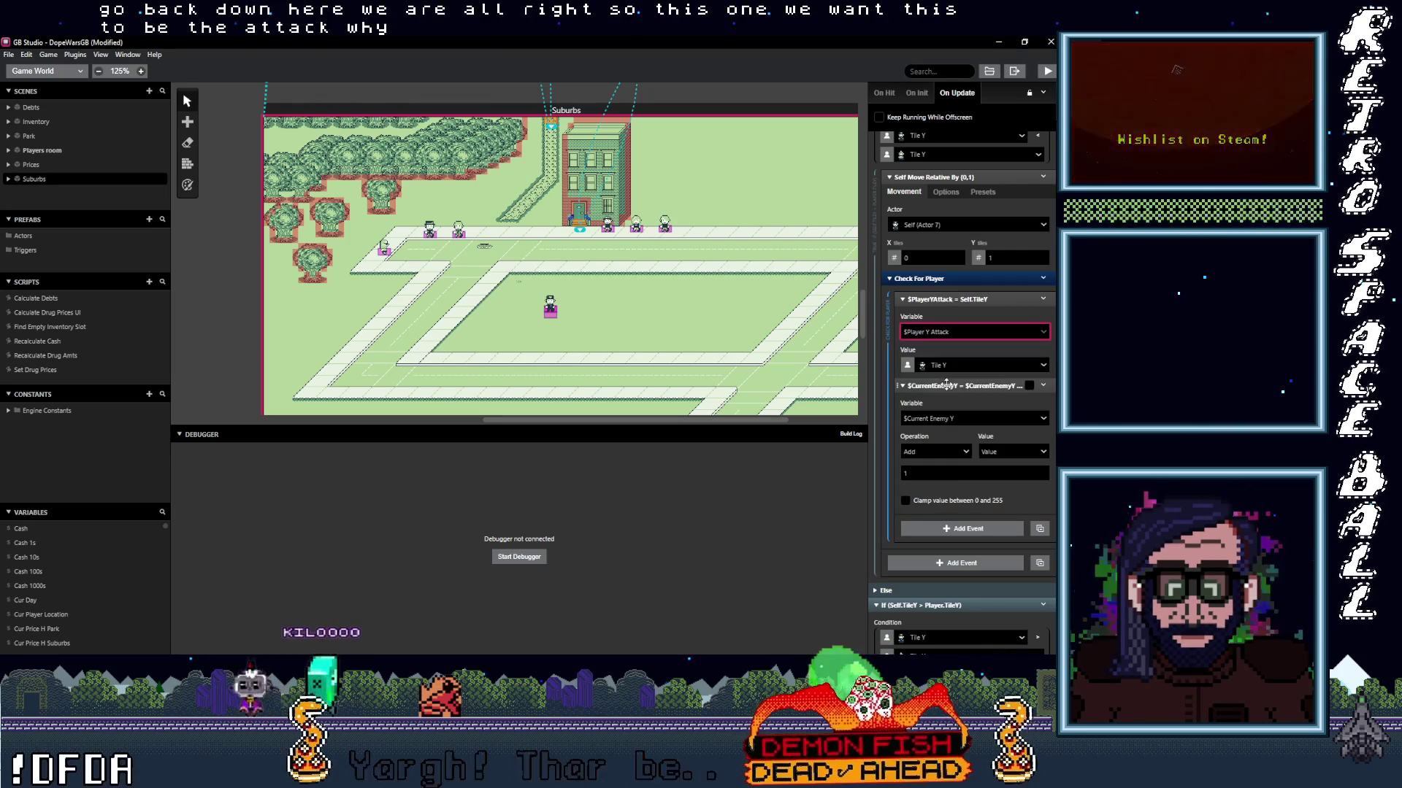
{"action": "scroll", "coordinate": [954, 419], "scroll_direction": "down", "scroll_amount": 1}
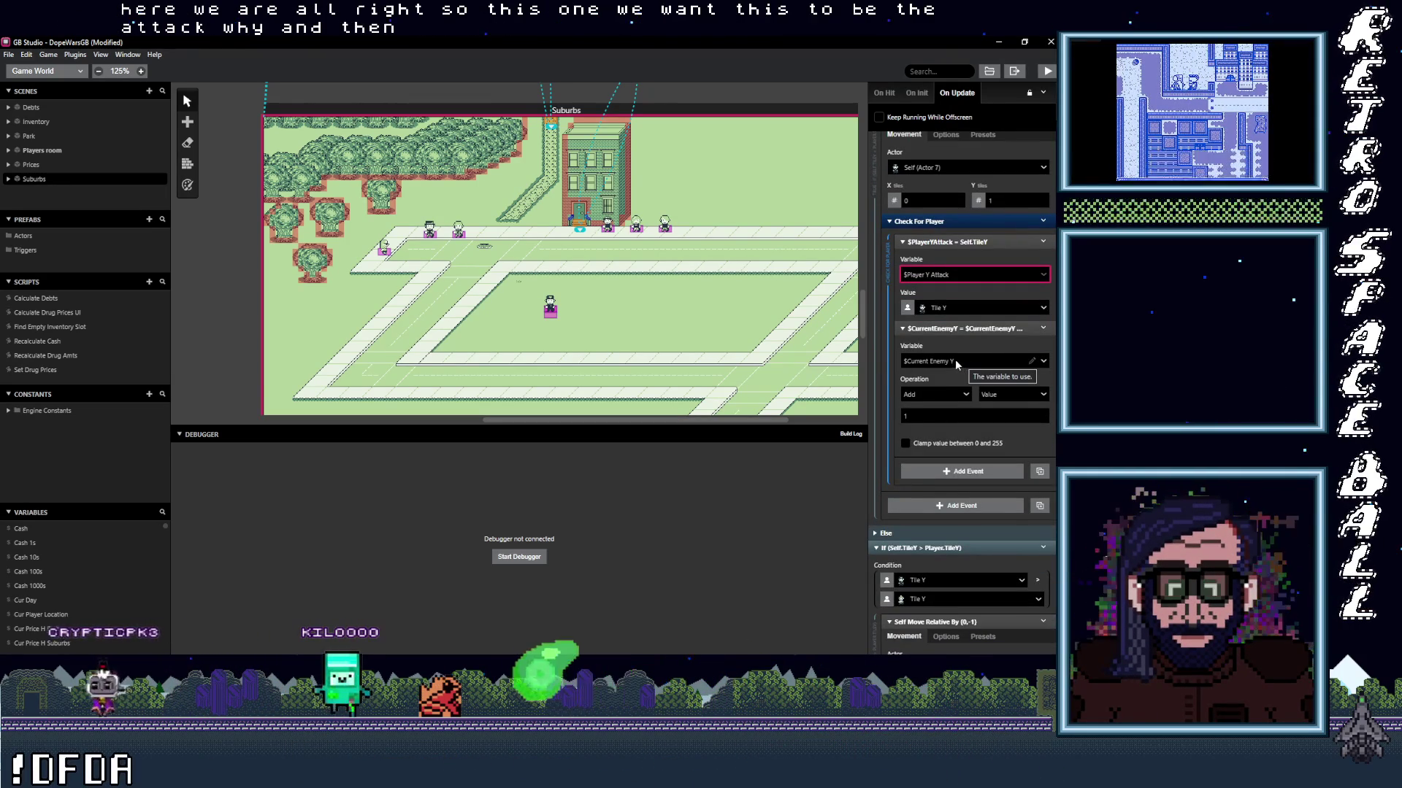
{"action": "left_click", "coordinate": [953, 360]}
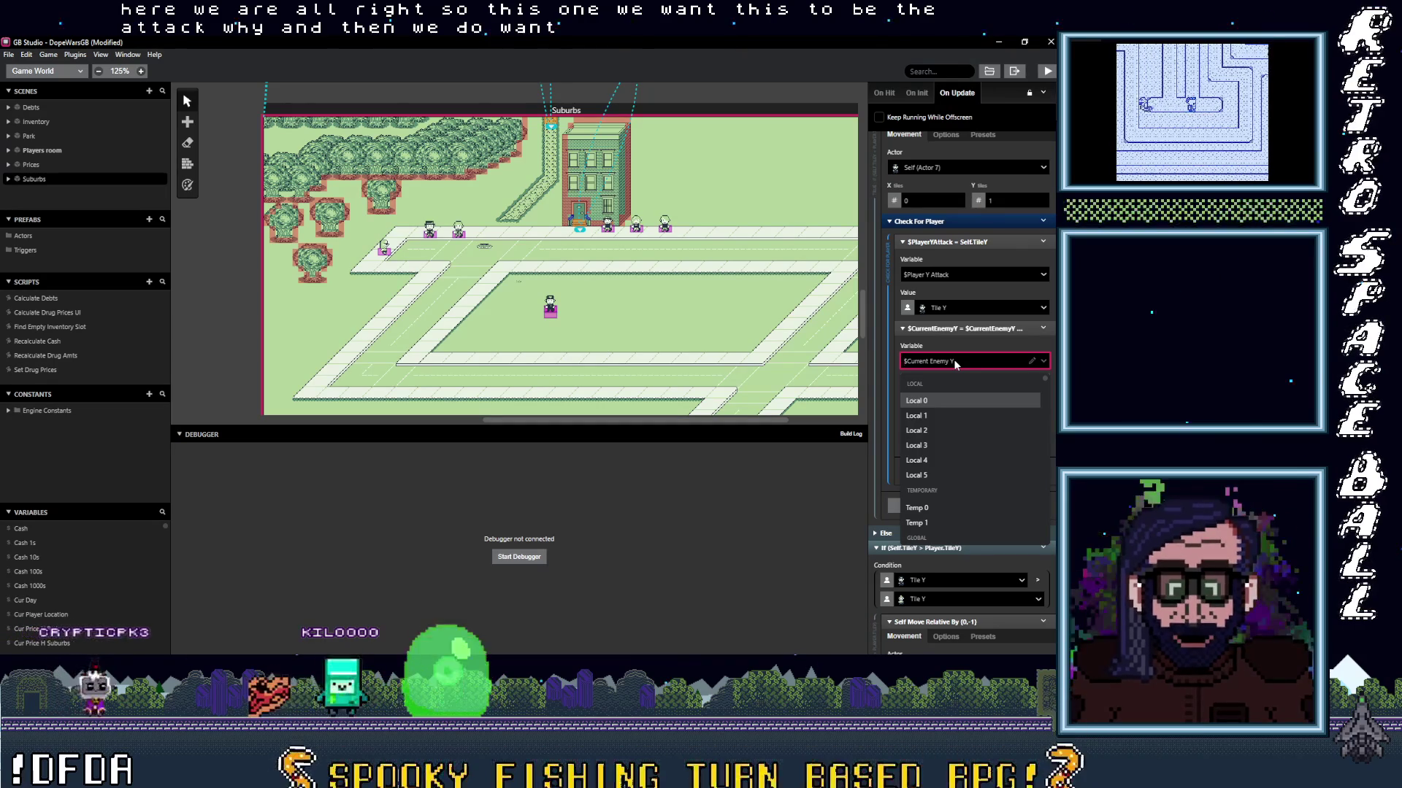
{"action": "type", "text": "cur"}
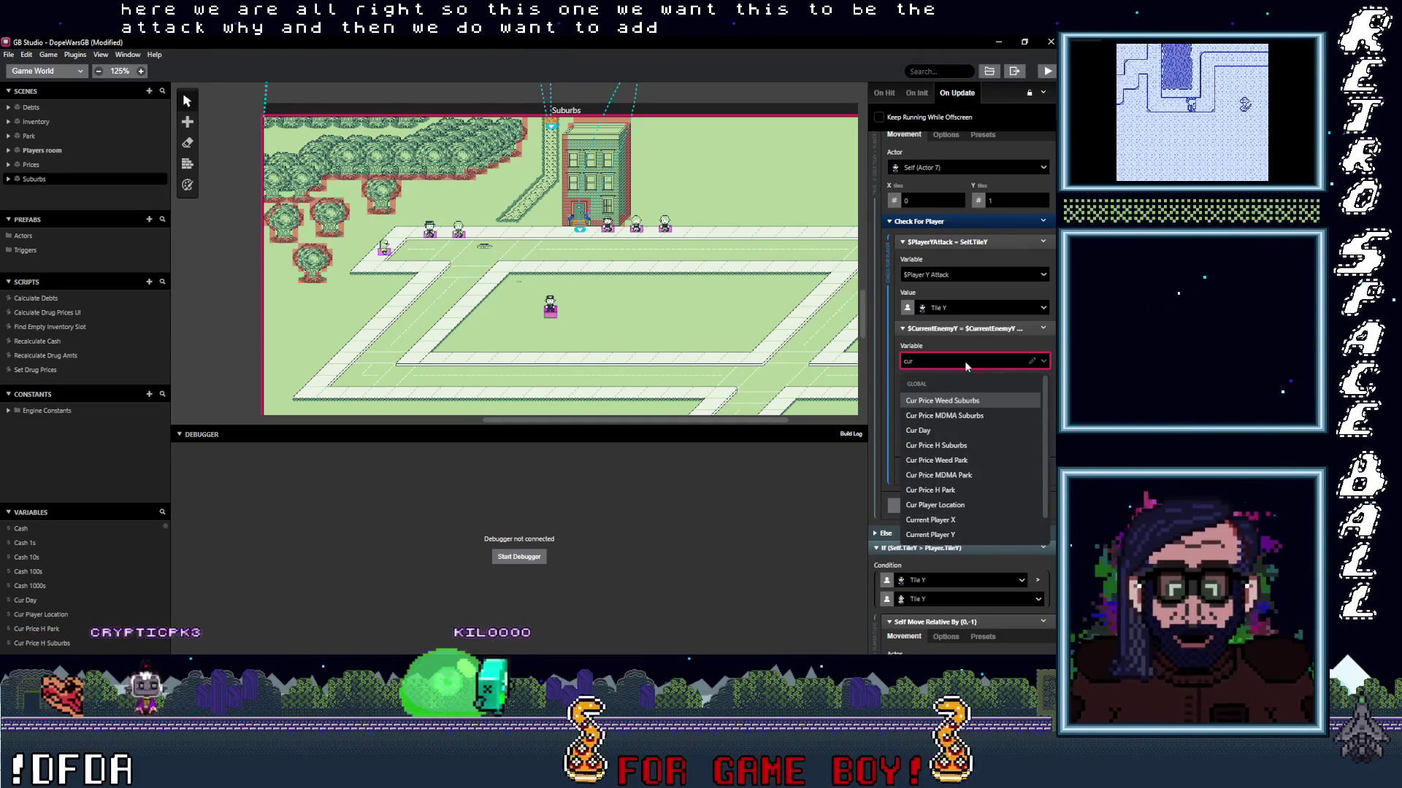
{"action": "left_click", "coordinate": [939, 527]}
In the second Y check, store Self.TileY in Player Y Attack and add 1 to Player Y Attack.
{"action": "scroll", "coordinate": [952, 369], "scroll_direction": "down", "scroll_amount": 1}
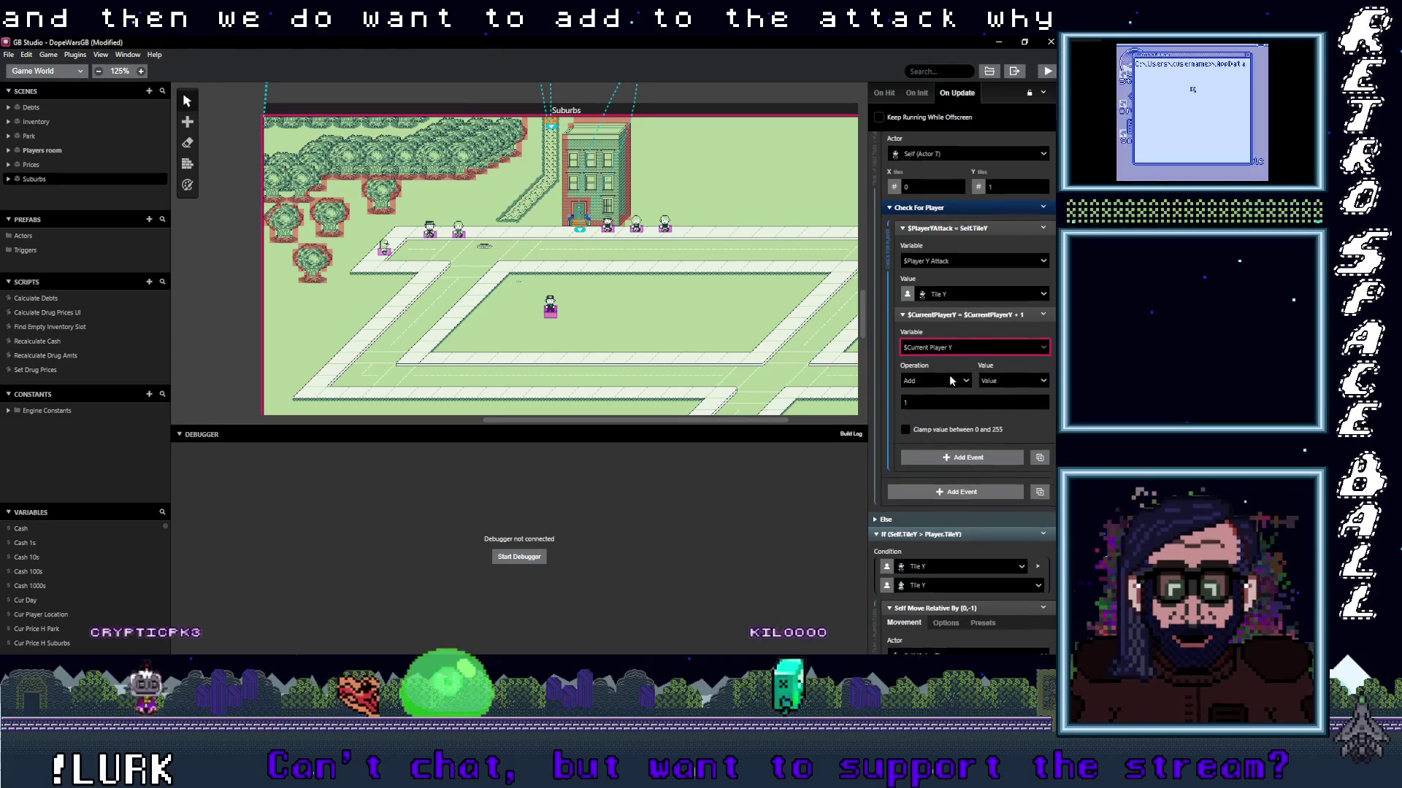
{"action": "scroll", "coordinate": [958, 360], "scroll_direction": "down", "scroll_amount": 2}
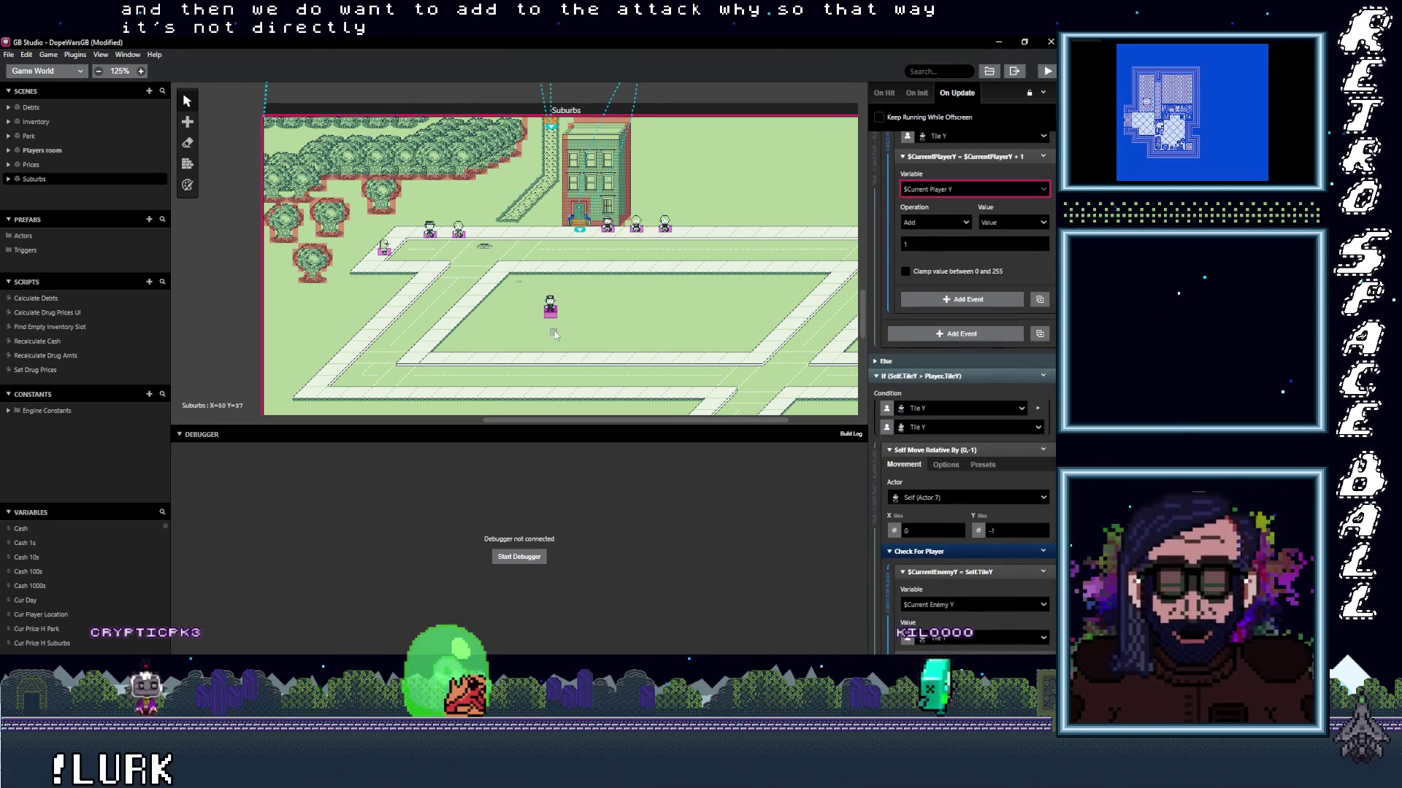
{"action": "scroll", "coordinate": [1003, 419], "scroll_direction": "down", "scroll_amount": 4}
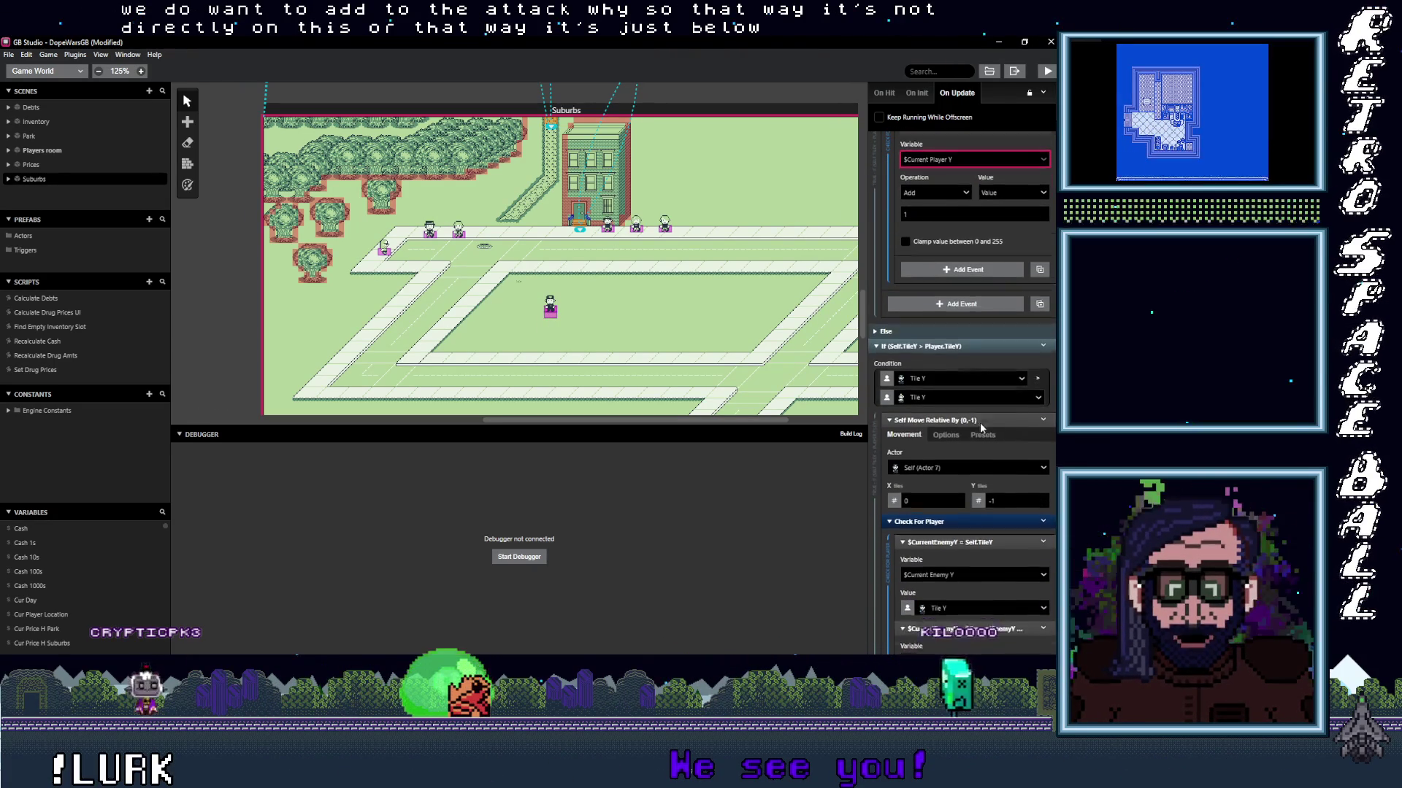
{"action": "left_click", "coordinate": [966, 376]}
{"action": "key", "text": "Escape"}
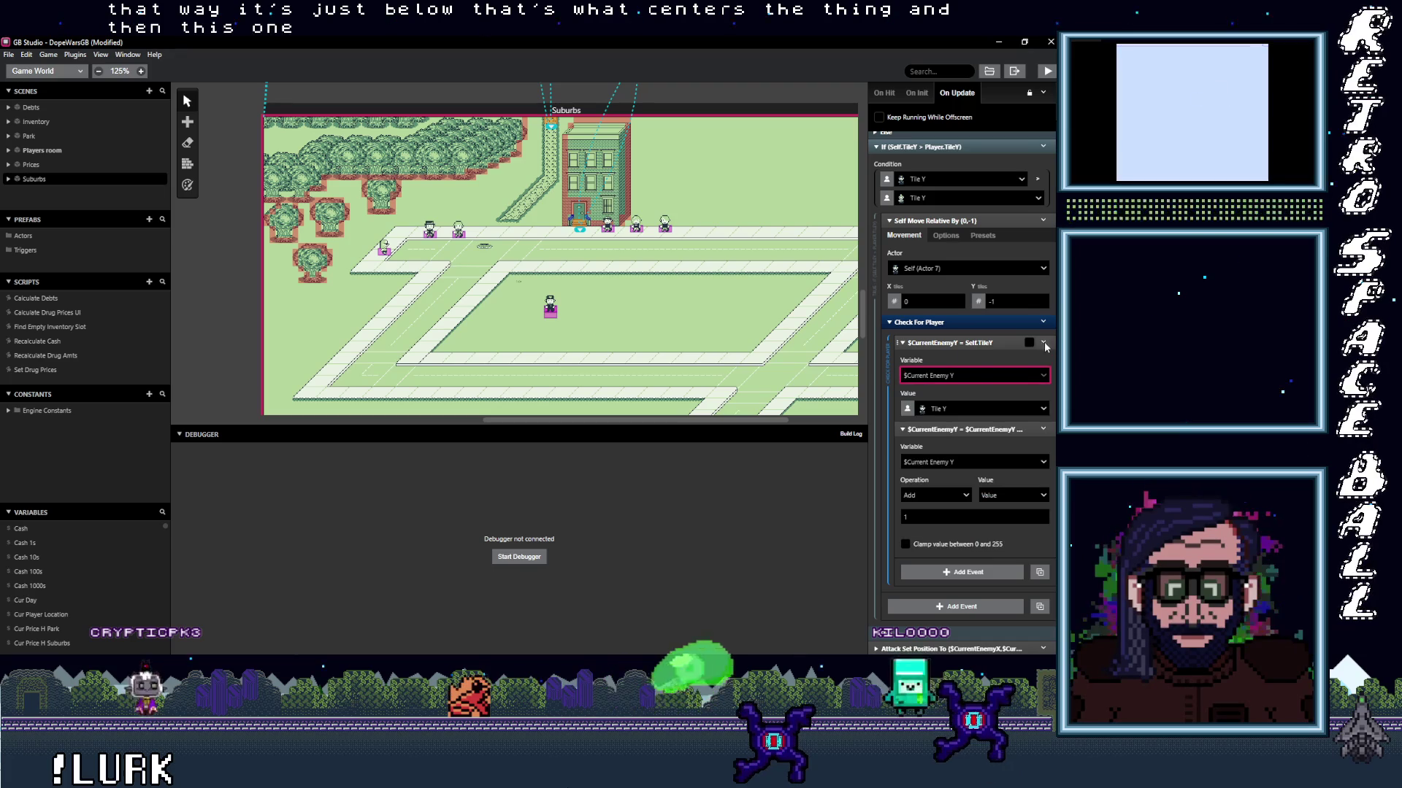
{"action": "type", "text": "cu"}
{"action": "key", "text": "BackSpace"}
{"action": "key", "text": "BackSpace"}
{"action": "type", "text": "att"}
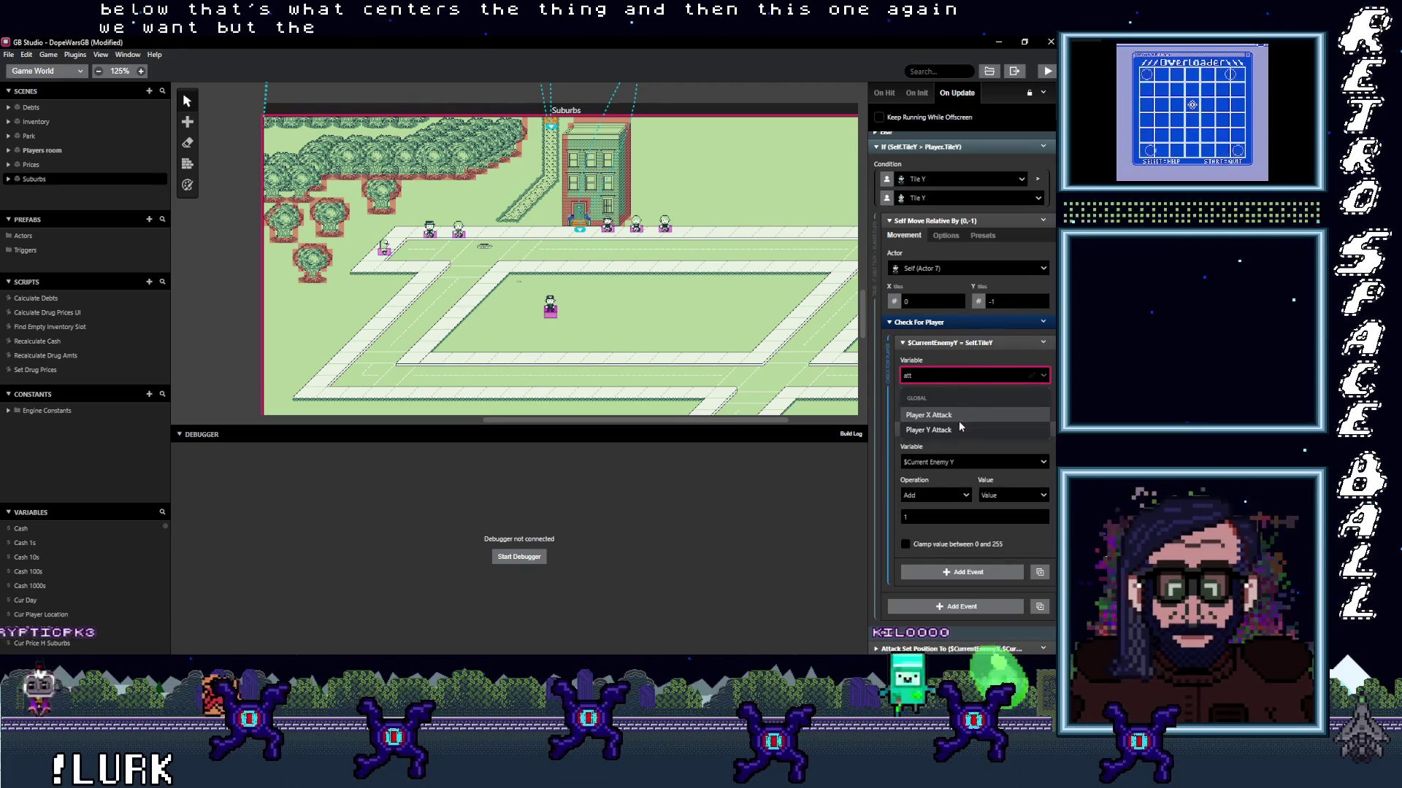
{"action": "left_click", "coordinate": [960, 430]}
{"action": "left_click", "coordinate": [957, 462]}
{"action": "type", "text": "att"}
{"action": "left_click", "coordinate": [961, 519]}
Set the Attack's Set Position X and Y to Player X Attack and Player Y Attack, then show On Init.
{"action": "scroll", "coordinate": [941, 589], "scroll_direction": "down", "scroll_amount": 1}
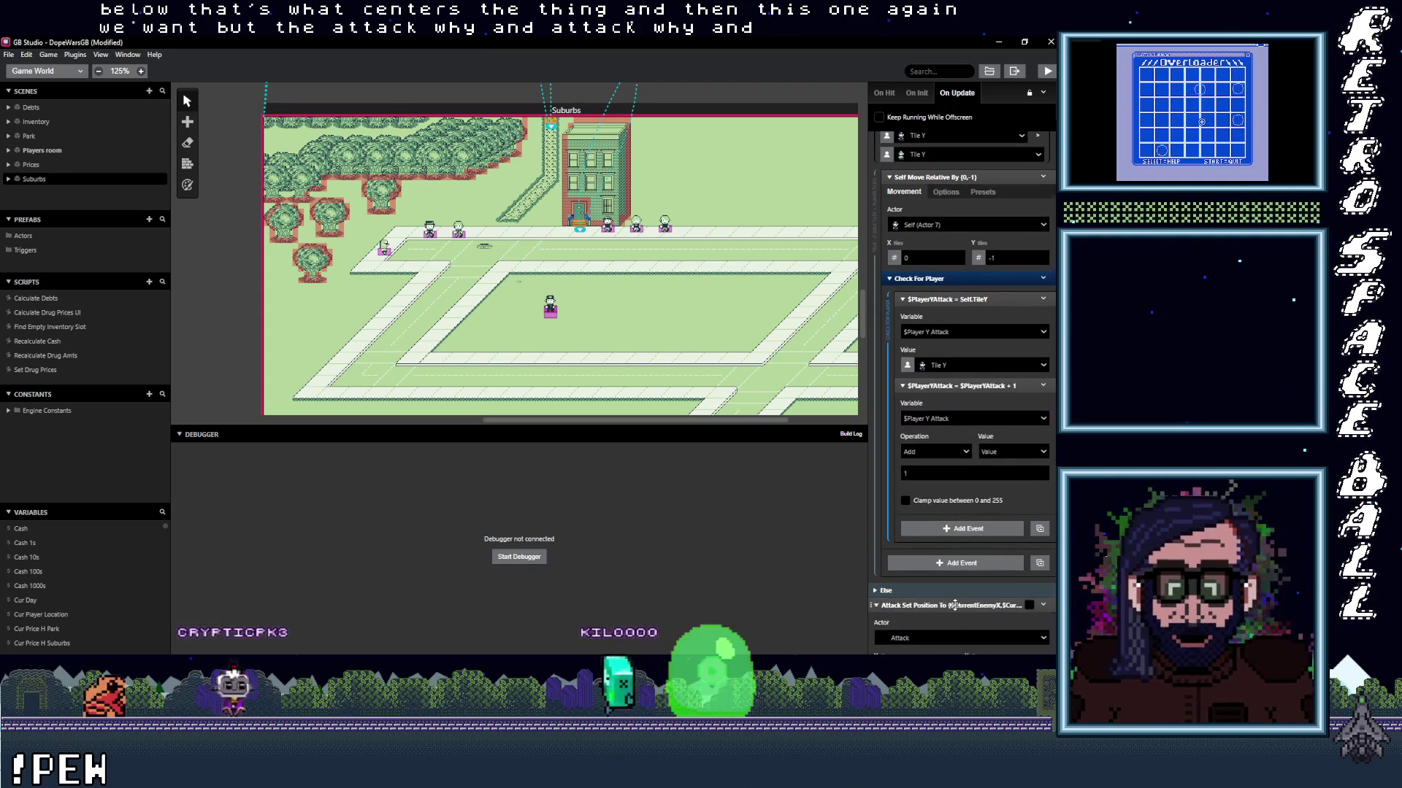
{"action": "scroll", "coordinate": [955, 605], "scroll_direction": "down", "scroll_amount": 2}
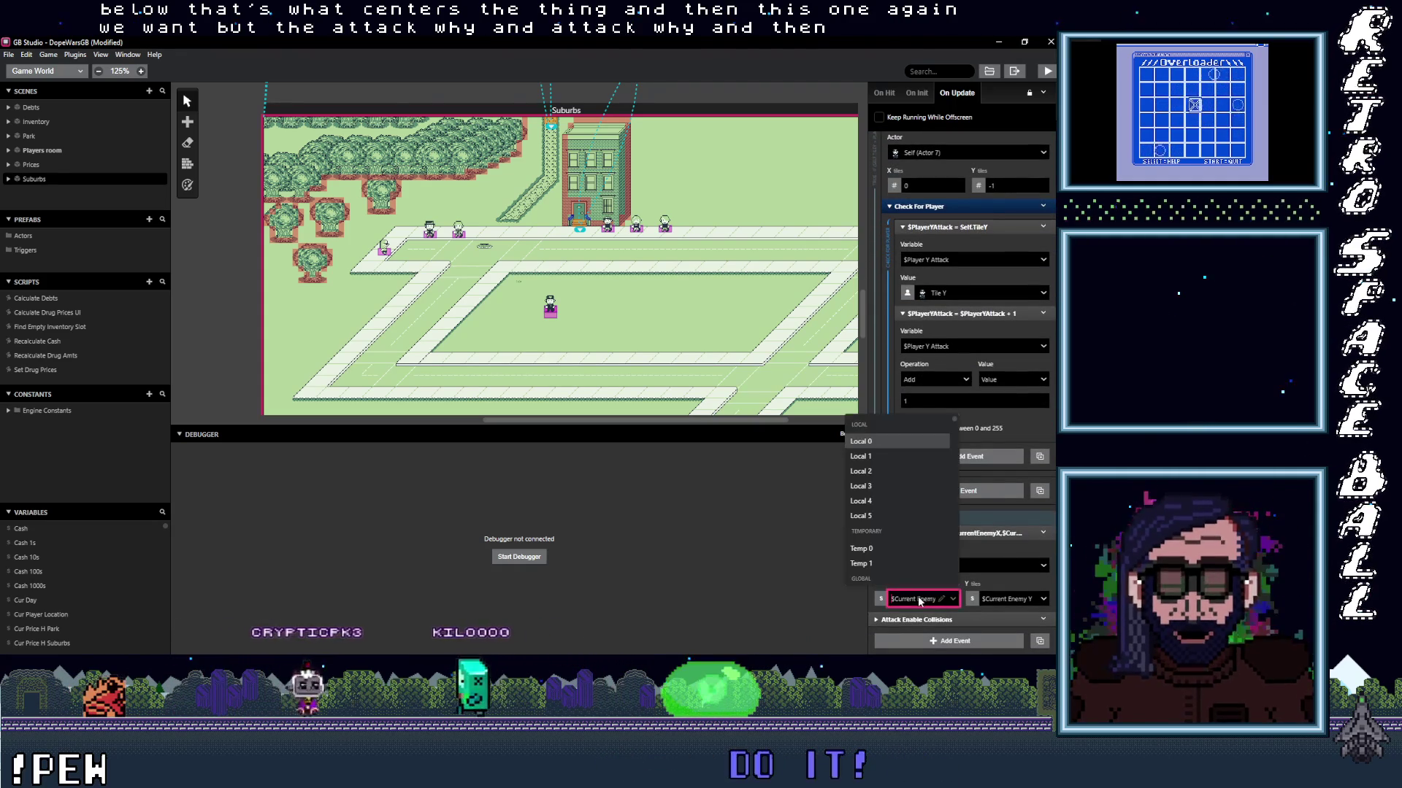
{"action": "left_click", "coordinate": [924, 597]}
{"action": "type", "text": "att"}
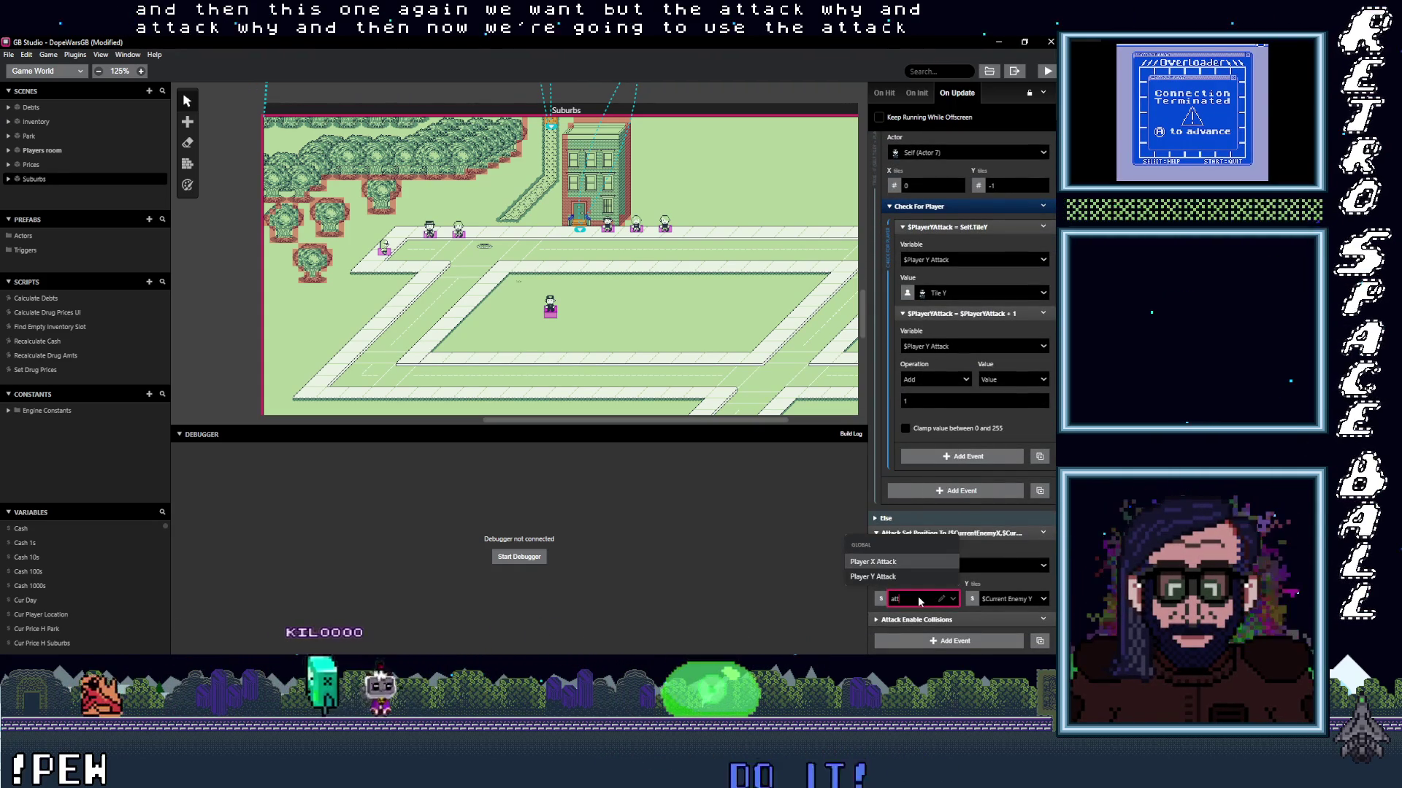
{"action": "key", "text": "Escape"}
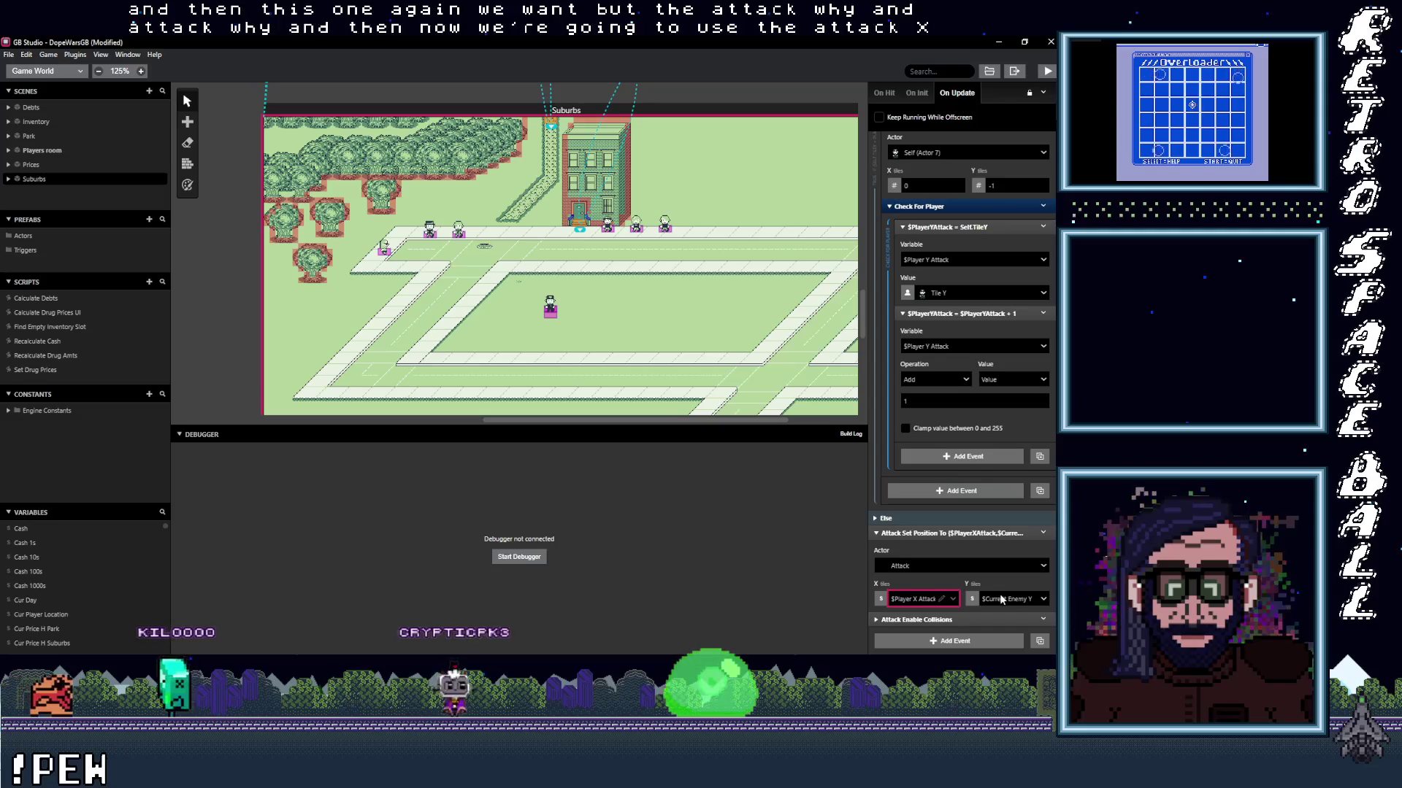
{"action": "left_click", "coordinate": [969, 600]}
{"action": "left_click", "coordinate": [1001, 566]}
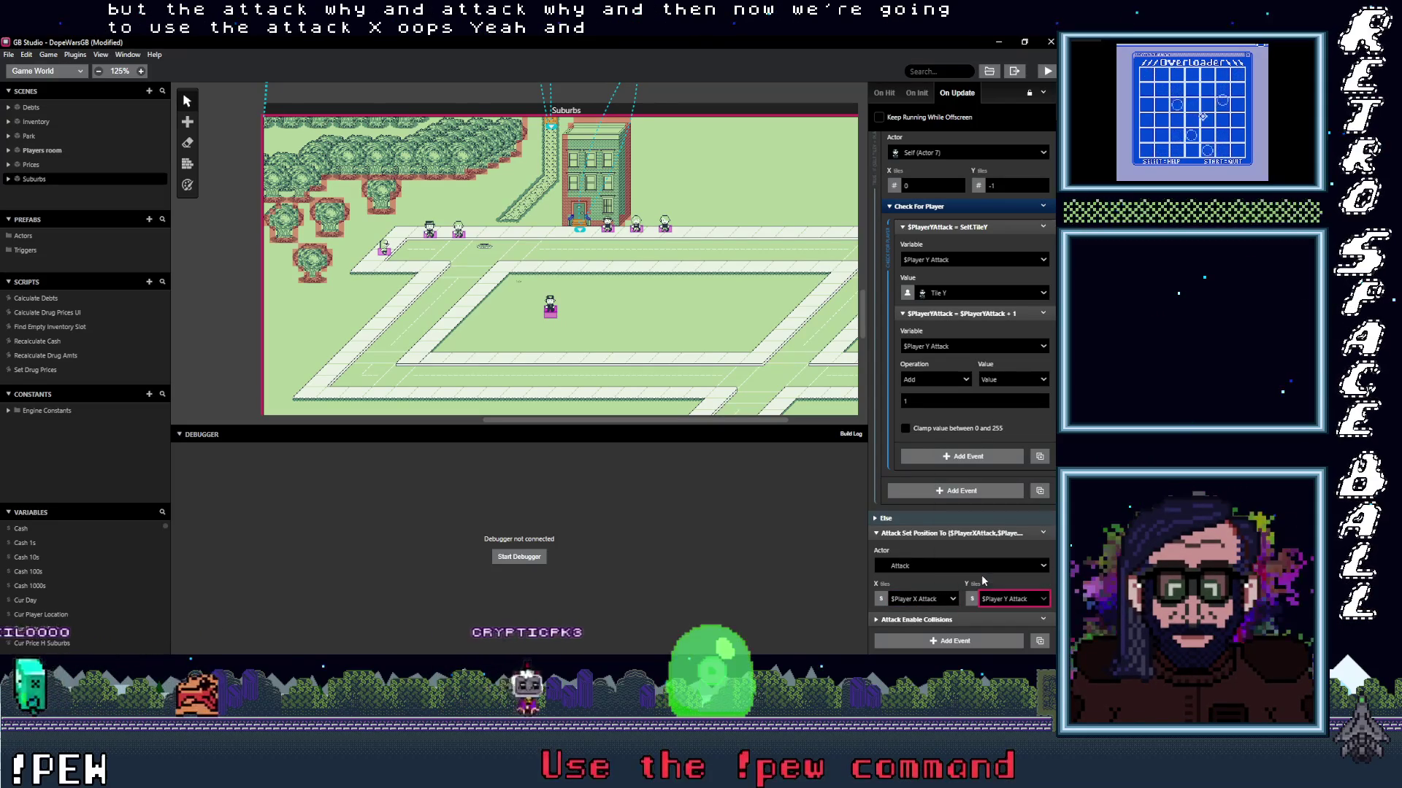
{"action": "scroll", "coordinate": [948, 577], "scroll_direction": "up", "scroll_amount": 10}
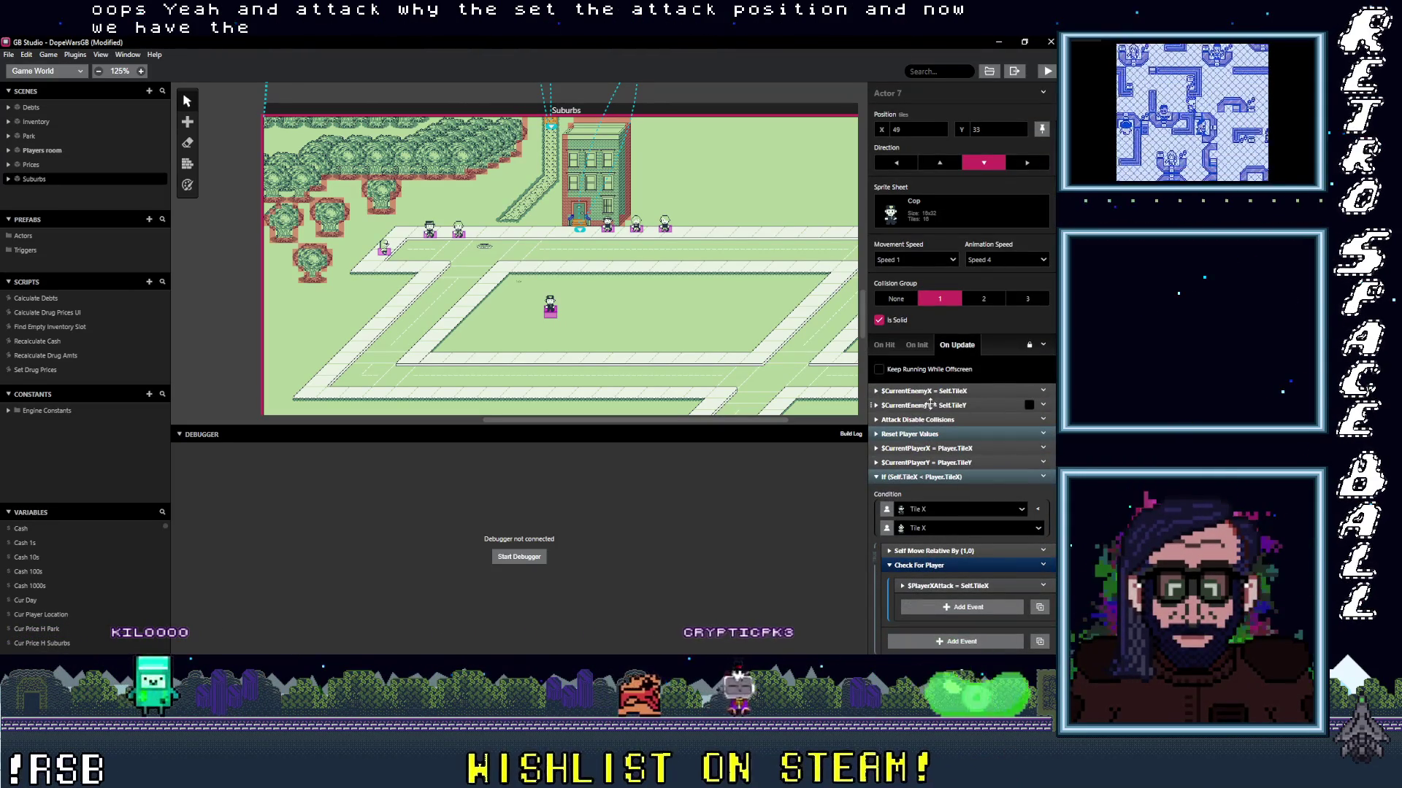
{"action": "left_click", "coordinate": [929, 478]}
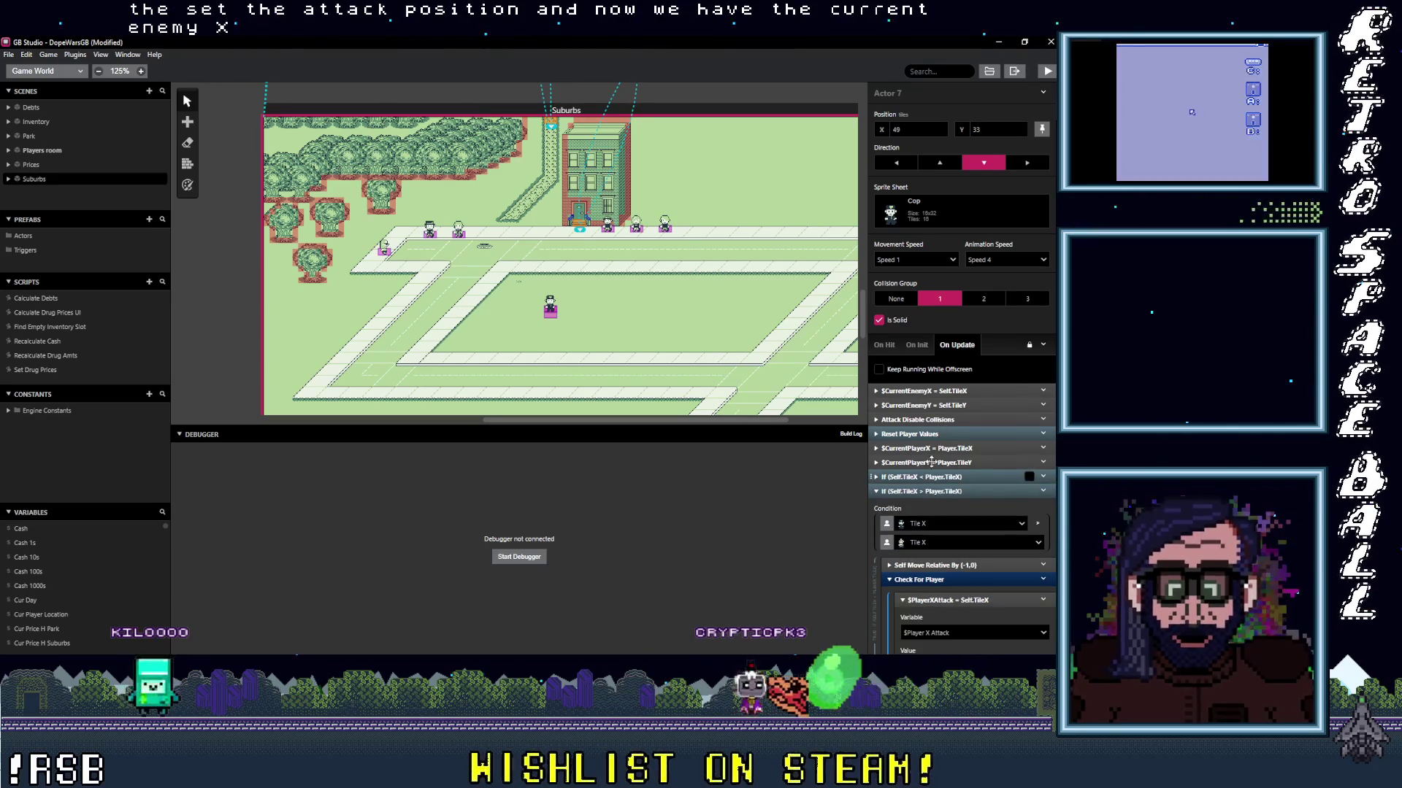
{"action": "left_click", "coordinate": [917, 345]}
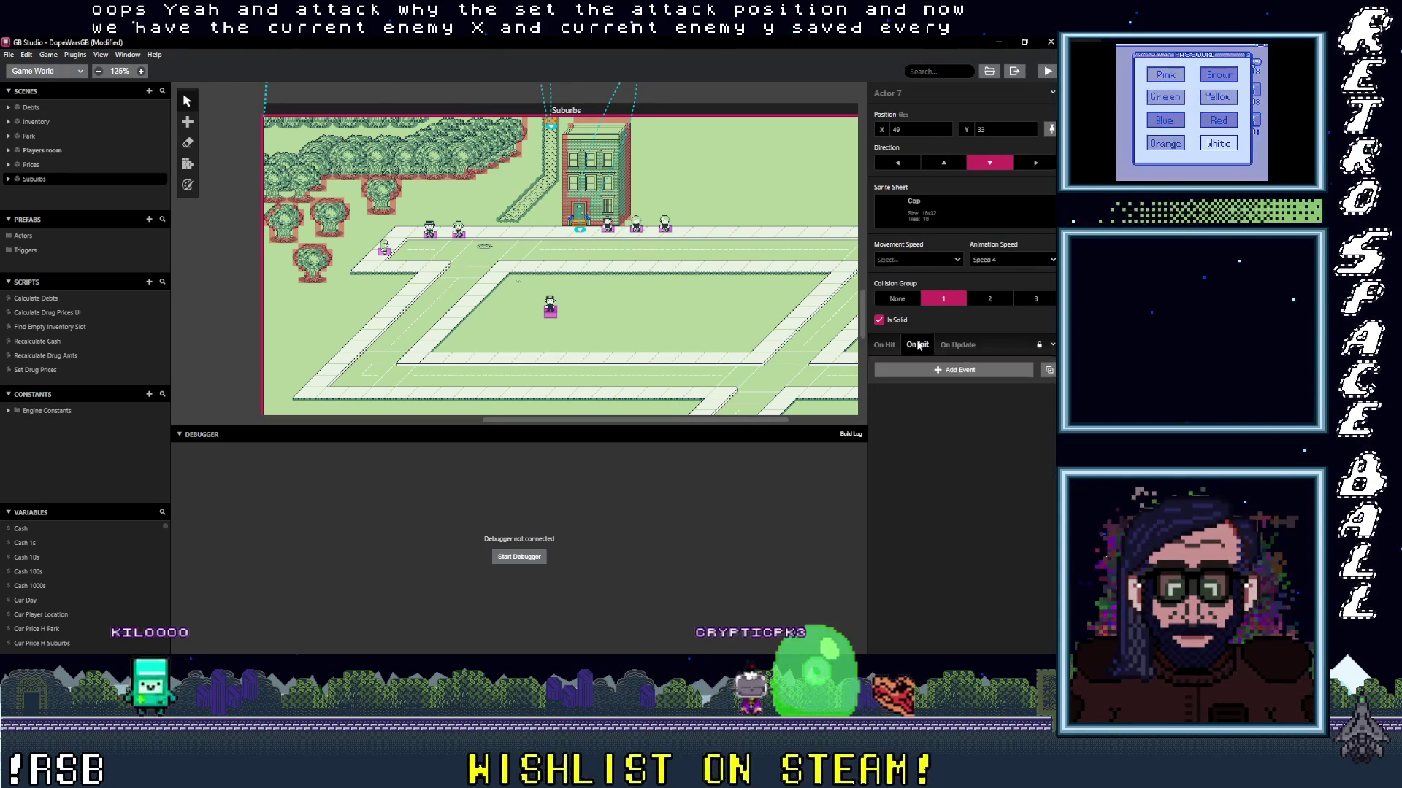
Add a Set Actor Position event to On Init with X from variable Current Enemy X.
{"action": "left_click", "coordinate": [949, 386]}
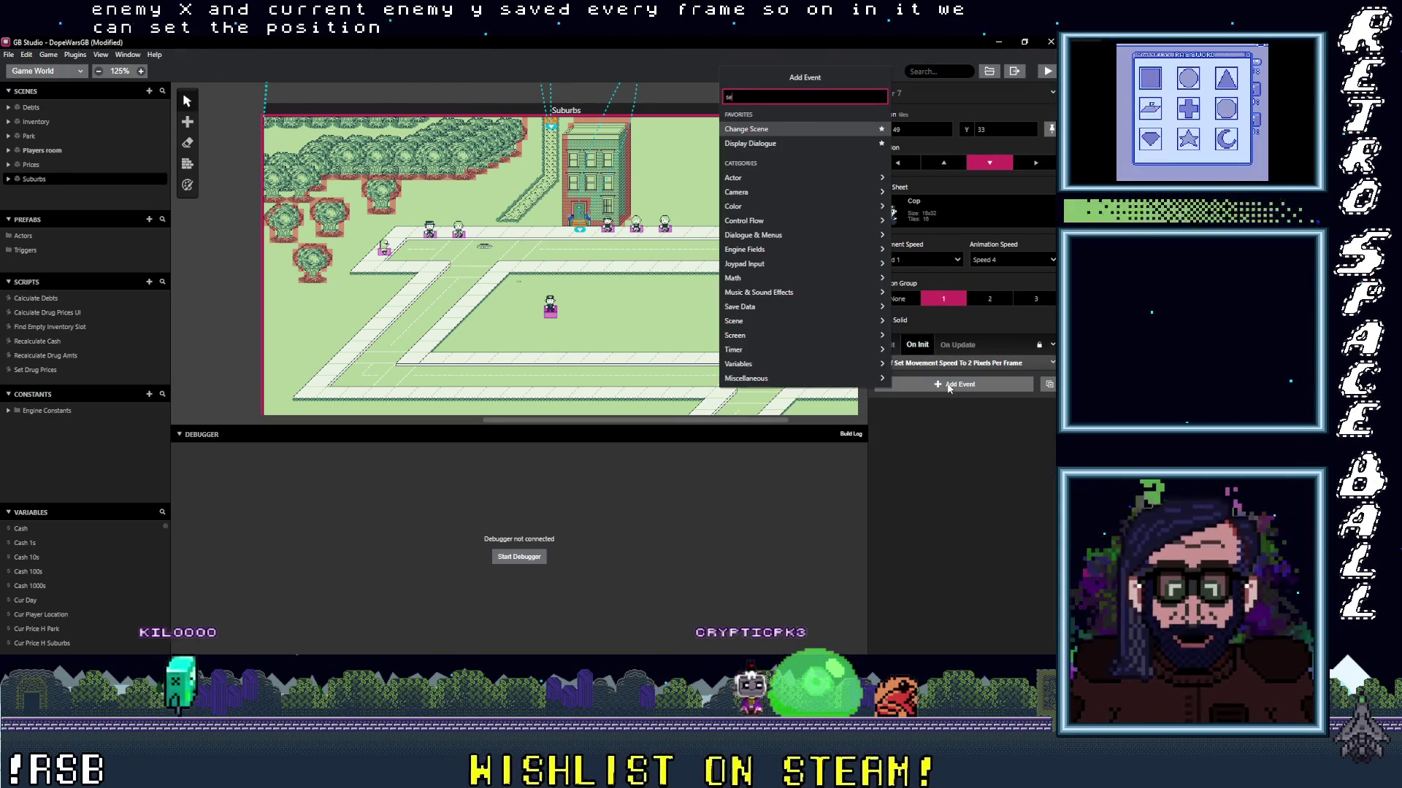
{"action": "type", "text": "t po"}
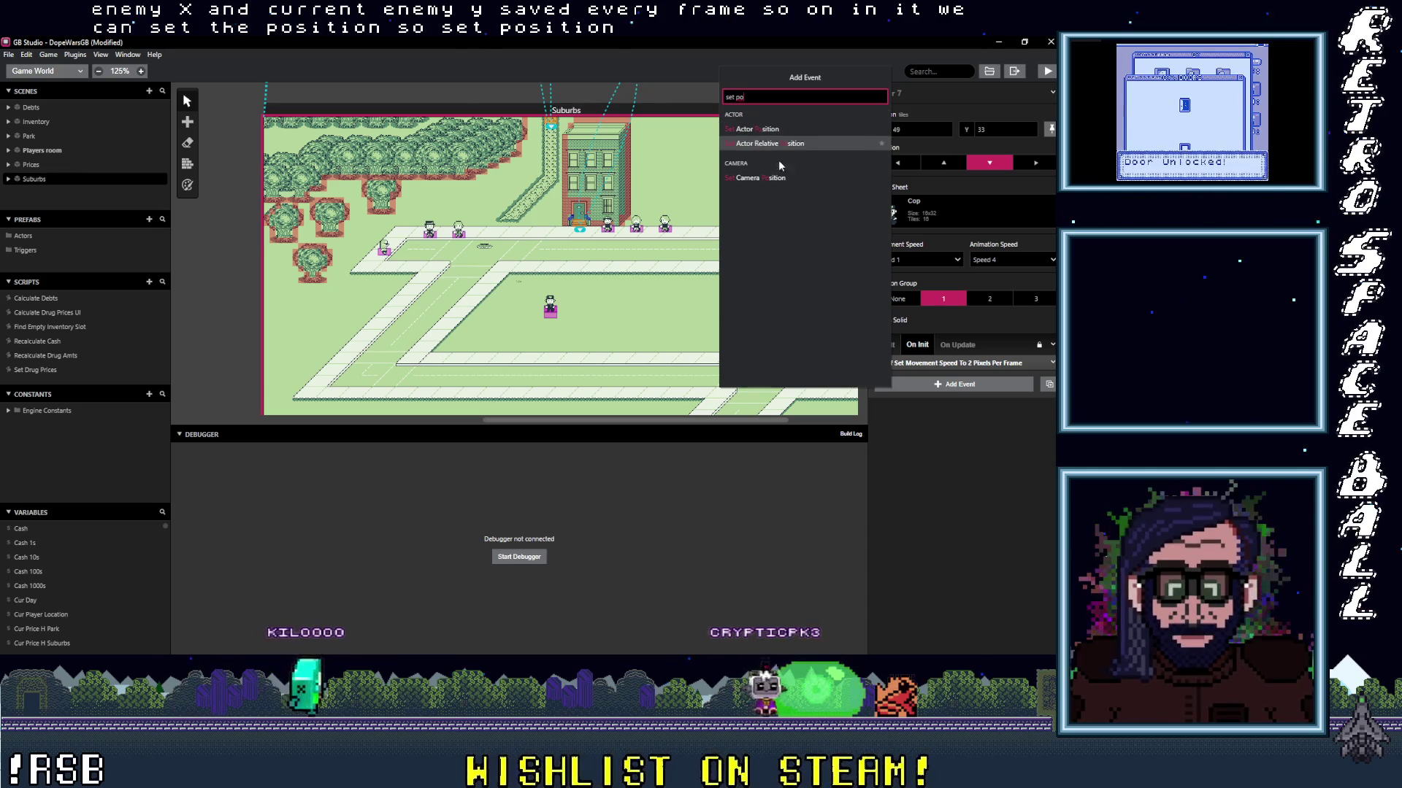
{"action": "left_click", "coordinate": [775, 132]}
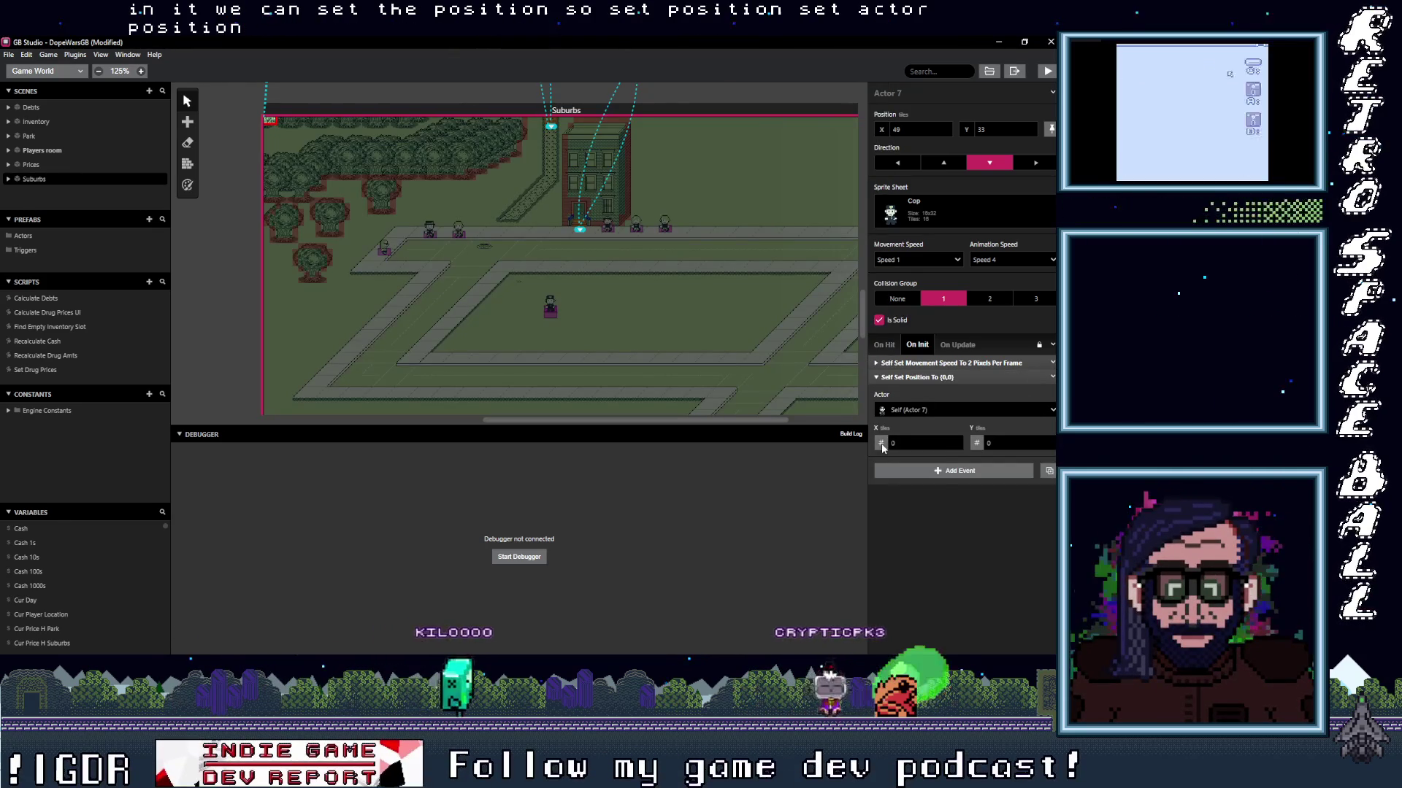
{"action": "left_click", "coordinate": [880, 443]}
{"action": "left_click", "coordinate": [892, 476]}
{"action": "left_click", "coordinate": [929, 443]}
{"action": "type", "text": "cur en"}
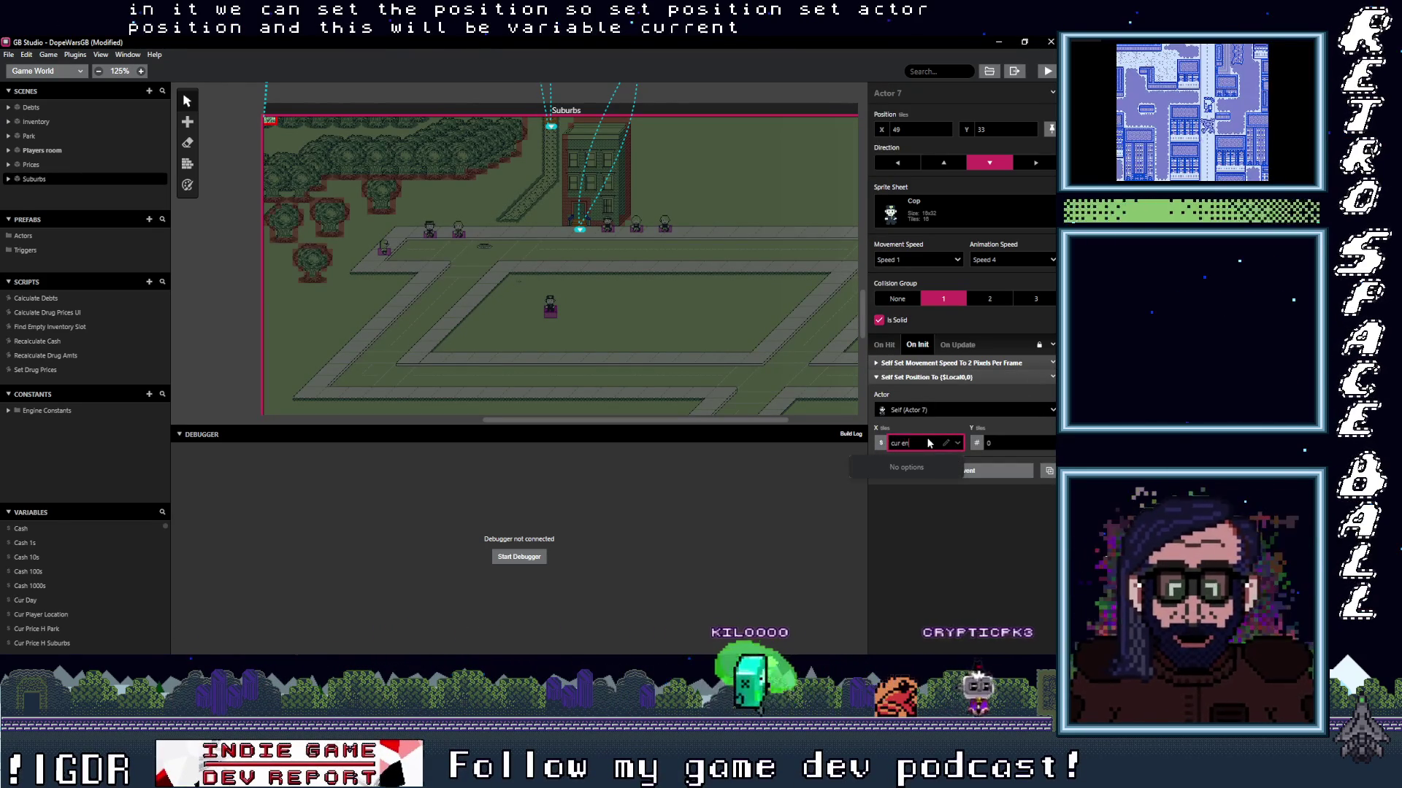
{"action": "key", "text": "BackSpace"}
{"action": "key", "text": "BackSpace"}
{"action": "key", "text": "BackSpace"}
{"action": "key", "text": "BackSpace"}
{"action": "type", "text": "rre"}
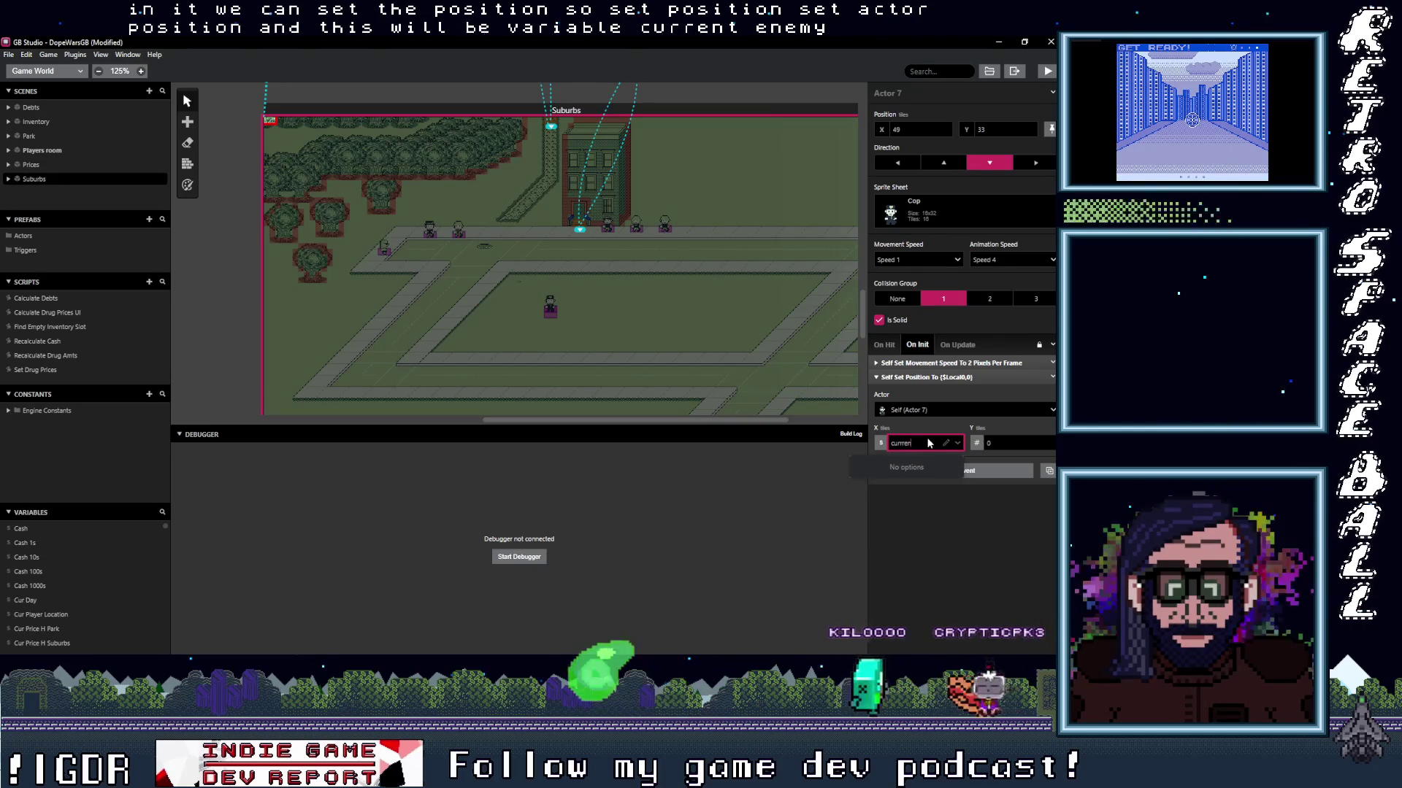
{"action": "key", "text": "BackSpace"}
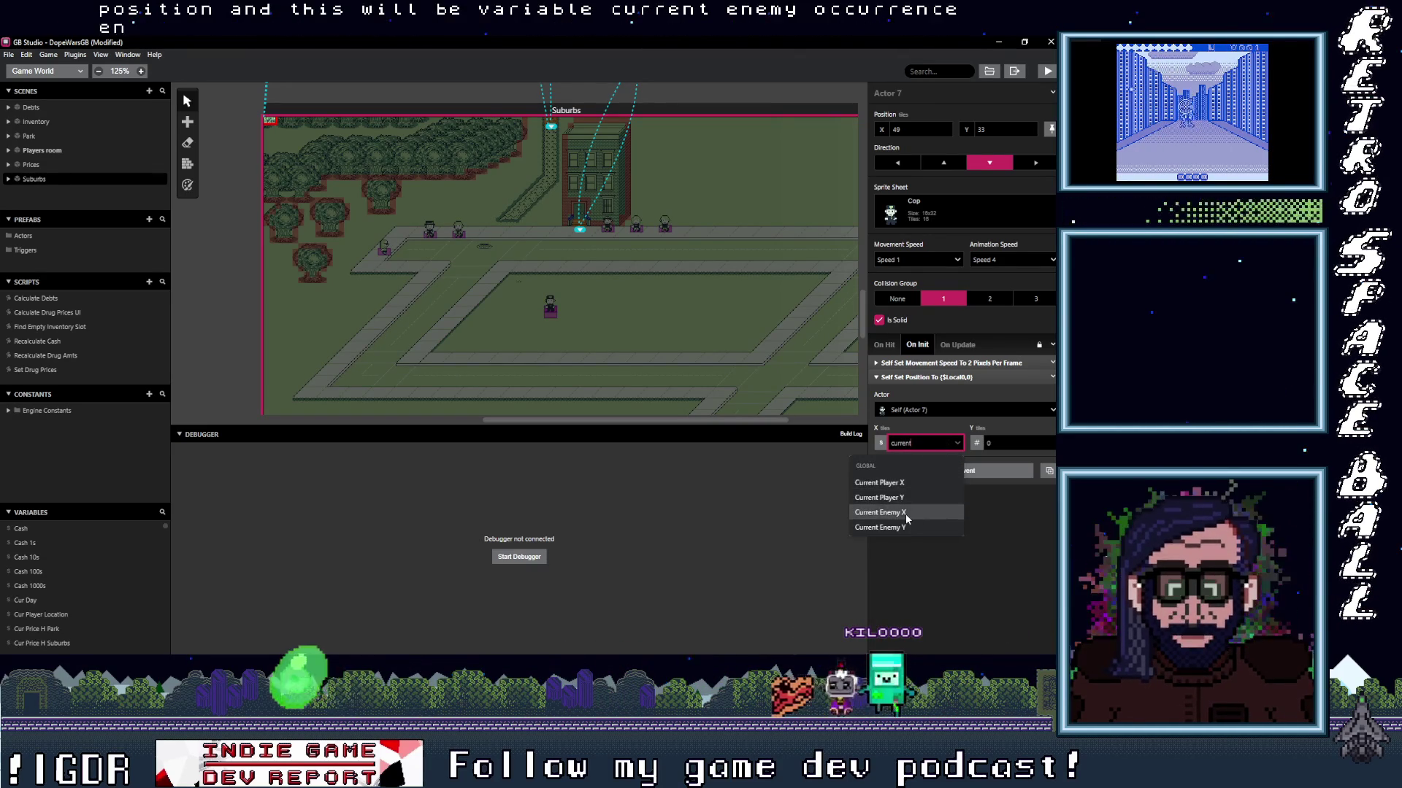
{"action": "left_click", "coordinate": [880, 513]}
Set its Y position to variable Current Enemy Y and bring up the Suburbs scene properties.
{"action": "left_click", "coordinate": [980, 445]}
{"action": "left_click", "coordinate": [996, 475]}
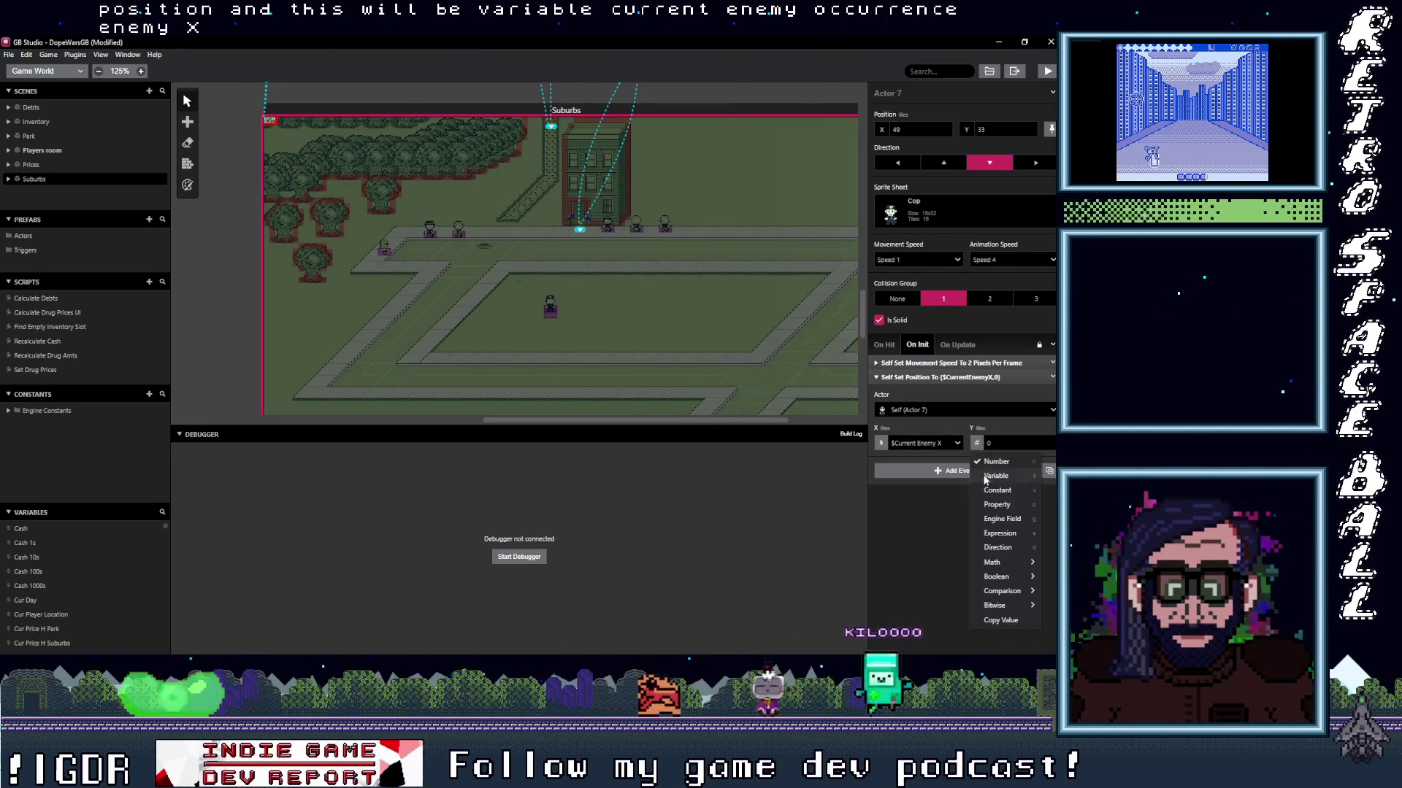
{"action": "left_click", "coordinate": [998, 445]}
{"action": "type", "text": "current"}
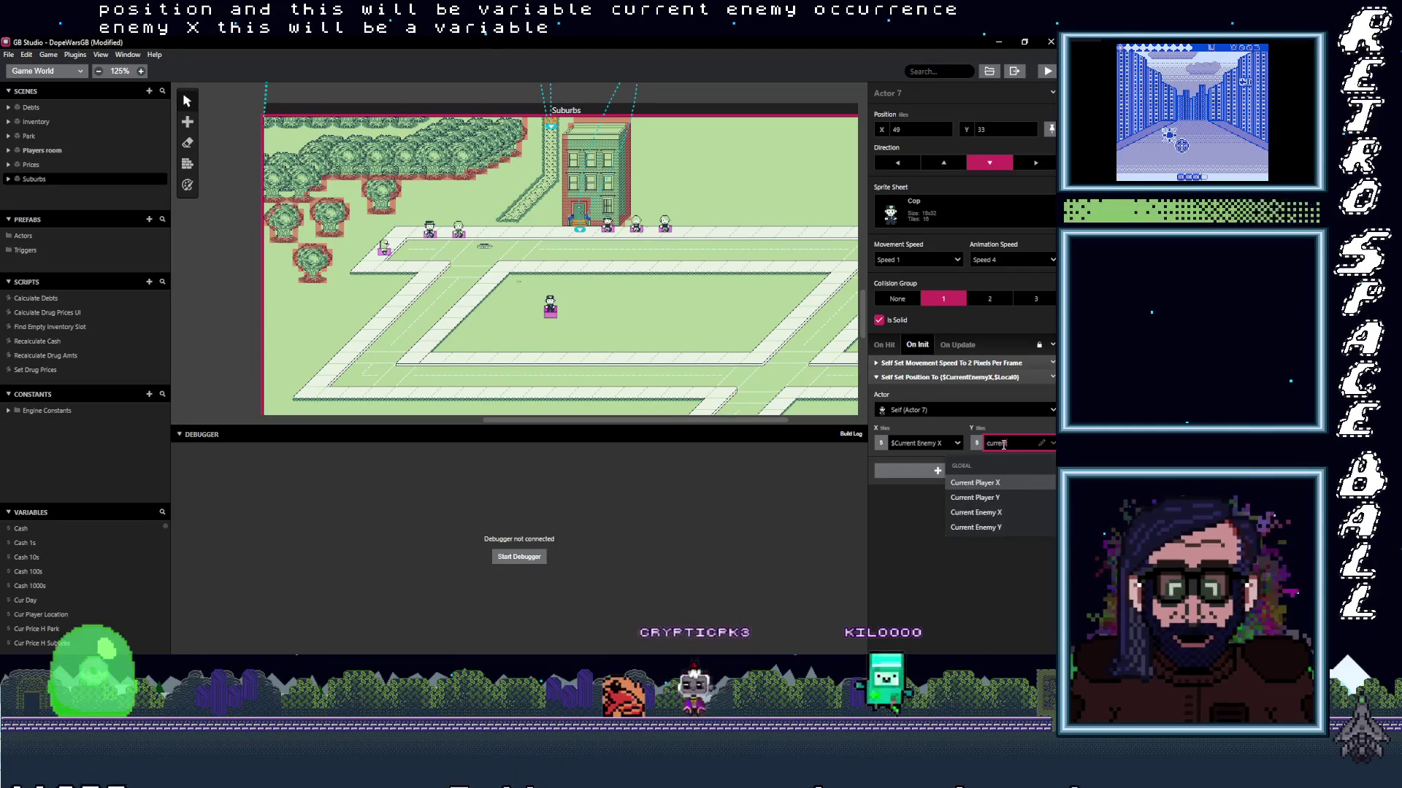
{"action": "left_click", "coordinate": [976, 527]}
{"action": "left_click", "coordinate": [942, 378]}
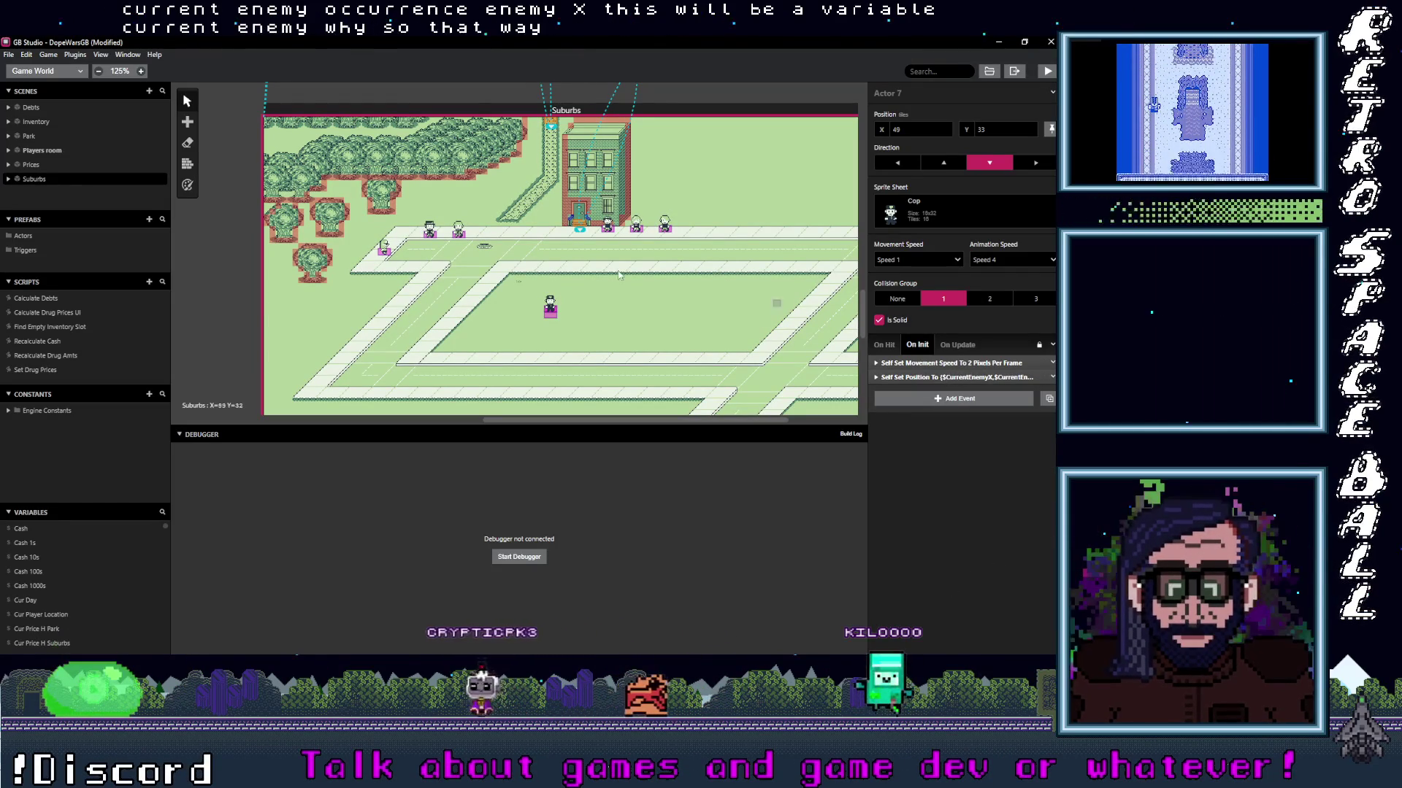
{"action": "left_click", "coordinate": [832, 131]}
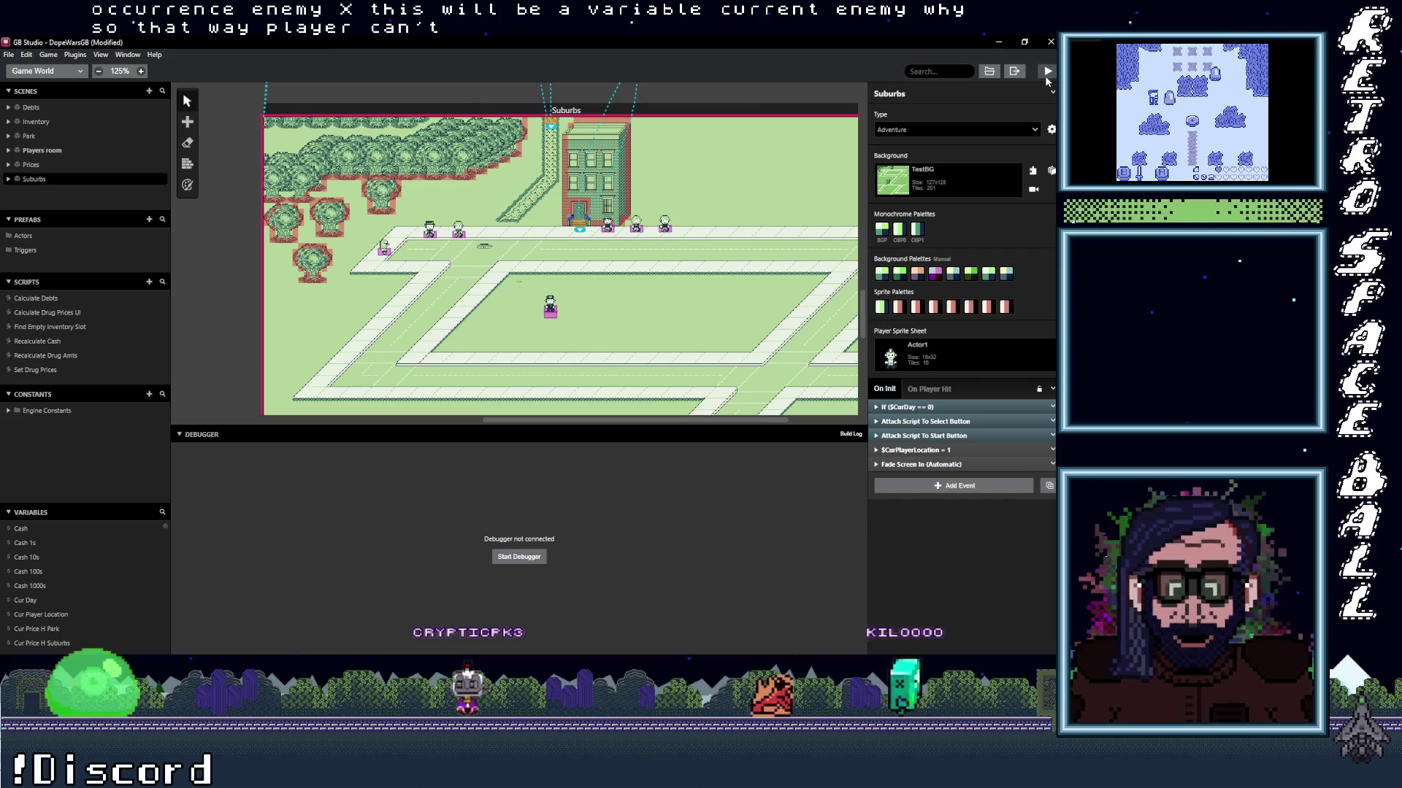
Launch the game with the debugger, pass the opening screen, and walk the player down and up the street.
{"action": "left_click", "coordinate": [1047, 70]}
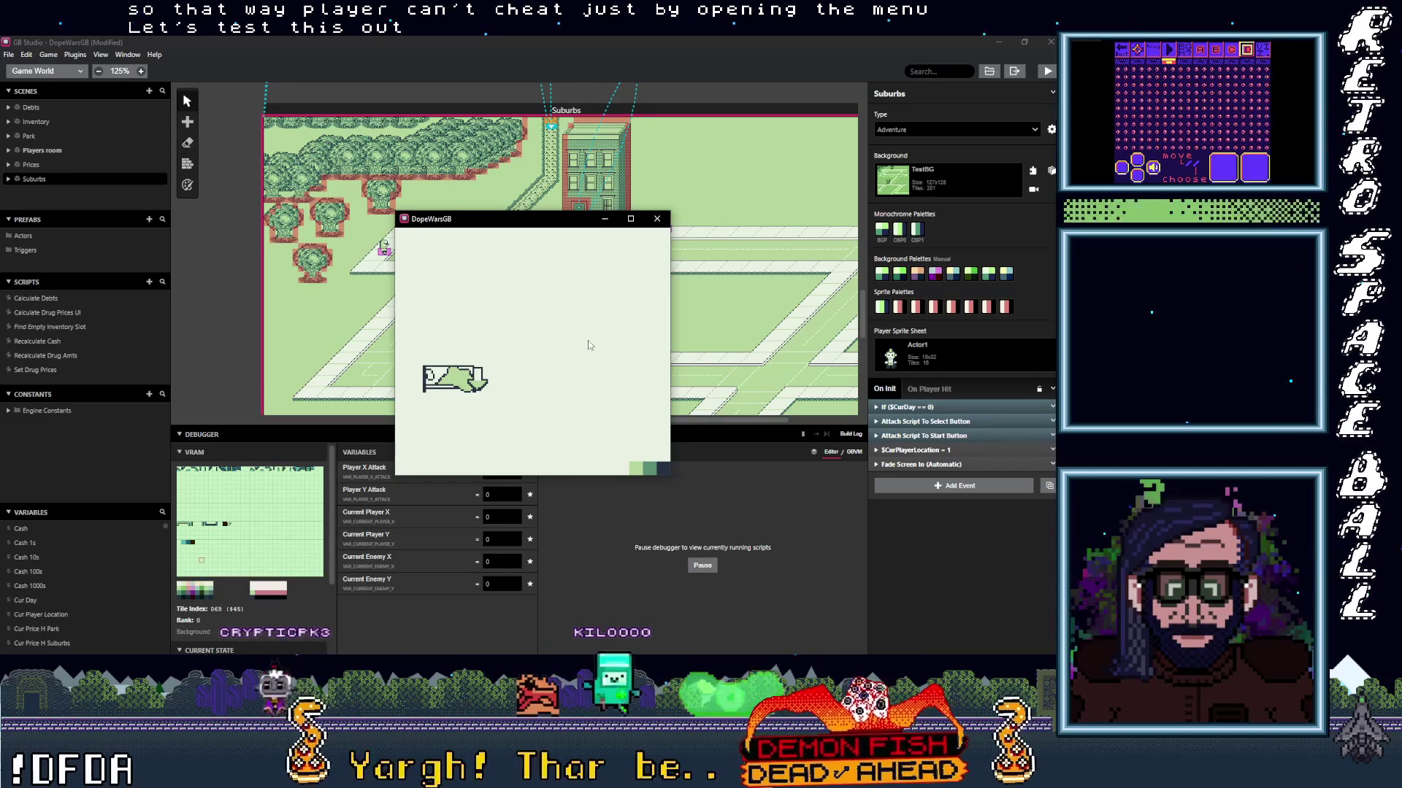
{"action": "key", "text": "z"}
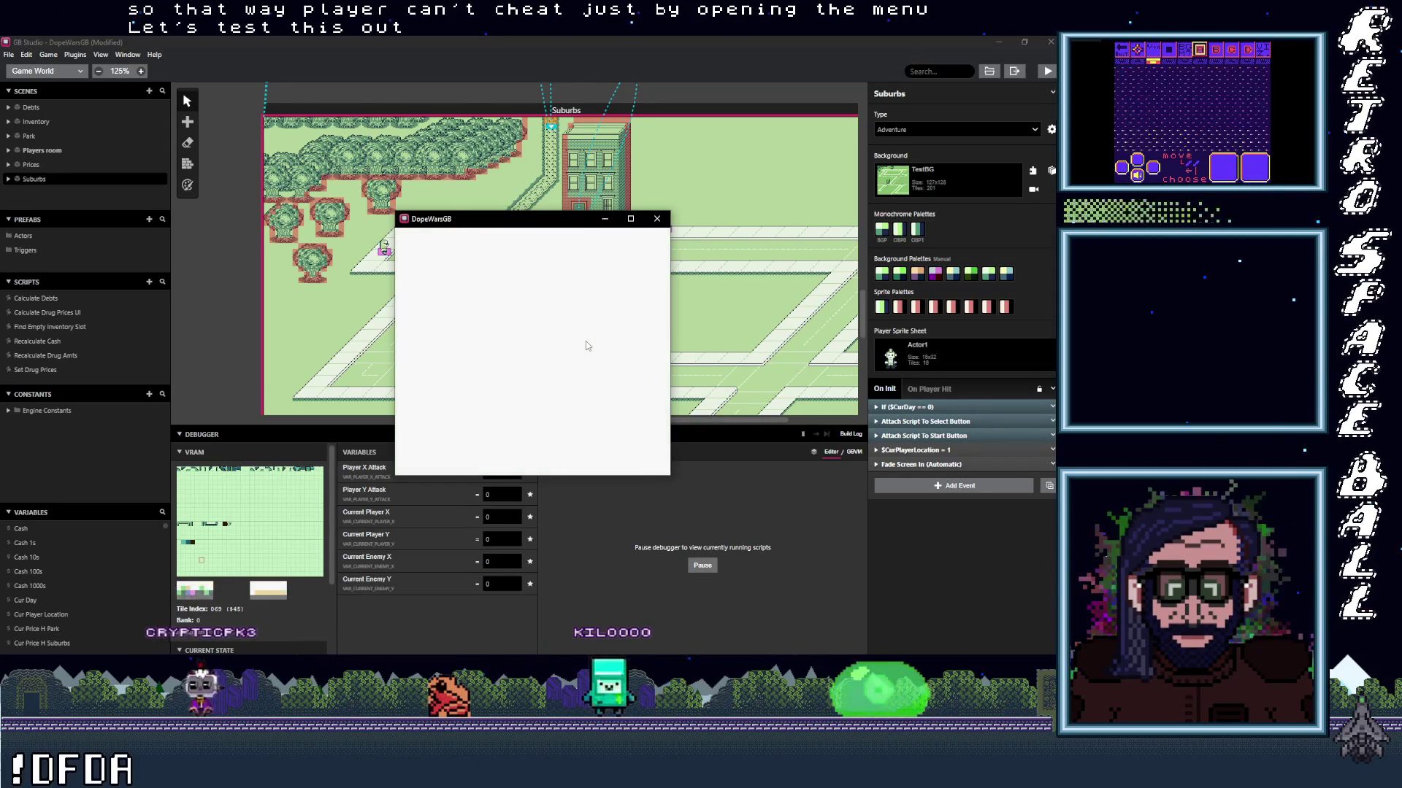
{"action": "key", "text": "Down"}
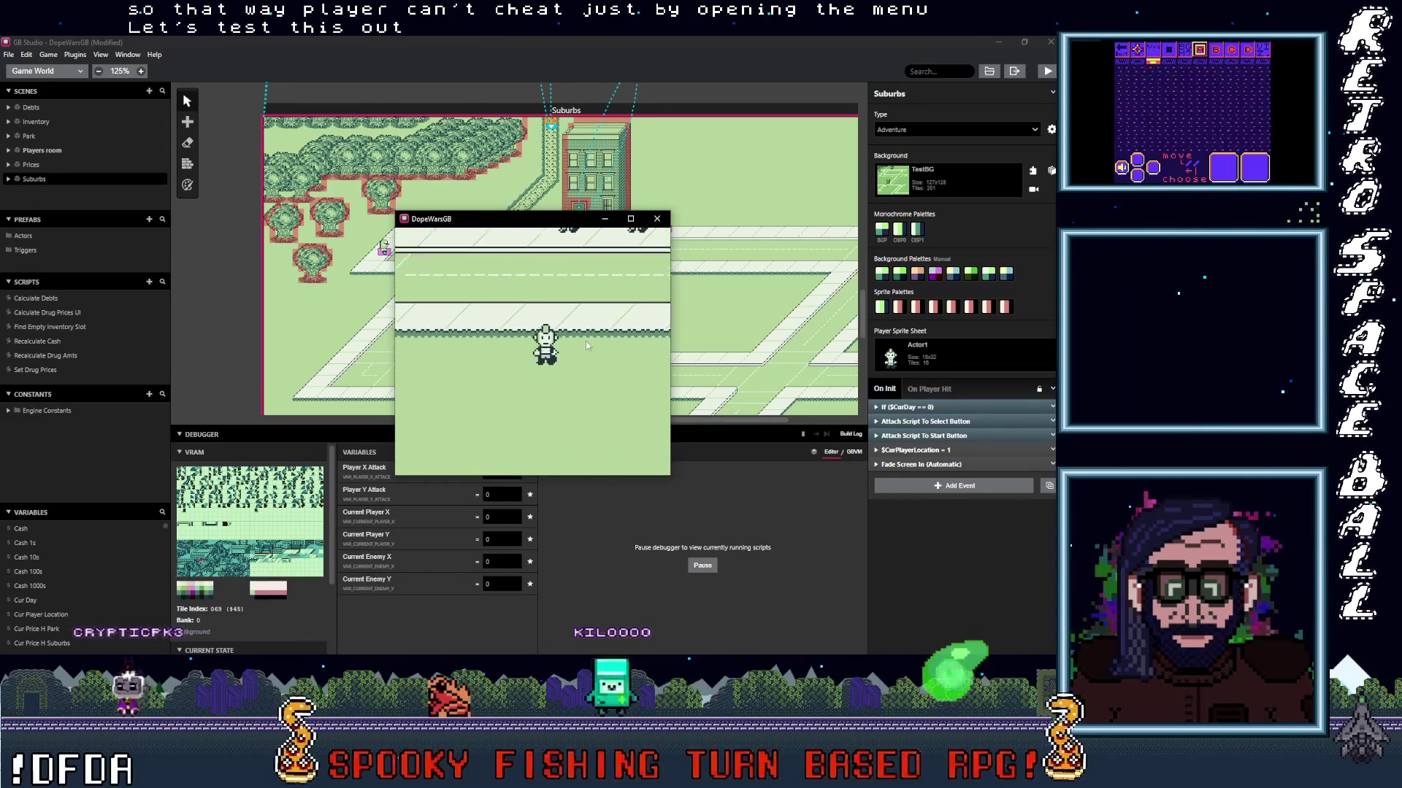
{"action": "key", "text": "z"}
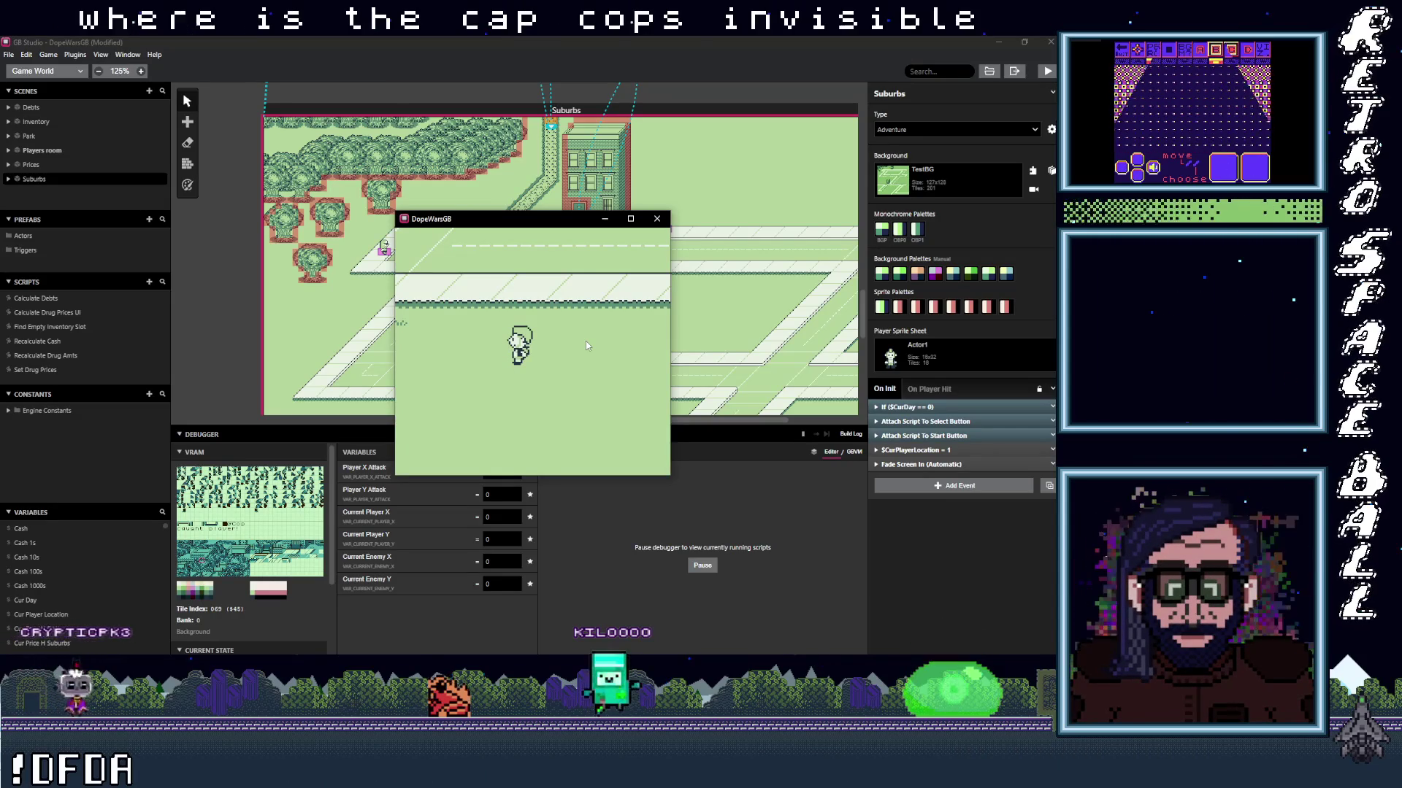
{"action": "key", "text": "Up"}
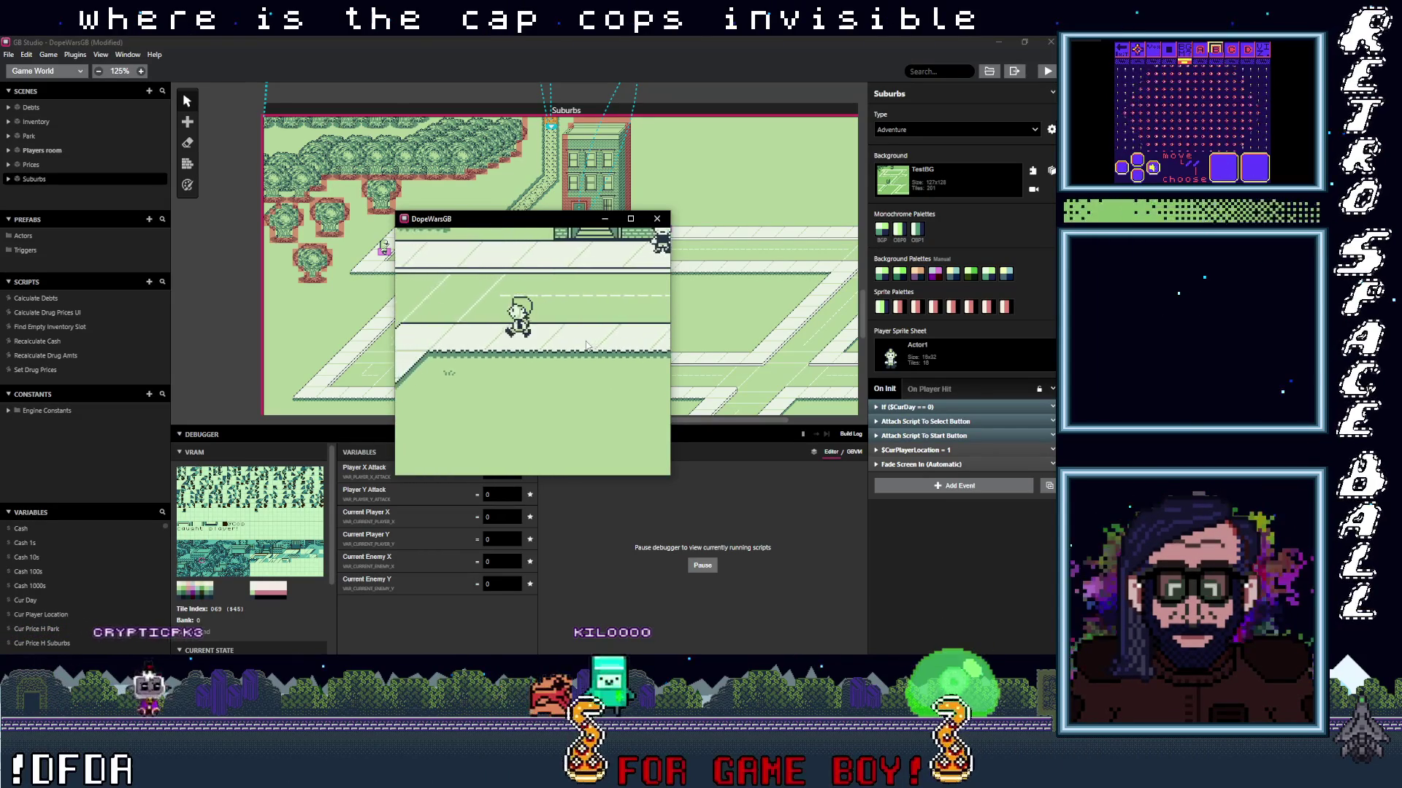
{"action": "key", "text": "Down"}
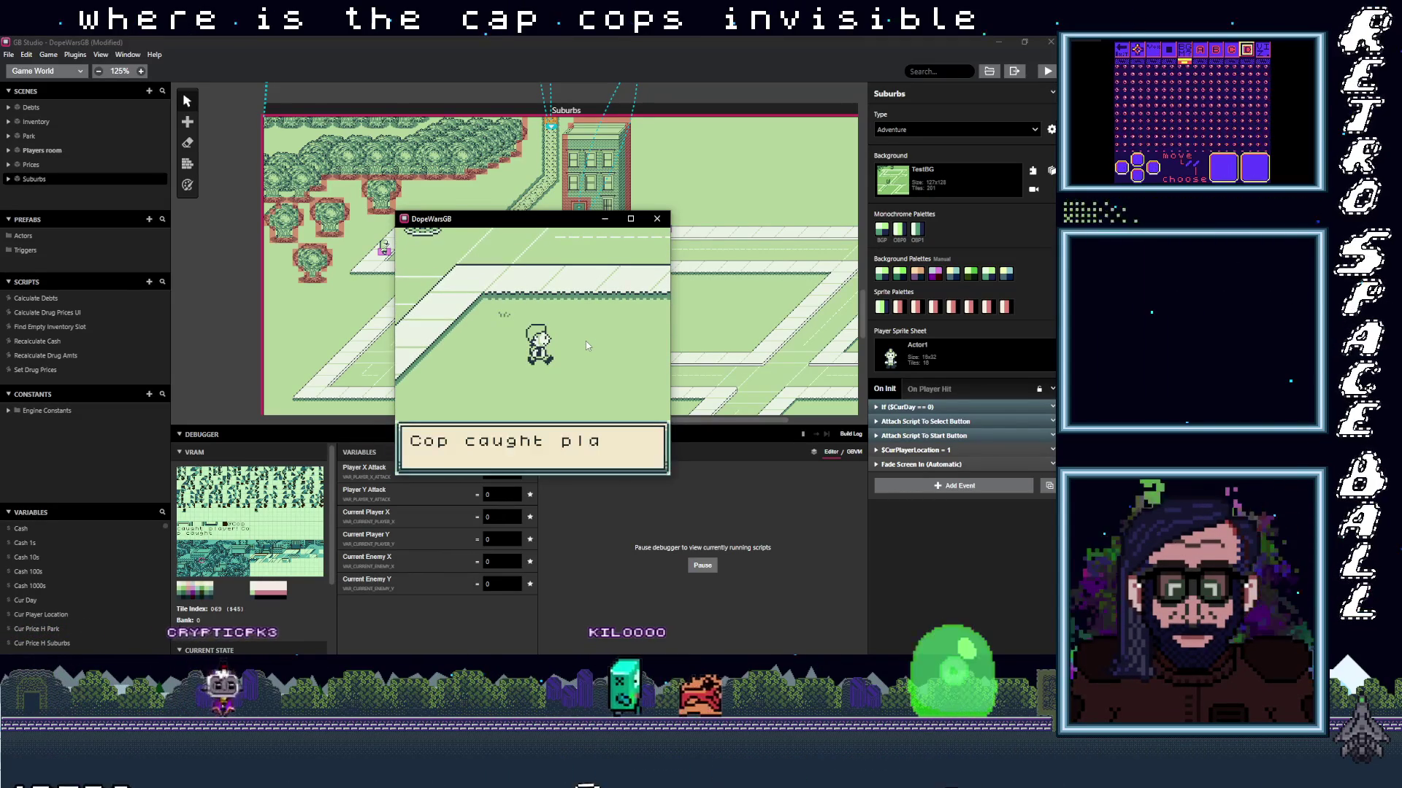
Keep walking until 'Cop caught player!' appears, then move the game window aside and close it.
{"action": "key", "text": "Down"}
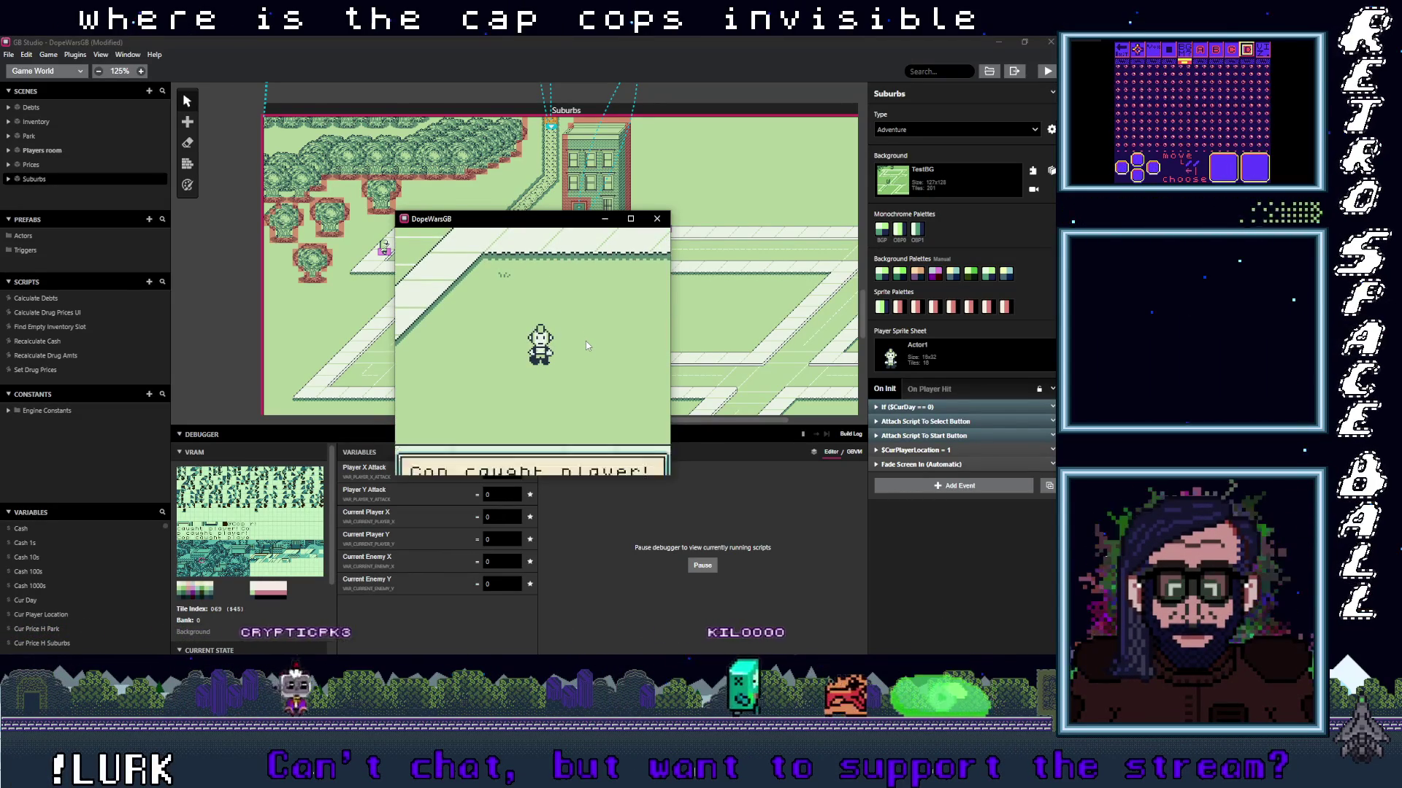
{"action": "key", "text": "Down"}
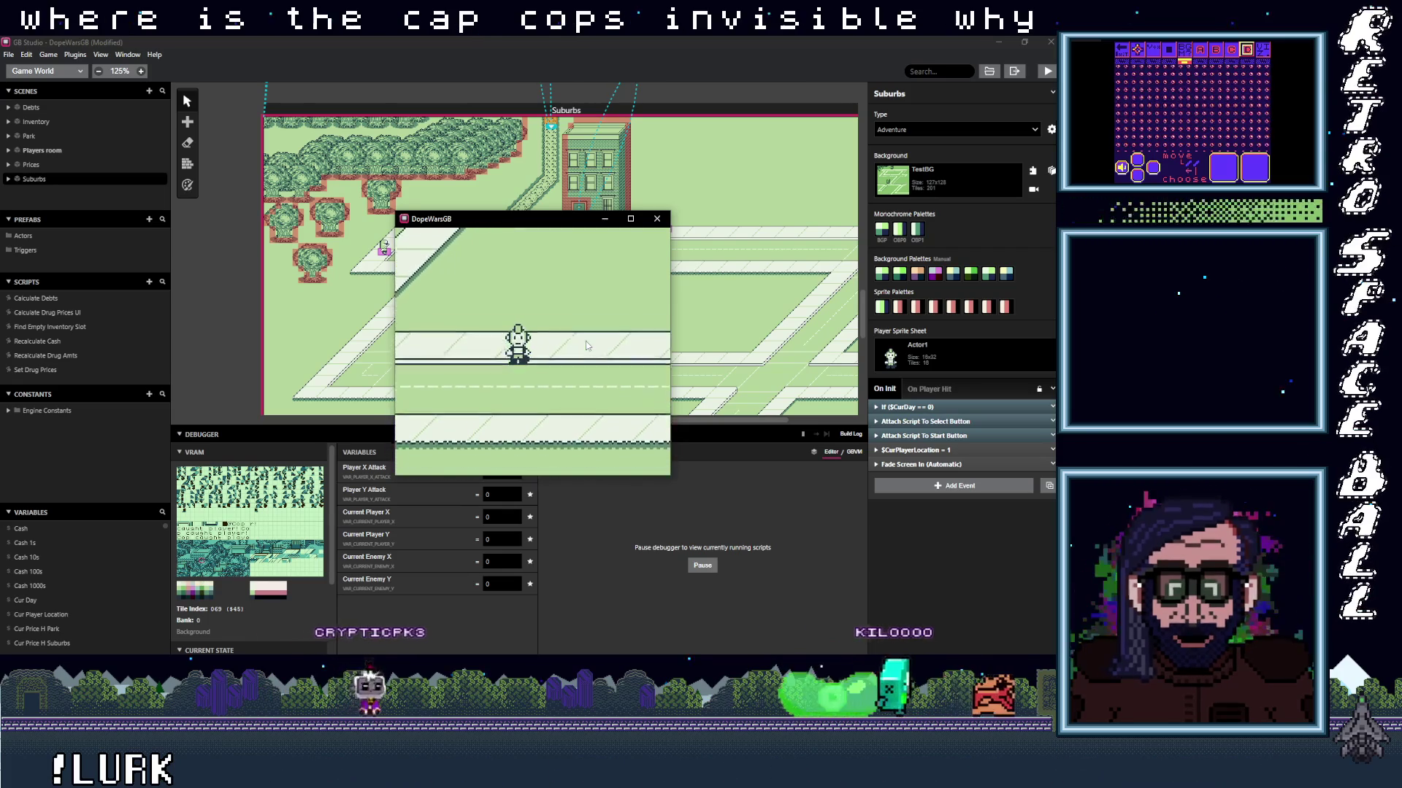
{"action": "key", "text": "Up"}
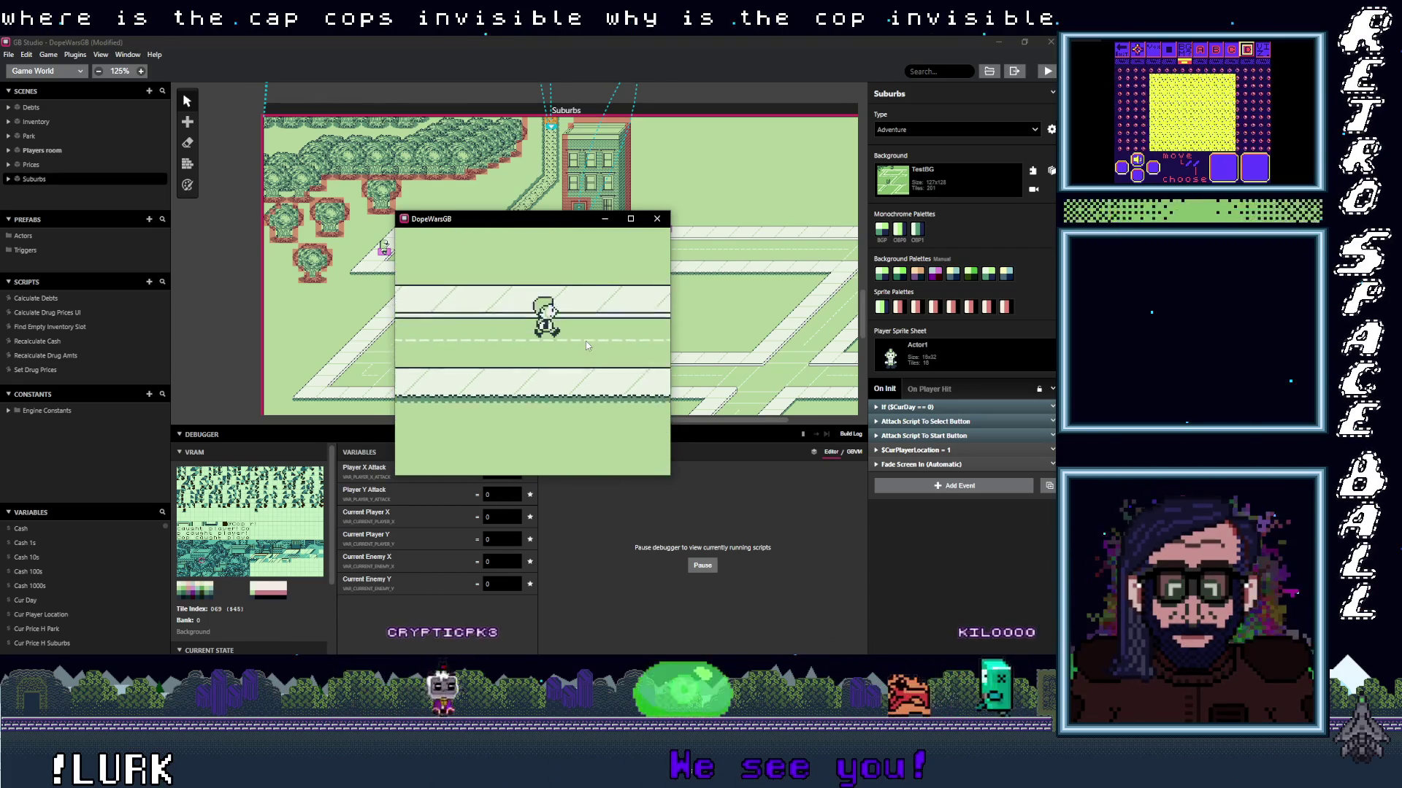
{"action": "key", "text": "Up"}
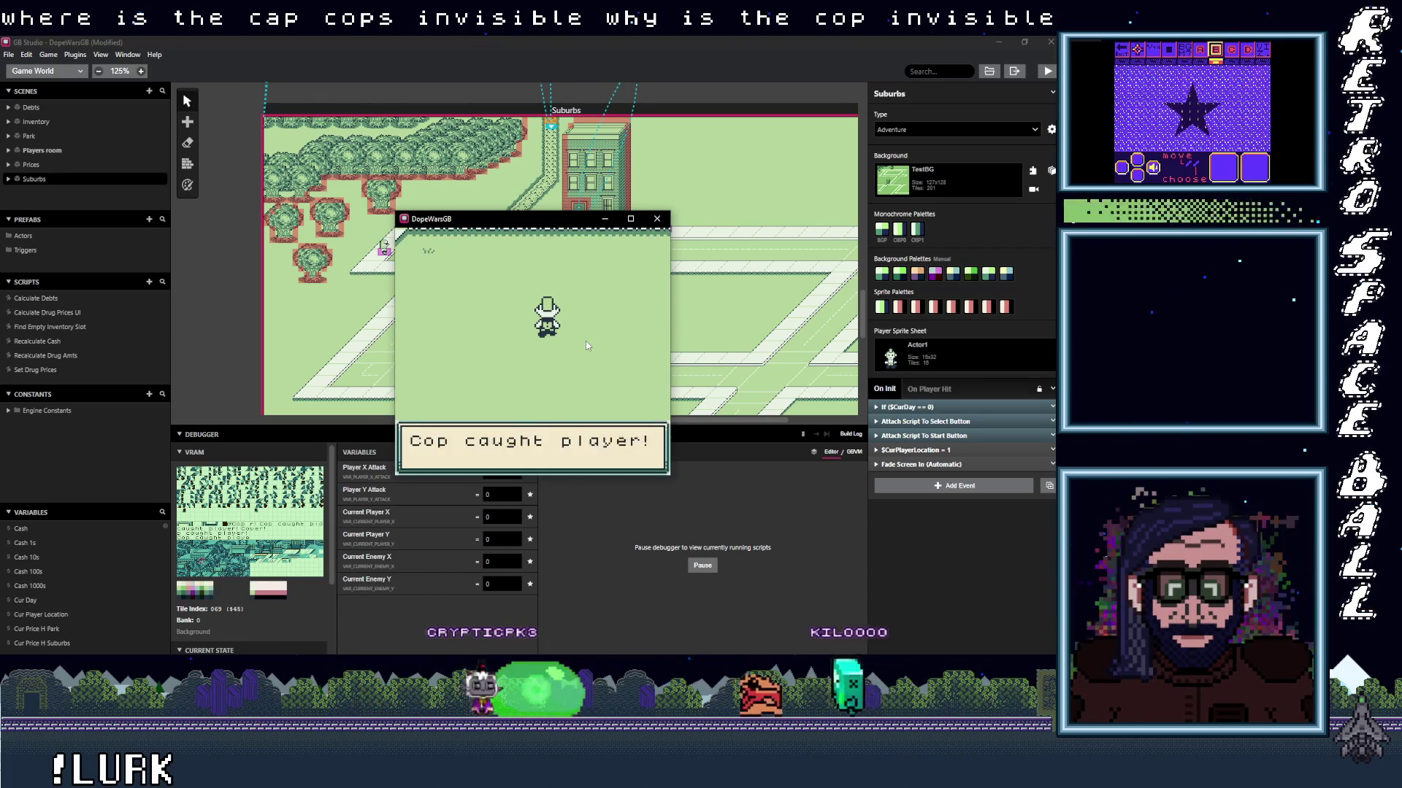
{"action": "key", "text": "Down"}
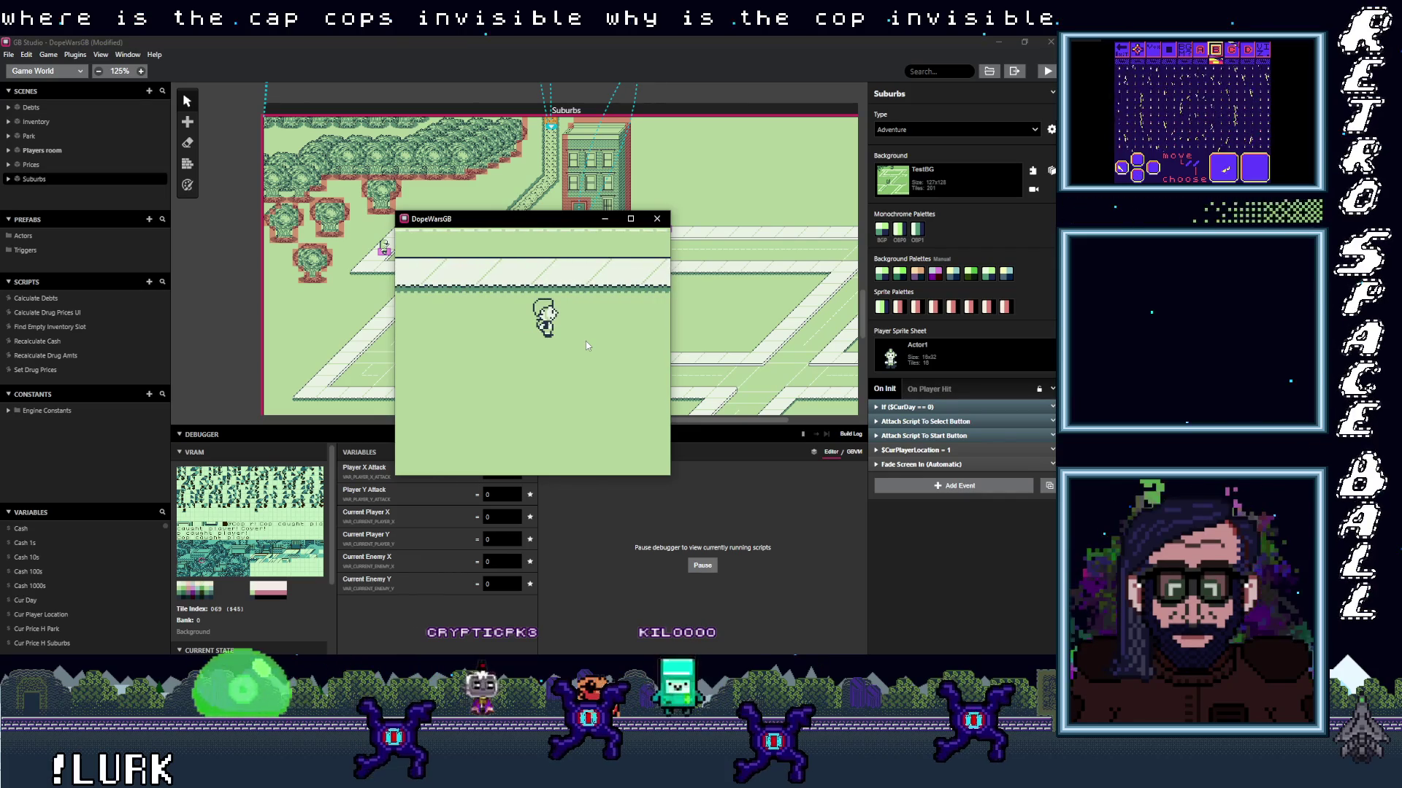
{"action": "mouse_move", "coordinate": [584, 220]}
{"action": "left_mouse_down"}
{"action": "mouse_move", "coordinate": [864, 362]}
{"action": "mouse_move", "coordinate": [682, 275]}
{"action": "left_mouse_up"}
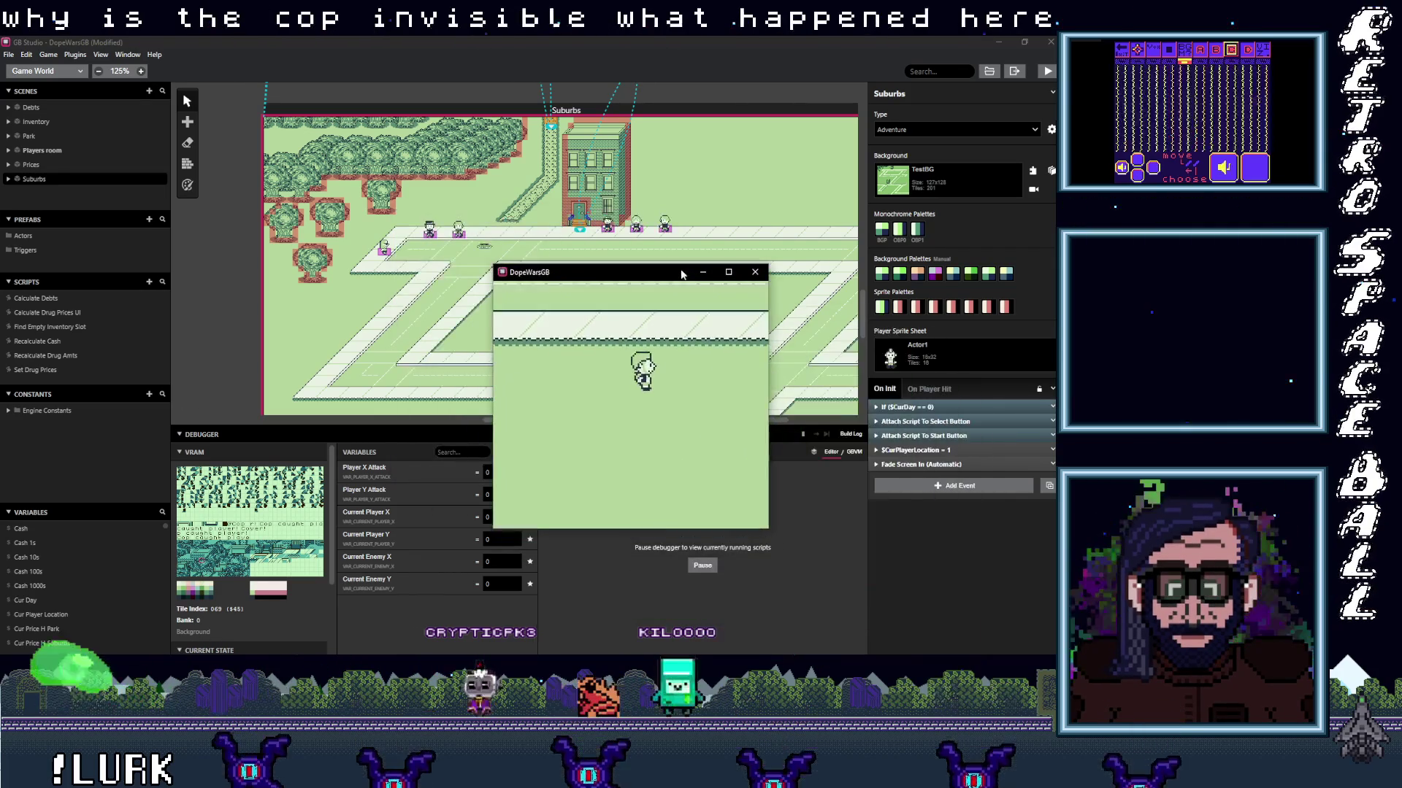
{"action": "left_click", "coordinate": [754, 274]}
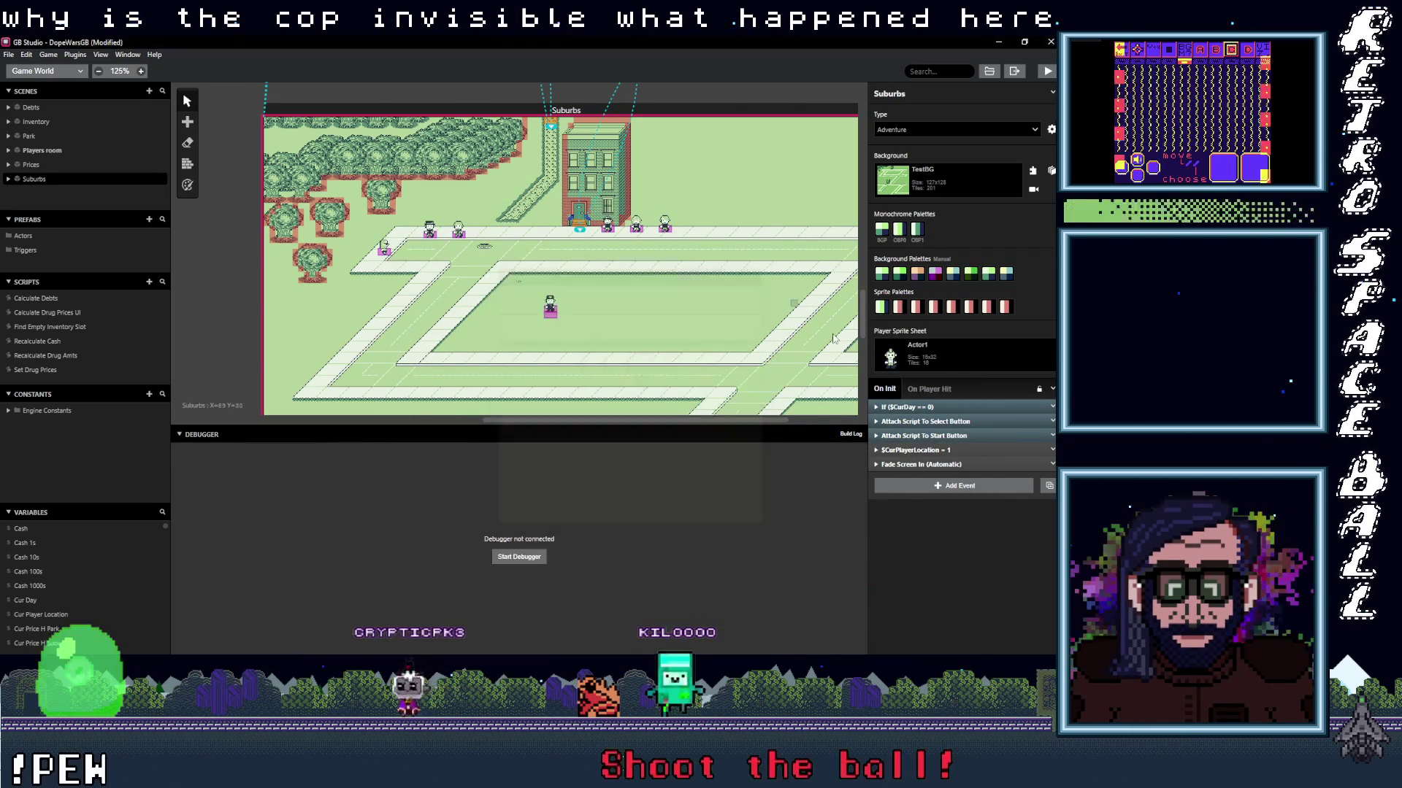
Select the Cop actor in the Suburbs scene and show its On Update script.
{"action": "left_click", "coordinate": [551, 310]}
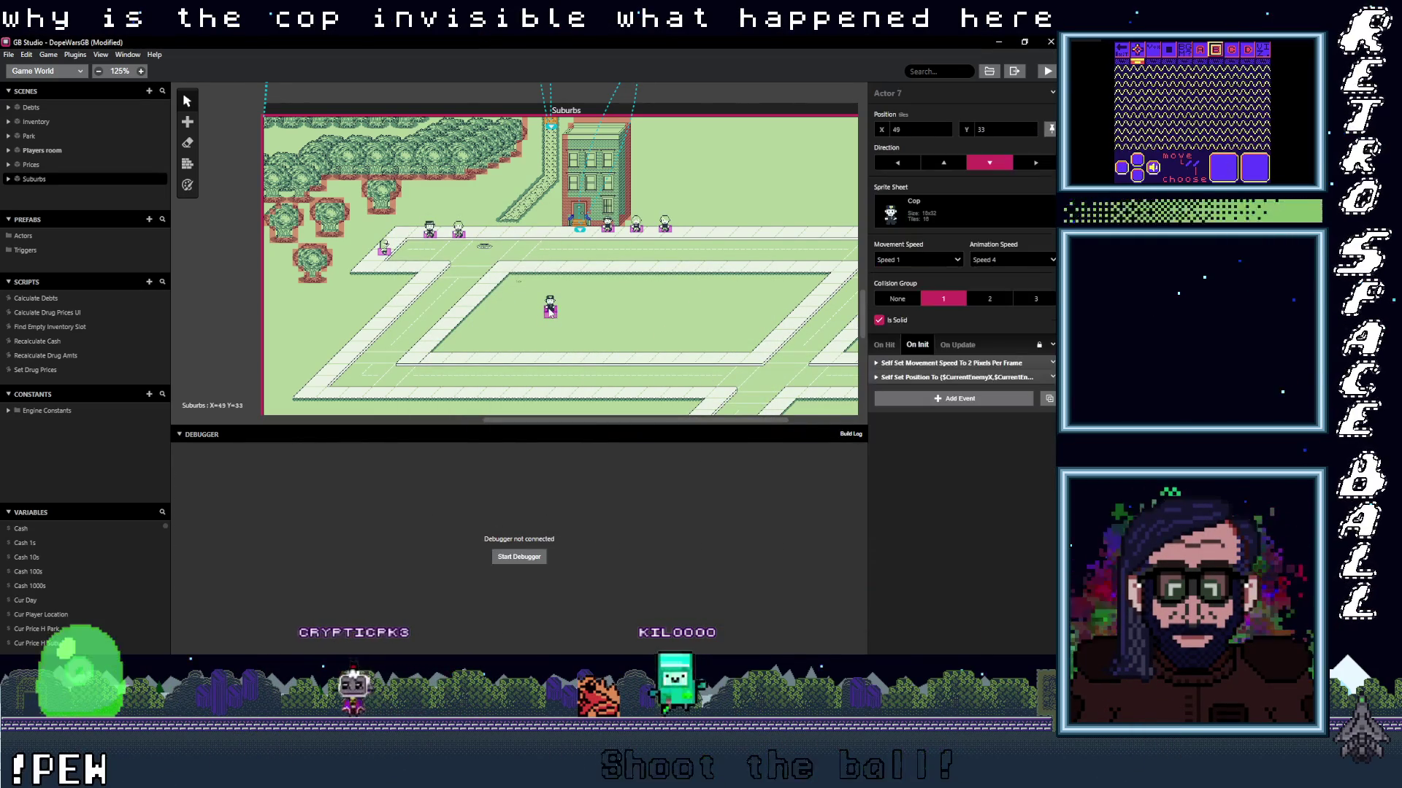
{"action": "left_click", "coordinate": [893, 345]}
{"action": "left_click", "coordinate": [957, 344]}
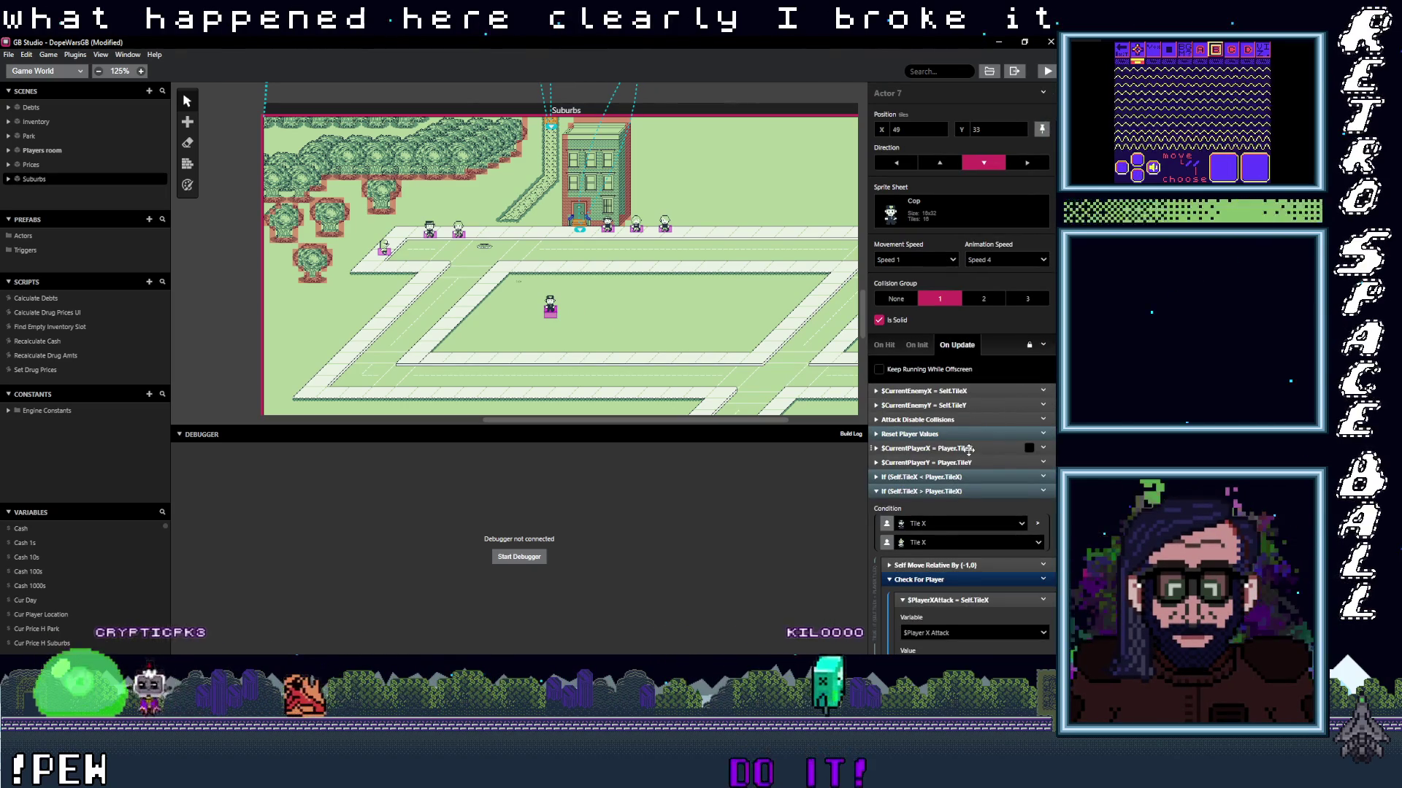
{"action": "scroll", "coordinate": [968, 449], "scroll_direction": "down", "scroll_amount": 2}
{"action": "scroll", "coordinate": [968, 449], "scroll_direction": "down", "scroll_amount": 1}
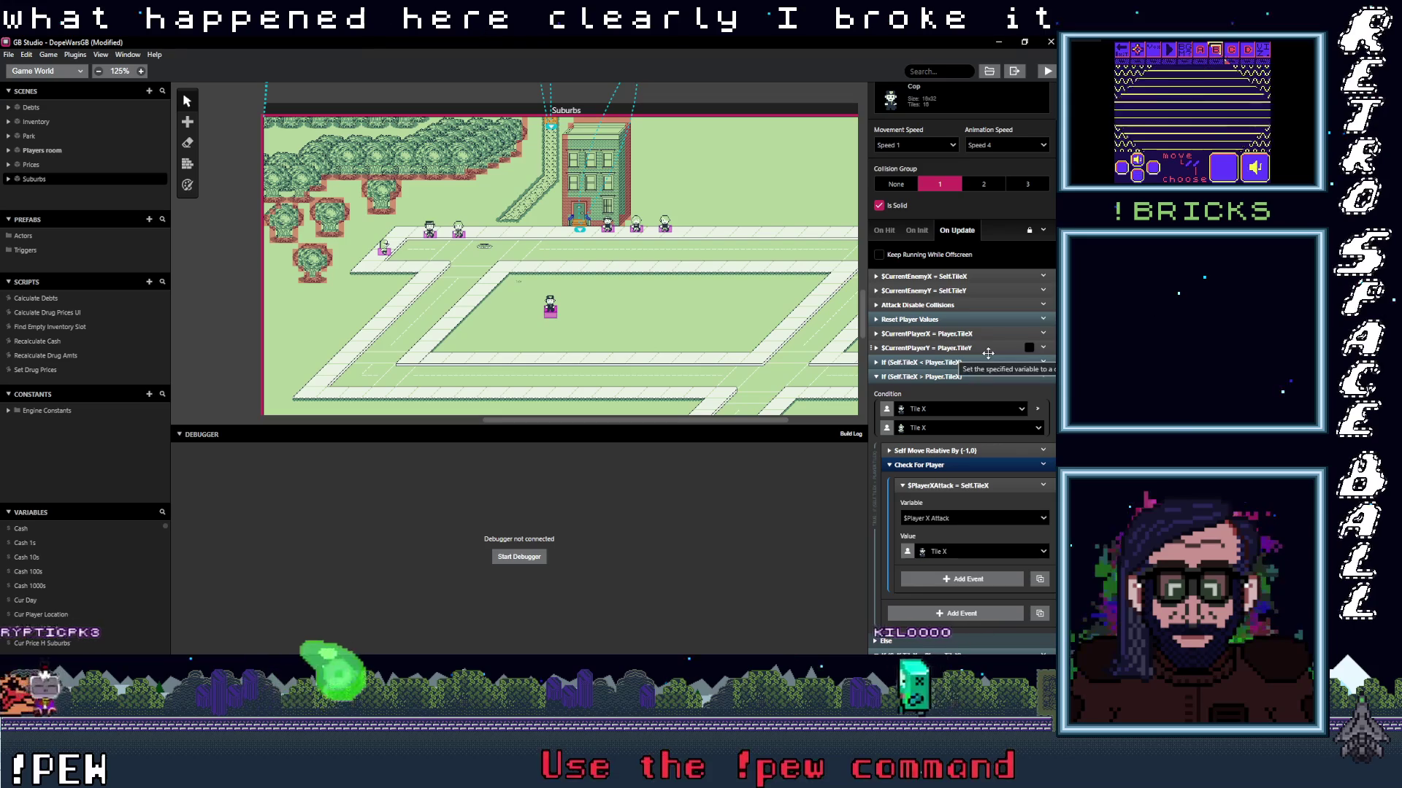
Expand and collapse the Check For Player events, down to the Current Player Y increment.
{"action": "left_click", "coordinate": [950, 362]}
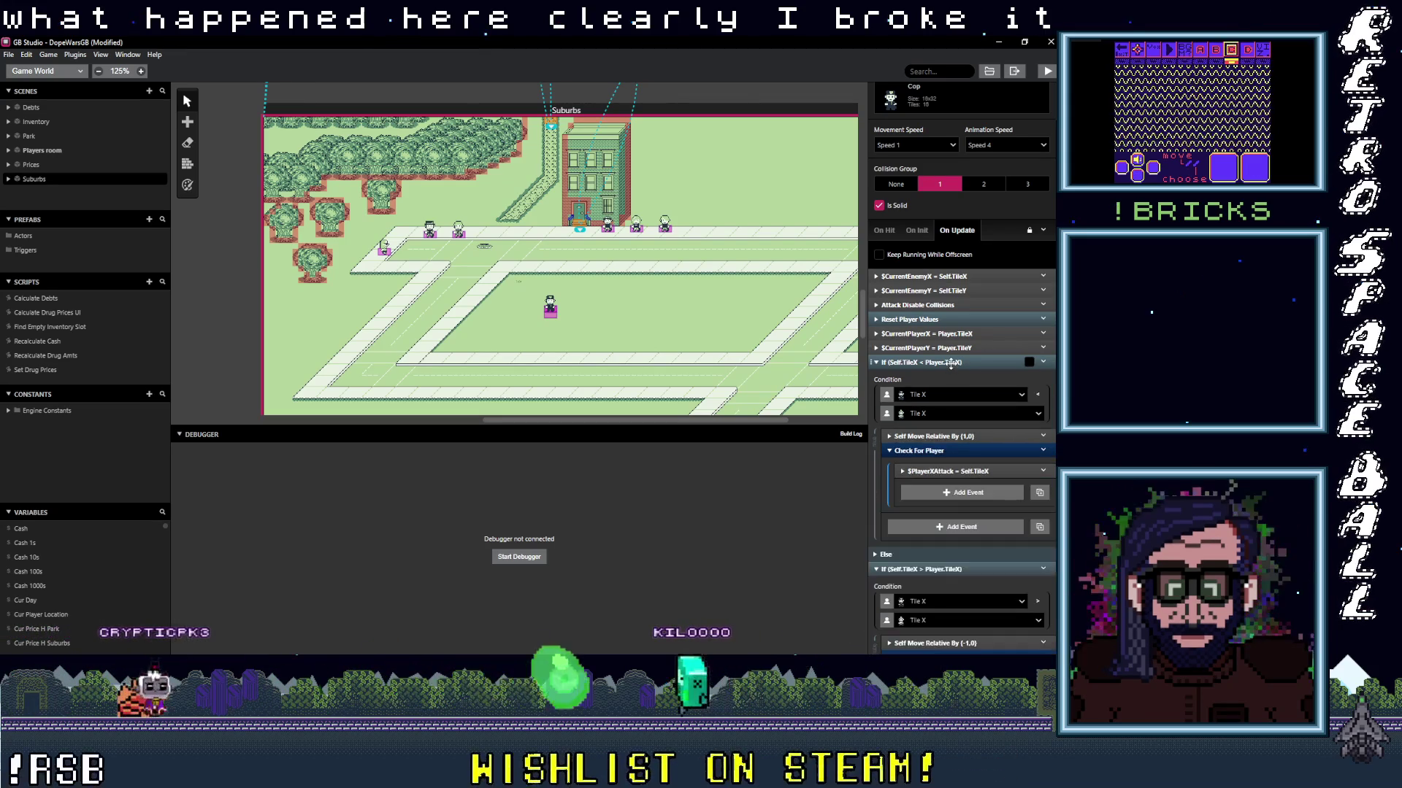
{"action": "left_click", "coordinate": [952, 450]}
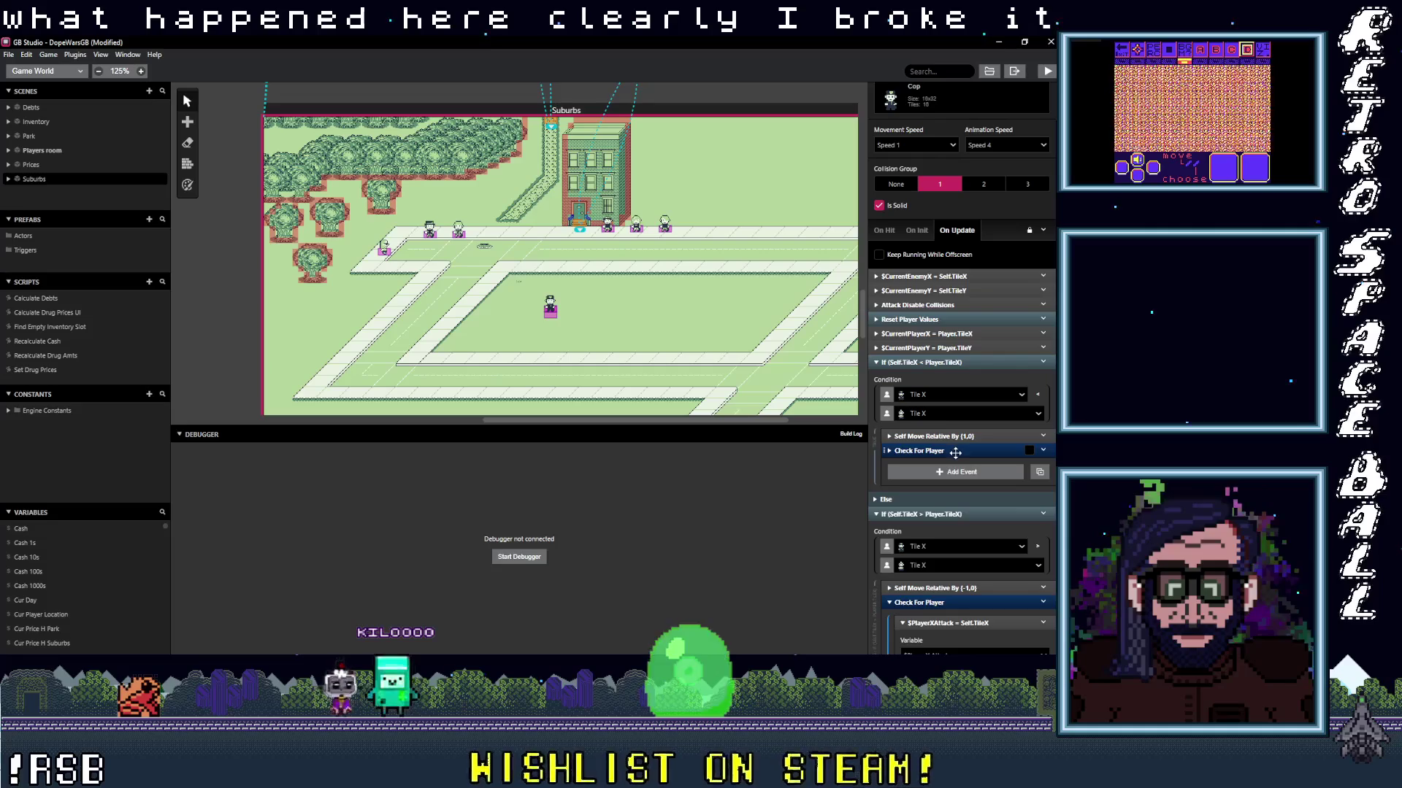
{"action": "left_click", "coordinate": [945, 436]}
{"action": "left_click", "coordinate": [945, 436]}
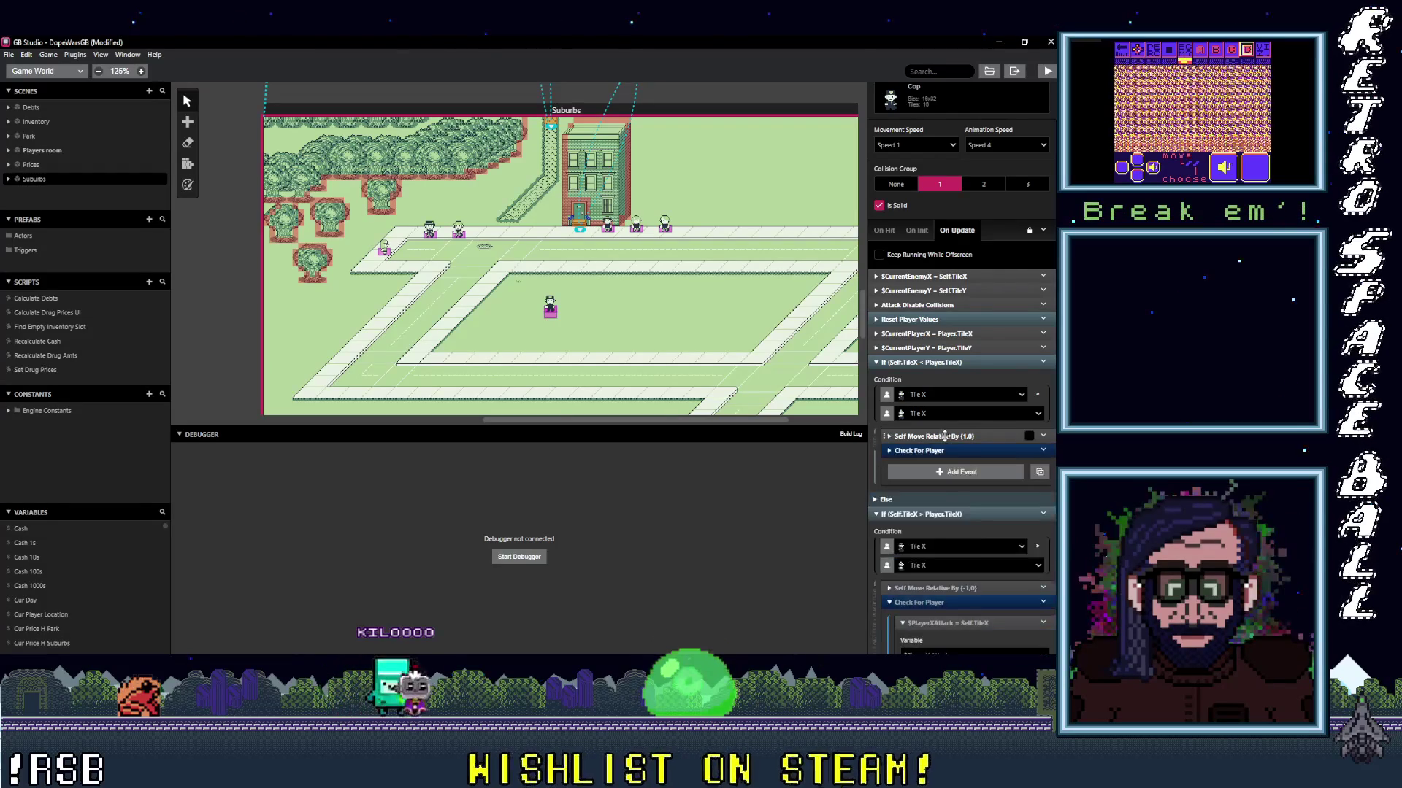
{"action": "scroll", "coordinate": [953, 473], "scroll_direction": "down", "scroll_amount": 1}
{"action": "scroll", "coordinate": [954, 471], "scroll_direction": "down", "scroll_amount": 2}
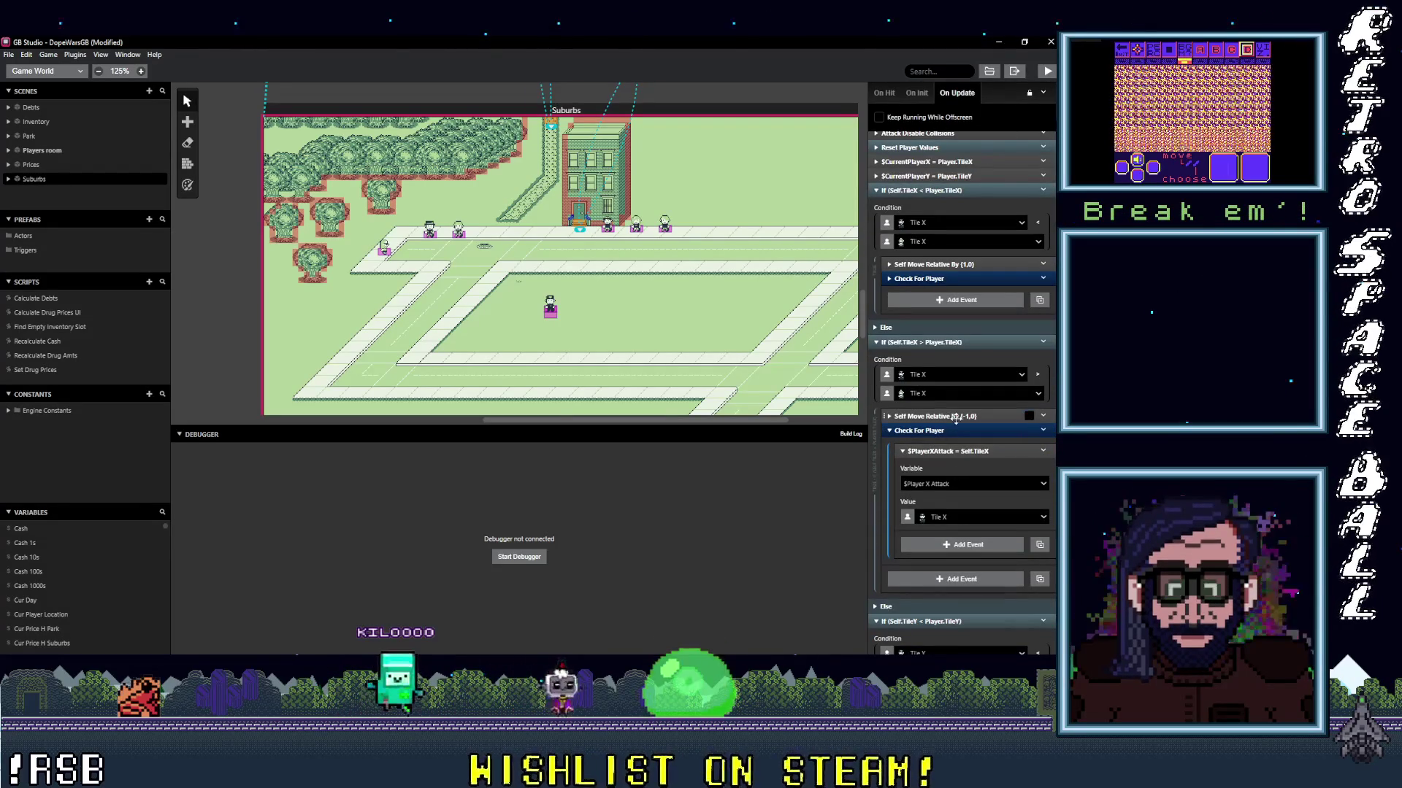
{"action": "scroll", "coordinate": [961, 475], "scroll_direction": "down", "scroll_amount": 4}
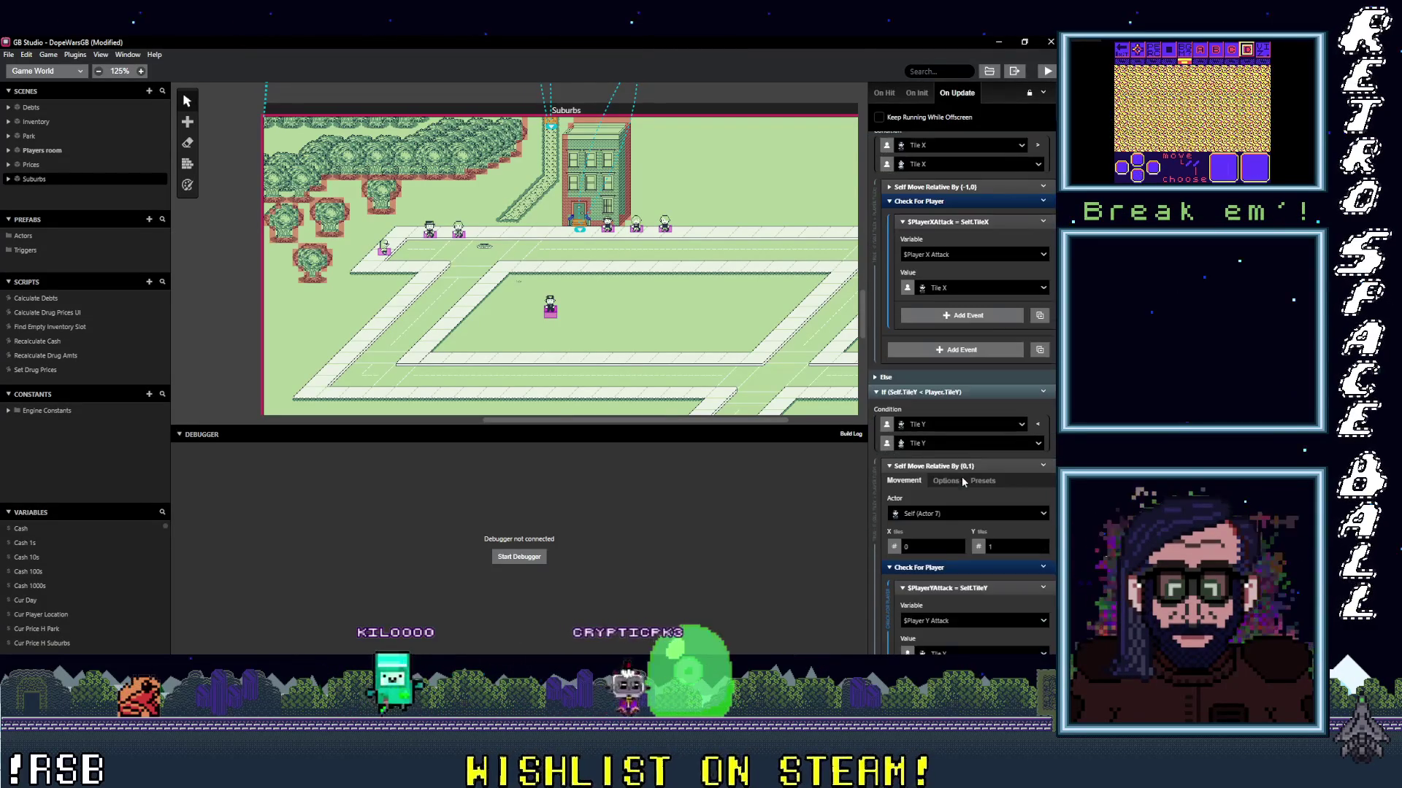
{"action": "scroll", "coordinate": [961, 476], "scroll_direction": "down", "scroll_amount": 4}
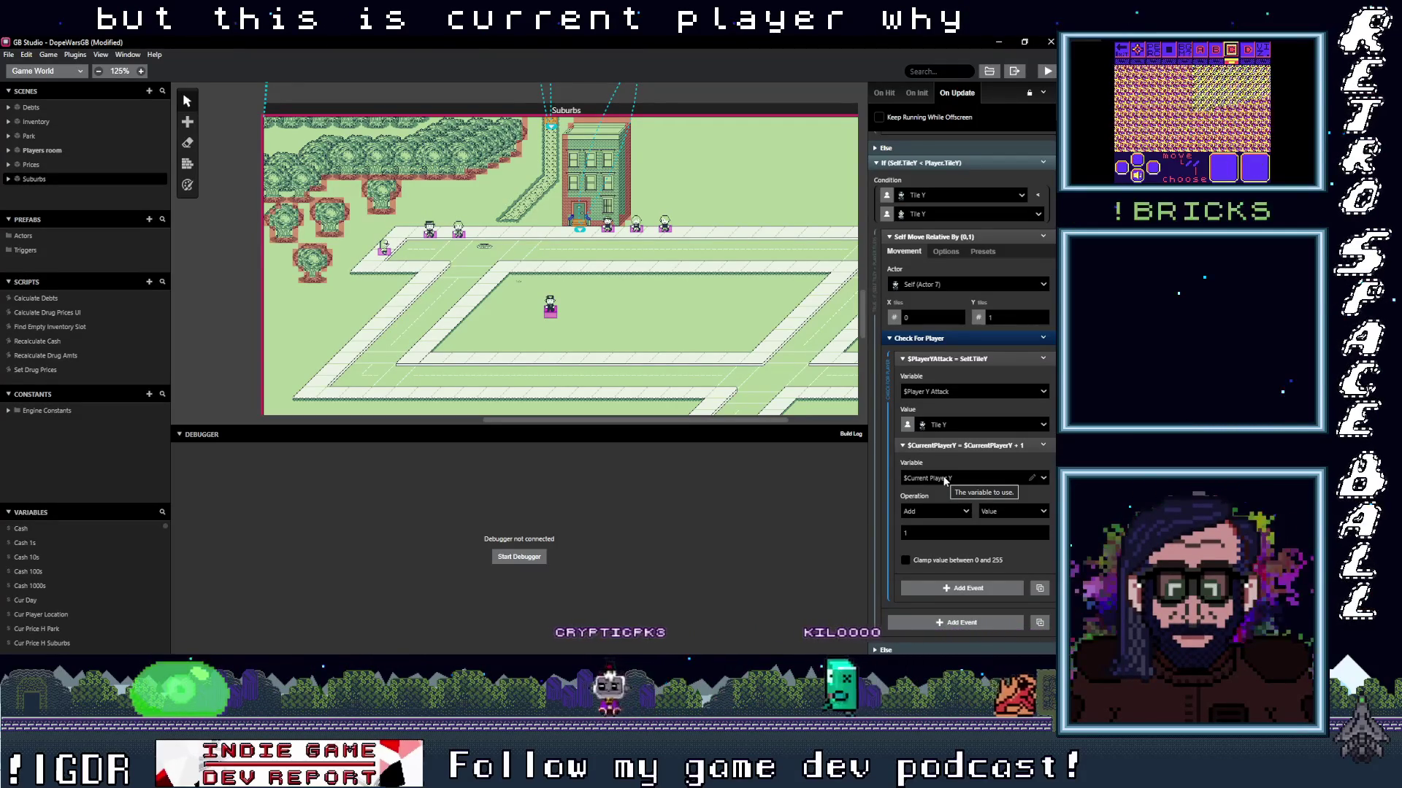
Set the first increment event's variable to Current Enemy Y.
{"action": "left_click", "coordinate": [945, 481]}
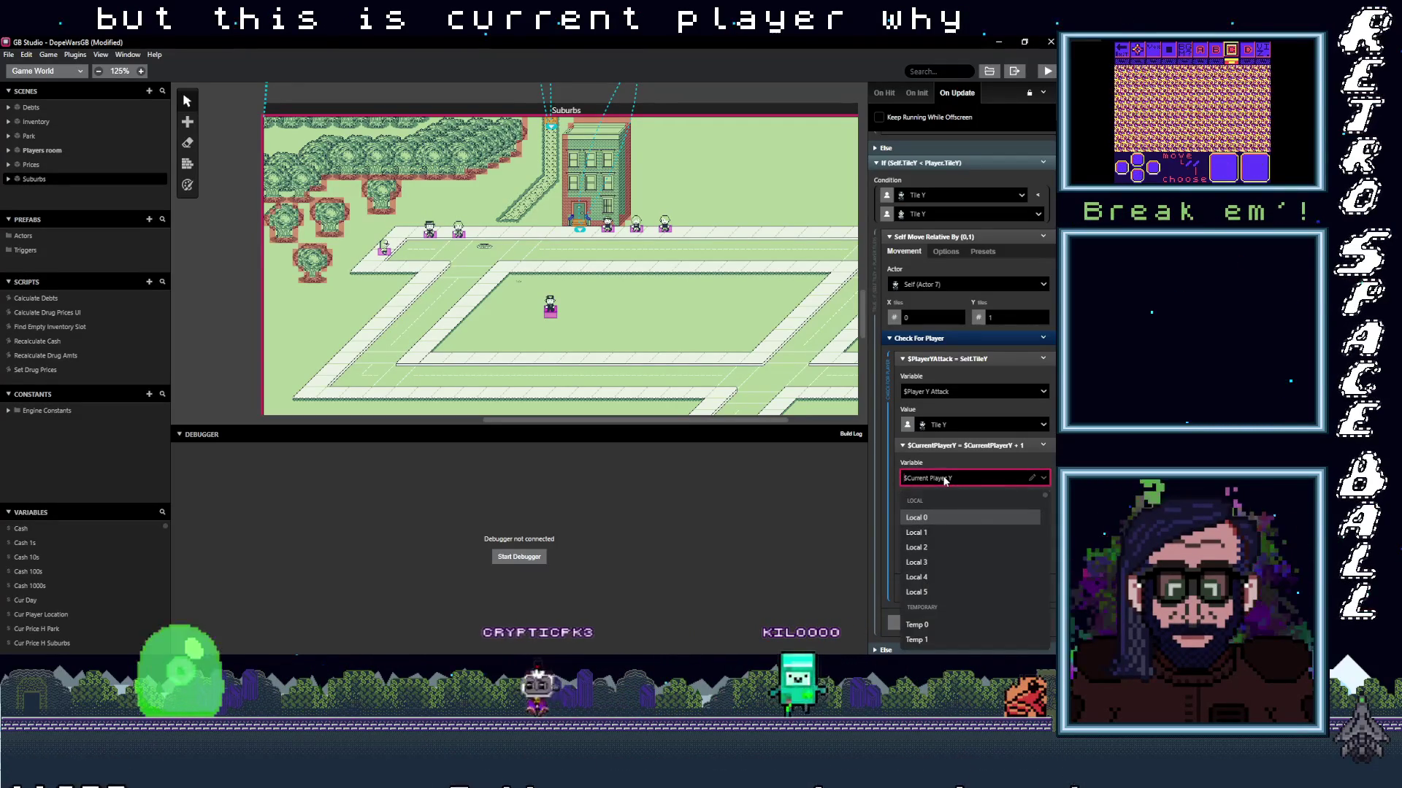
{"action": "type", "text": "current en"}
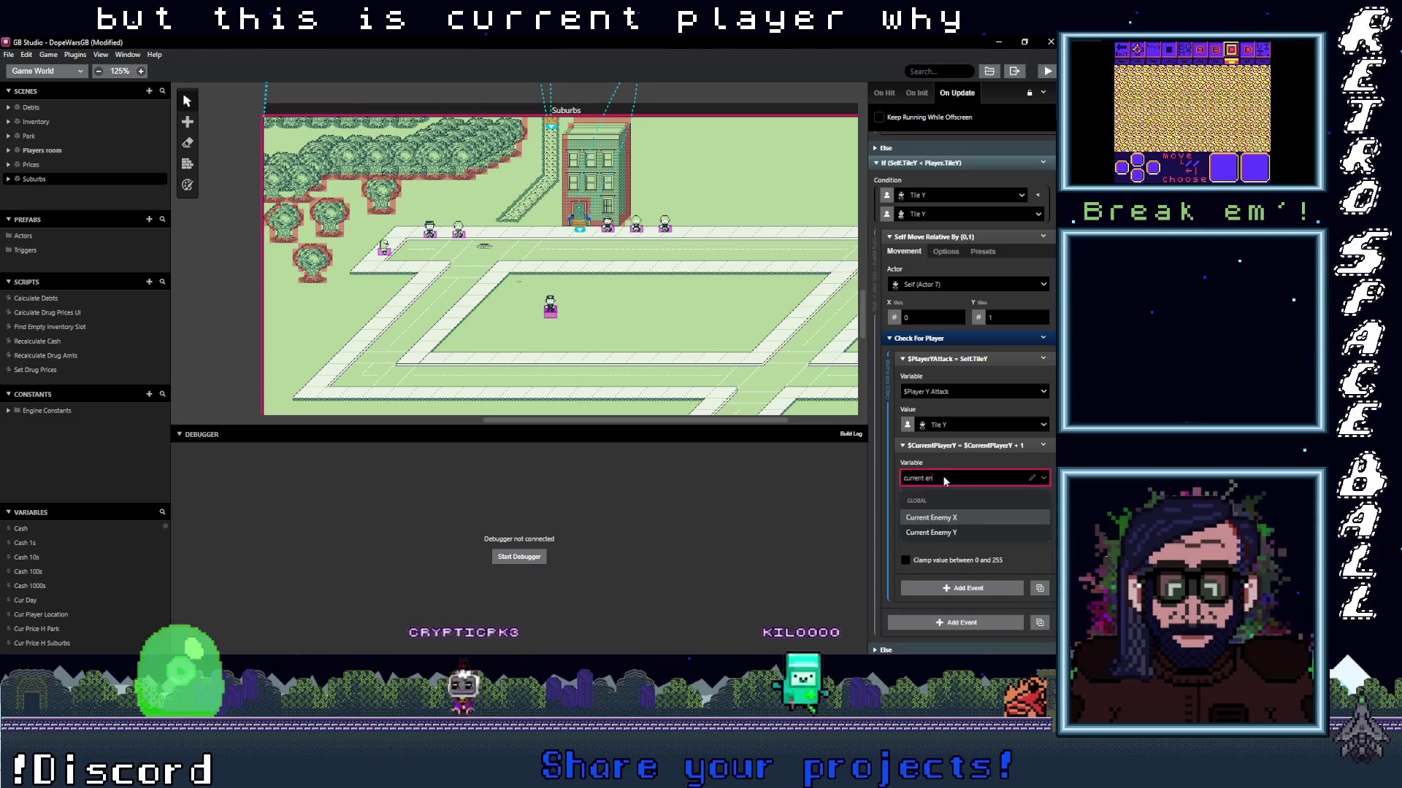
{"action": "left_click", "coordinate": [950, 534]}
{"action": "scroll", "coordinate": [971, 551], "scroll_direction": "down", "scroll_amount": 5}
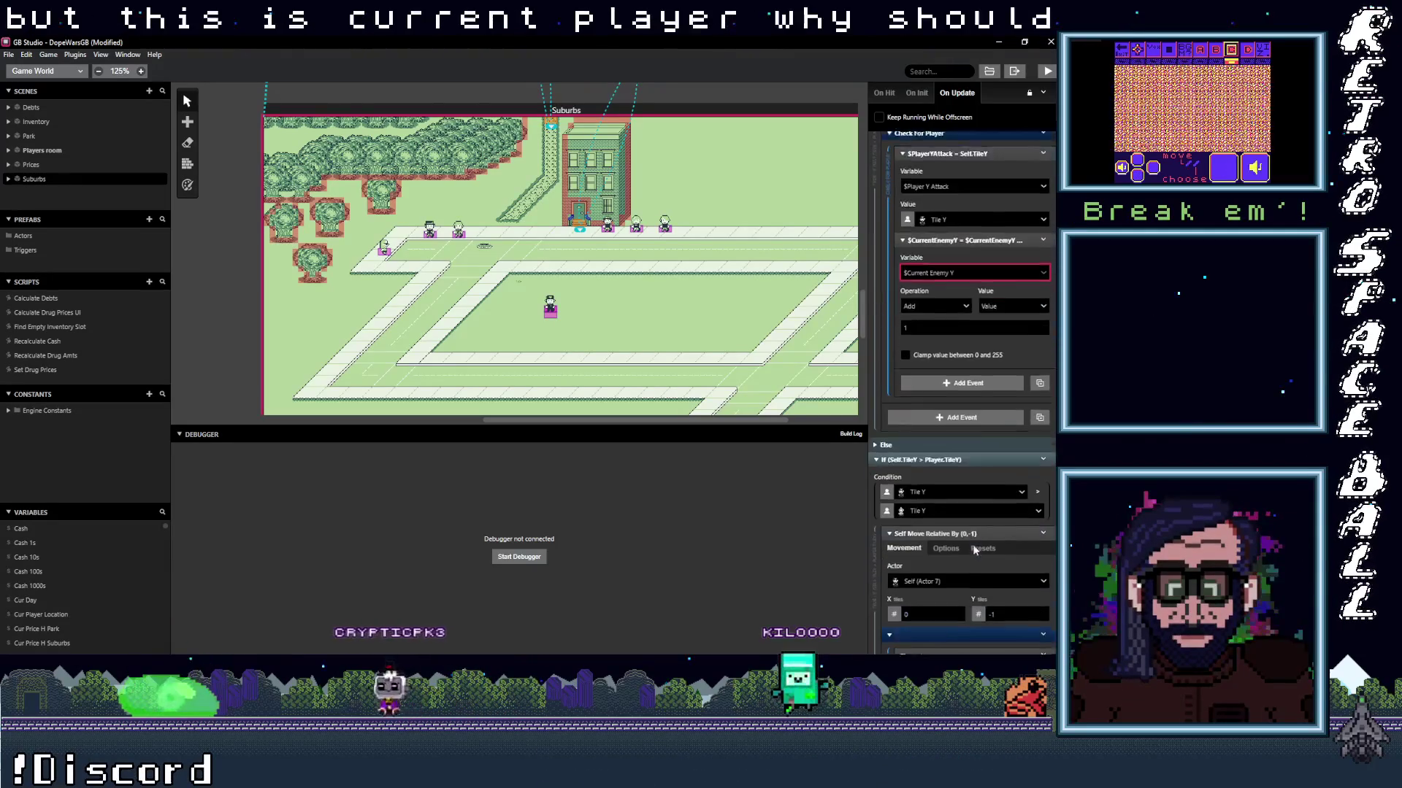
{"action": "scroll", "coordinate": [971, 550], "scroll_direction": "down", "scroll_amount": 1}
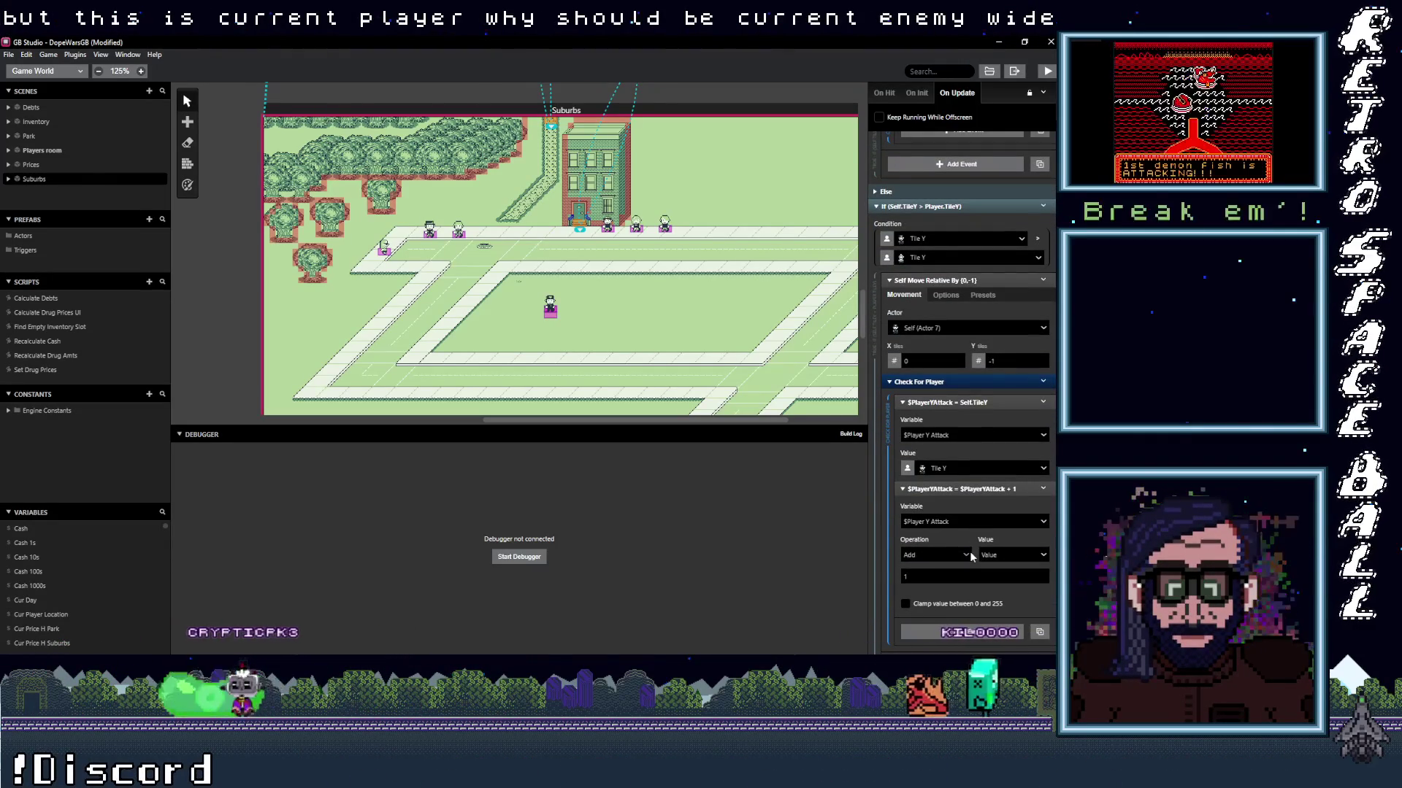
{"action": "scroll", "coordinate": [971, 550], "scroll_direction": "up", "scroll_amount": 4}
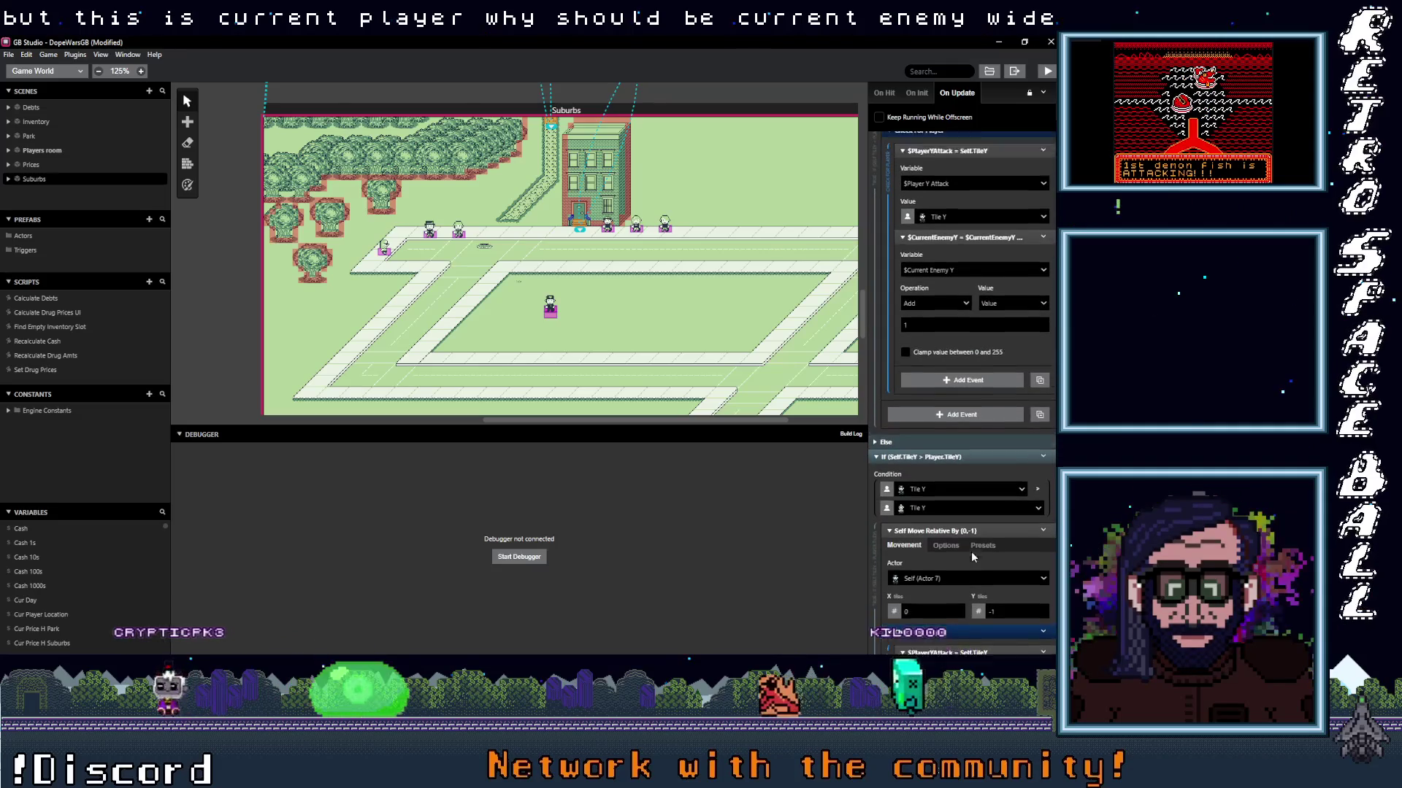
Switch the $CurrentEnemyY increment event to Player Y Attack, then back to a current-position variable.
{"action": "left_click", "coordinate": [968, 305]}
{"action": "type", "text": "cu"}
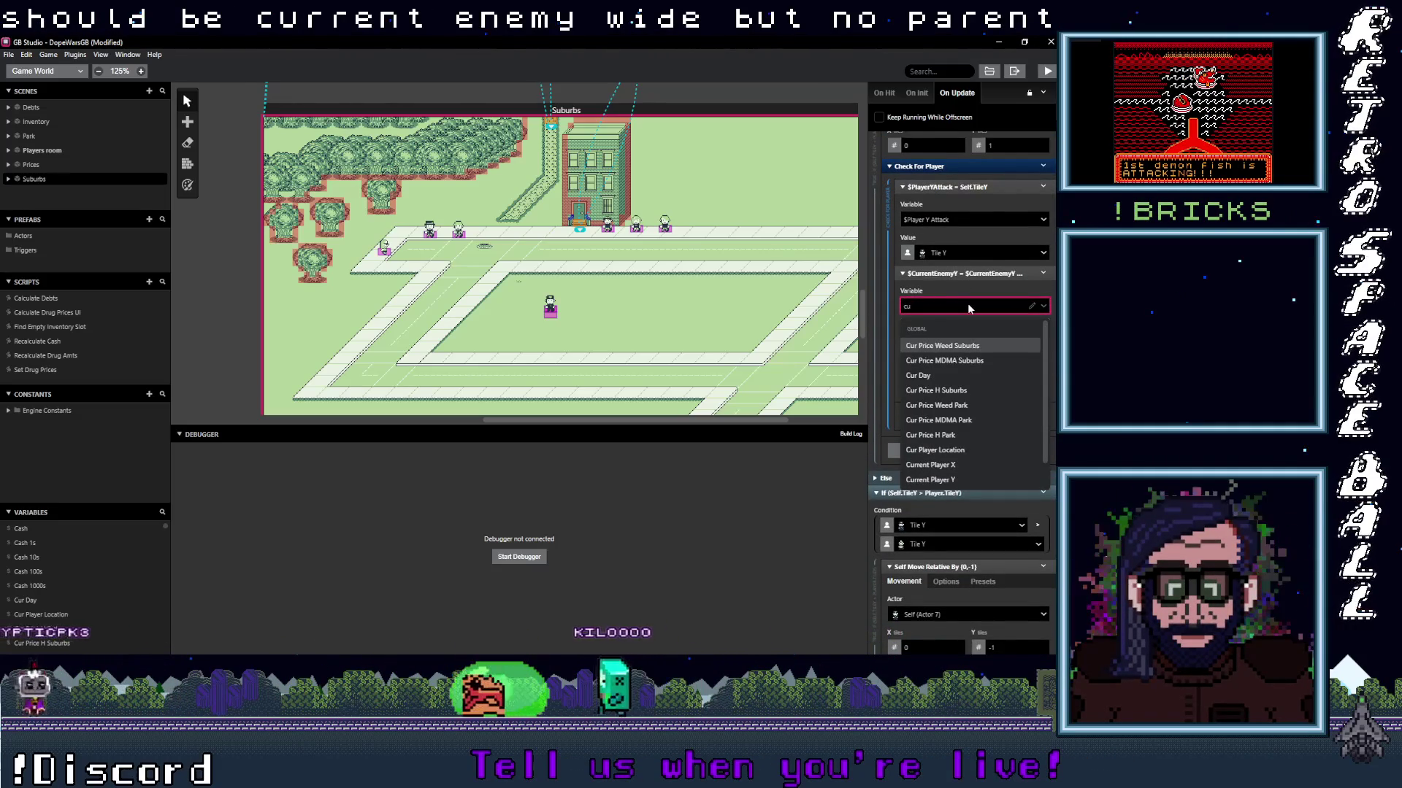
{"action": "key", "text": "BackSpace"}
{"action": "key", "text": "BackSpace"}
{"action": "type", "text": "att"}
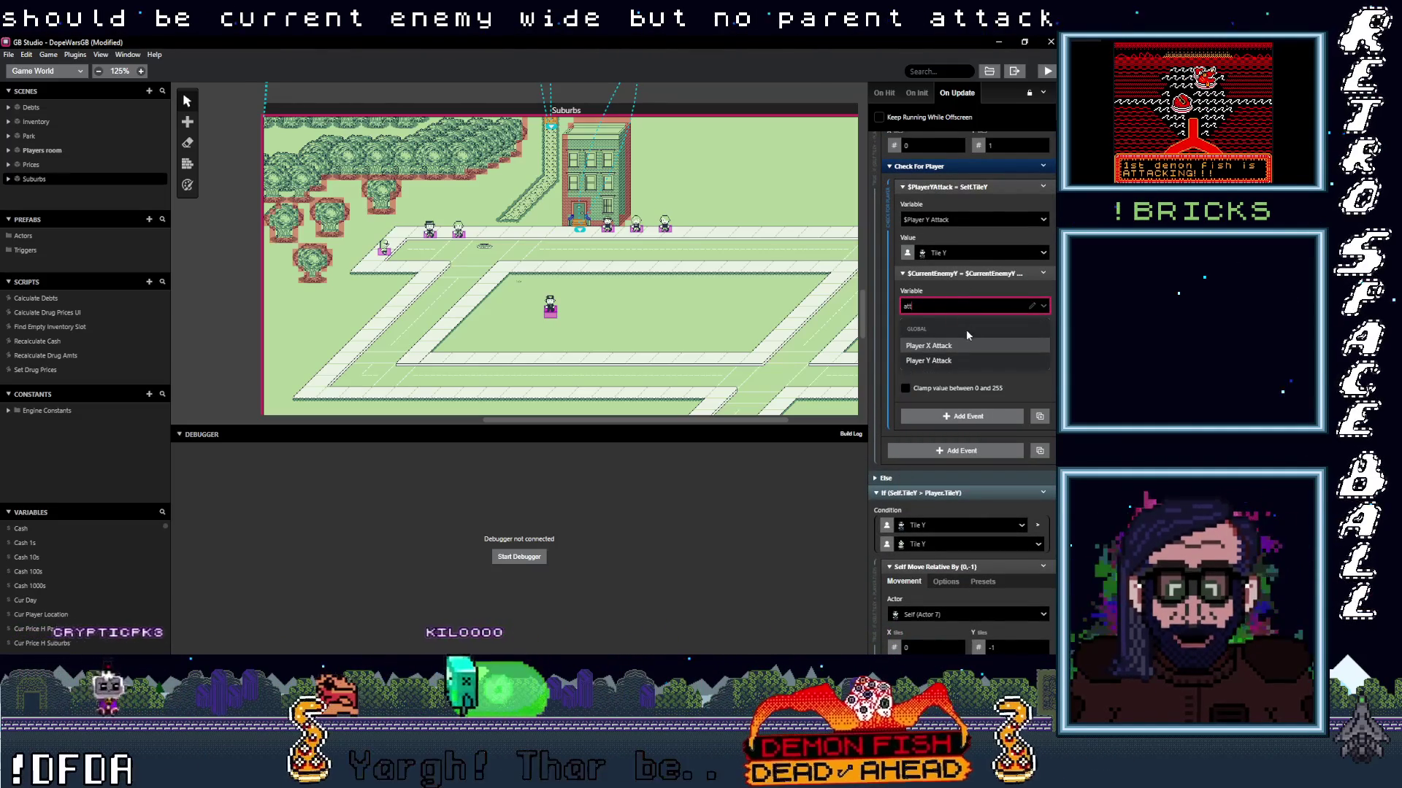
{"action": "left_click", "coordinate": [981, 360]}
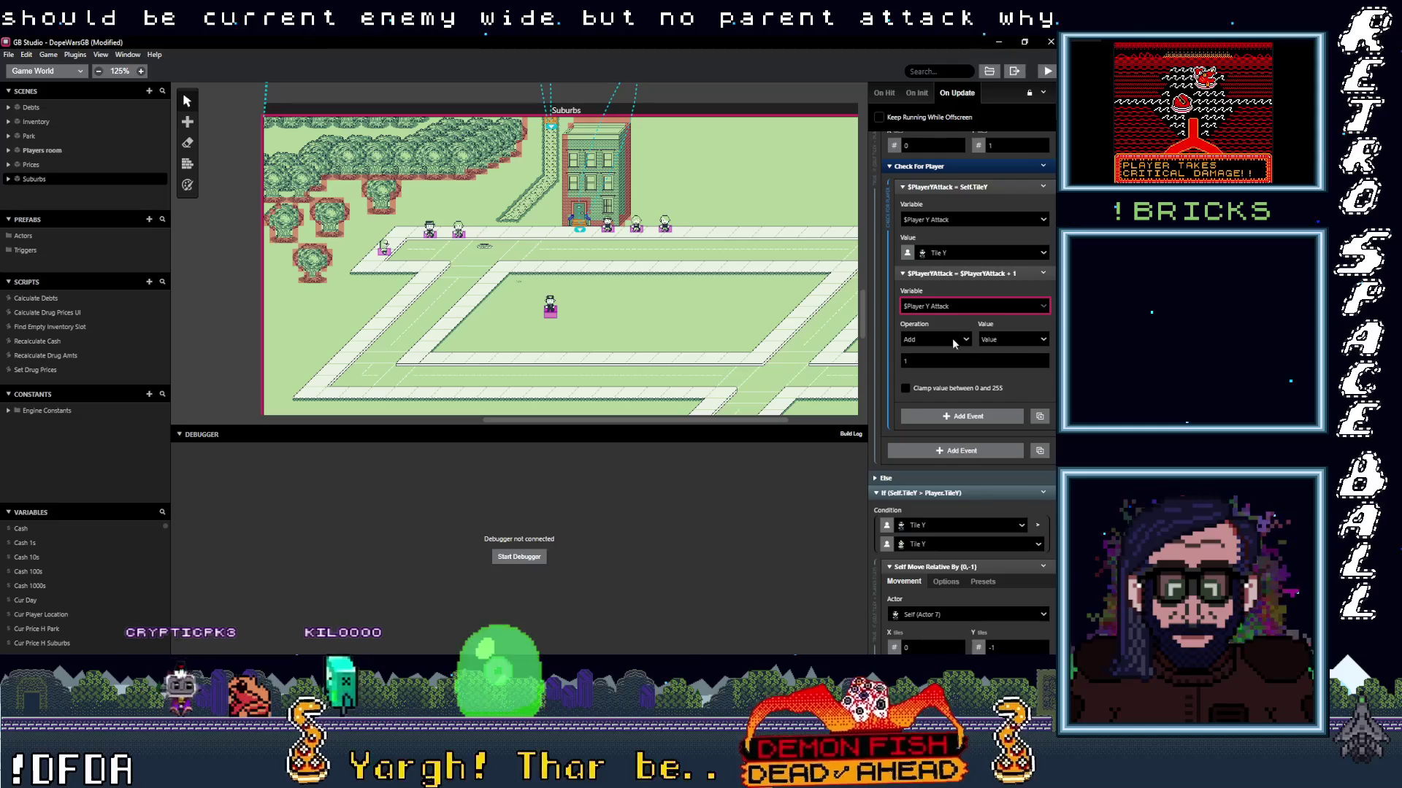
{"action": "left_click", "coordinate": [947, 308]}
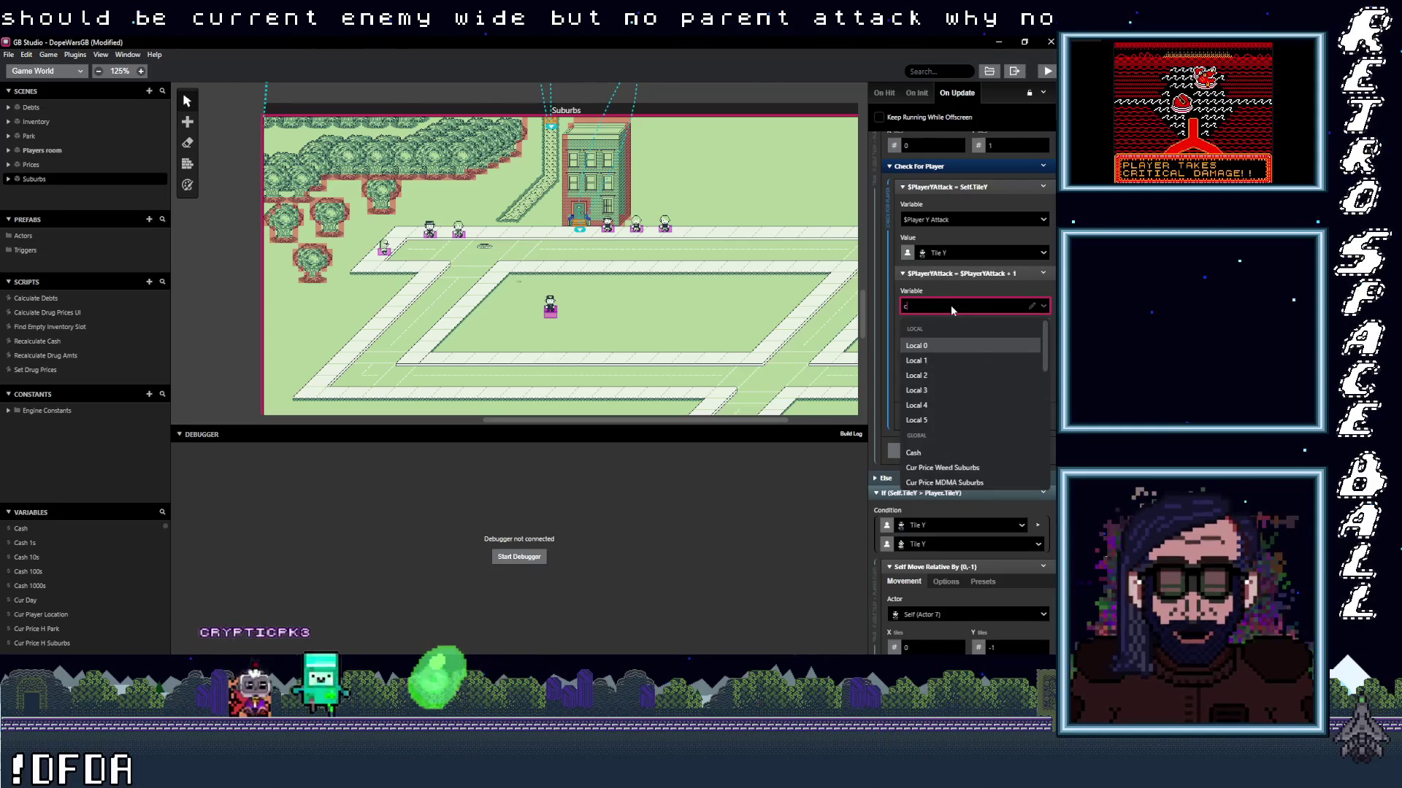
{"action": "type", "text": "curr"}
{"action": "left_click", "coordinate": [957, 353]}
Set the next increment event's variable to Current Enemy Y.
{"action": "scroll", "coordinate": [984, 428], "scroll_direction": "down", "scroll_amount": 3}
{"action": "scroll", "coordinate": [984, 433], "scroll_direction": "down", "scroll_amount": 3}
{"action": "left_click", "coordinate": [949, 418]}
{"action": "type", "text": "curm"}
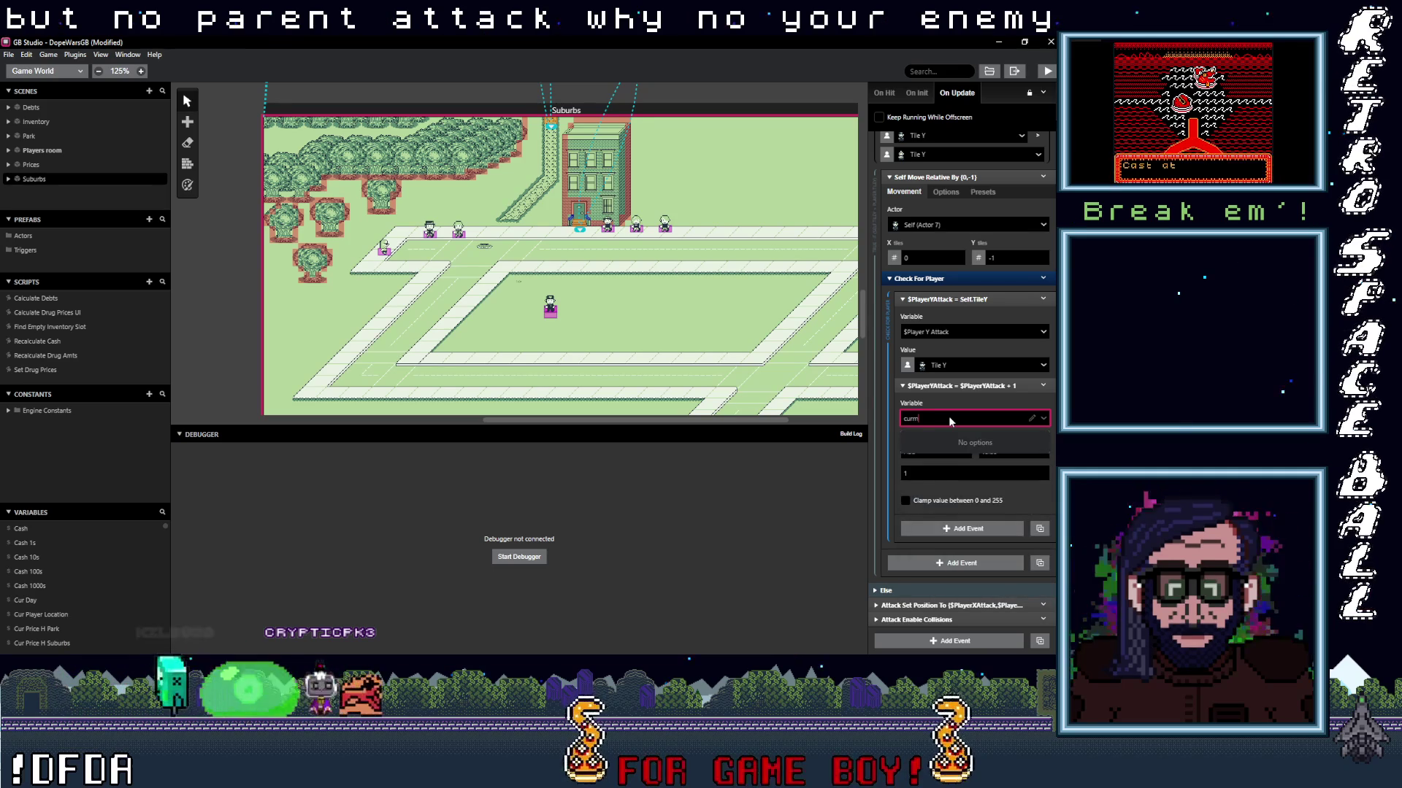
{"action": "key", "text": "BackSpace"}
{"action": "type", "text": "r"}
{"action": "left_click", "coordinate": [956, 502]}
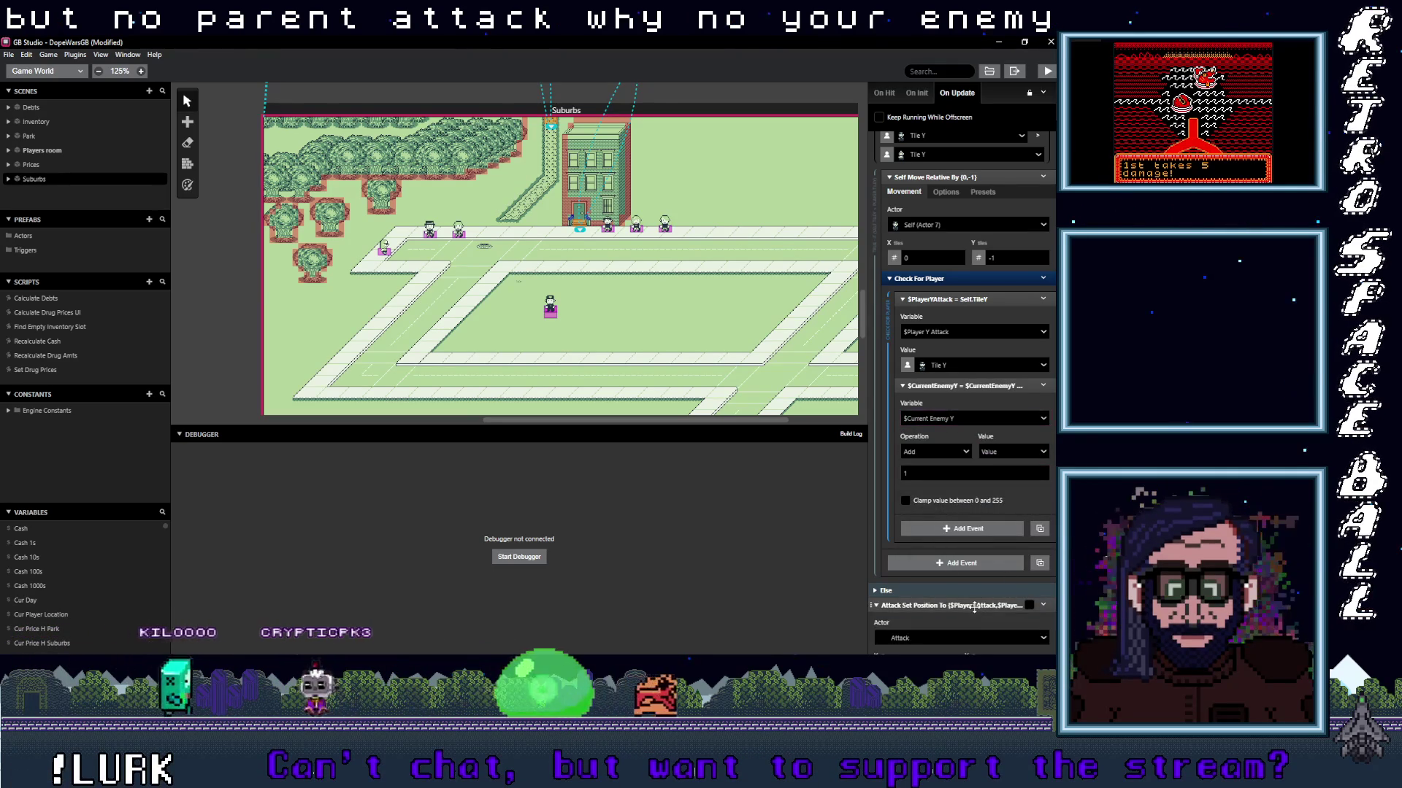
Expand the Attack Set Position To event and retarget the following increment to Player Y Attack.
{"action": "left_click", "coordinate": [981, 605]}
{"action": "scroll", "coordinate": [981, 606], "scroll_direction": "down", "scroll_amount": 1}
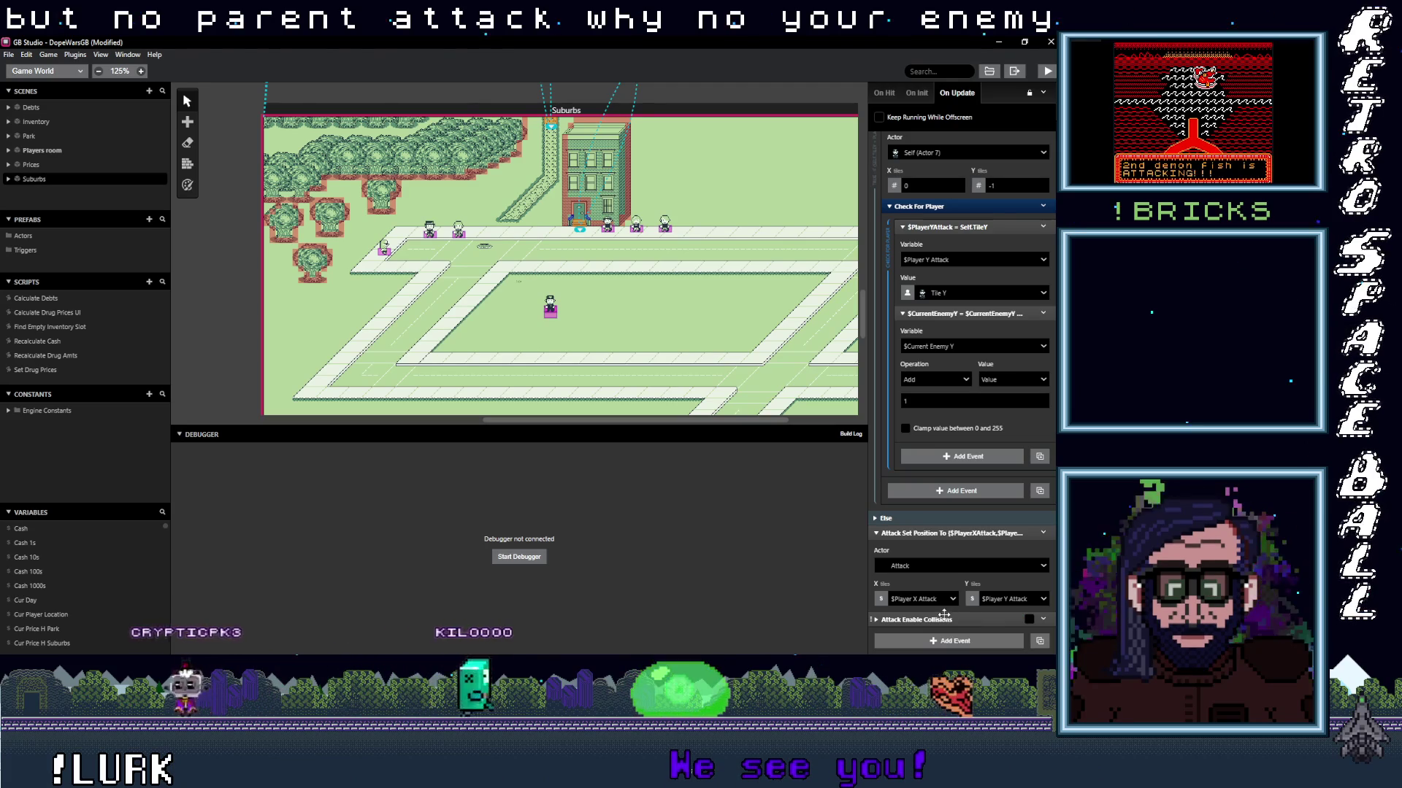
{"action": "scroll", "coordinate": [981, 605], "scroll_direction": "up", "scroll_amount": 2}
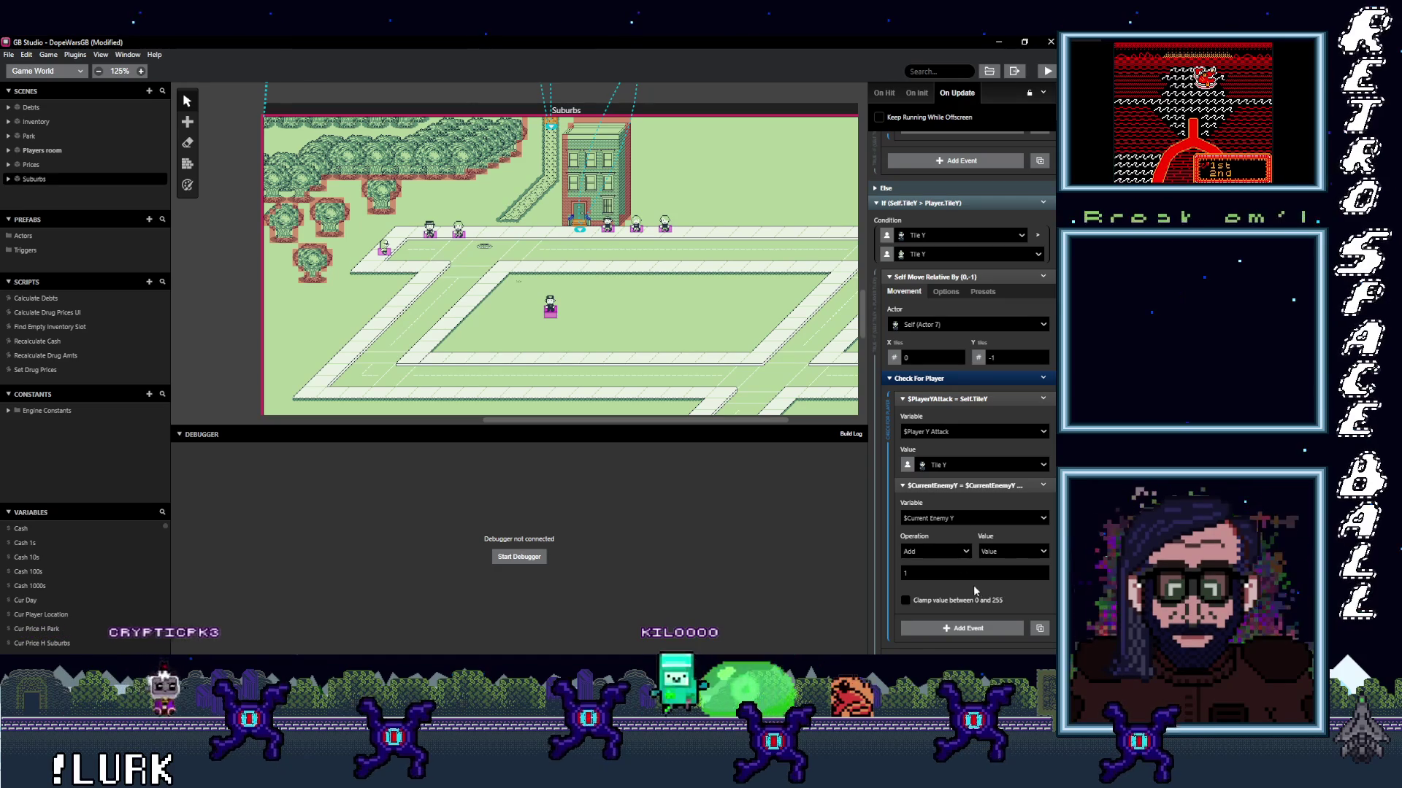
{"action": "left_click", "coordinate": [949, 518]}
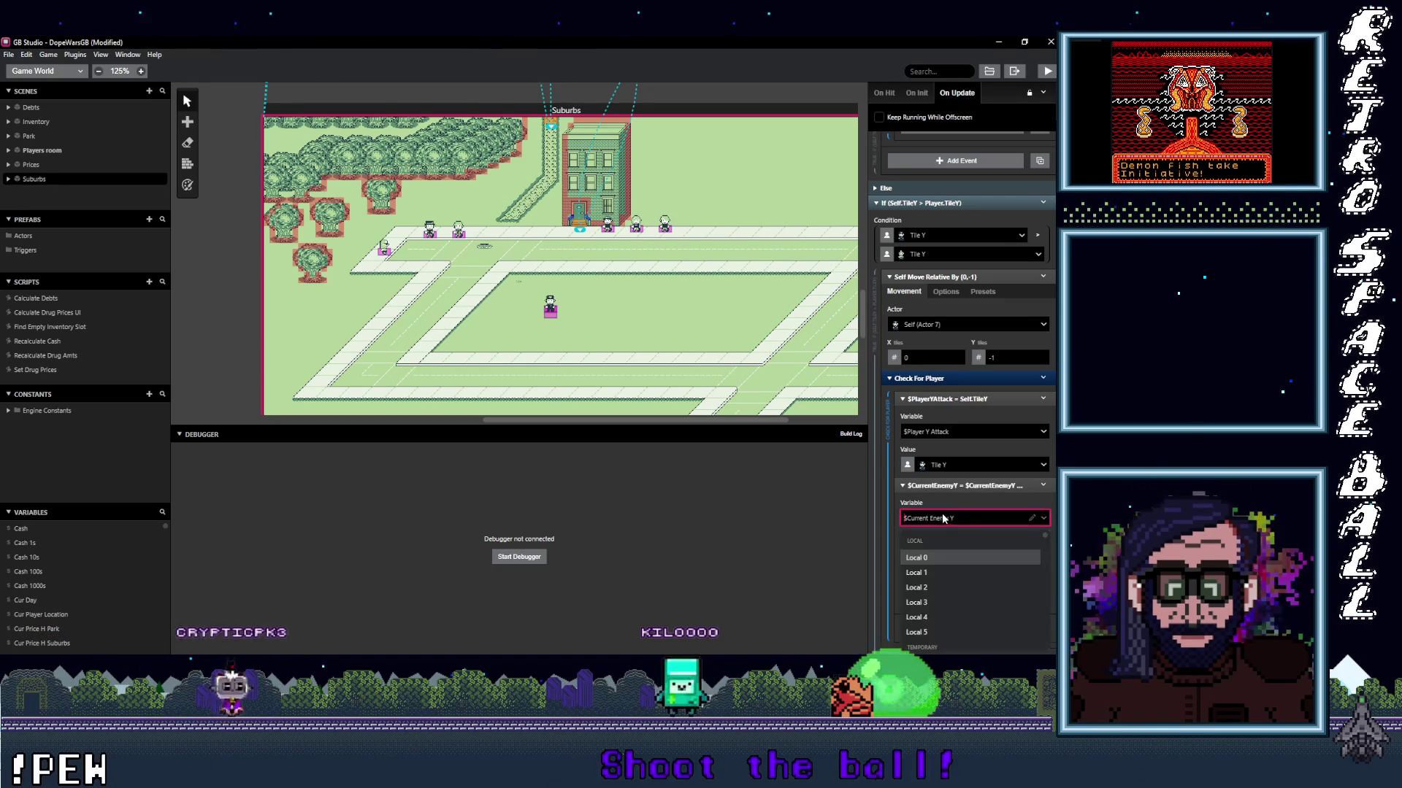
{"action": "type", "text": "cur"}
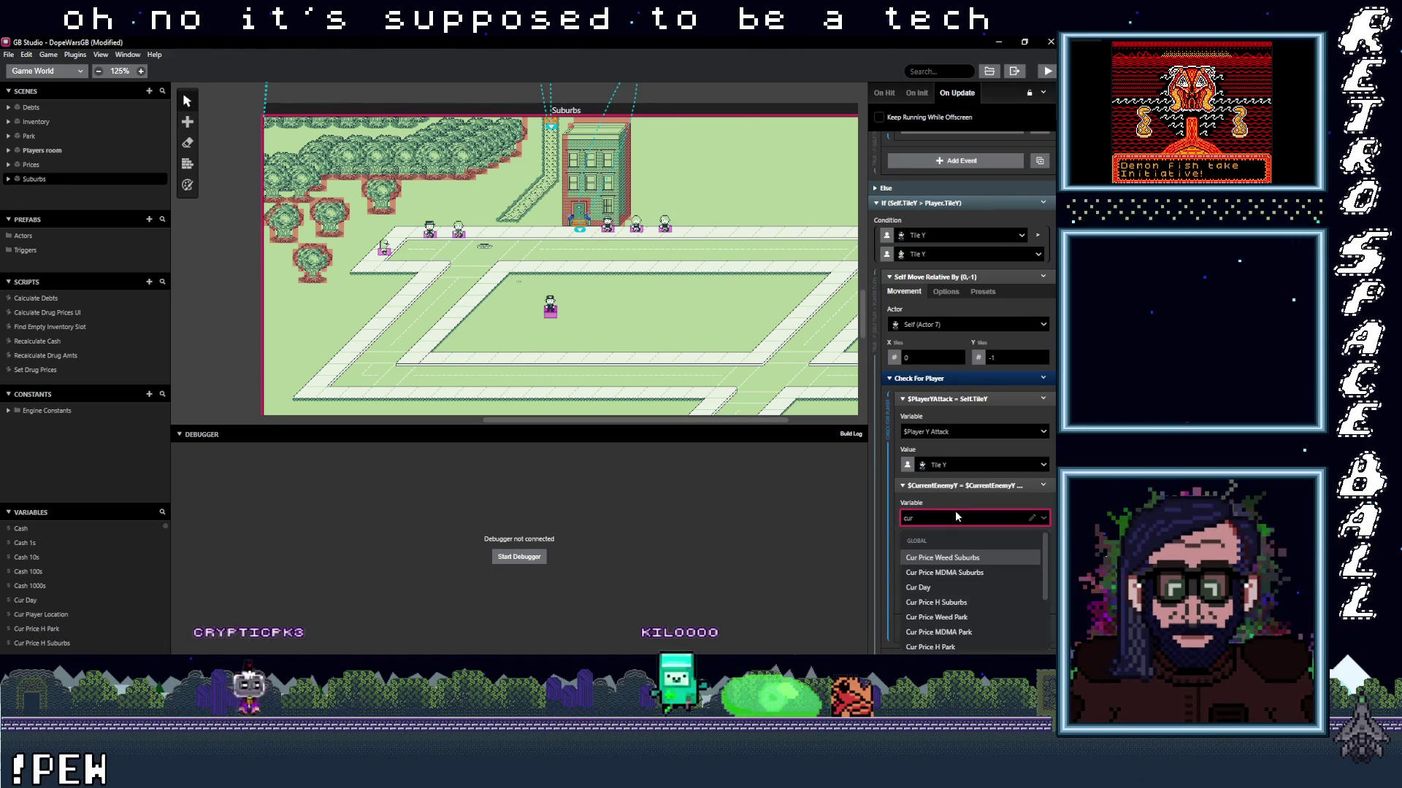
{"action": "type", "text": "at"}
{"action": "key", "text": "BackSpace"}
{"action": "key", "text": "BackSpace"}
{"action": "key", "text": "BackSpace"}
{"action": "type", "text": "att"}
{"action": "left_click", "coordinate": [940, 572]}
Change the earlier Current Enemy Y event's variable to Player Y Attack.
{"action": "scroll", "coordinate": [967, 538], "scroll_direction": "up", "scroll_amount": 1}
{"action": "scroll", "coordinate": [967, 537], "scroll_direction": "up", "scroll_amount": 3}
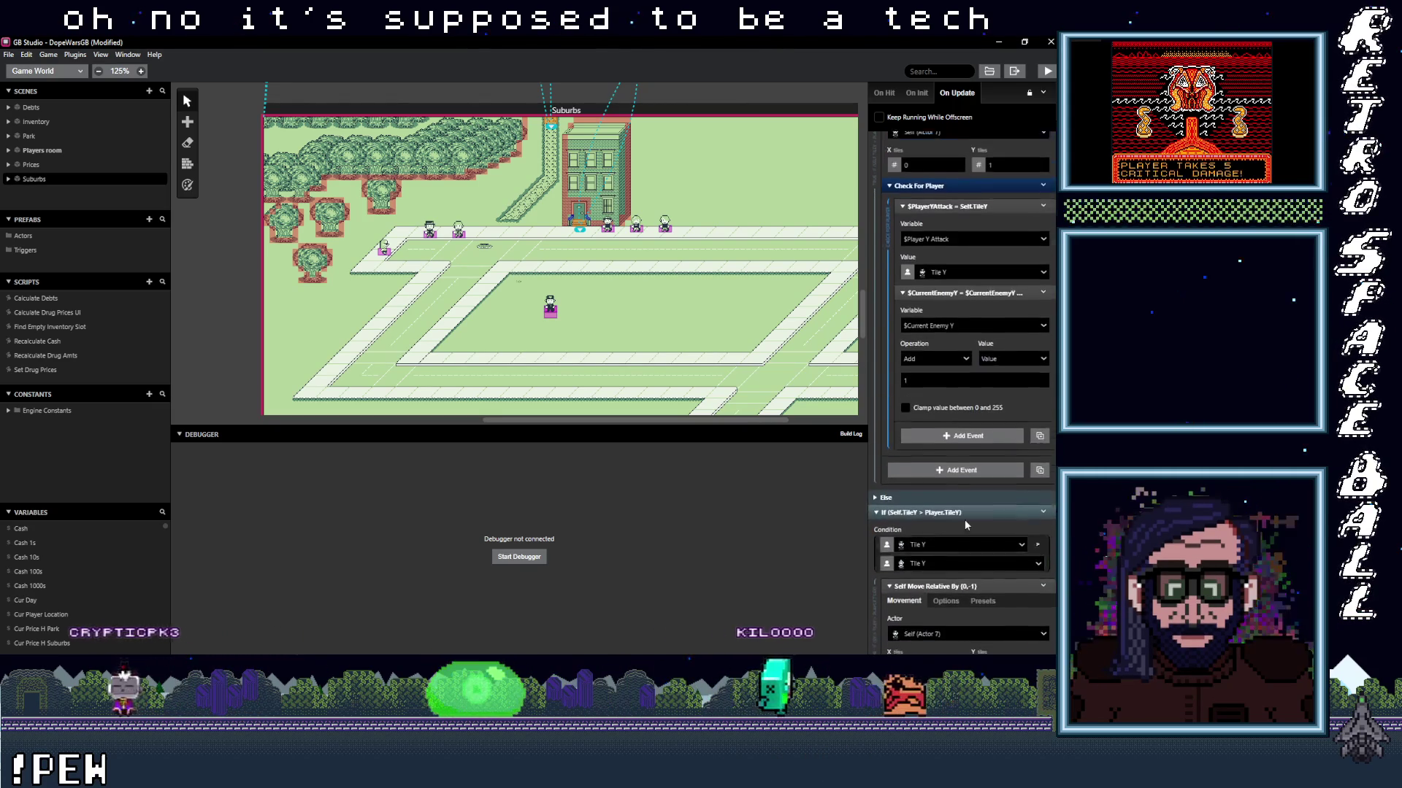
{"action": "left_click", "coordinate": [940, 360]}
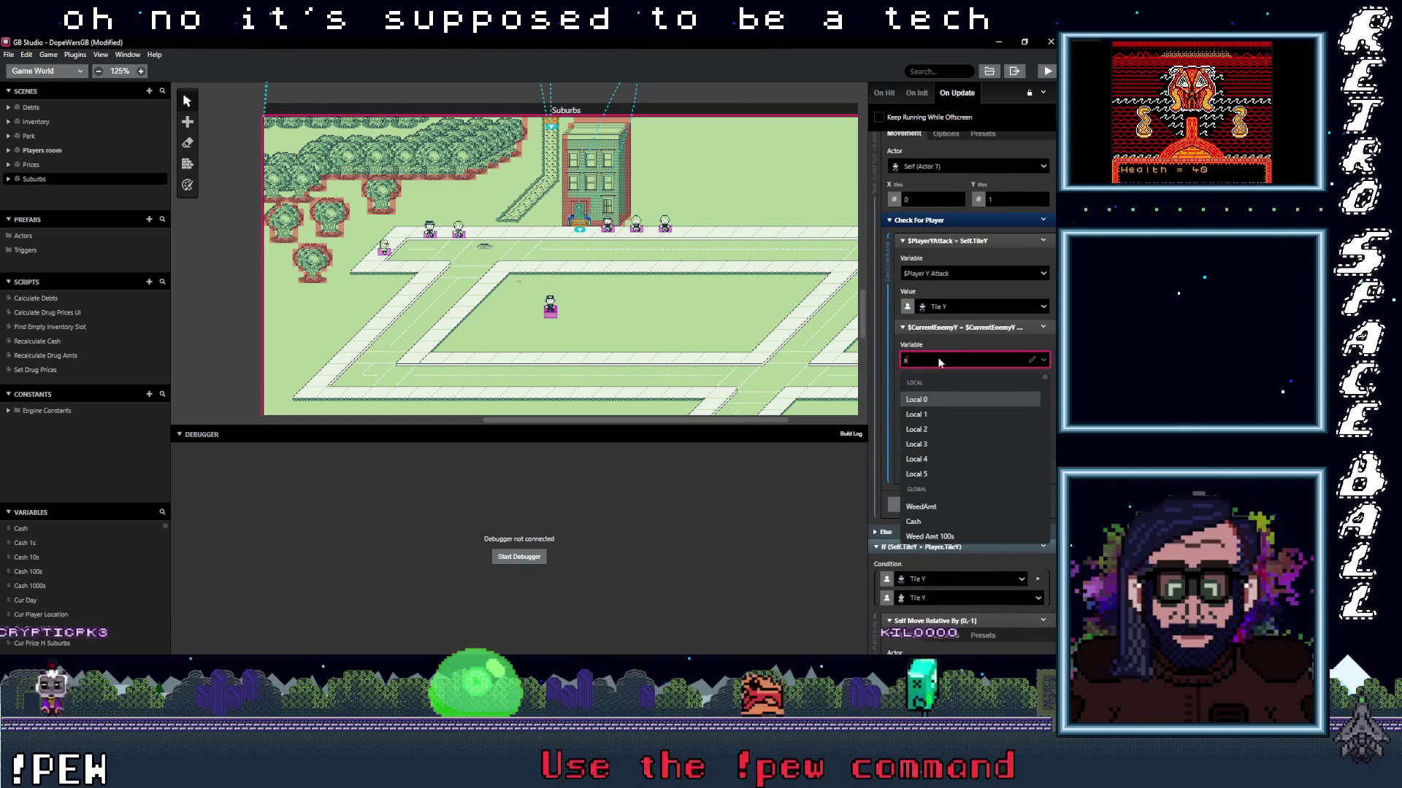
{"action": "type", "text": "tt"}
{"action": "left_click", "coordinate": [953, 414]}
Fold the three If Self/Player tile blocks and the Attack Set Position event, then select the Attack actor.
{"action": "scroll", "coordinate": [934, 467], "scroll_direction": "up", "scroll_amount": 5}
{"action": "scroll", "coordinate": [944, 472], "scroll_direction": "up", "scroll_amount": 10}
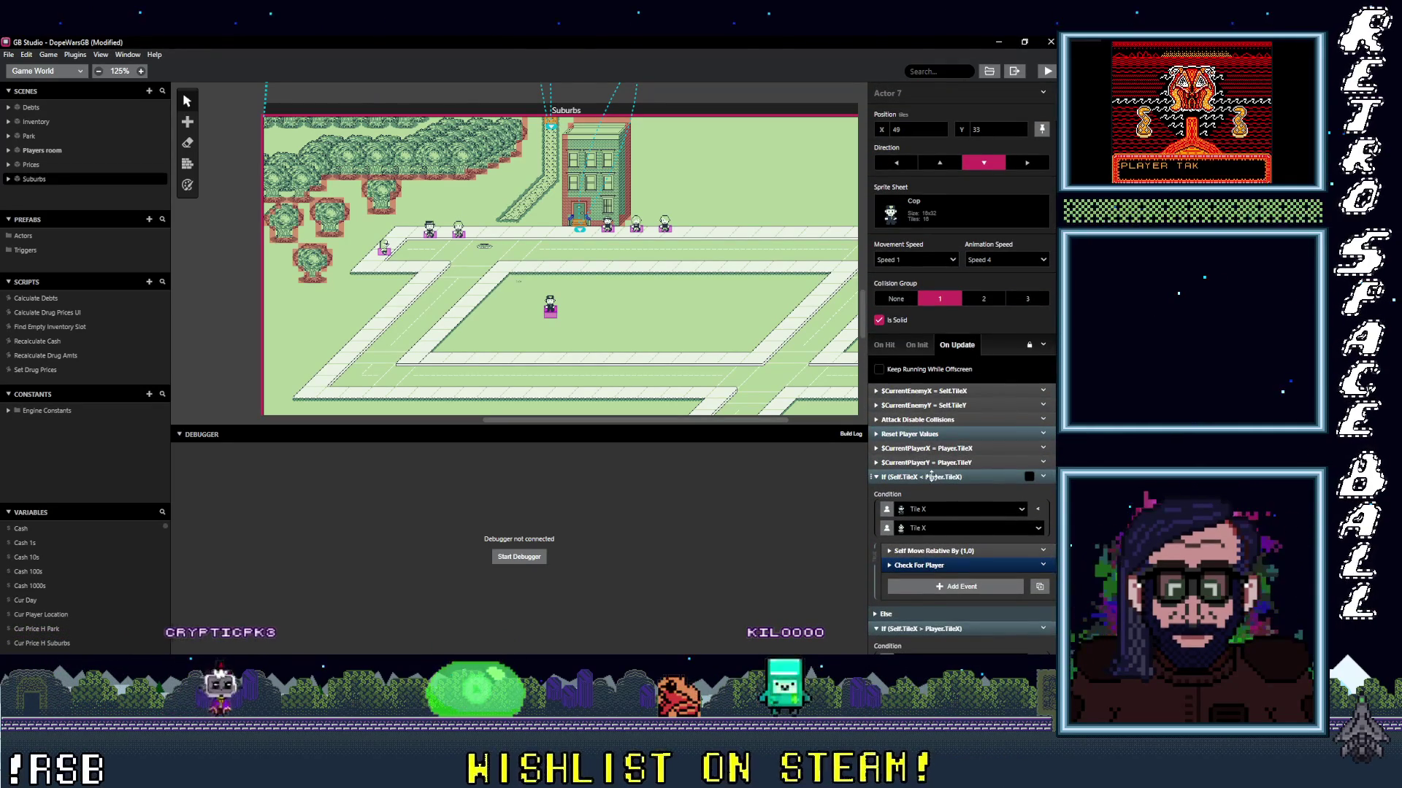
{"action": "left_click", "coordinate": [932, 476]}
{"action": "left_click", "coordinate": [938, 490]}
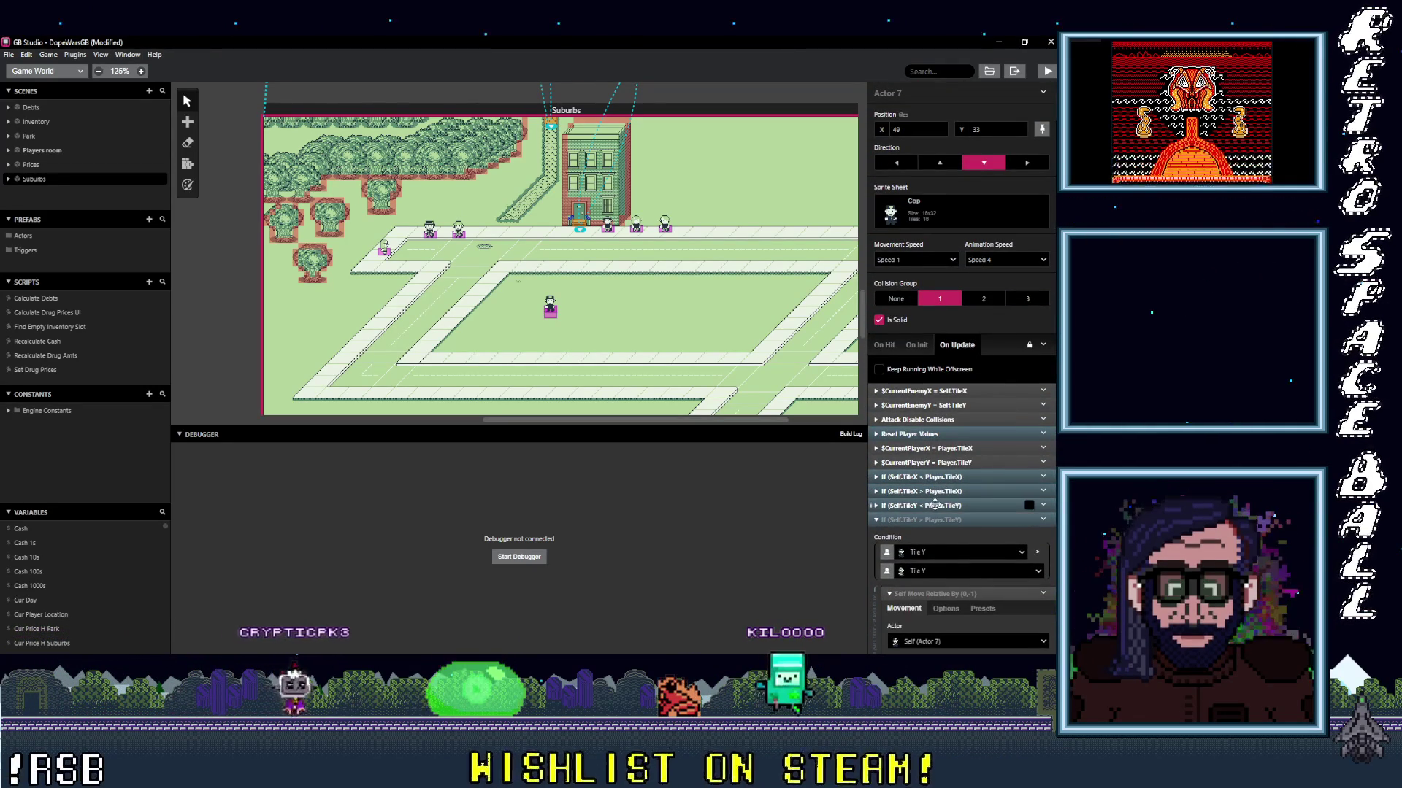
{"action": "left_click", "coordinate": [949, 519]}
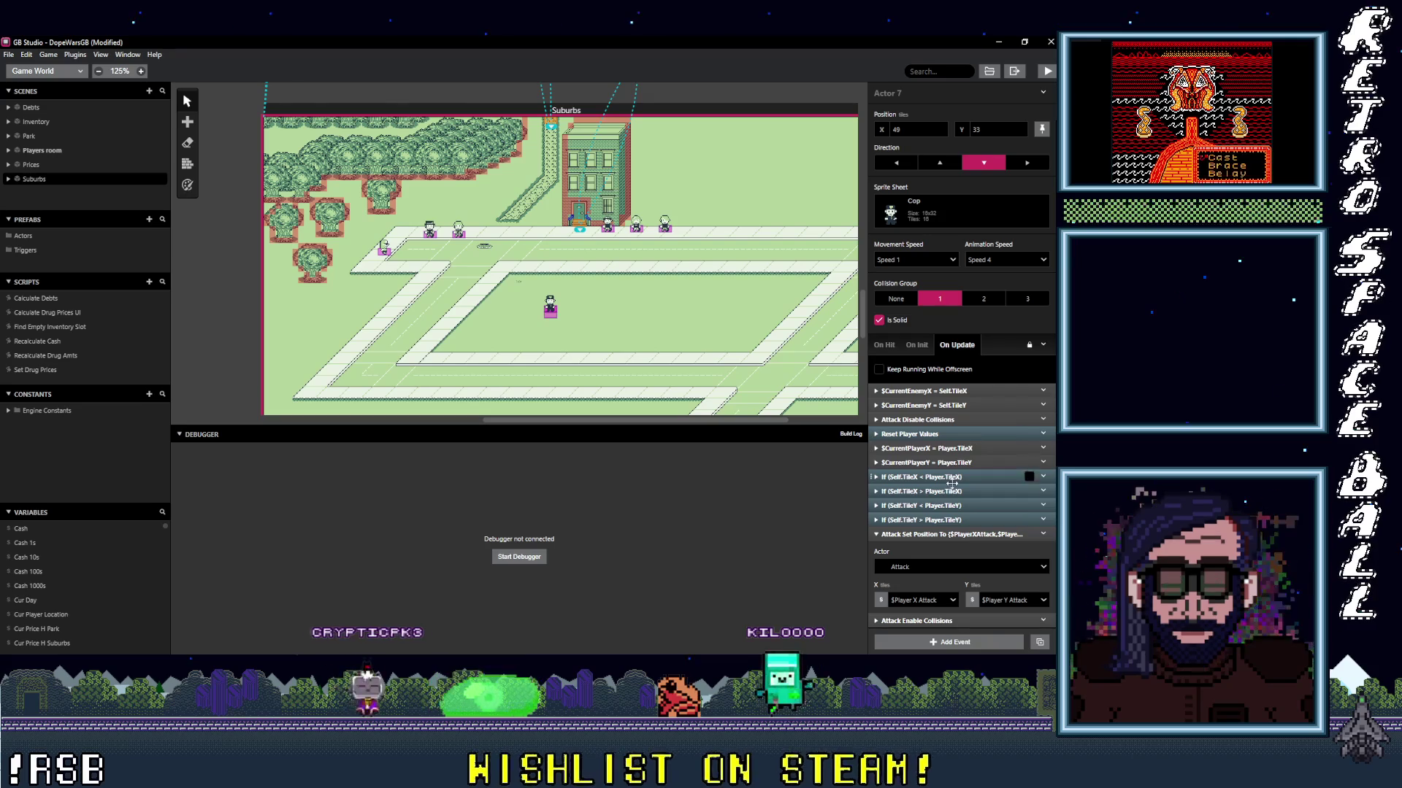
{"action": "left_click", "coordinate": [937, 534]}
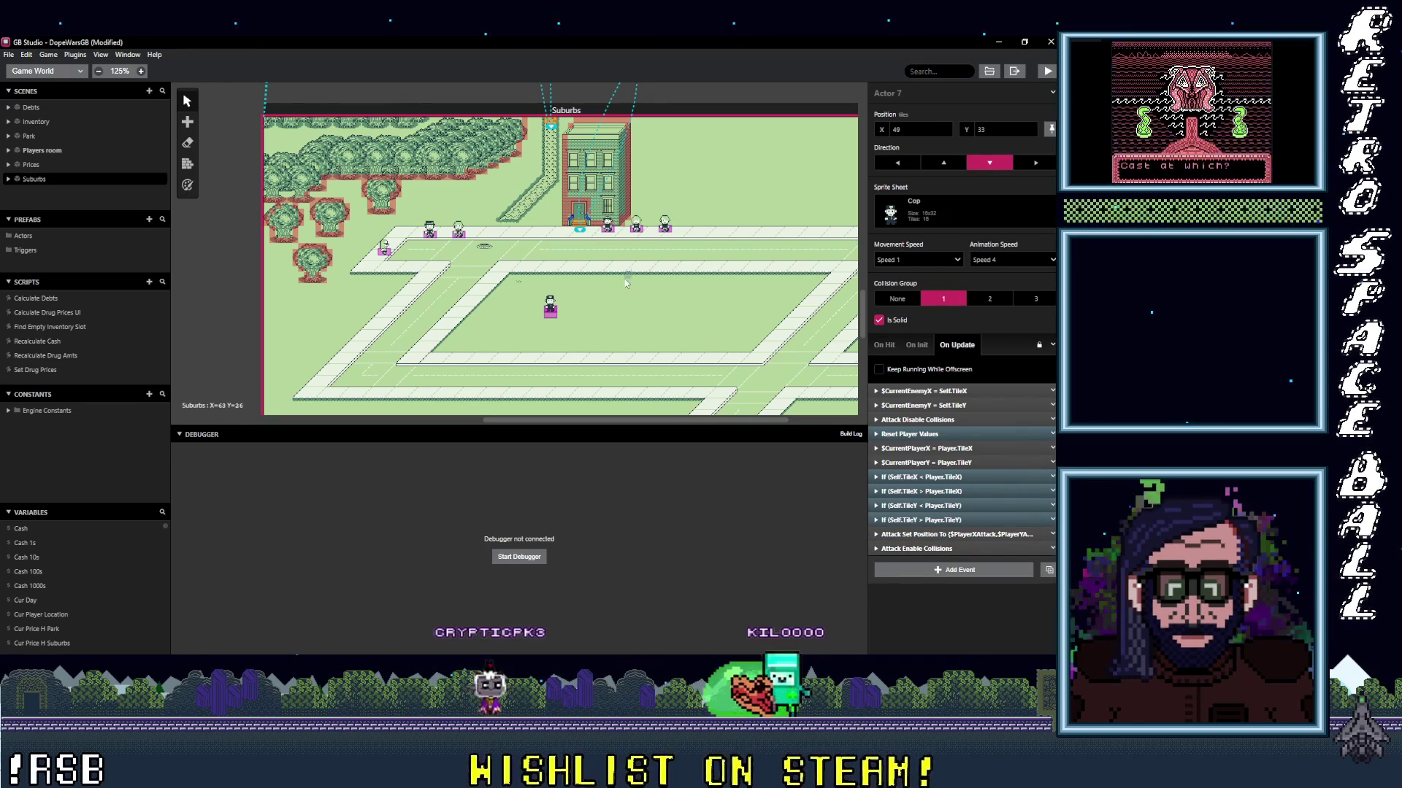
{"action": "left_click", "coordinate": [603, 337]}
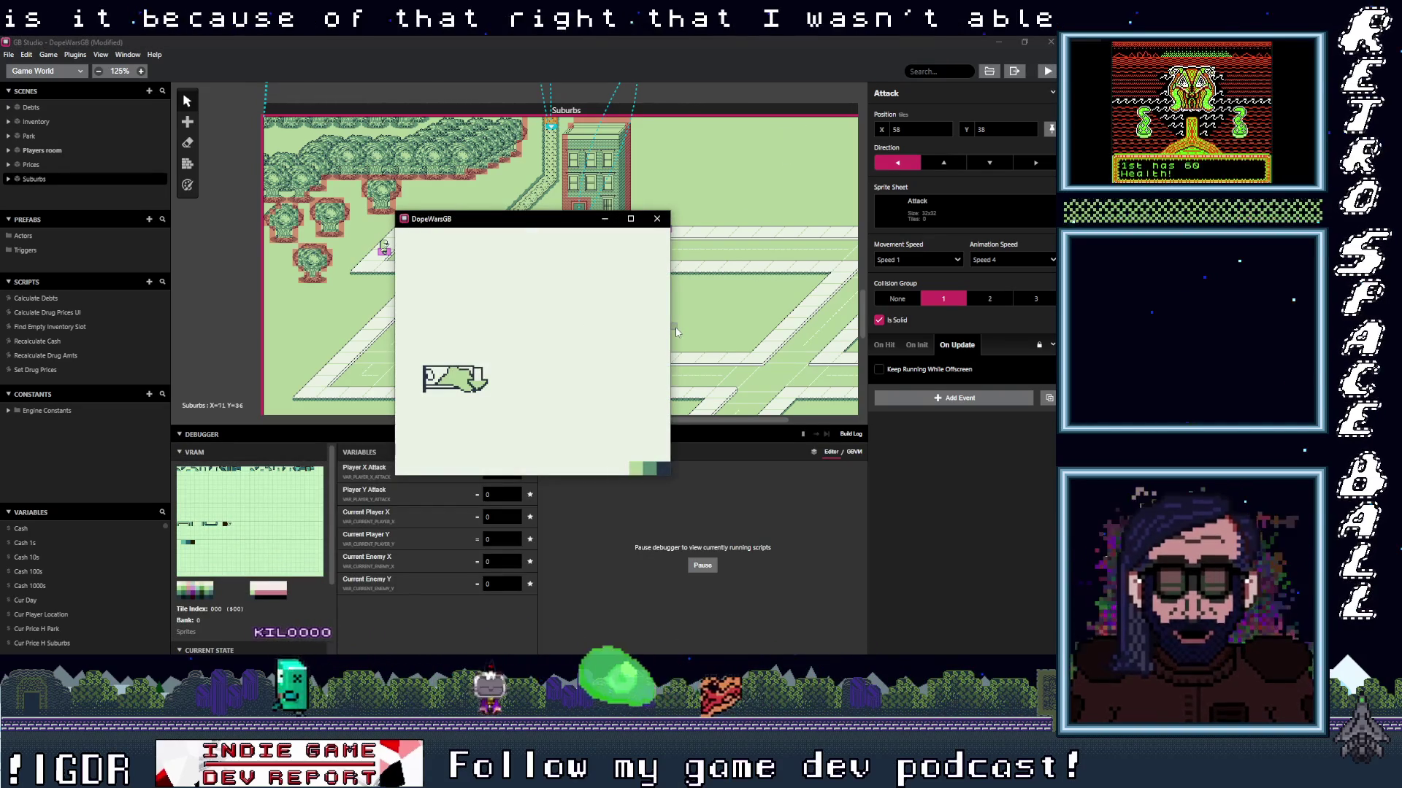
{"action": "key", "text": "Return"}
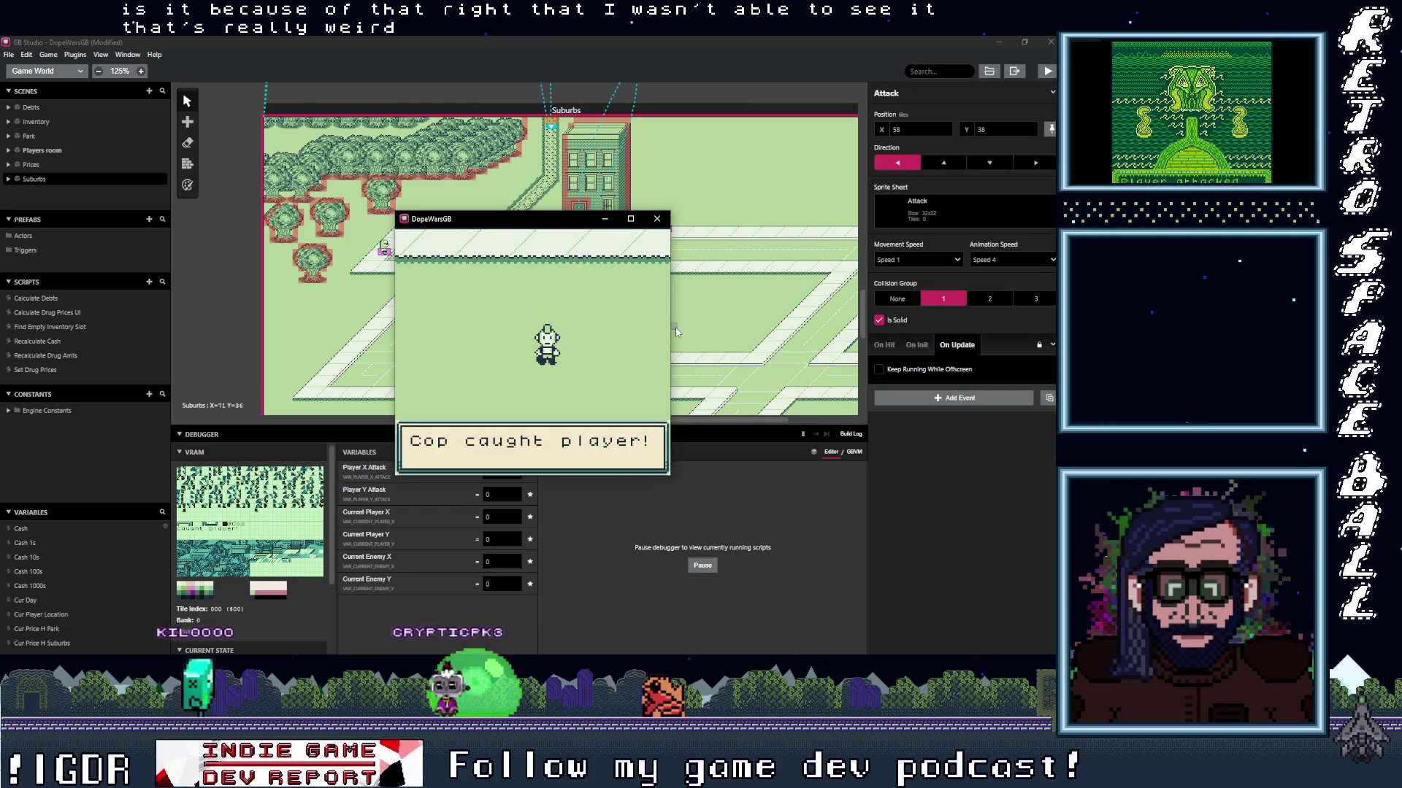
{"action": "key", "text": "z"}
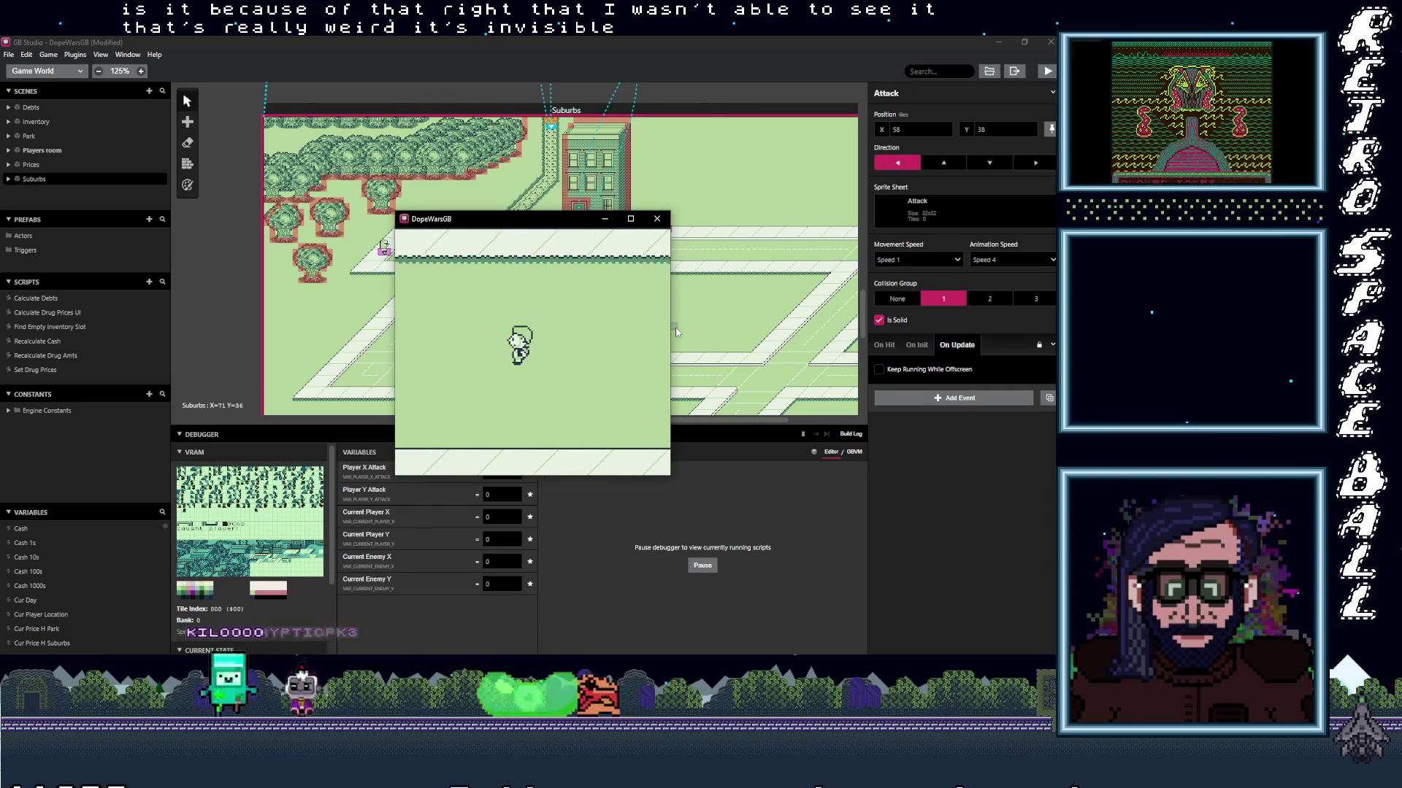
{"action": "key", "text": "Left"}
{"action": "key", "text": "Left"}
{"action": "key", "text": "Up"}
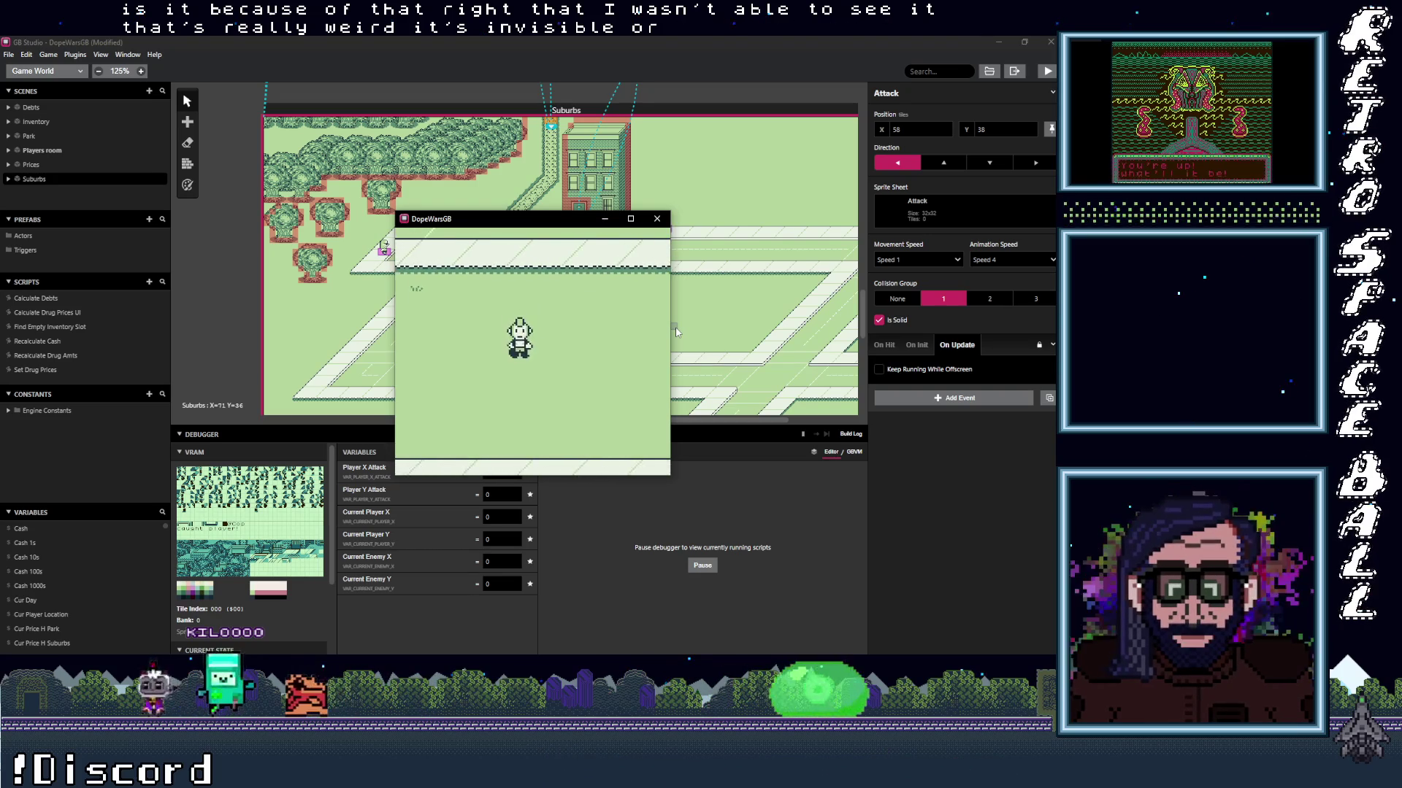
{"action": "key", "text": "Down"}
{"action": "key", "text": "Right"}
{"action": "key", "text": "z"}
{"action": "key", "text": "z"}
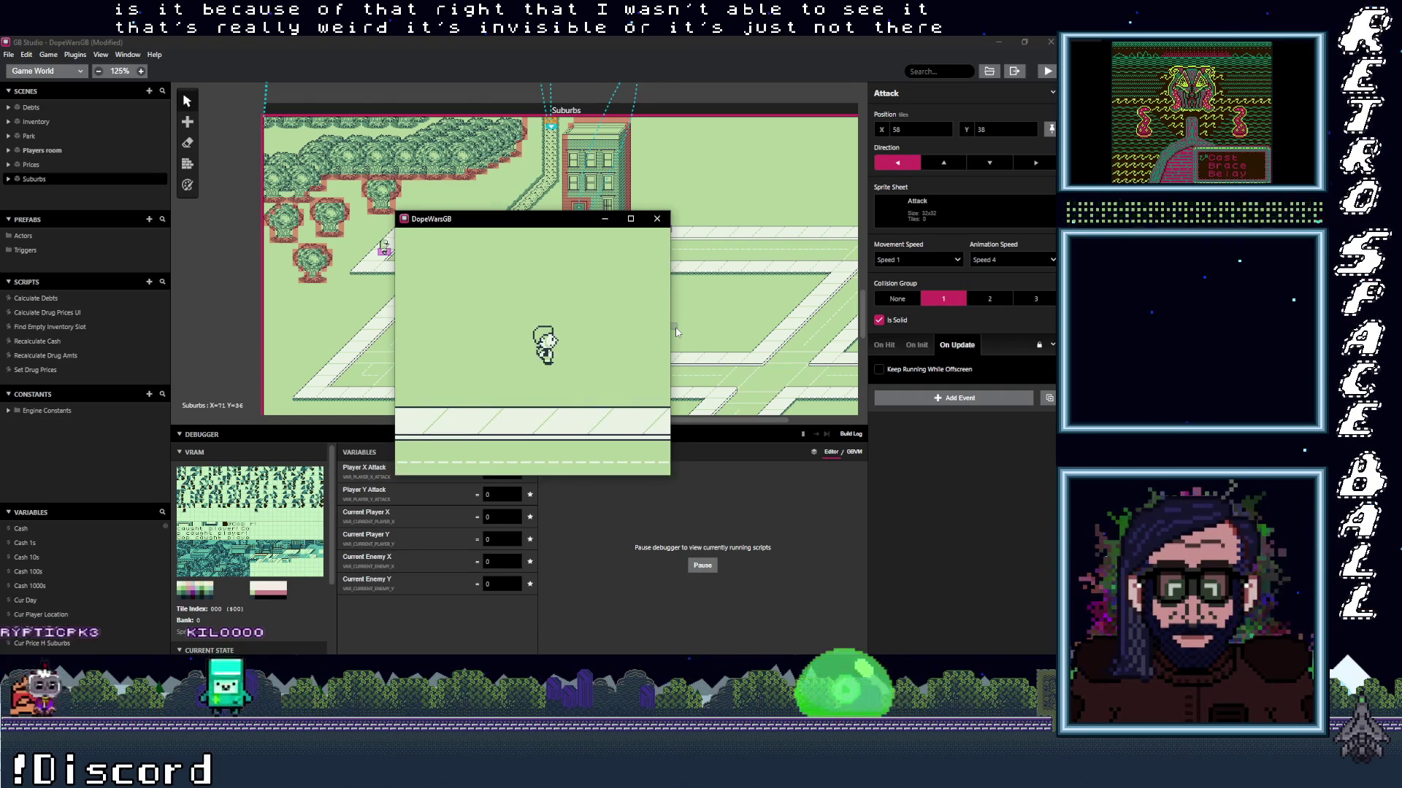
{"action": "key", "text": "z"}
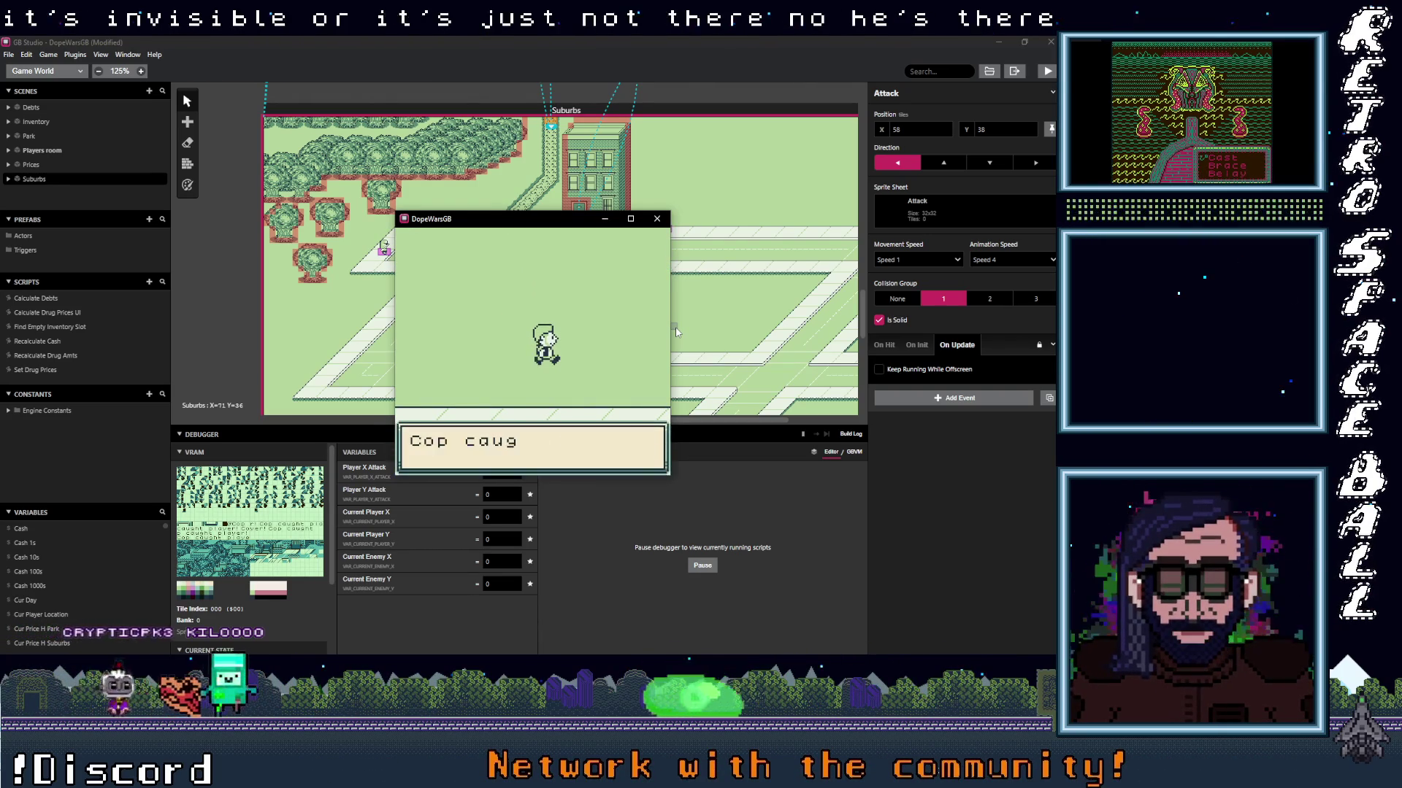
{"action": "key", "text": "z"}
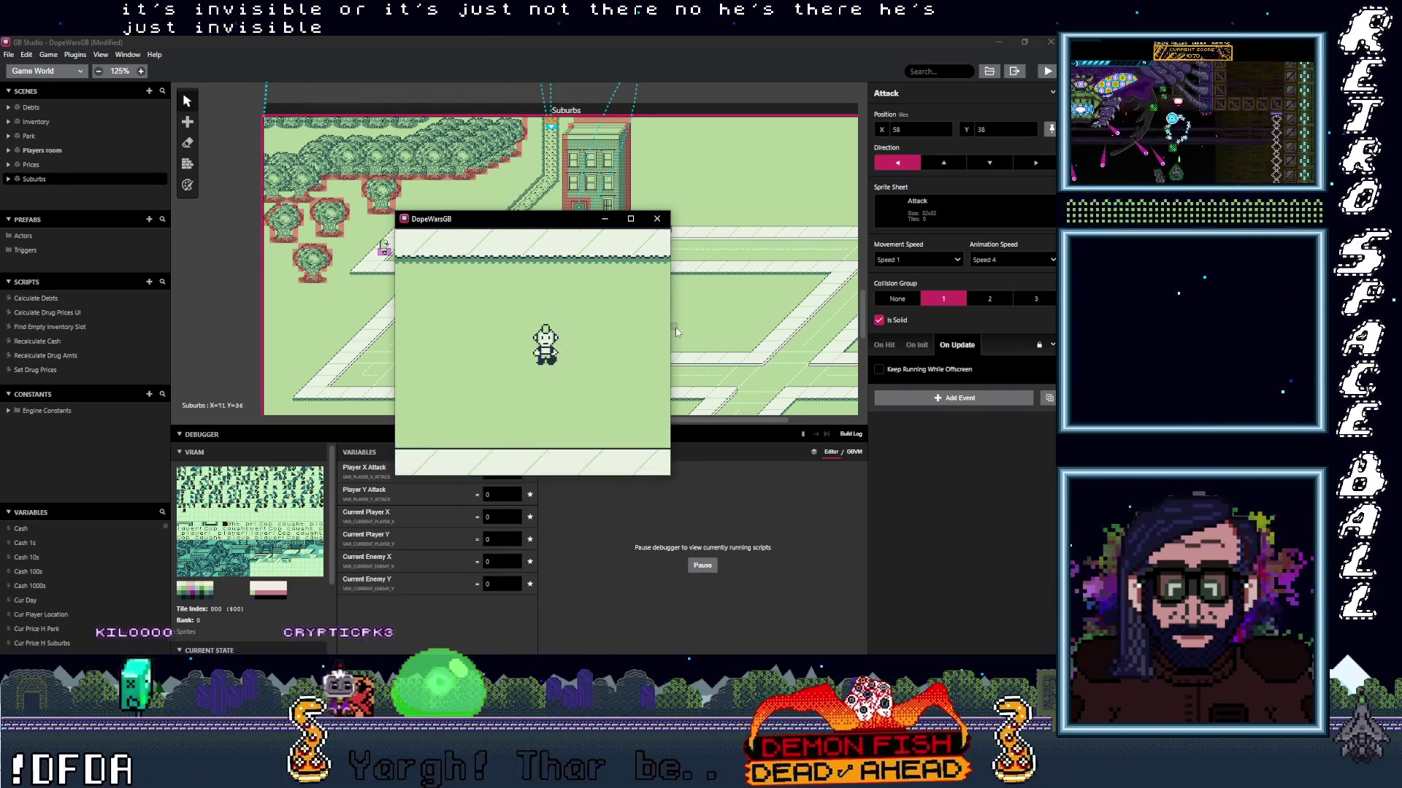
{"action": "key", "text": "Down"}
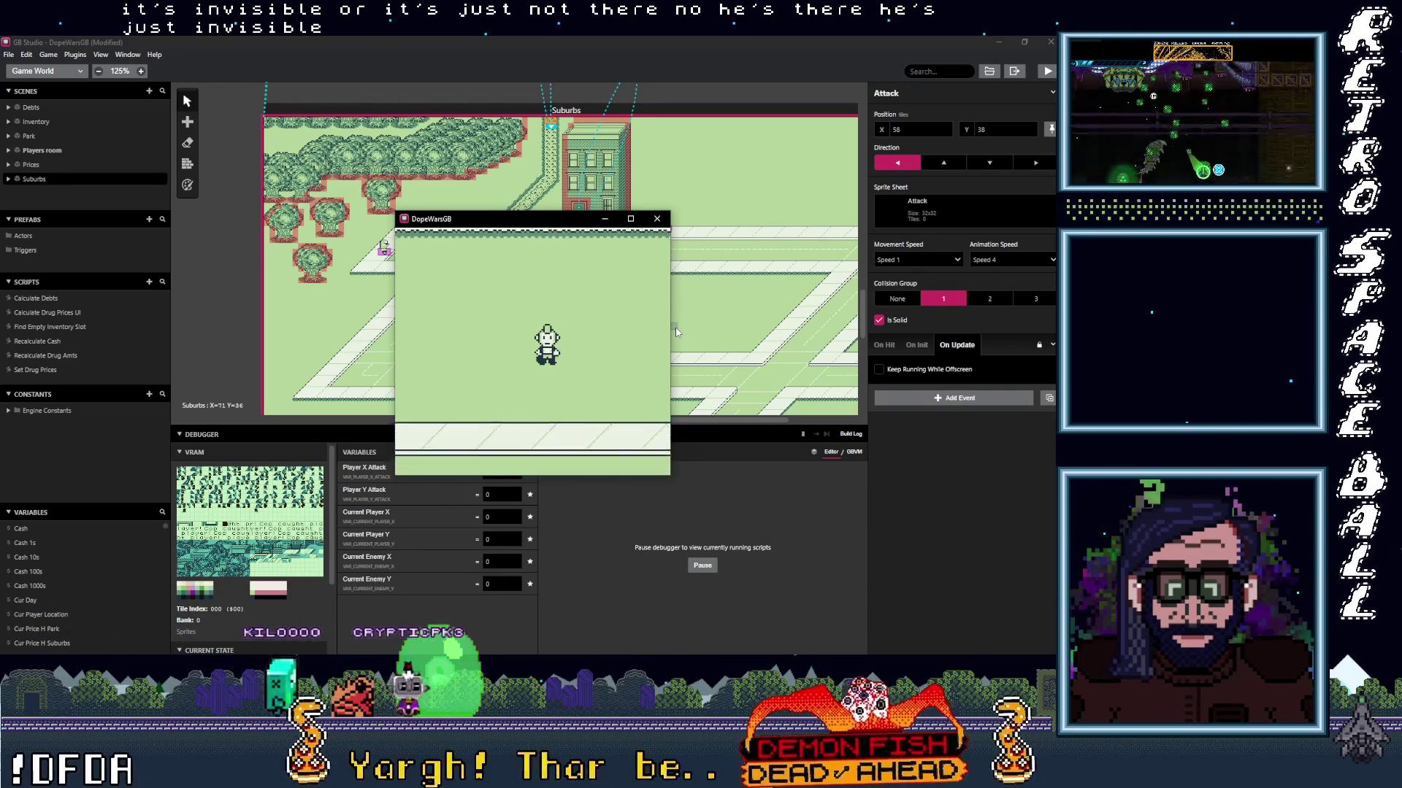
{"action": "key", "text": "Left"}
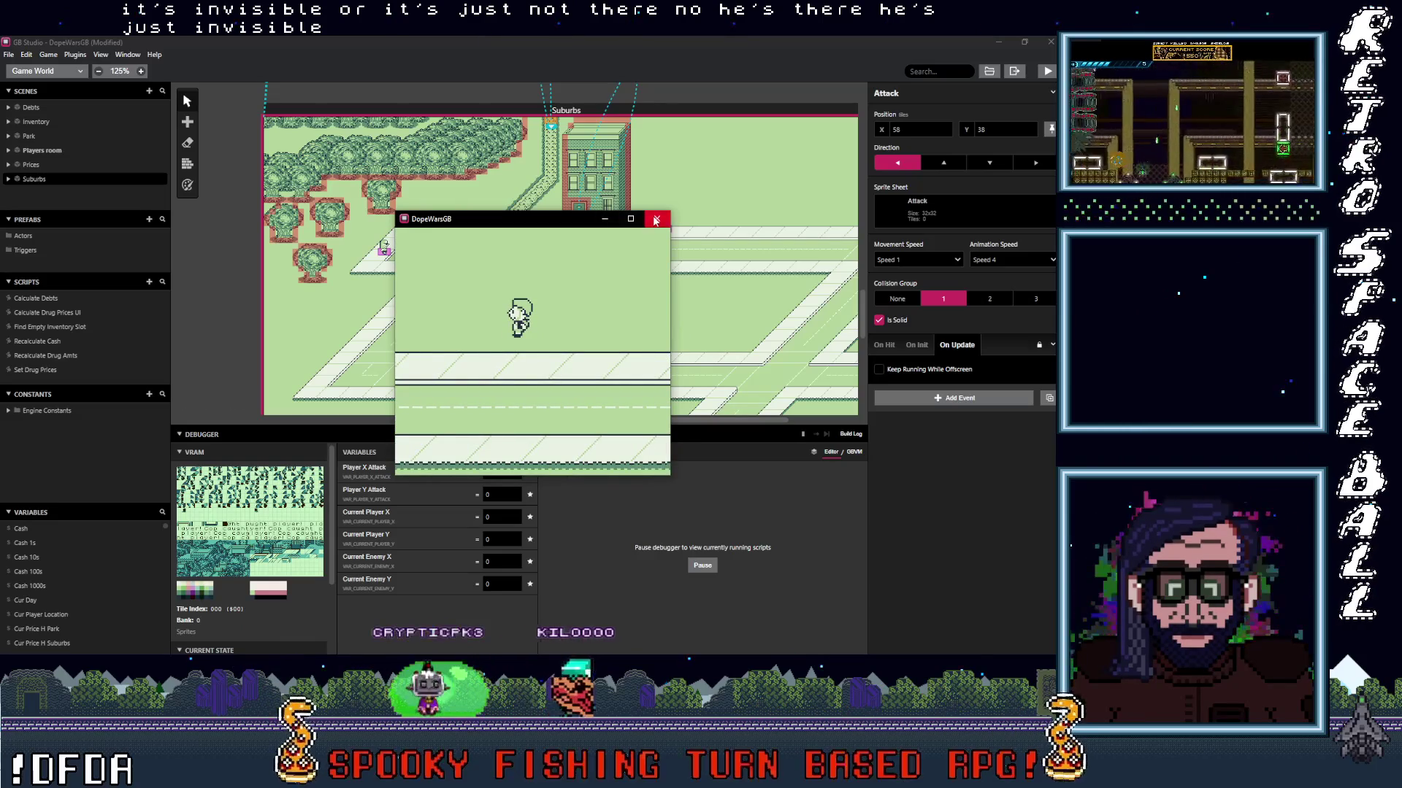
{"action": "key", "text": "alt+F4"}
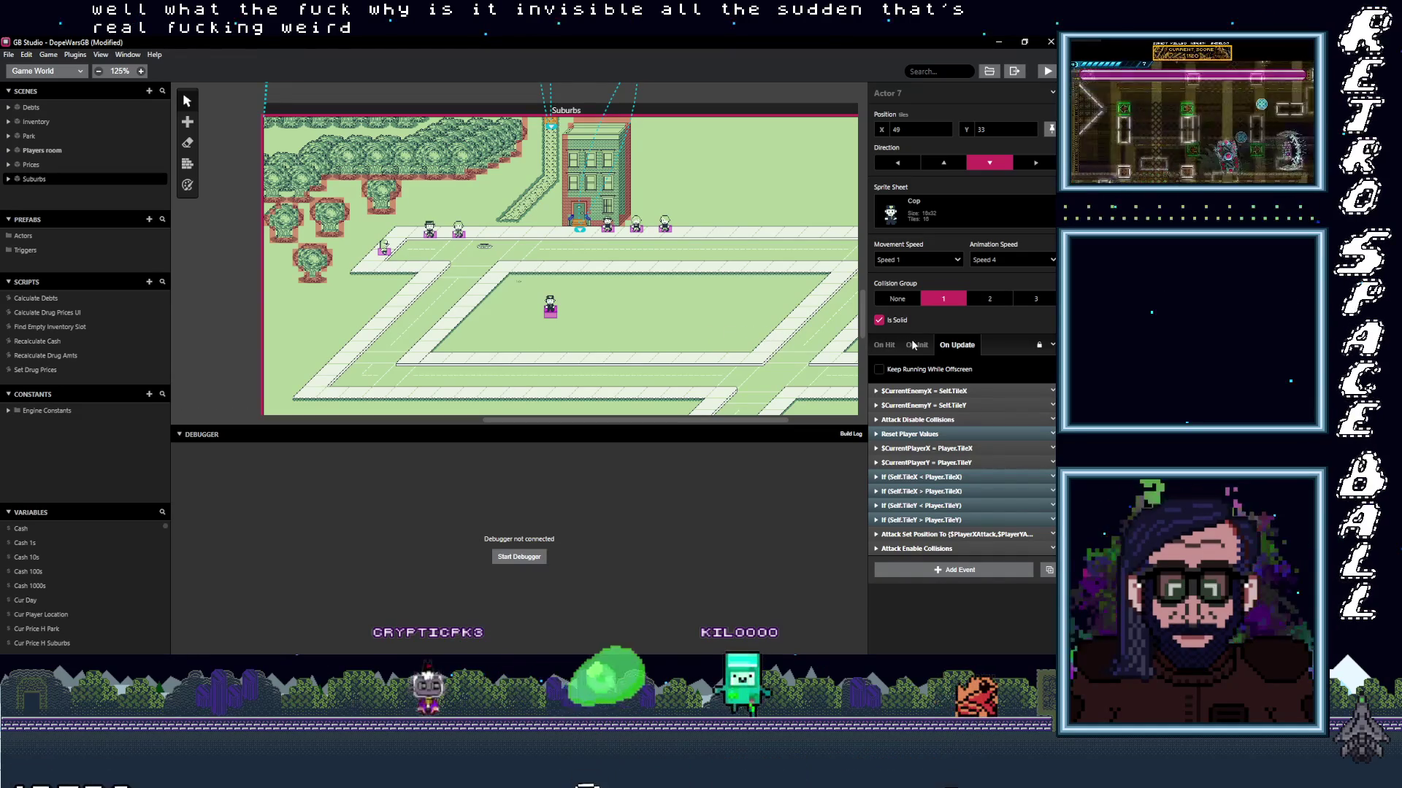
Check the Attack actor's On Init, then return to the Cop and expand and fold Player Set Animation State.
{"action": "left_click", "coordinate": [554, 318]}
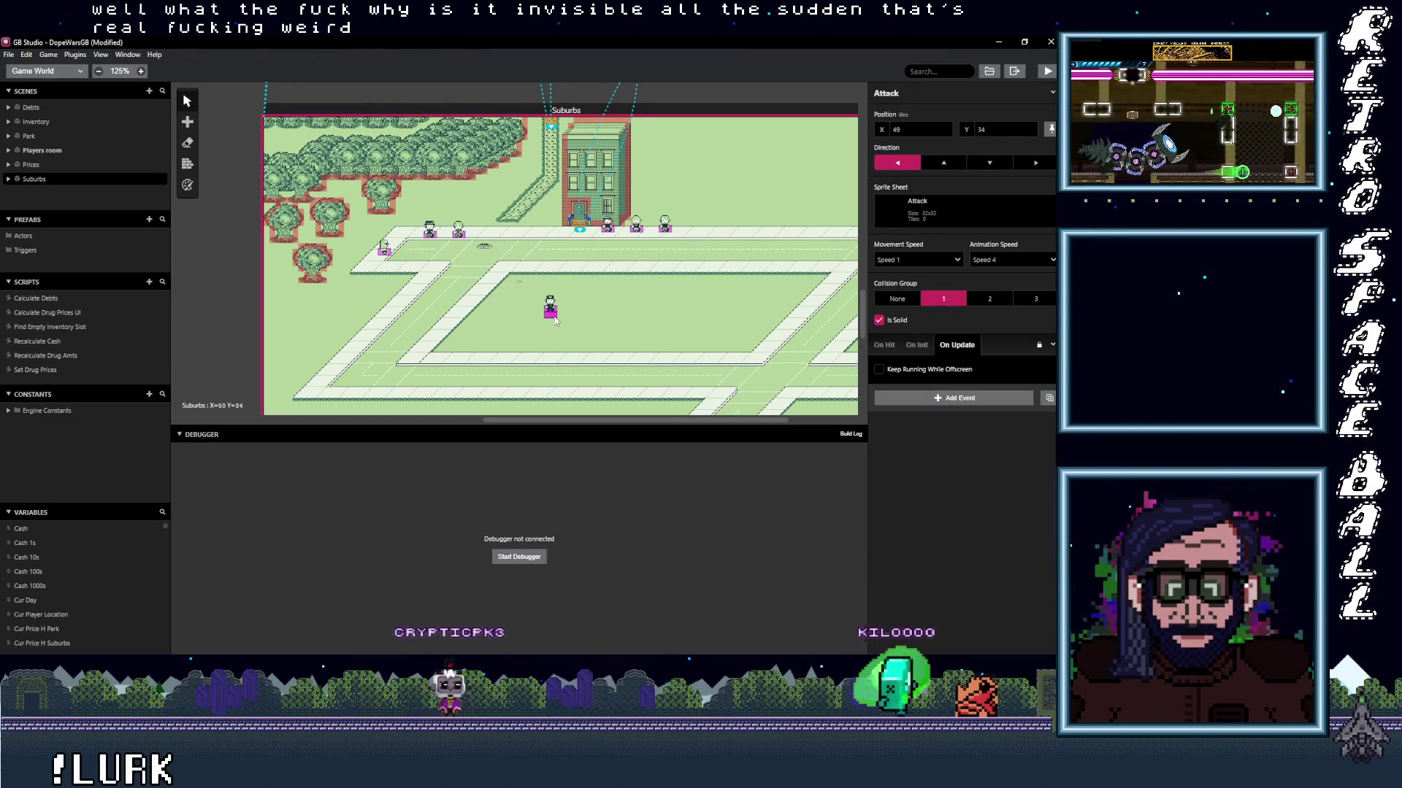
{"action": "left_click", "coordinate": [918, 345]}
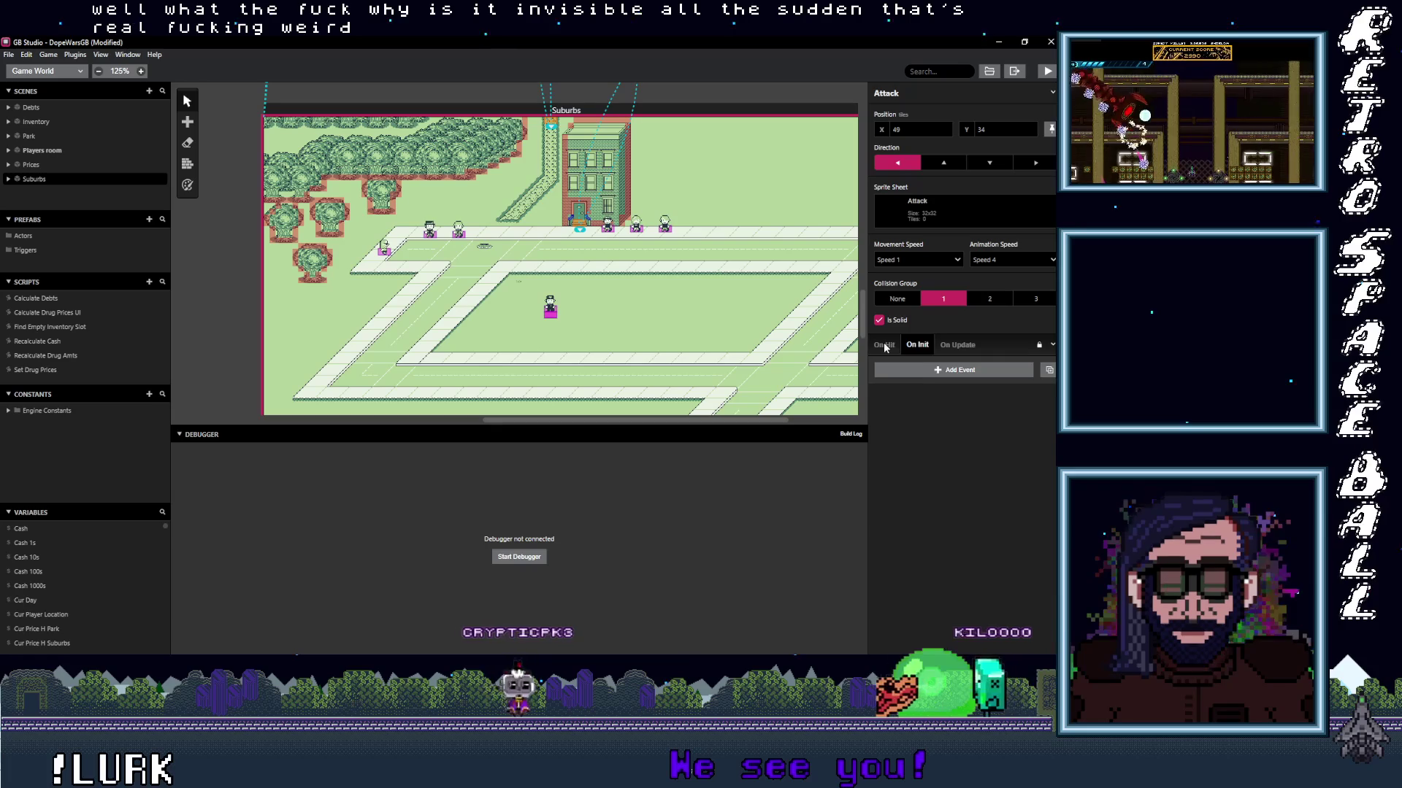
{"action": "left_click", "coordinate": [554, 310]}
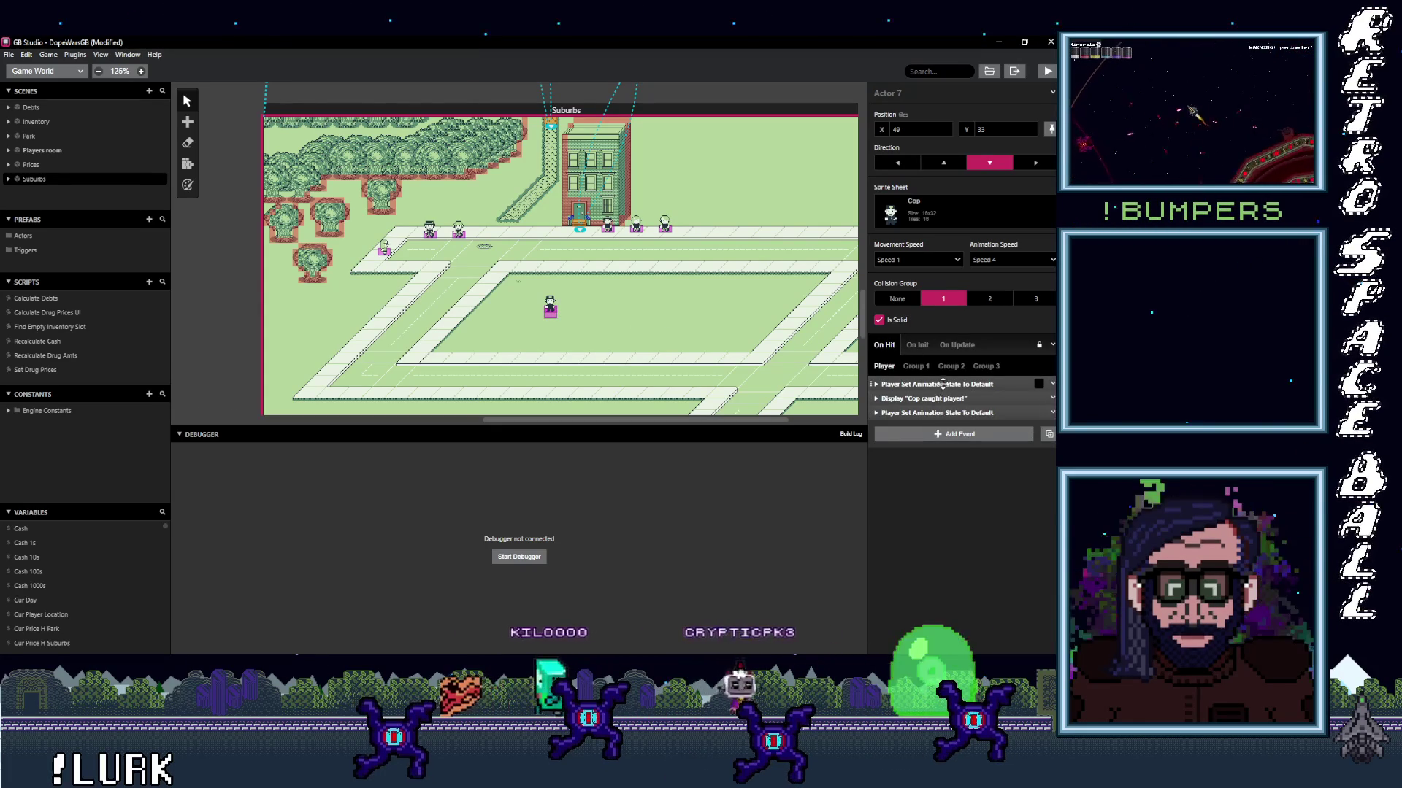
{"action": "left_click", "coordinate": [943, 384]}
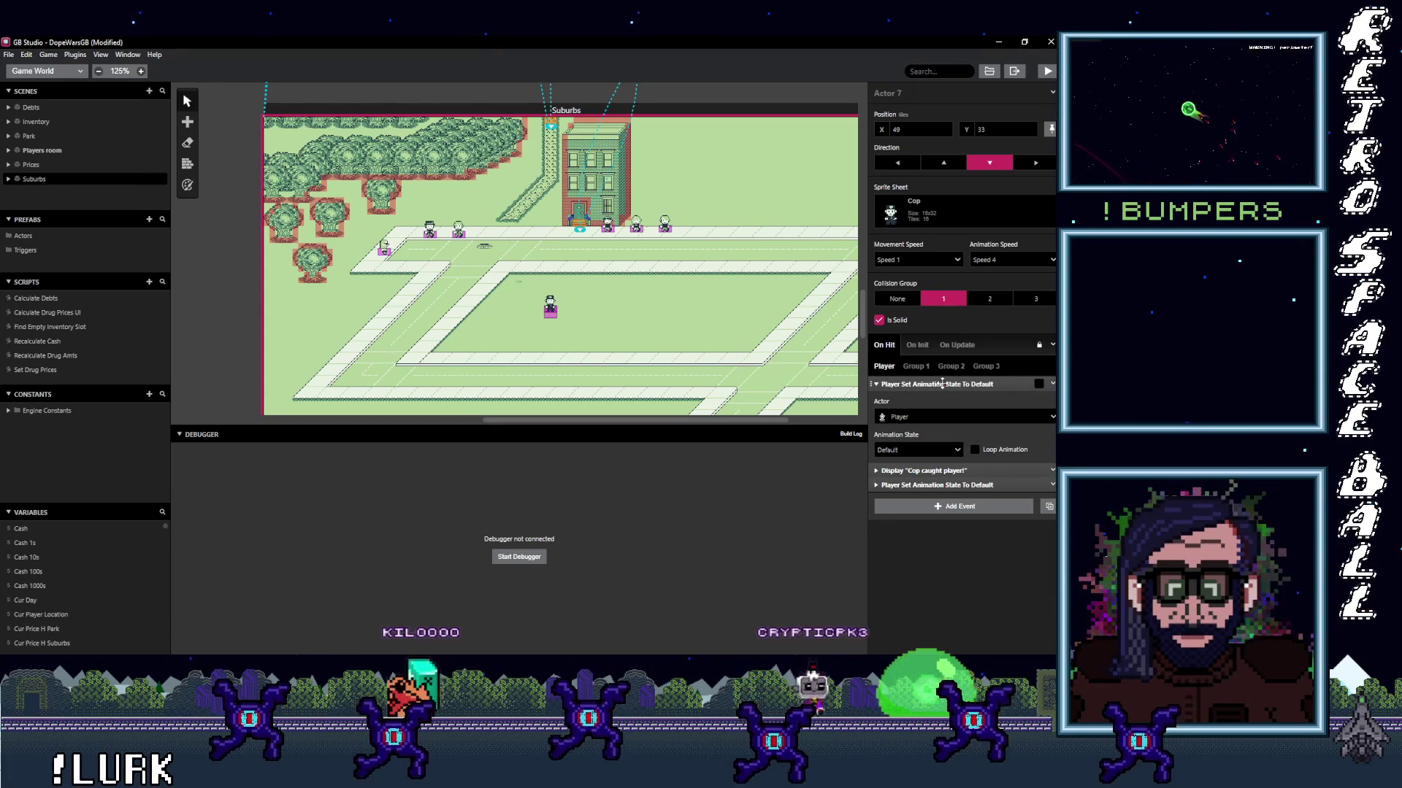
{"action": "left_click", "coordinate": [942, 384]}
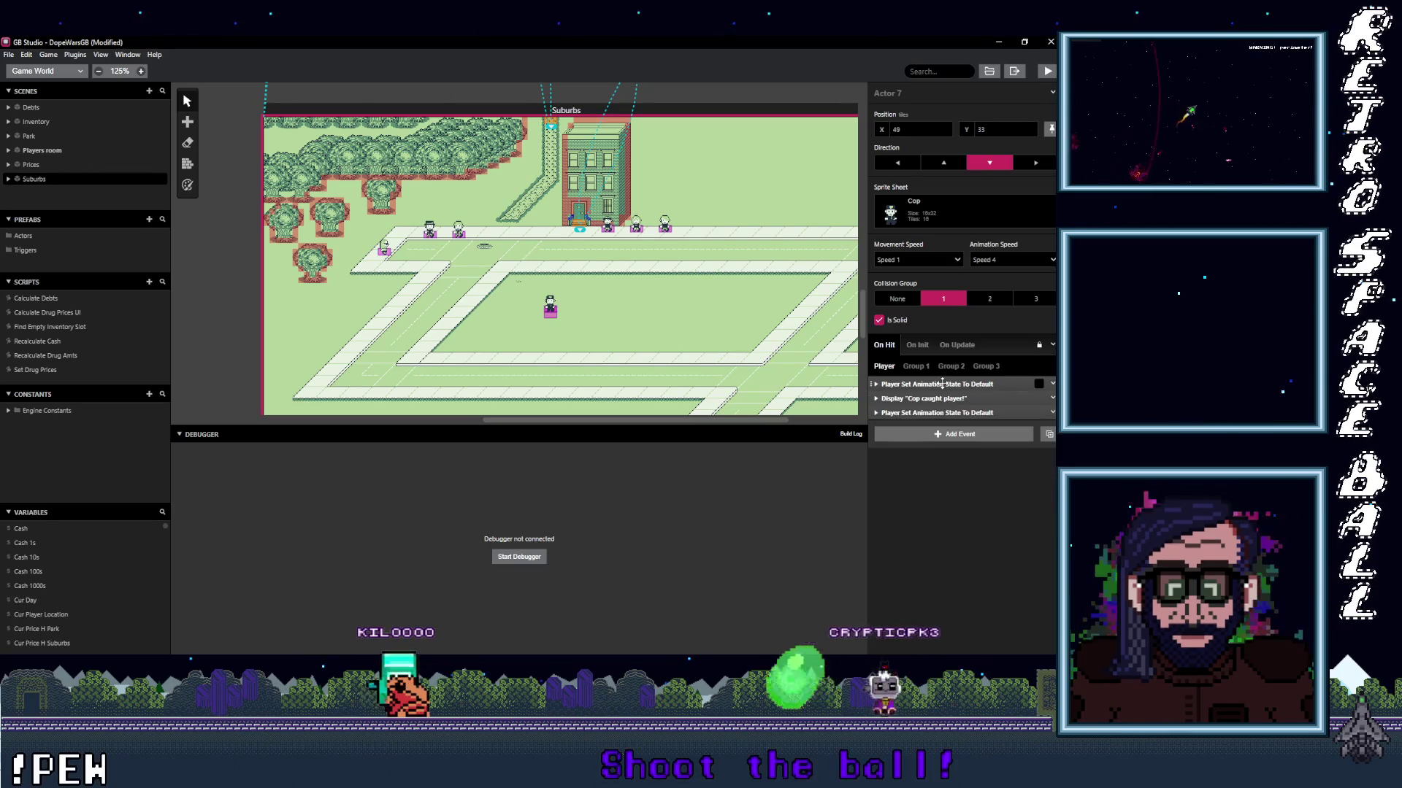
Expand Self Set Position in the Cop's On Init, compare with On Update, and open that event's options.
{"action": "left_click", "coordinate": [916, 346]}
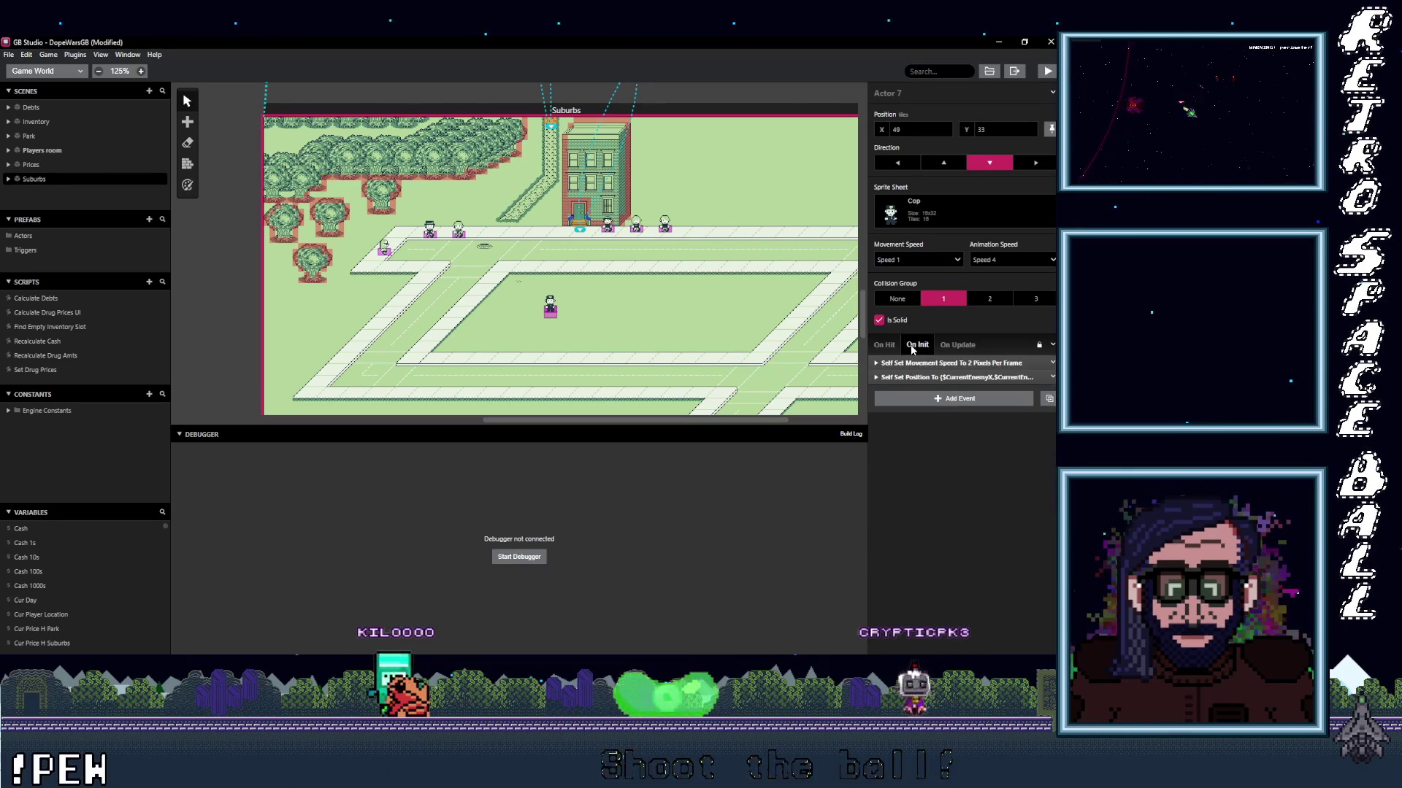
{"action": "left_click", "coordinate": [916, 377]}
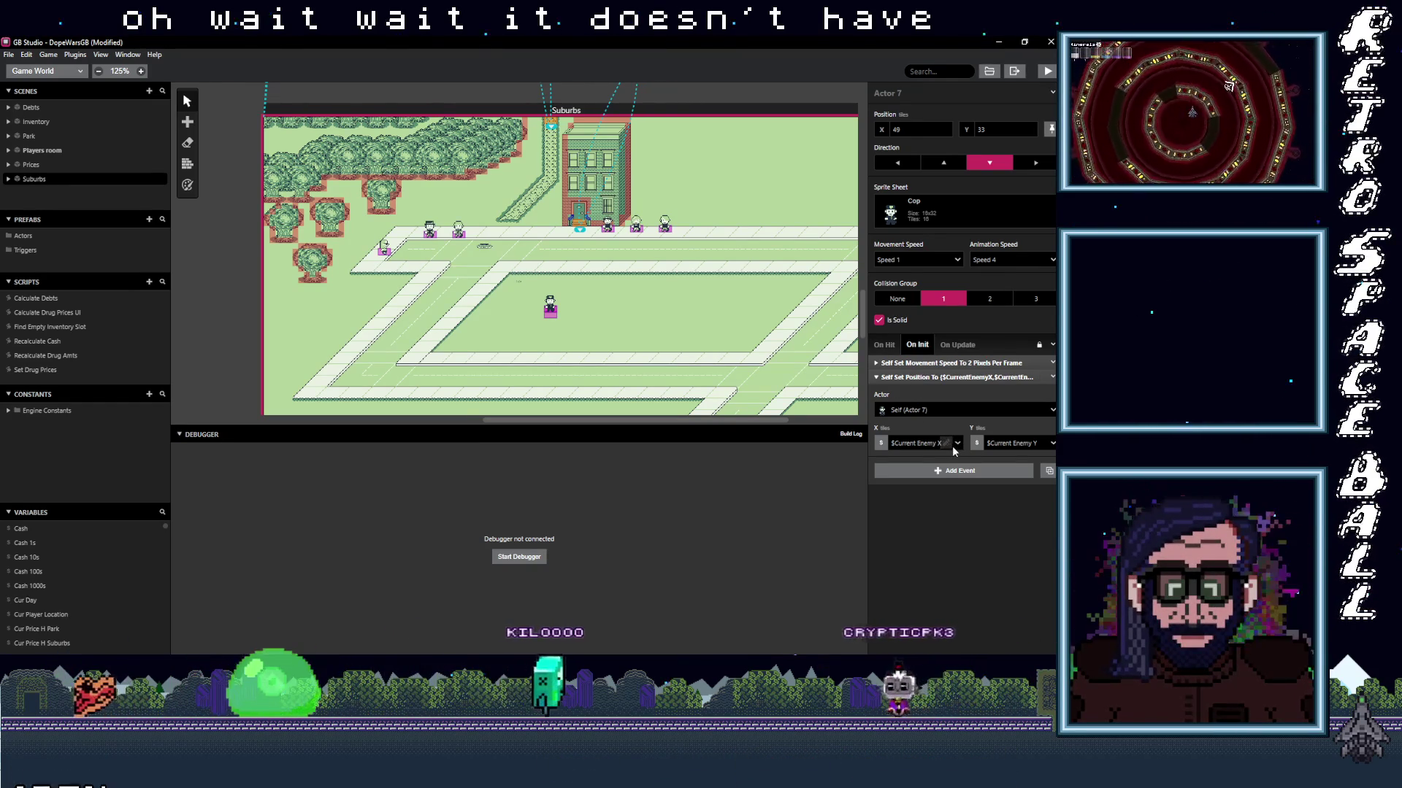
{"action": "left_click", "coordinate": [953, 346]}
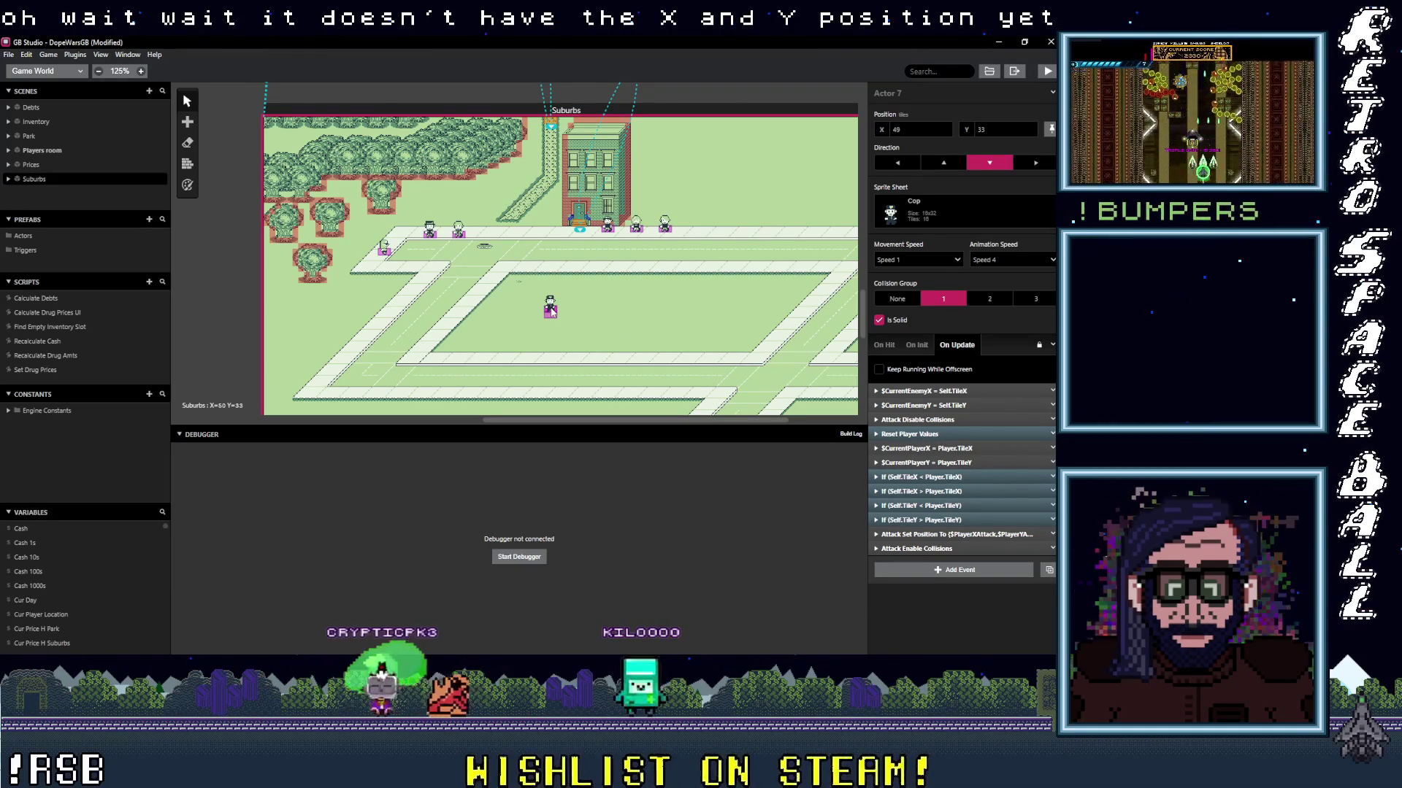
{"action": "left_click", "coordinate": [912, 345]}
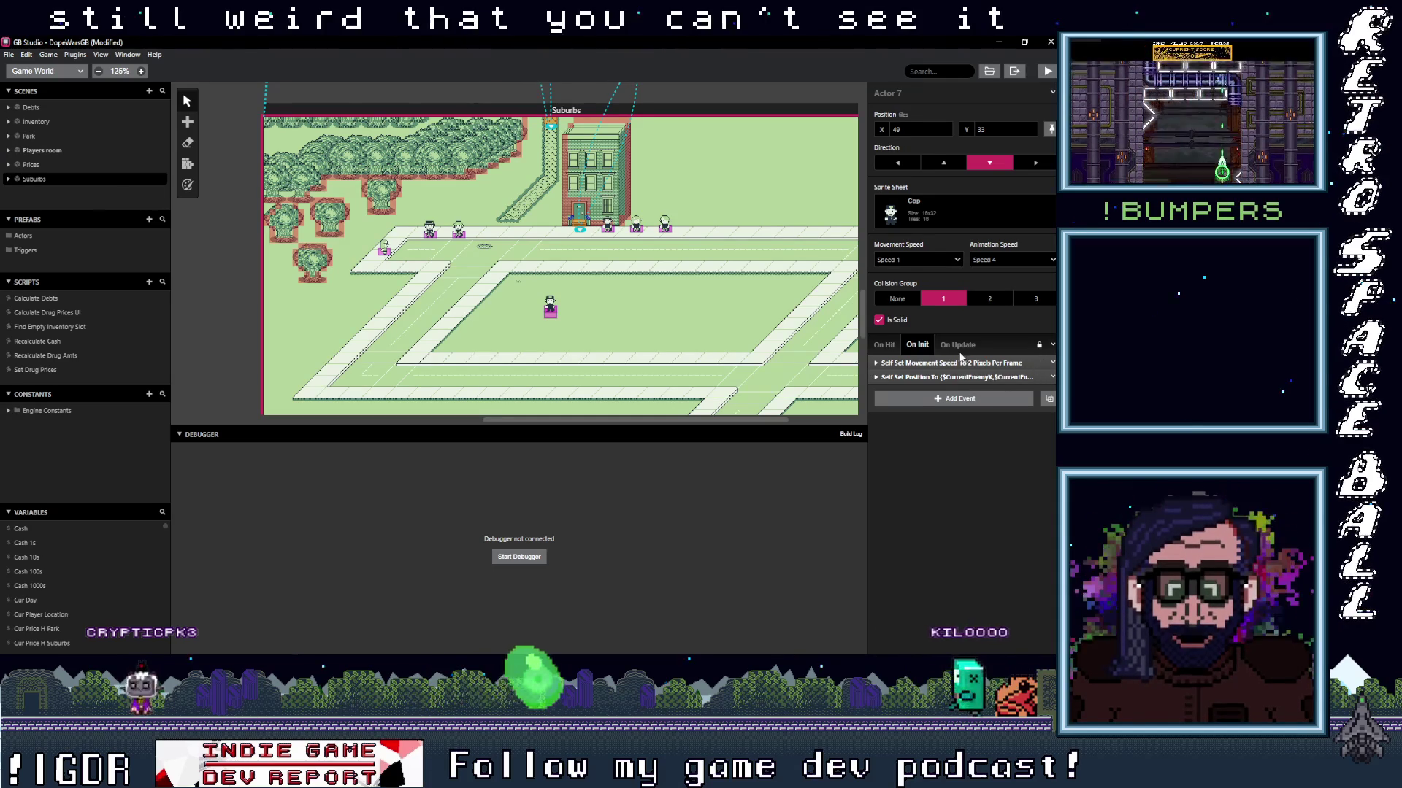
{"action": "left_click", "coordinate": [1038, 376]}
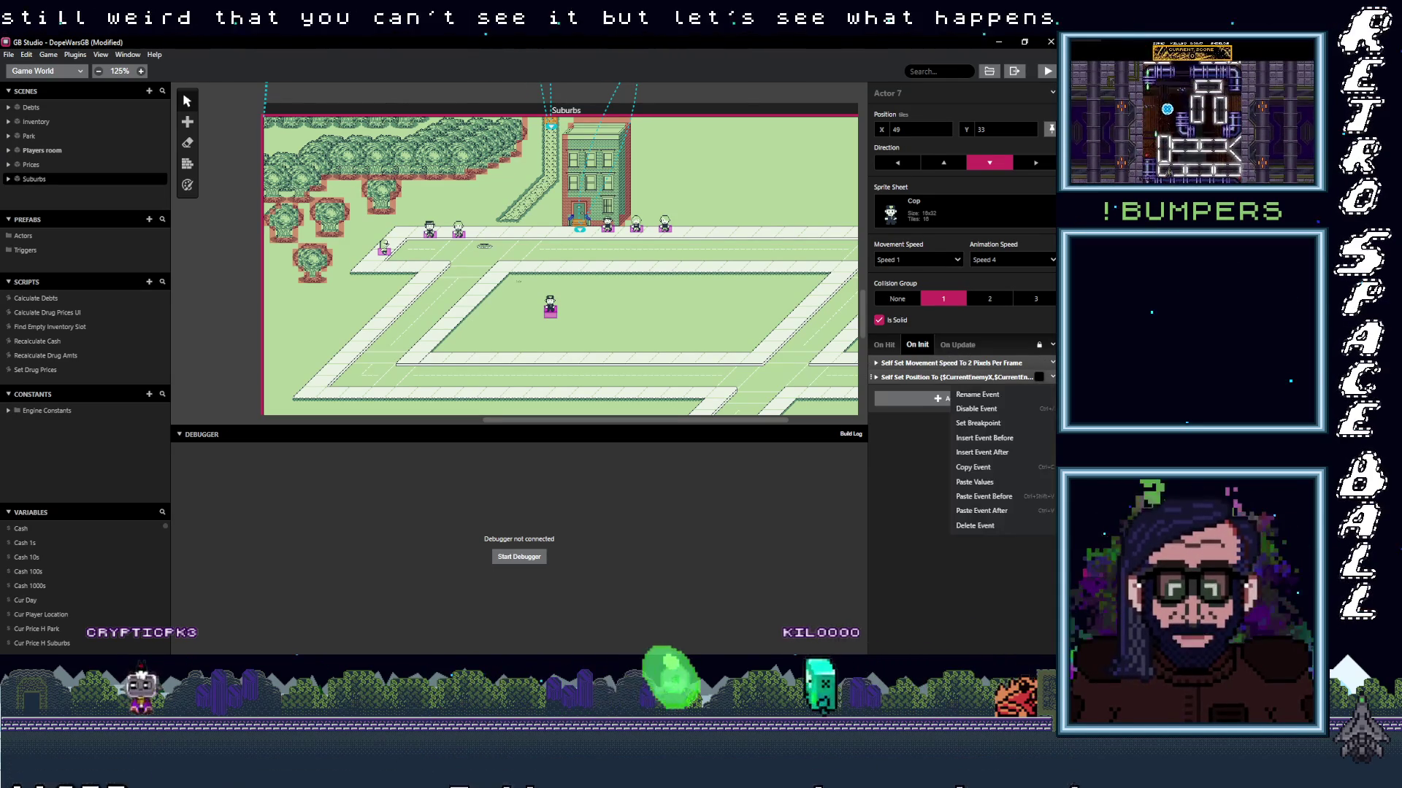
Disable the Cop's On Init Set Position event, then walk until 'Cop caught player!' appears and dismiss it.
{"action": "left_click", "coordinate": [1009, 409]}
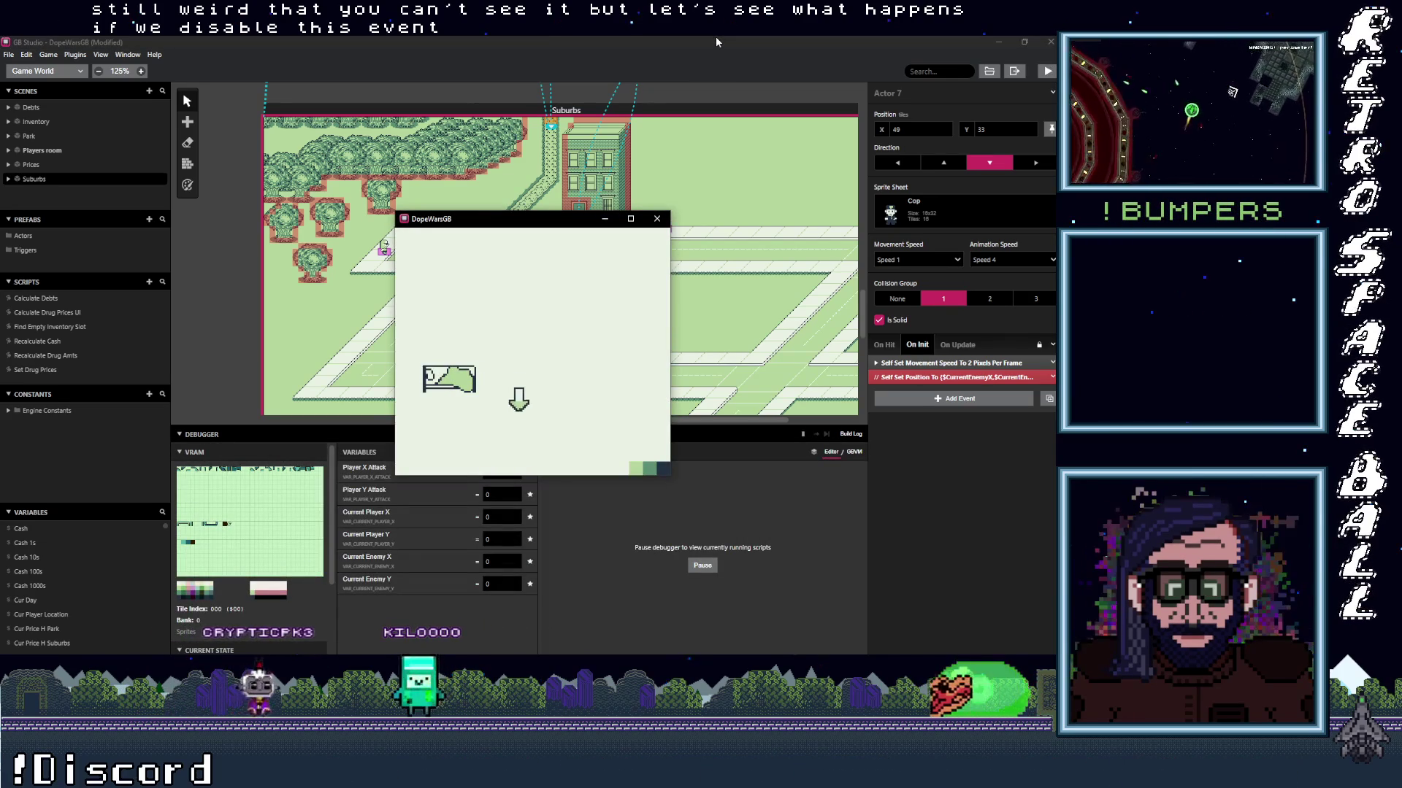
{"action": "key", "text": "Down"}
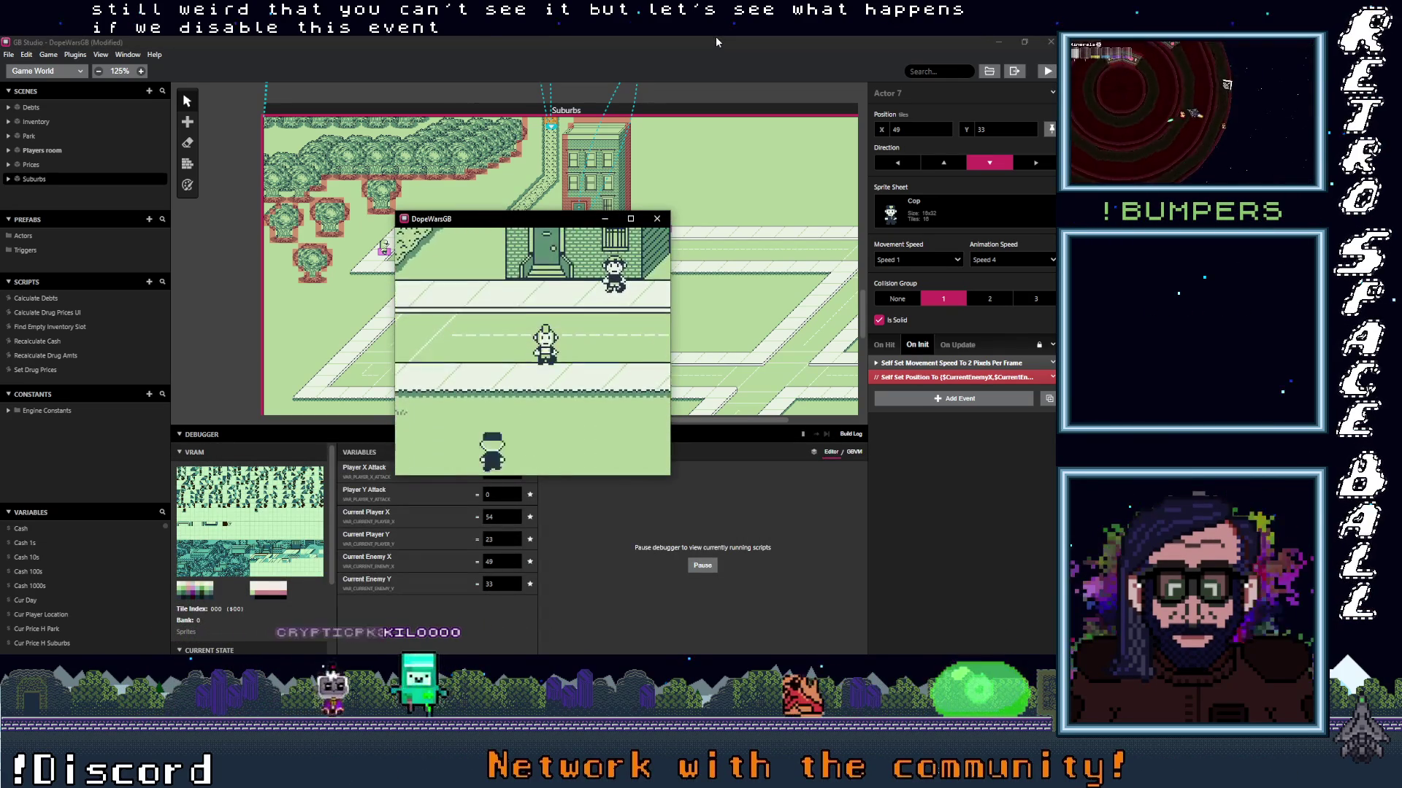
{"action": "key", "text": "Right"}
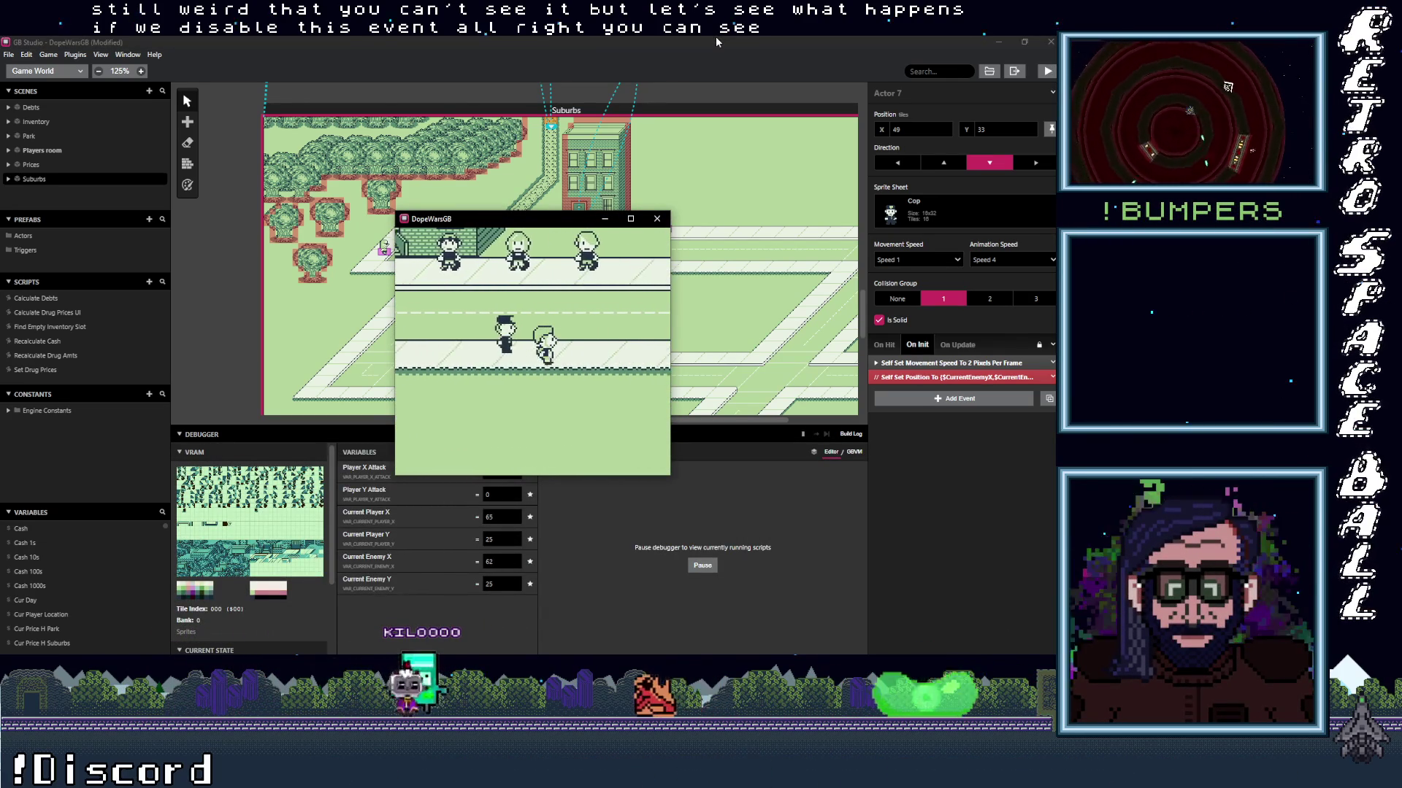
{"action": "key", "text": "Left"}
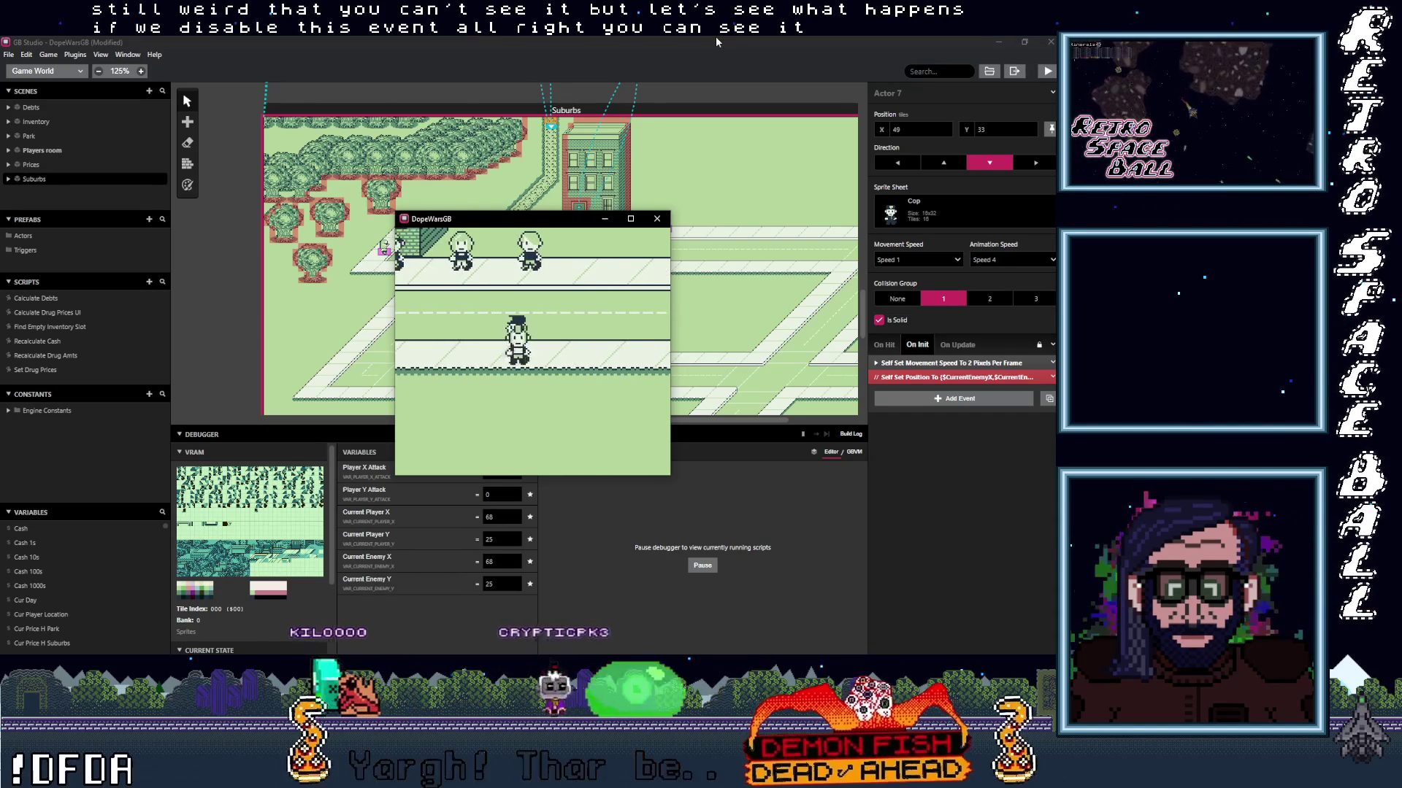
{"action": "key", "text": "Left"}
{"action": "key", "text": "z"}
{"action": "key", "text": "z"}
Walk the player around the street and into the cop.
{"action": "key", "text": "Left"}
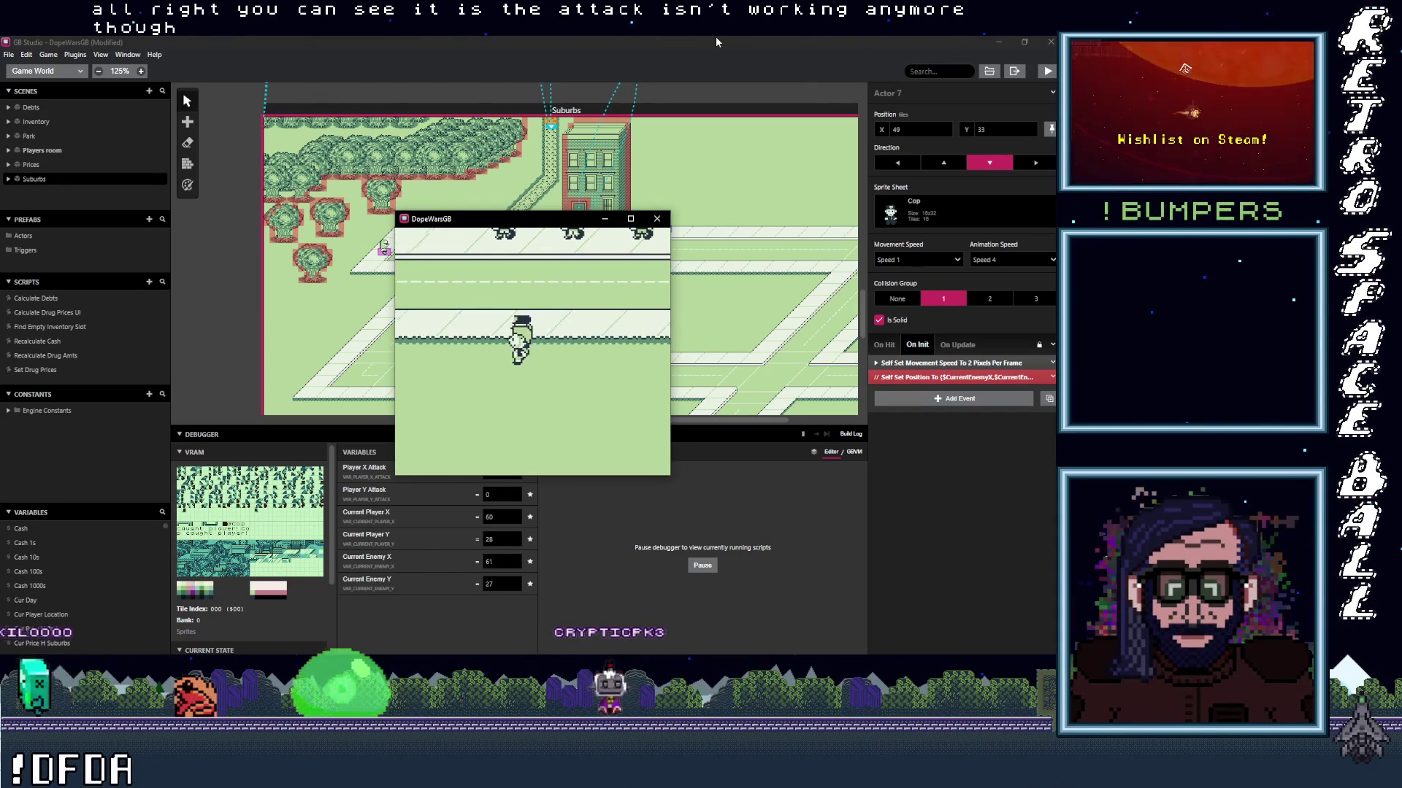
{"action": "key", "text": "Down"}
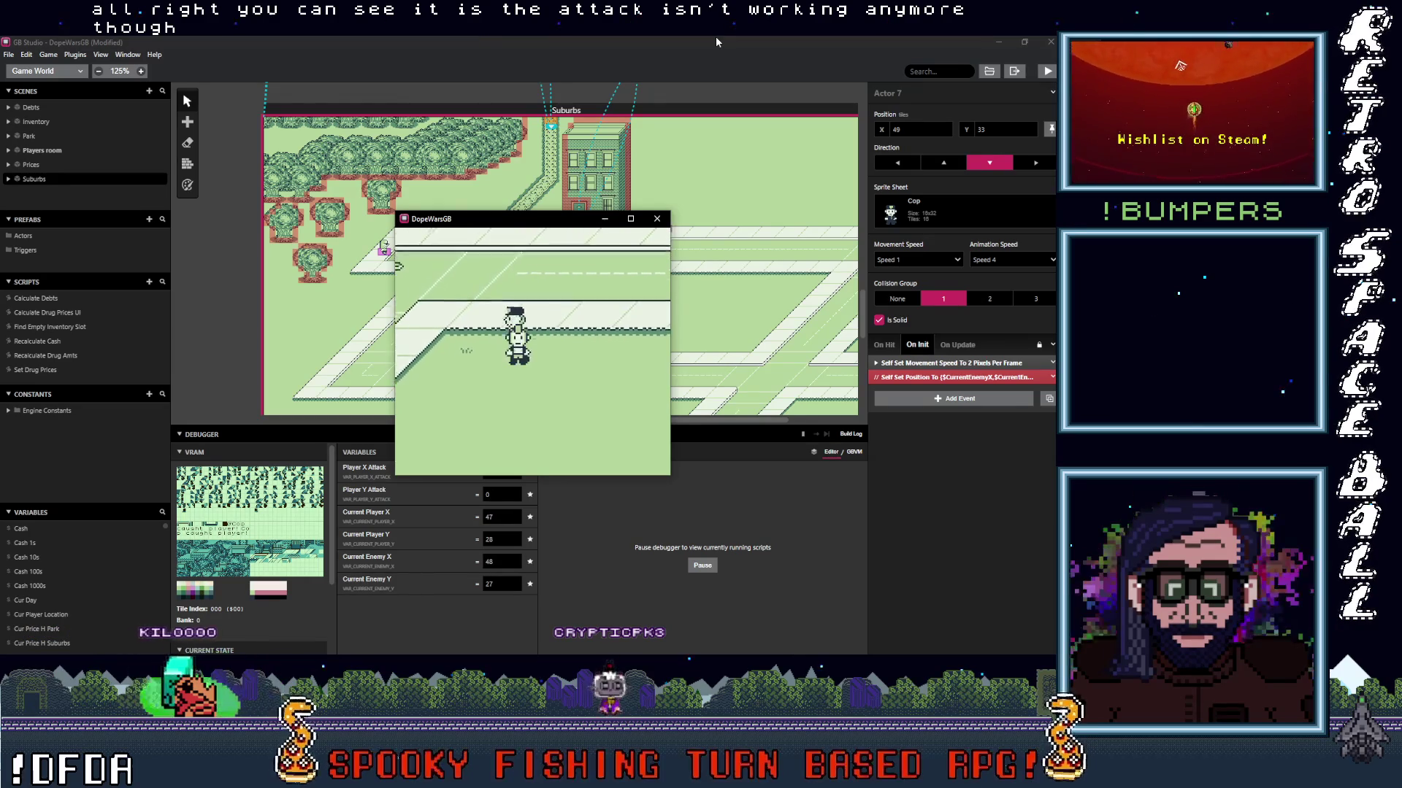
{"action": "key", "text": "Down"}
{"action": "key", "text": "Right"}
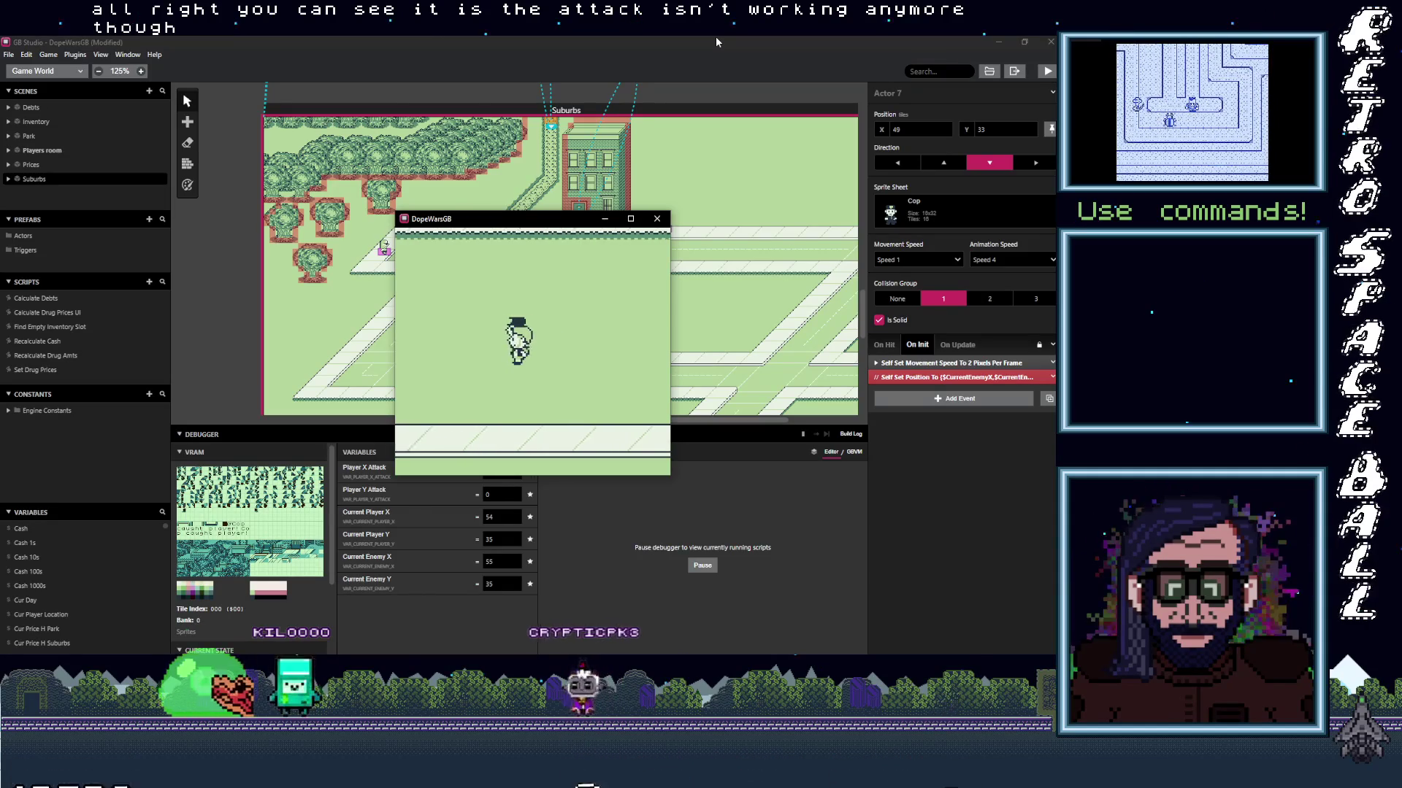
{"action": "key", "text": "Left"}
{"action": "key", "text": "Down"}
{"action": "key", "text": "Up"}
{"action": "key", "text": "Right"}
{"action": "key", "text": "Up"}
{"action": "key", "text": "Right"}
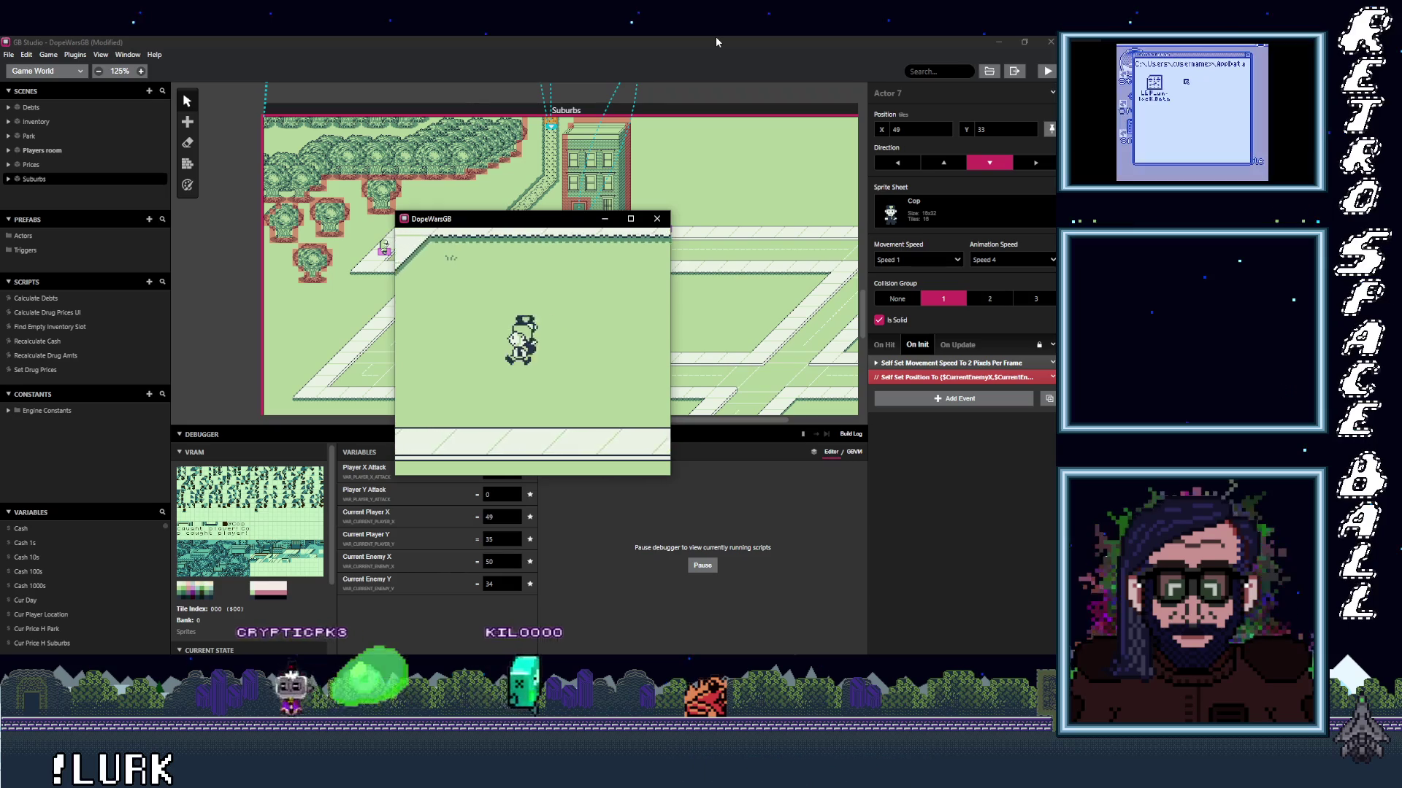
{"action": "key", "text": "Right"}
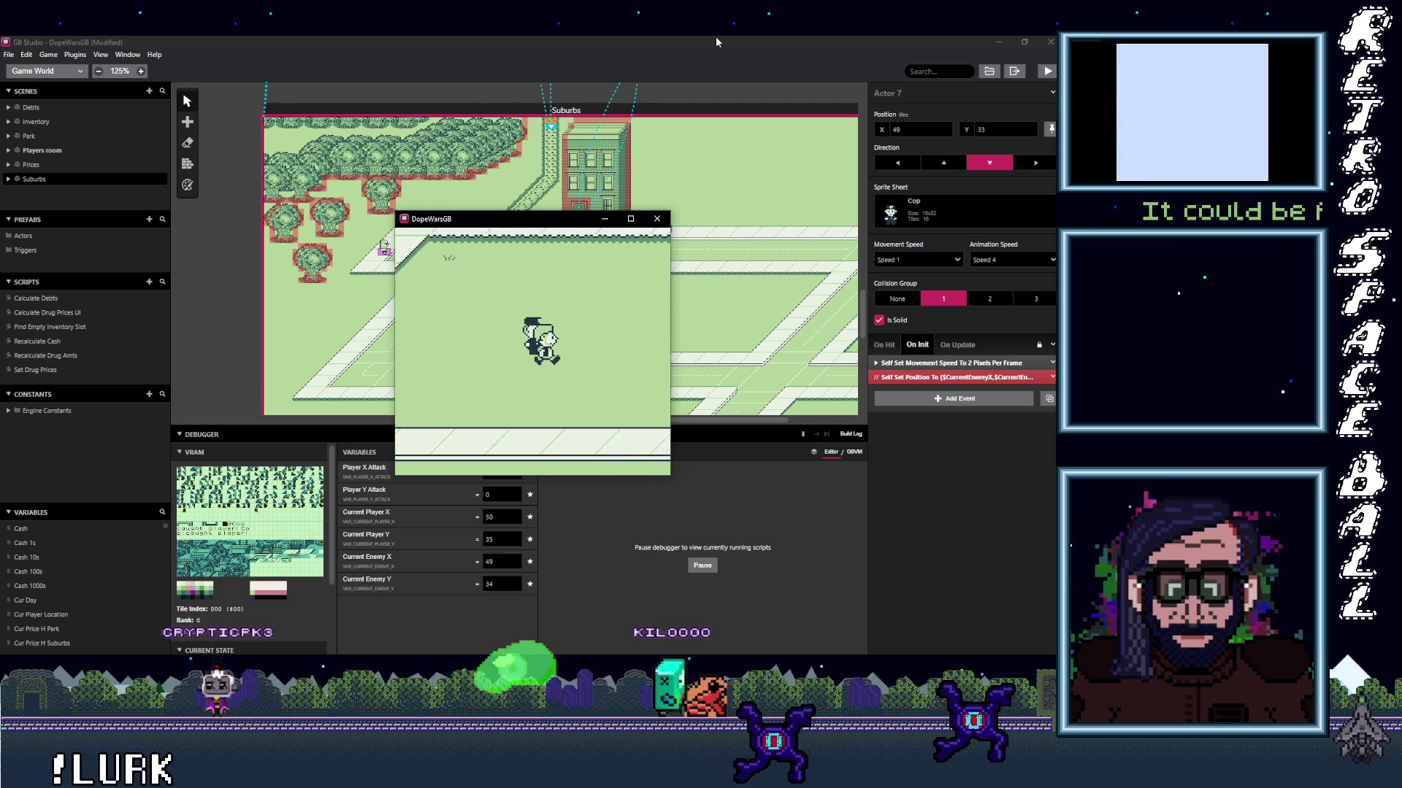
{"action": "key", "text": "Right"}
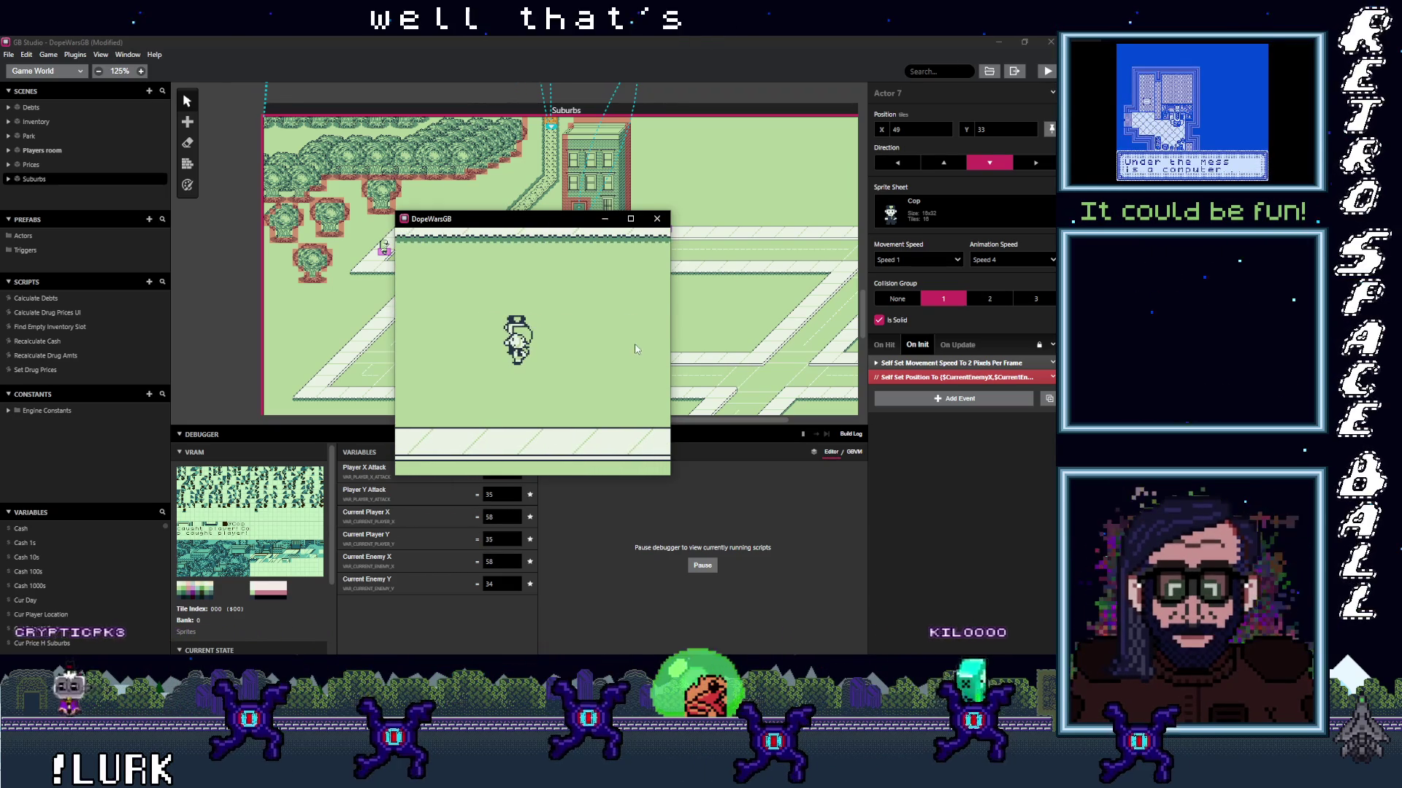
Open the in-game menu and inventory, then return to the street.
{"action": "key", "text": "Return"}
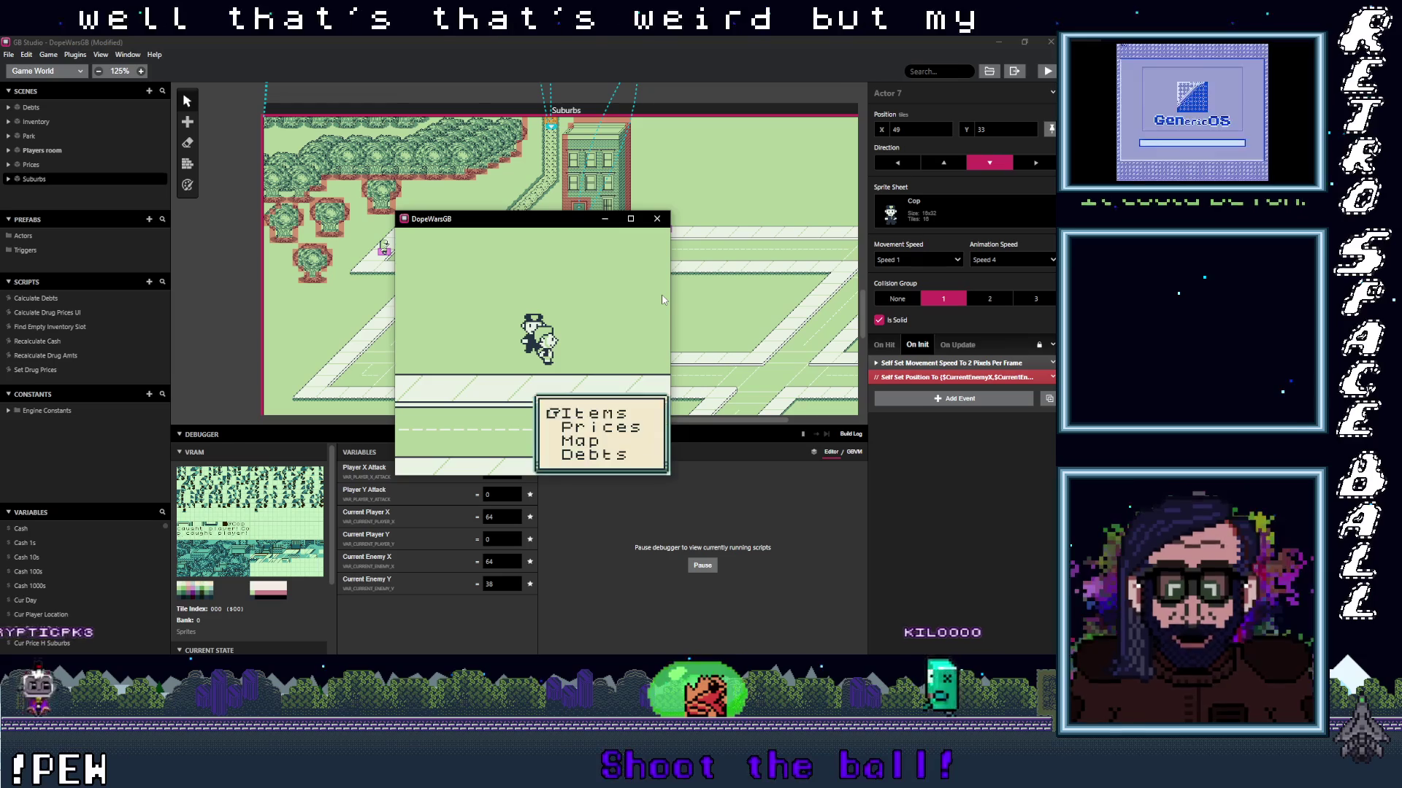
{"action": "key", "text": "z"}
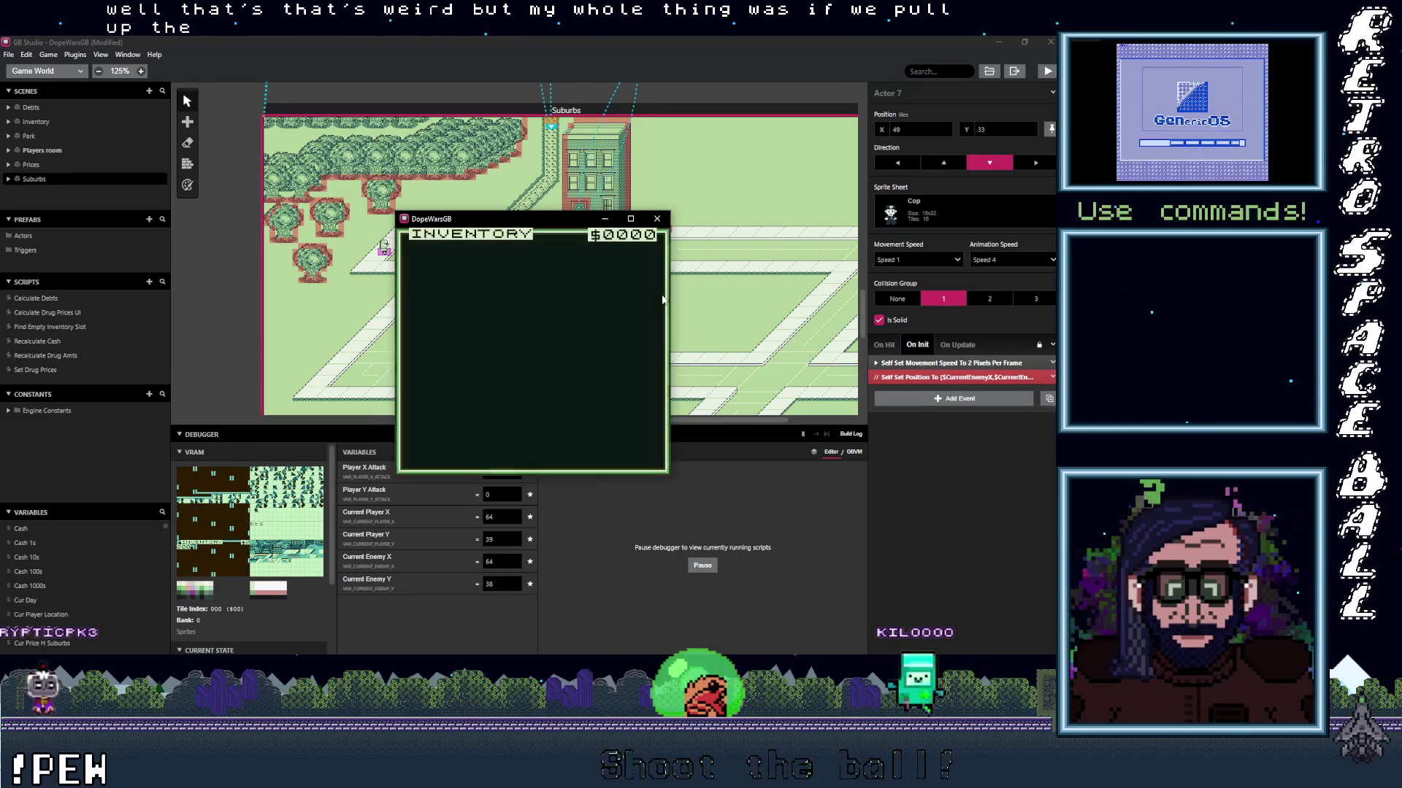
{"action": "key", "text": "x"}
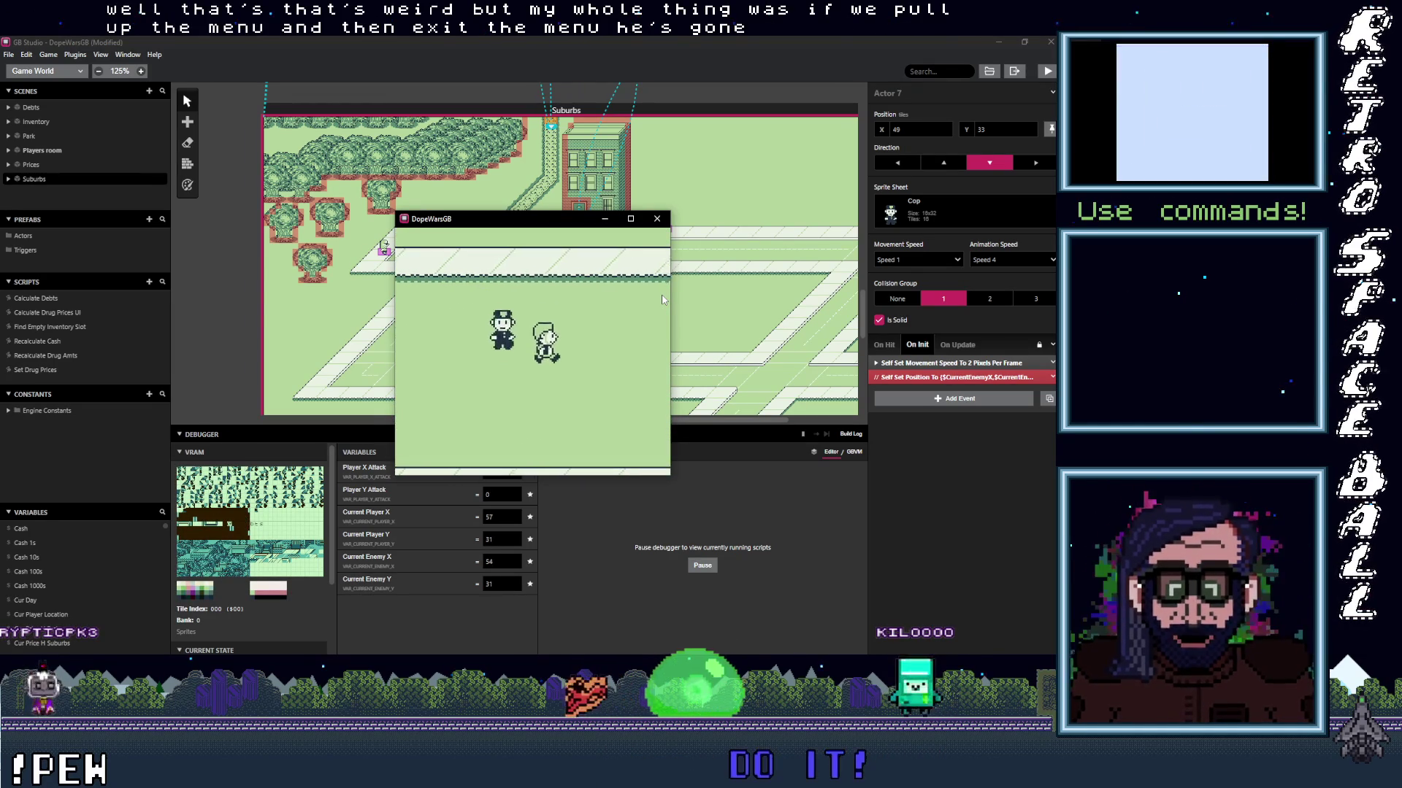
{"action": "key", "text": "Down"}
{"action": "key", "text": "Right"}
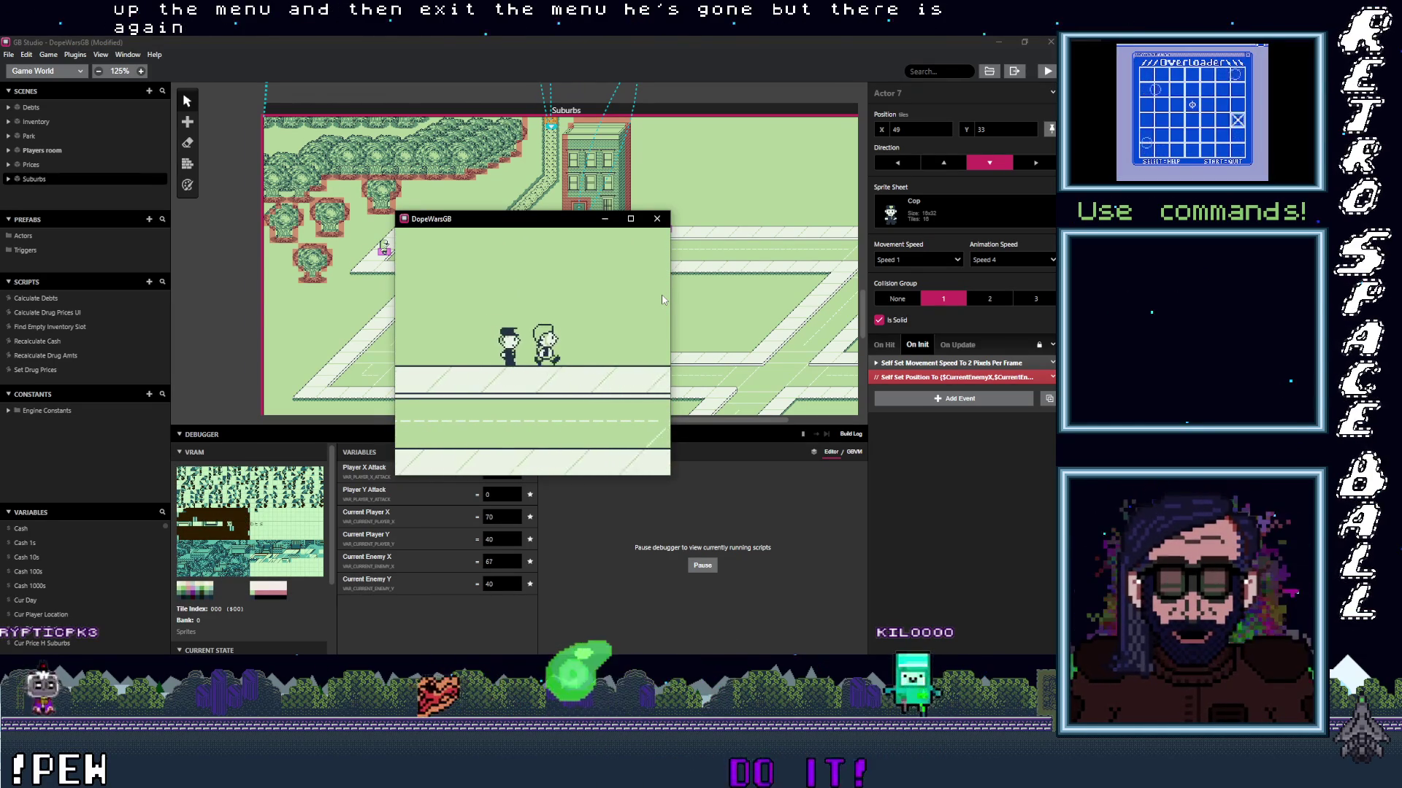
{"action": "key", "text": "x"}
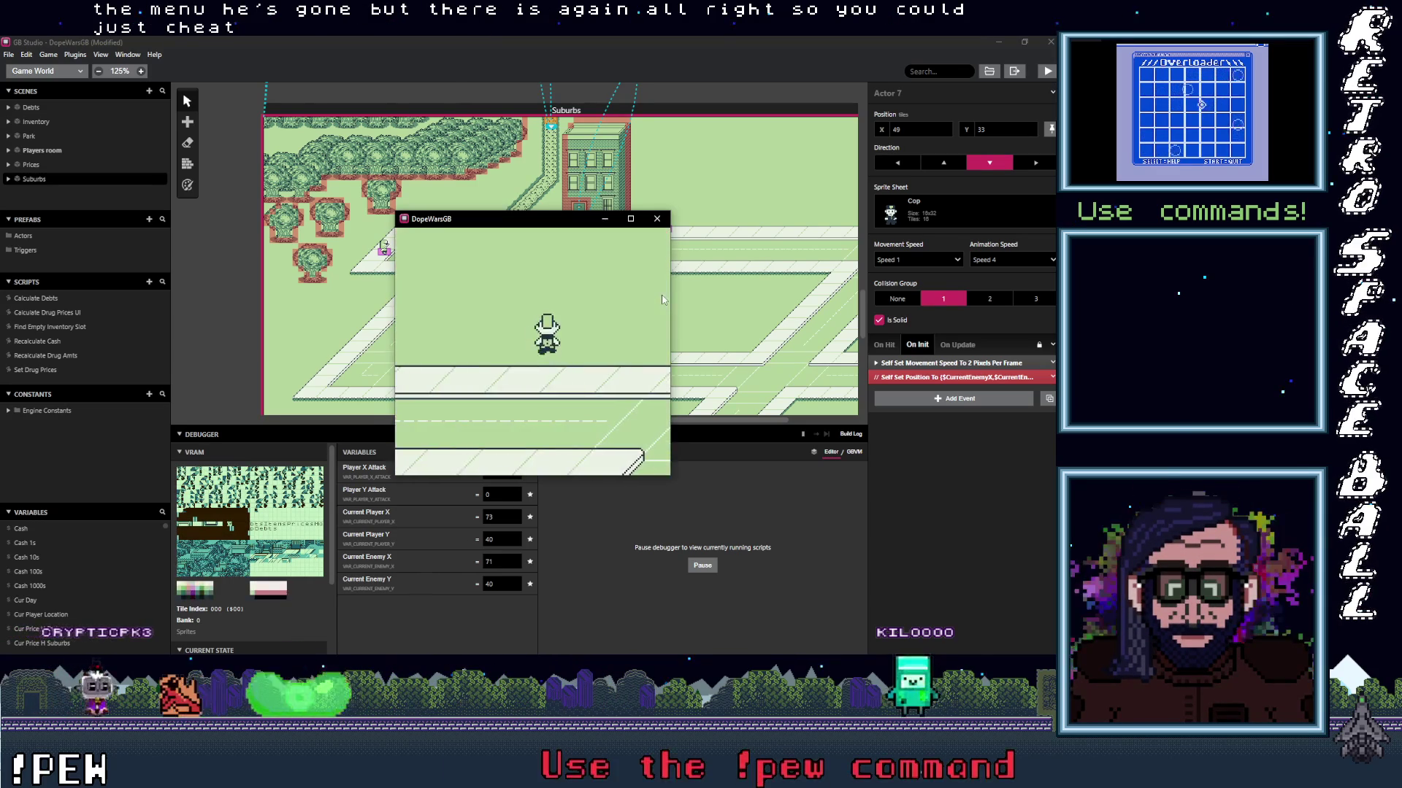
Walk the player back toward the cop and along the road, then rebuild and restart the game.
{"action": "key", "text": "Left"}
{"action": "key", "text": "Up"}
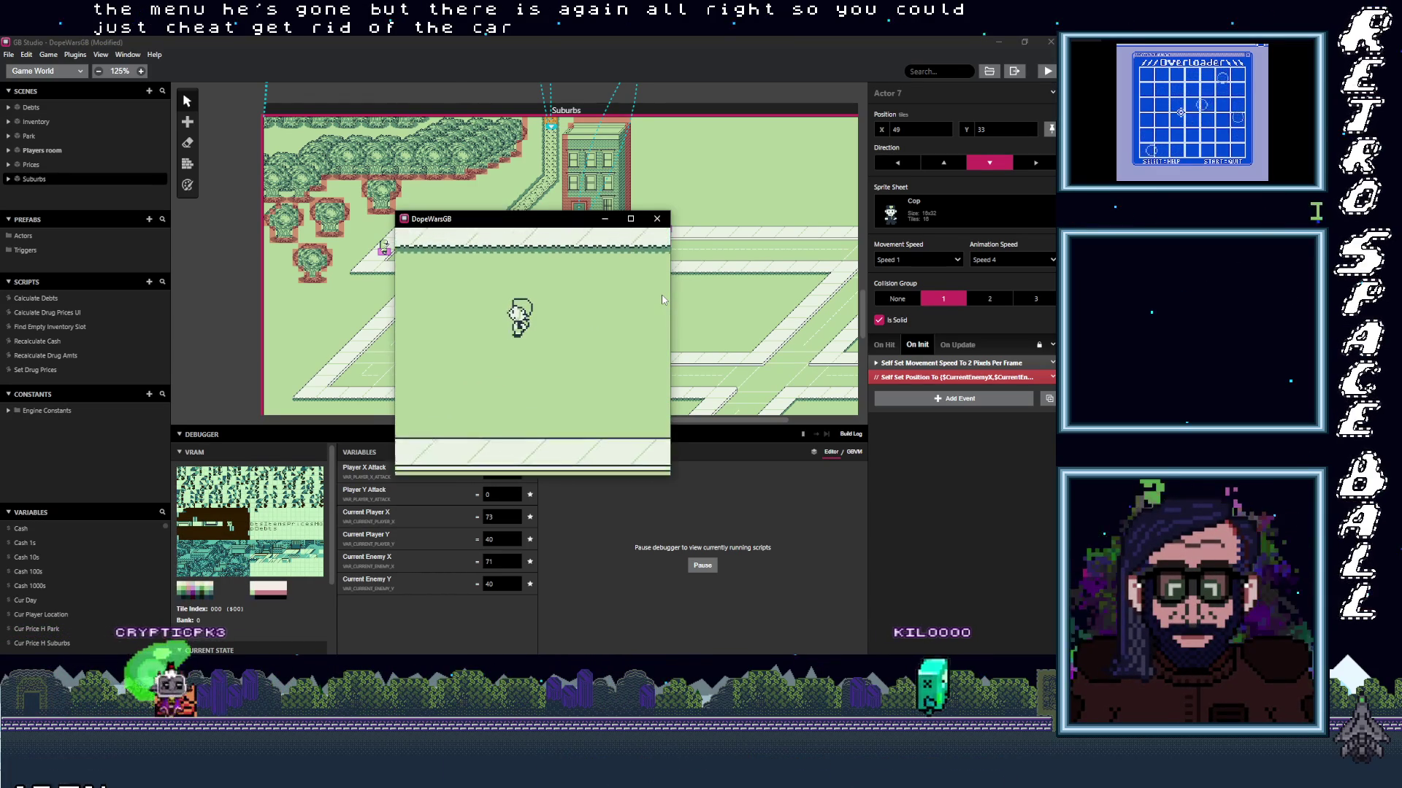
{"action": "key", "text": "Down"}
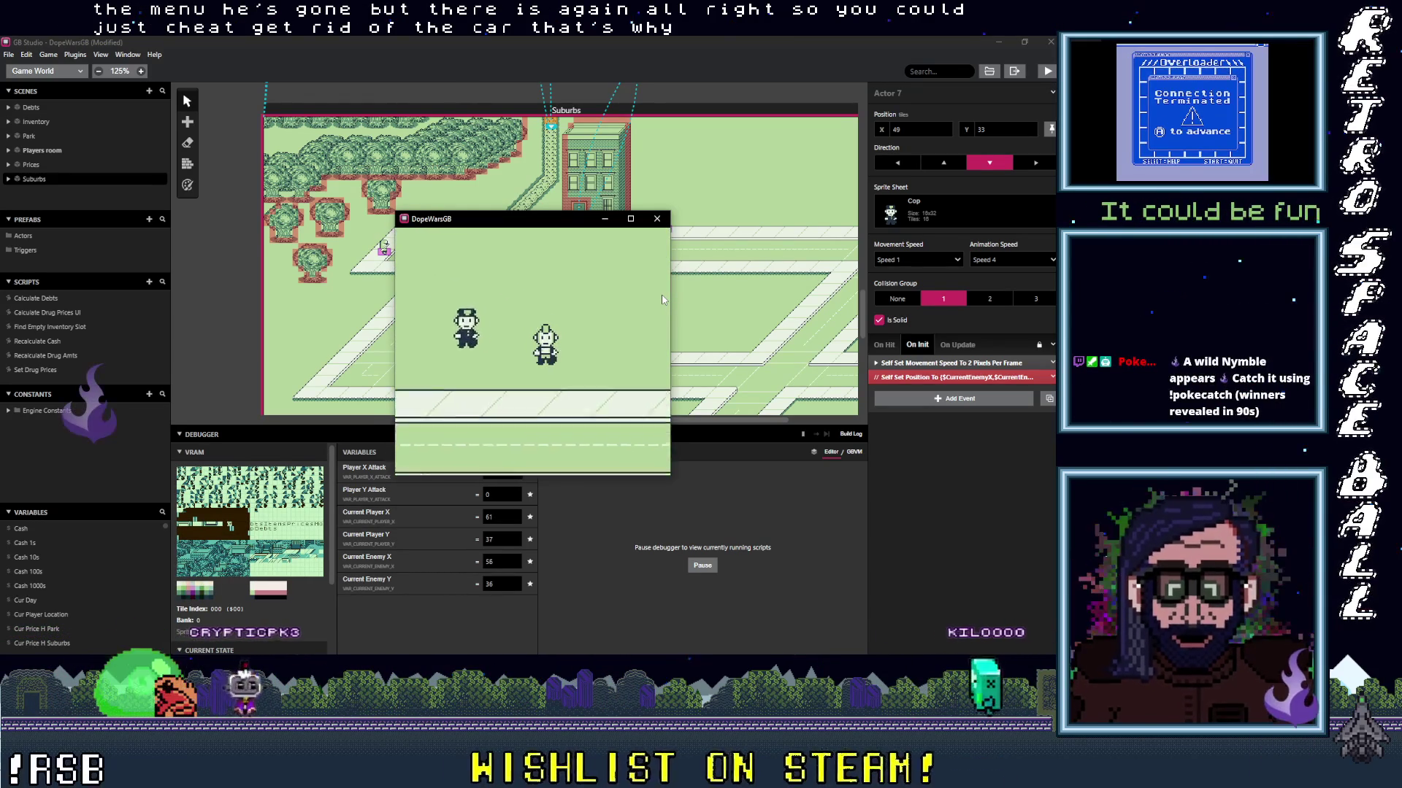
{"action": "key", "text": "Right"}
{"action": "key", "text": "Right"}
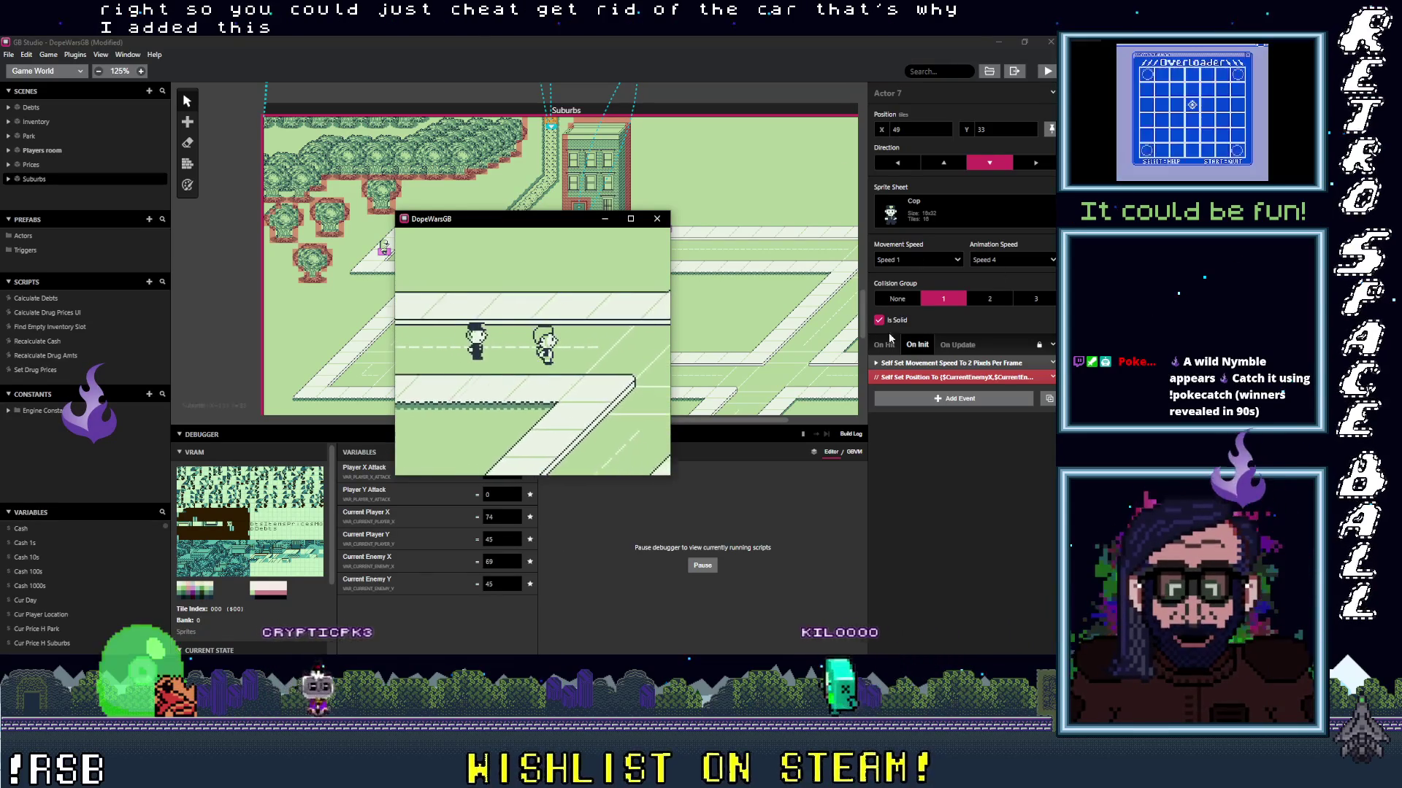
{"action": "key", "text": "Right"}
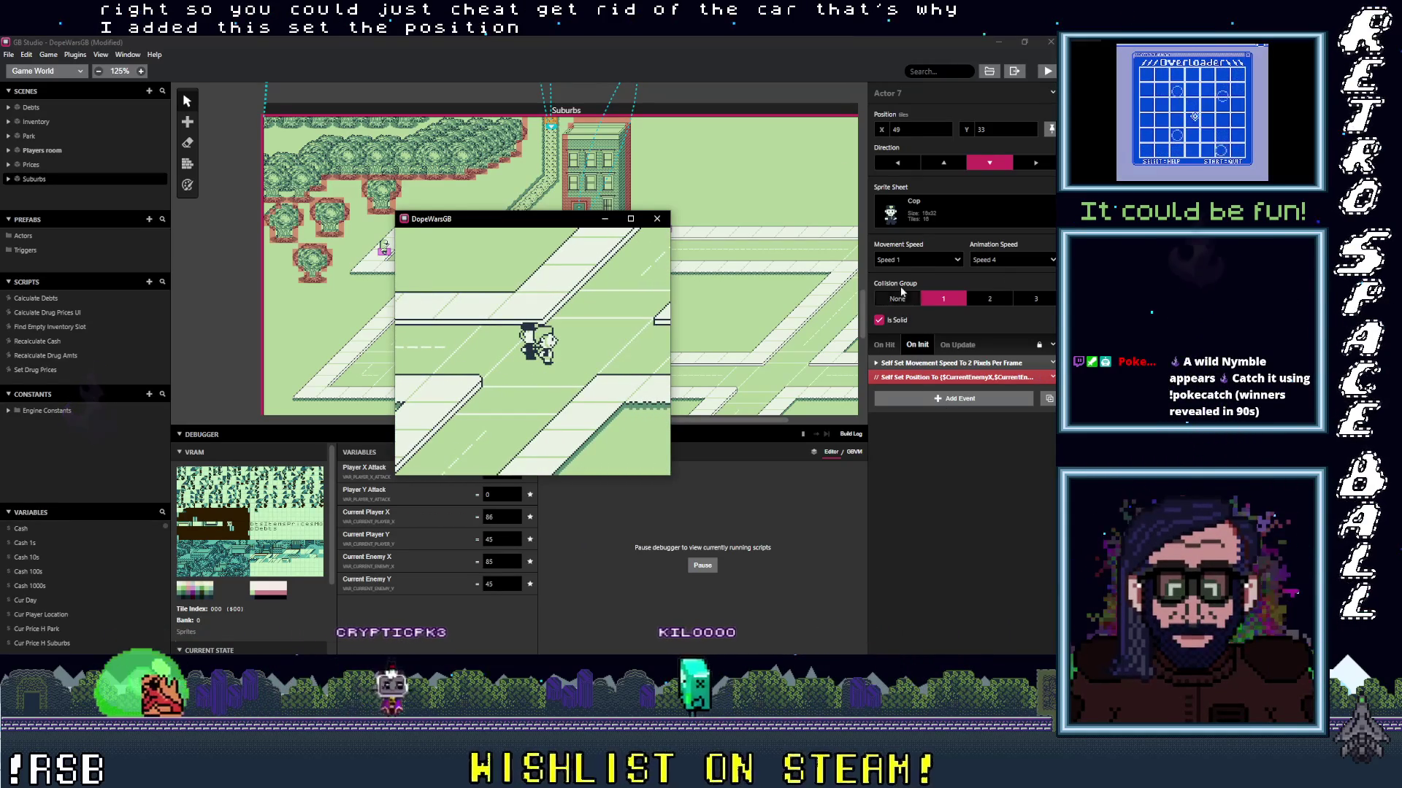
{"action": "left_click", "coordinate": [1047, 73]}
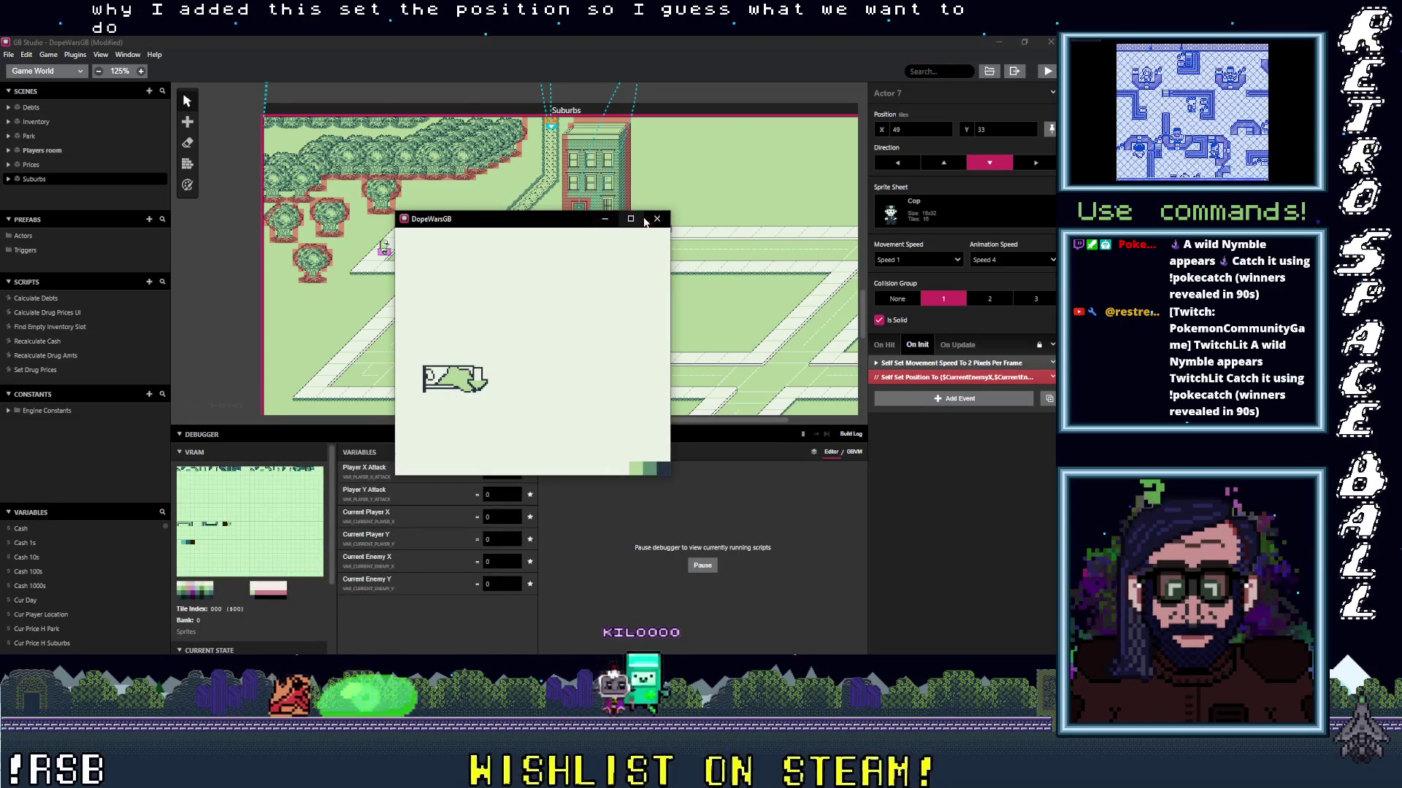
Close the game and add an If event to the Cop's On Init script.
{"action": "left_click", "coordinate": [657, 218]}
{"action": "left_click", "coordinate": [1052, 378]}
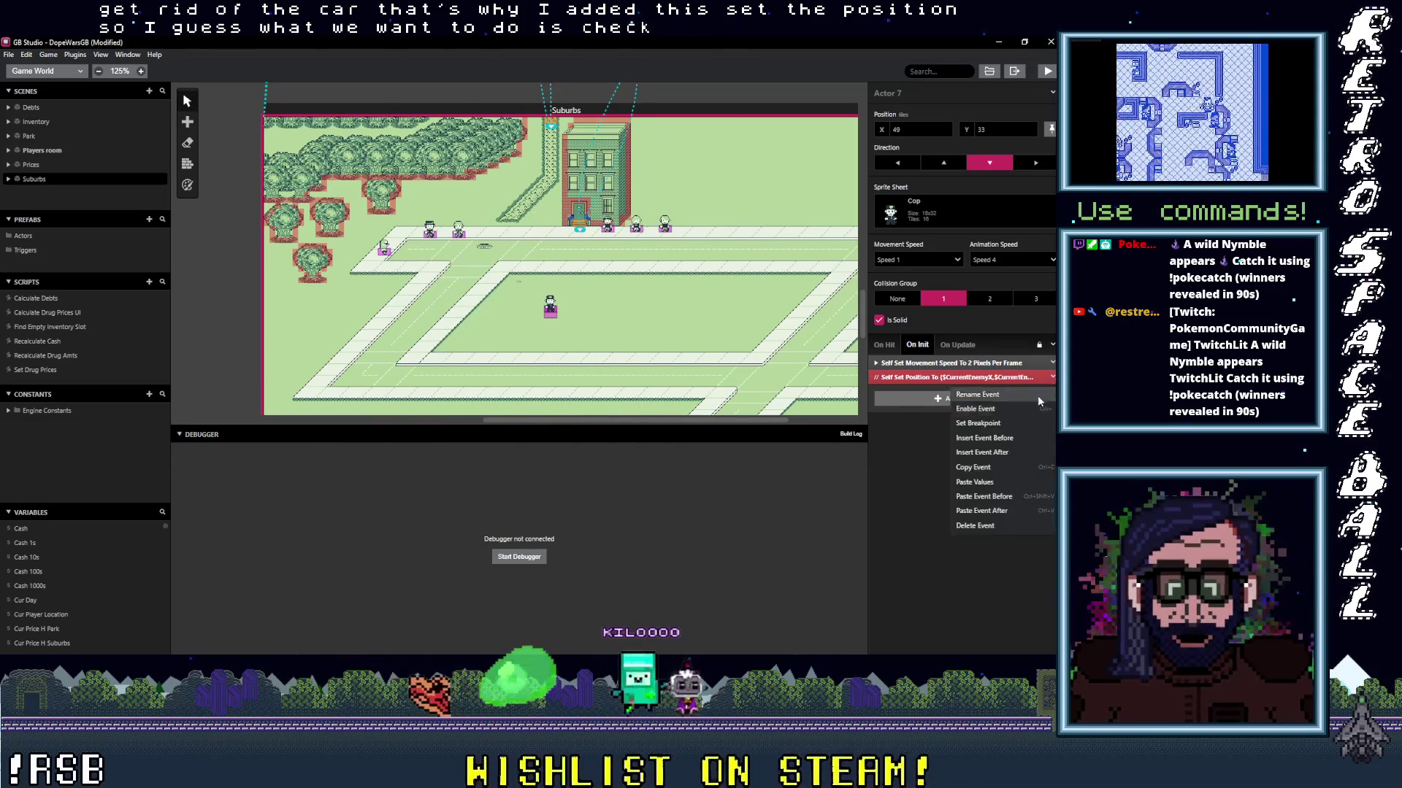
{"action": "left_click", "coordinate": [995, 415]}
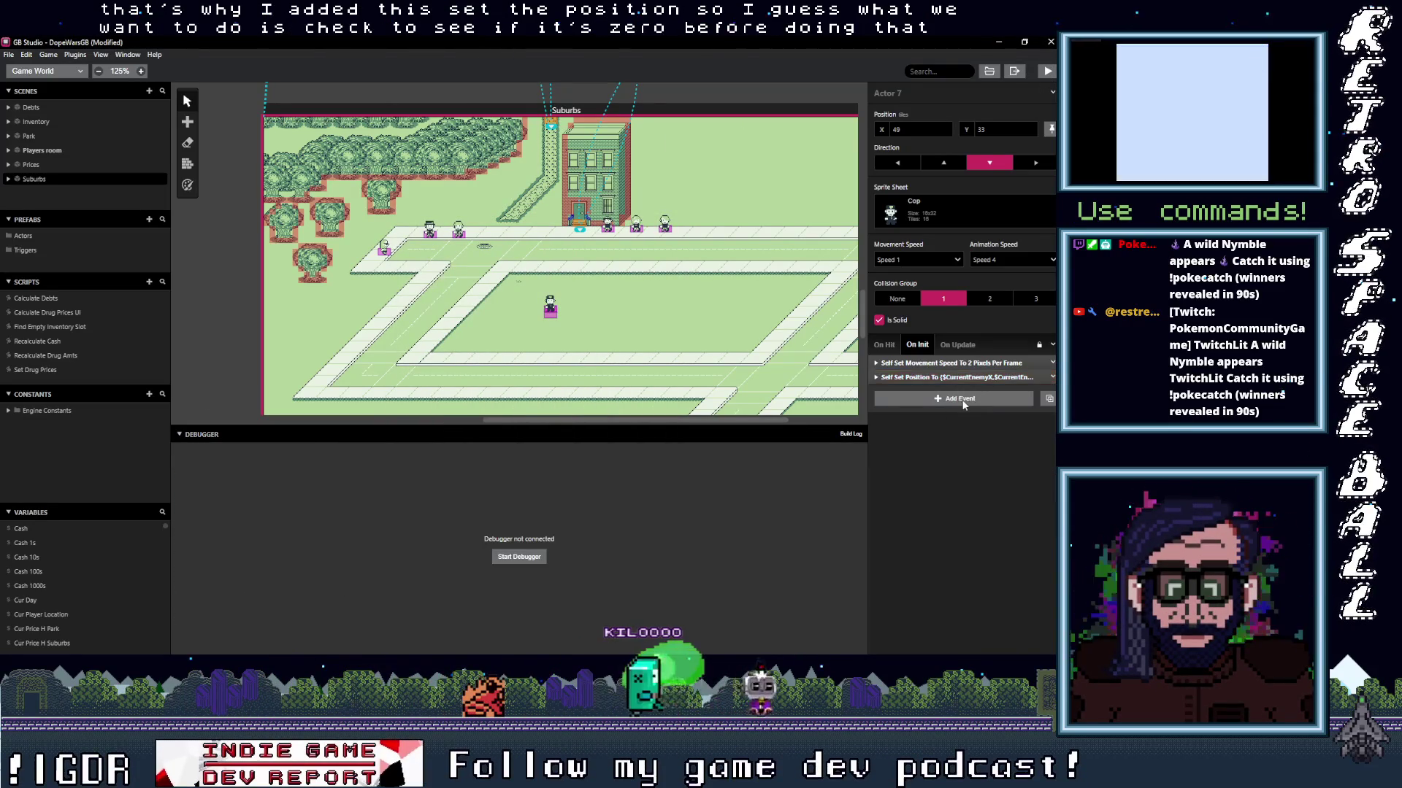
{"action": "left_click", "coordinate": [964, 400]}
{"action": "type", "text": "if"}
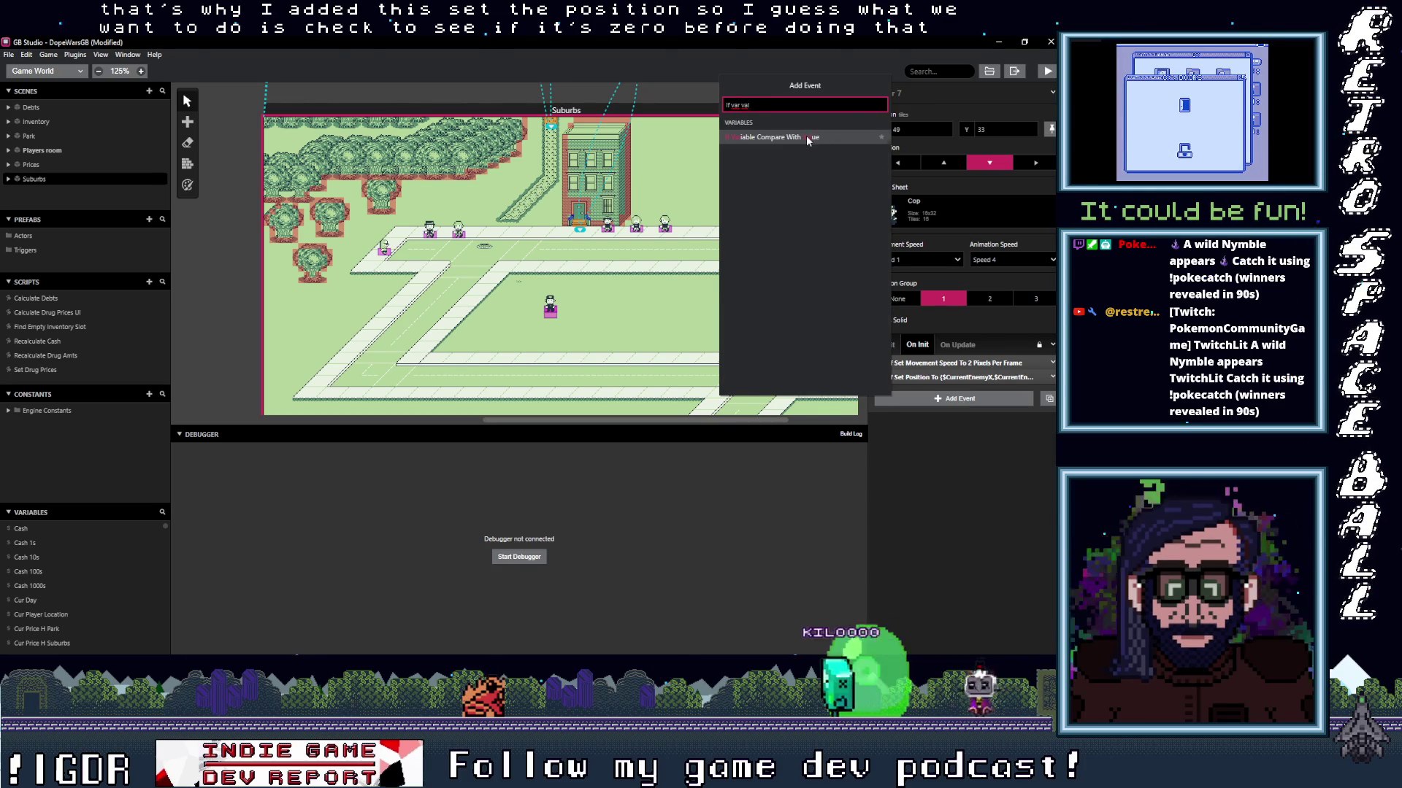
{"action": "left_click", "coordinate": [808, 140]}
Set the If condition to Current Enemy X != 0 and move Set Position into its true branch.
{"action": "left_click", "coordinate": [968, 424]}
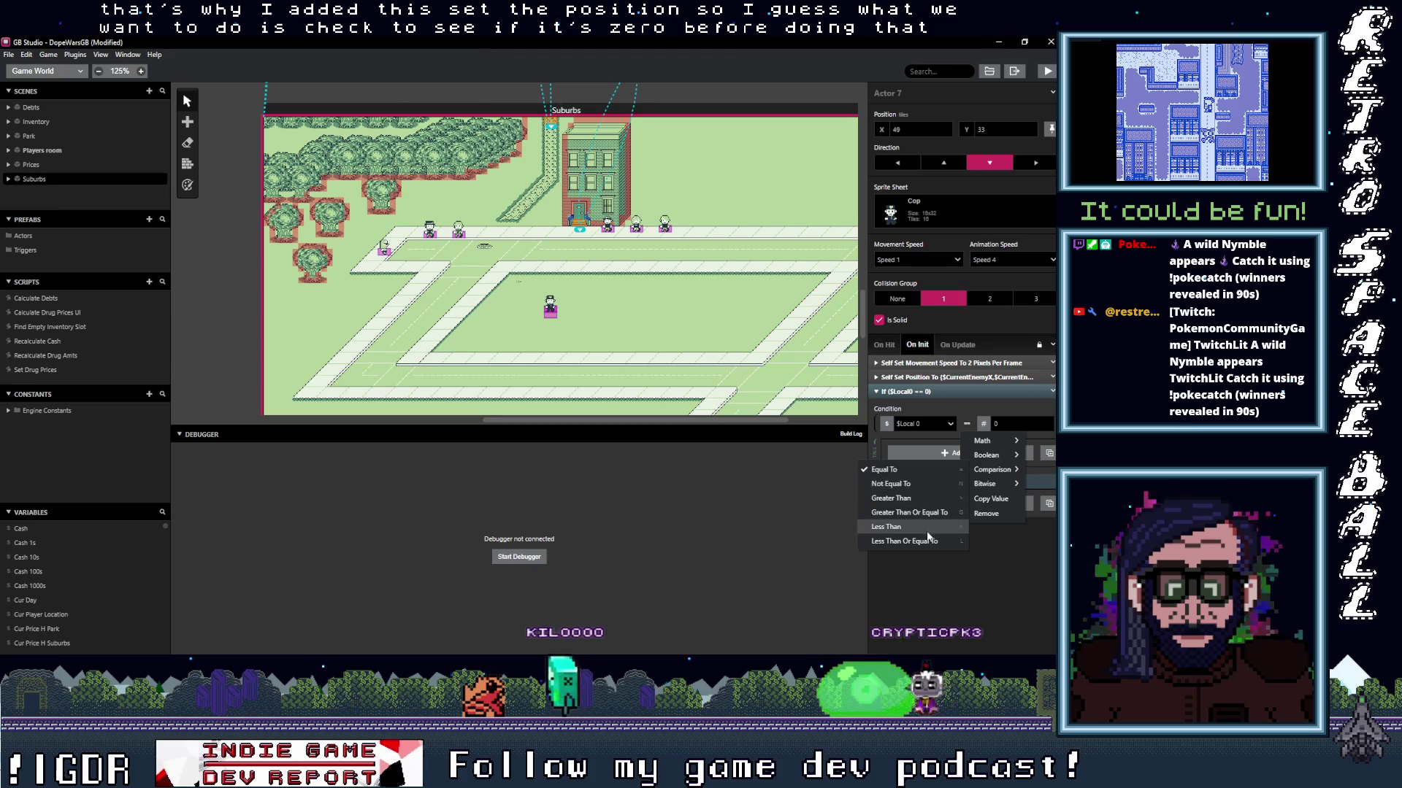
{"action": "left_click", "coordinate": [927, 483]}
{"action": "left_click", "coordinate": [921, 423]}
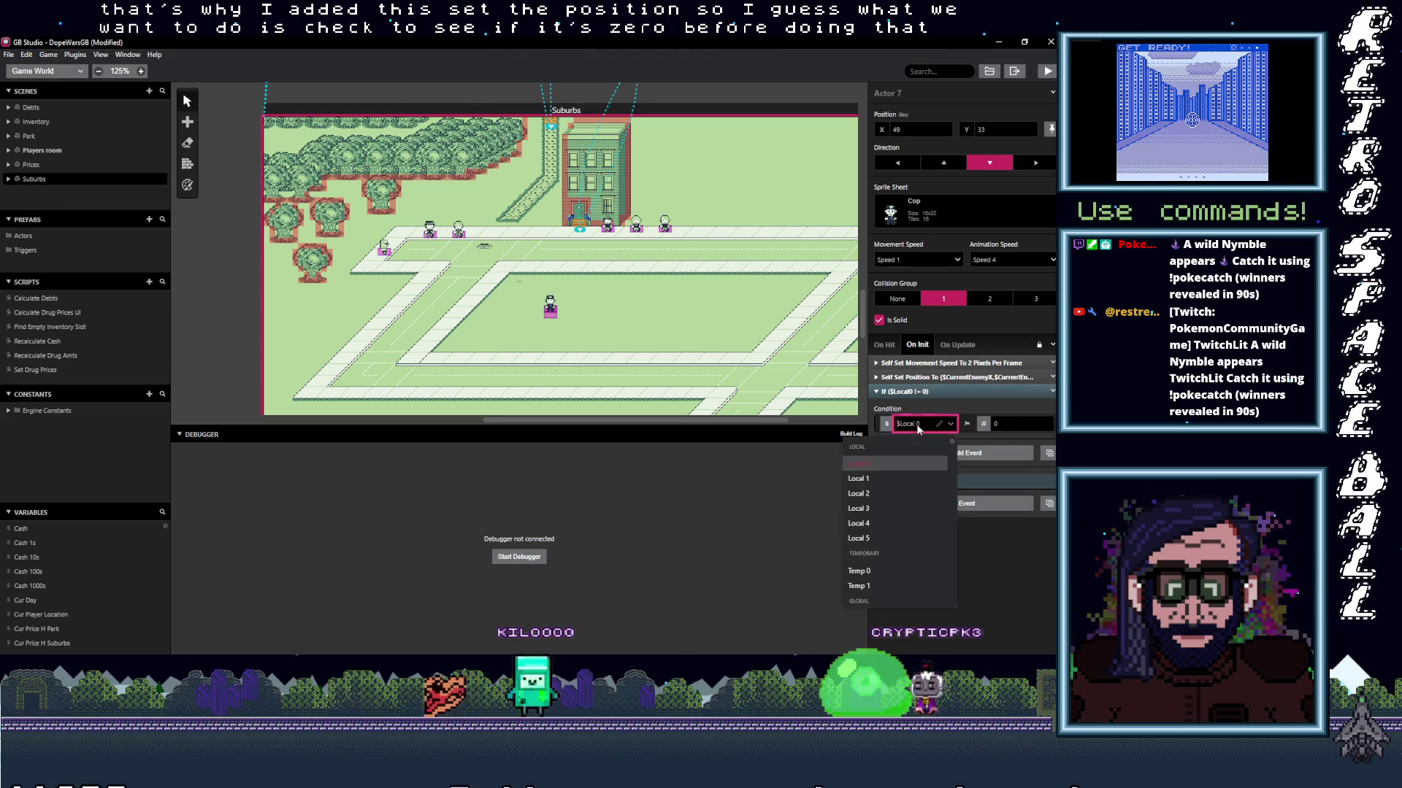
{"action": "type", "text": "cur"}
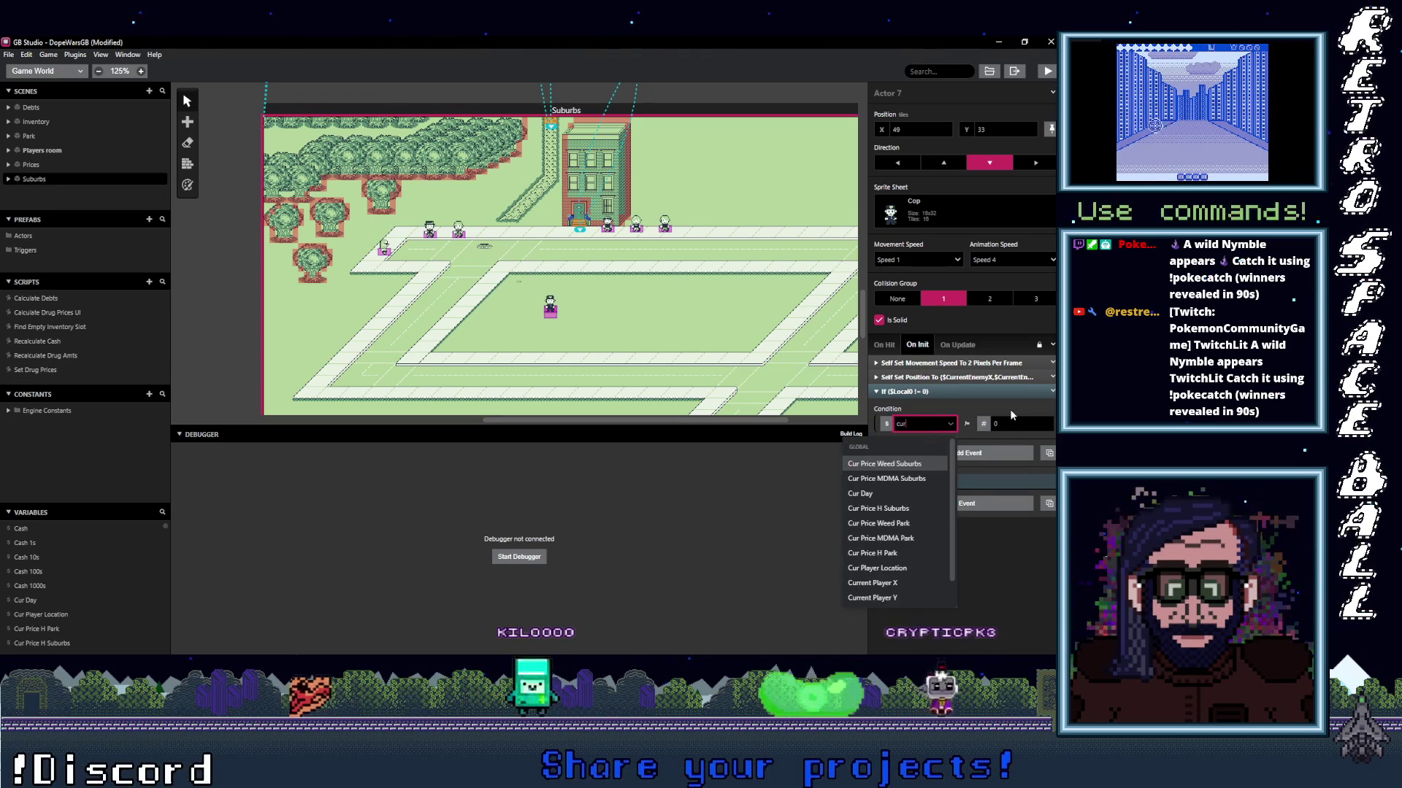
{"action": "type", "text": "r"}
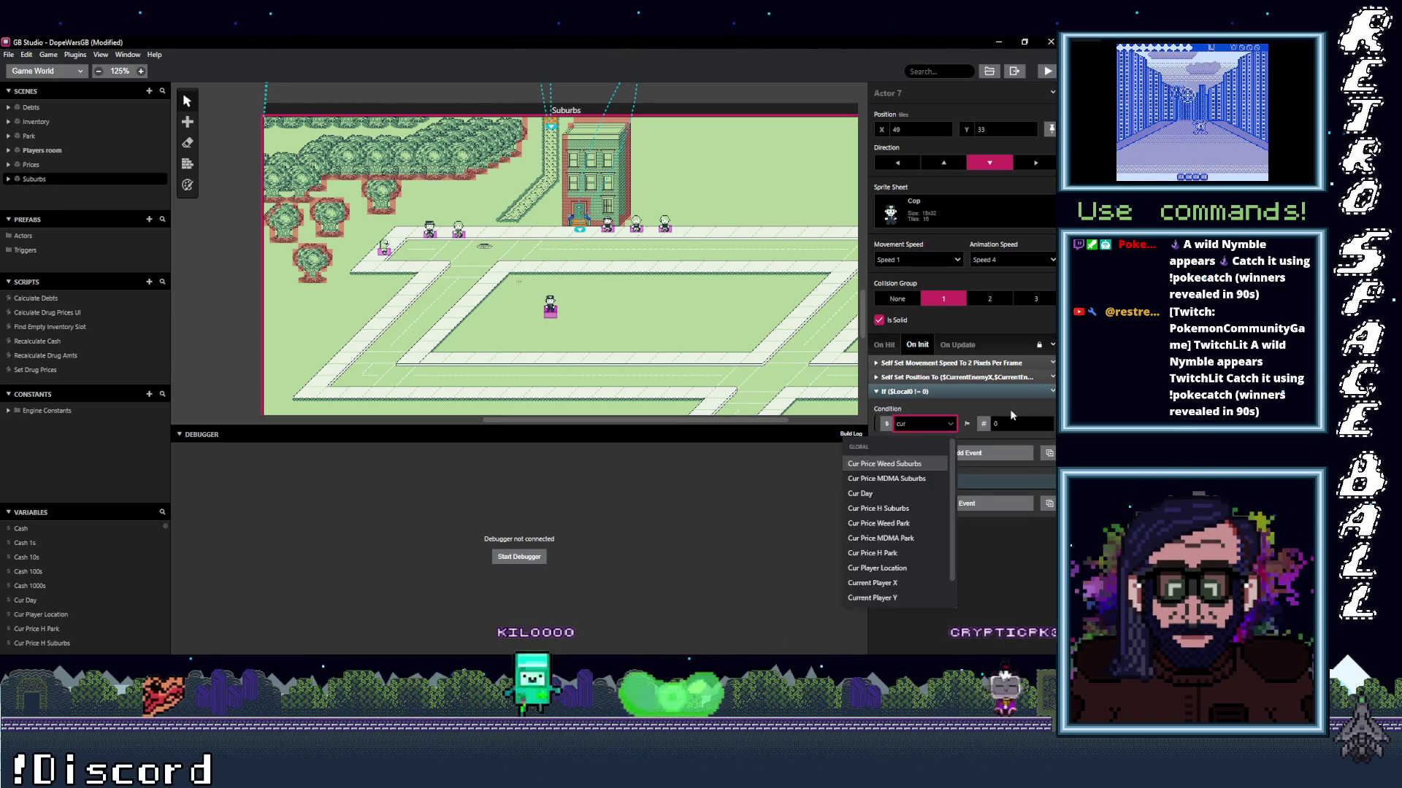
{"action": "type", "text": "$Current Enem..."}
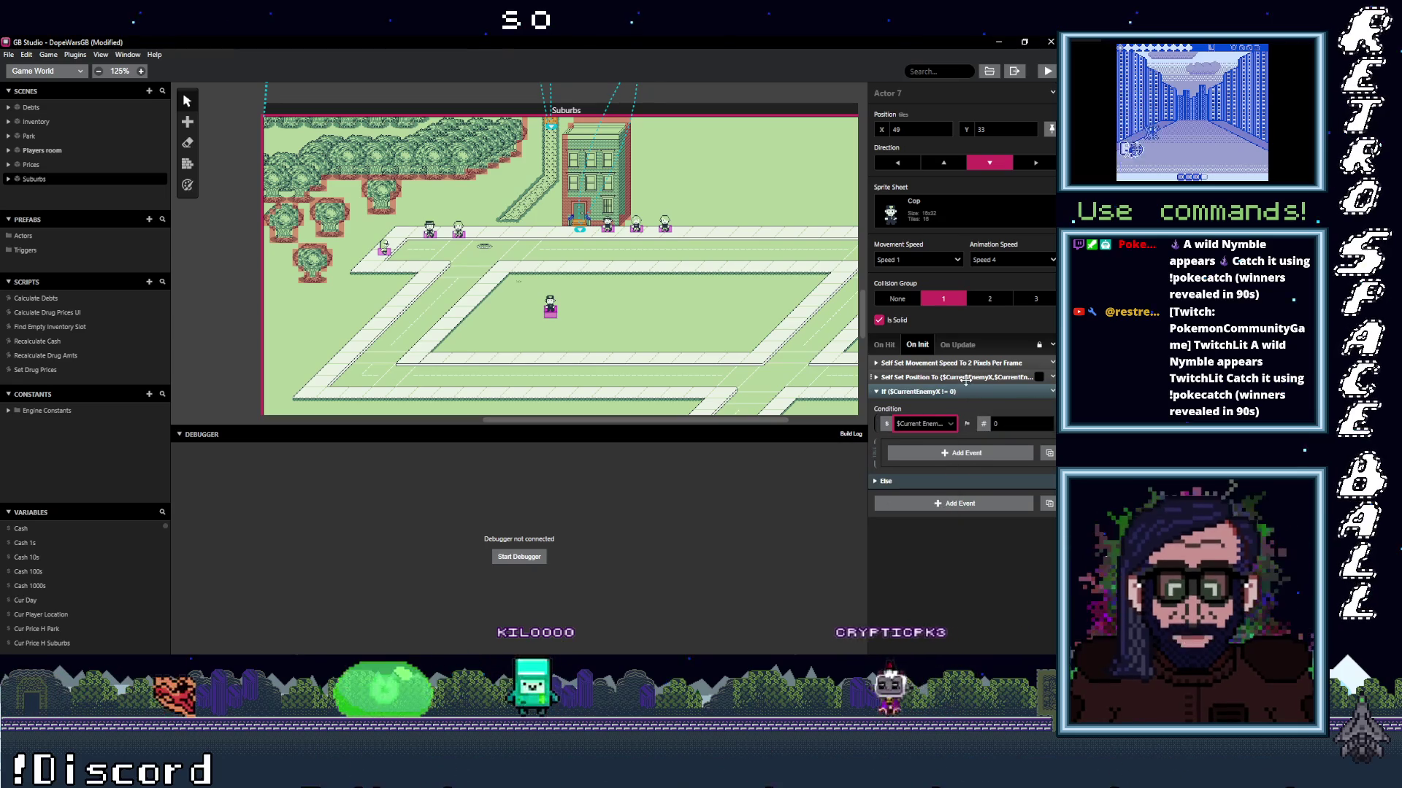
{"action": "mouse_move", "coordinate": [969, 379]}
{"action": "left_mouse_down"}
{"action": "mouse_move", "coordinate": [972, 459]}
{"action": "mouse_move", "coordinate": [961, 440]}
{"action": "left_mouse_up"}
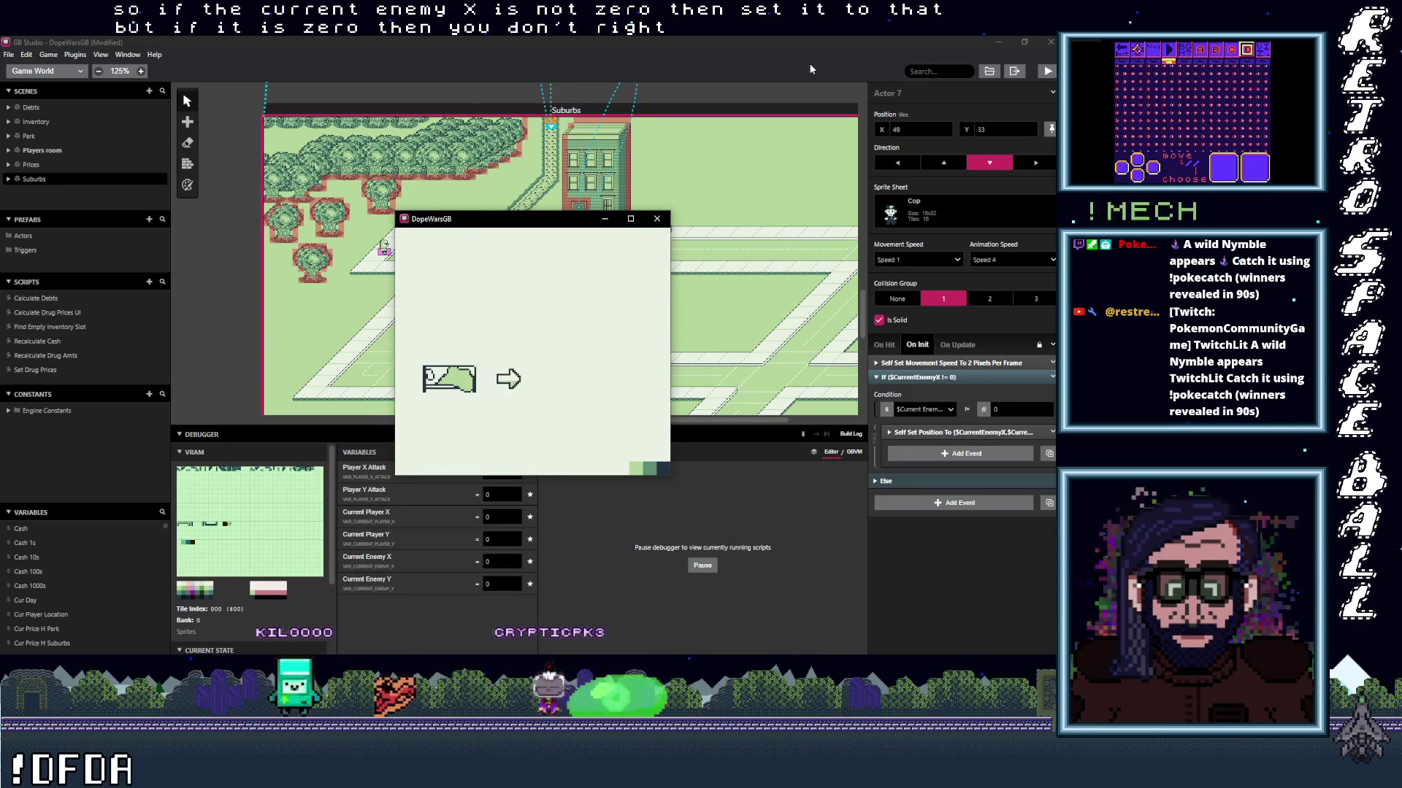
Start the game from the title screen, walk down, and open and leave the inventory.
{"action": "key", "text": "Return"}
{"action": "key", "text": "Down"}
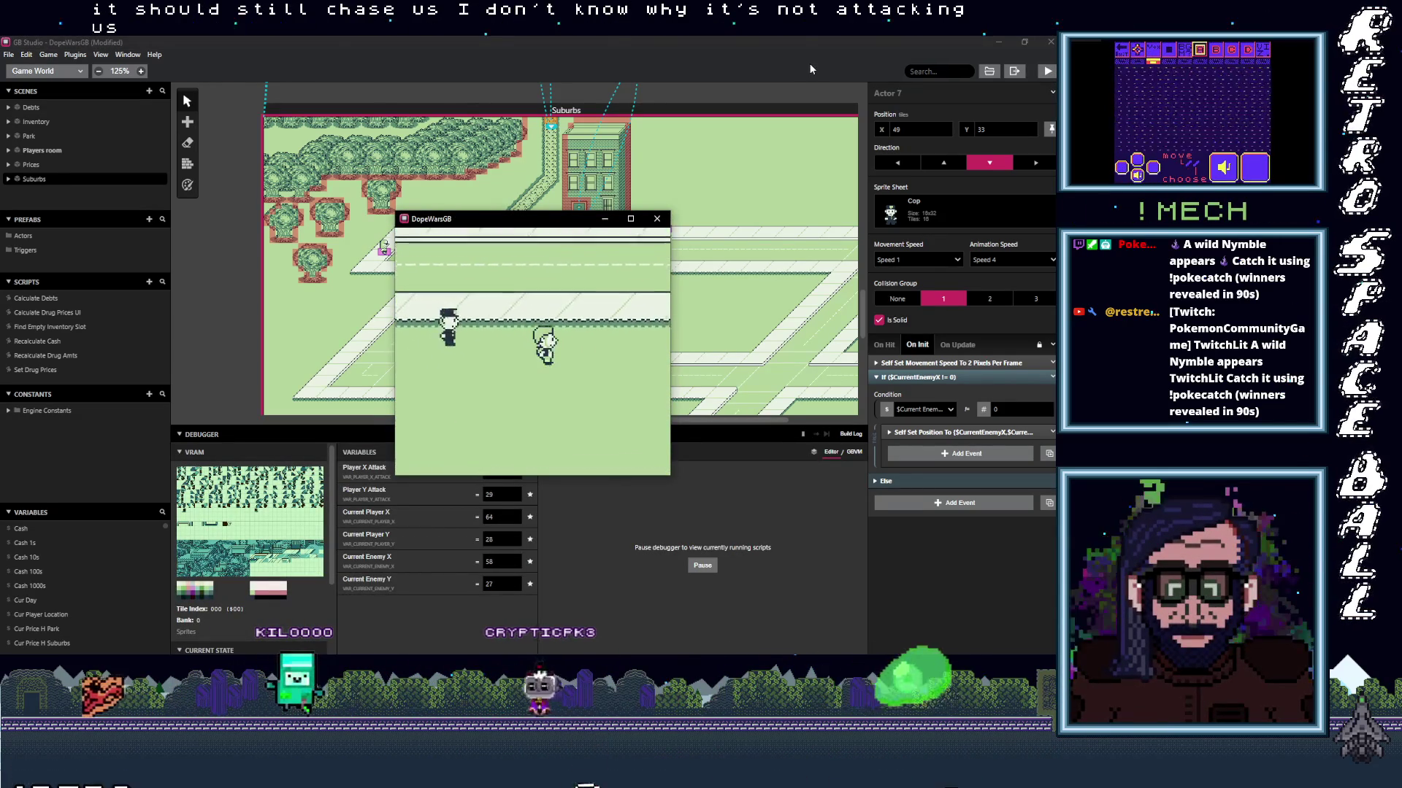
{"action": "key", "text": "Down"}
{"action": "key", "text": "z"}
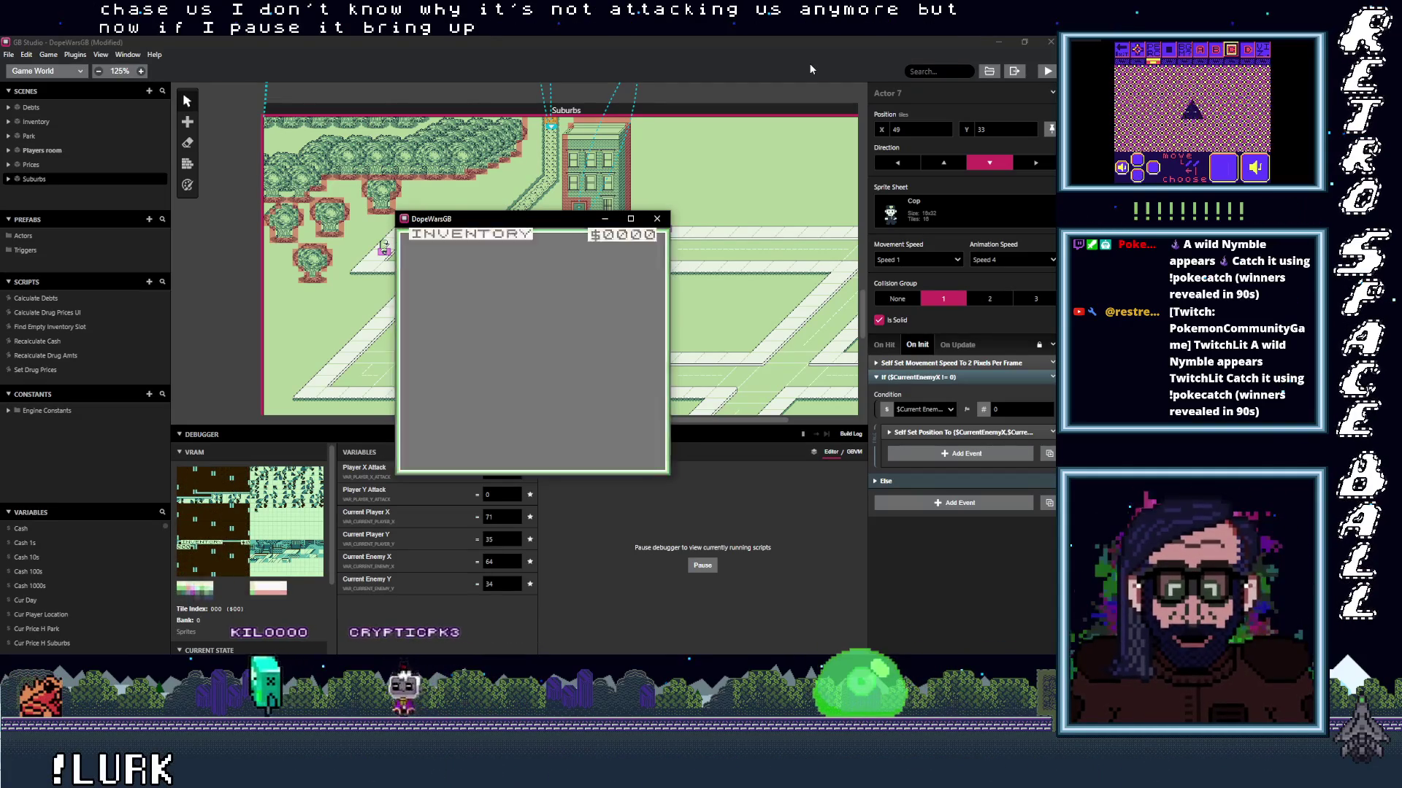
{"action": "key", "text": "x"}
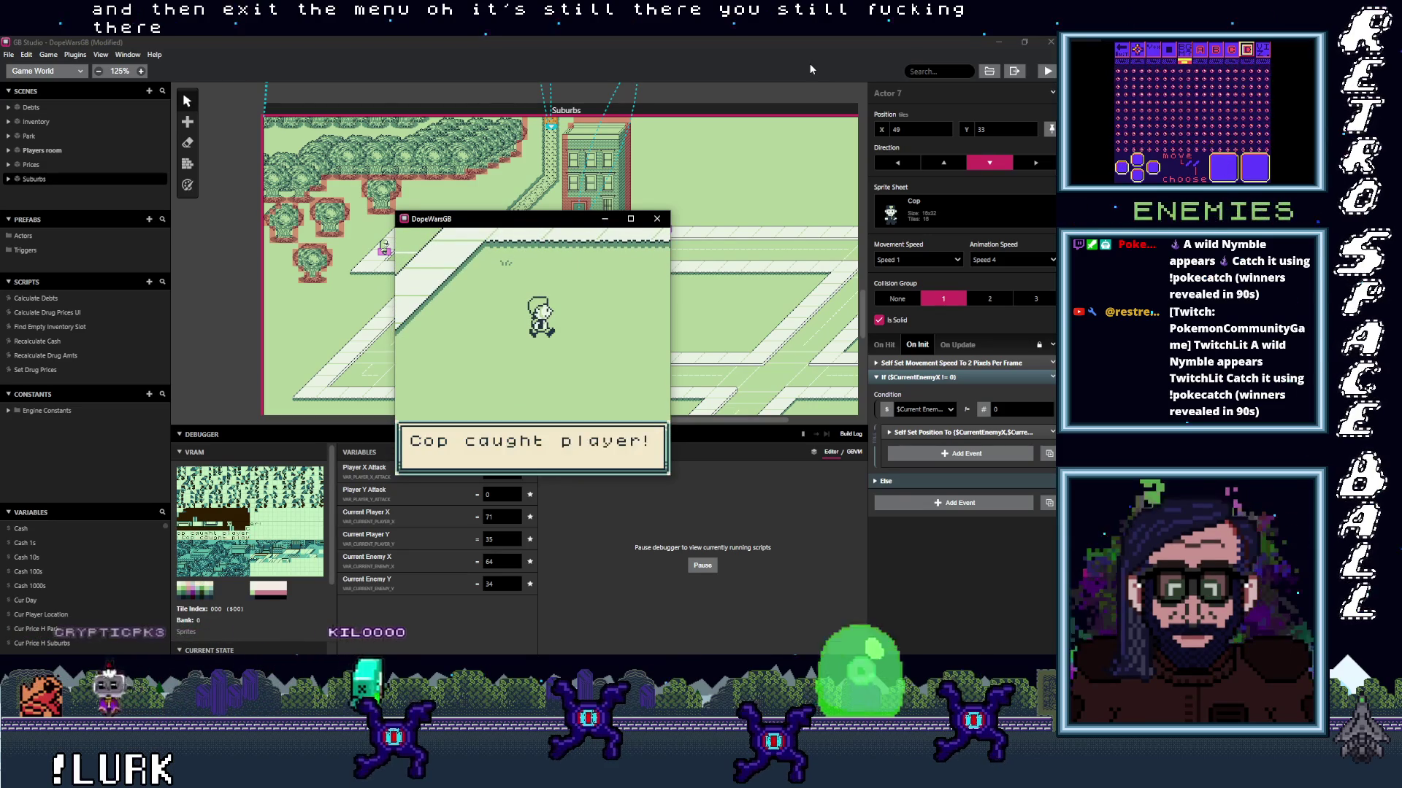
Walk the player between the road and the trees, then move the game window up and right.
{"action": "key", "text": "Left"}
{"action": "key", "text": "Up"}
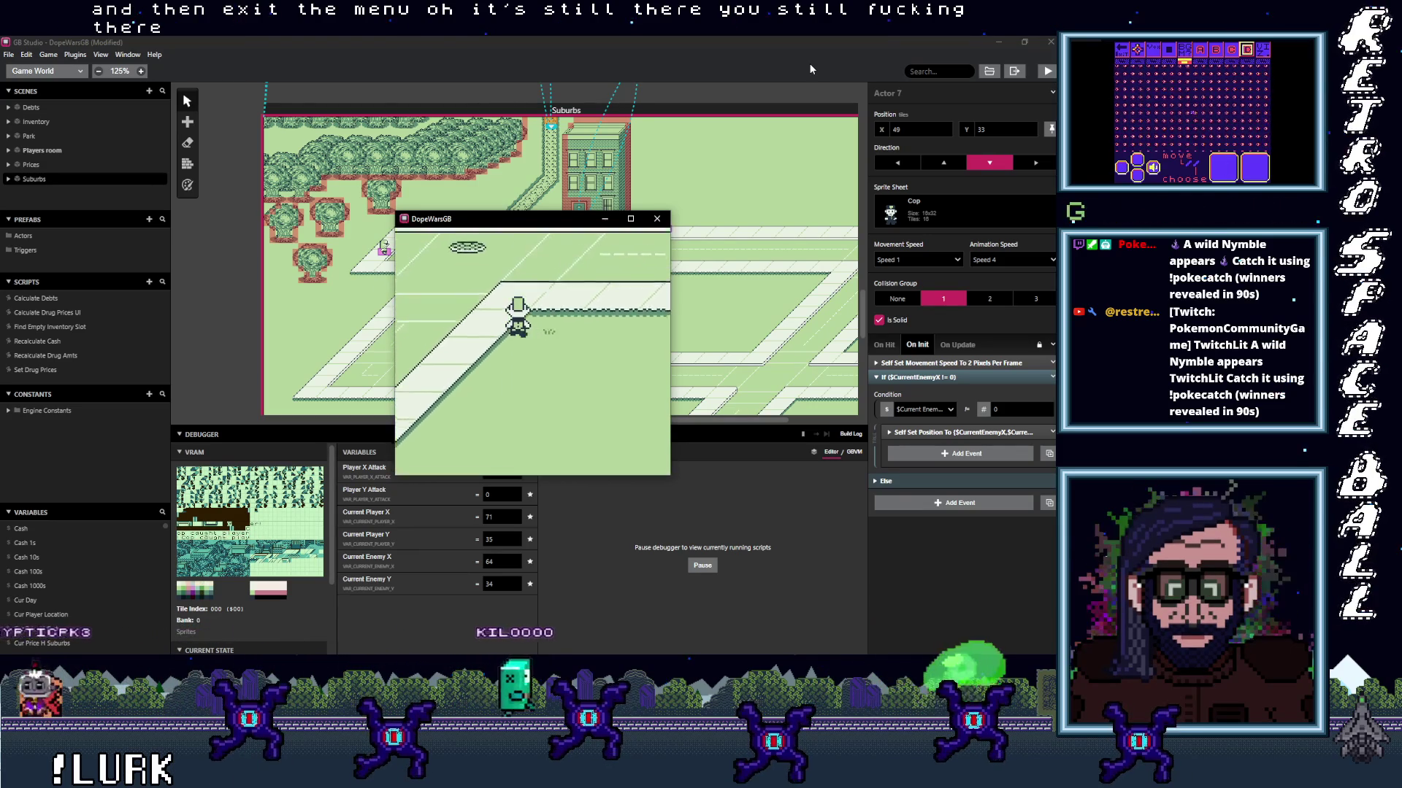
{"action": "key", "text": "Up"}
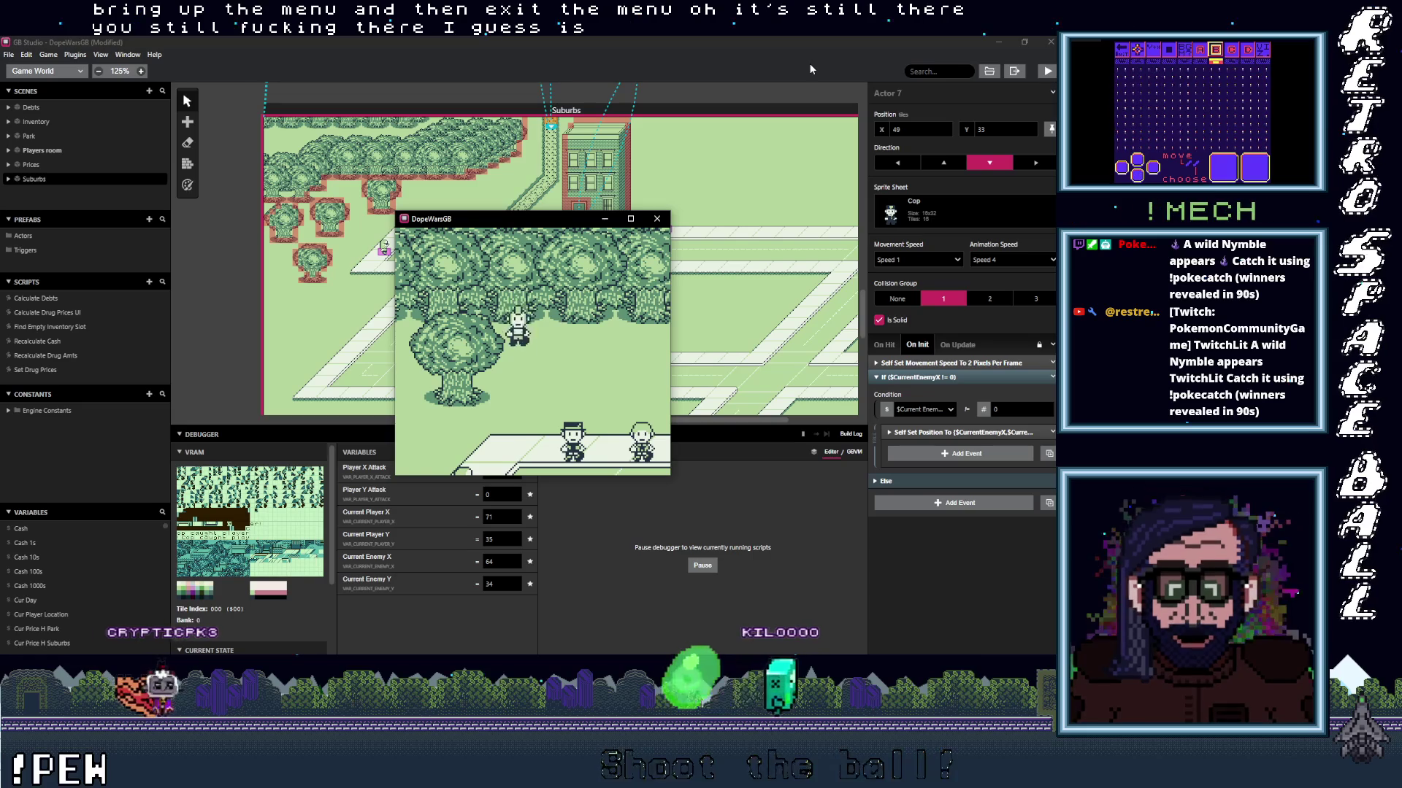
{"action": "key", "text": "Down"}
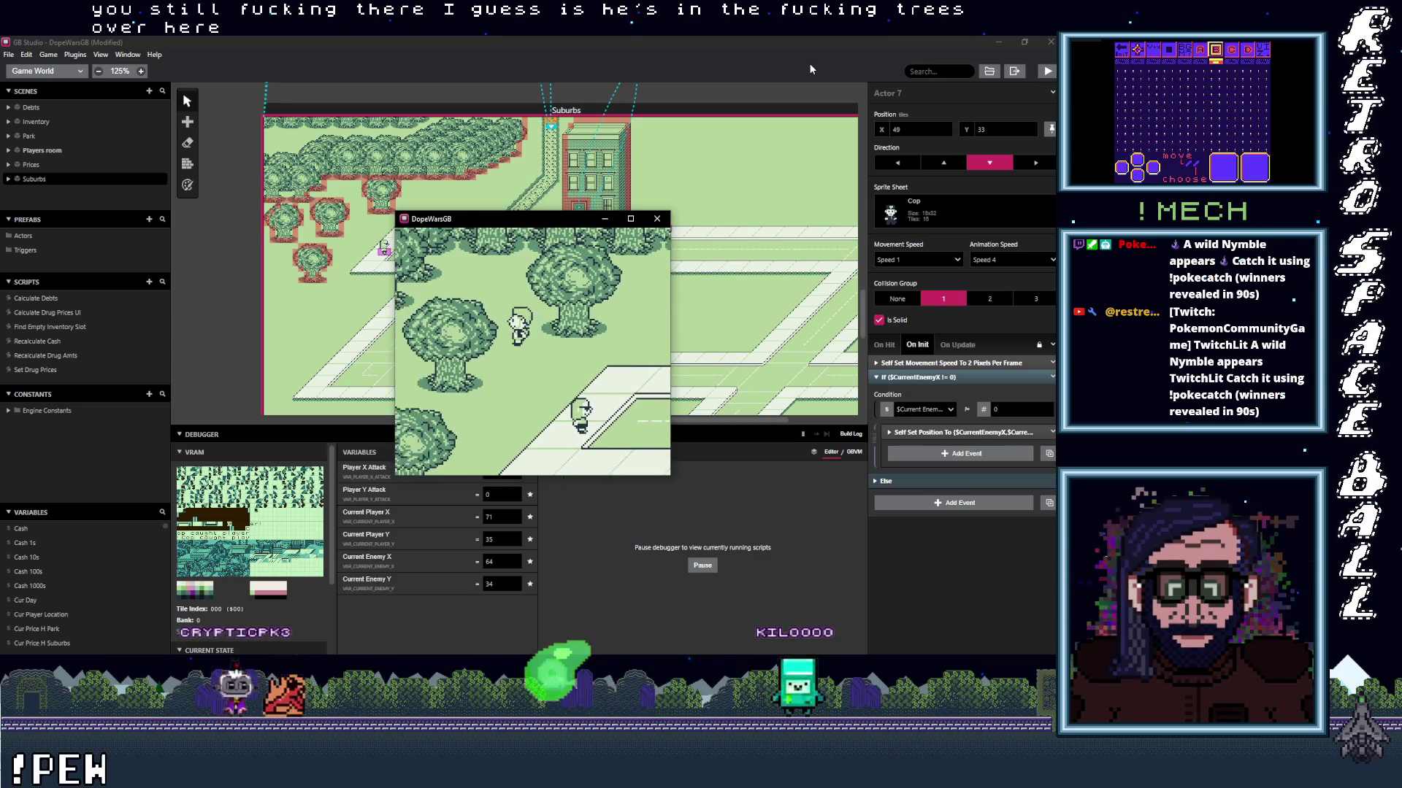
{"action": "key", "text": "Up"}
{"action": "key", "text": "Down"}
{"action": "key", "text": "Down"}
{"action": "key", "text": "Up"}
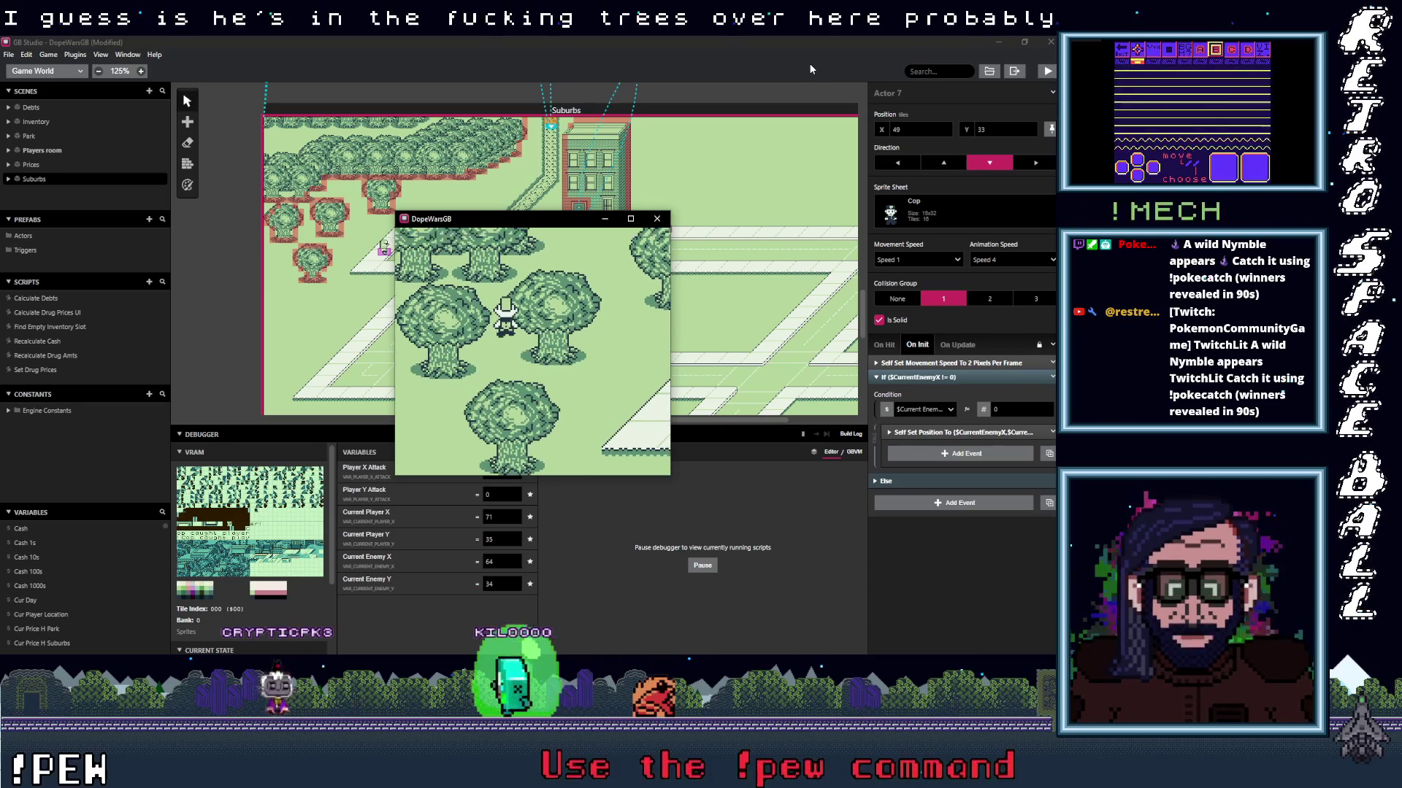
{"action": "key", "text": "Down"}
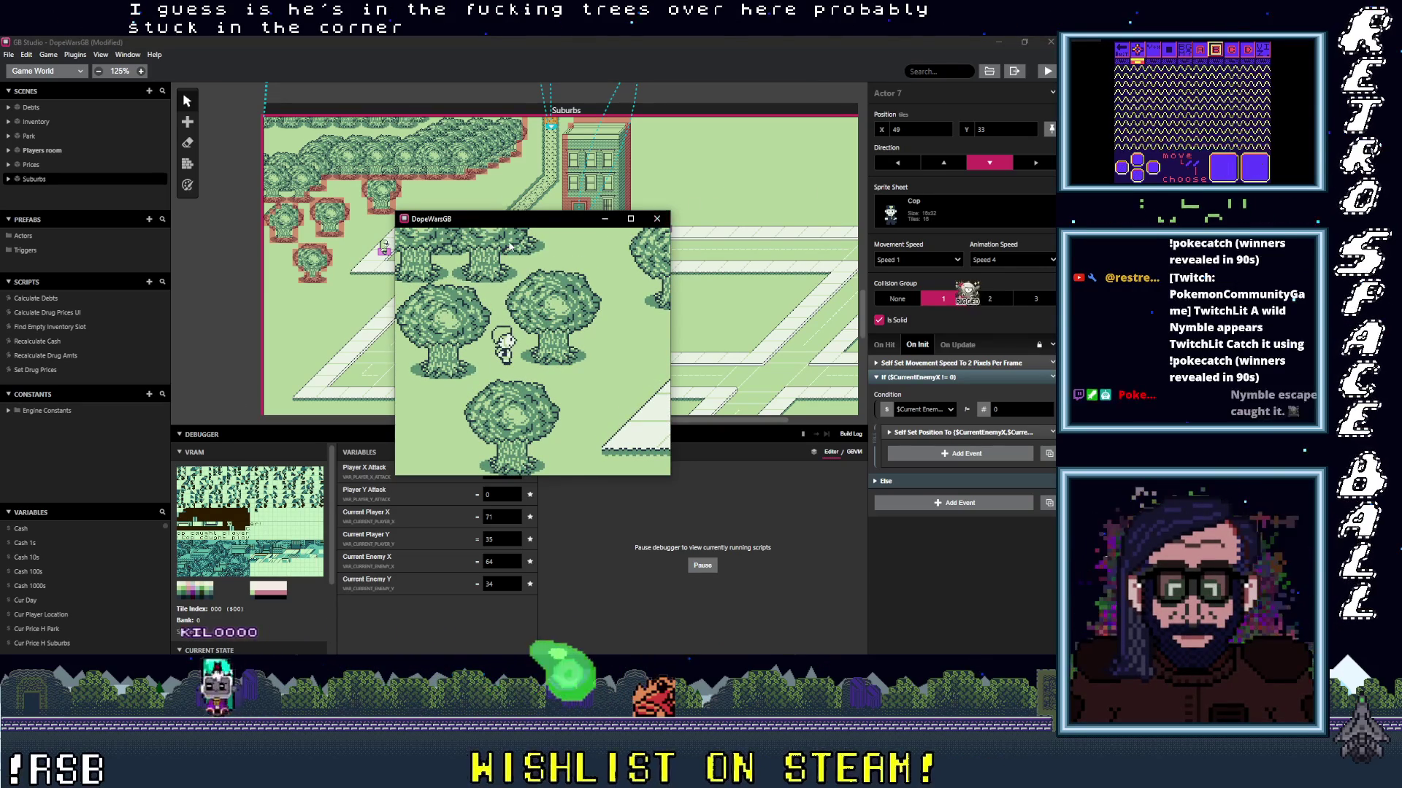
{"action": "left_click_drag", "start_coordinate": [503, 224], "coordinate": [638, 186]}
Refocus the running game and walk the player down the road toward a cop.
{"action": "left_click", "coordinate": [471, 452]}
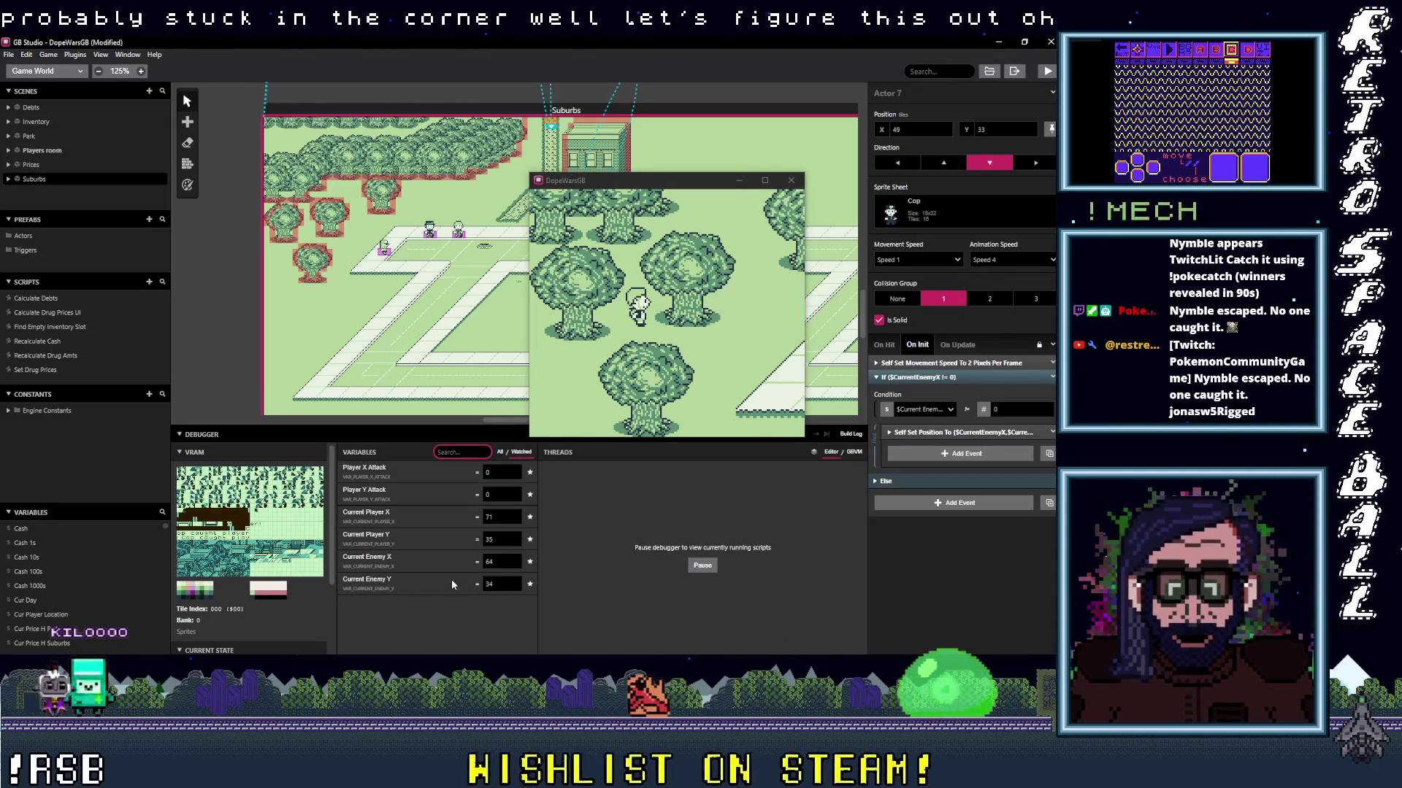
{"action": "left_click", "coordinate": [697, 364]}
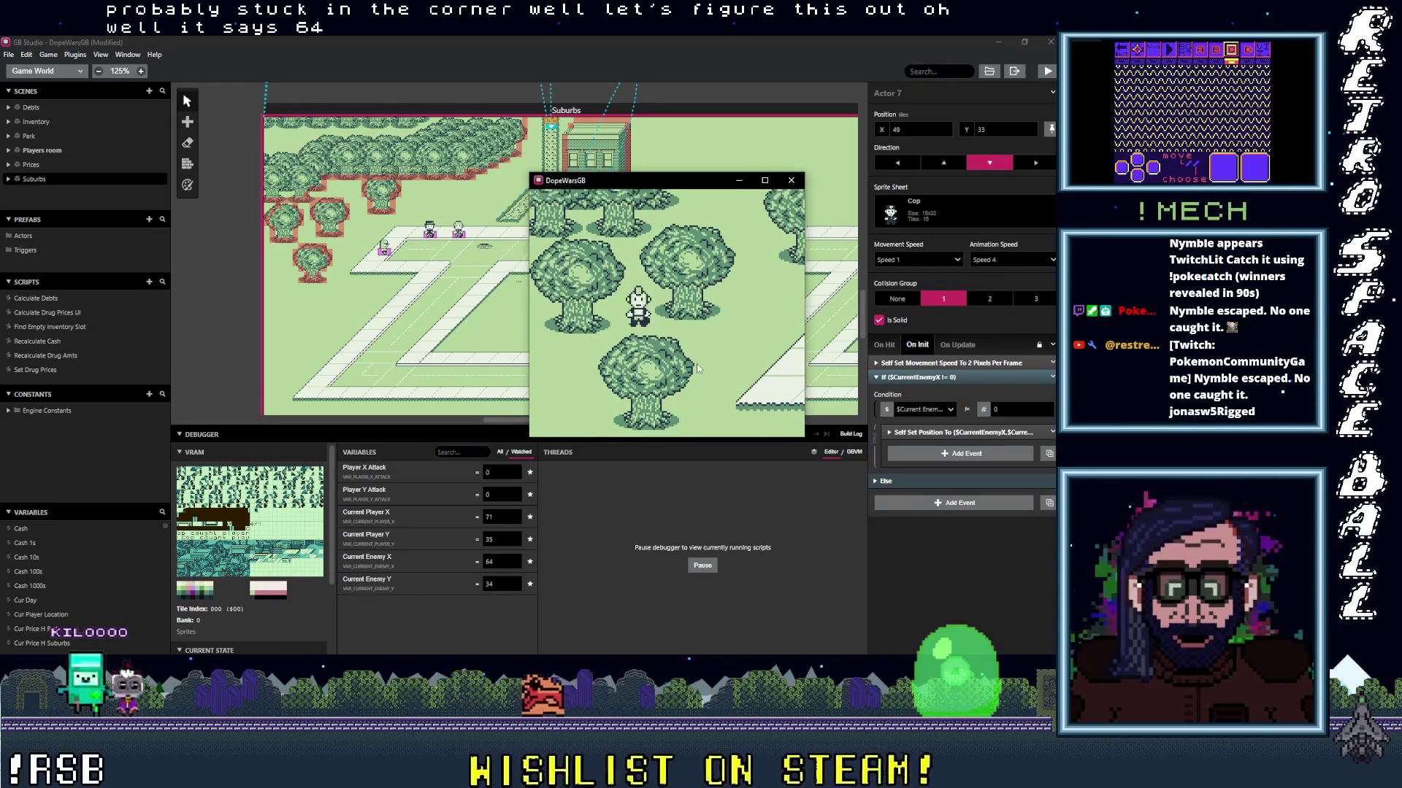
{"action": "key", "text": "Right"}
{"action": "key", "text": "Down"}
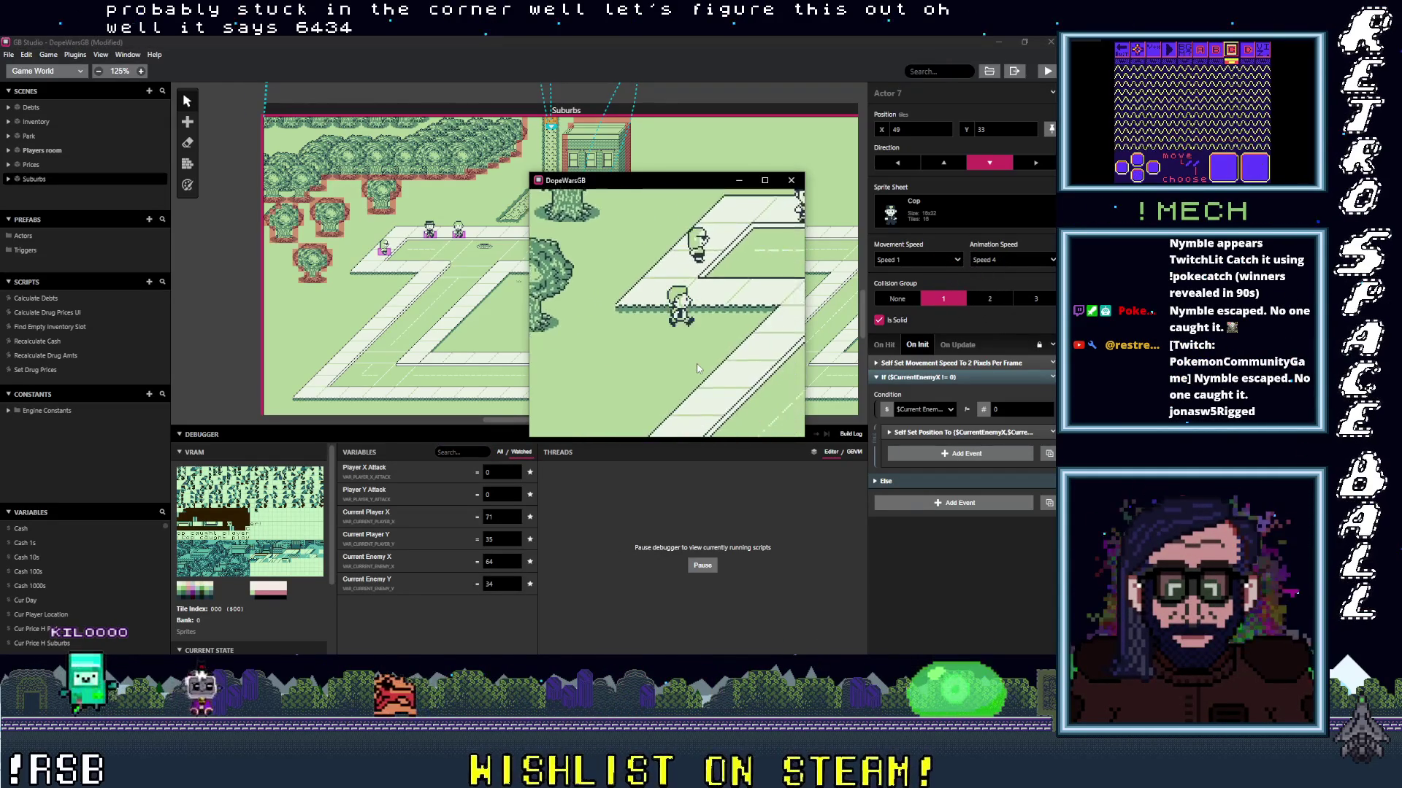
{"action": "key", "text": "Down"}
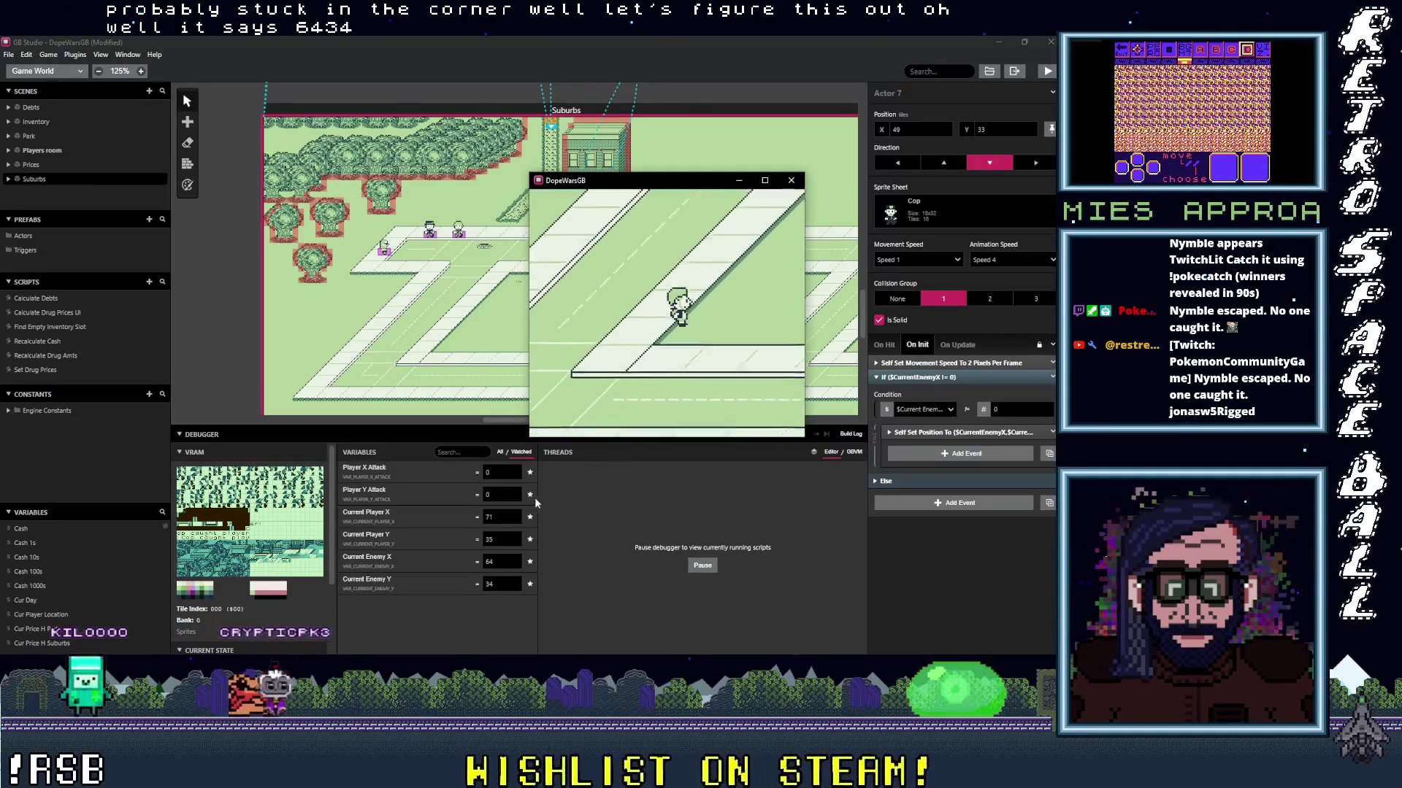
{"action": "key", "text": "Down"}
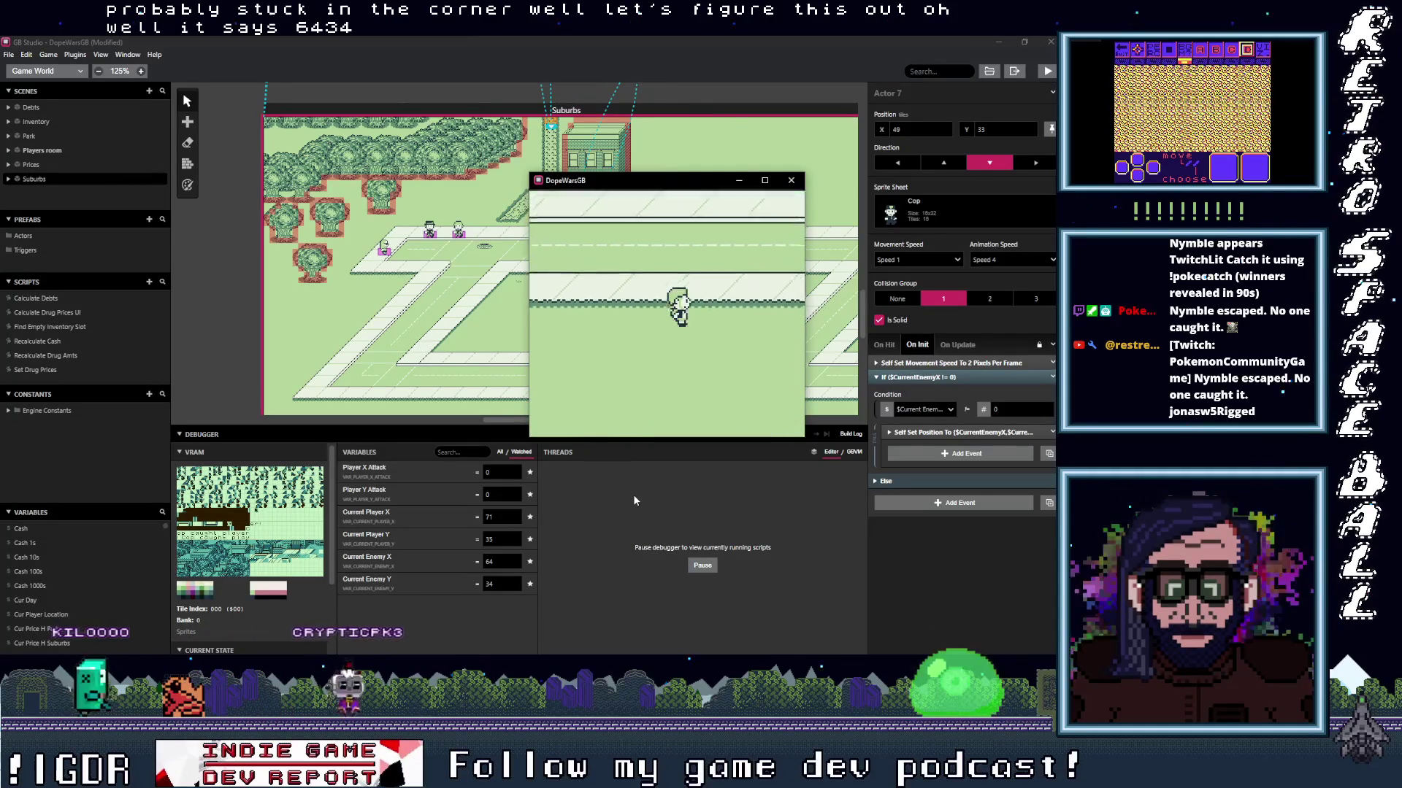
{"action": "key", "text": "Right"}
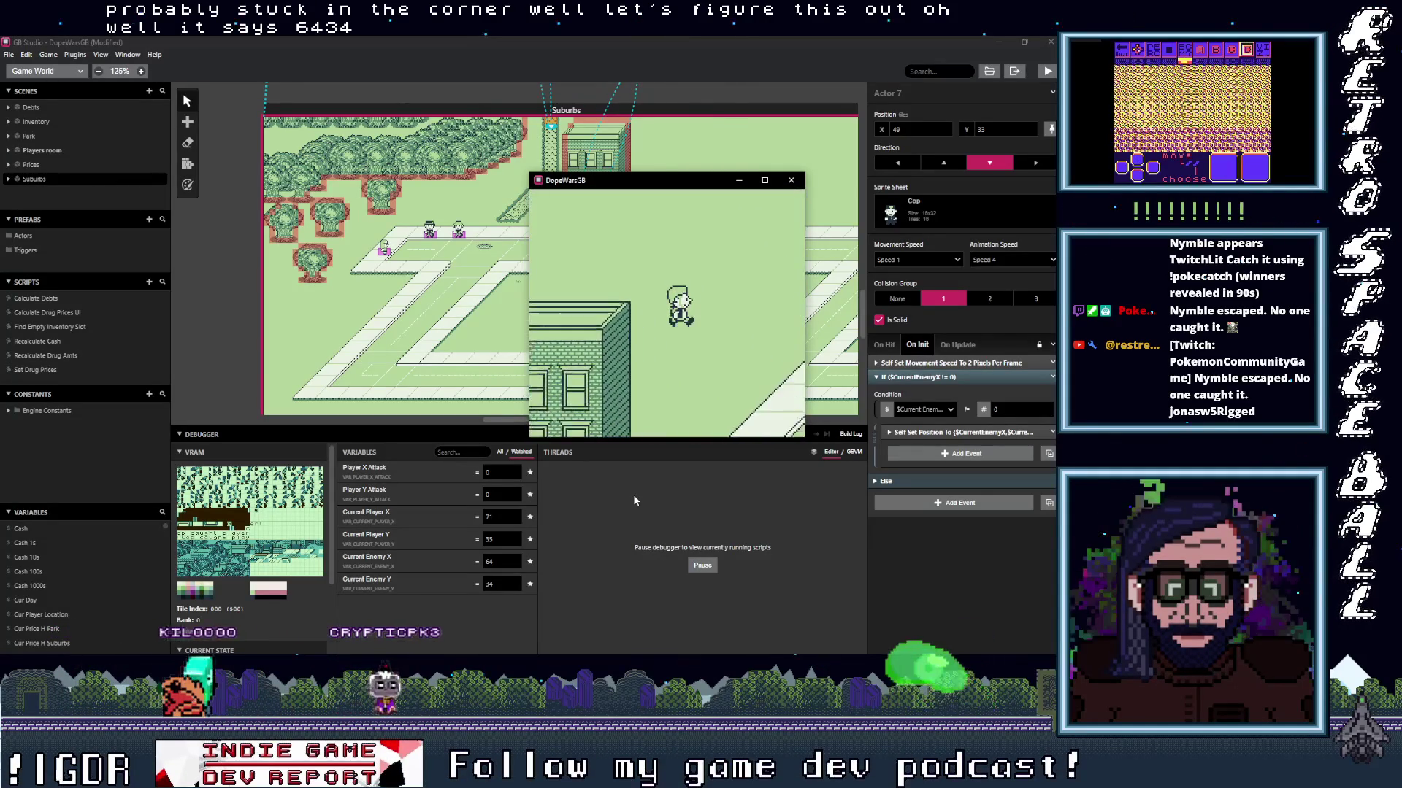
{"action": "key", "text": "Left"}
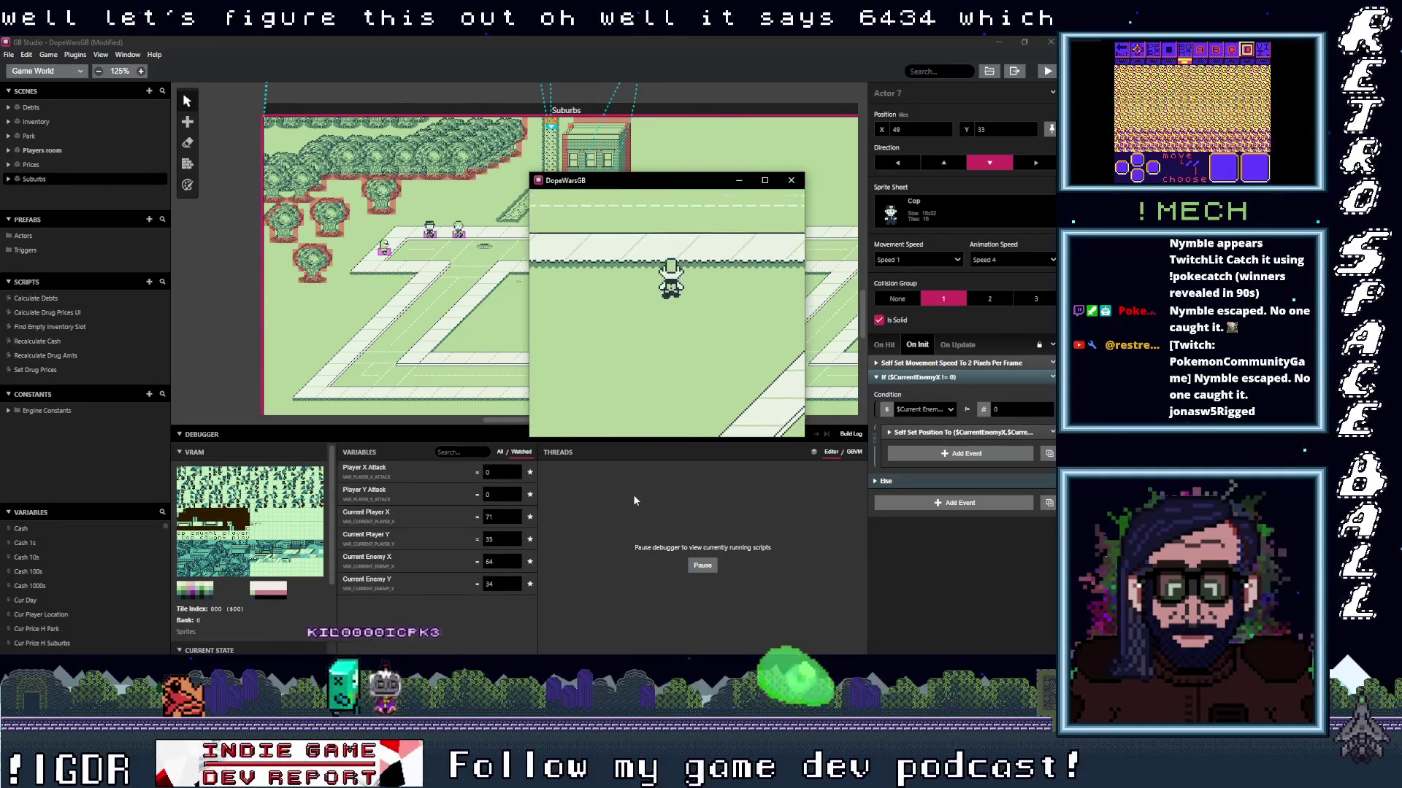
{"action": "key", "text": "Left"}
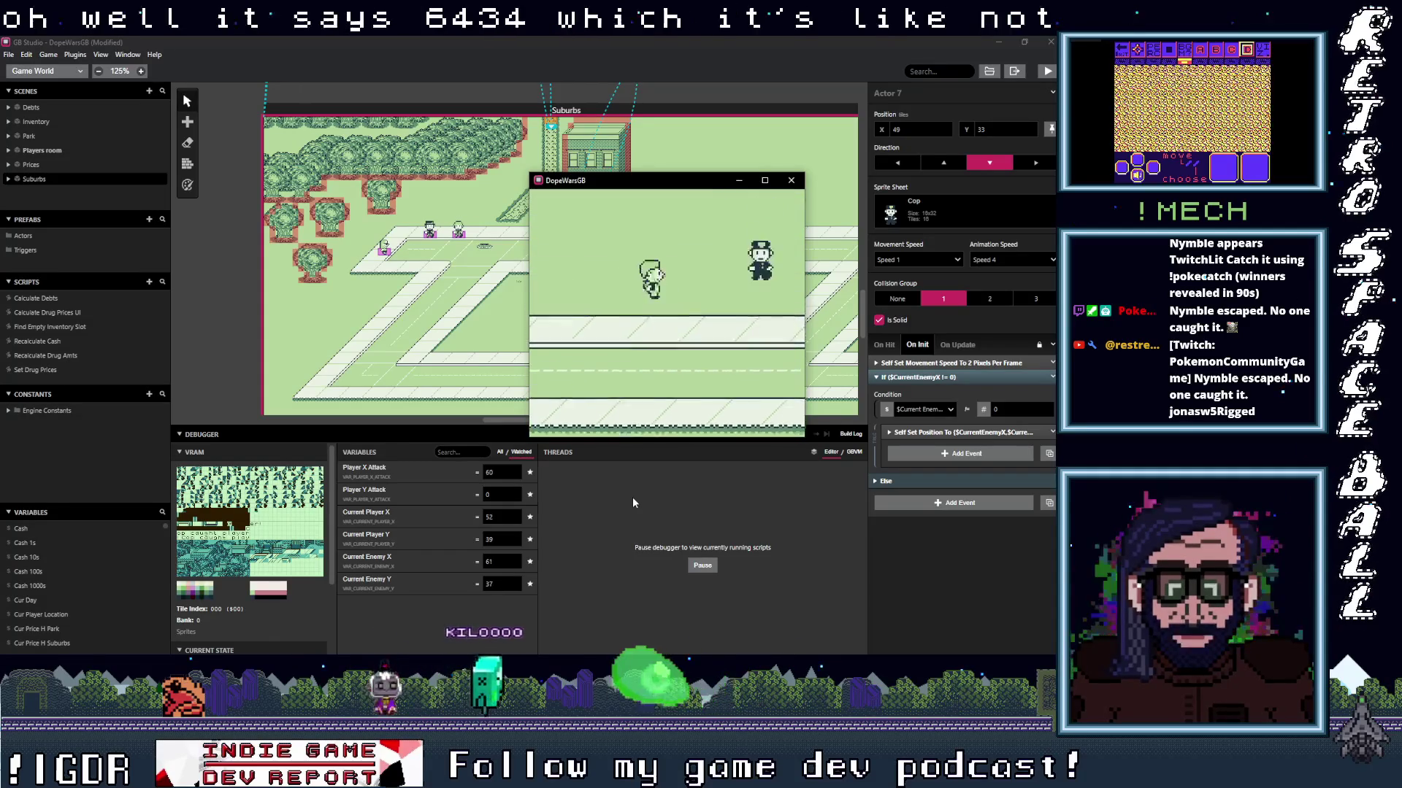
{"action": "key", "text": "Left"}
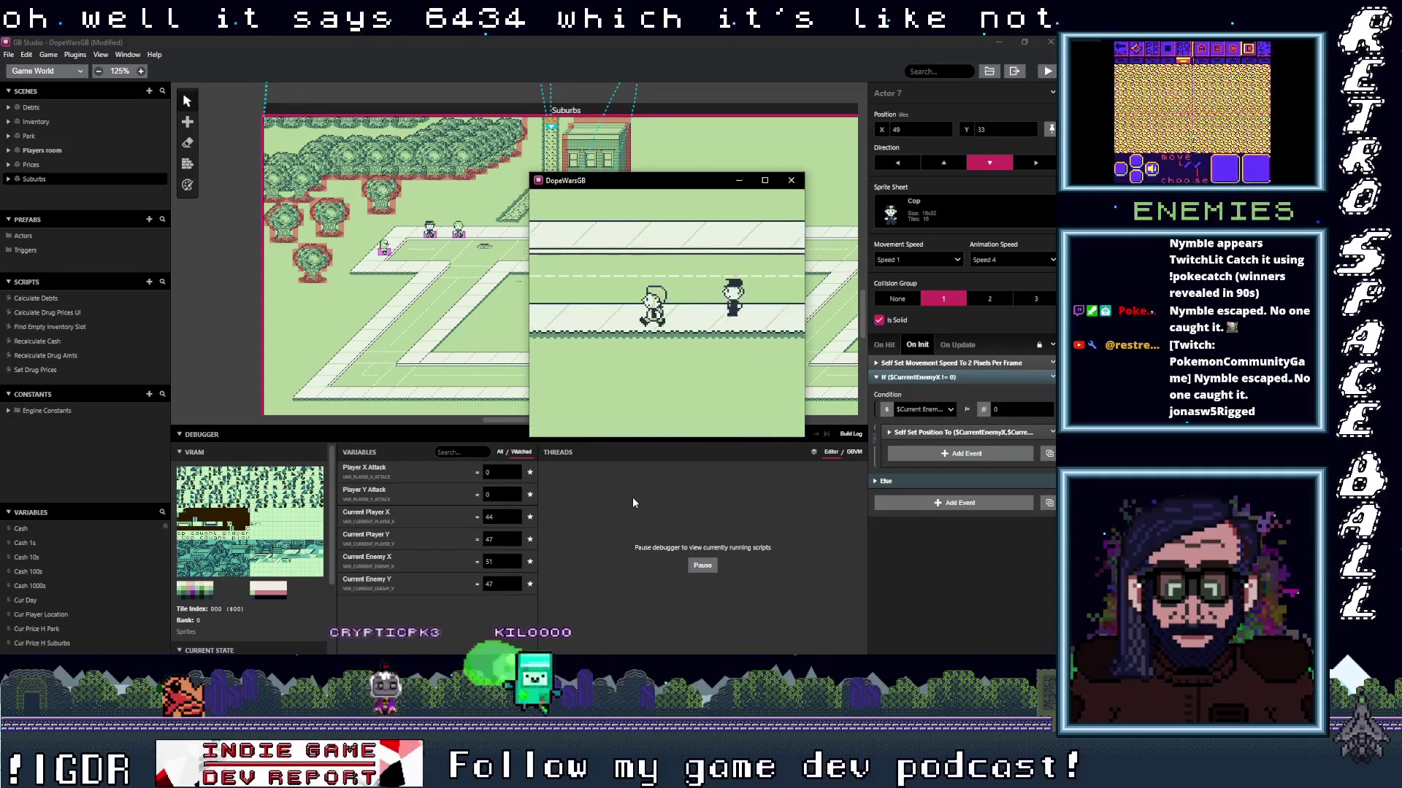
Check the inventory, then walk up into the cops until 'Cop caught player!' appears.
{"action": "key", "text": "Return"}
{"action": "key", "text": "z"}
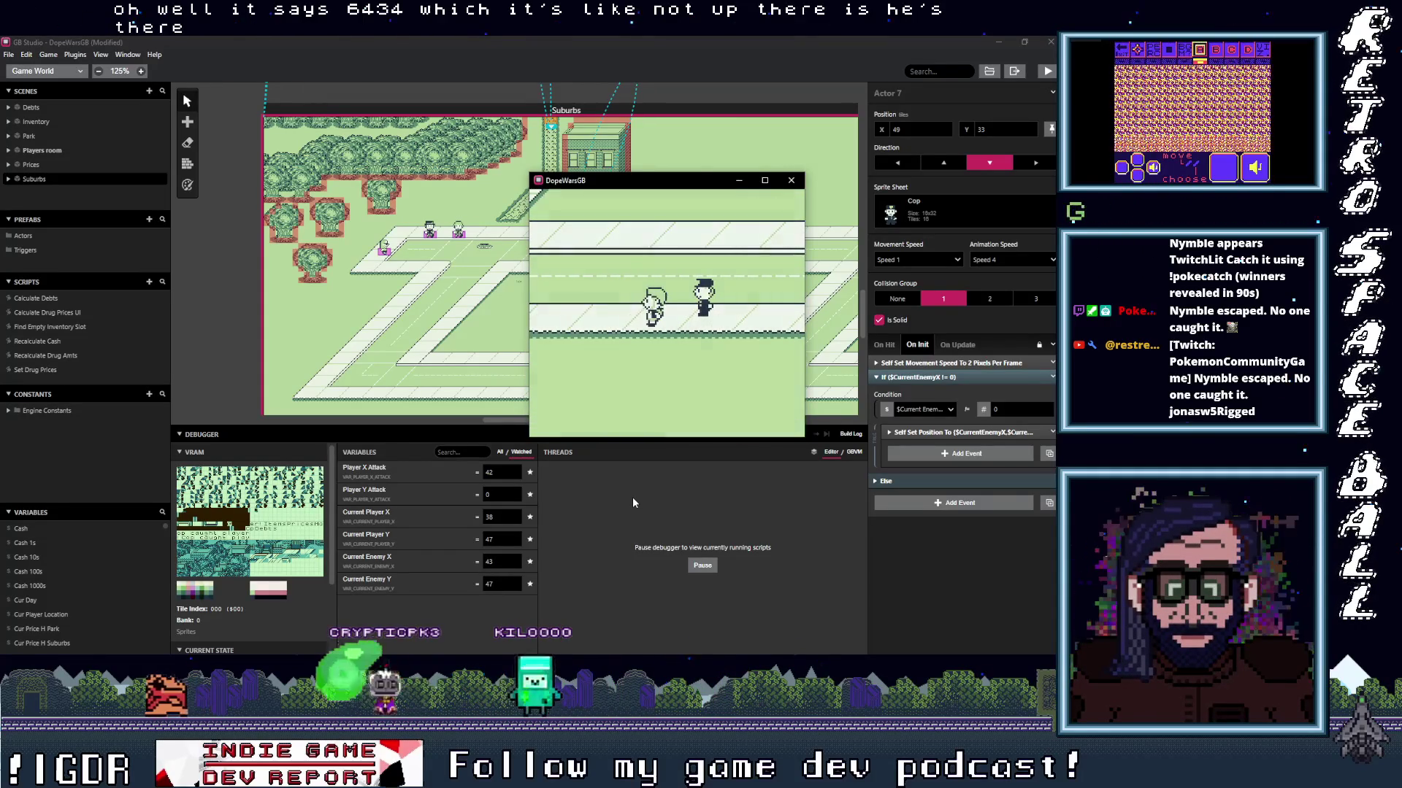
{"action": "key", "text": "x"}
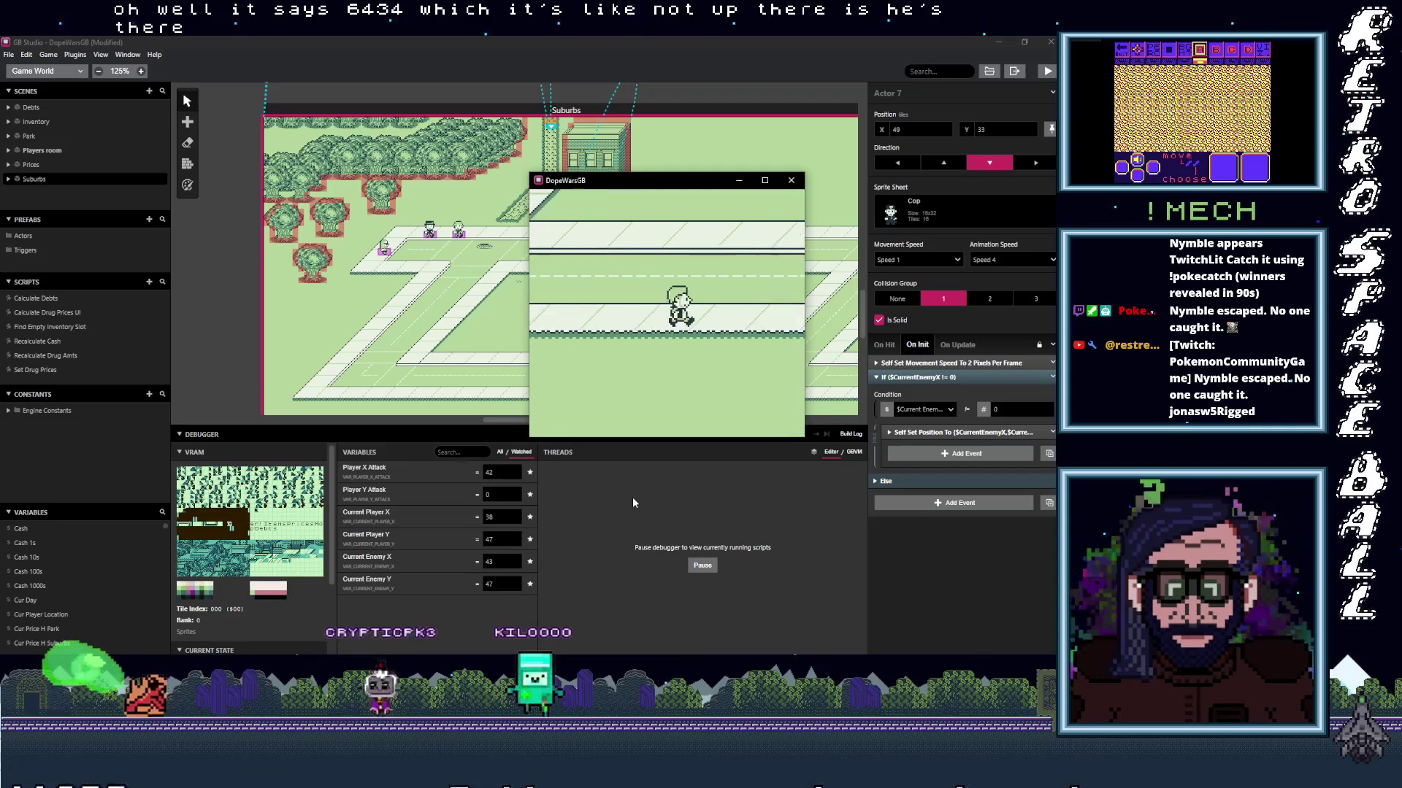
{"action": "key", "text": "Up"}
{"action": "key", "text": "Up"}
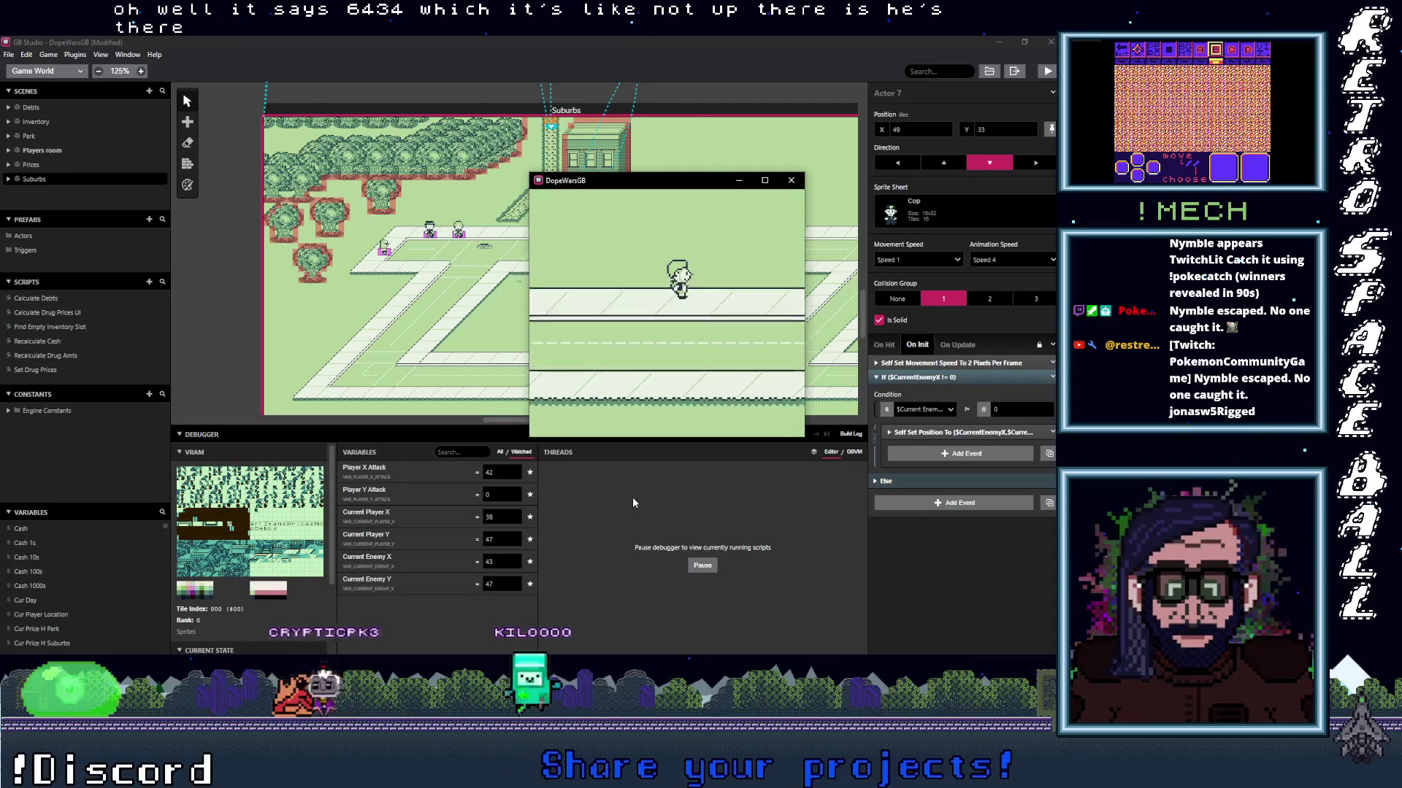
{"action": "key", "text": "Up"}
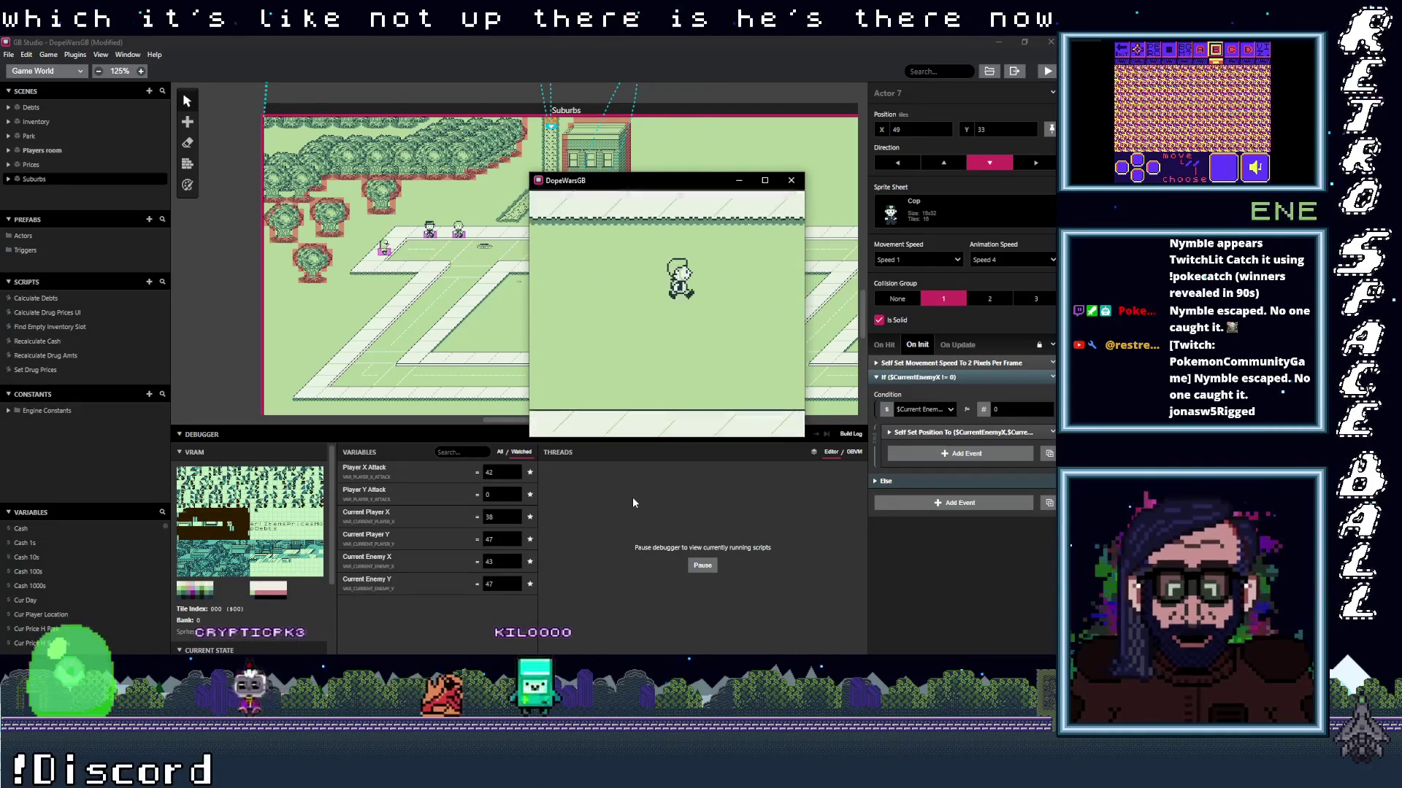
{"action": "key", "text": "Up"}
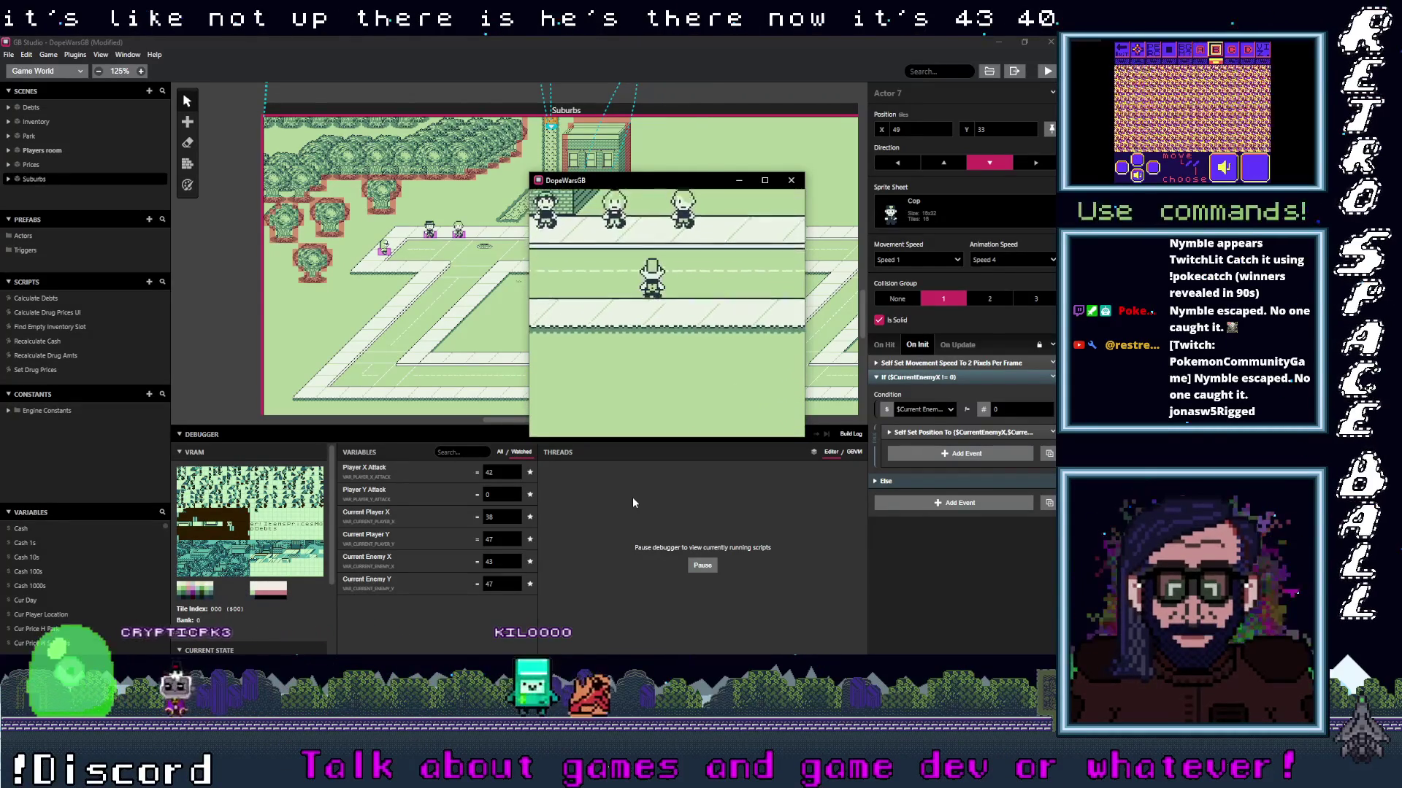
{"action": "key", "text": "Up"}
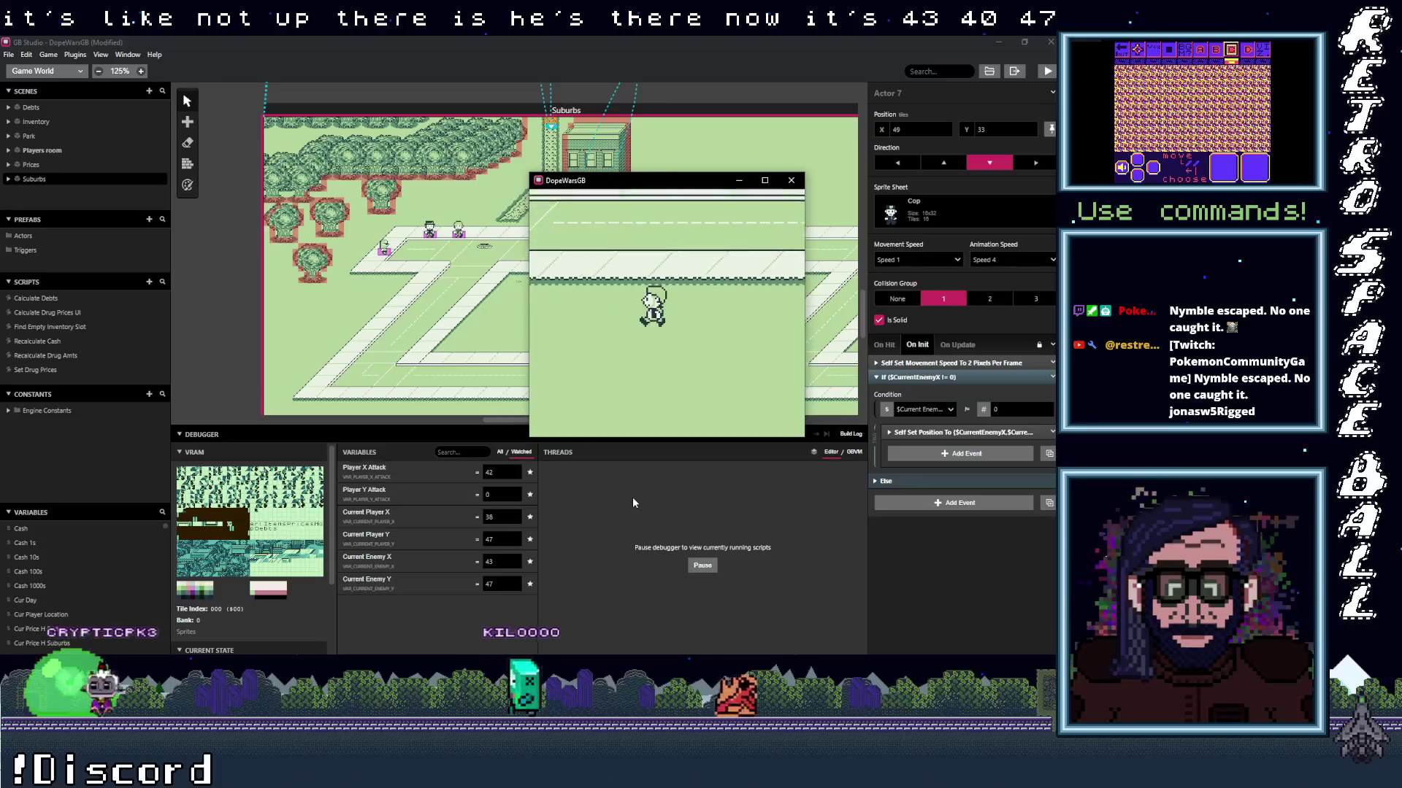
{"action": "key", "text": "z"}
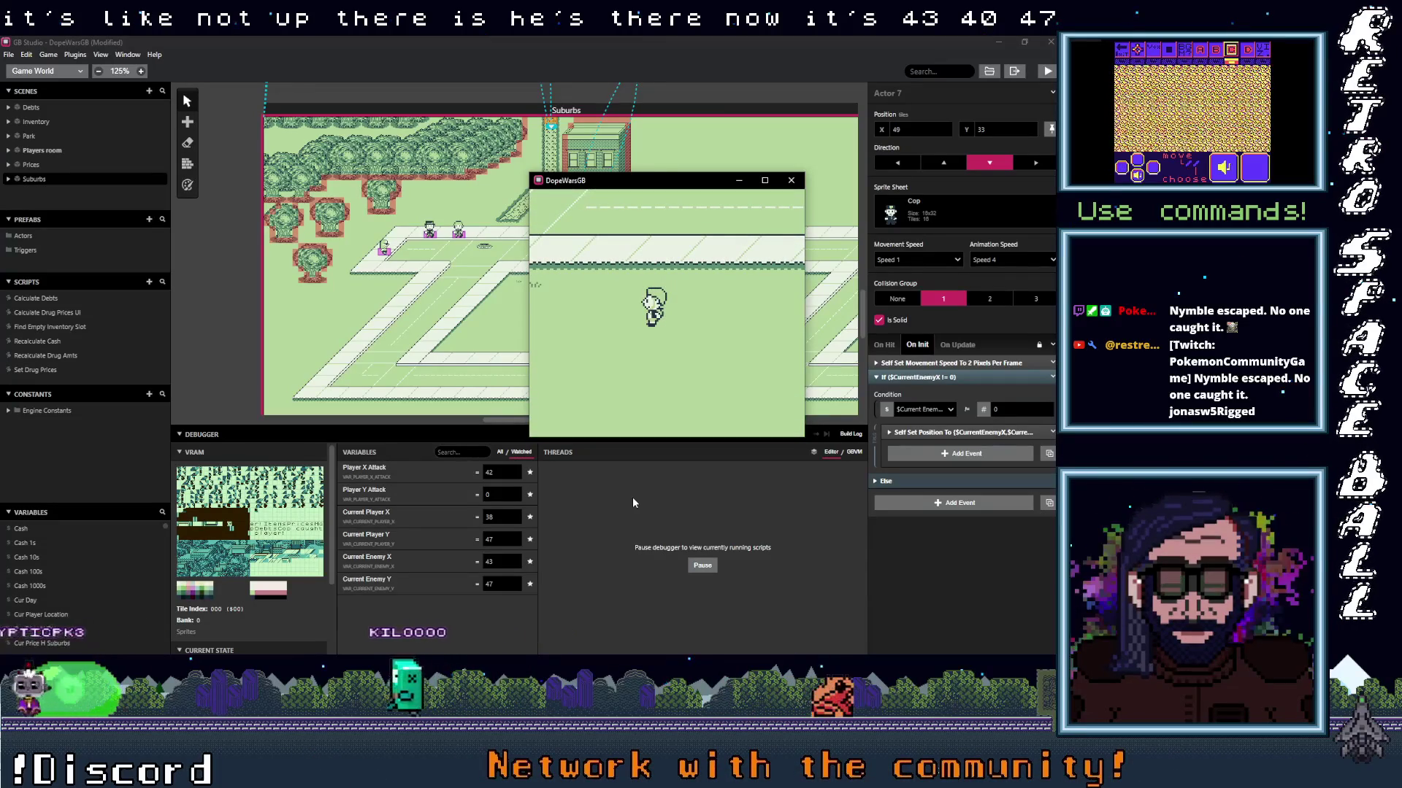
{"action": "key", "text": "Down"}
{"action": "key", "text": "z"}
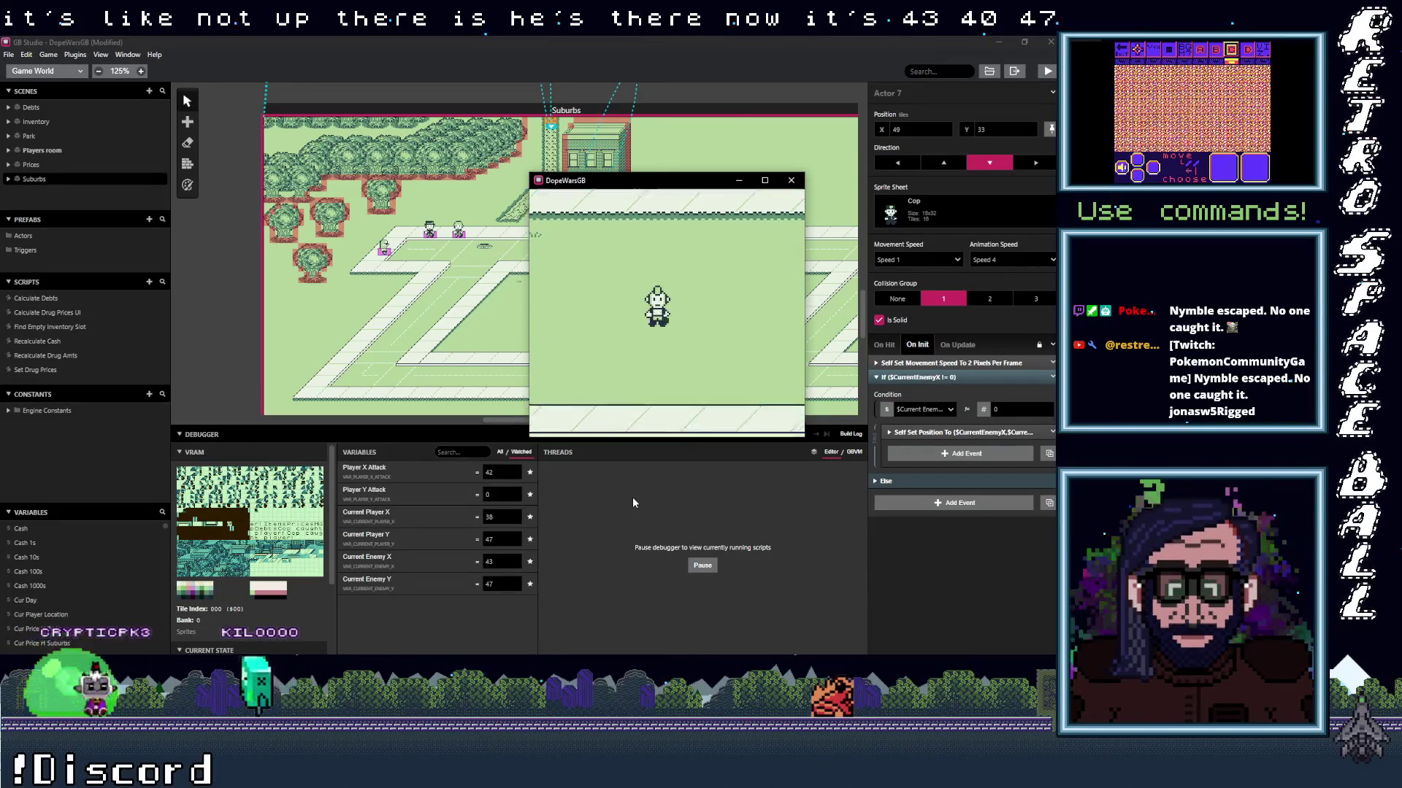
Walk beside the cop while watching Current Enemy X/Y, then stop the play-test.
{"action": "key", "text": "Up"}
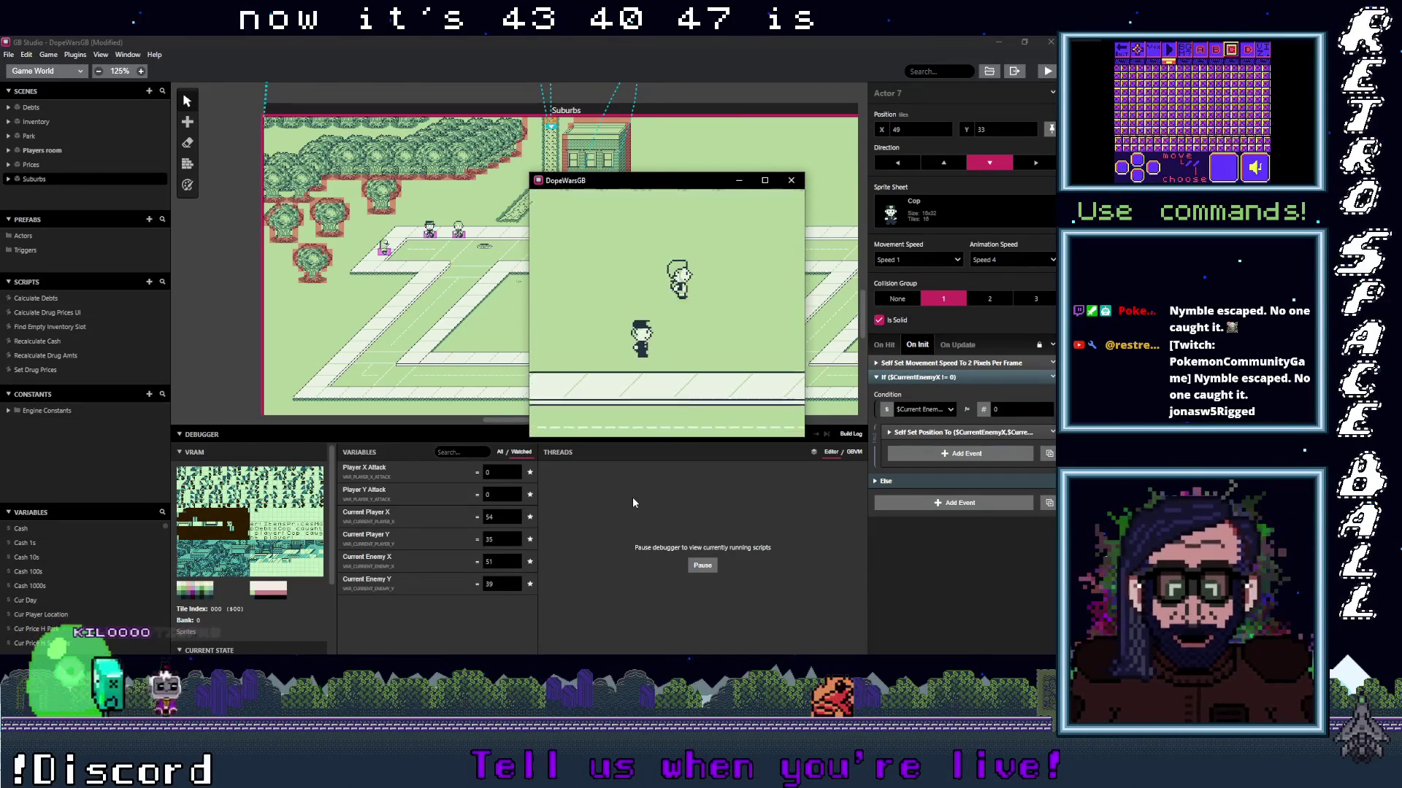
{"action": "key", "text": "Up"}
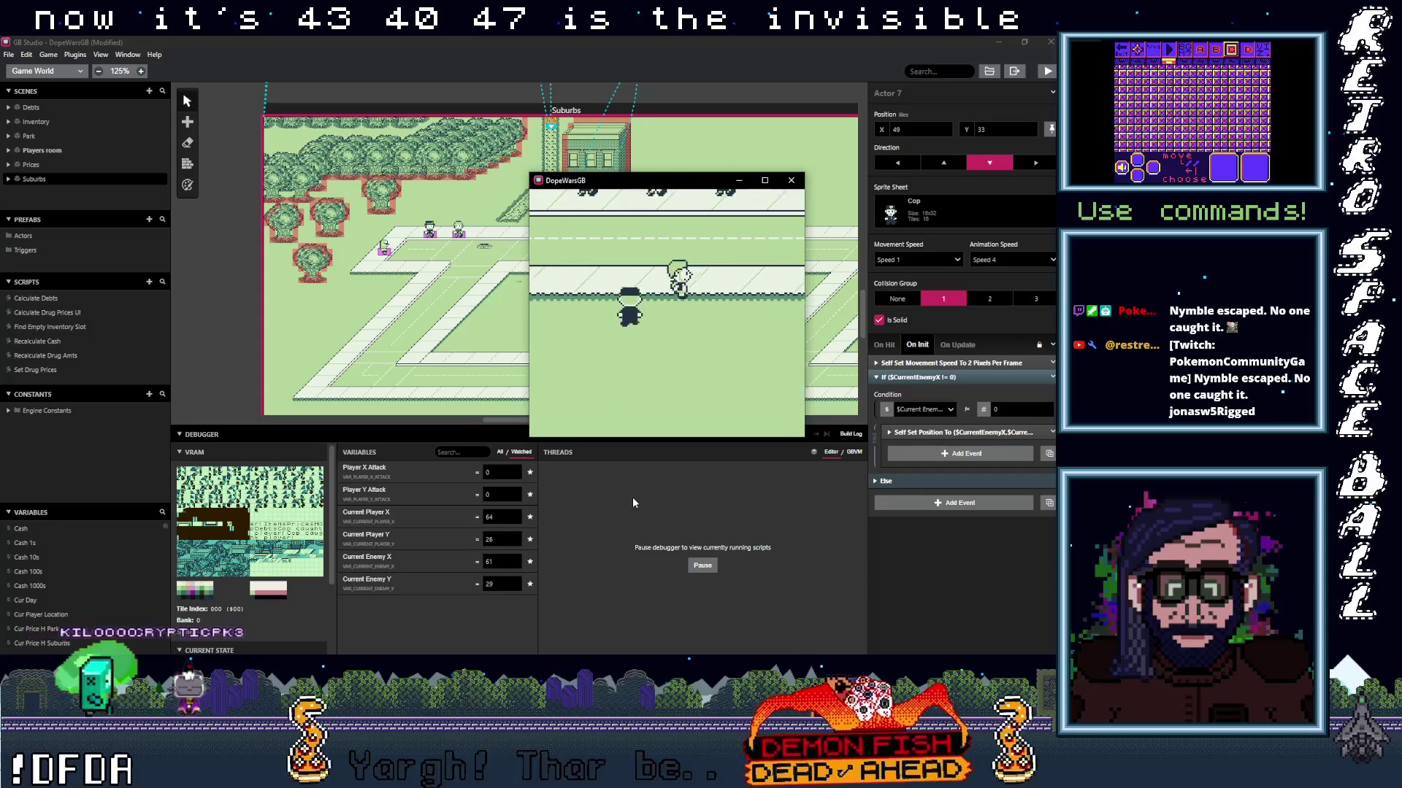
{"action": "key", "text": "Return"}
{"action": "key", "text": "z"}
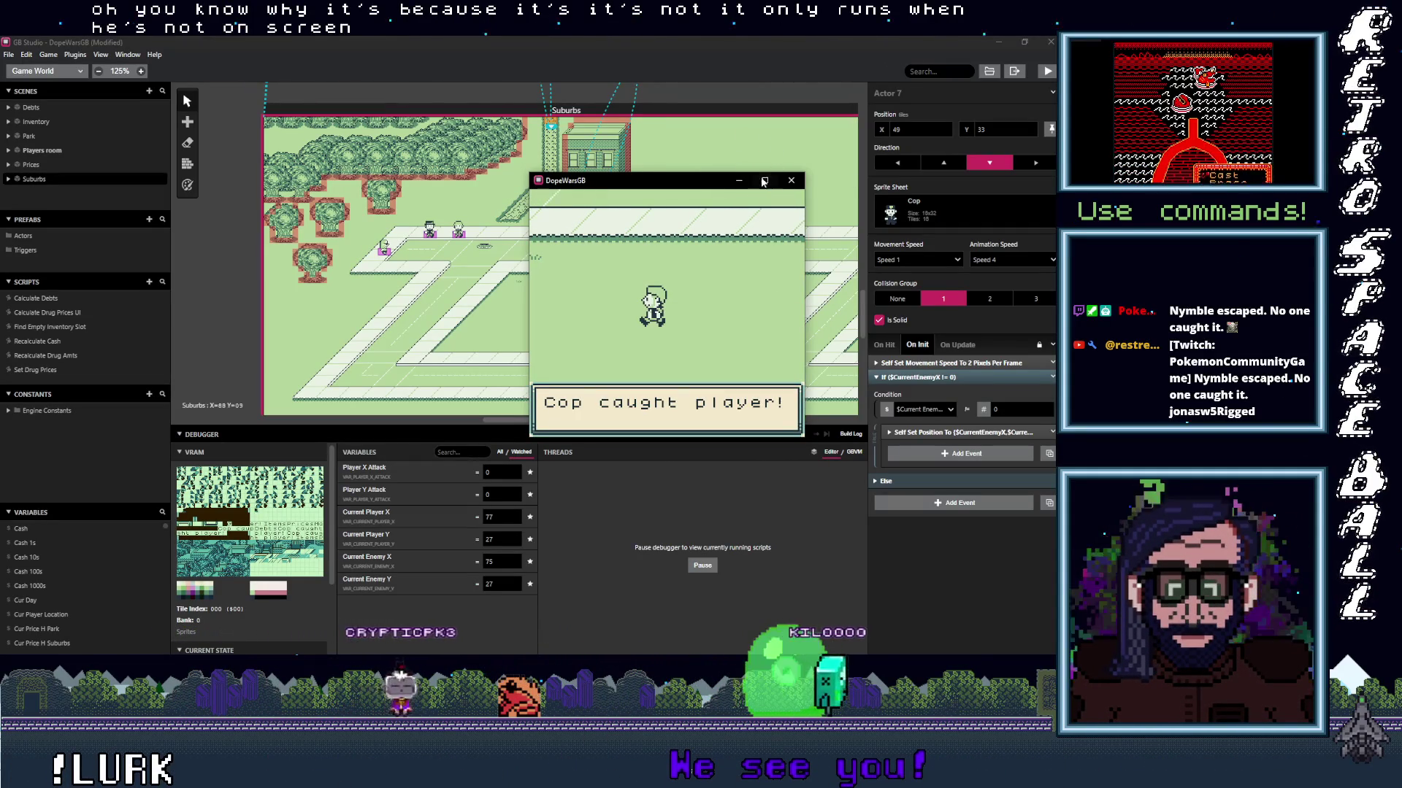
{"action": "left_click", "coordinate": [792, 181]}
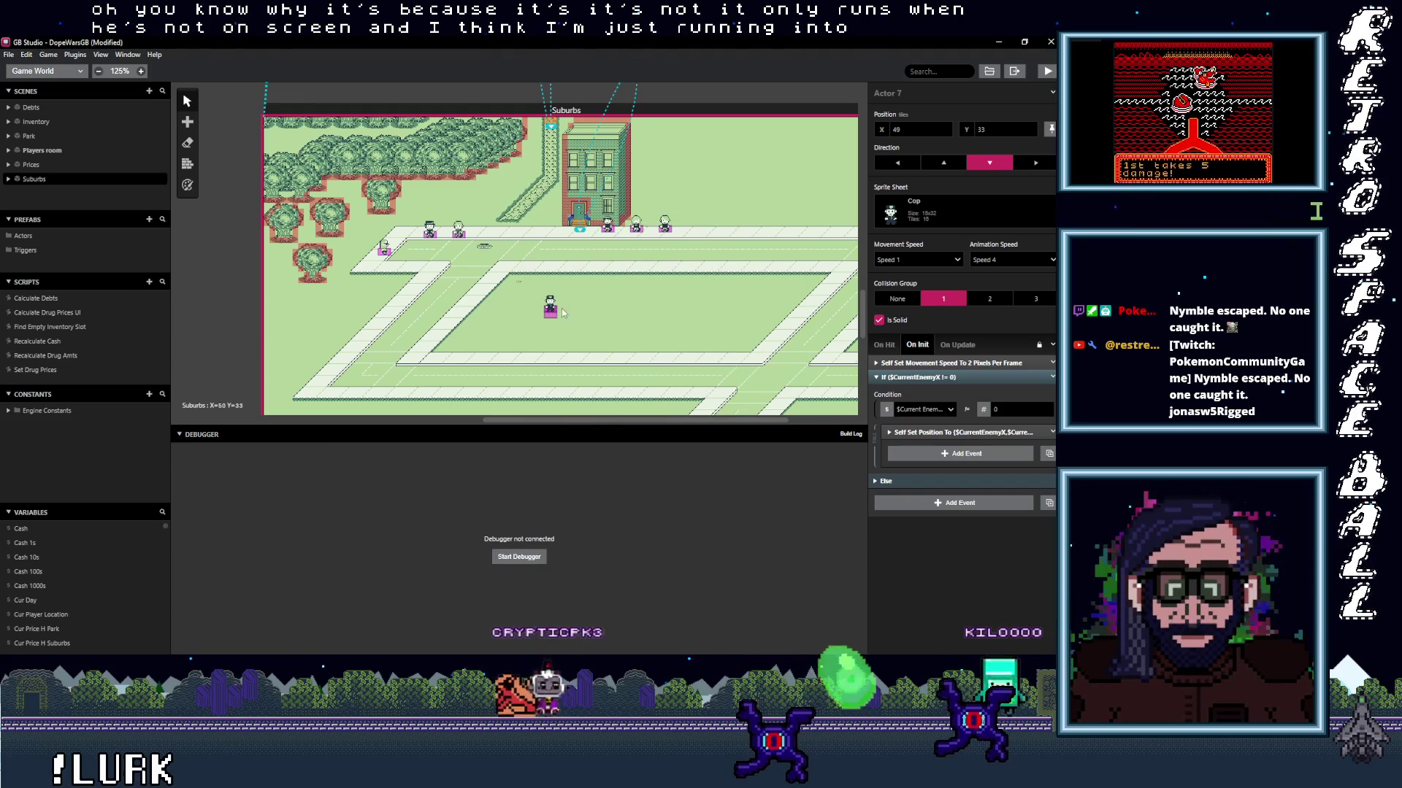
Compare the Cop's On Hit, On Init and On Update scripts, ending on On Update.
{"action": "left_click", "coordinate": [884, 344]}
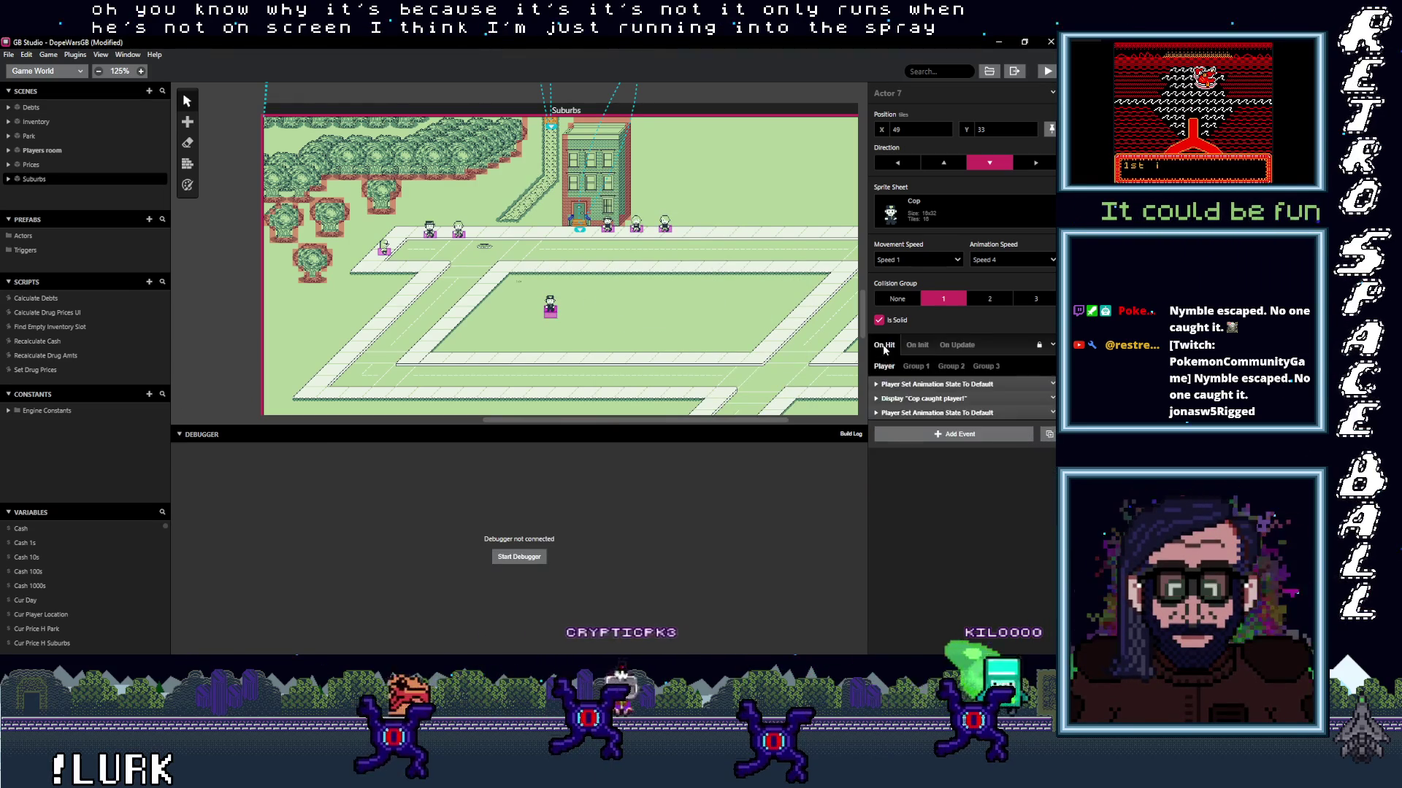
{"action": "left_click", "coordinate": [917, 345]}
{"action": "left_click", "coordinate": [957, 345]}
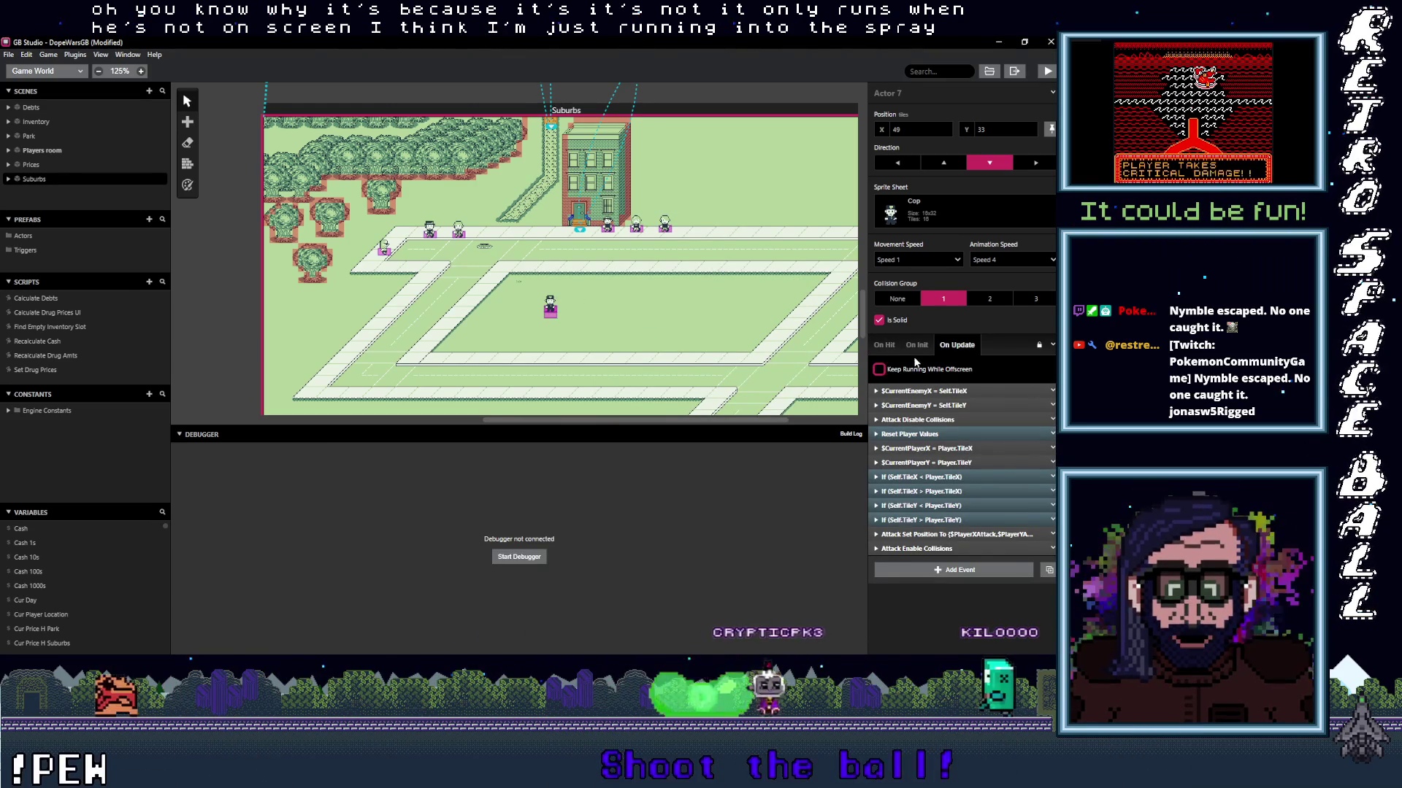
{"action": "left_click", "coordinate": [916, 346]}
{"action": "left_click", "coordinate": [955, 344]}
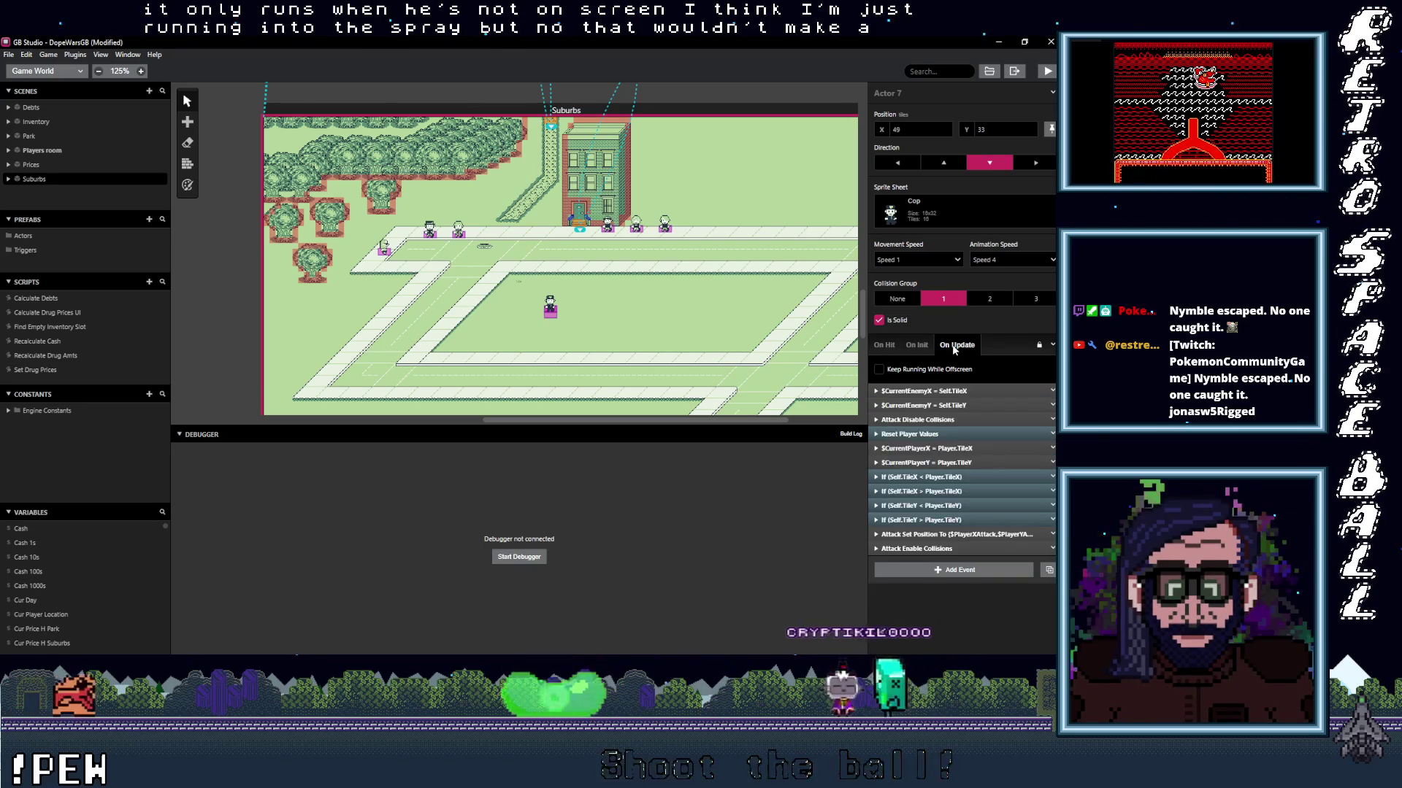
{"action": "left_click", "coordinate": [915, 344]}
{"action": "left_click", "coordinate": [956, 344]}
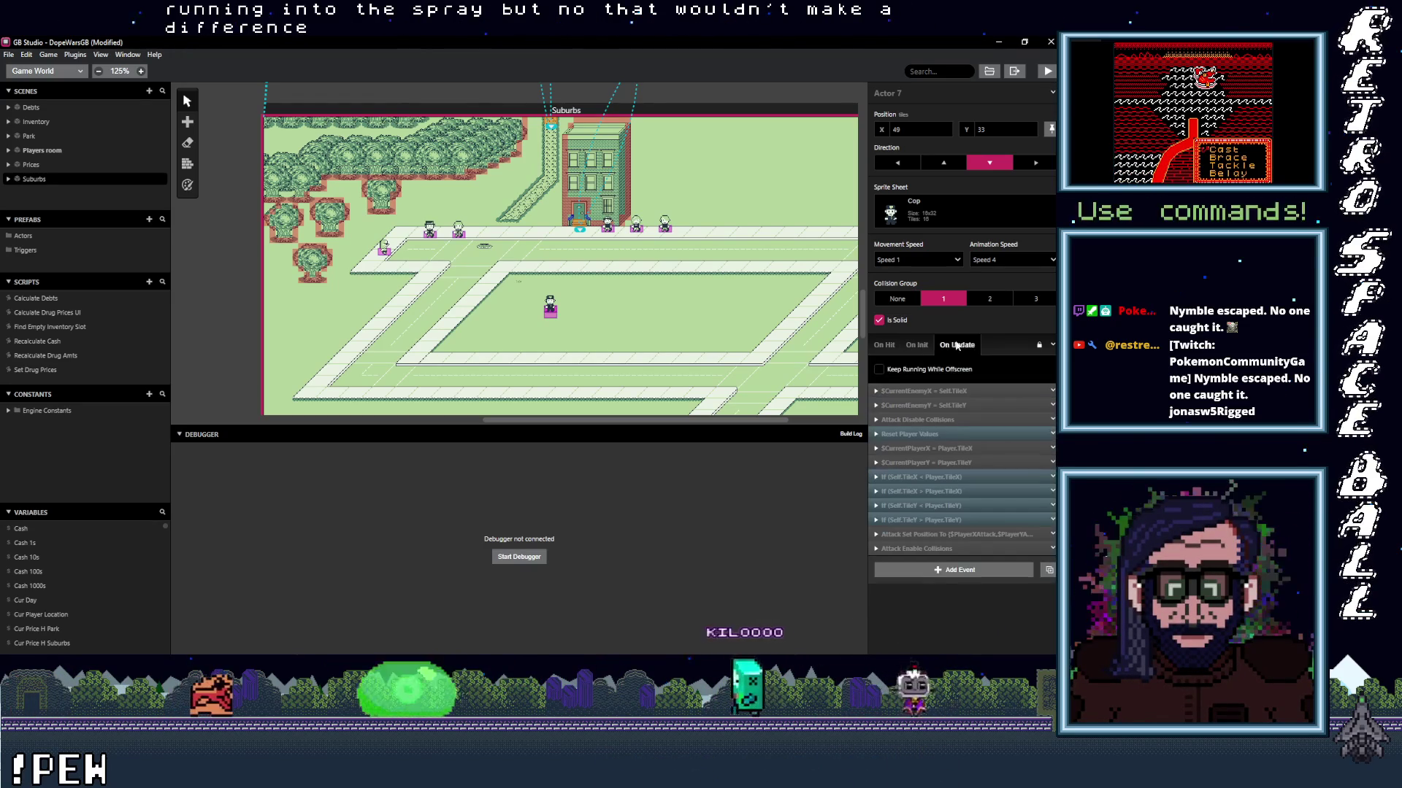
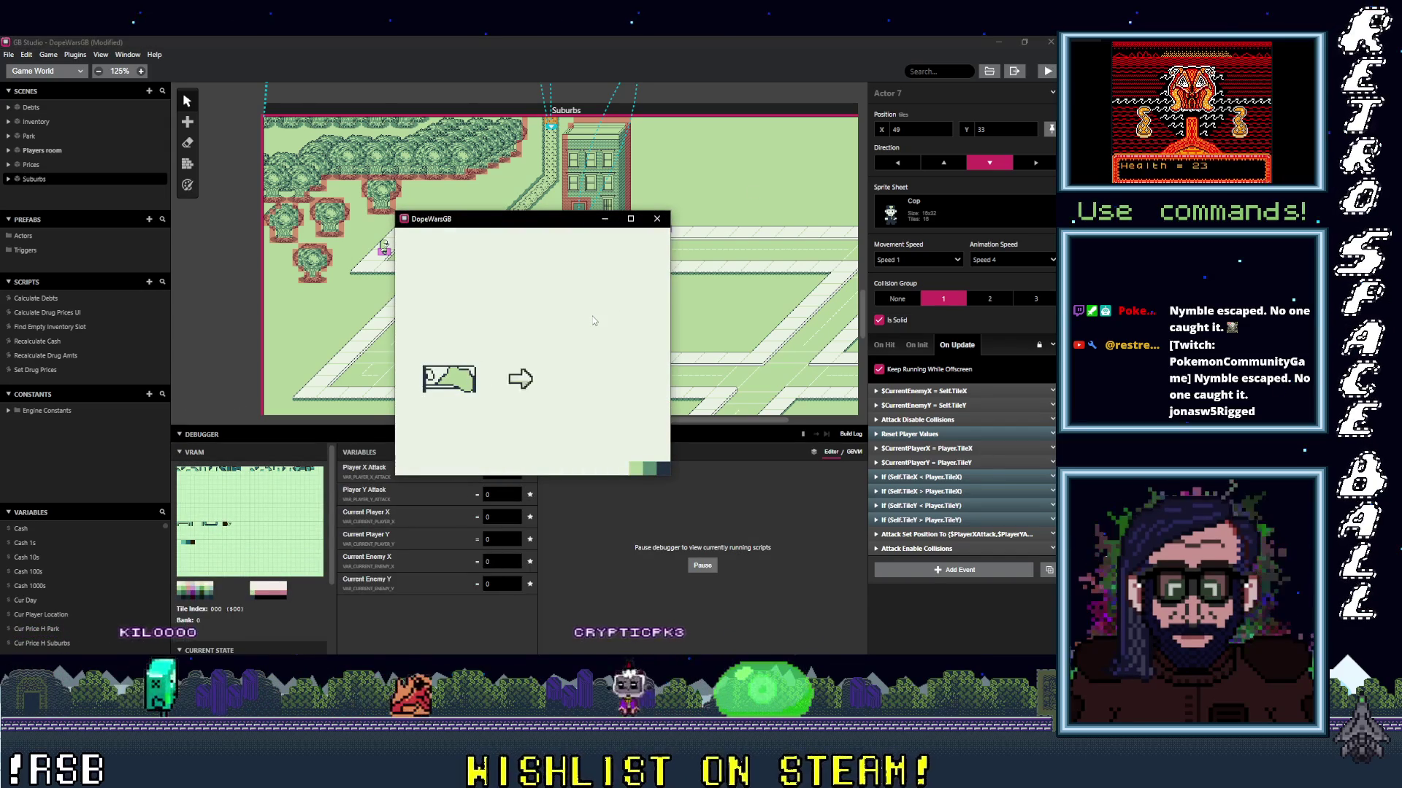
Walk the player down-right through the Suburbs street while the cop chases, visiting the start menu and inventory.
{"action": "key", "text": "Right"}
{"action": "key", "text": "Down"}
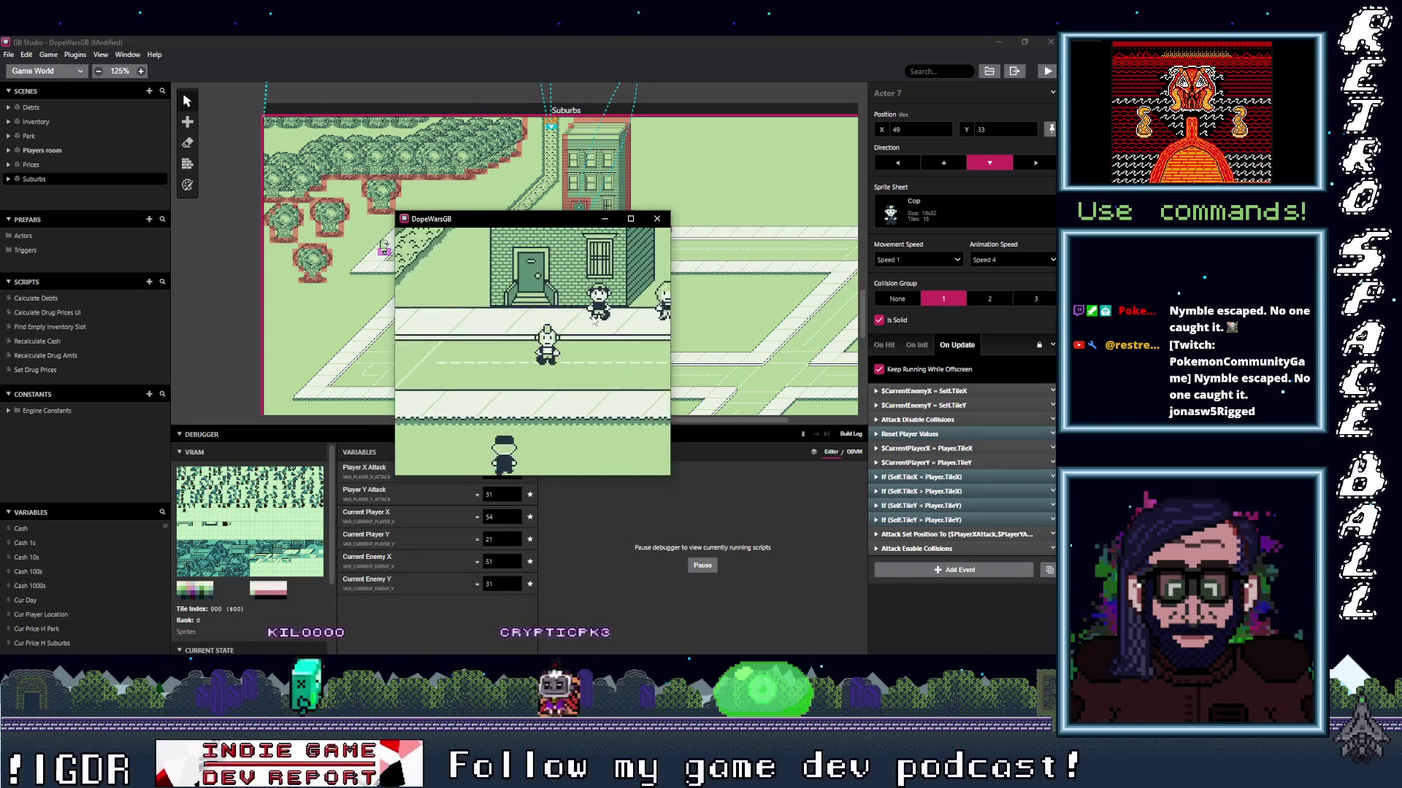
{"action": "key", "text": "Return"}
{"action": "key", "text": "z"}
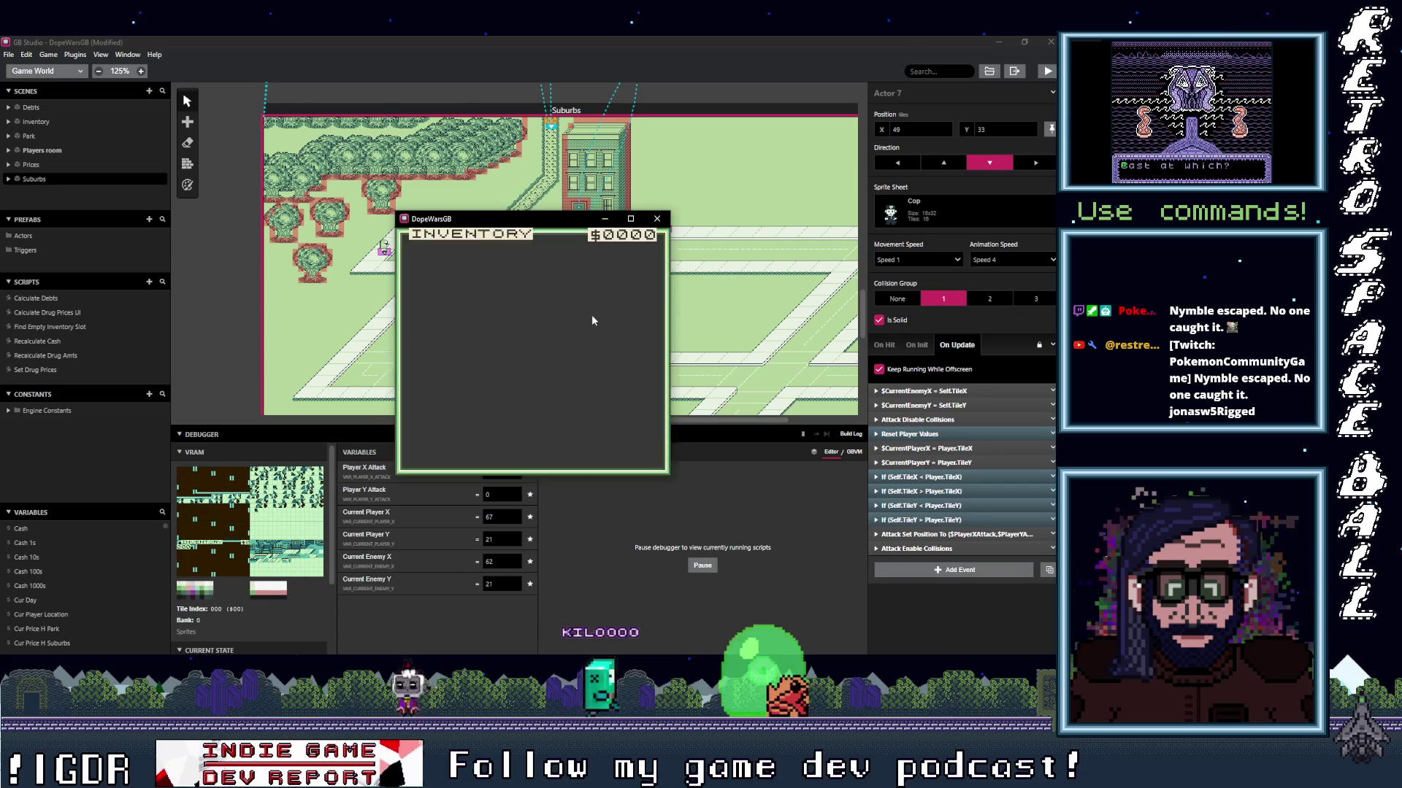
{"action": "key", "text": "Down"}
{"action": "key", "text": "Right"}
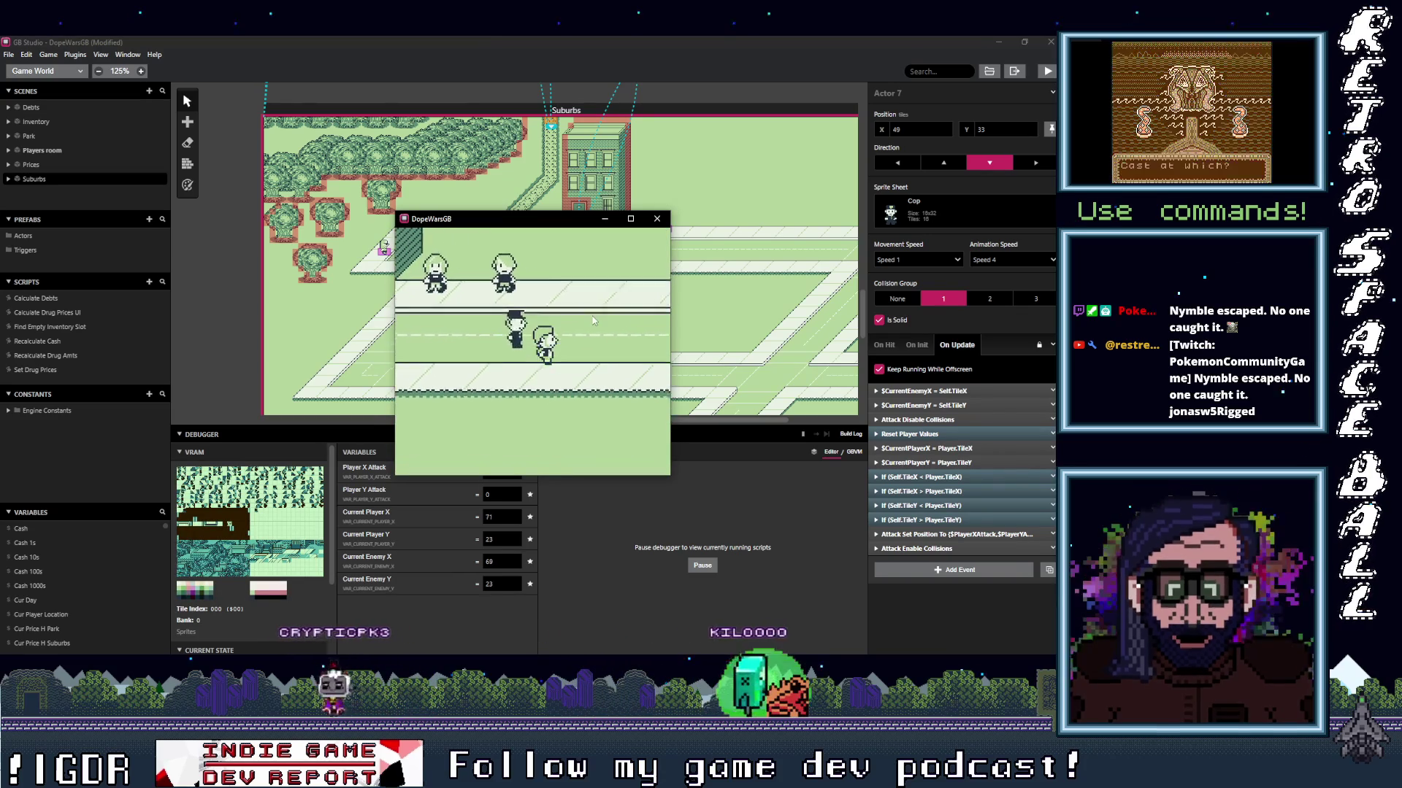
{"action": "key", "text": "Down"}
{"action": "key", "text": "Right"}
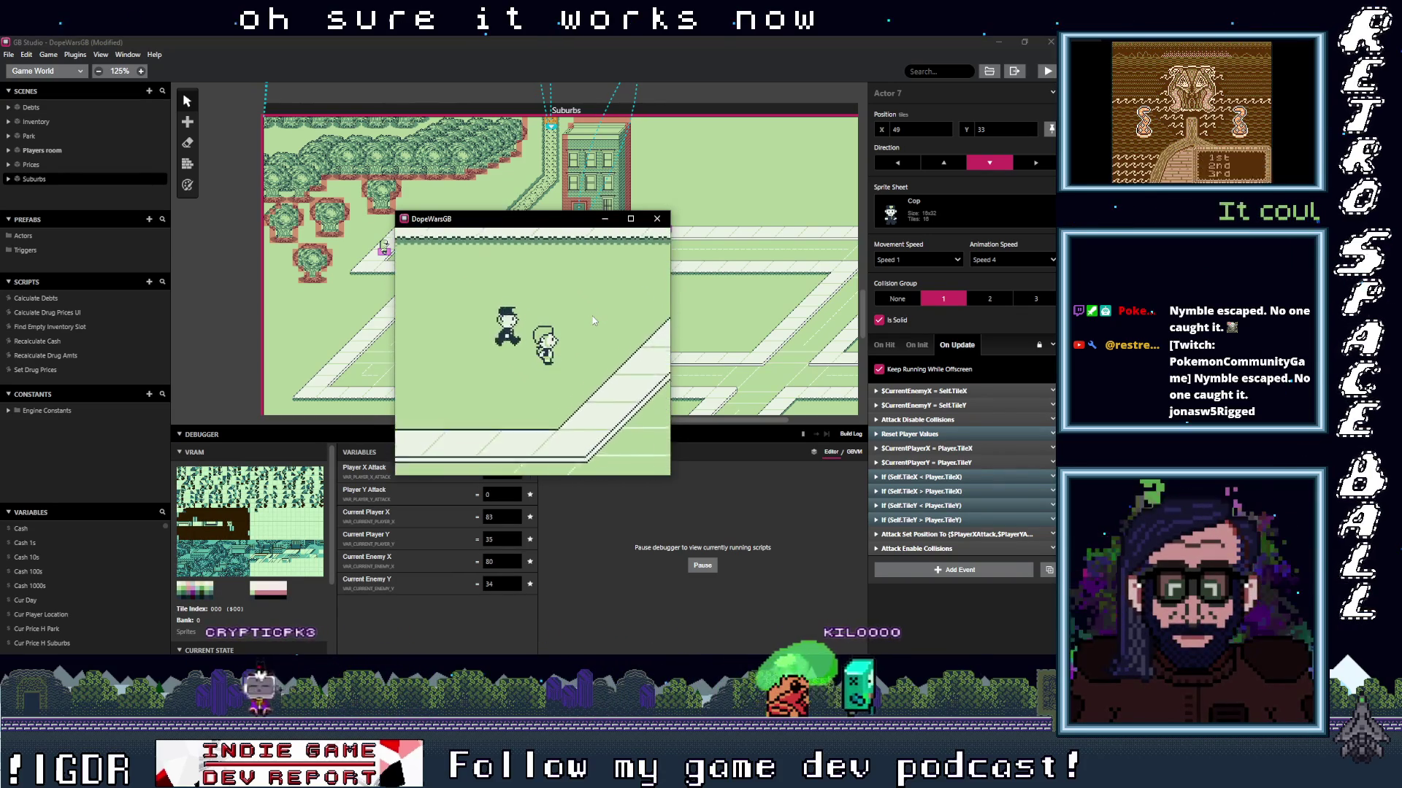
{"action": "key", "text": "Return"}
{"action": "key", "text": "z"}
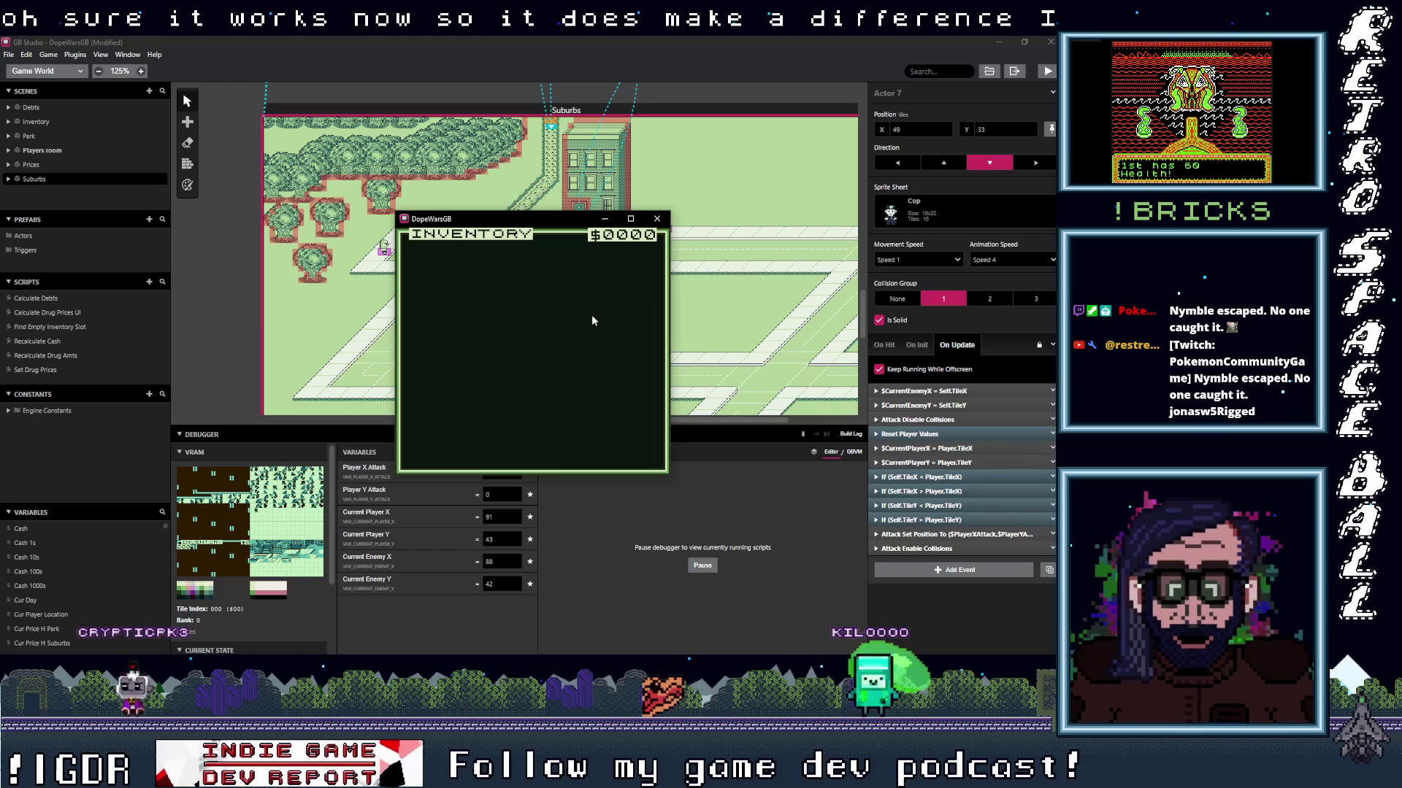
Glance at the cop's On Init and On Update scripts, then let the cop catch the player and close the game.
{"action": "left_click", "coordinate": [917, 346]}
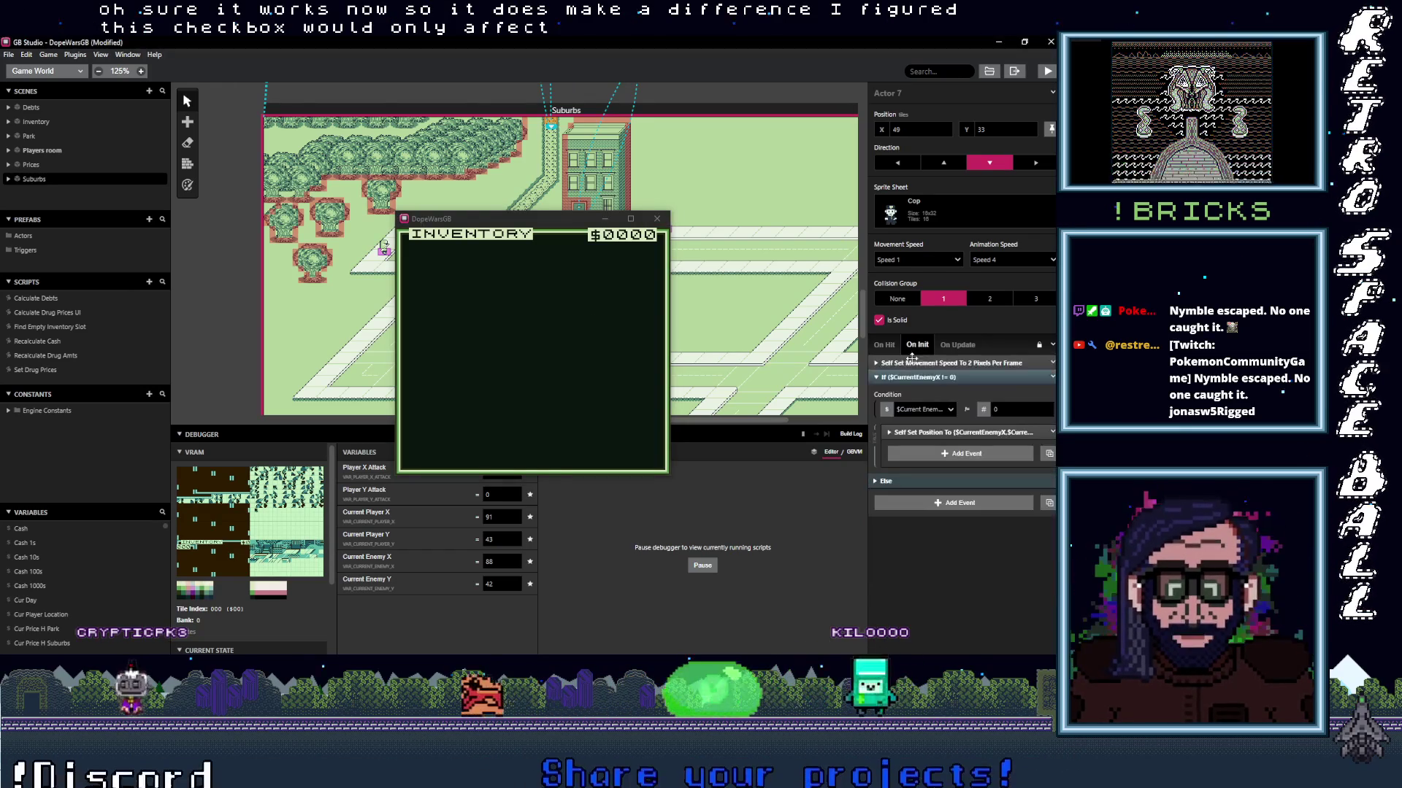
{"action": "left_click", "coordinate": [956, 346]}
{"action": "left_click", "coordinate": [610, 369]}
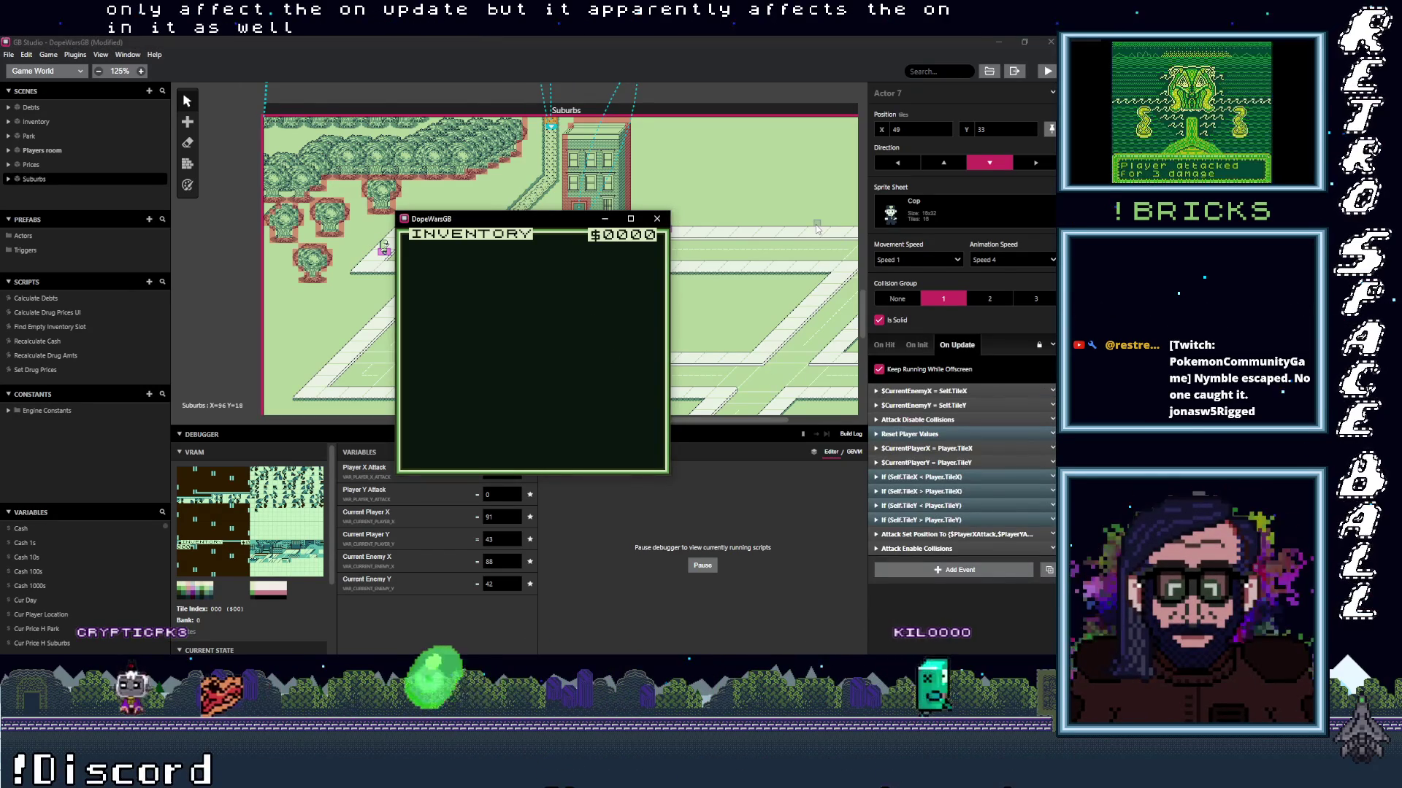
{"action": "key", "text": "Return"}
{"action": "key", "text": "Down"}
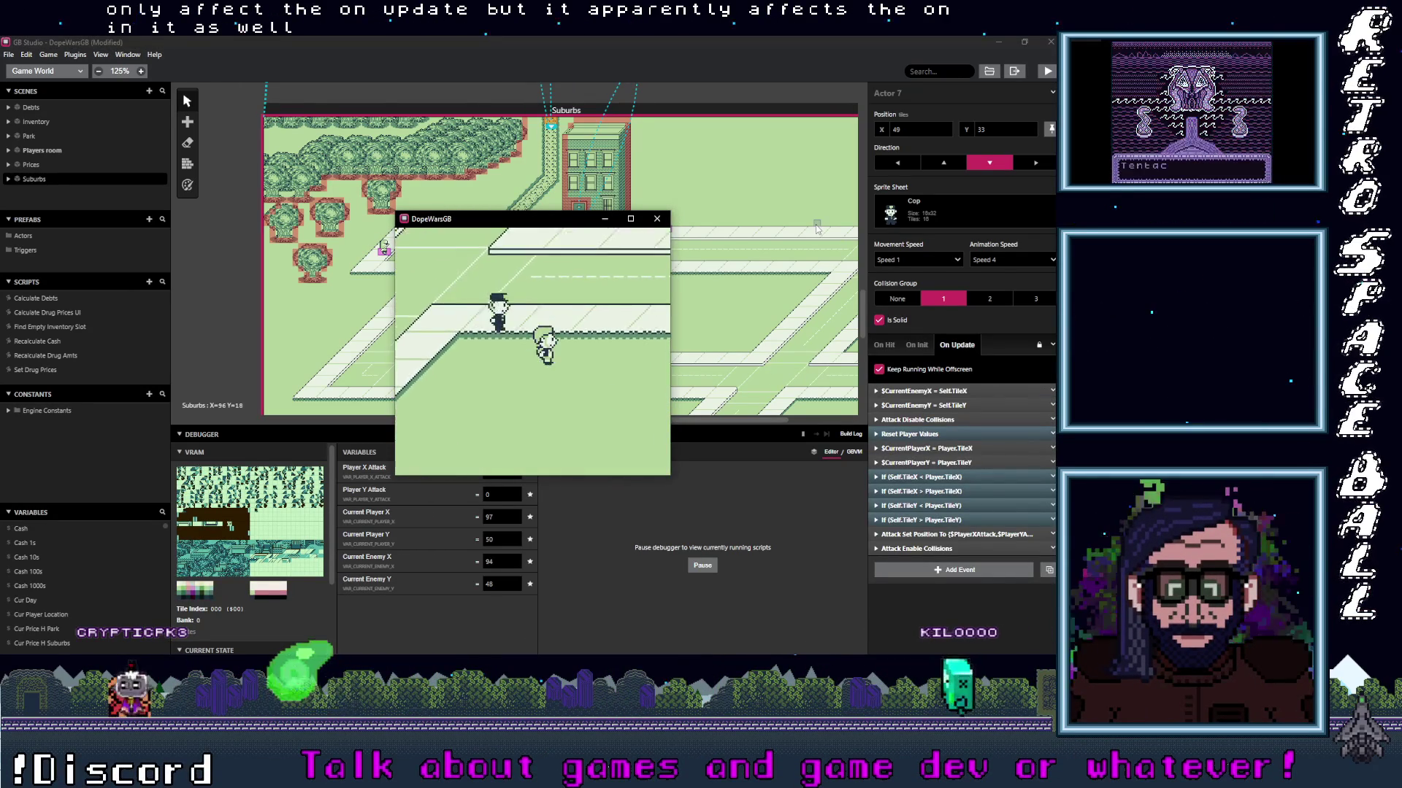
{"action": "key", "text": "Down"}
{"action": "key", "text": "Left"}
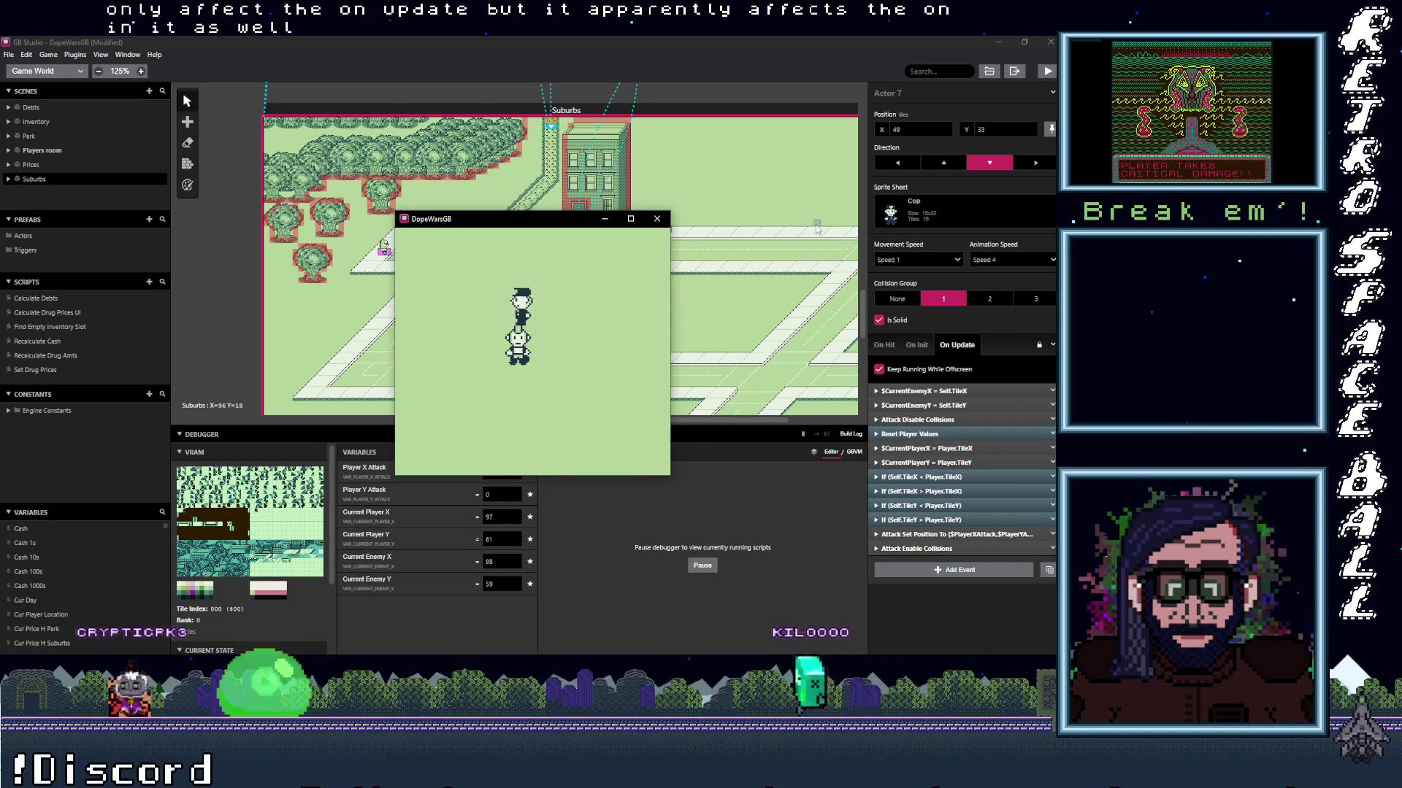
{"action": "left_click", "coordinate": [656, 219]}
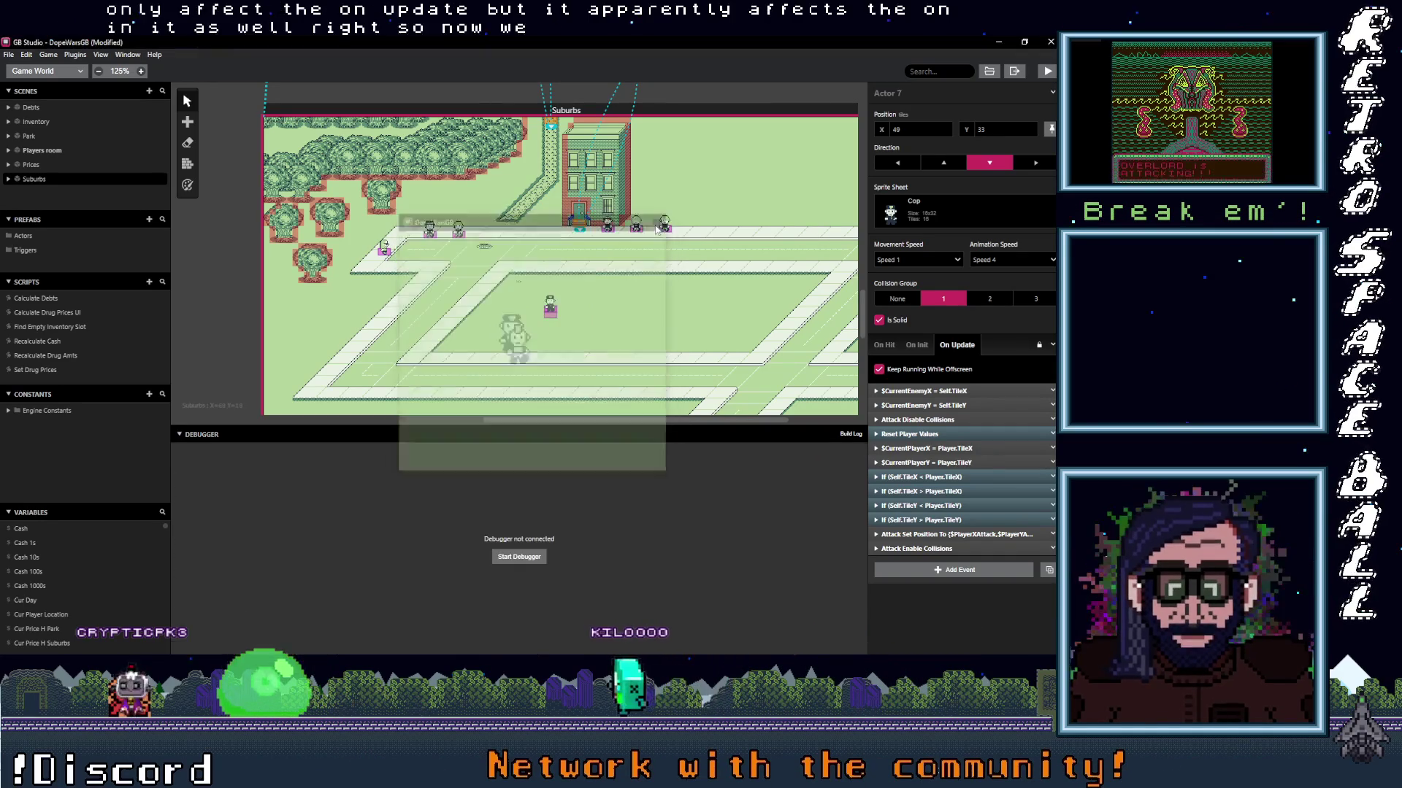
Flip between the cop's On Init and On Update scripts.
{"action": "left_click", "coordinate": [883, 344]}
{"action": "left_click", "coordinate": [918, 346]}
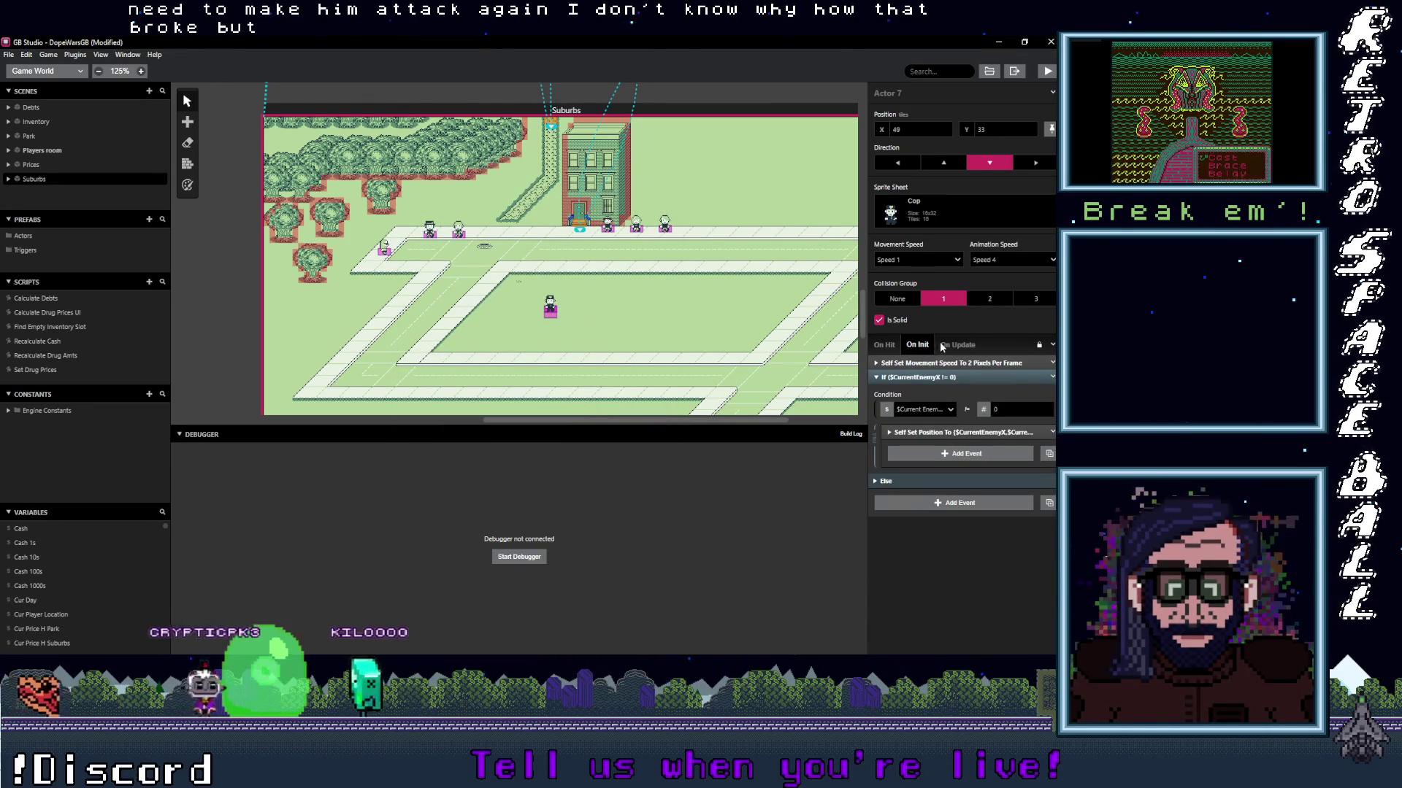
{"action": "left_click", "coordinate": [950, 346]}
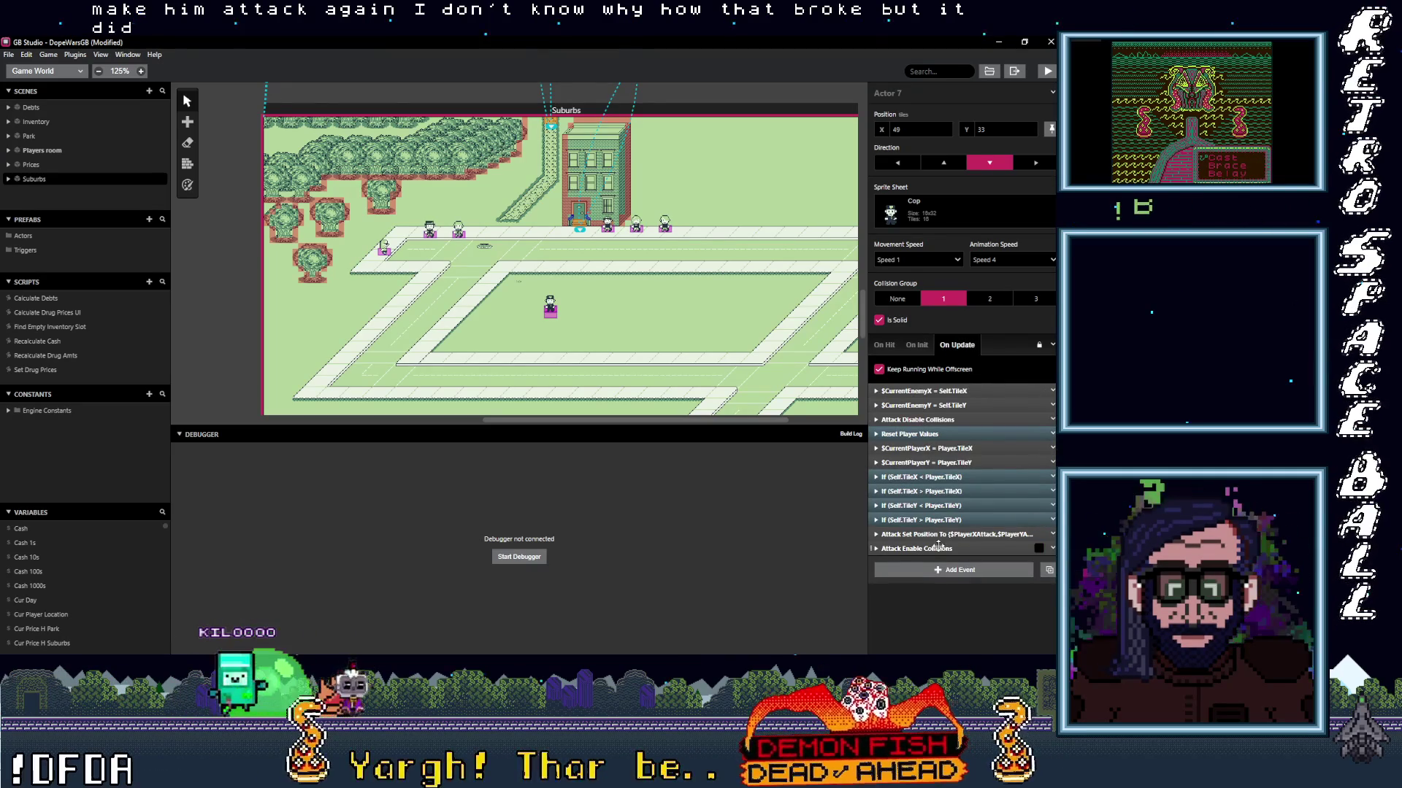
Expand Attack Set Position To, check its $Player X Attack and $Player Y Attack variables, then expand $CurrentPlayerY.
{"action": "left_click", "coordinate": [963, 535]}
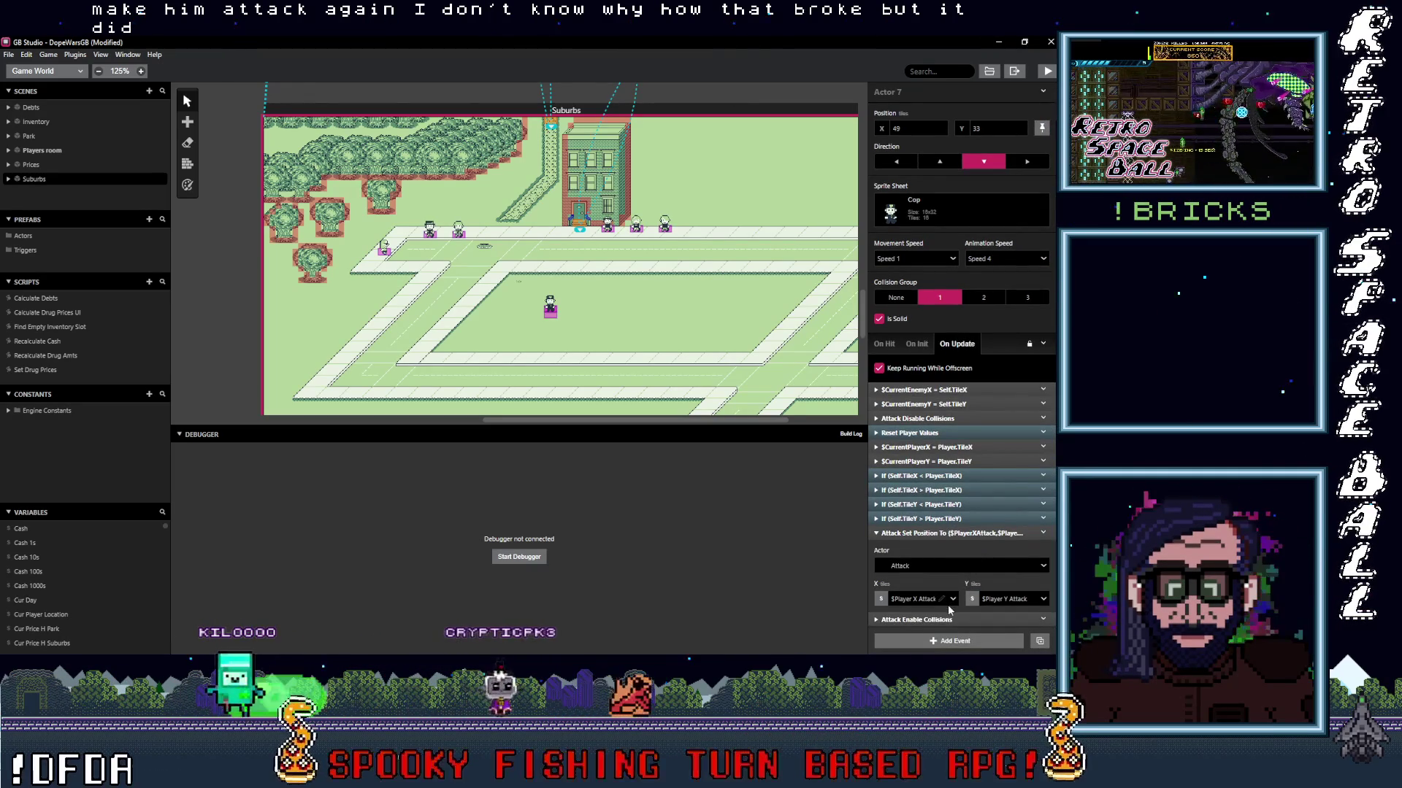
{"action": "left_click", "coordinate": [916, 600]}
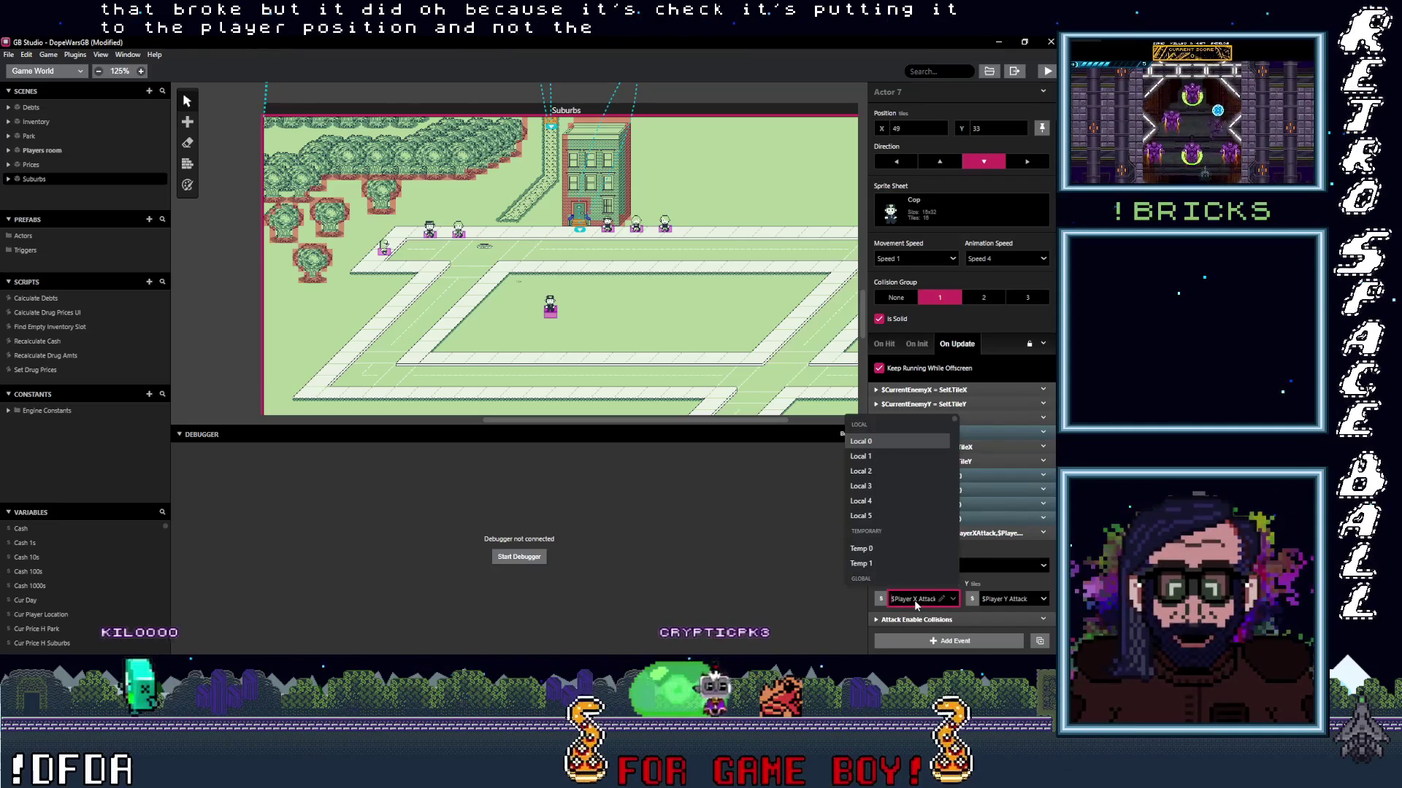
{"action": "left_click", "coordinate": [1011, 600]}
{"action": "left_click", "coordinate": [914, 547]}
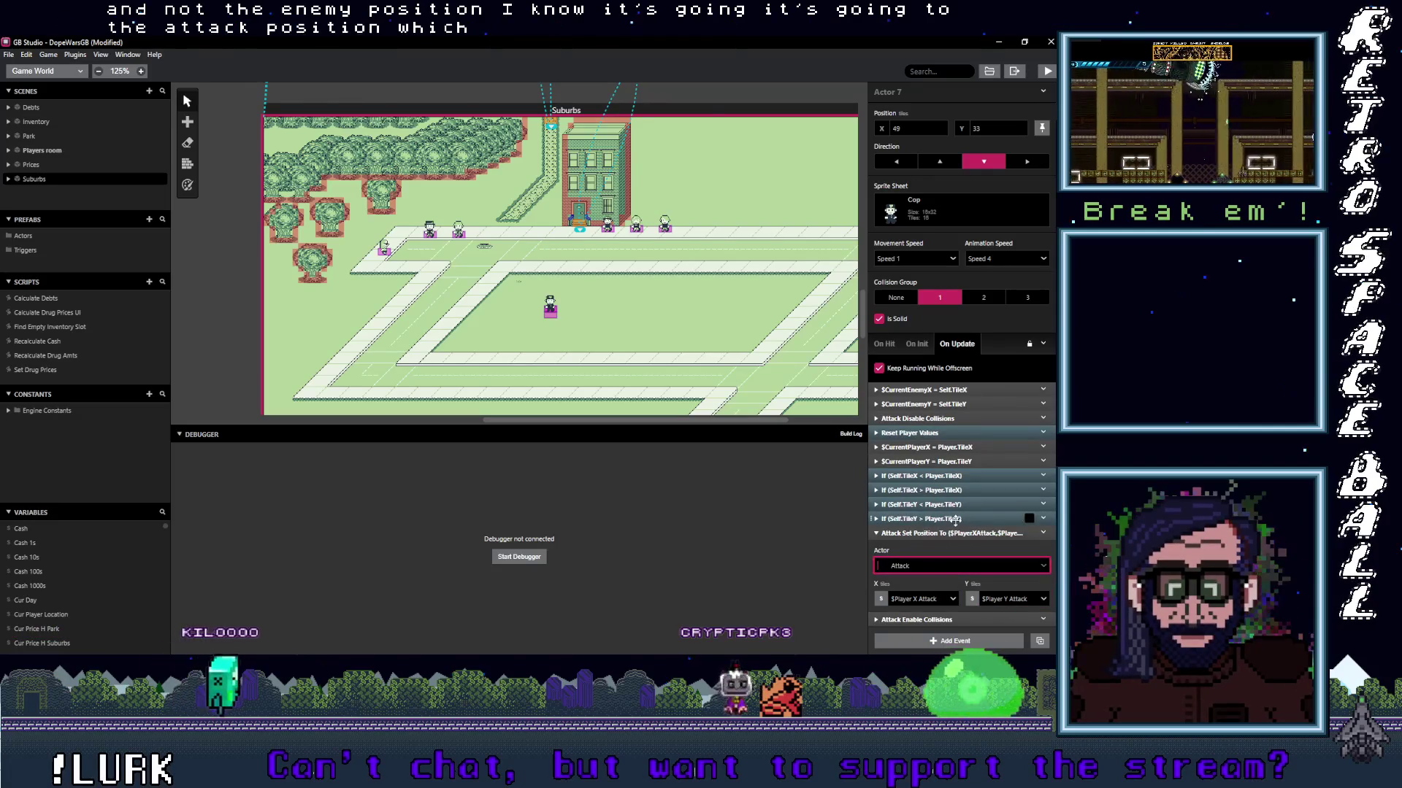
{"action": "left_click", "coordinate": [933, 461]}
Remove the $PlayerYAttack events and Check For Player group from the Self.TileY > Player.TileY branch.
{"action": "left_click", "coordinate": [936, 460]}
{"action": "left_click", "coordinate": [932, 519]}
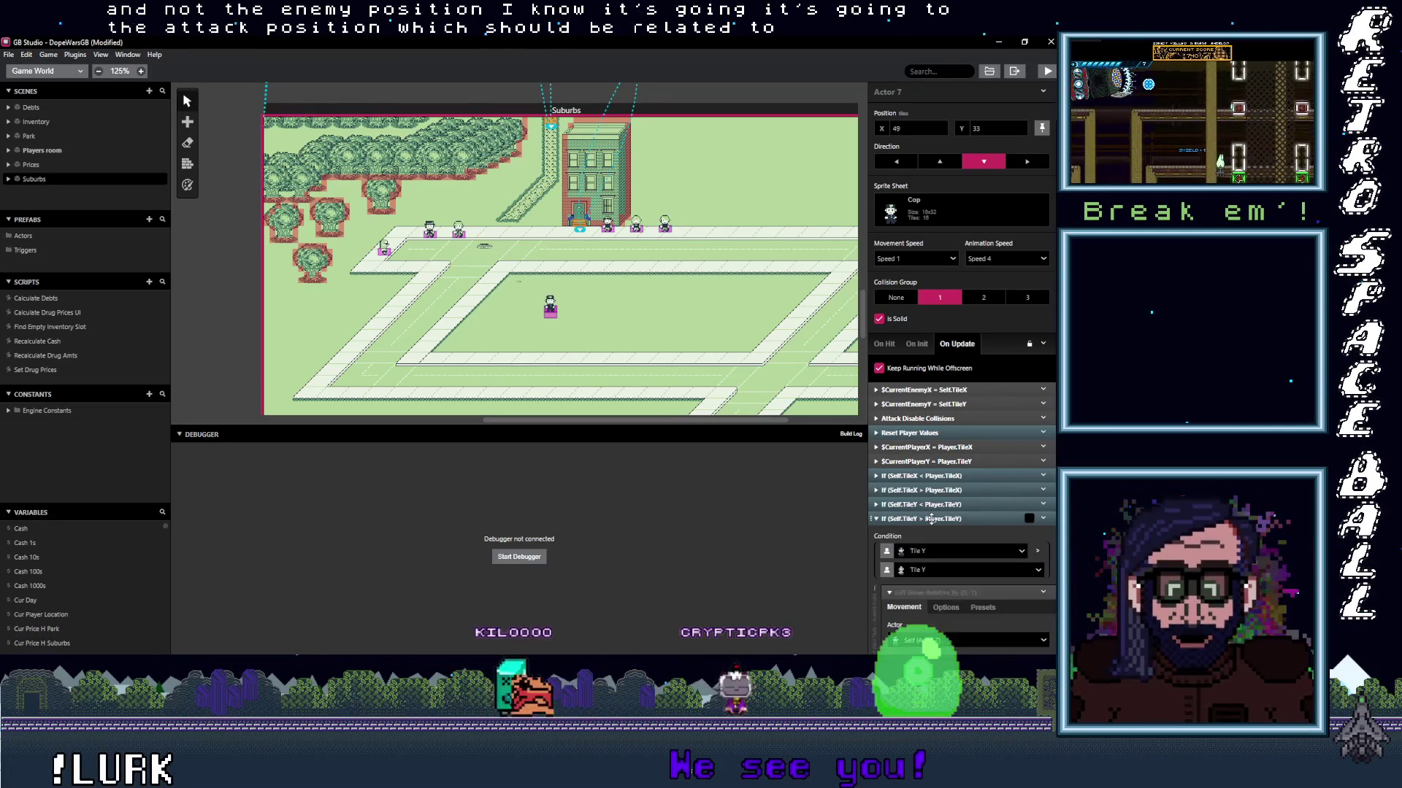
{"action": "scroll", "coordinate": [938, 520], "scroll_direction": "down", "scroll_amount": 5}
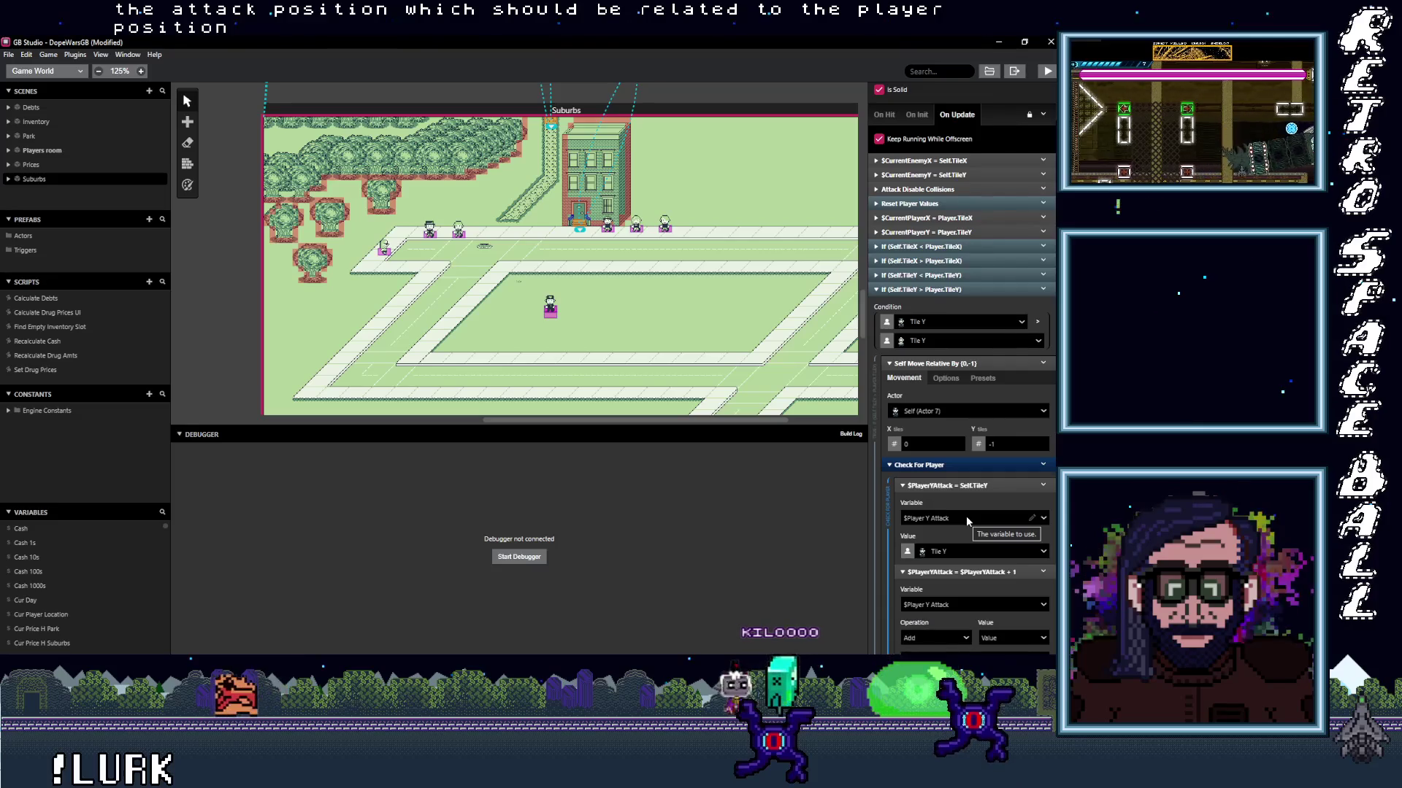
{"action": "scroll", "coordinate": [966, 515], "scroll_direction": "up", "scroll_amount": 1}
{"action": "scroll", "coordinate": [966, 515], "scroll_direction": "down", "scroll_amount": 2}
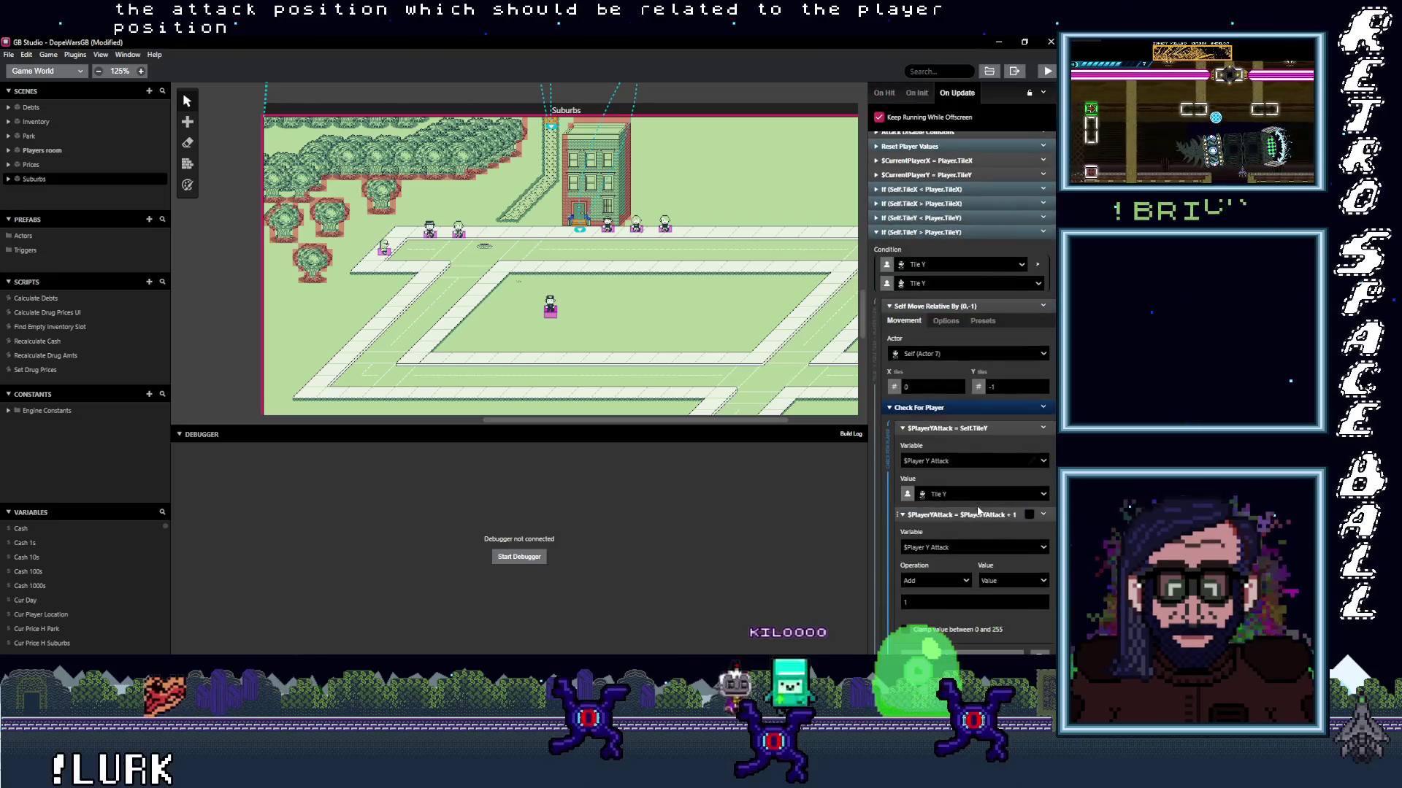
{"action": "left_click", "coordinate": [967, 430]}
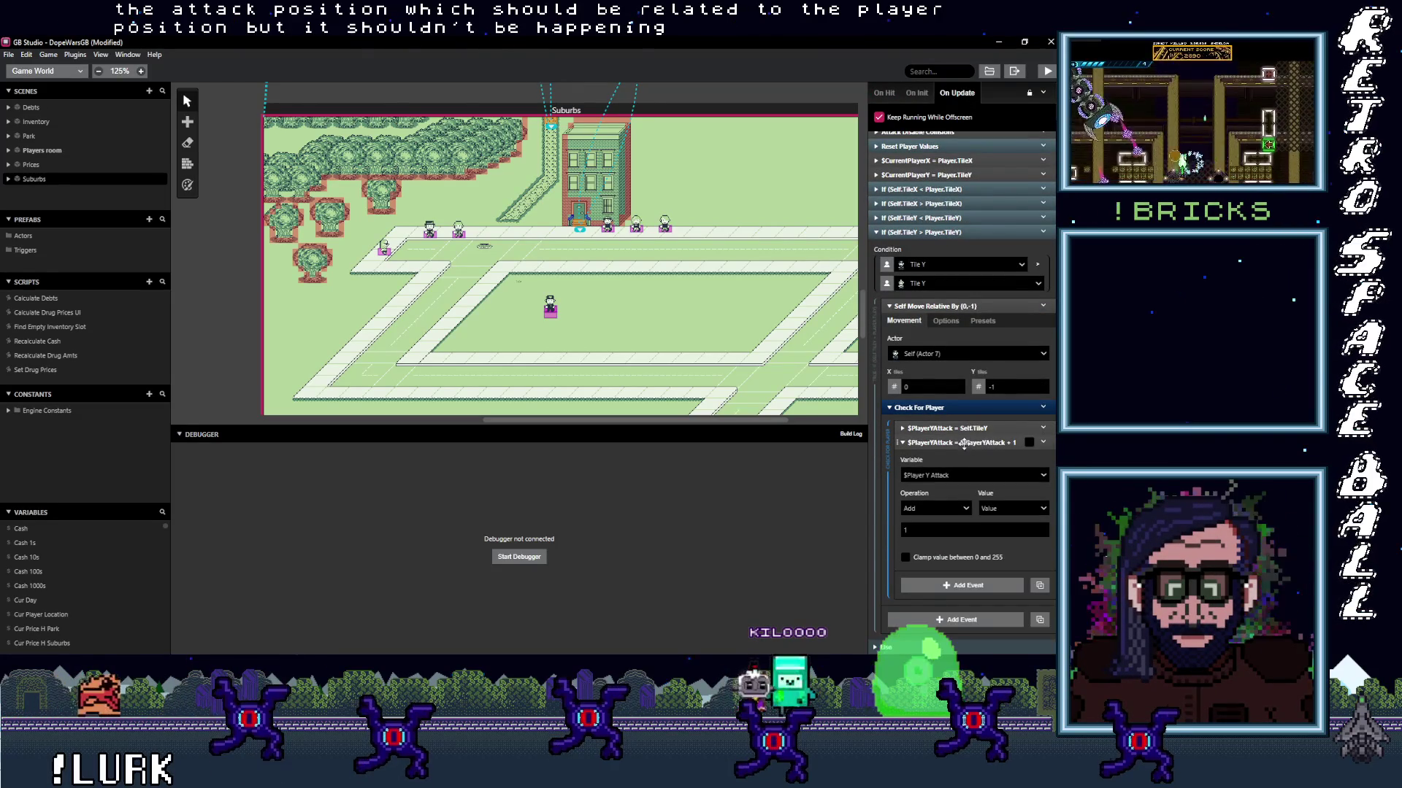
{"action": "left_click", "coordinate": [982, 443]}
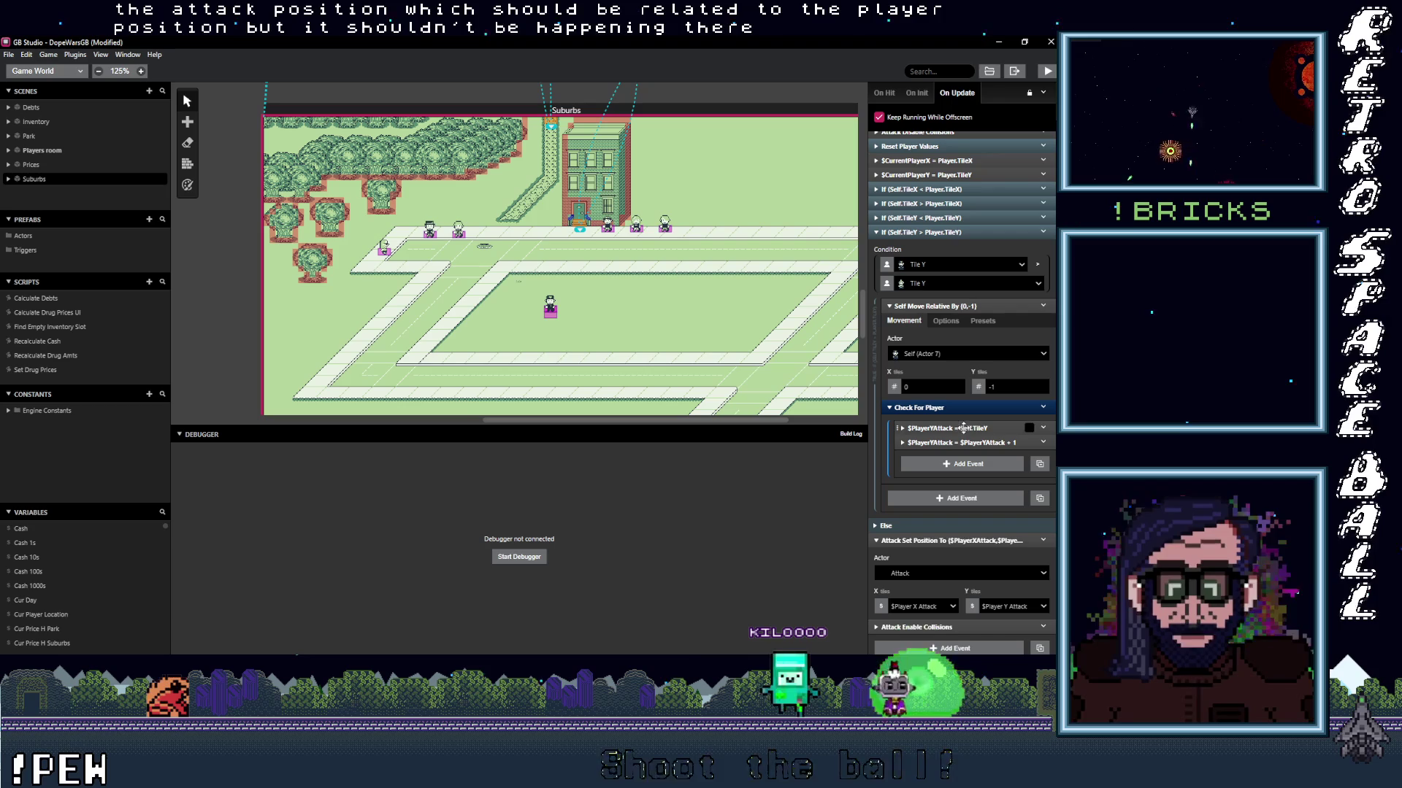
{"action": "left_click_drag", "start_coordinate": [964, 428], "coordinate": [962, 192]}
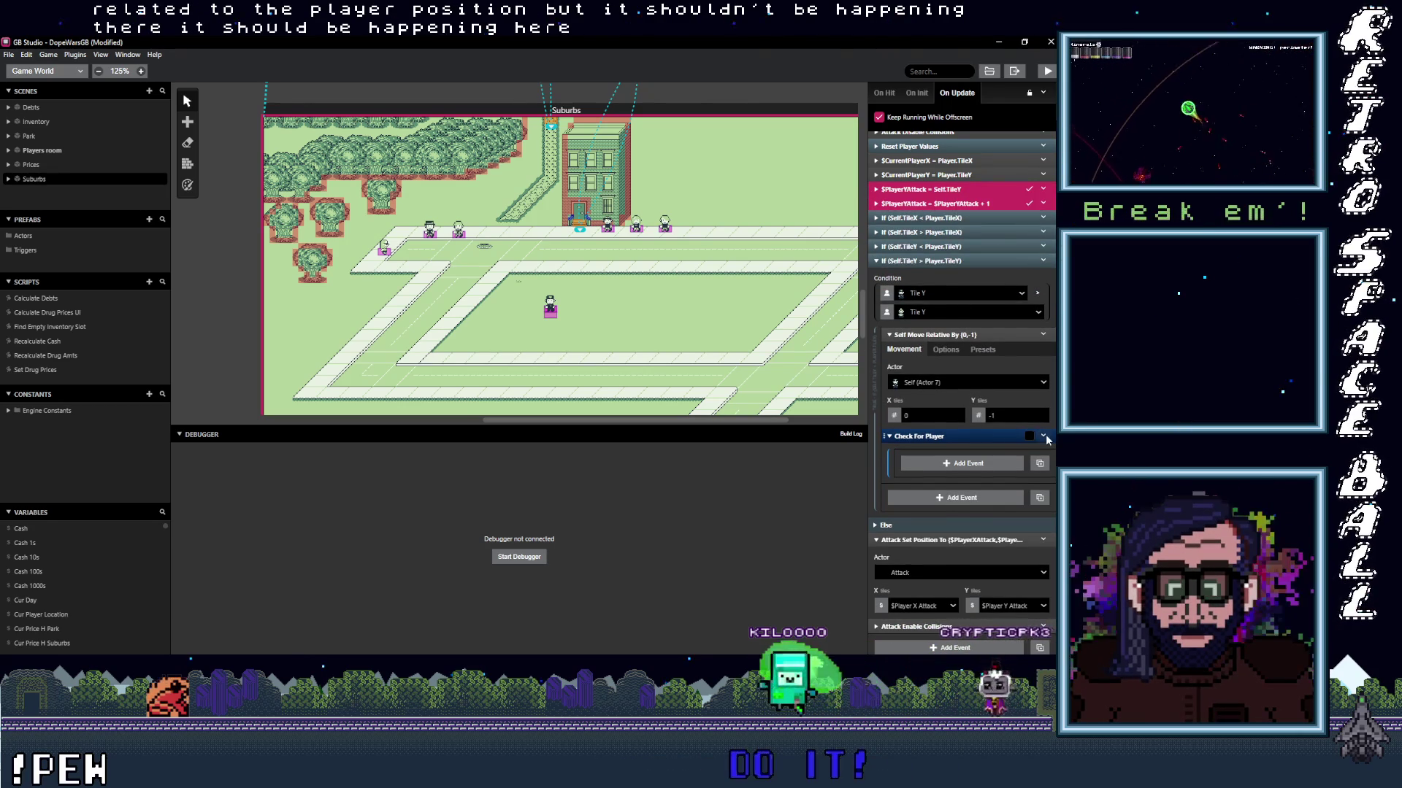
{"action": "left_click", "coordinate": [1046, 438]}
{"action": "left_click", "coordinate": [985, 615]}
Delete the Check For Player group from the Self.TileY < Player.TileY branch.
{"action": "scroll", "coordinate": [981, 343], "scroll_direction": "up", "scroll_amount": 2}
{"action": "left_click", "coordinate": [949, 296]}
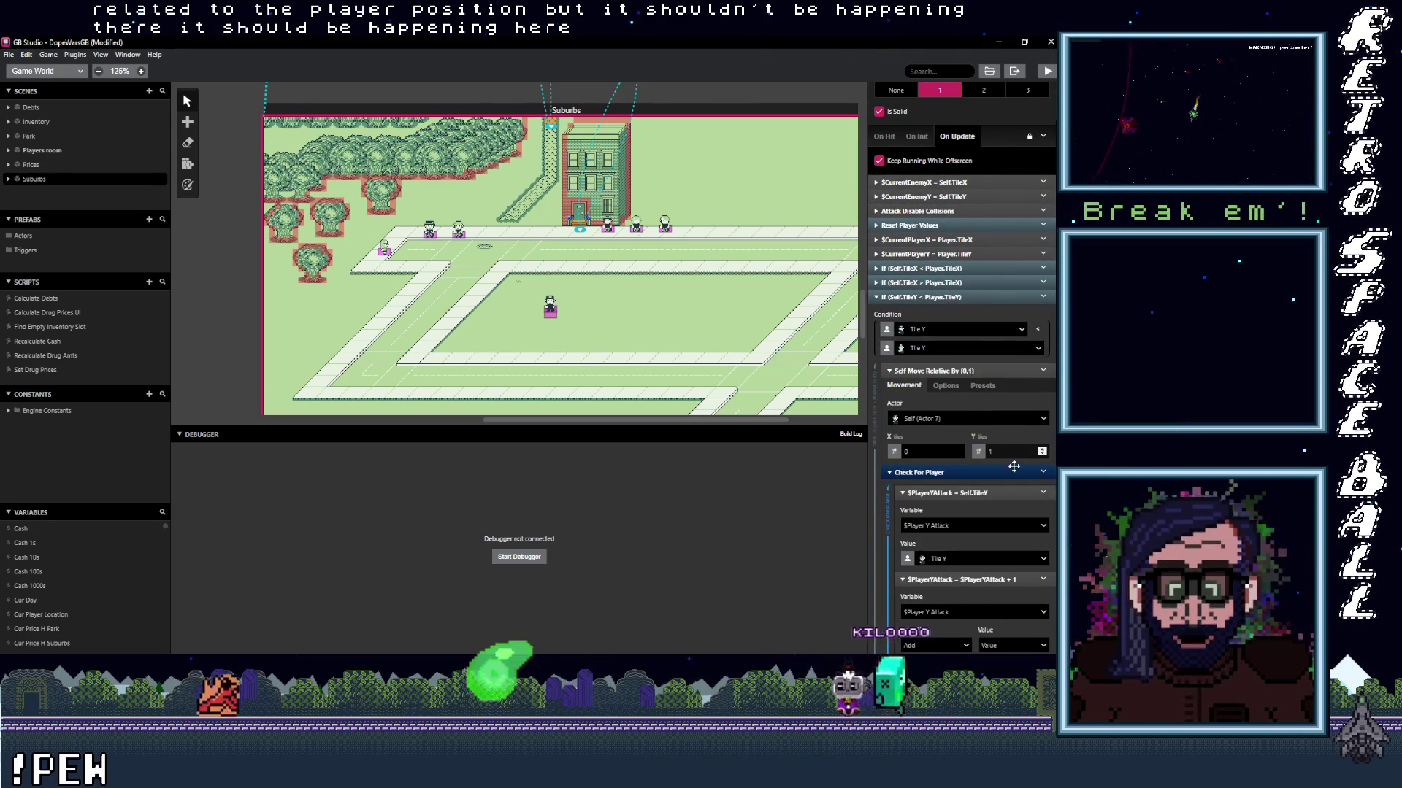
{"action": "left_click", "coordinate": [1042, 473]}
{"action": "left_click", "coordinate": [991, 637]}
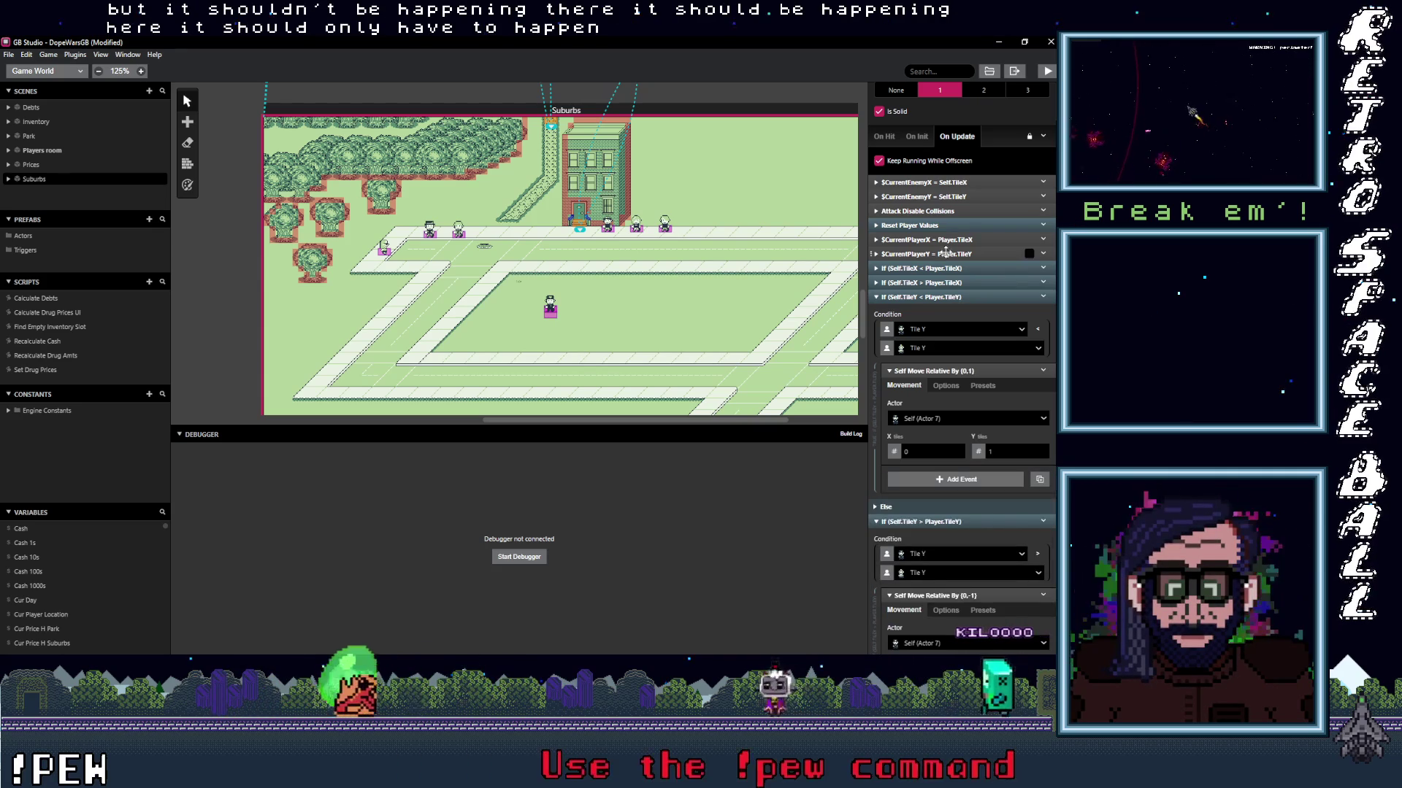
Move $PlayerXAttack = Self.TileX above the chase branches and delete the emptied Check For Player group.
{"action": "left_click", "coordinate": [949, 268]}
{"action": "left_click", "coordinate": [954, 357]}
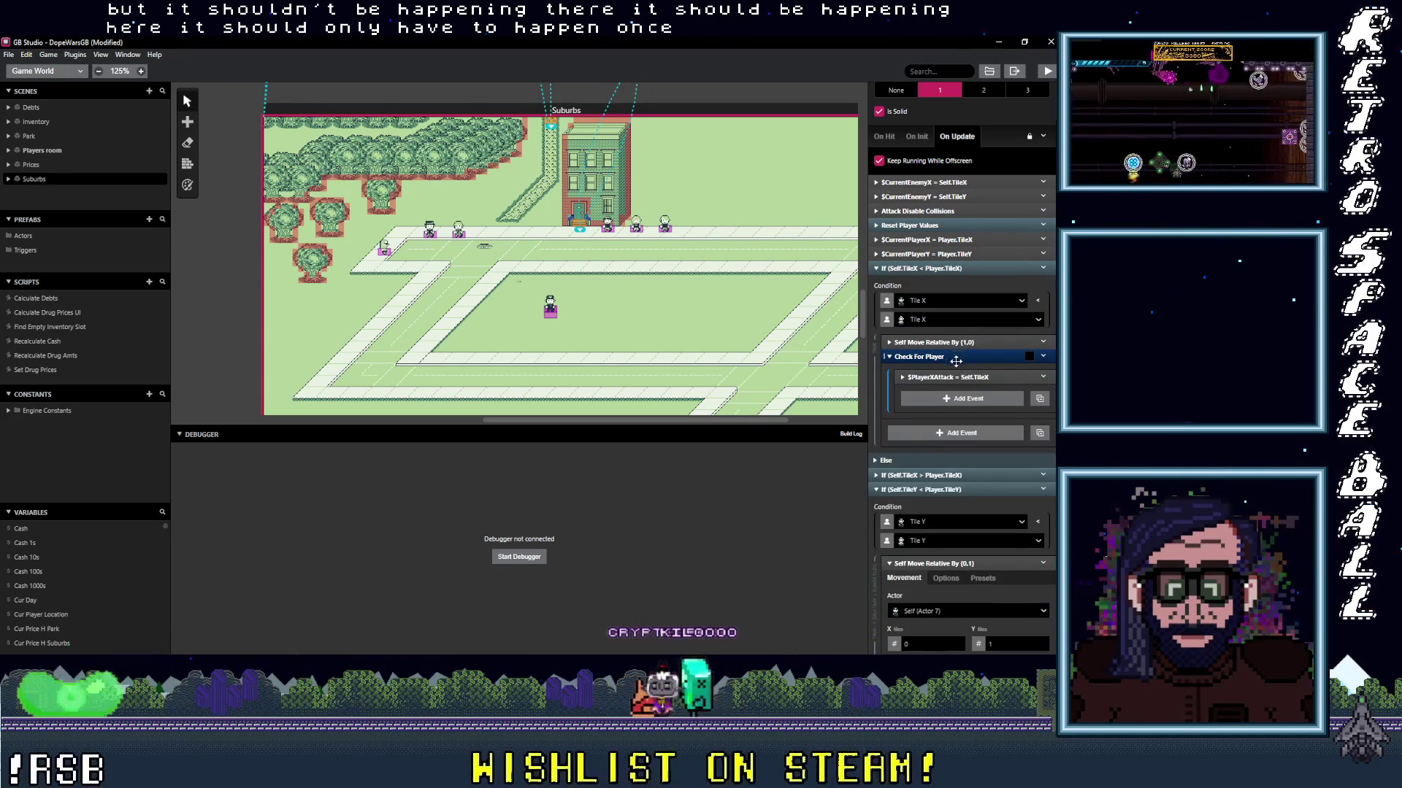
{"action": "left_click_drag", "start_coordinate": [978, 379], "coordinate": [972, 278]}
{"action": "left_click", "coordinate": [1043, 371]}
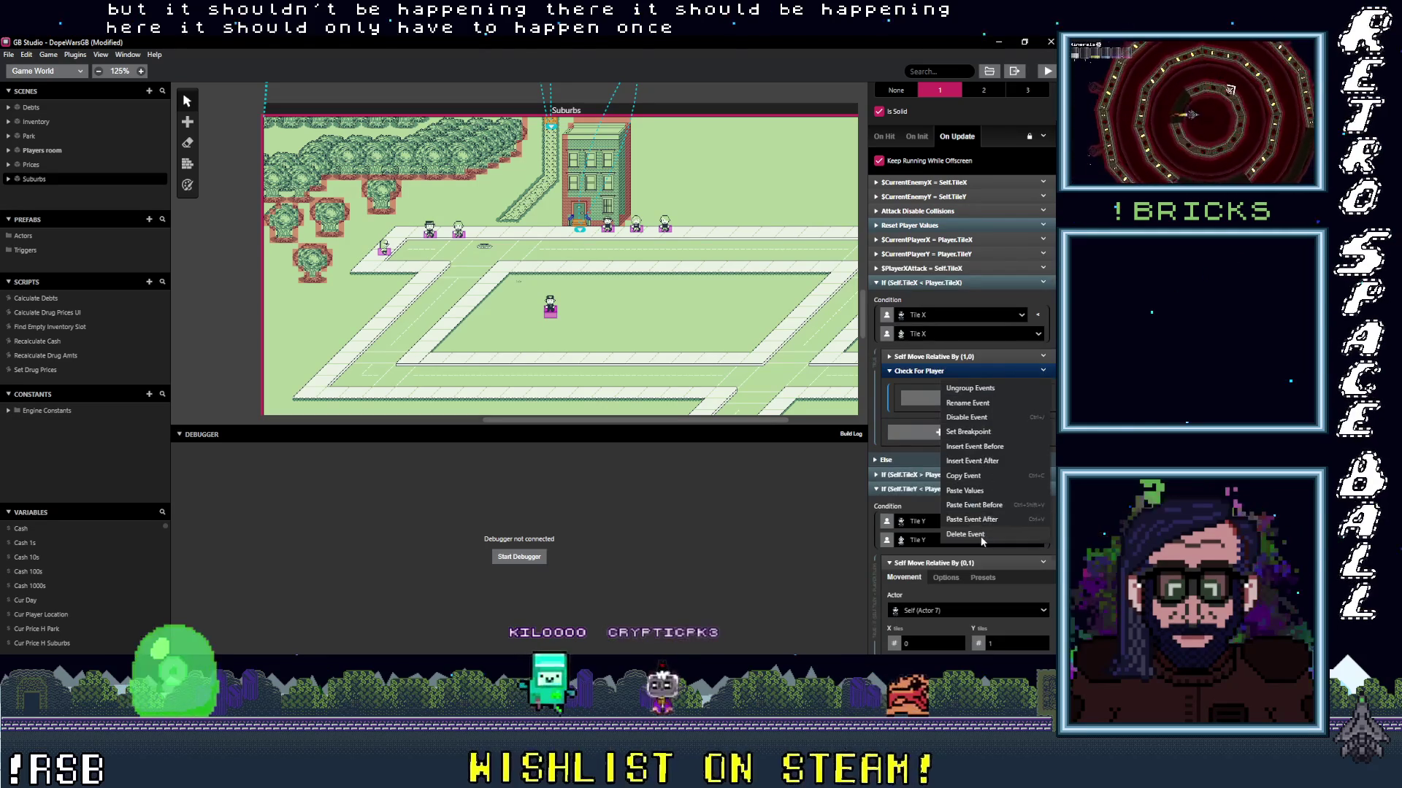
{"action": "left_click", "coordinate": [957, 535]}
Delete the Check For Player group from the Self.TileX > Player.TileX branch.
{"action": "left_click", "coordinate": [955, 421]}
{"action": "left_click", "coordinate": [1043, 509]}
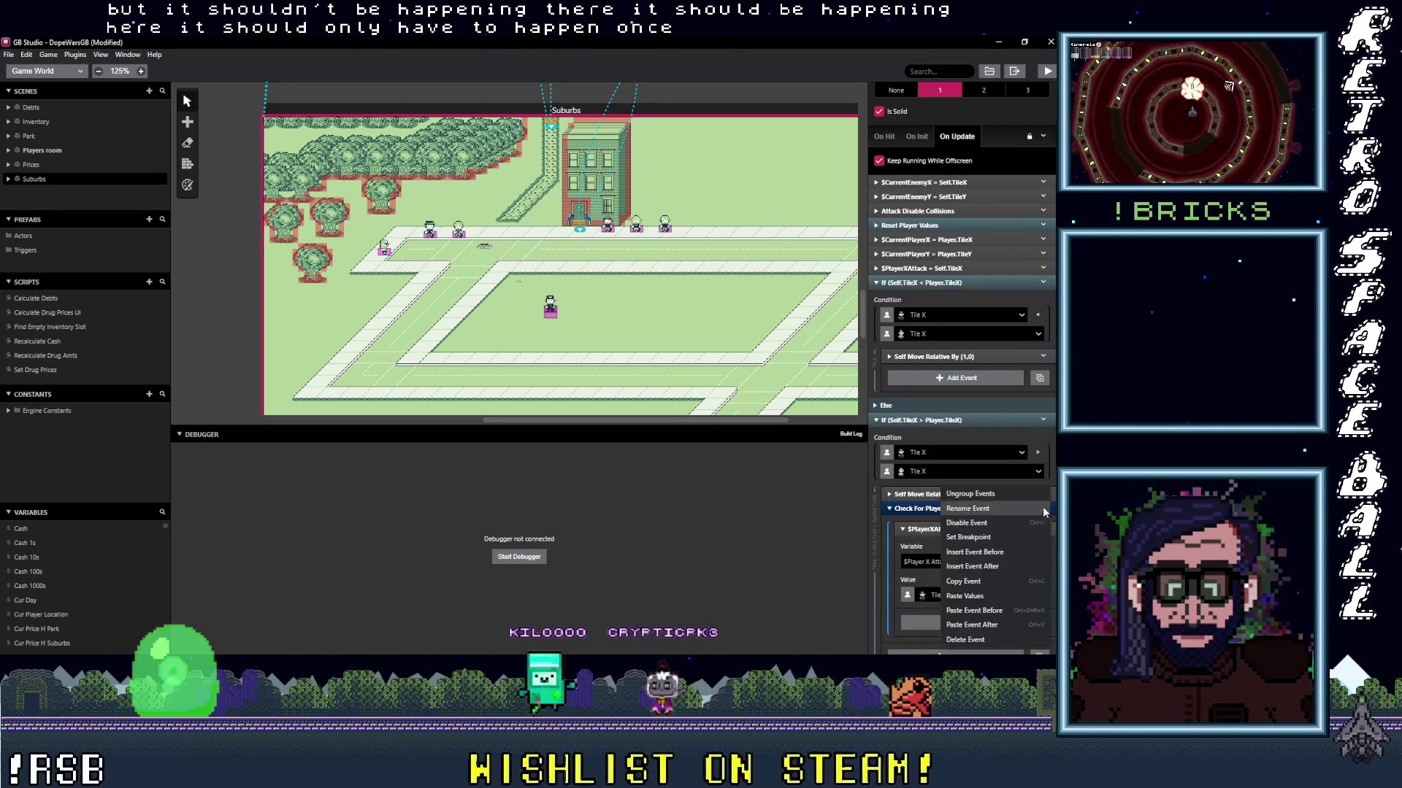
{"action": "left_click", "coordinate": [978, 654]}
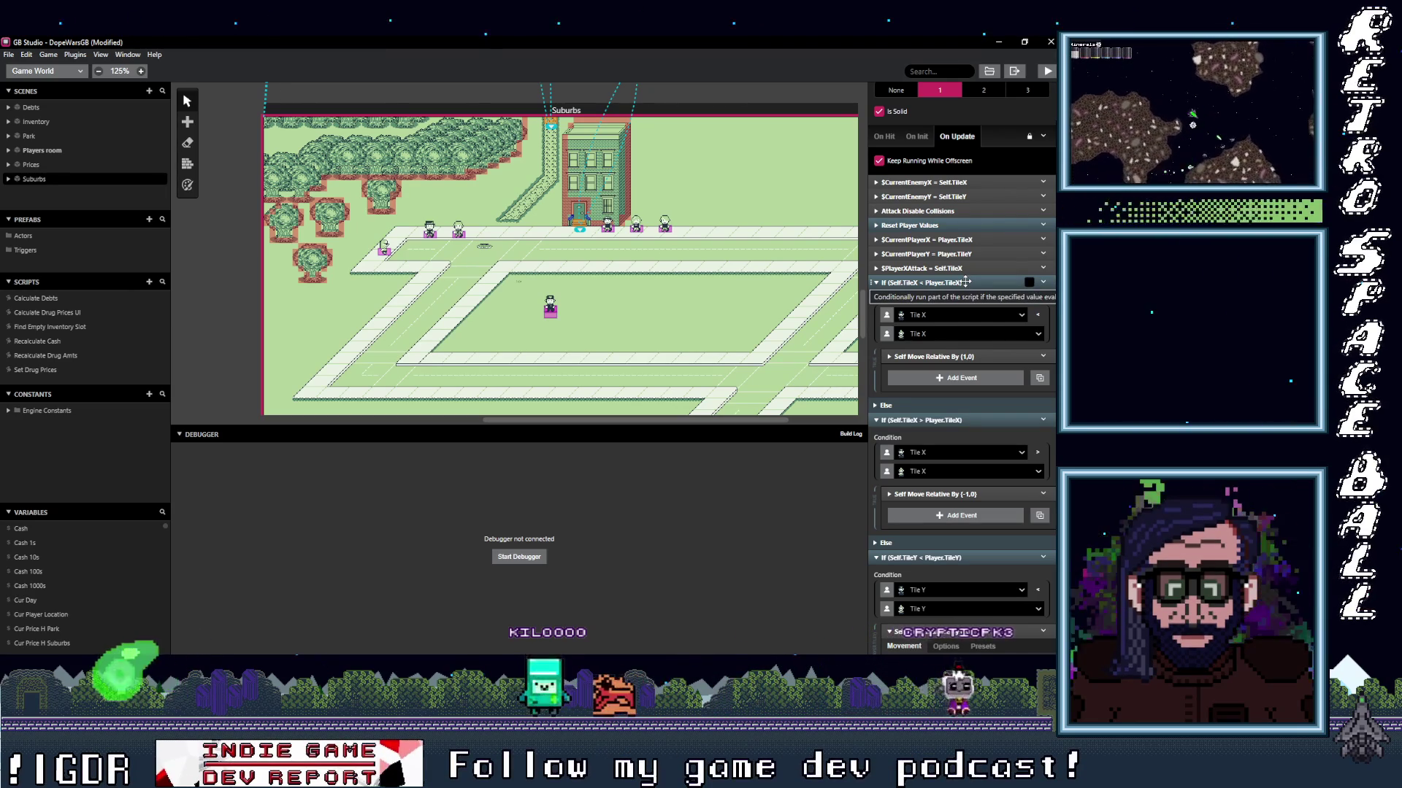
Collapse the horizontal If blocks and inspect the $CurrentPlayerX event and Reset Player Values group.
{"action": "left_click", "coordinate": [966, 282]}
{"action": "left_click", "coordinate": [953, 295]}
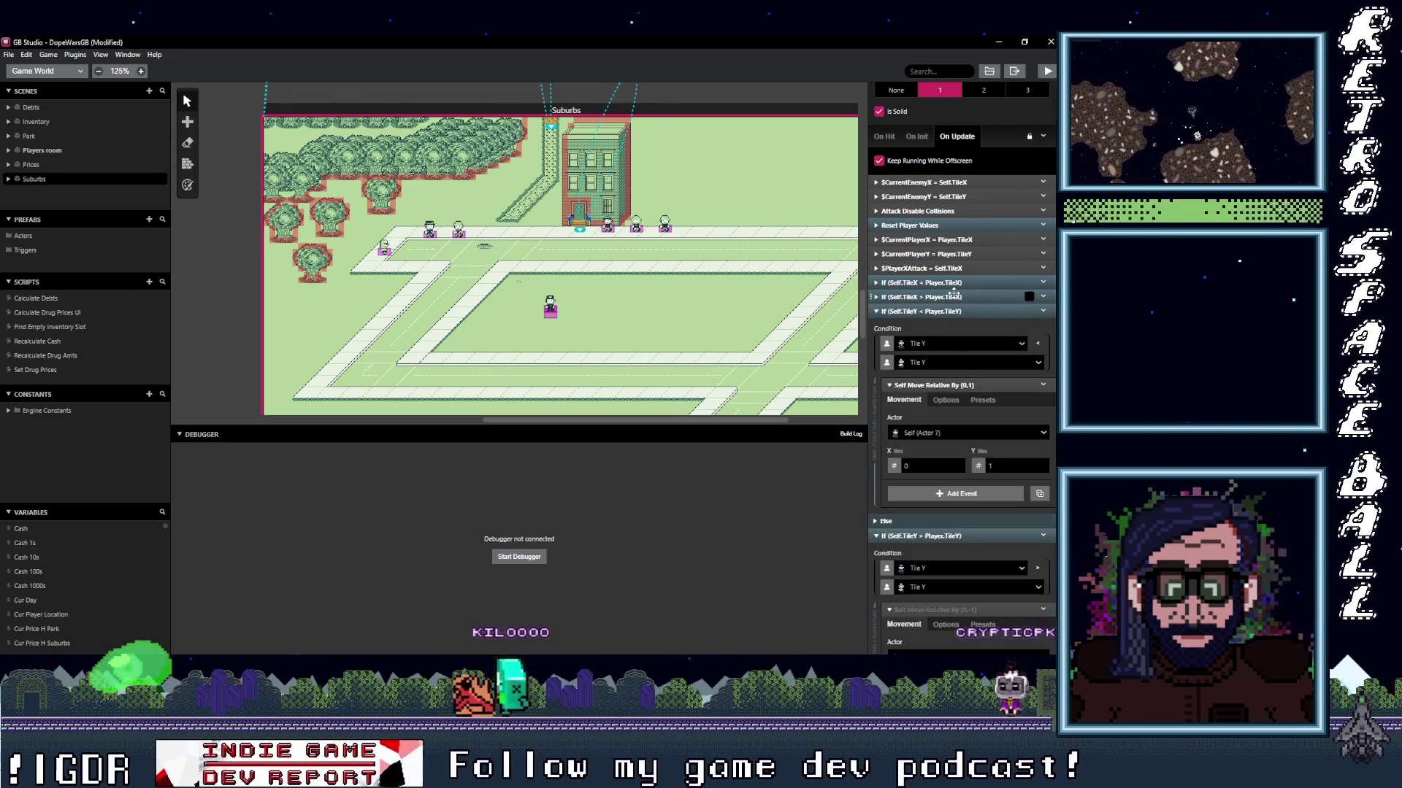
{"action": "left_click", "coordinate": [947, 241]}
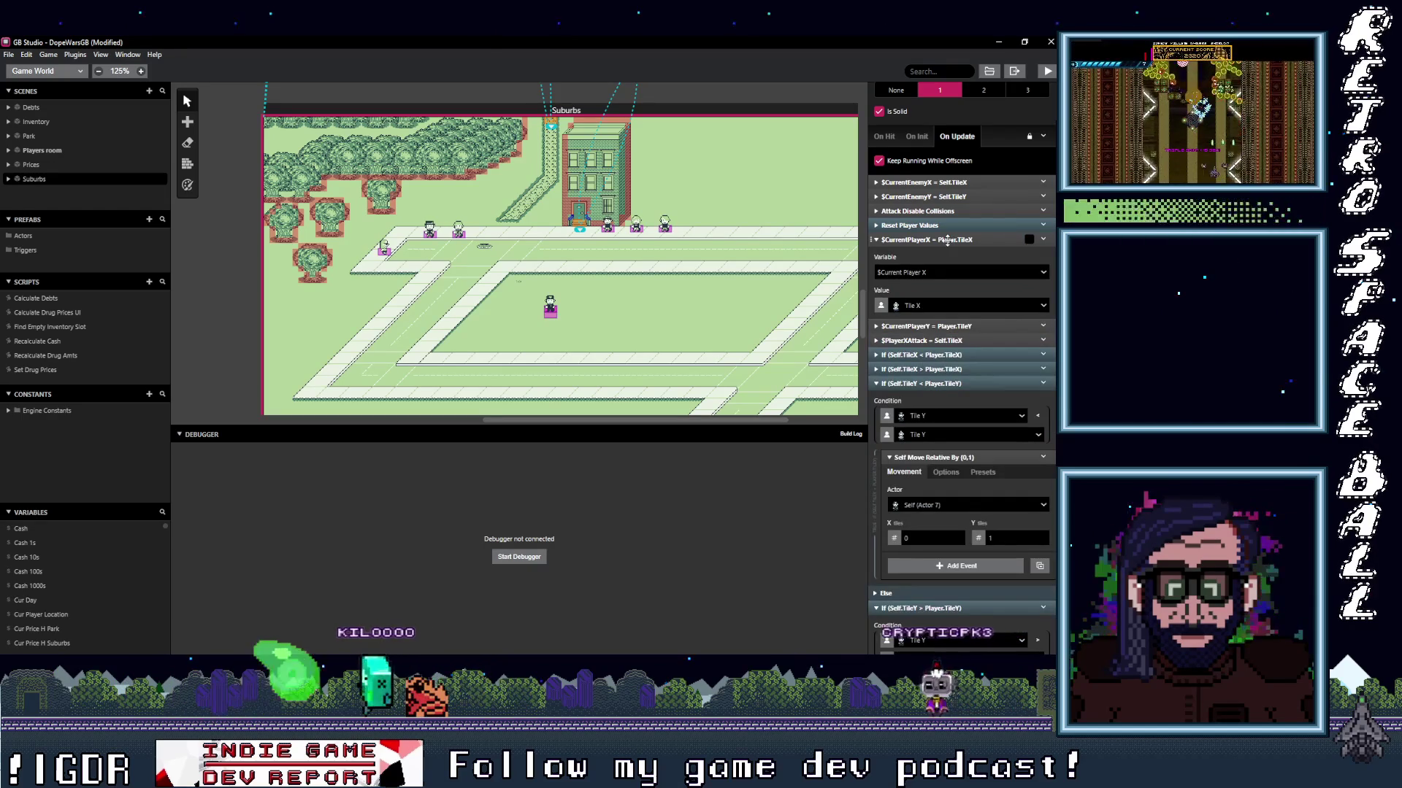
{"action": "left_click", "coordinate": [947, 241]}
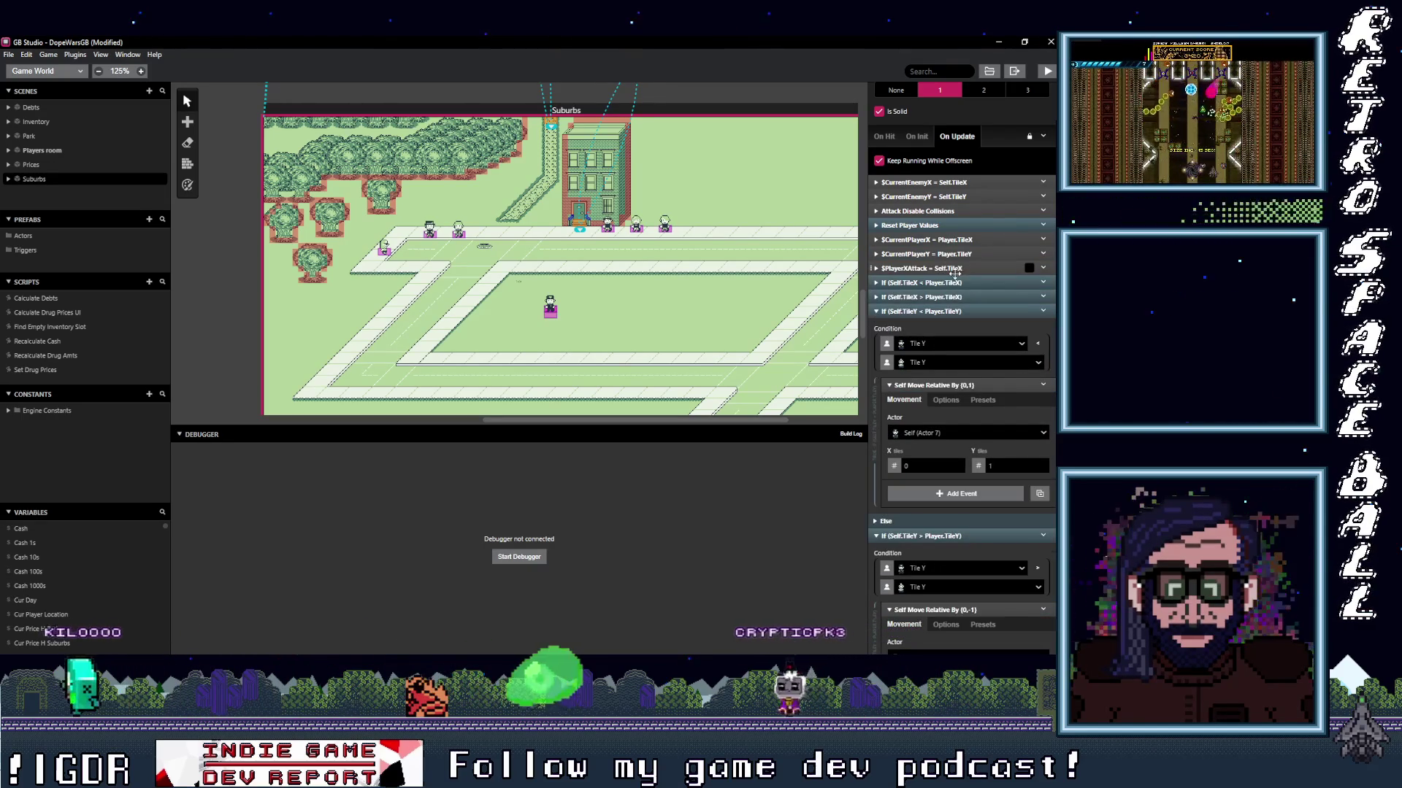
{"action": "left_click", "coordinate": [925, 225]}
{"action": "left_click", "coordinate": [925, 225]}
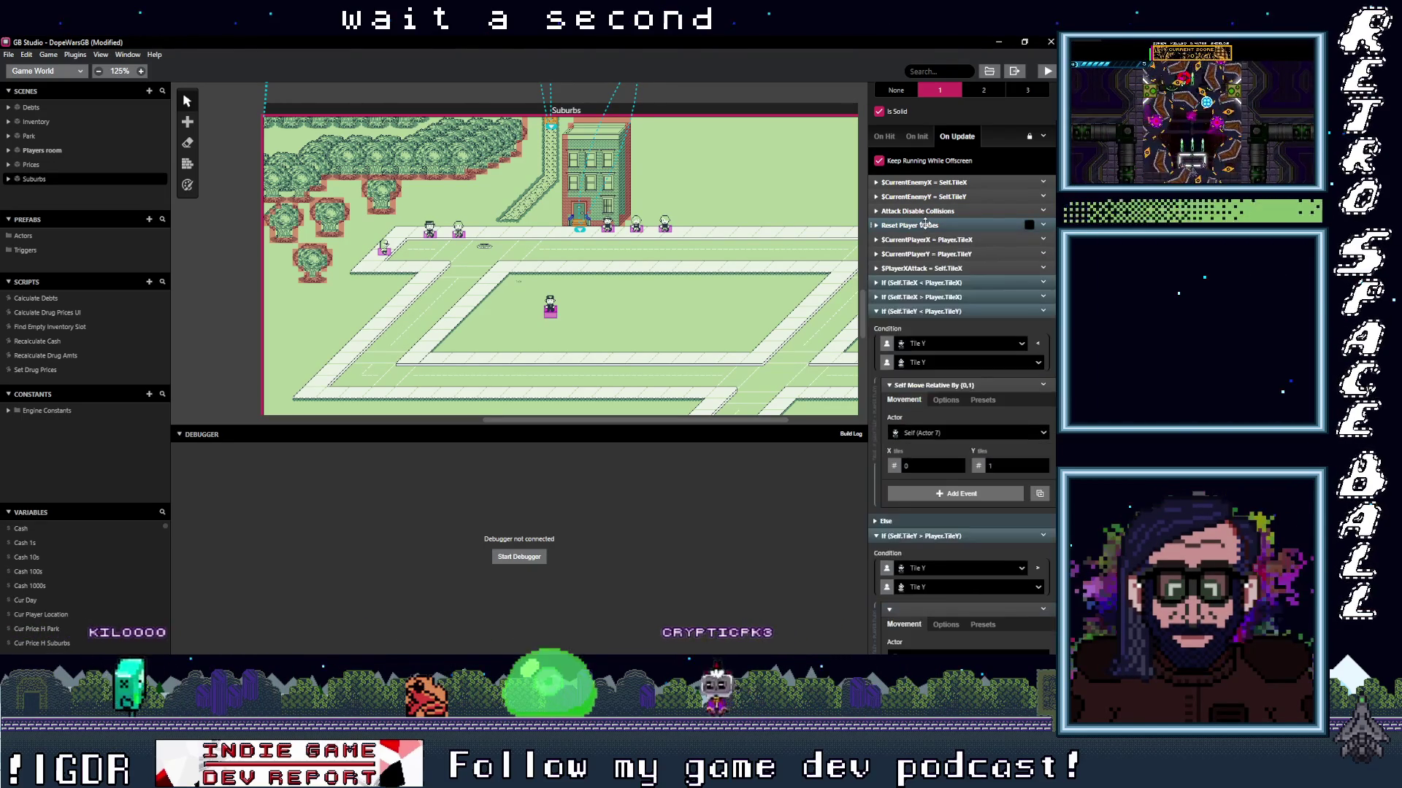
{"action": "left_click", "coordinate": [947, 240]}
{"action": "left_click", "coordinate": [947, 241]}
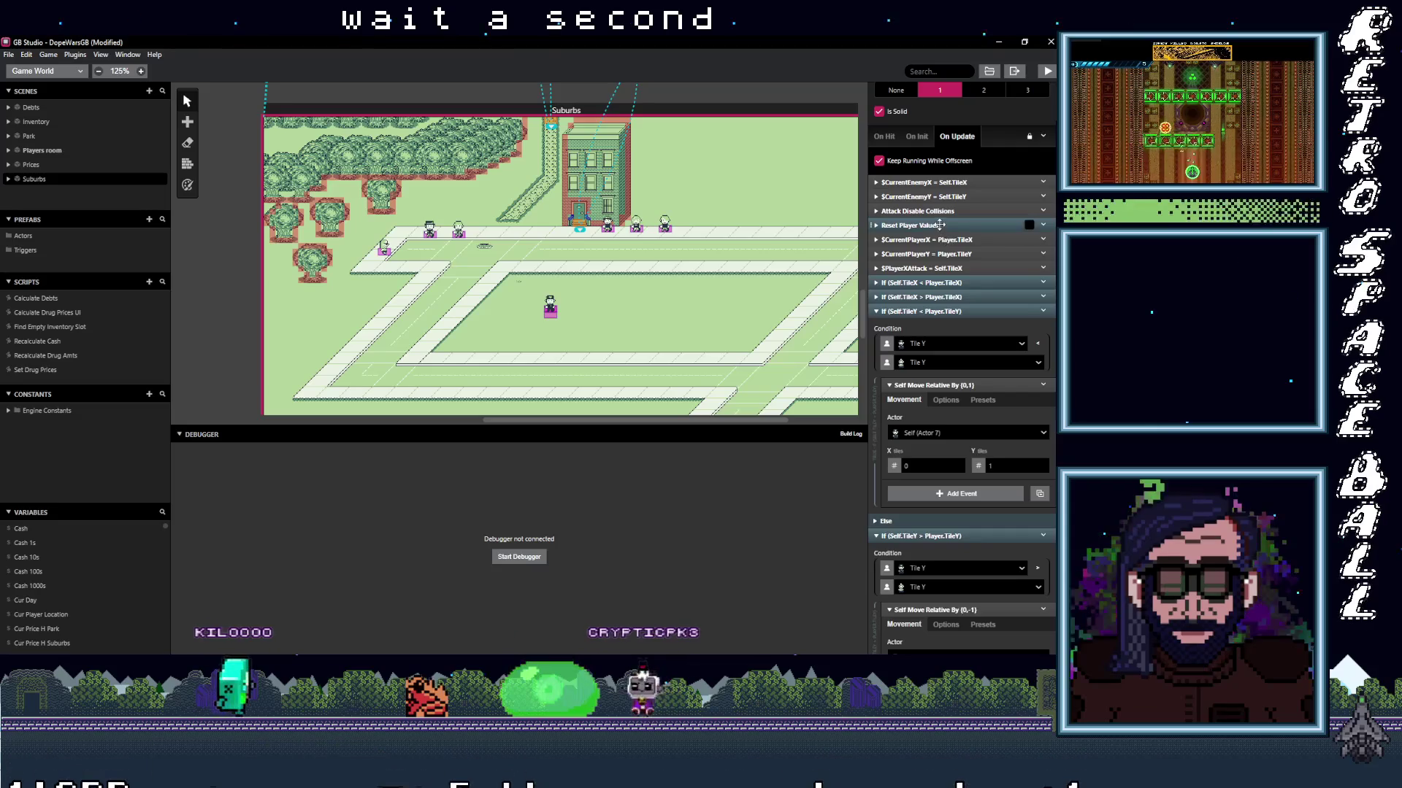
{"action": "left_click", "coordinate": [947, 226]}
Delete the Reset Player Values group and the $CurrentPlayerX and $CurrentPlayerY events.
{"action": "left_click", "coordinate": [1044, 226]}
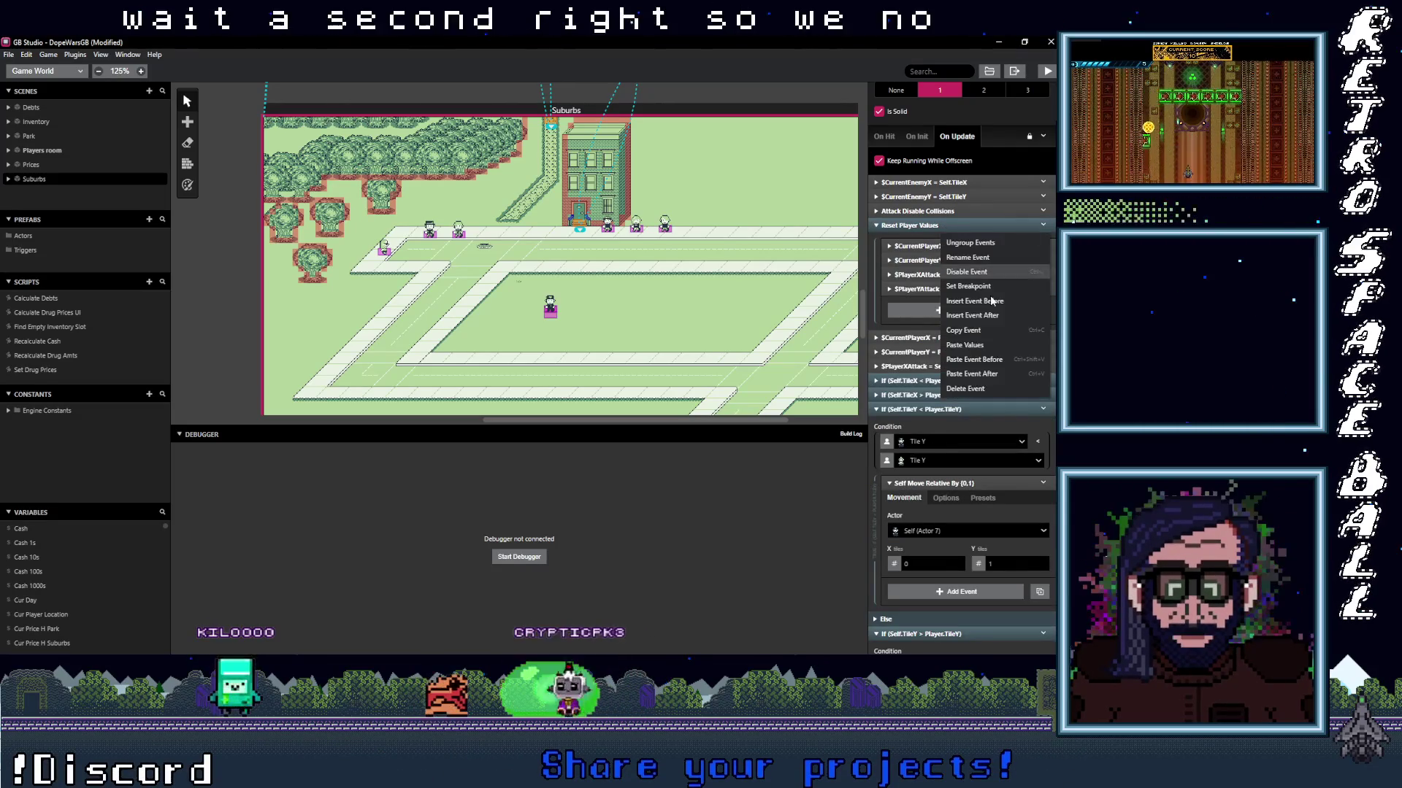
{"action": "left_click", "coordinate": [979, 390]}
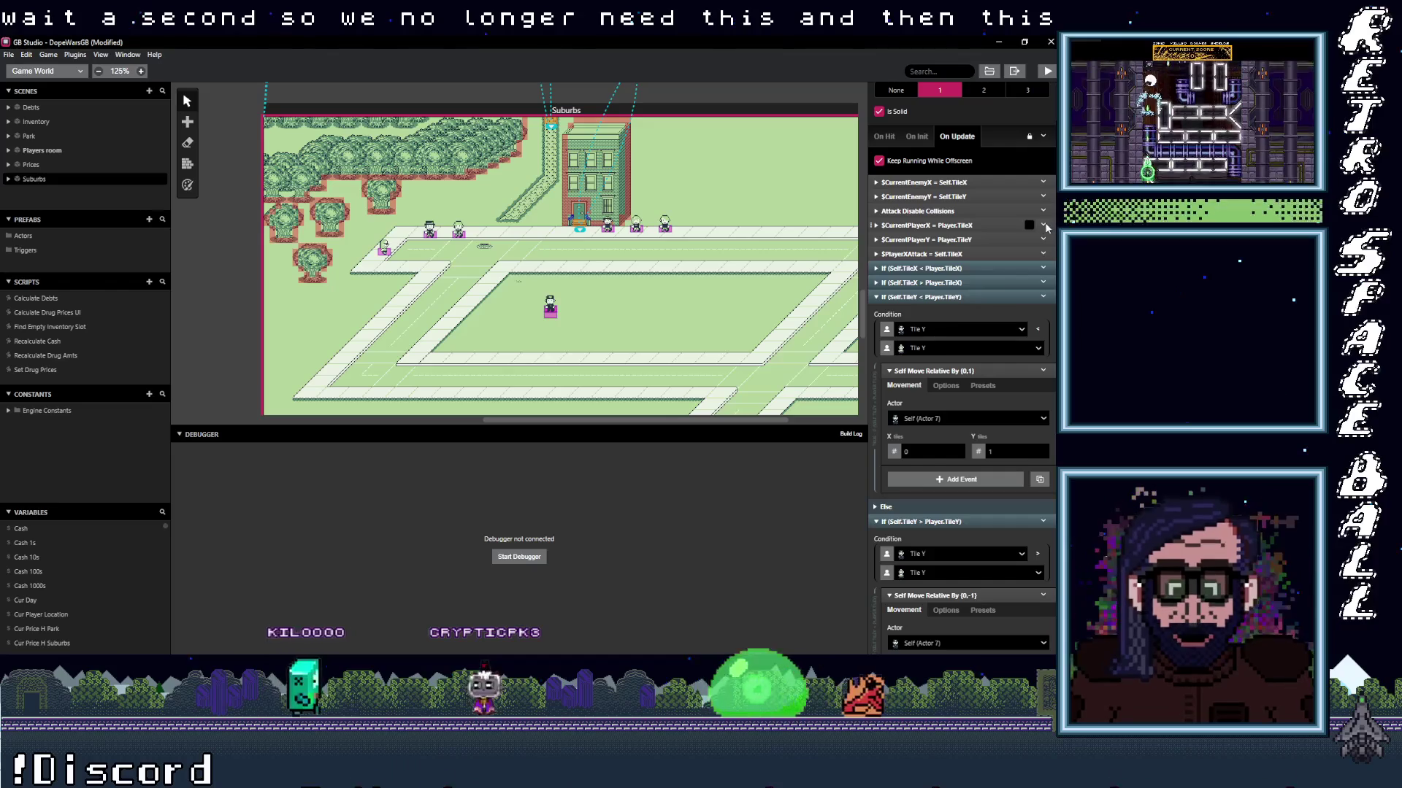
{"action": "left_click", "coordinate": [1044, 226]}
{"action": "left_click", "coordinate": [992, 371]}
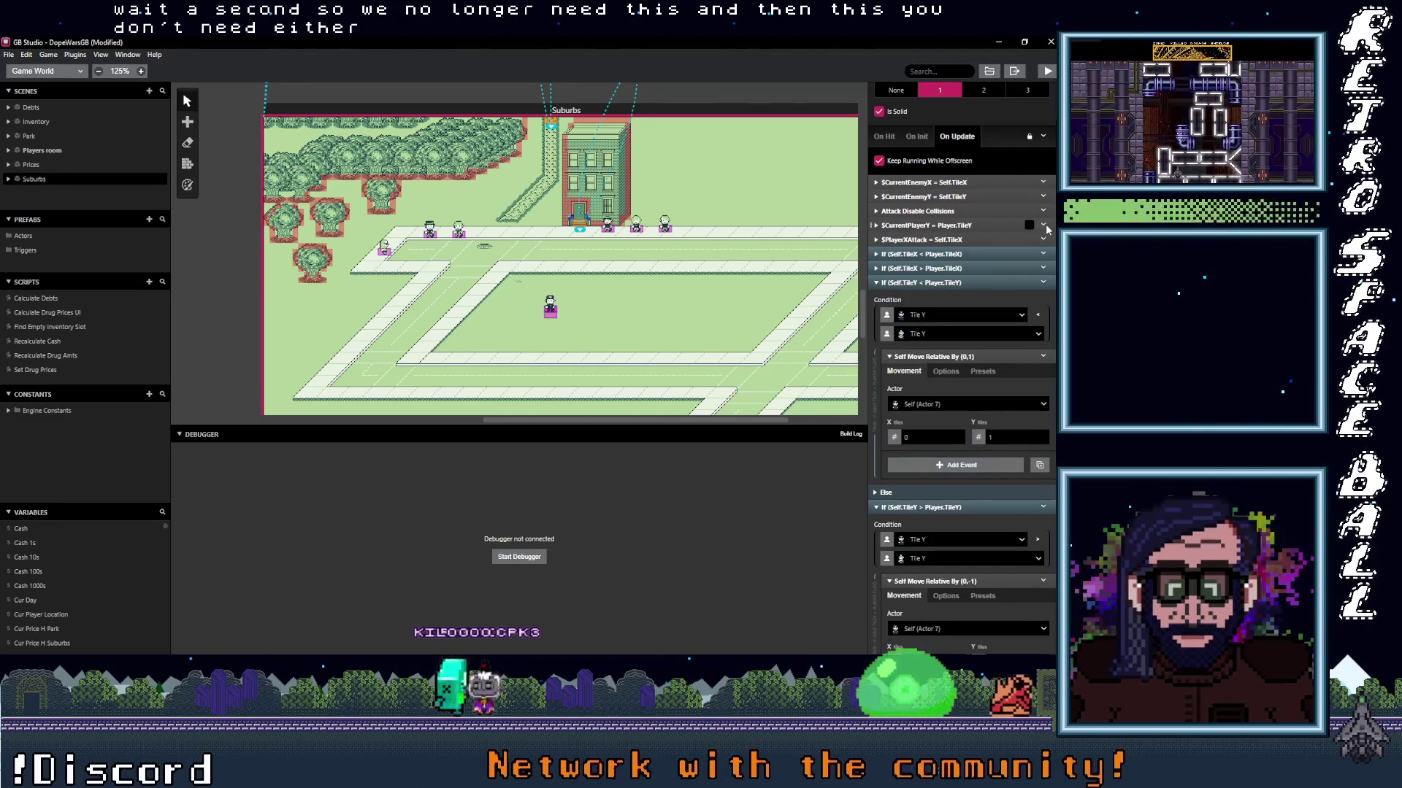
{"action": "left_click", "coordinate": [1044, 225]}
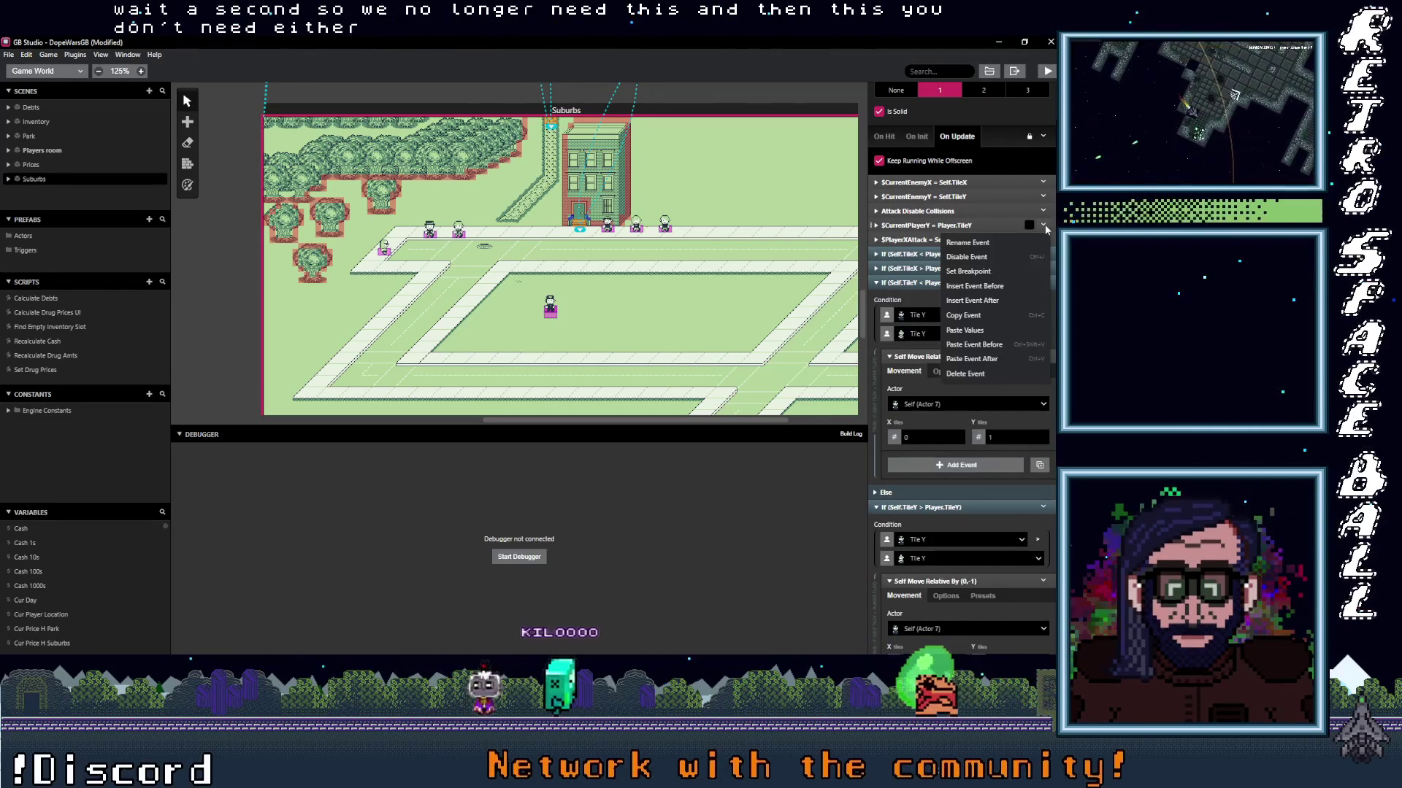
{"action": "left_click", "coordinate": [990, 371]}
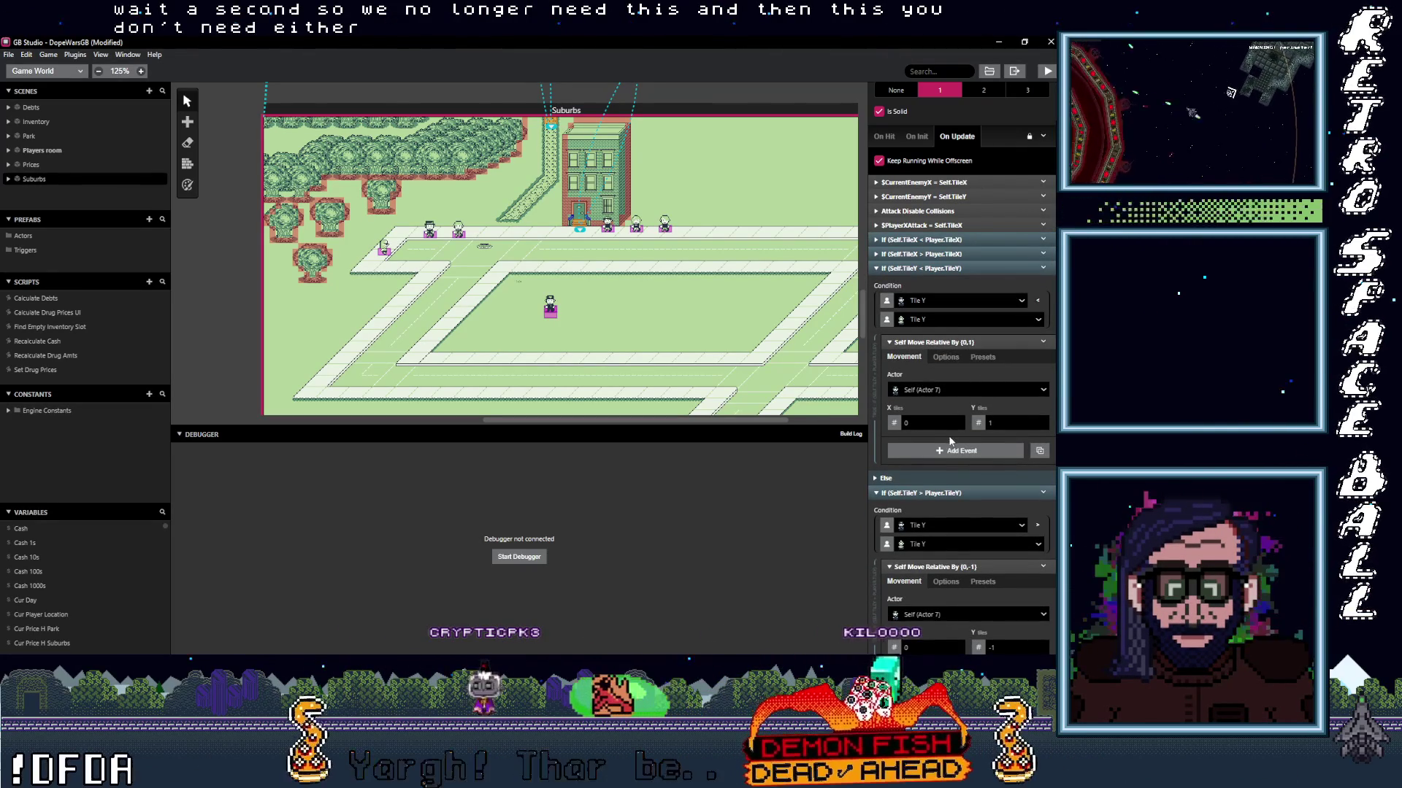
Collapse the Self.TileY < Player.TileY block and expand the $PlayerXAttack event's settings.
{"action": "scroll", "coordinate": [969, 540], "scroll_direction": "down", "scroll_amount": 5}
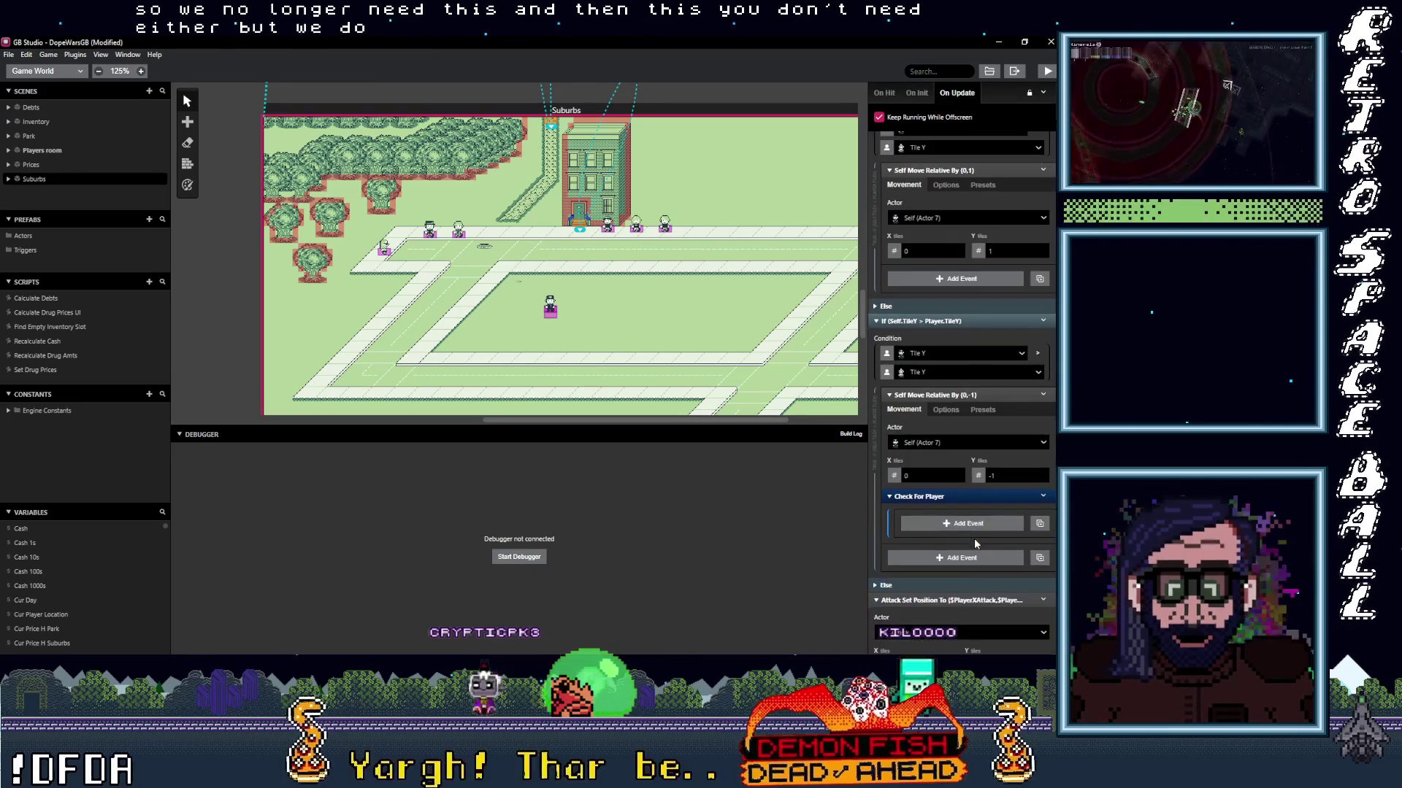
{"action": "scroll", "coordinate": [968, 577], "scroll_direction": "up", "scroll_amount": 6}
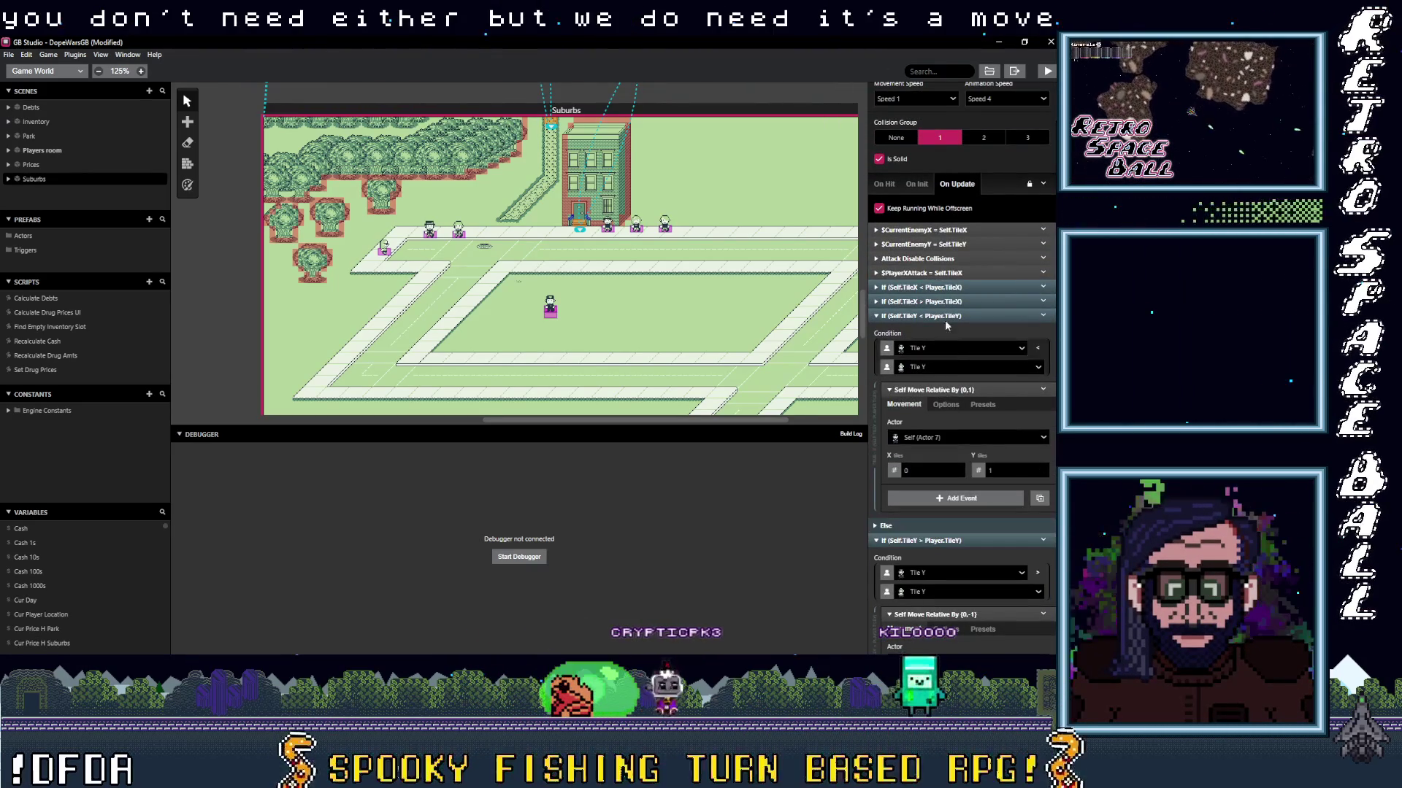
{"action": "left_click", "coordinate": [944, 288]}
{"action": "left_click", "coordinate": [944, 287]}
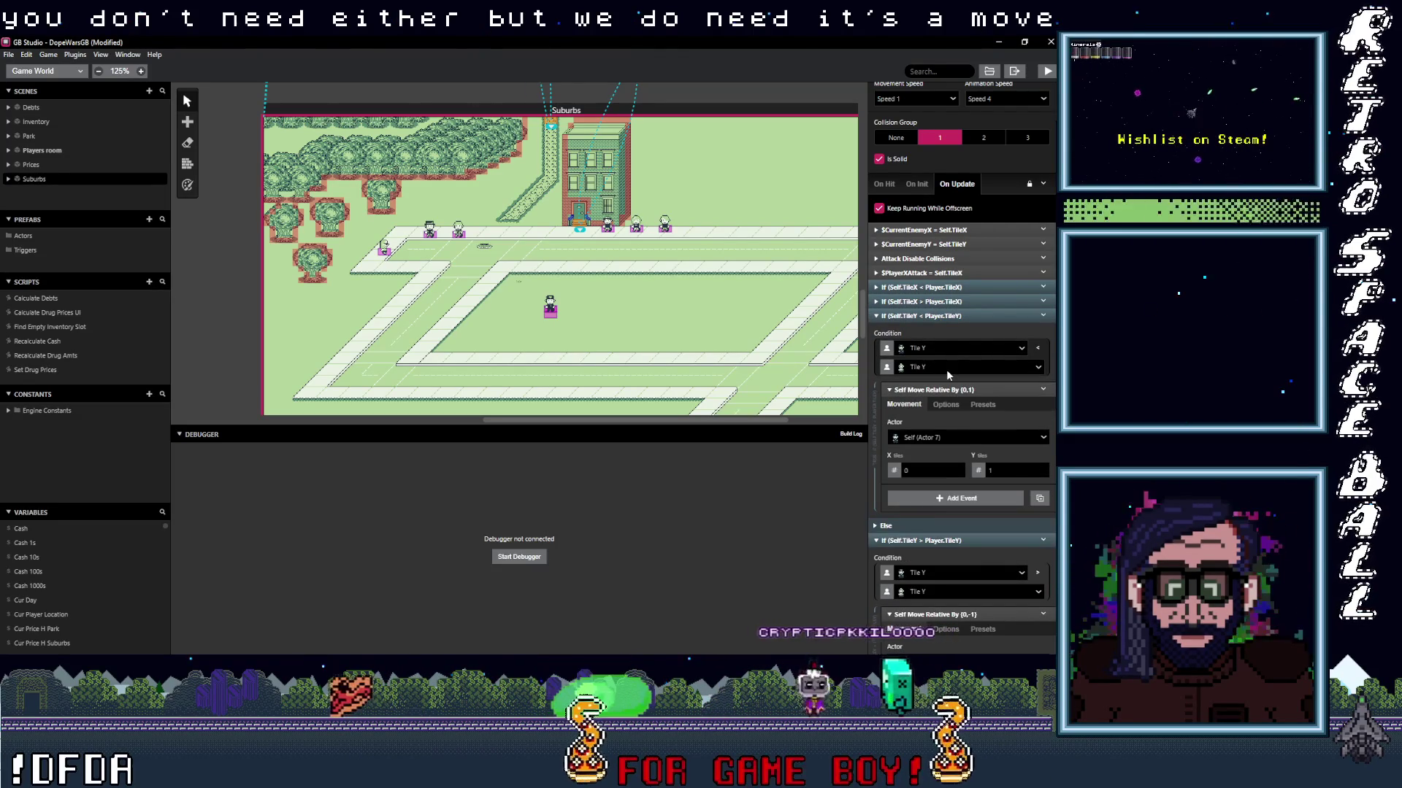
{"action": "left_click", "coordinate": [940, 316]}
{"action": "left_click", "coordinate": [951, 326]}
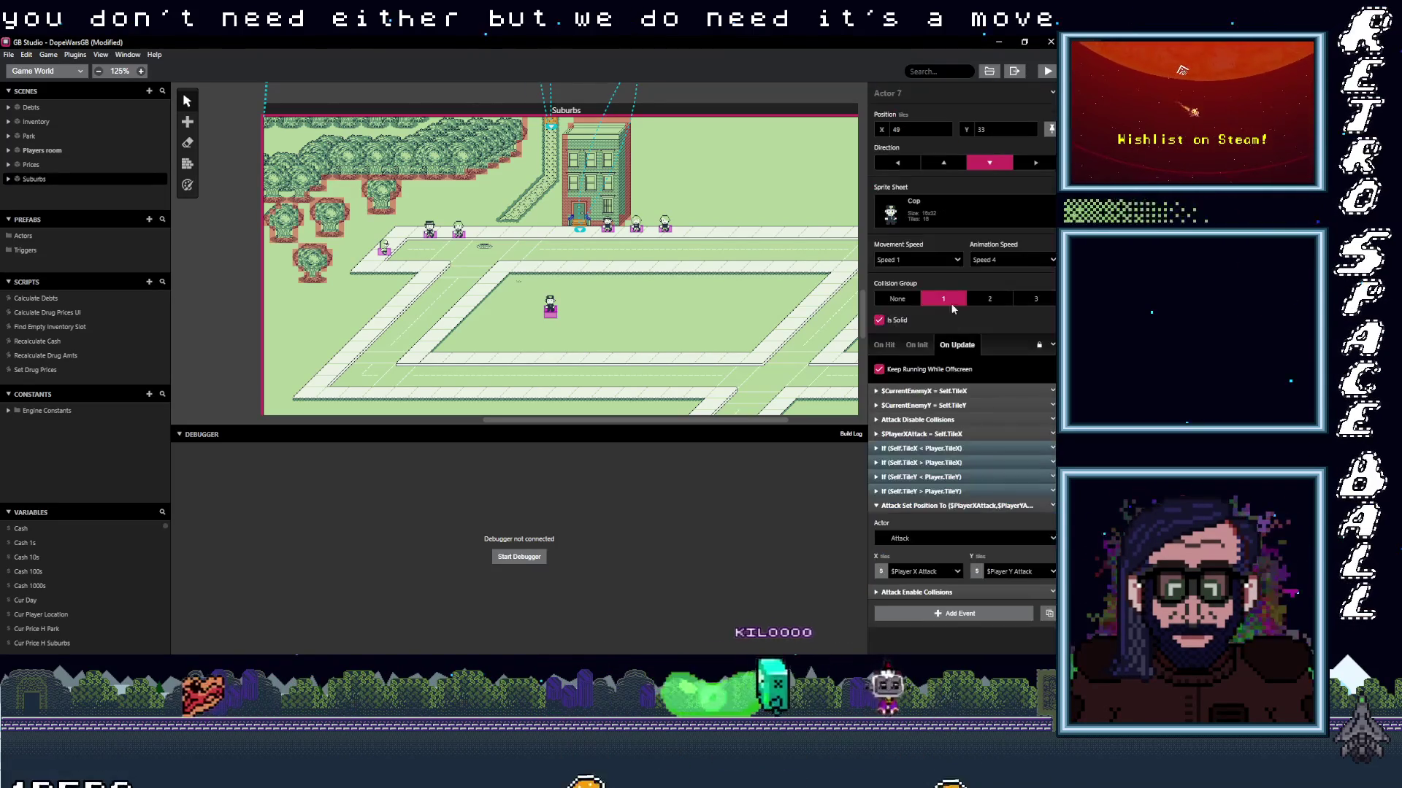
{"action": "left_click", "coordinate": [971, 434]}
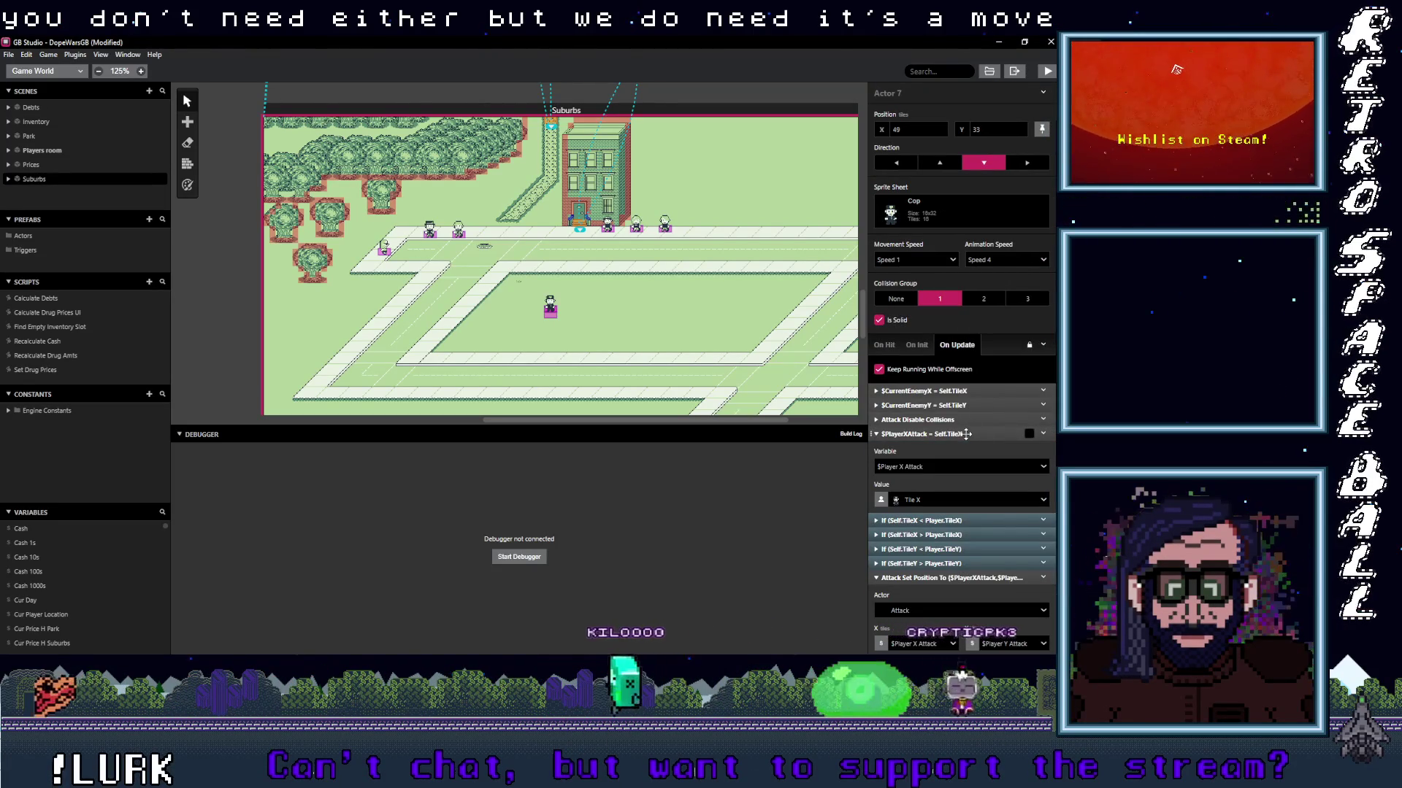
{"action": "left_click", "coordinate": [989, 434]}
Duplicate $PlayerXAttack, switch the copy's variable to $Player Y Attack, and place it right after $PlayerXAttack.
{"action": "left_click", "coordinate": [1040, 434]}
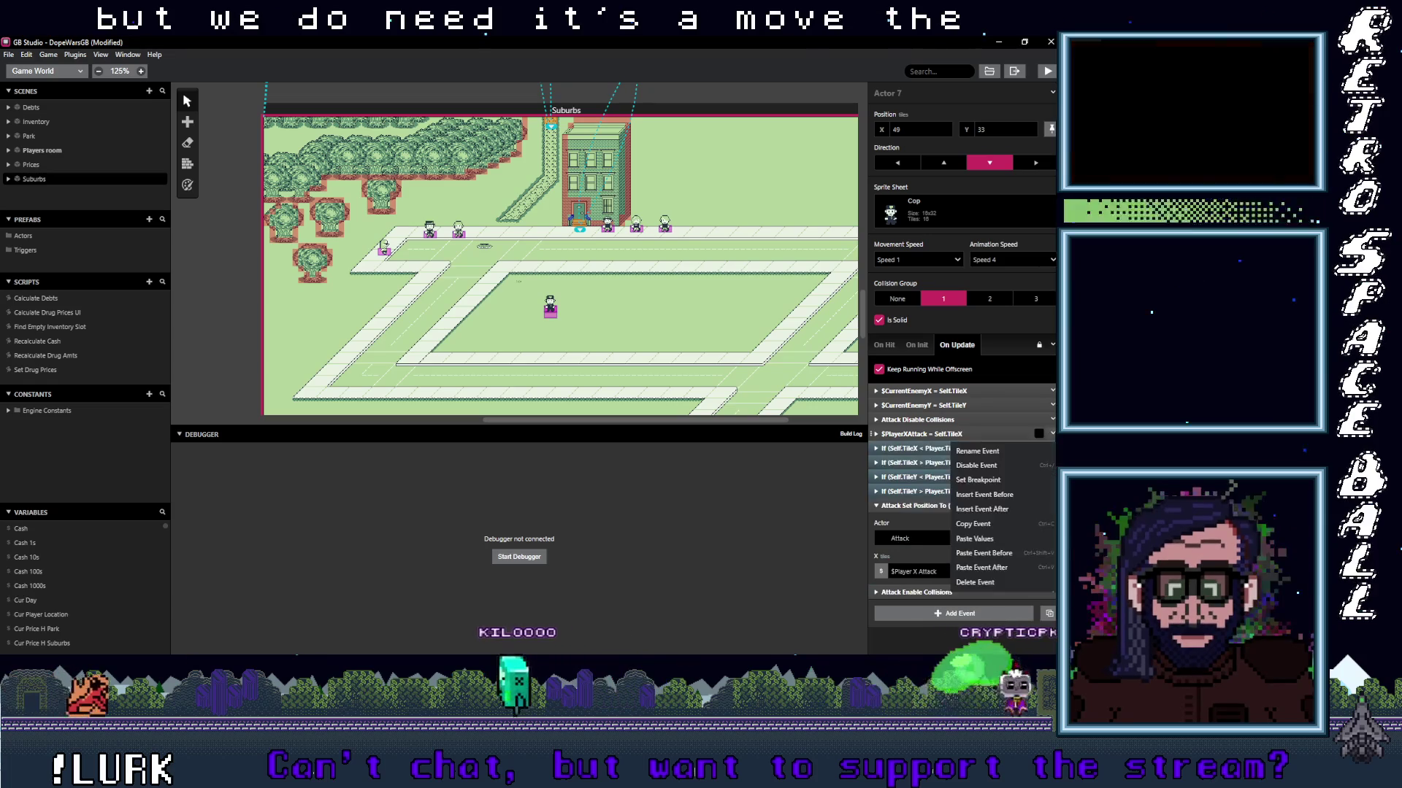
{"action": "left_click", "coordinate": [990, 522]}
{"action": "left_click_drag", "start_coordinate": [935, 433], "coordinate": [953, 605]}
{"action": "scroll", "coordinate": [952, 584], "scroll_direction": "down", "scroll_amount": 1}
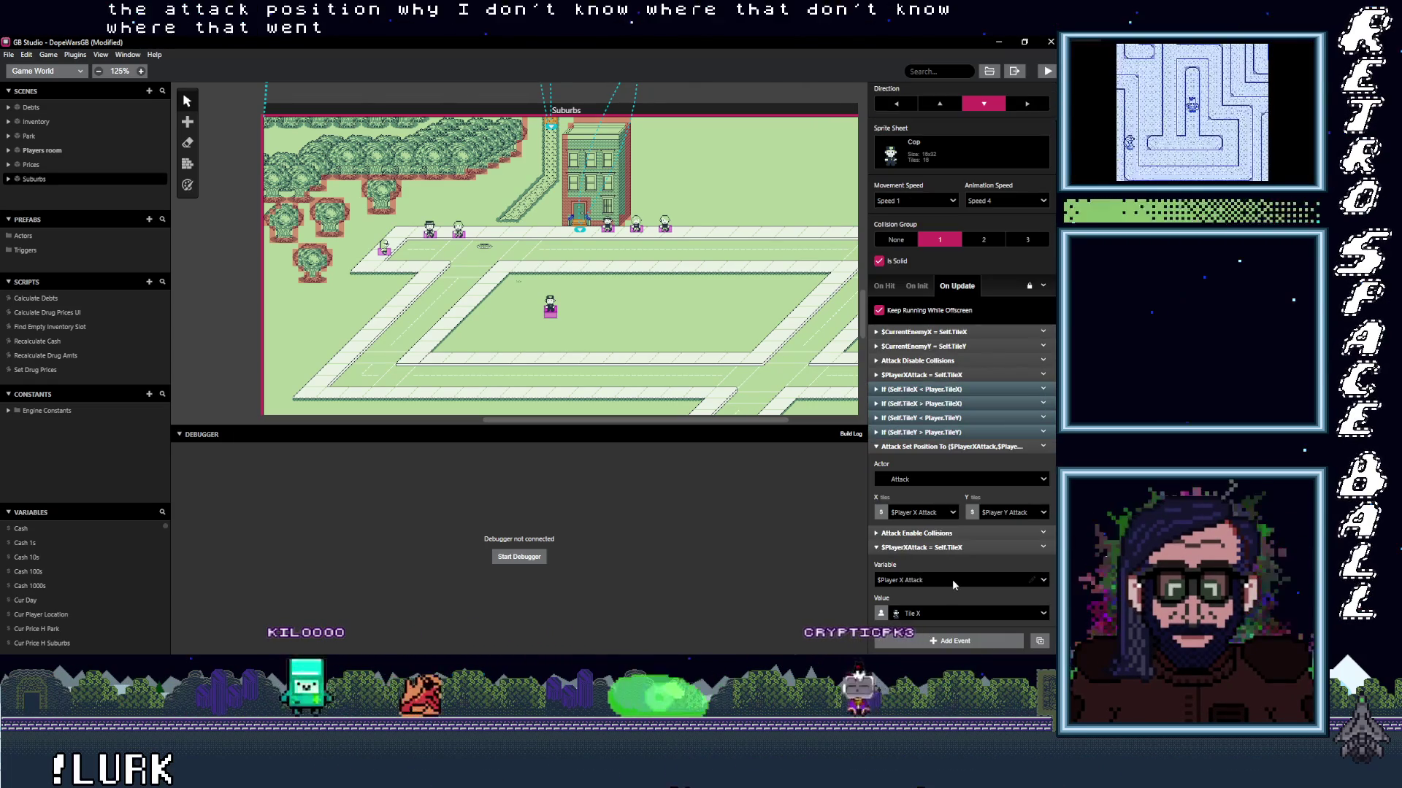
{"action": "left_click", "coordinate": [940, 580]}
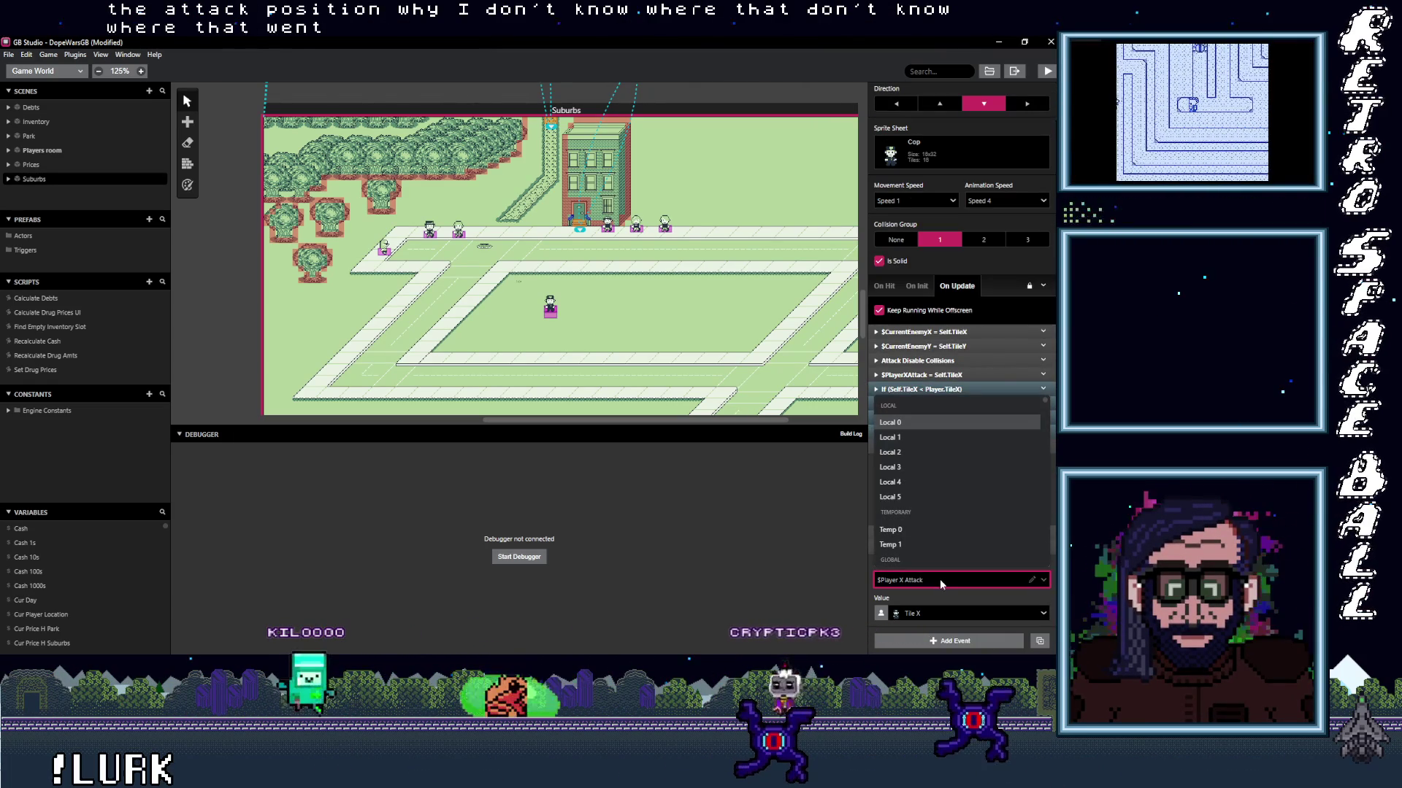
{"action": "type", "text": "att"}
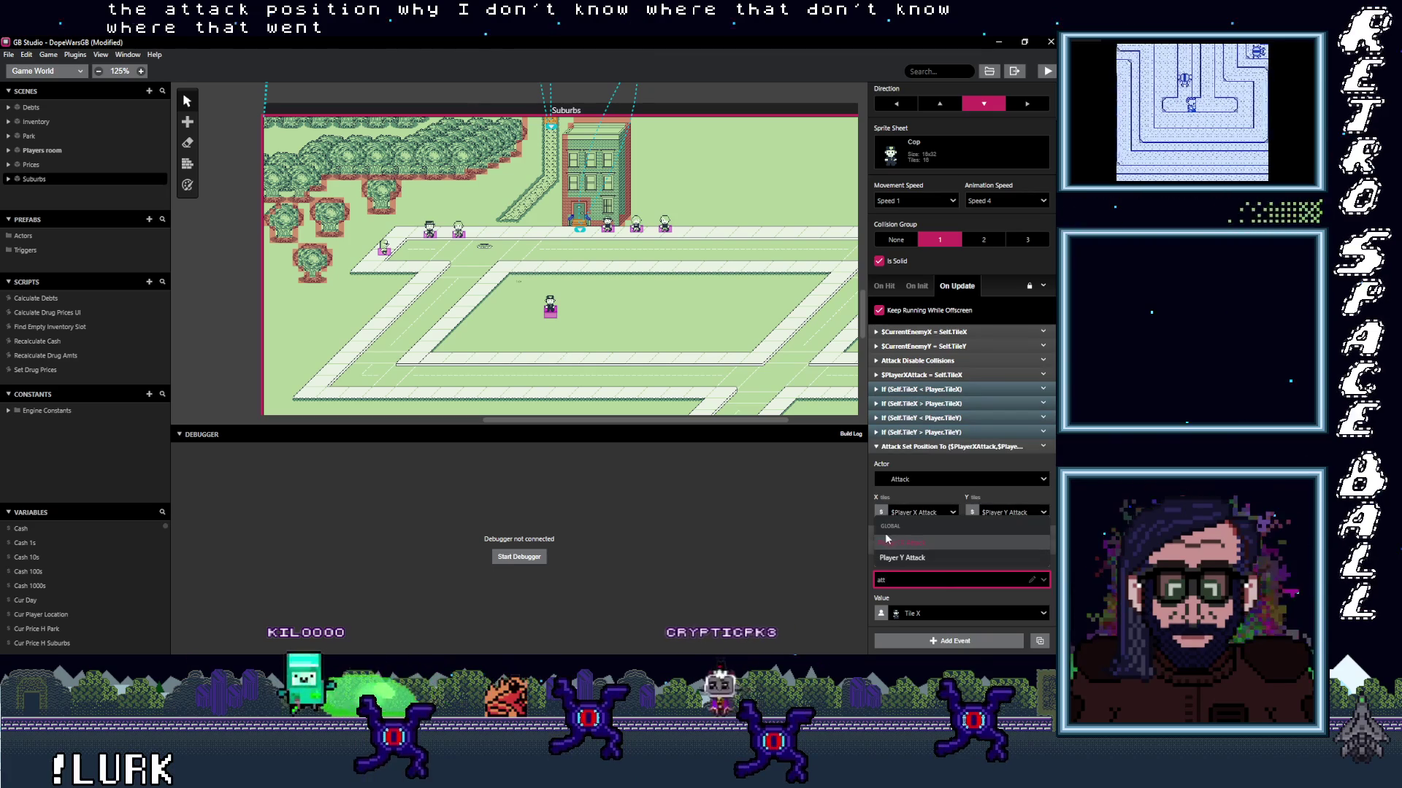
{"action": "left_click", "coordinate": [922, 559]}
{"action": "left_click_drag", "start_coordinate": [930, 549], "coordinate": [929, 447]}
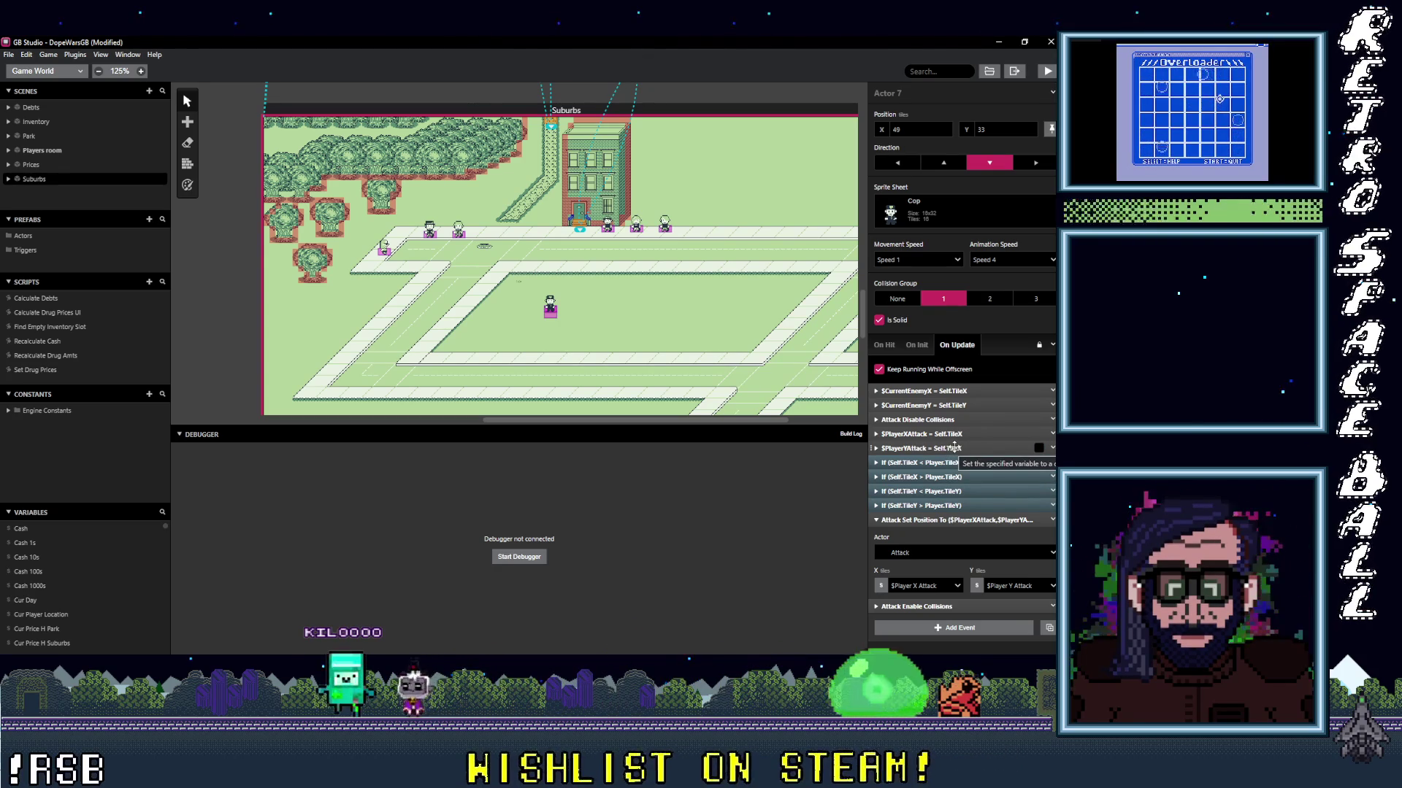
{"action": "left_click", "coordinate": [946, 629]}
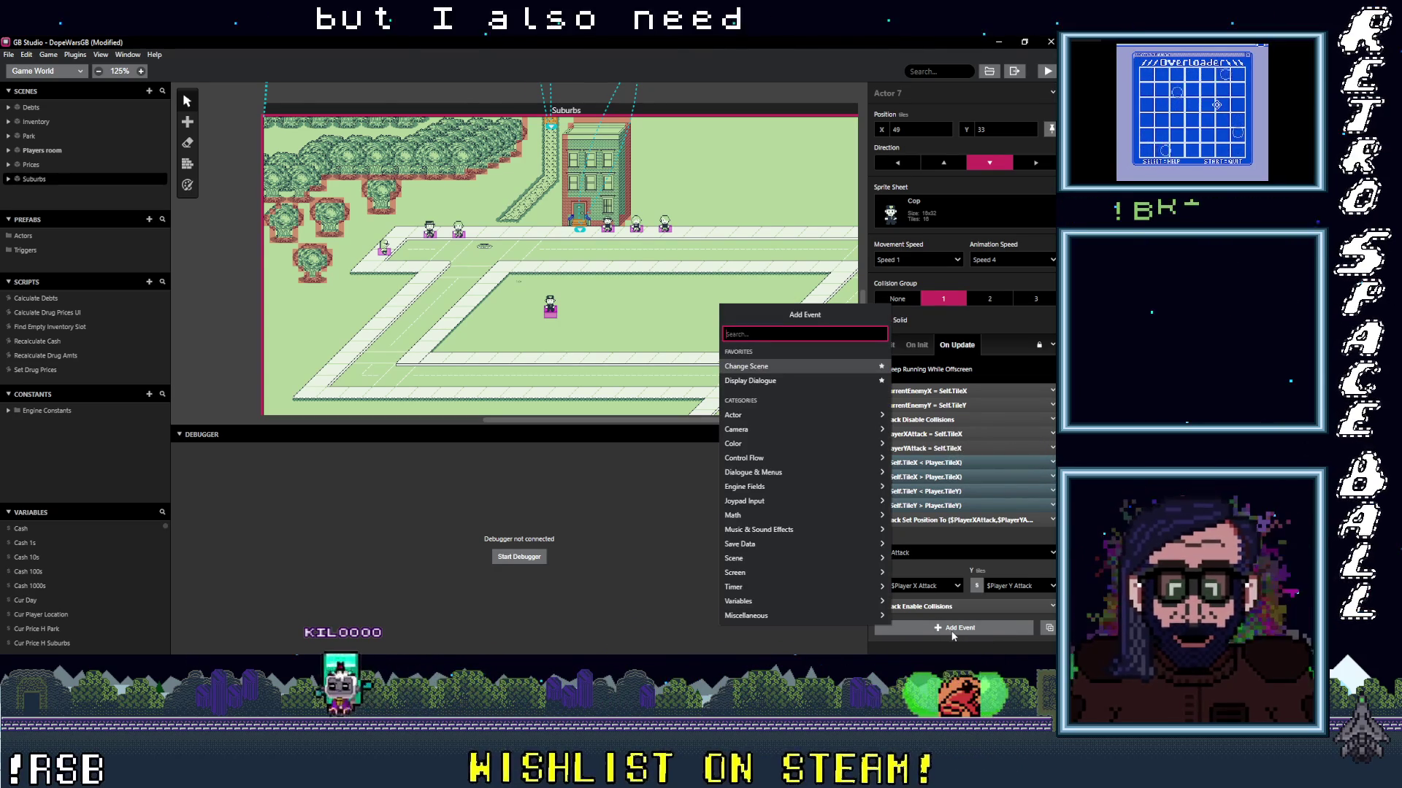
Insert a Variable Math event that adds the number 1 to $Player Y Attack.
{"action": "type", "text": "math"}
{"action": "key", "text": "Down"}
{"action": "key", "text": "Down"}
{"action": "key", "text": "Down"}
{"action": "key", "text": "Return"}
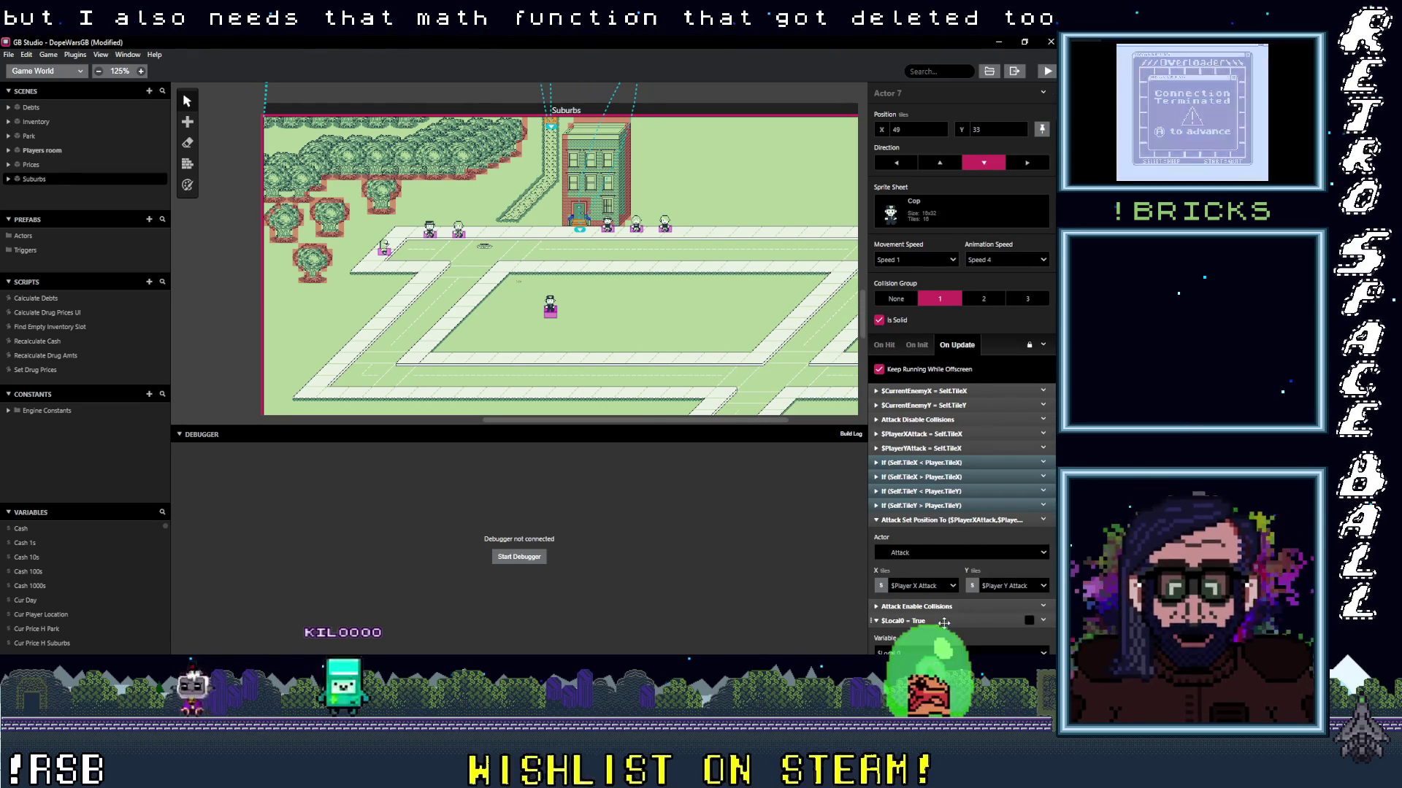
{"action": "scroll", "coordinate": [938, 584], "scroll_direction": "down", "scroll_amount": 1}
{"action": "left_click", "coordinate": [938, 575]}
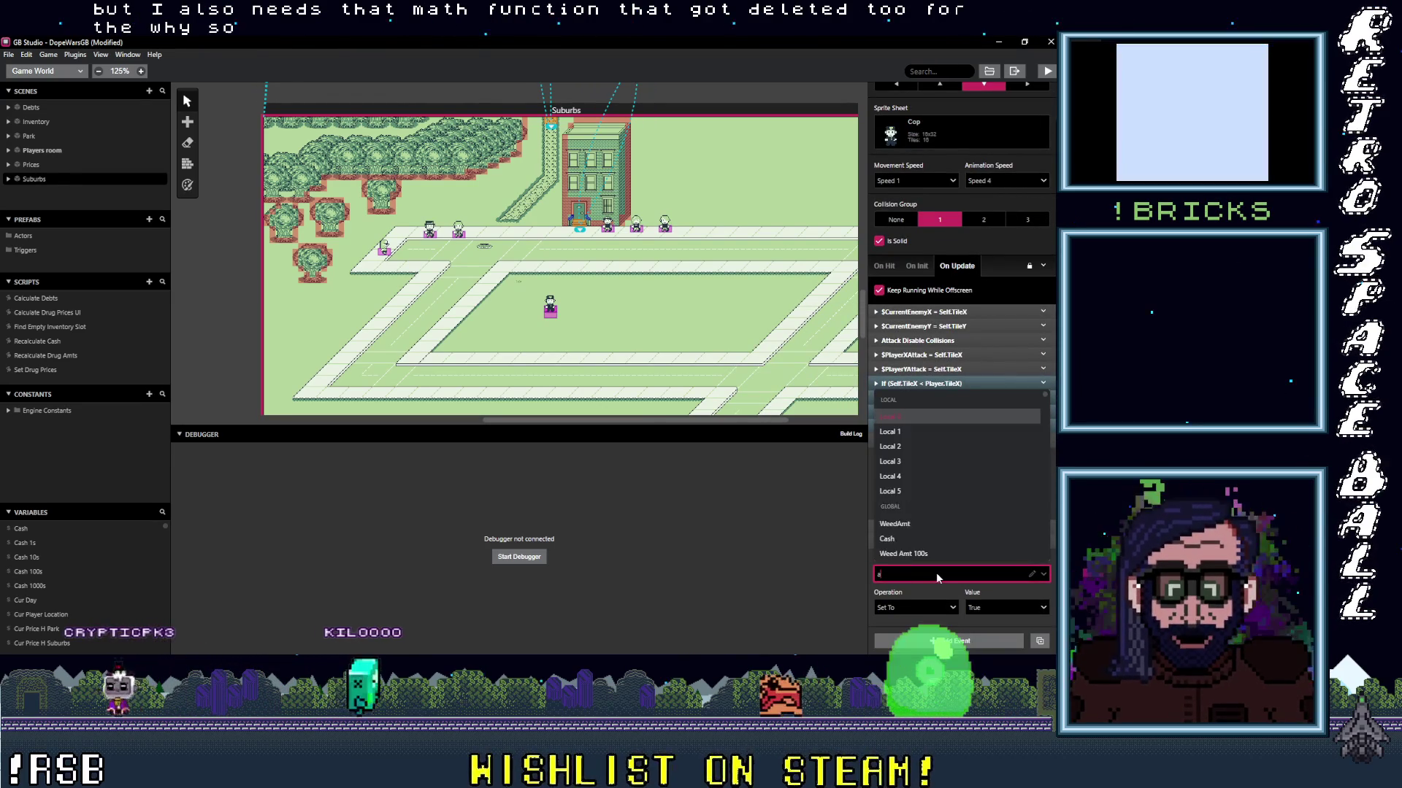
{"action": "type", "text": "att"}
{"action": "key", "text": "Return"}
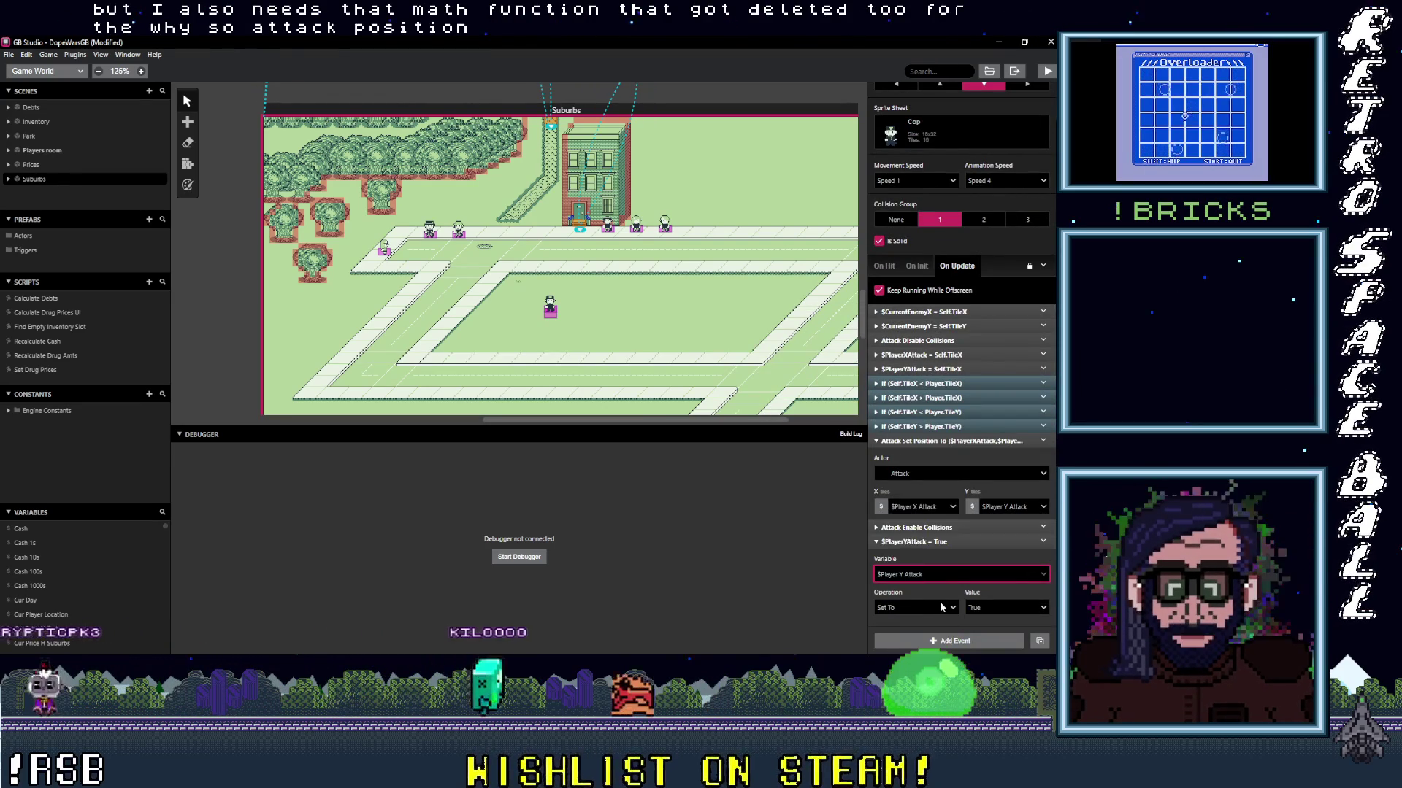
{"action": "left_click", "coordinate": [897, 611]}
{"action": "left_click", "coordinate": [857, 525]}
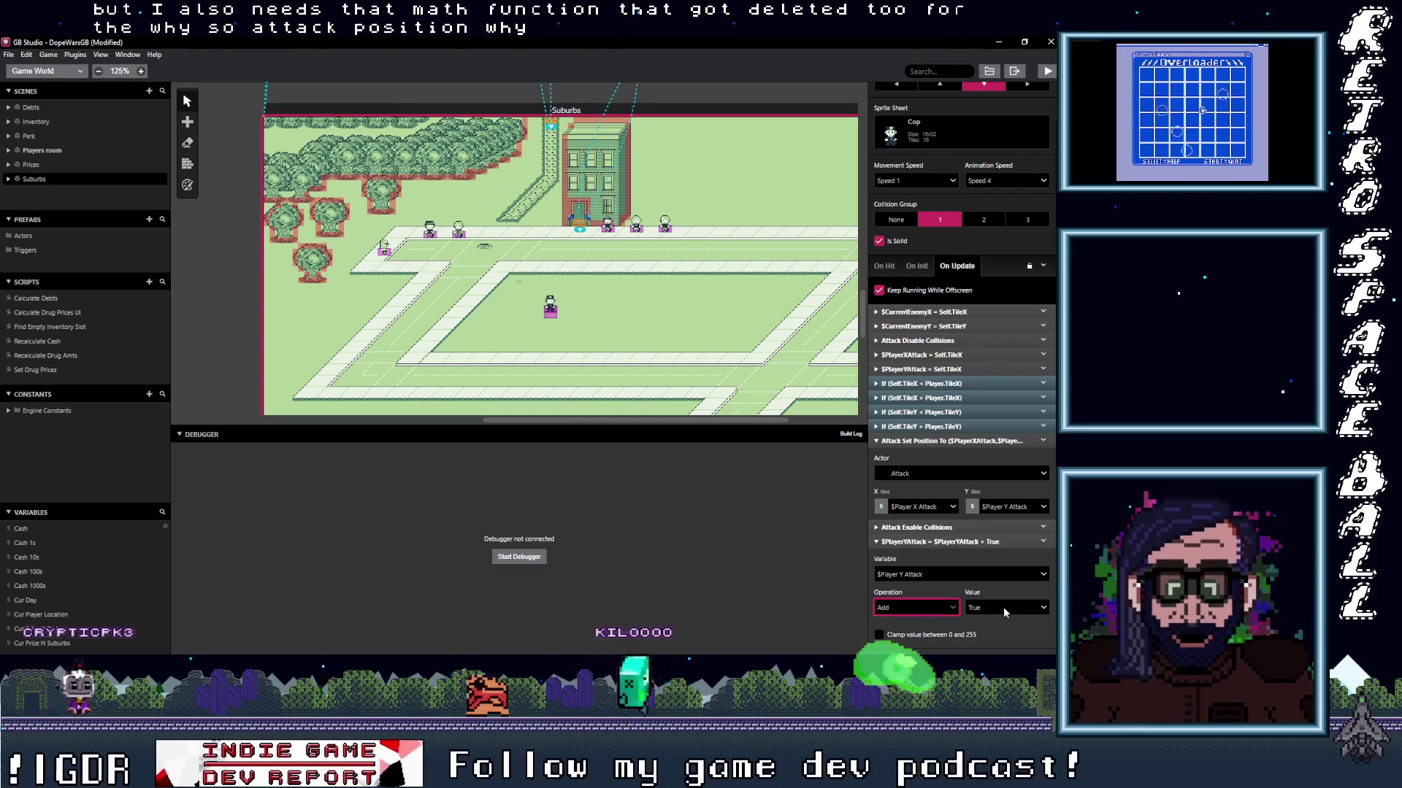
{"action": "left_click", "coordinate": [998, 607]}
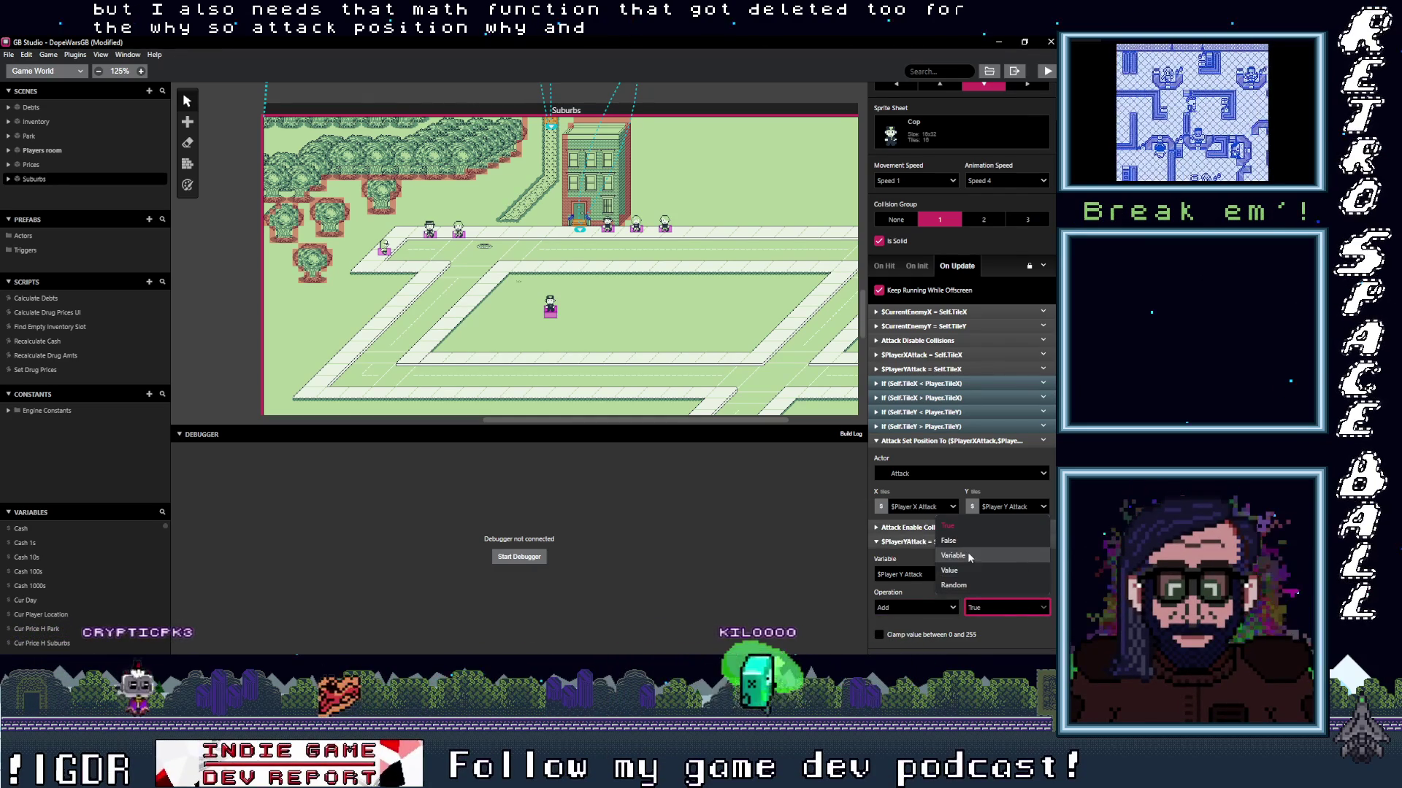
{"action": "left_click", "coordinate": [958, 574]}
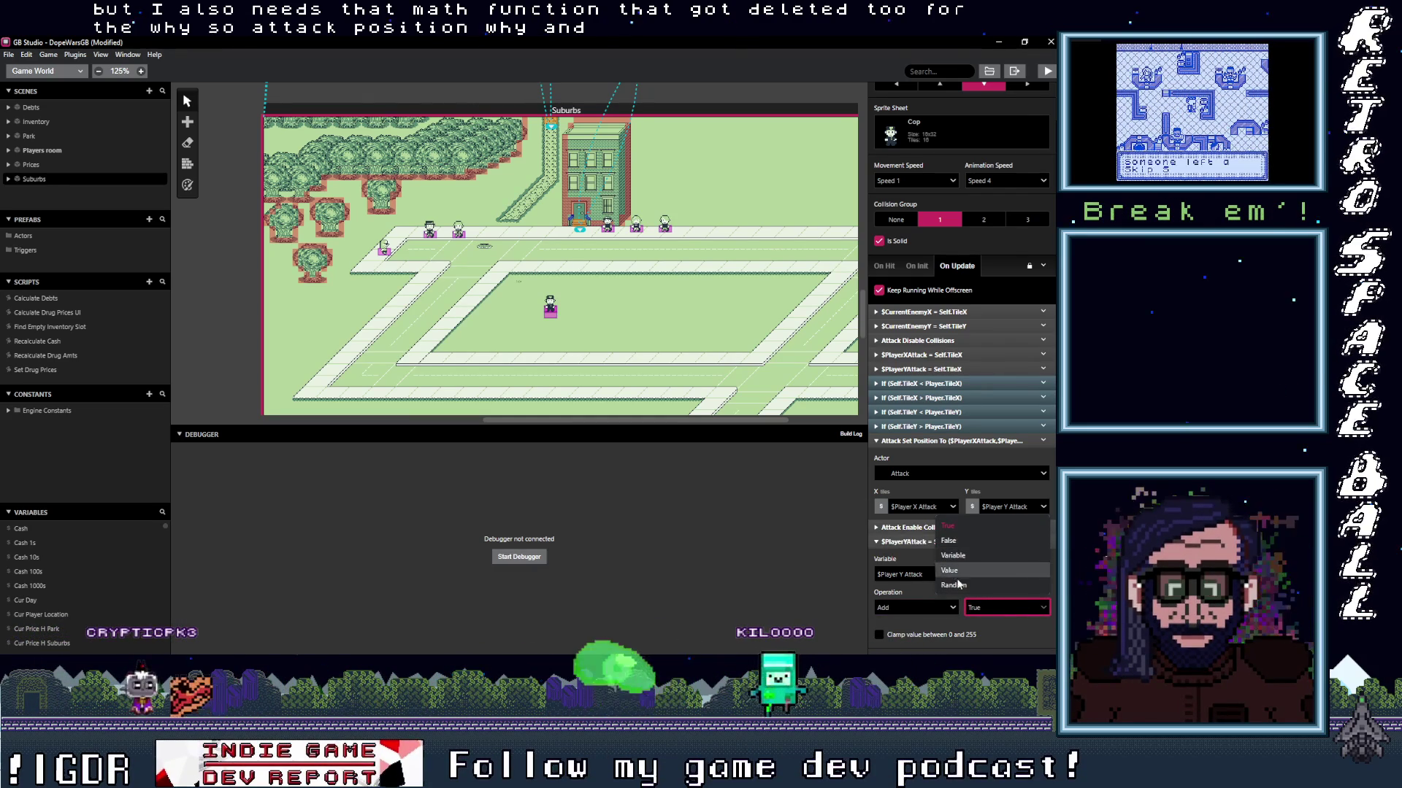
{"action": "left_click", "coordinate": [949, 630]}
{"action": "type", "text": "1"}
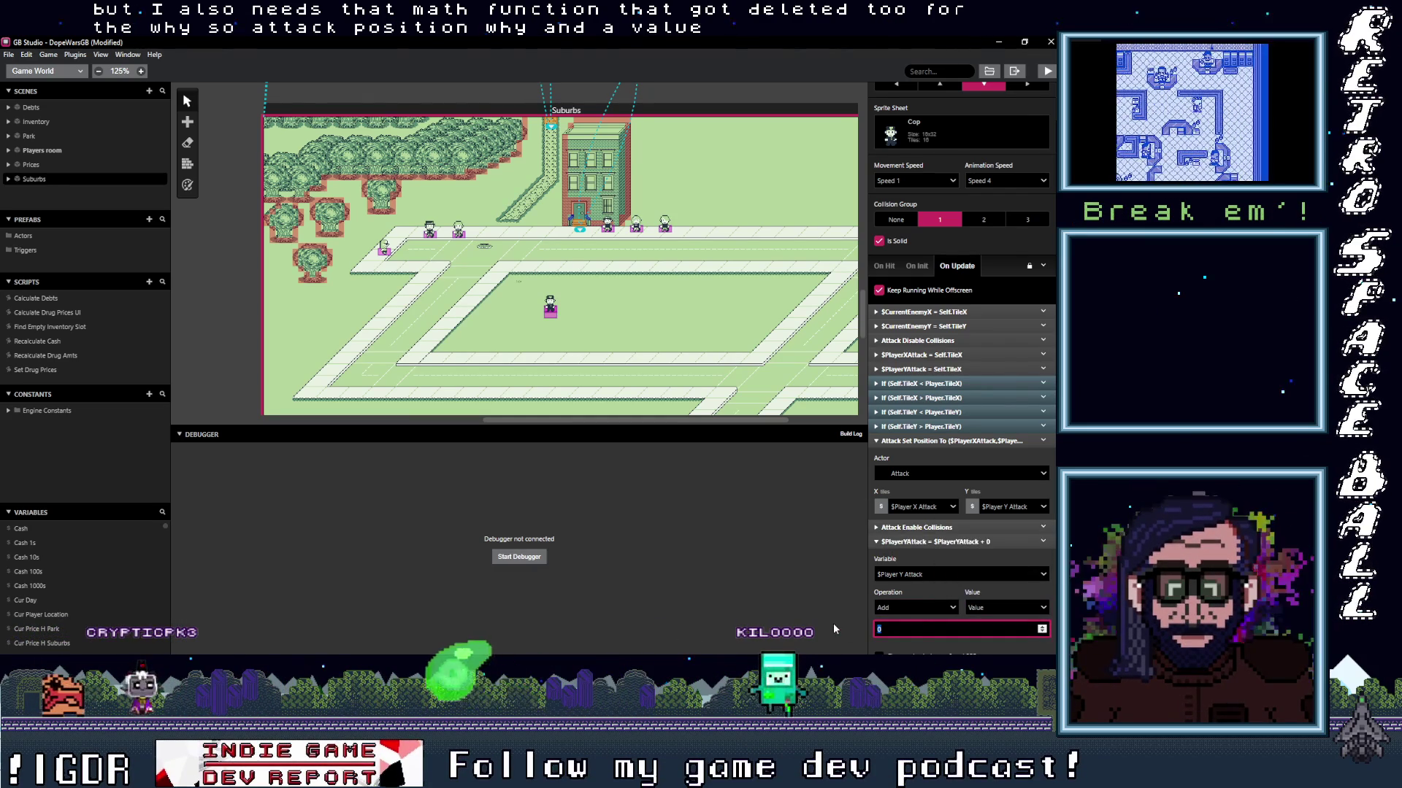
Move the +1 event above Attack Set Position To, reposition that event, and select the tile-variable events.
{"action": "left_click", "coordinate": [943, 542]}
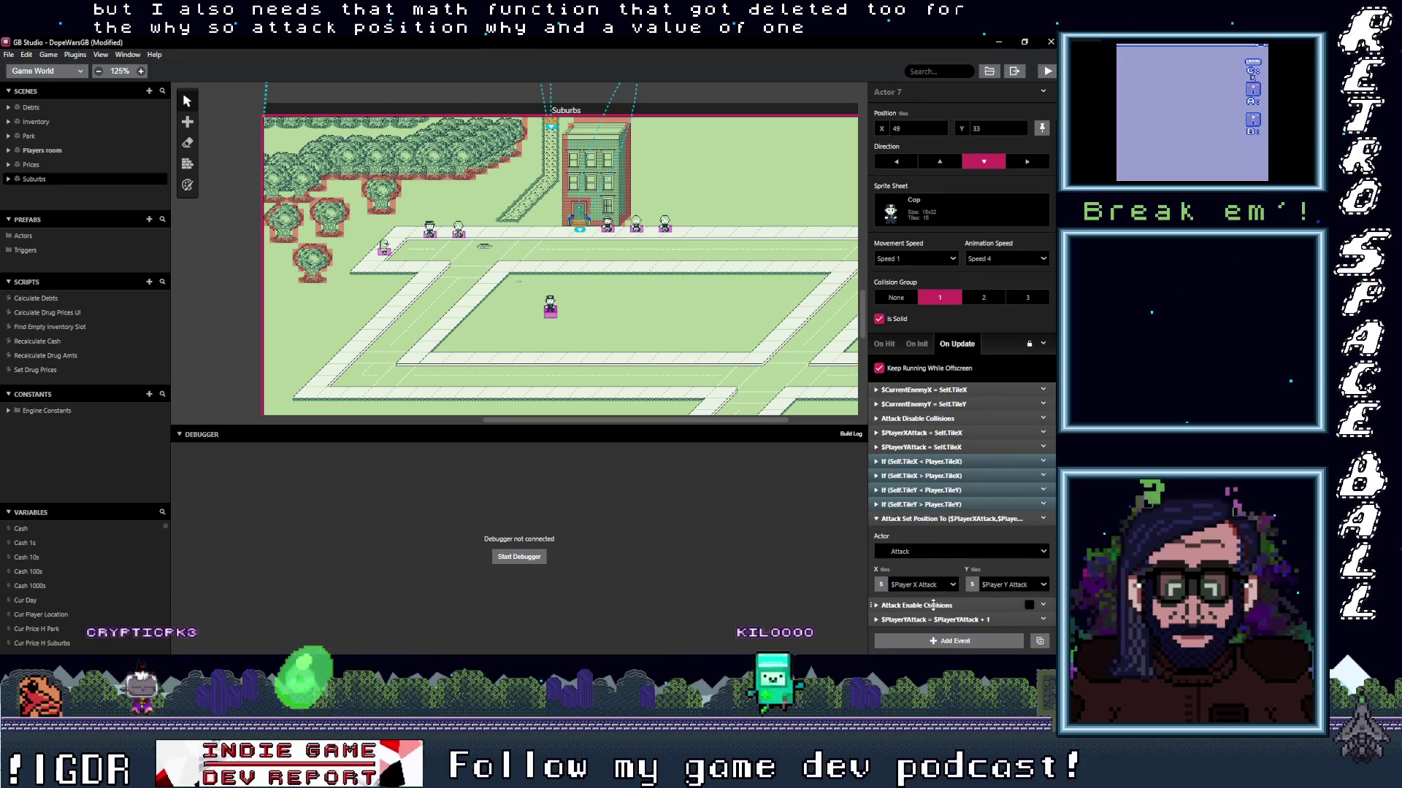
{"action": "left_click_drag", "start_coordinate": [942, 619], "coordinate": [951, 467]}
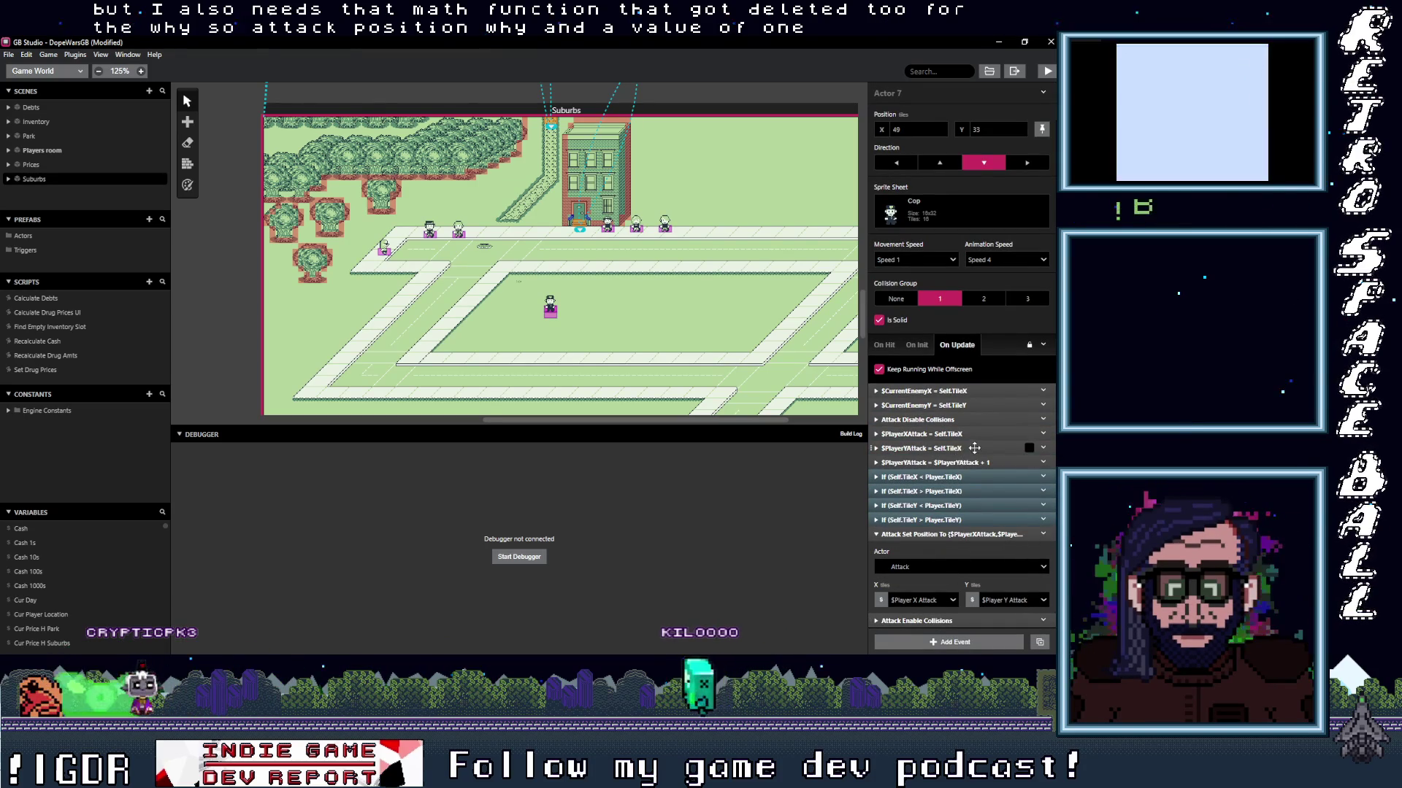
{"action": "left_click", "coordinate": [950, 537]}
{"action": "left_click_drag", "start_coordinate": [952, 536], "coordinate": [957, 475]}
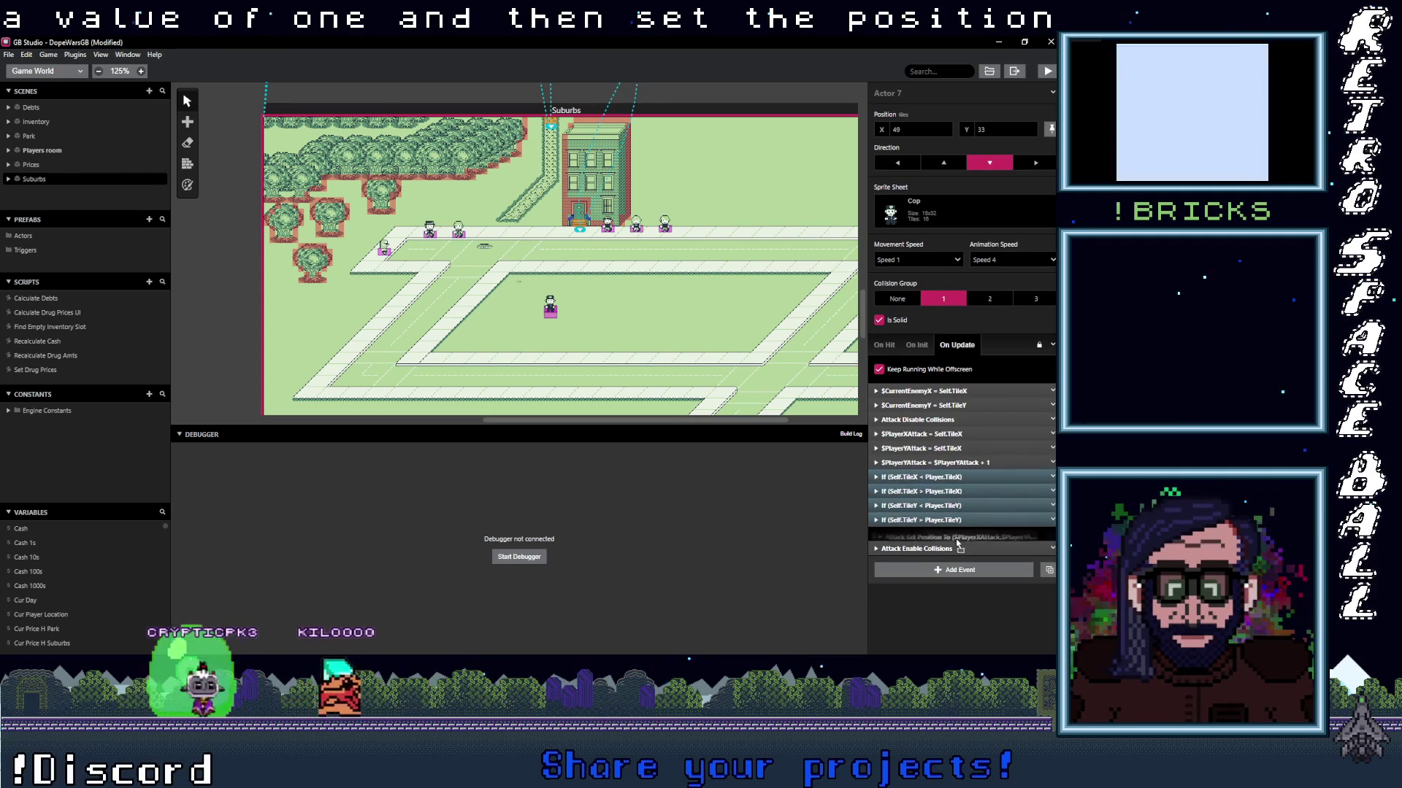
{"action": "left_click", "coordinate": [957, 463]}
{"action": "left_click", "coordinate": [949, 434], "text": "shift"}
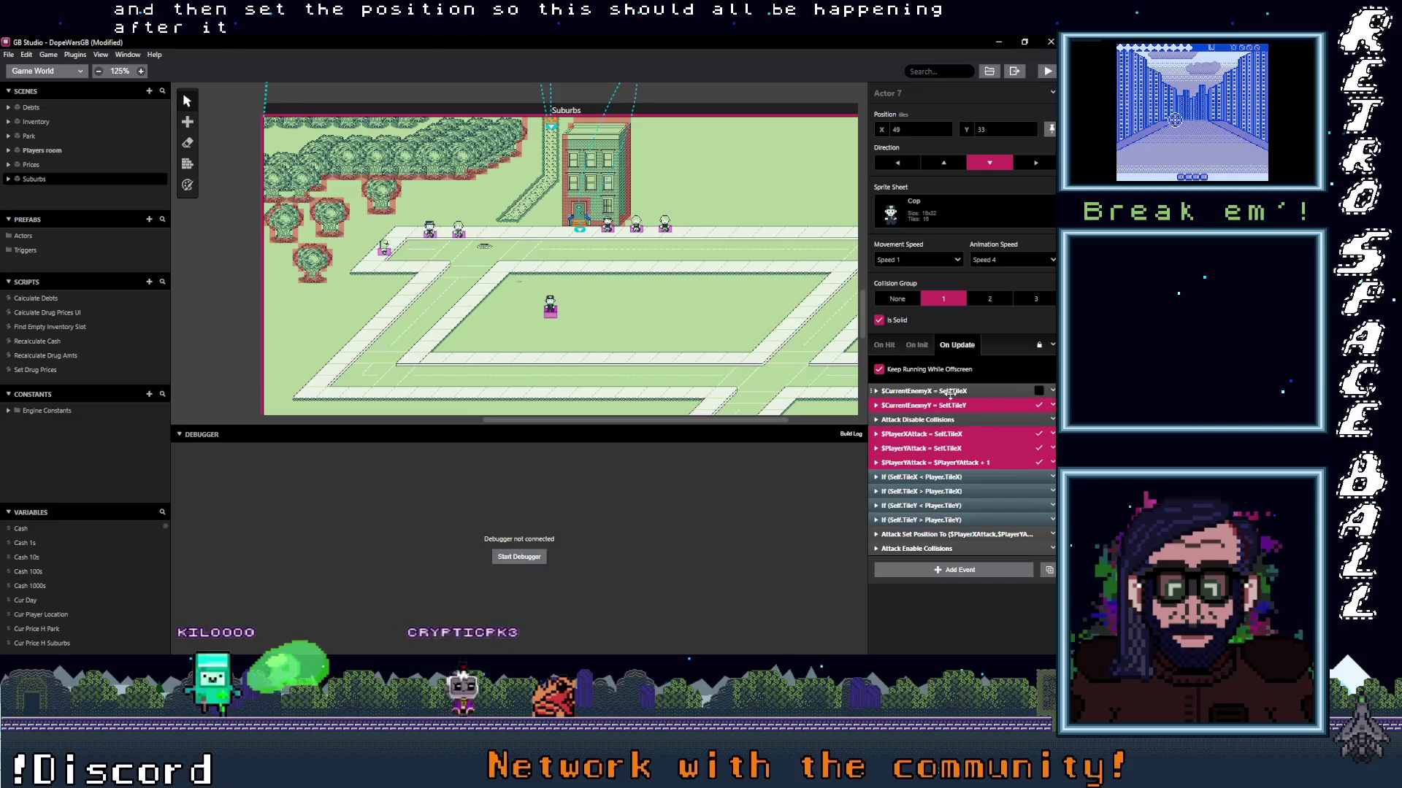
Drag the five tile-variable events below the If checks, then build and run with Ctrl+B.
{"action": "mouse_move", "coordinate": [952, 396]}
{"action": "left_mouse_down"}
{"action": "mouse_move", "coordinate": [961, 540]}
{"action": "mouse_move", "coordinate": [985, 516]}
{"action": "left_mouse_up"}
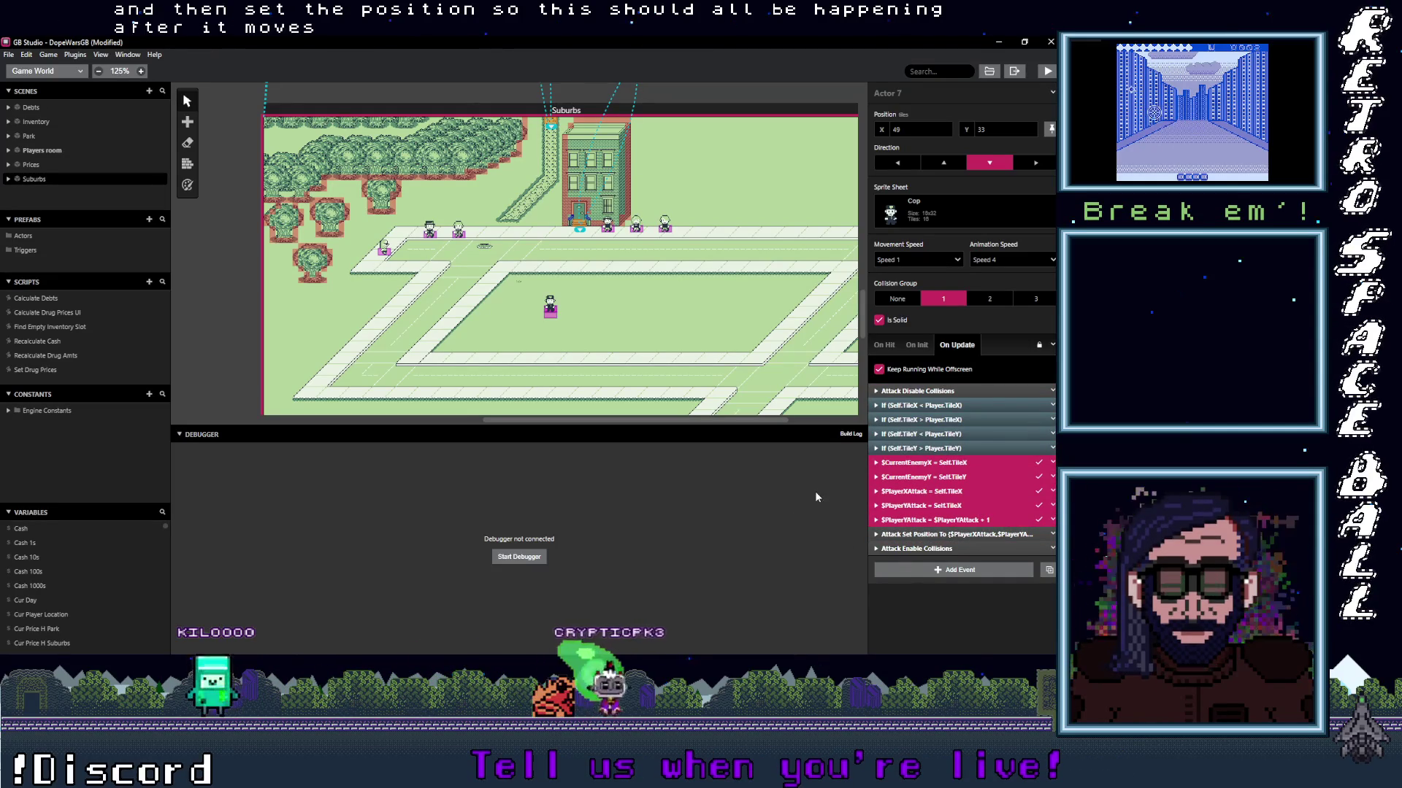
{"action": "key", "text": "ctrl+b"}
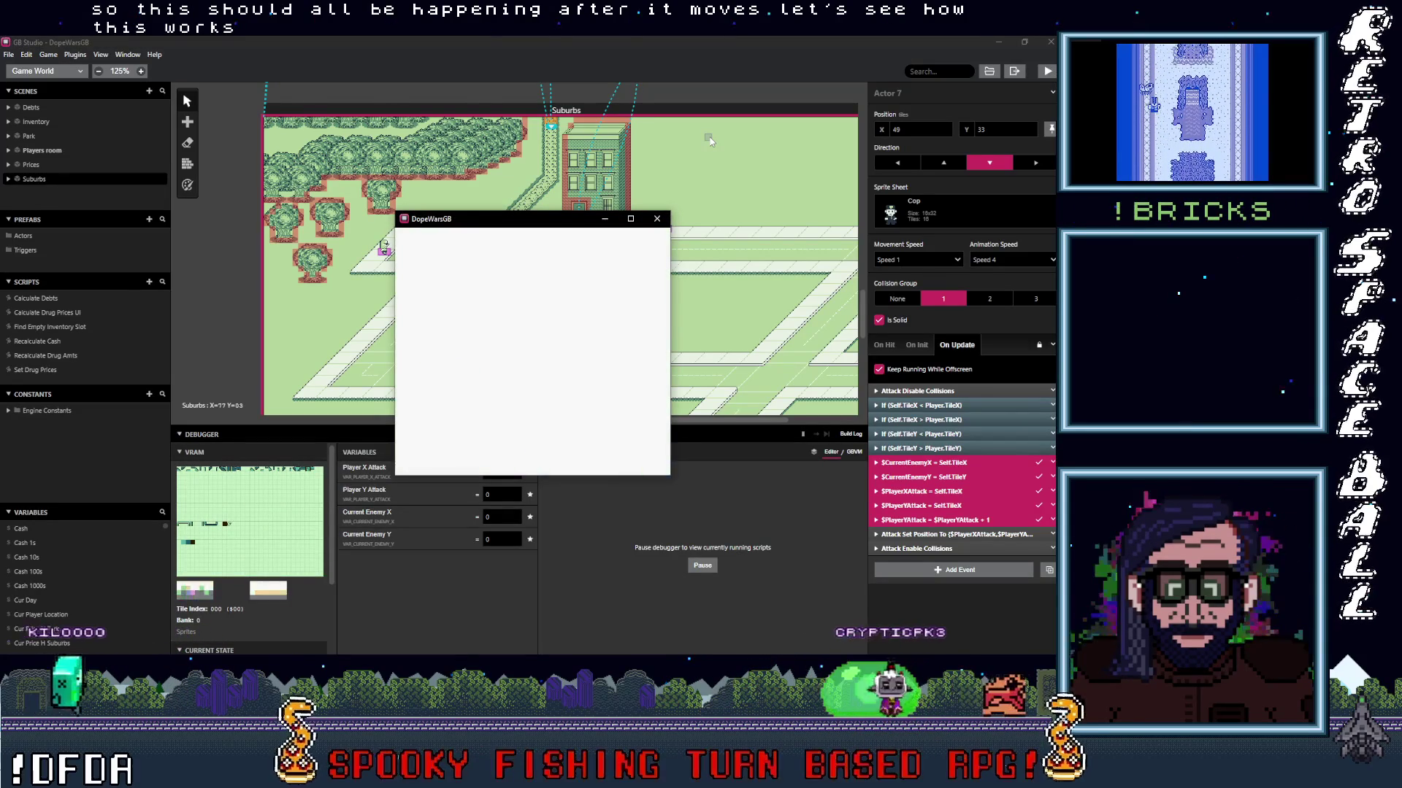
Walk the player down the road and along the diagonal so the cop follows.
{"action": "key", "text": "Down"}
{"action": "key", "text": "Right"}
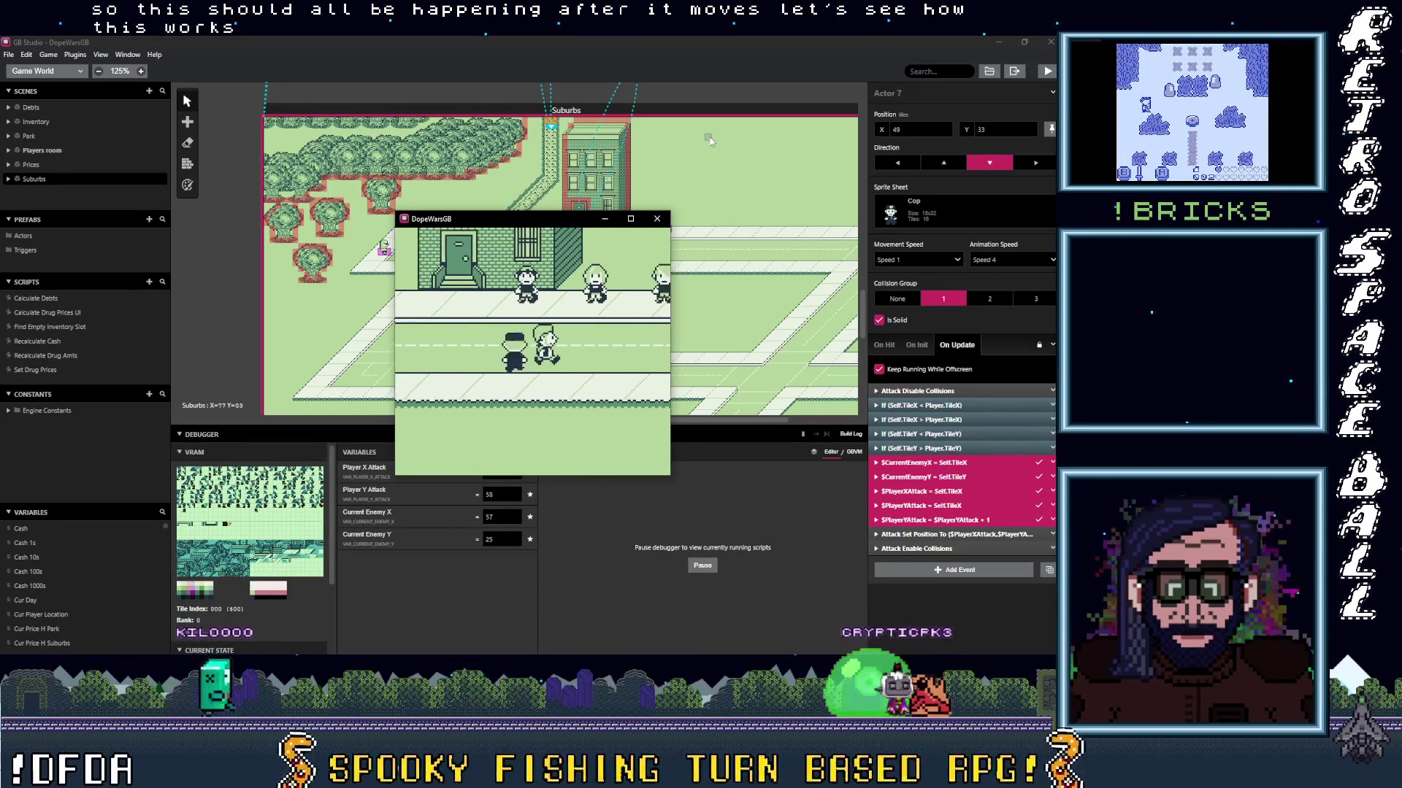
{"action": "key", "text": "Down"}
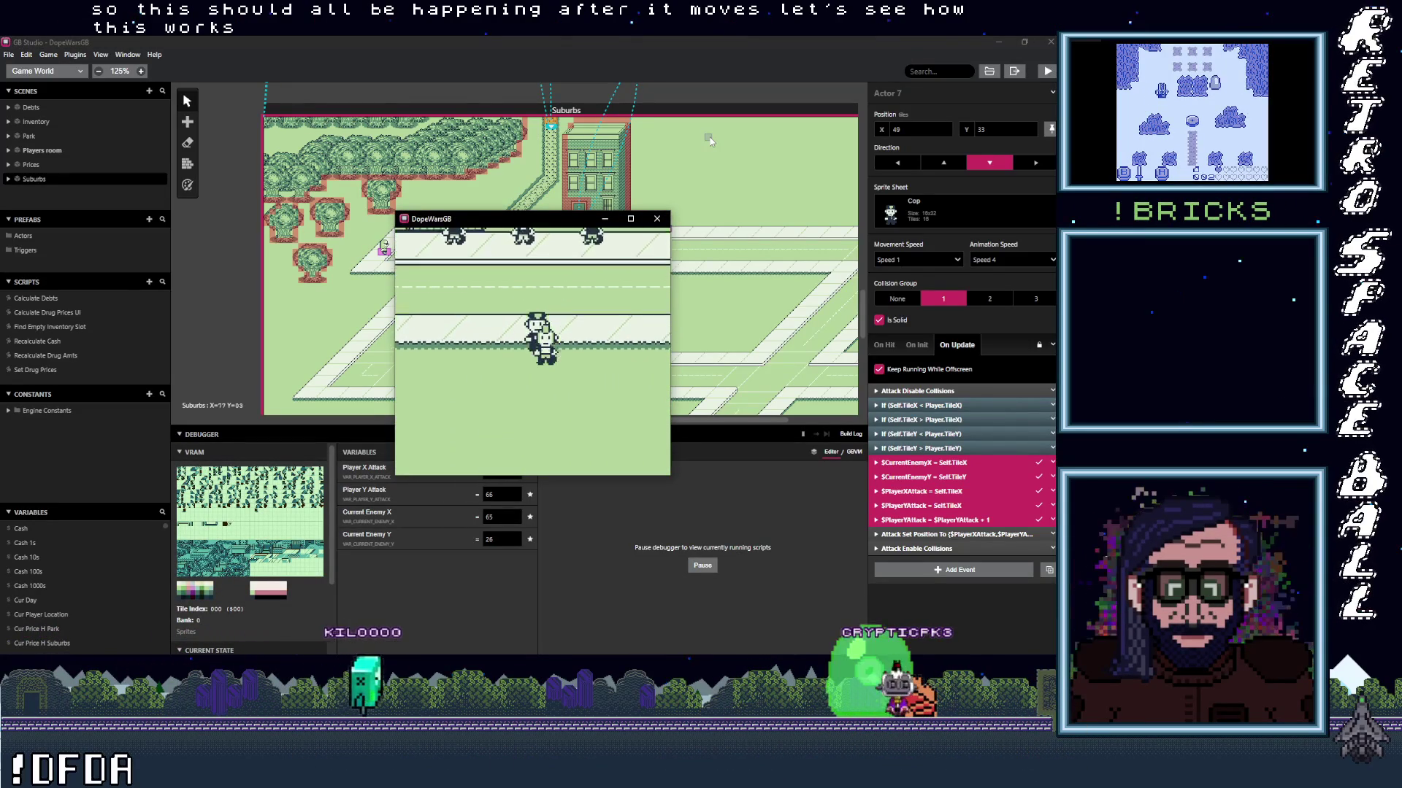
{"action": "key", "text": "Down"}
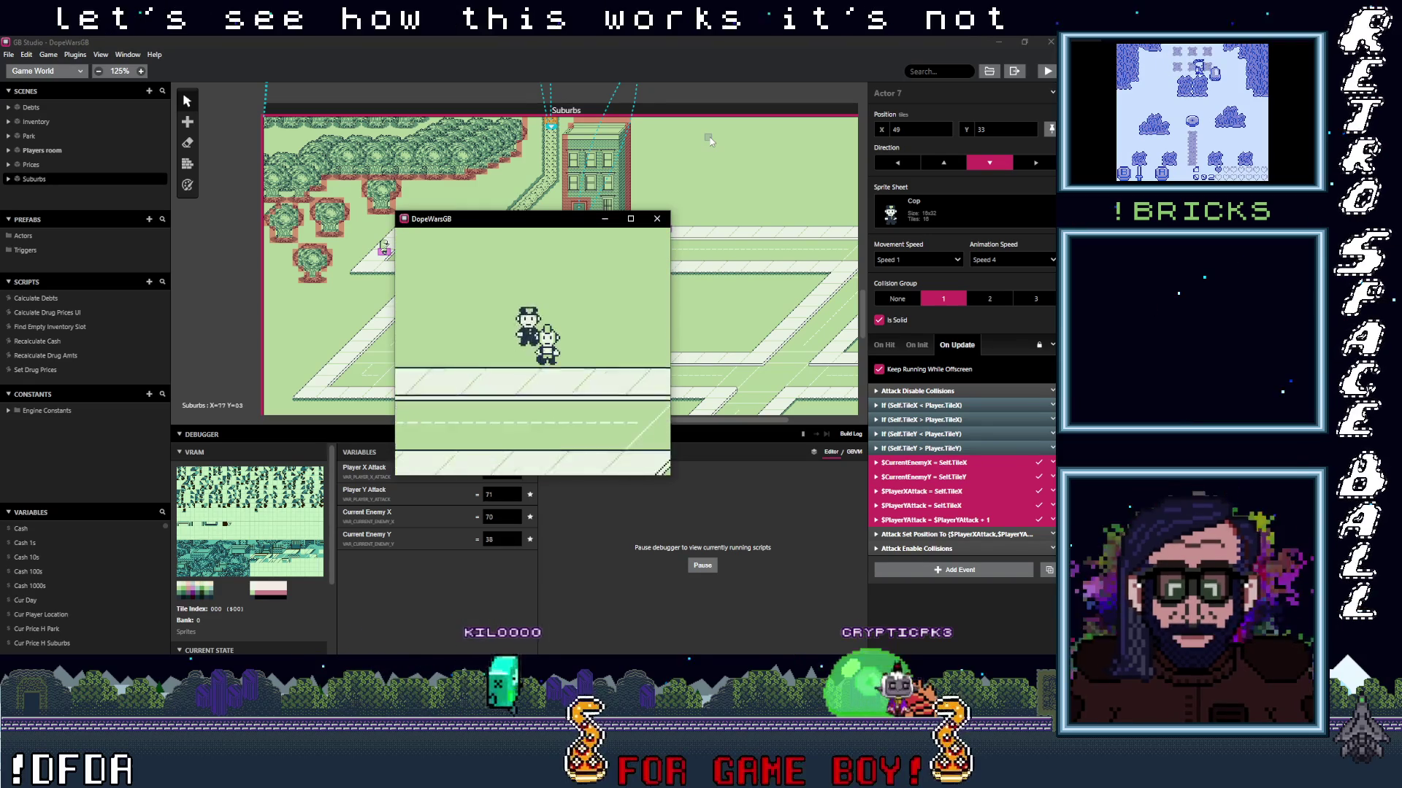
{"action": "key", "text": "Down"}
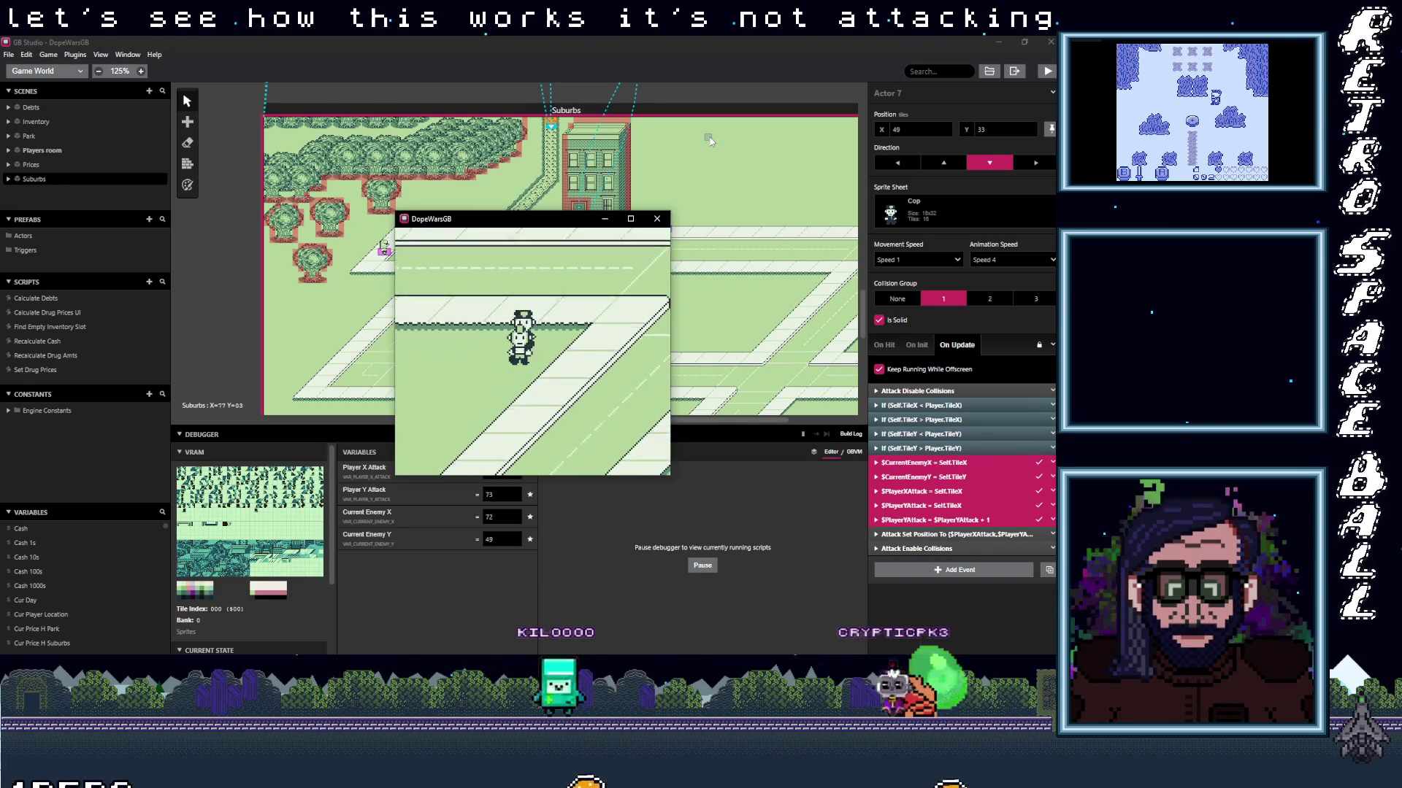
{"action": "key", "text": "Down"}
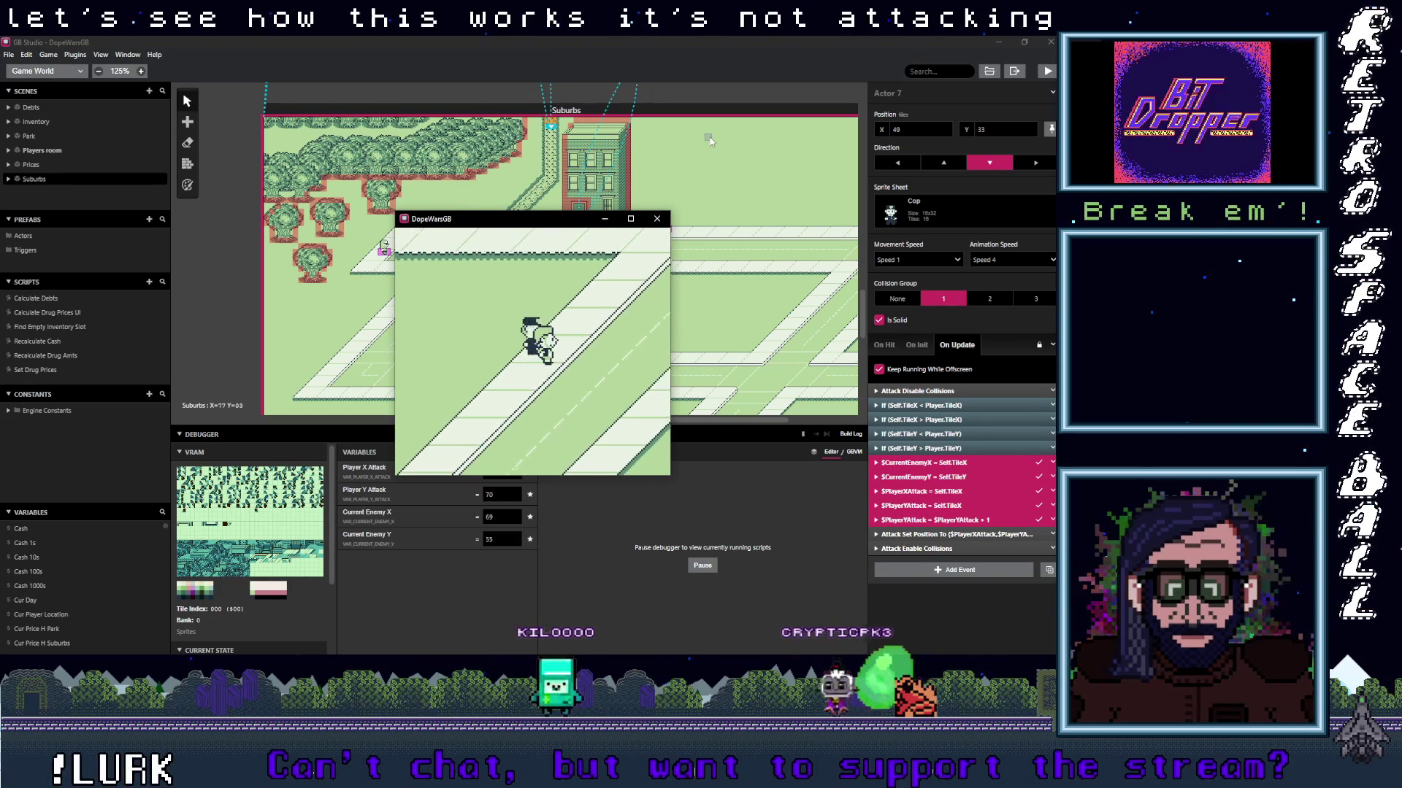
{"action": "key", "text": "Down"}
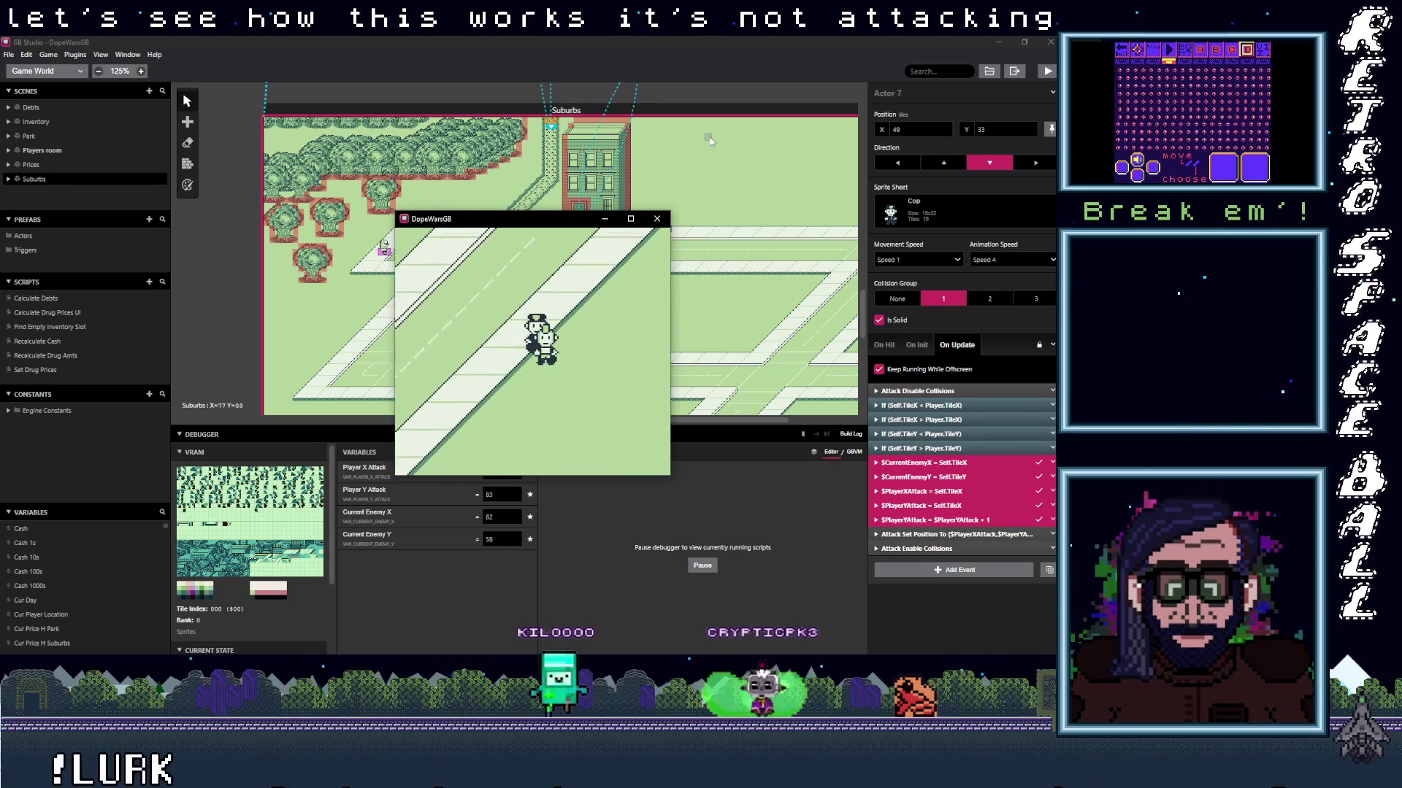
{"action": "key", "text": "Down"}
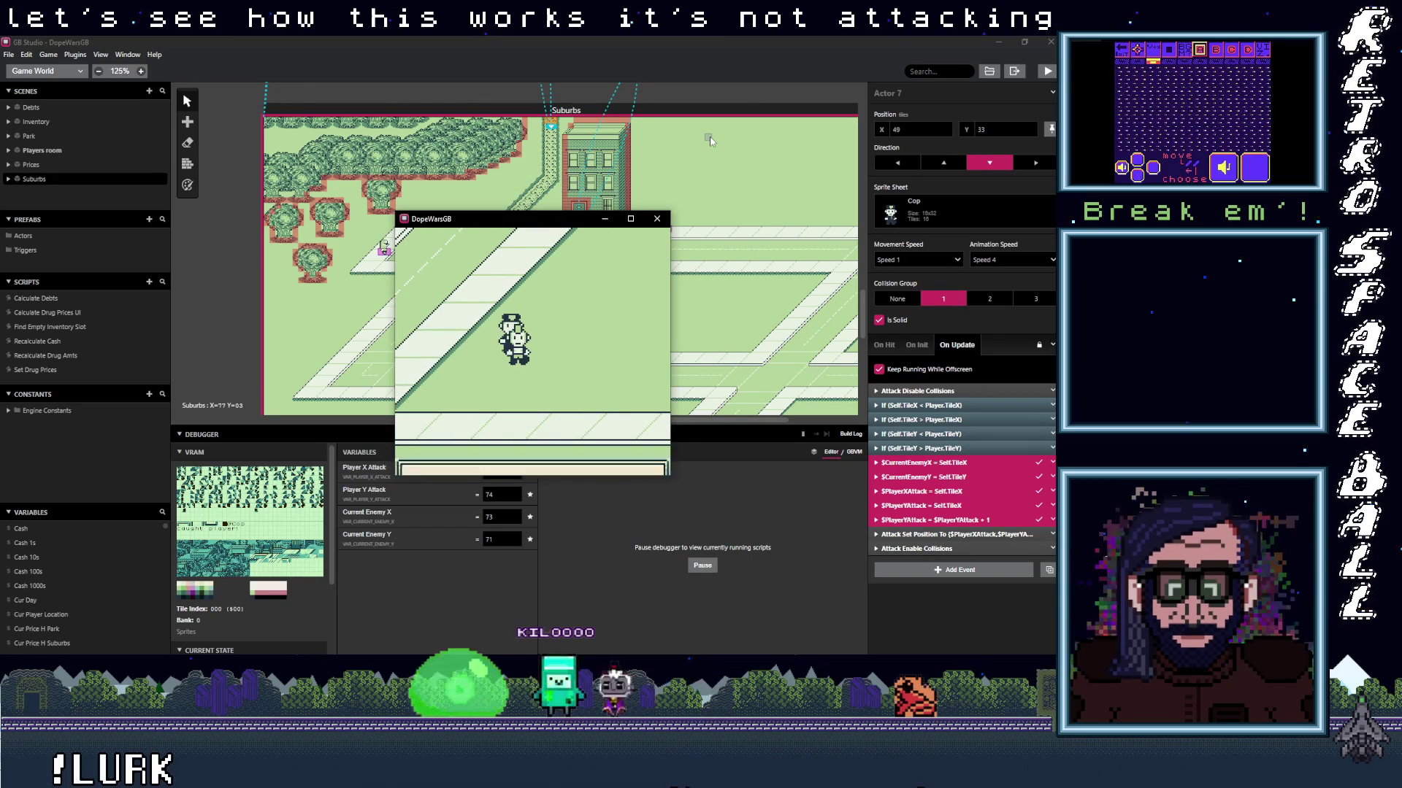
Dismiss the 'Cop caught player!' messages, close the game, and select the Attack actor.
{"action": "key", "text": "z"}
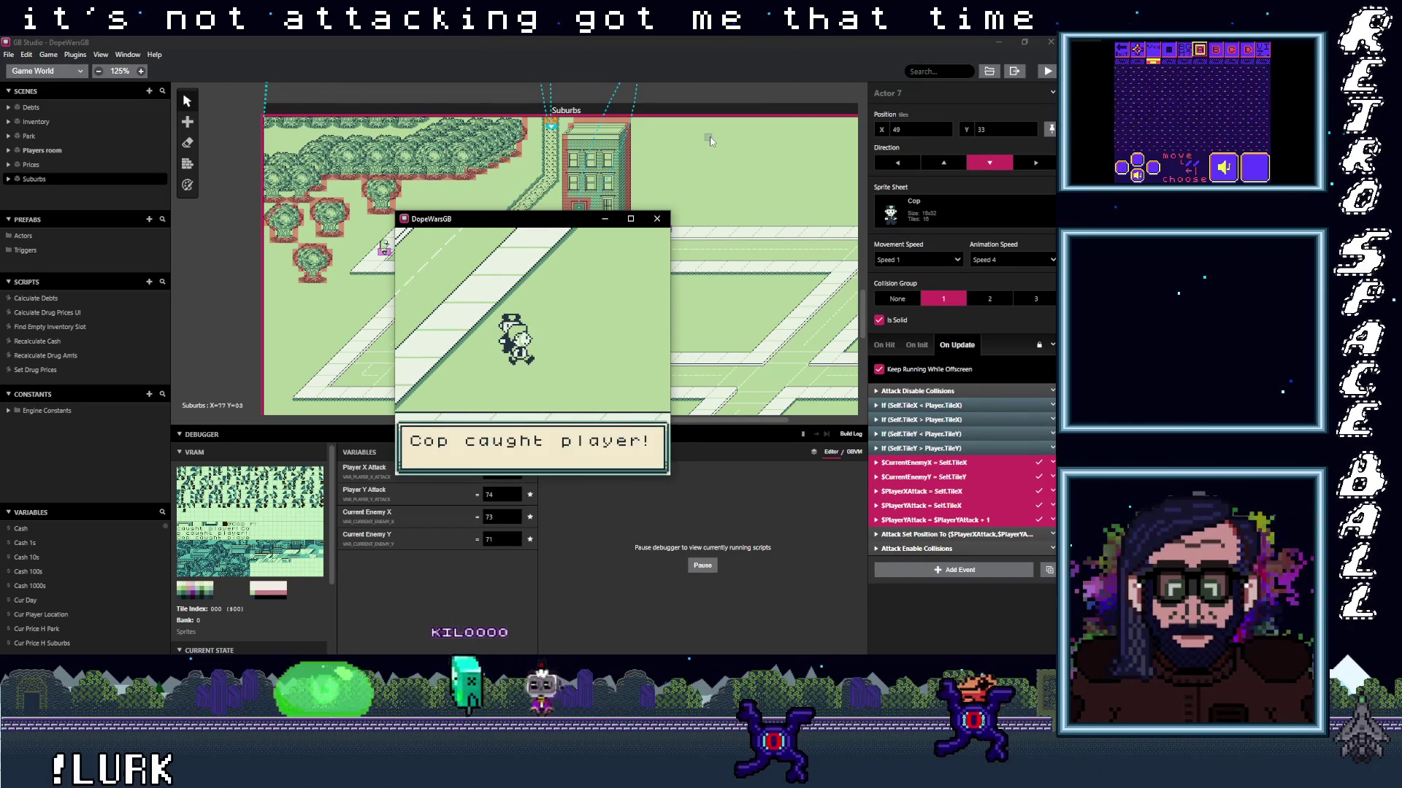
{"action": "key", "text": "z"}
{"action": "key", "text": "z"}
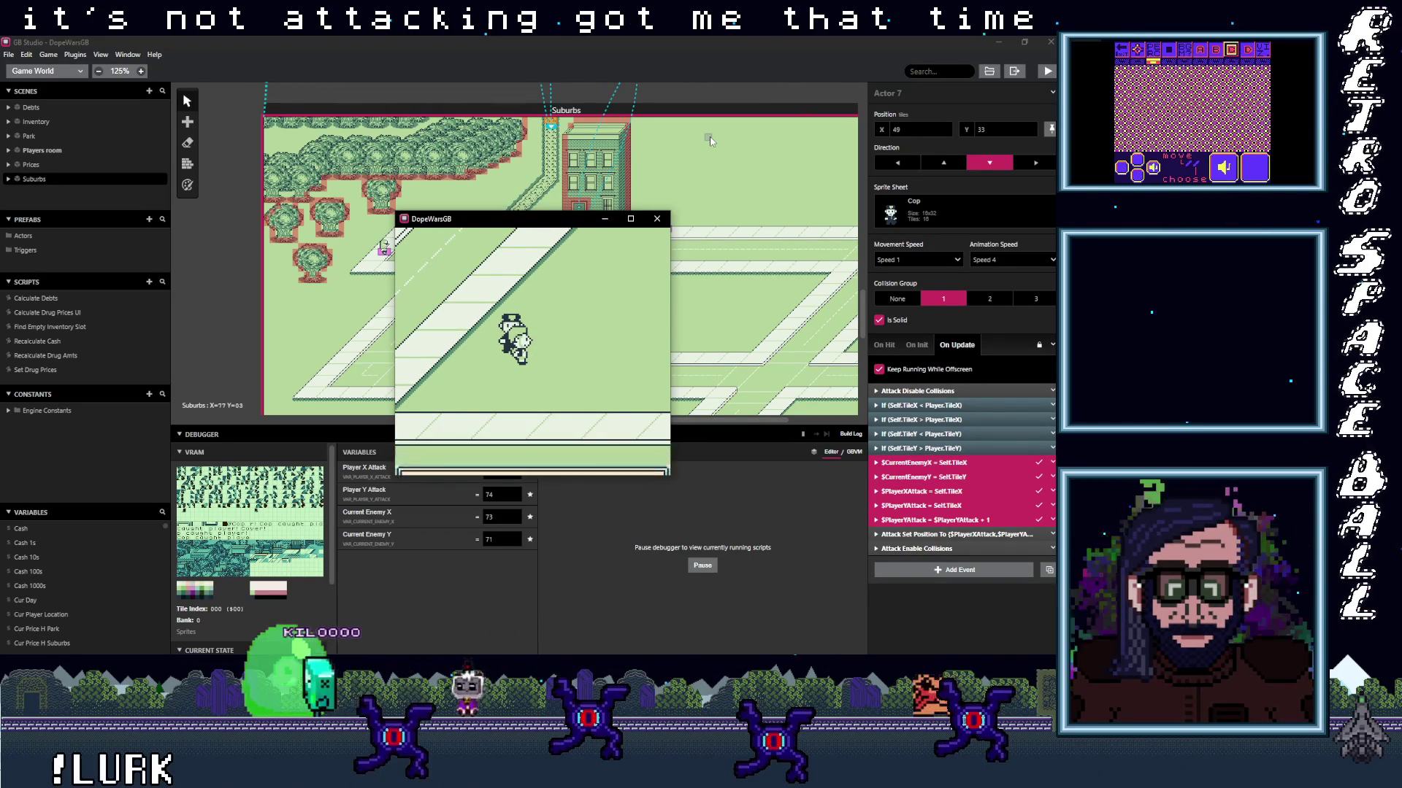
{"action": "key", "text": "z"}
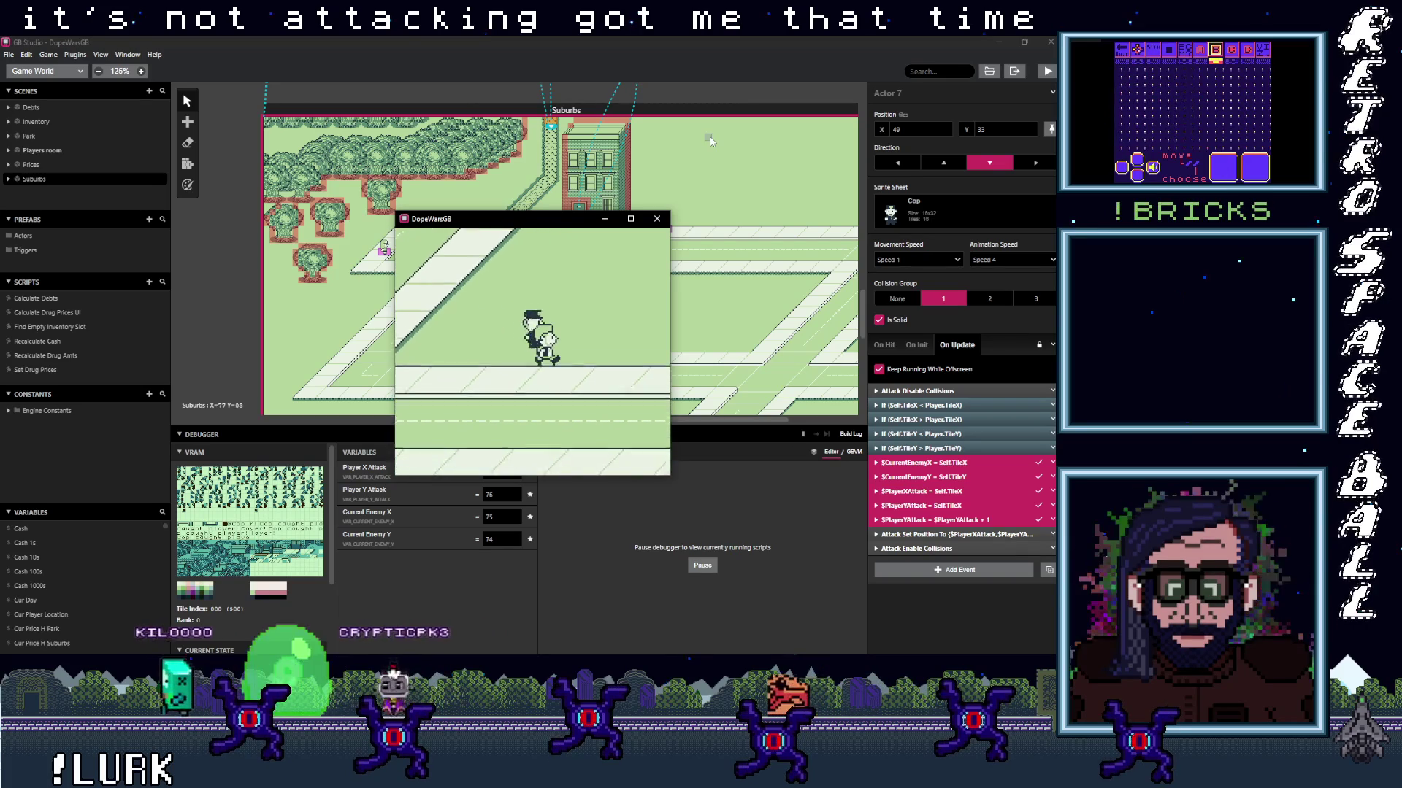
{"action": "key", "text": "z"}
{"action": "key", "text": "Down"}
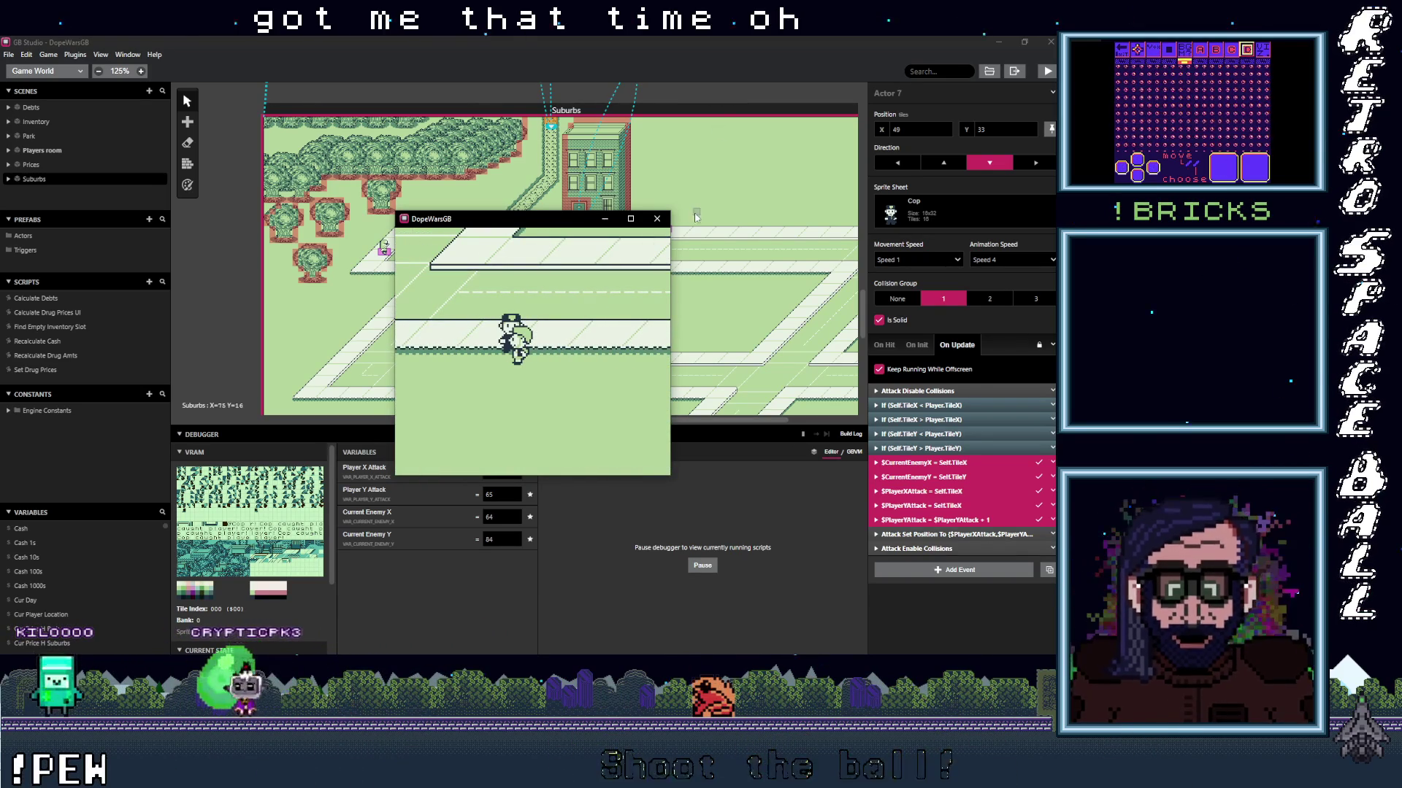
{"action": "left_click", "coordinate": [657, 218]}
{"action": "left_click", "coordinate": [551, 318]}
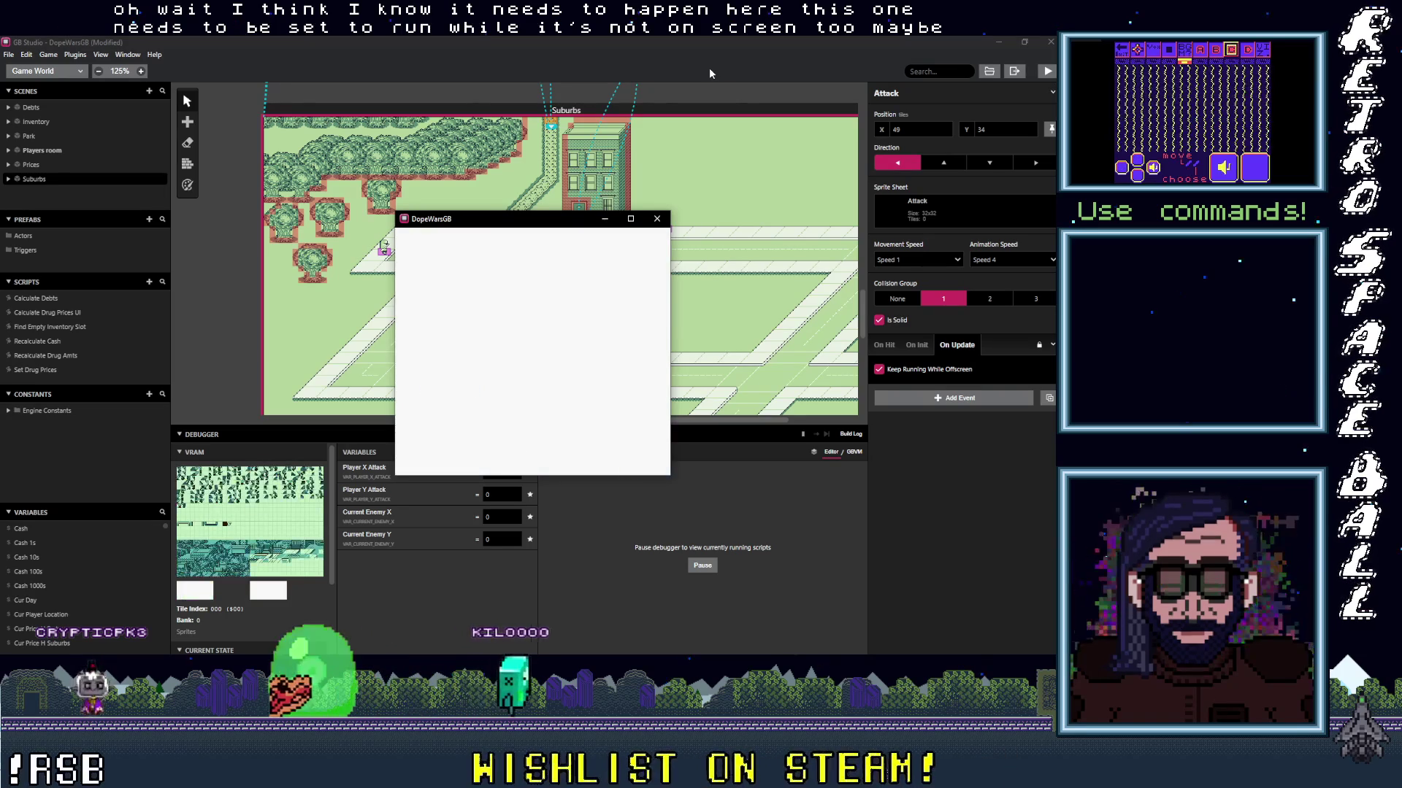
Walk the player right and down the road until caught, then close the game window.
{"action": "key", "text": "Right"}
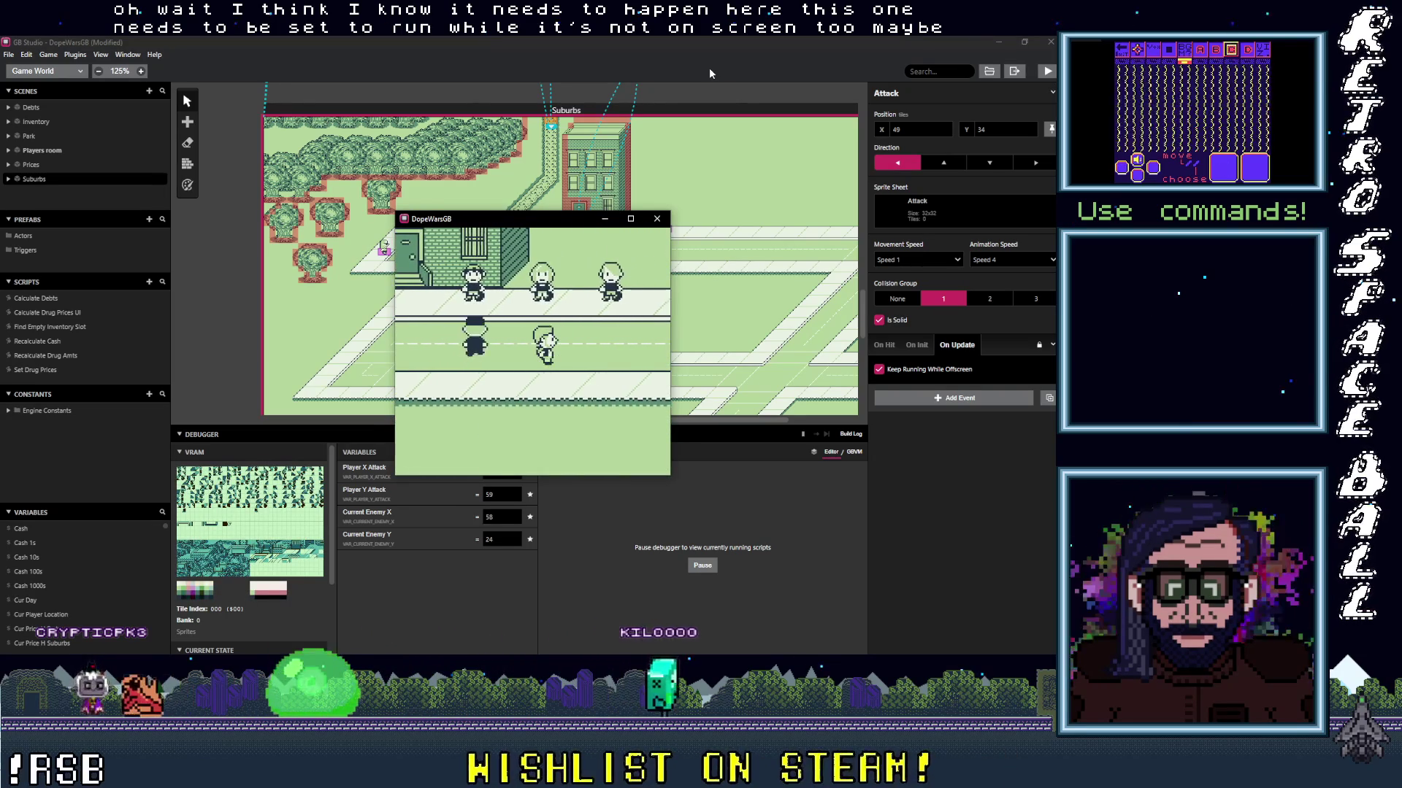
{"action": "key", "text": "Down"}
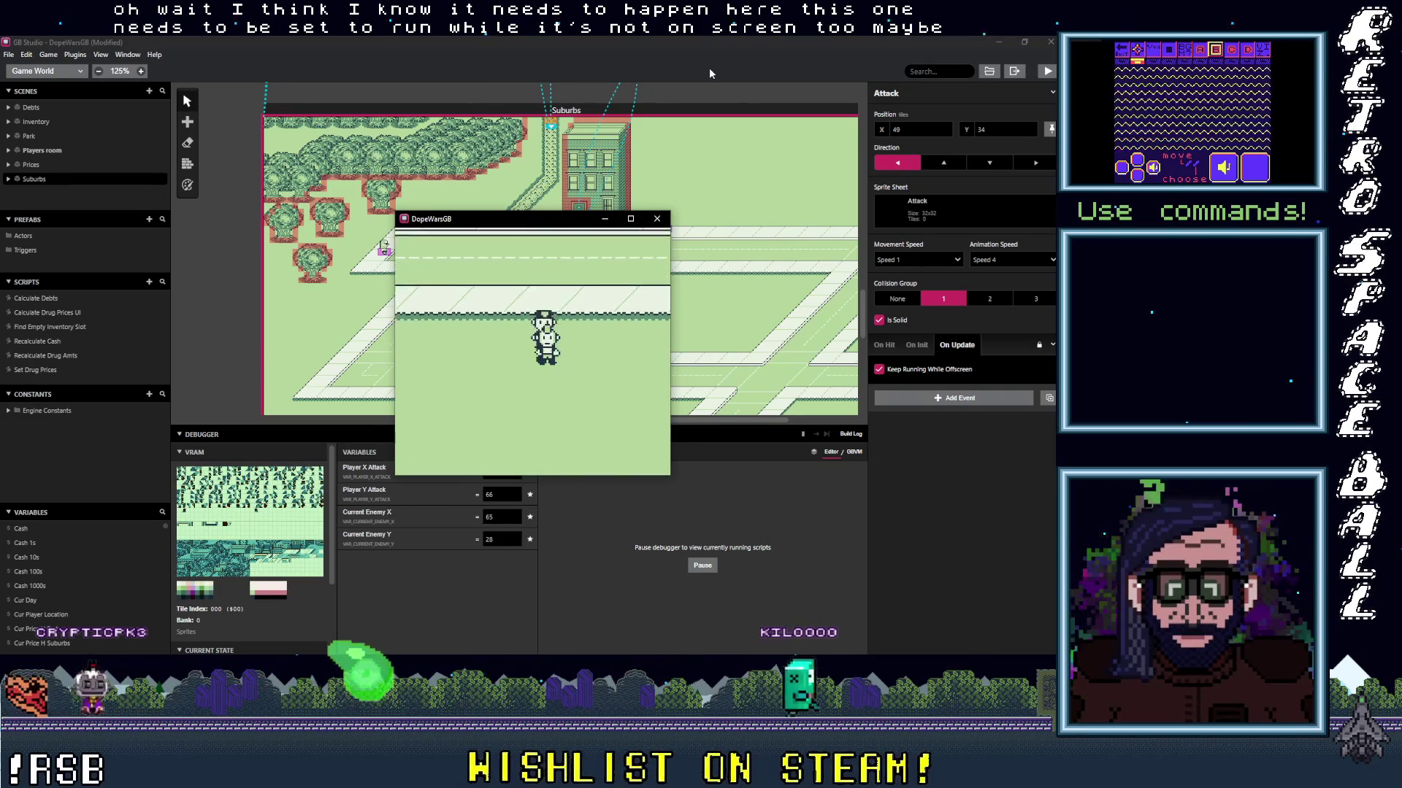
{"action": "key", "text": "Down"}
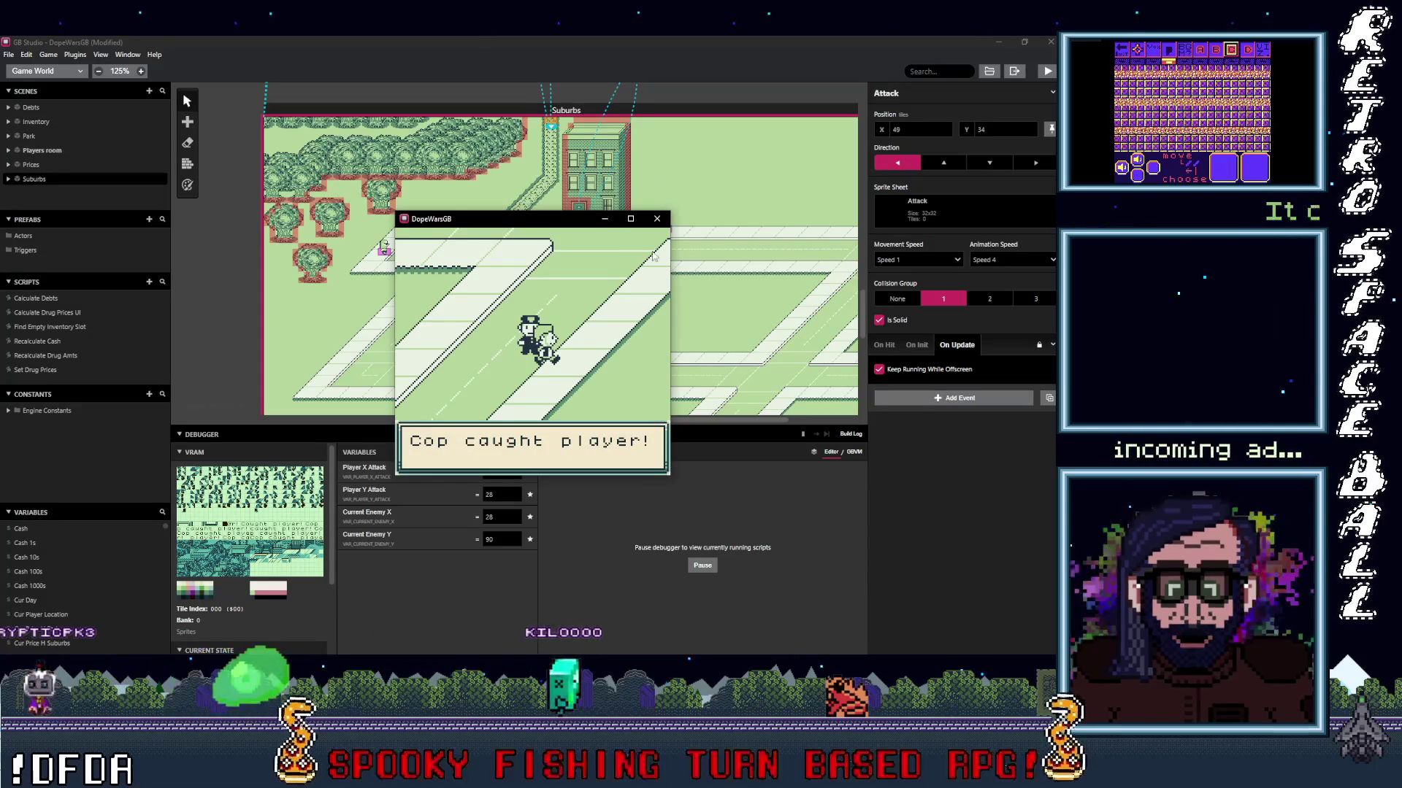
{"action": "left_click", "coordinate": [657, 219]}
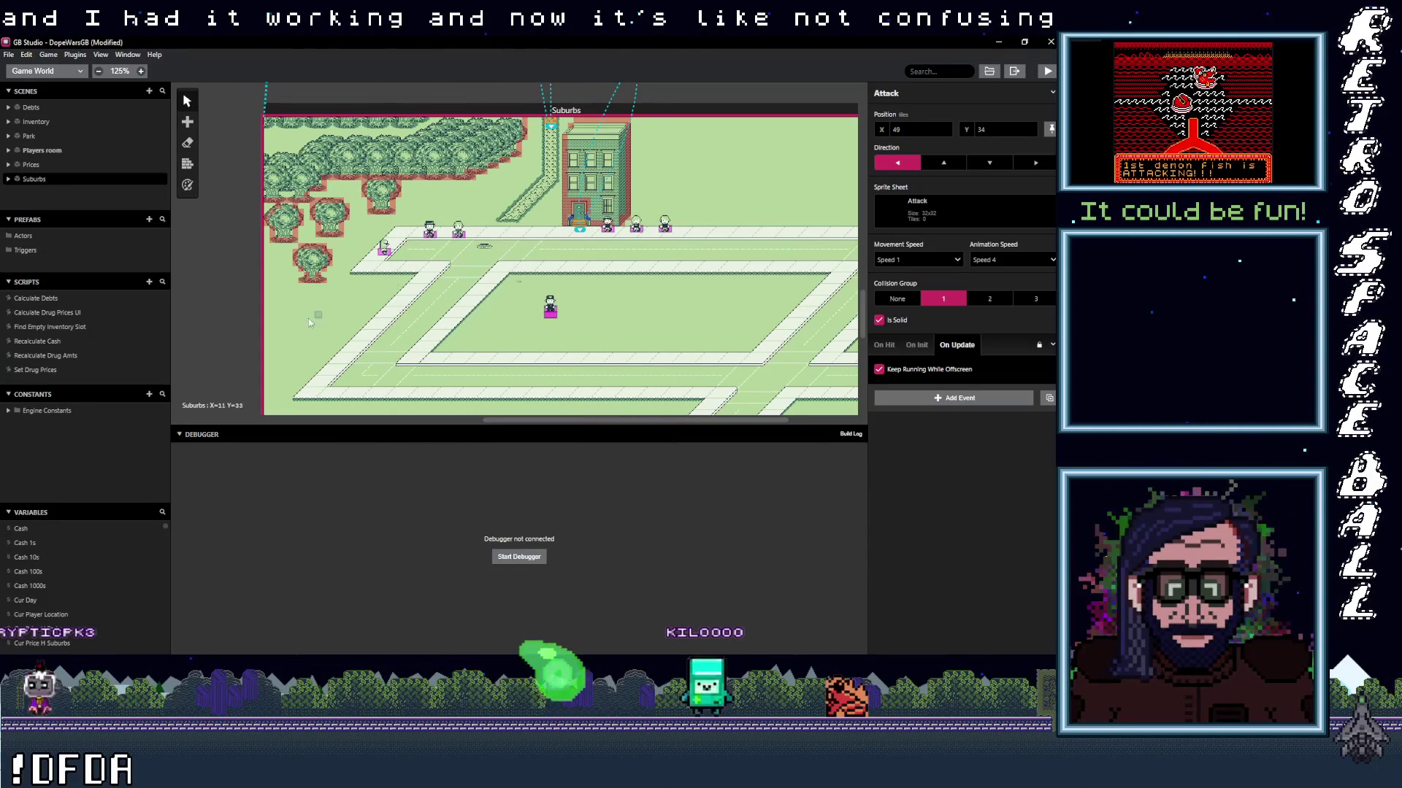
View the Attack actor's On Hit script, then select the Cop and check its On Init and On Update scripts.
{"action": "left_click", "coordinate": [917, 344]}
{"action": "left_click", "coordinate": [884, 345]}
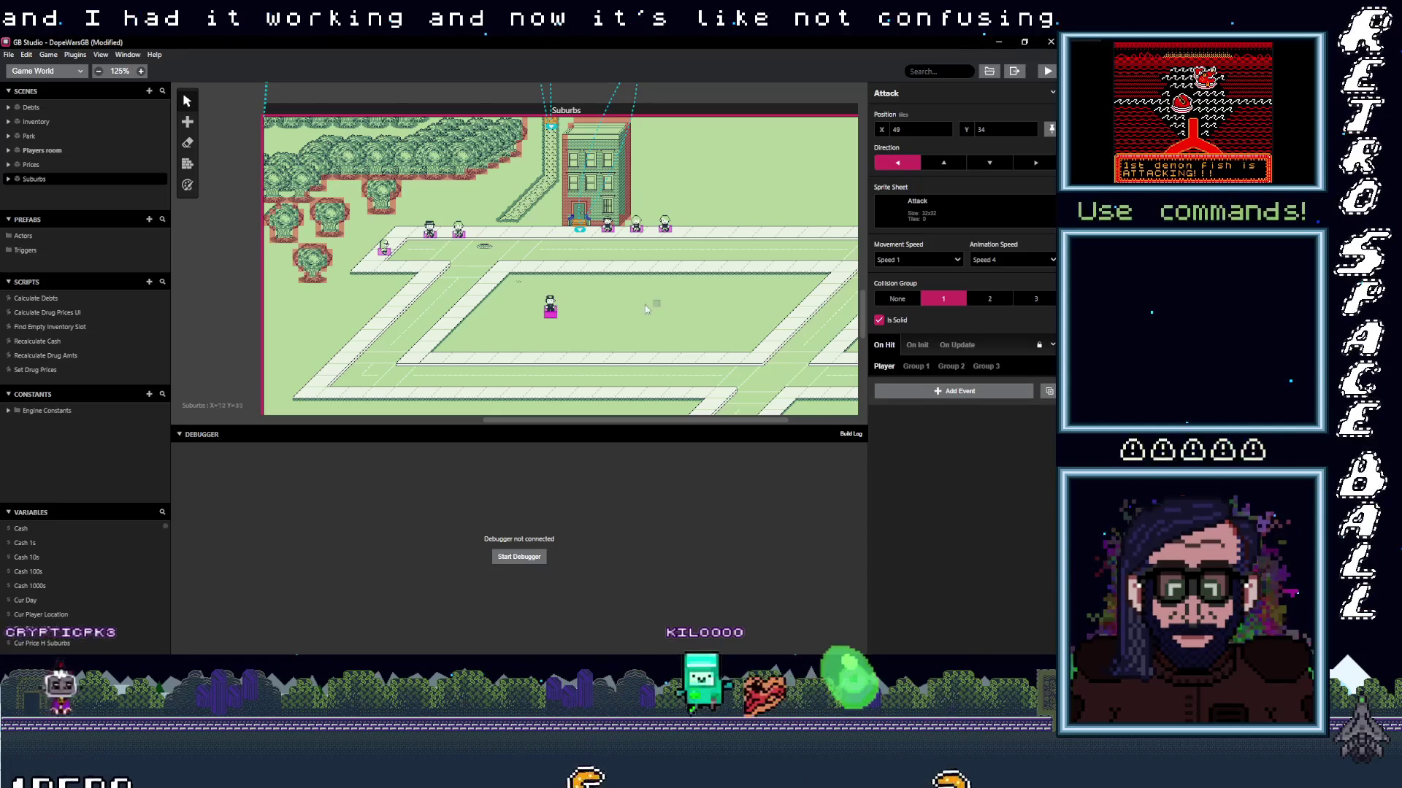
{"action": "left_click", "coordinate": [551, 306]}
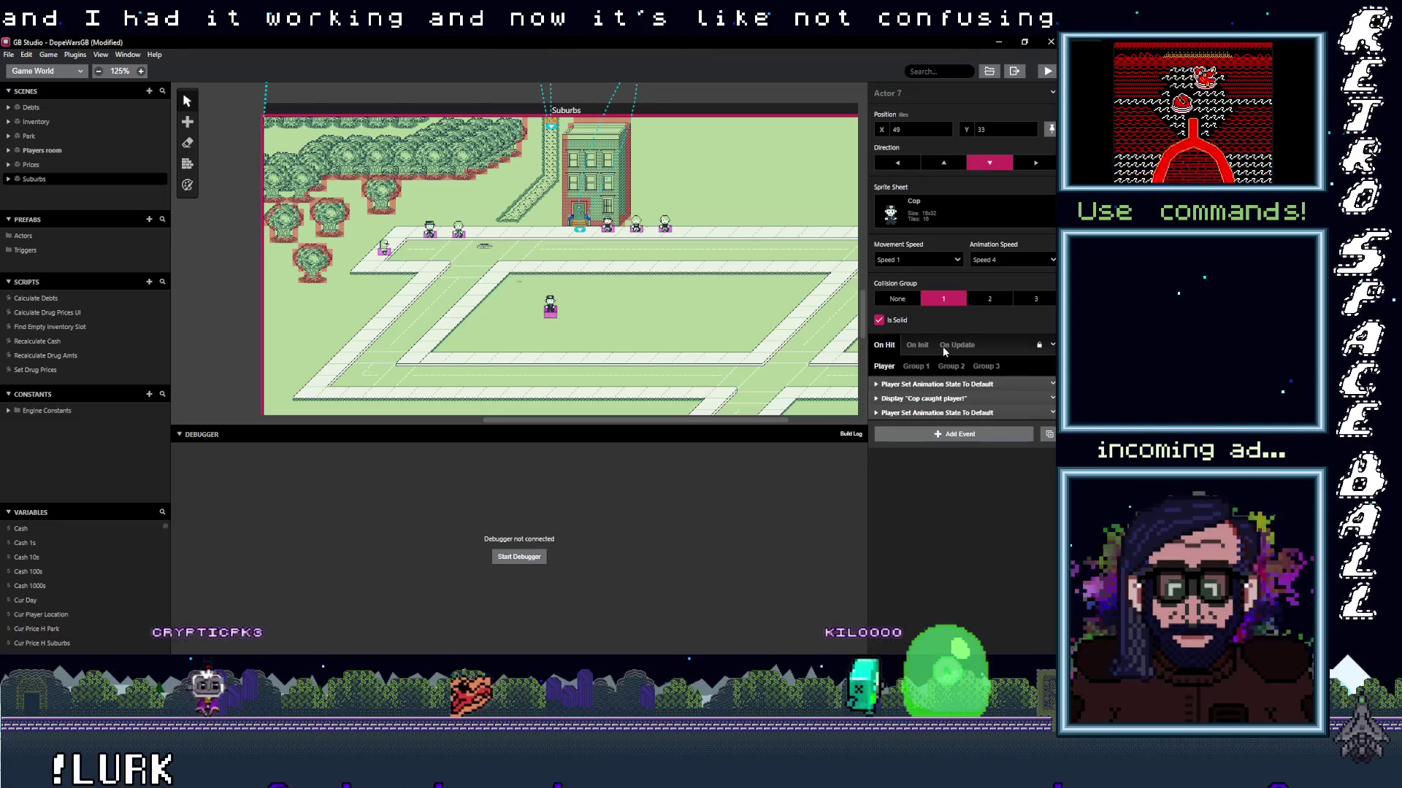
{"action": "left_click", "coordinate": [918, 346]}
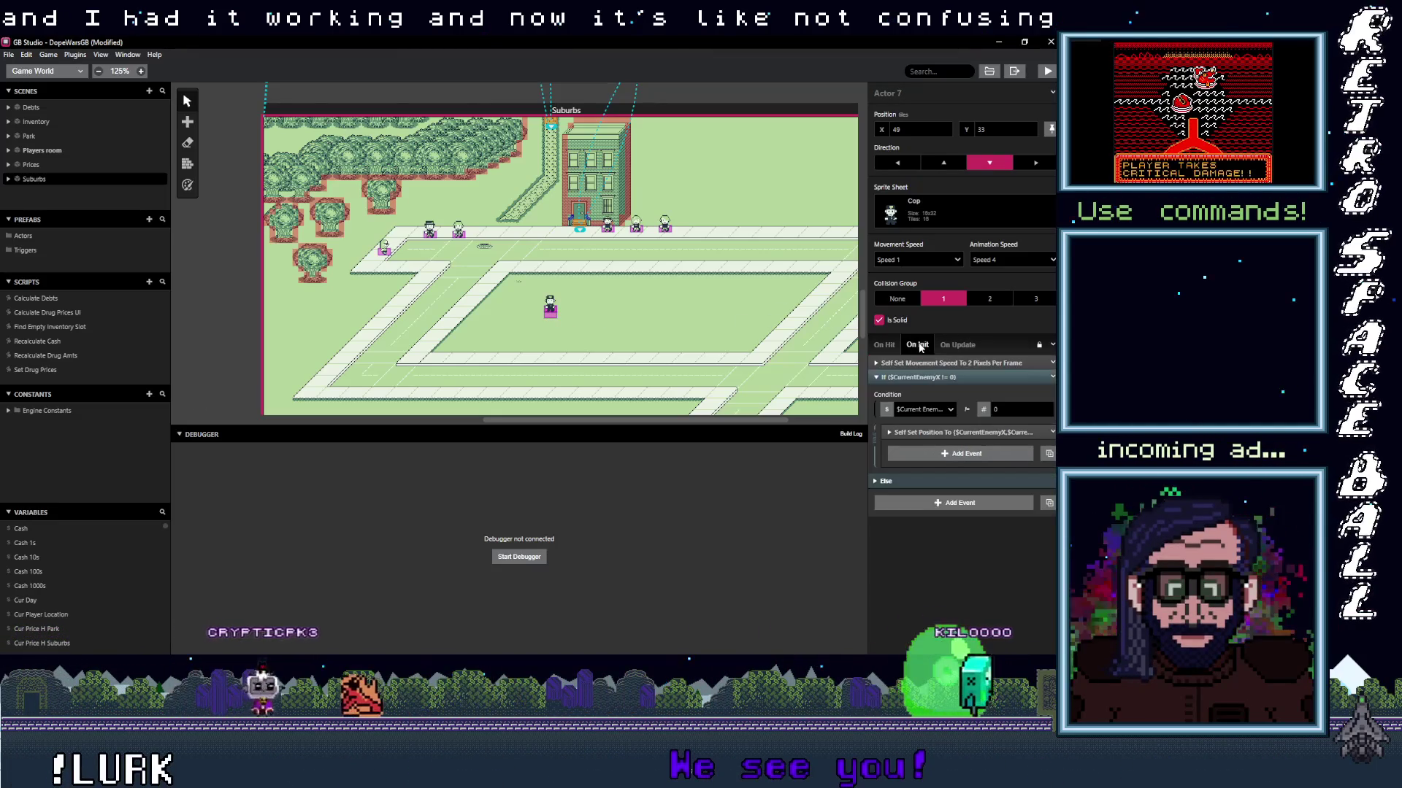
{"action": "left_click", "coordinate": [965, 349]}
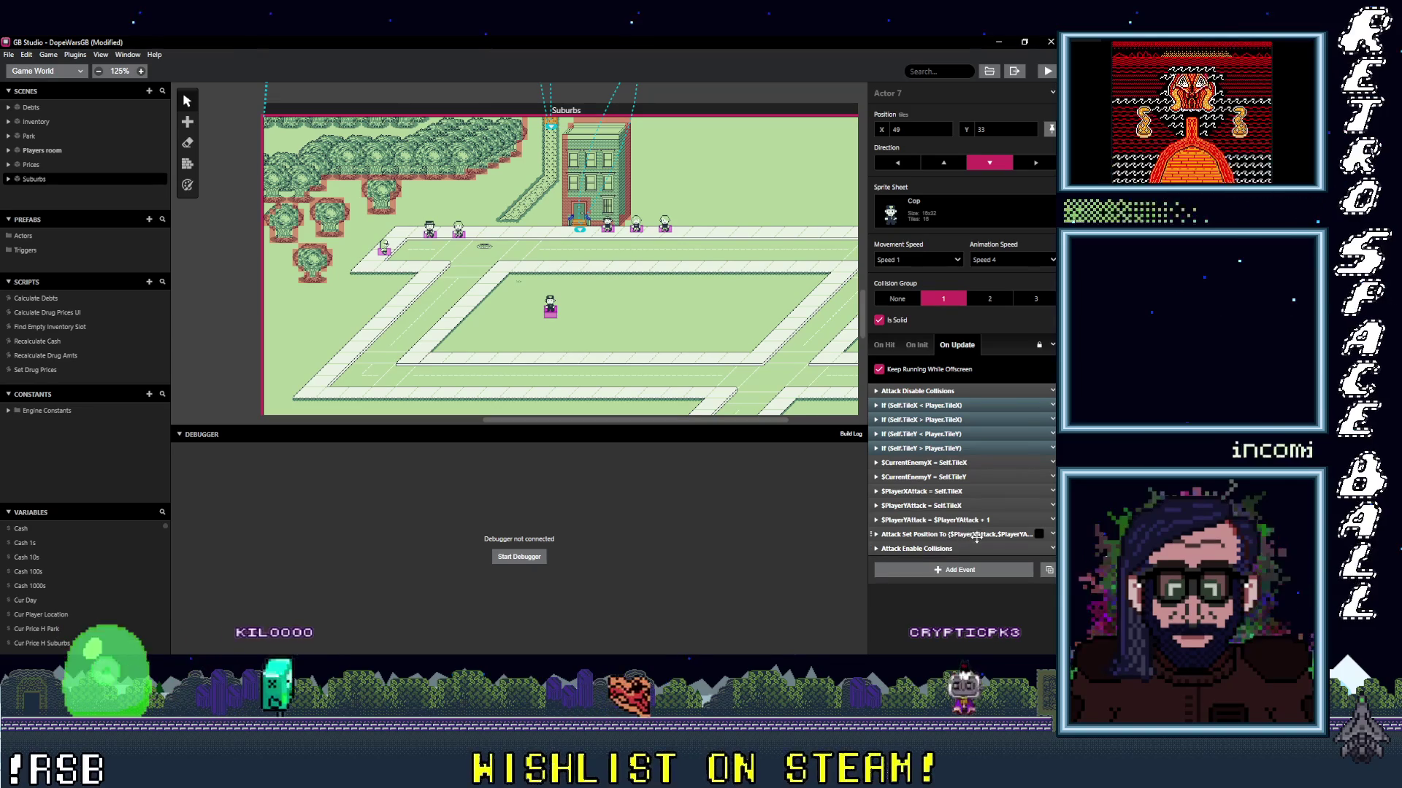
Review the cop's chase conditions and the Current Enemy X and Player X Attack assignments.
{"action": "left_click", "coordinate": [972, 535]}
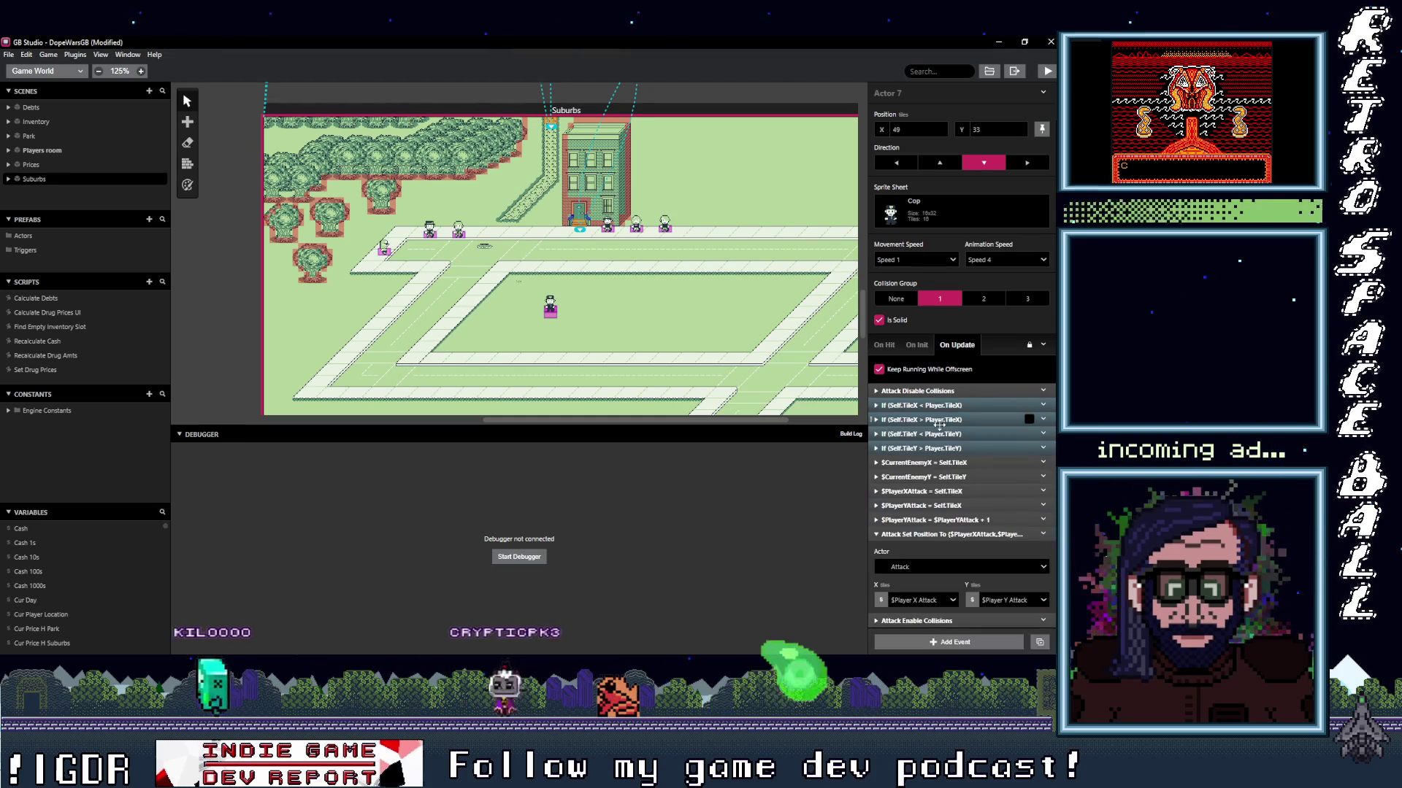
{"action": "left_click", "coordinate": [937, 420]}
{"action": "left_click", "coordinate": [938, 420]}
{"action": "left_click", "coordinate": [937, 435]}
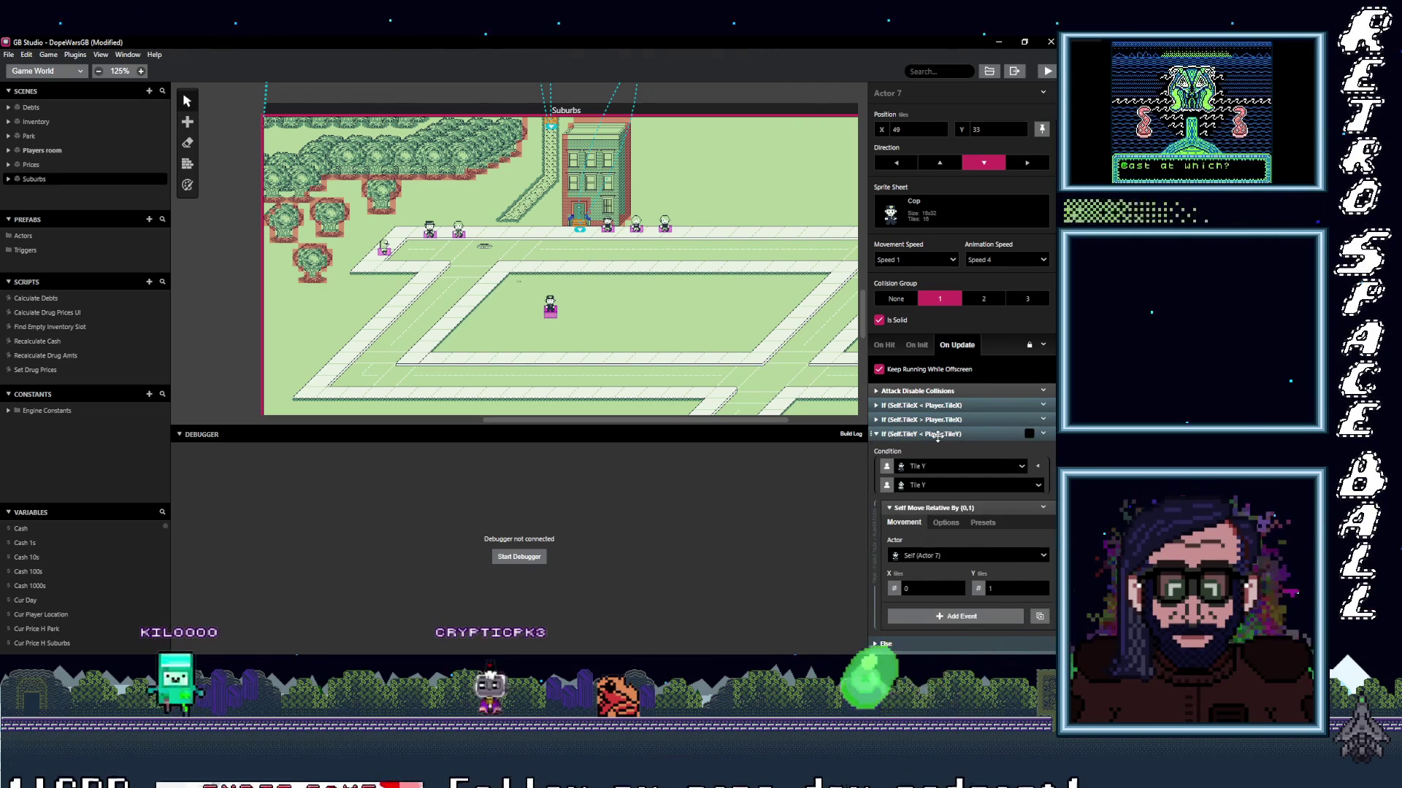
{"action": "left_click", "coordinate": [937, 435]}
{"action": "left_click", "coordinate": [937, 448]}
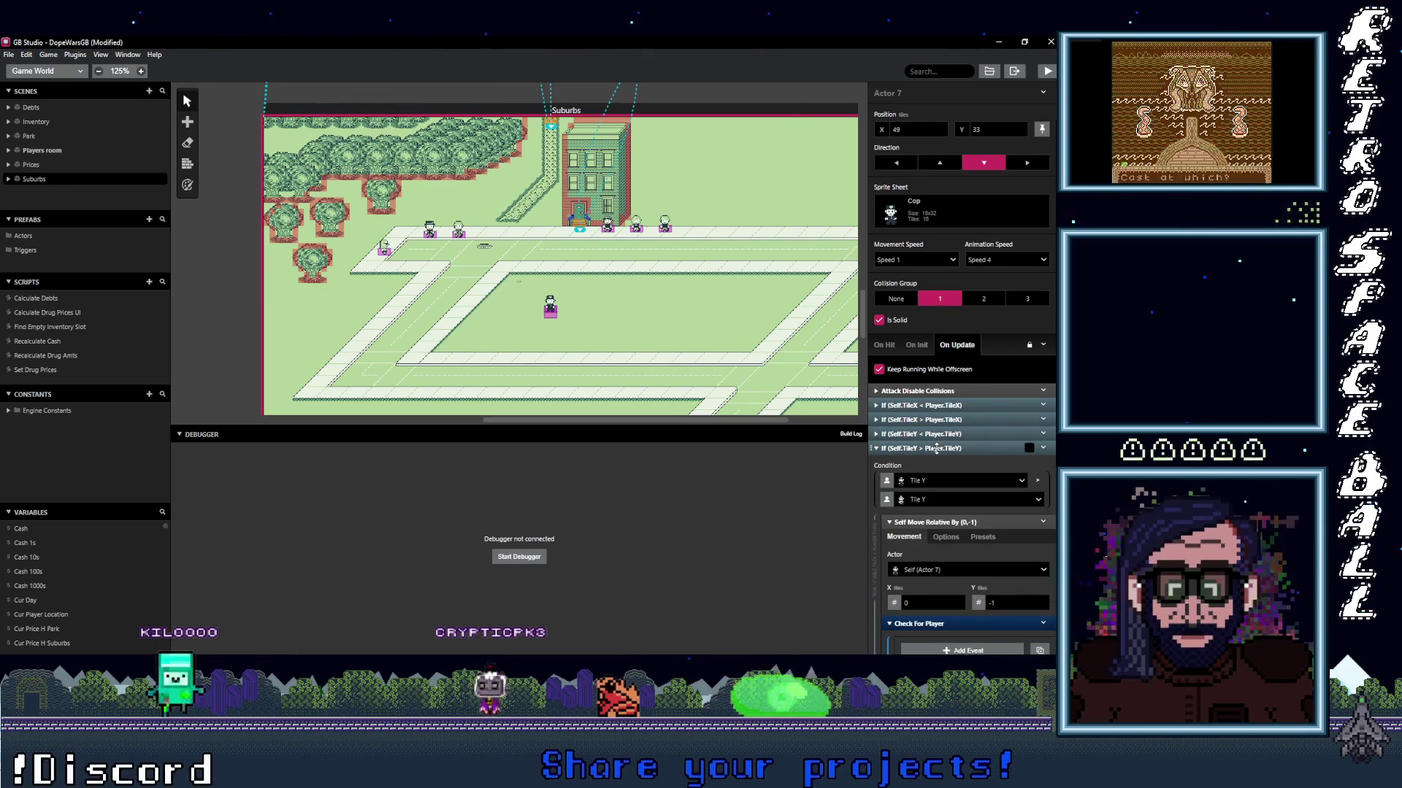
{"action": "left_click", "coordinate": [937, 448]}
{"action": "left_click", "coordinate": [930, 463]}
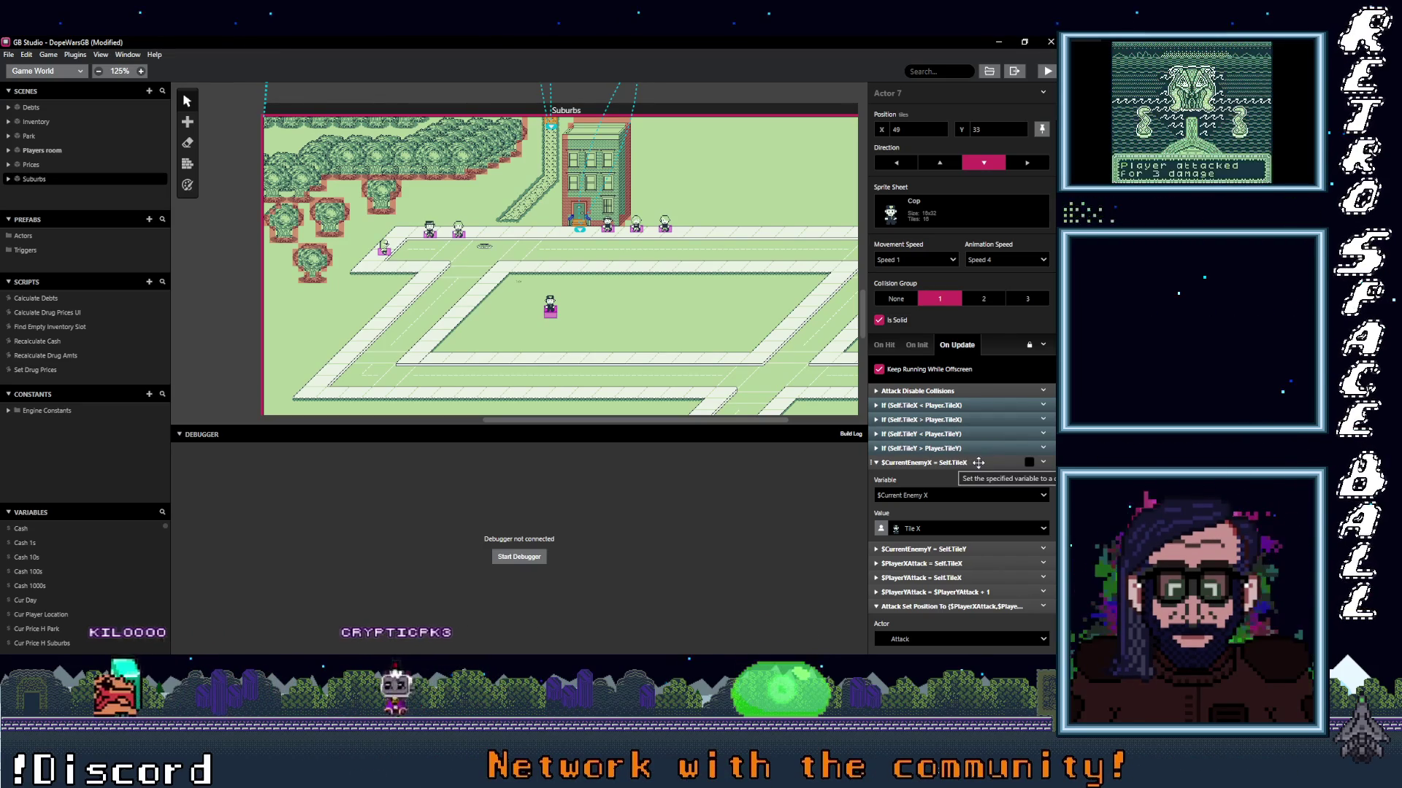
{"action": "left_click", "coordinate": [977, 463]}
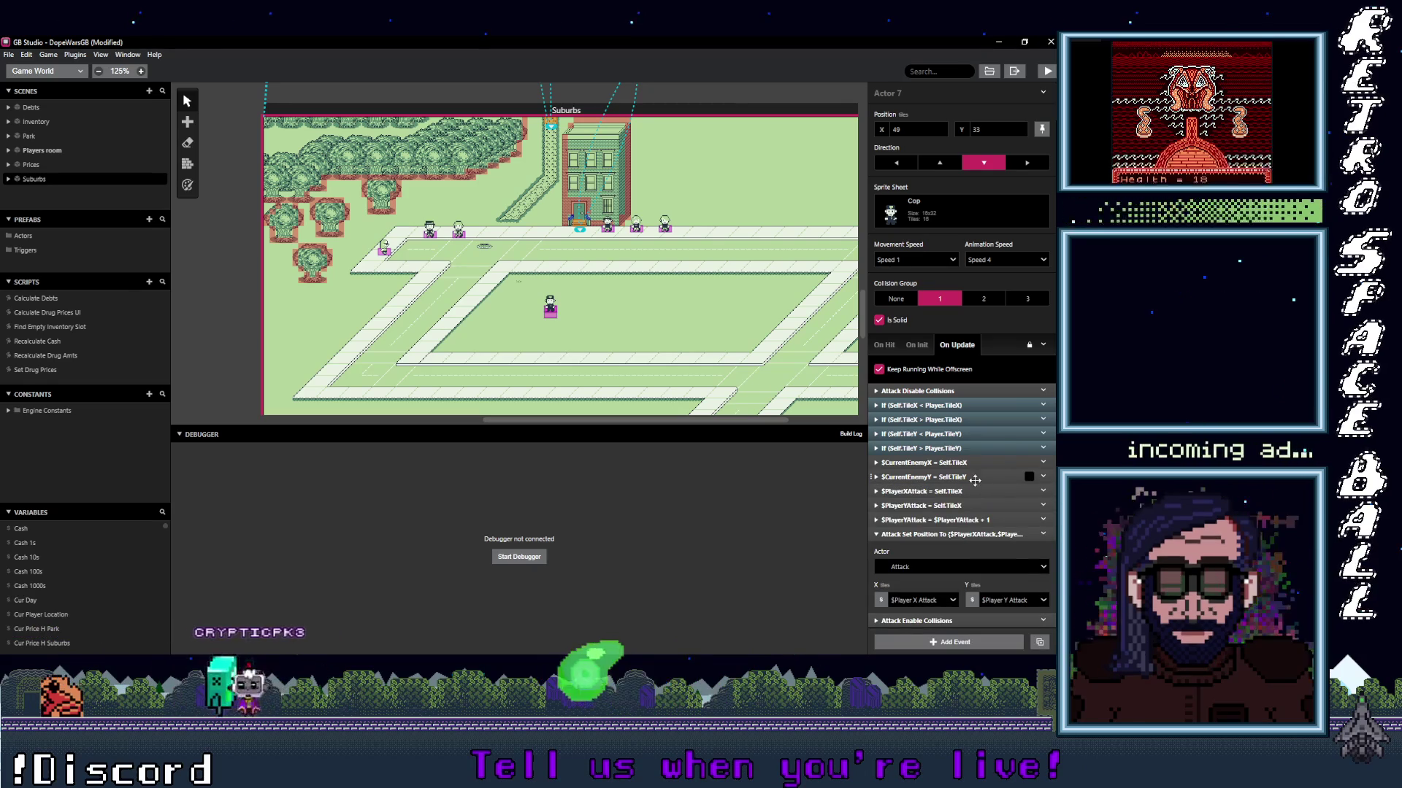
{"action": "left_click", "coordinate": [972, 491]}
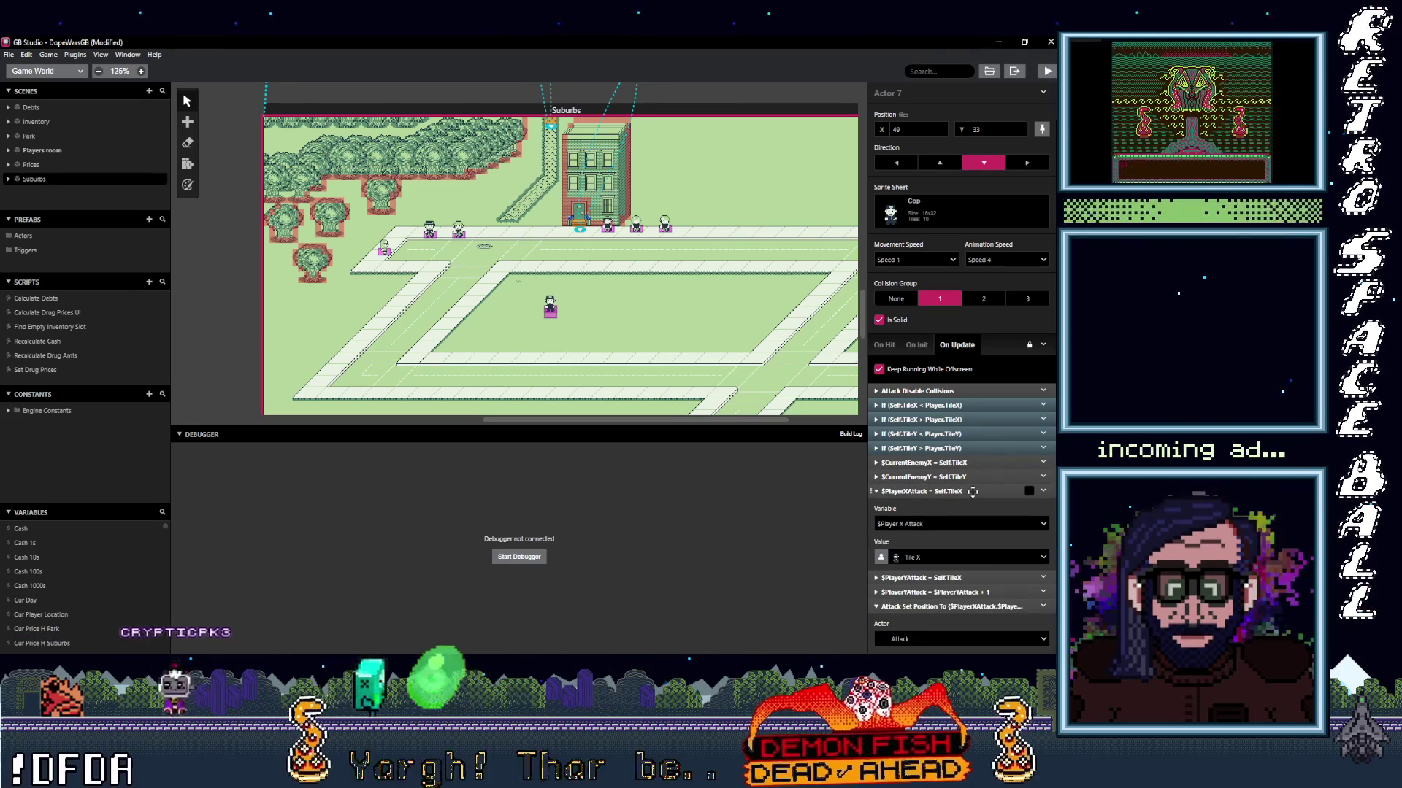
{"action": "left_click", "coordinate": [973, 491]}
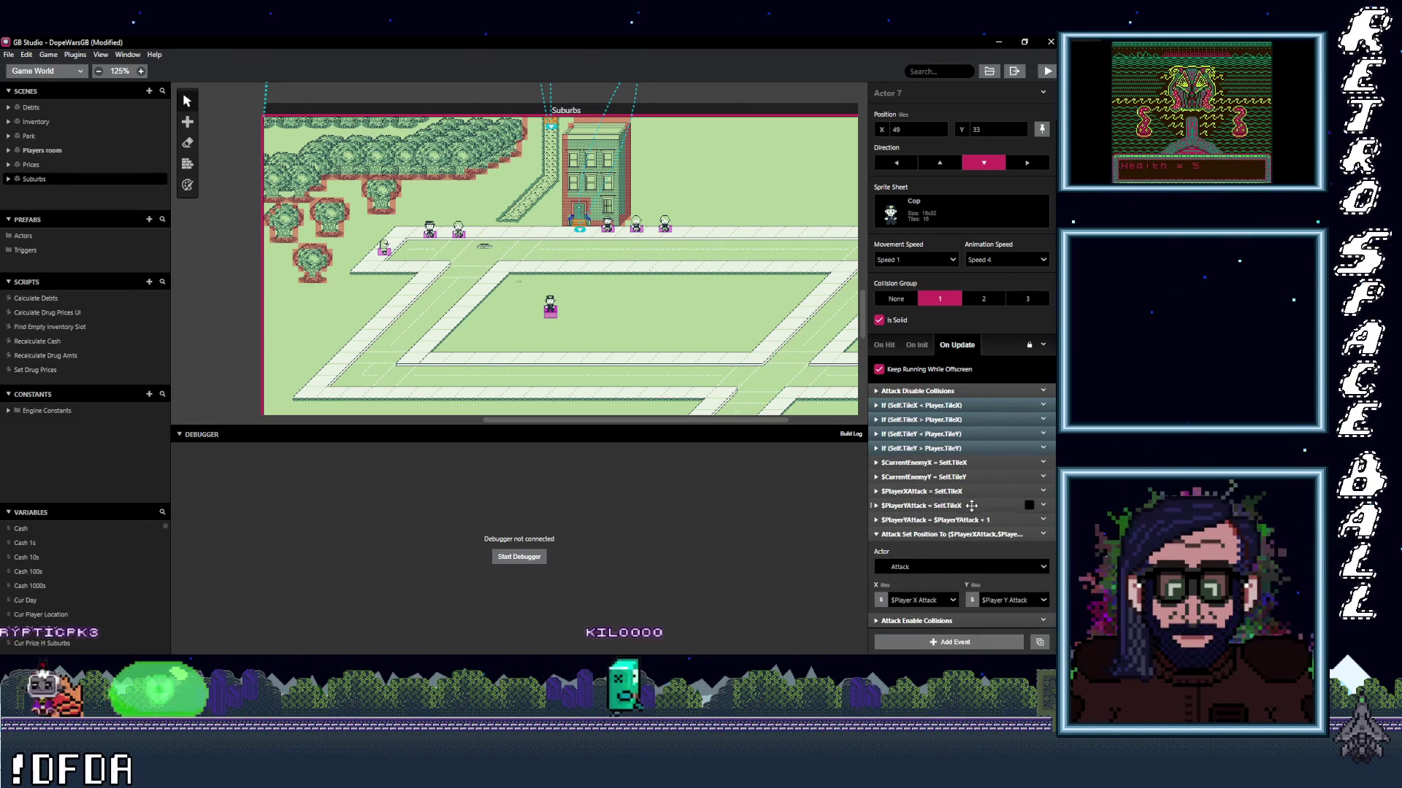
Set the $PlayerYAttack value to Self › Tile Y and collapse the event.
{"action": "left_click", "coordinate": [971, 505]}
{"action": "left_click", "coordinate": [942, 569]}
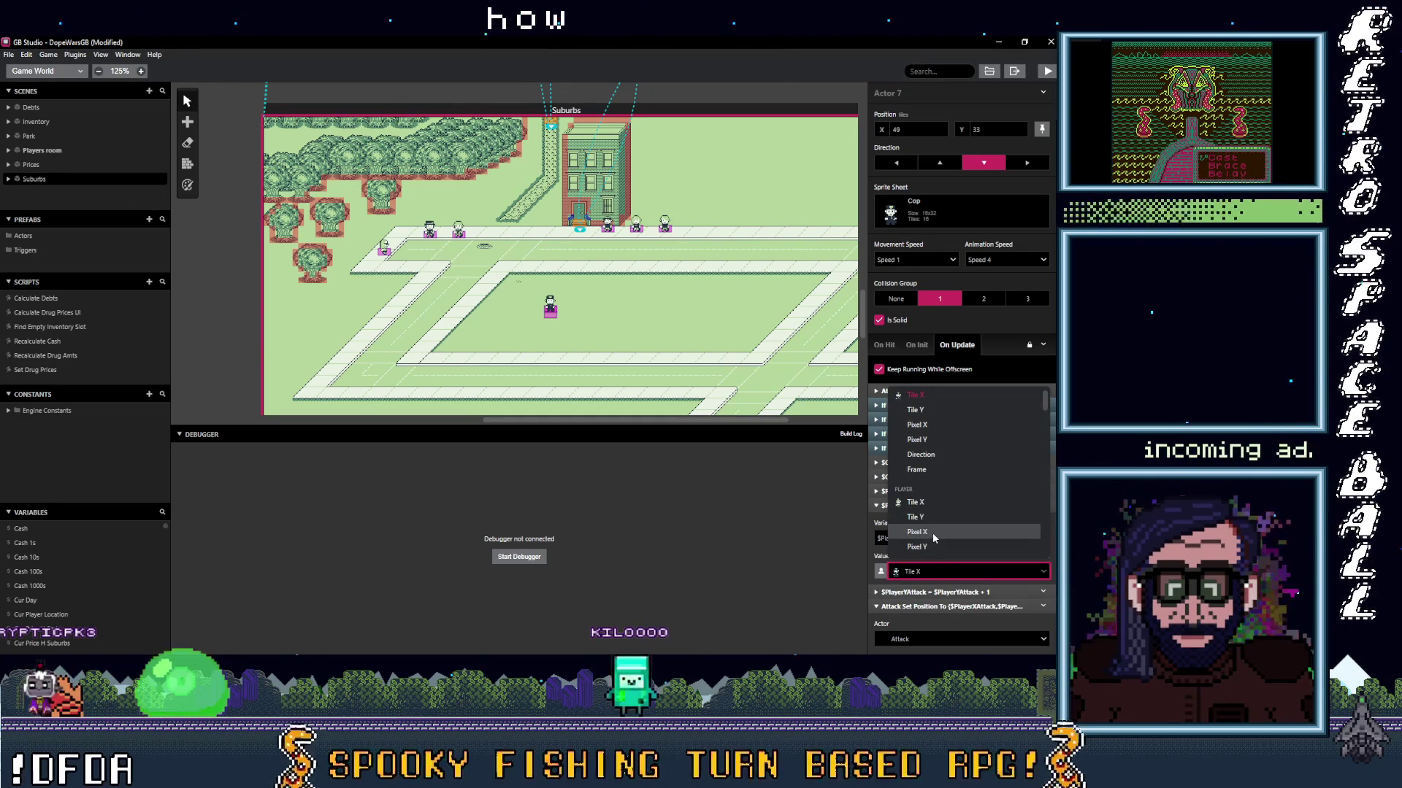
{"action": "left_click", "coordinate": [922, 414]}
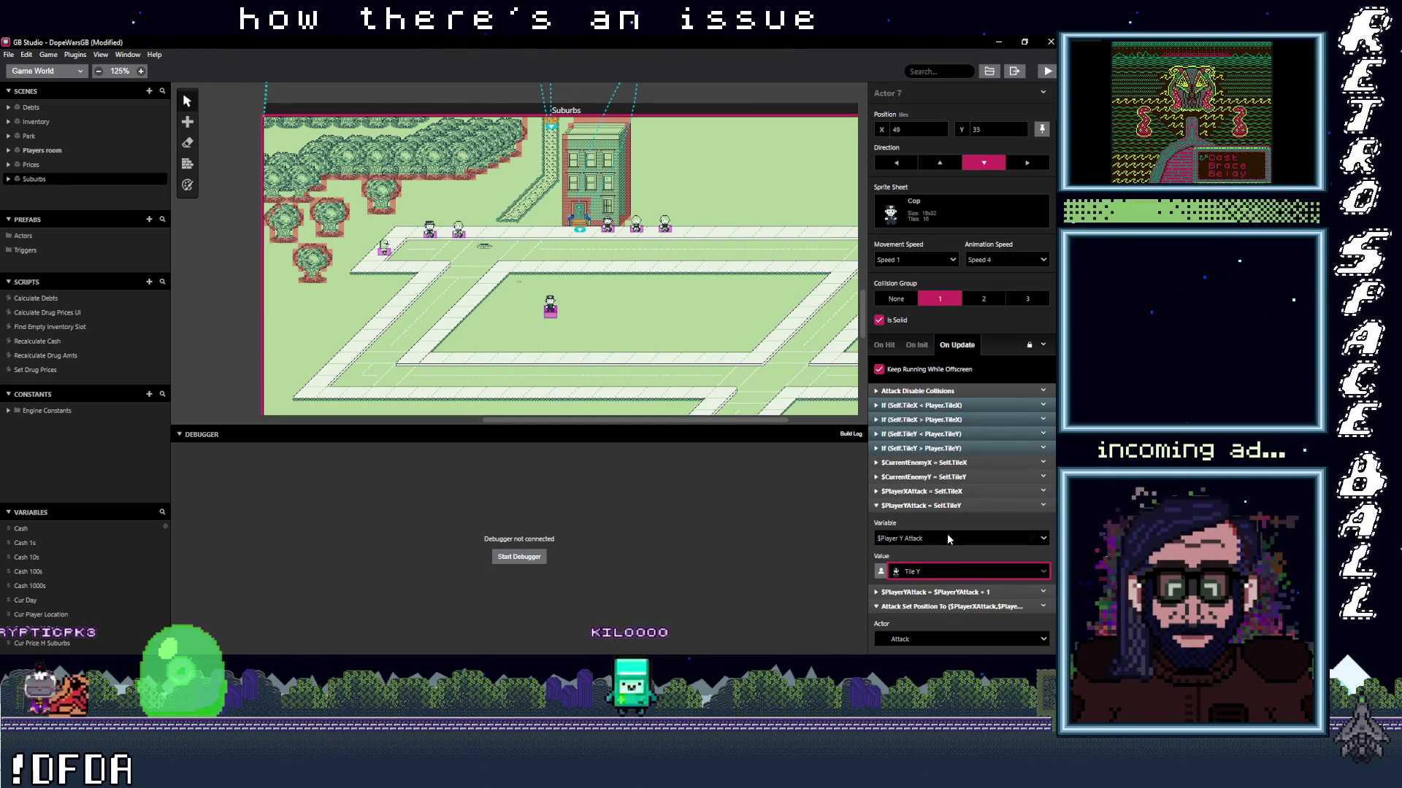
{"action": "left_click", "coordinate": [948, 505]}
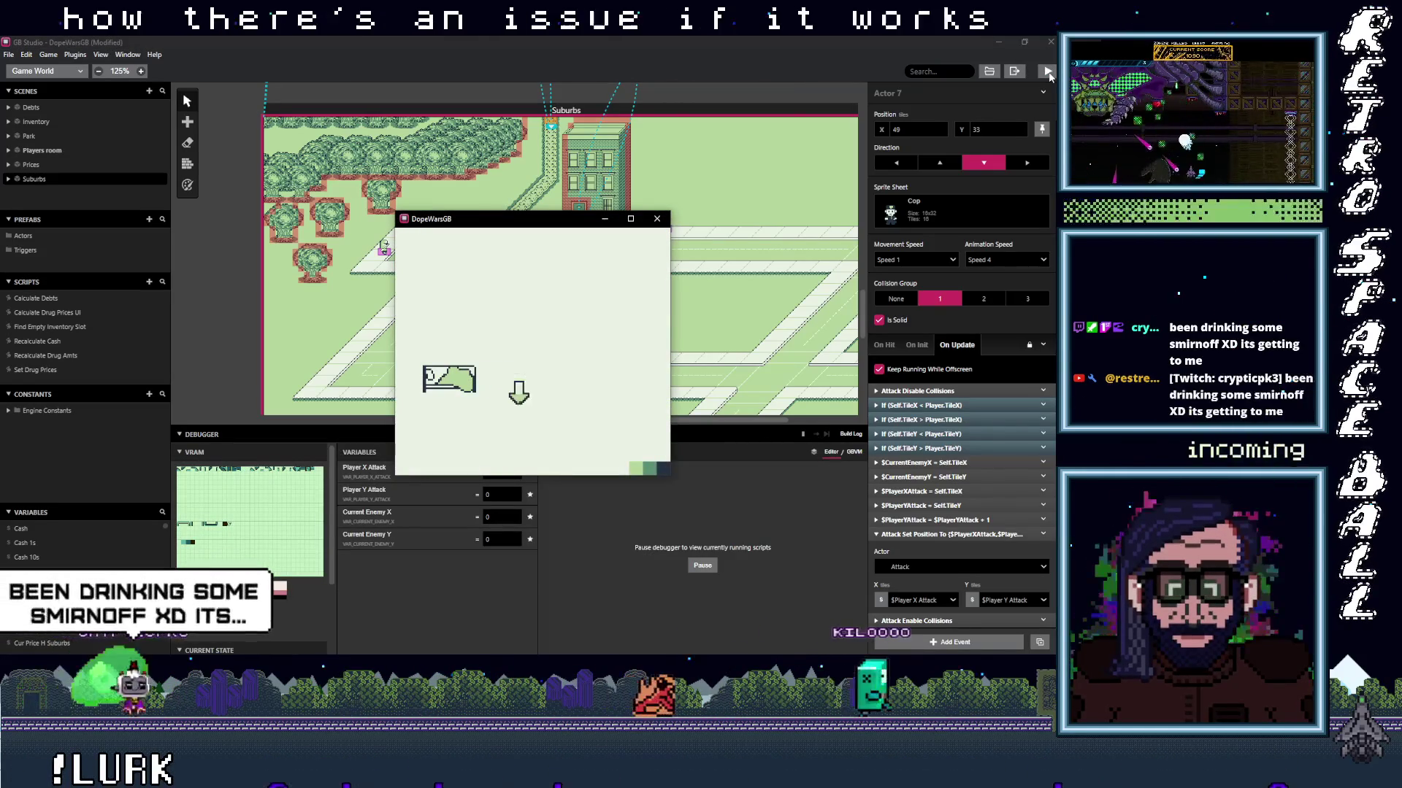
Walk the player into the cop and dismiss the "Cop caught player!" messages.
{"action": "key", "text": "Right"}
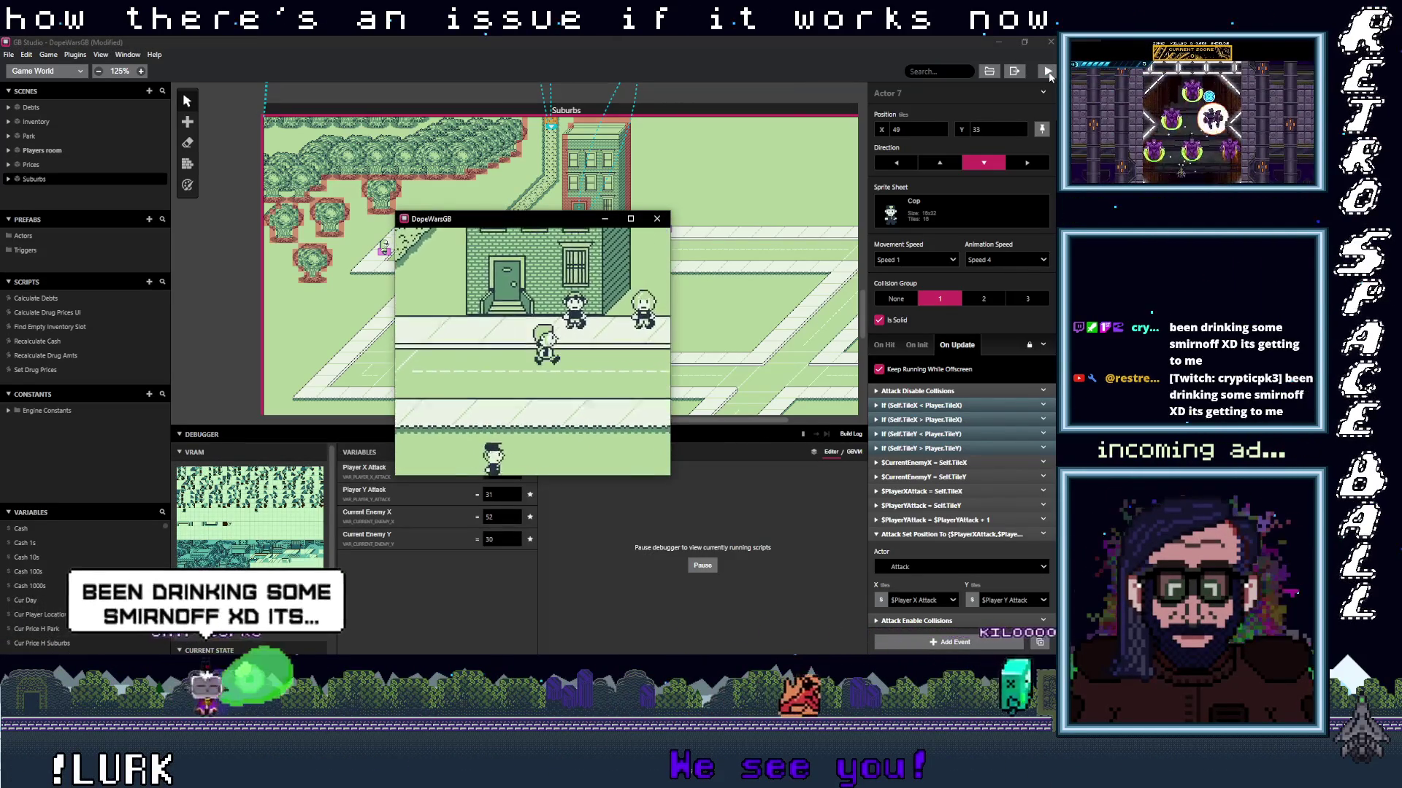
{"action": "key", "text": "Down"}
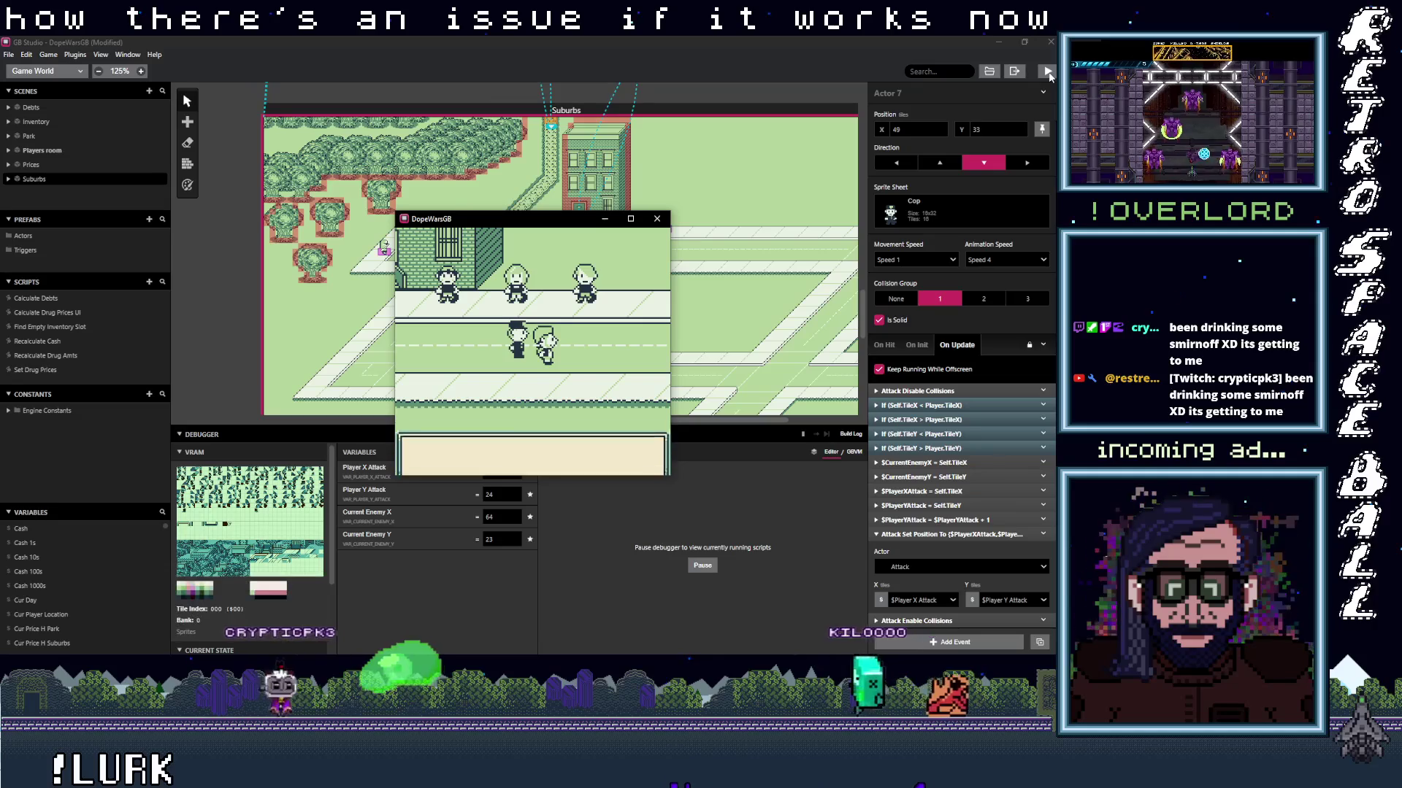
{"action": "key", "text": "Down"}
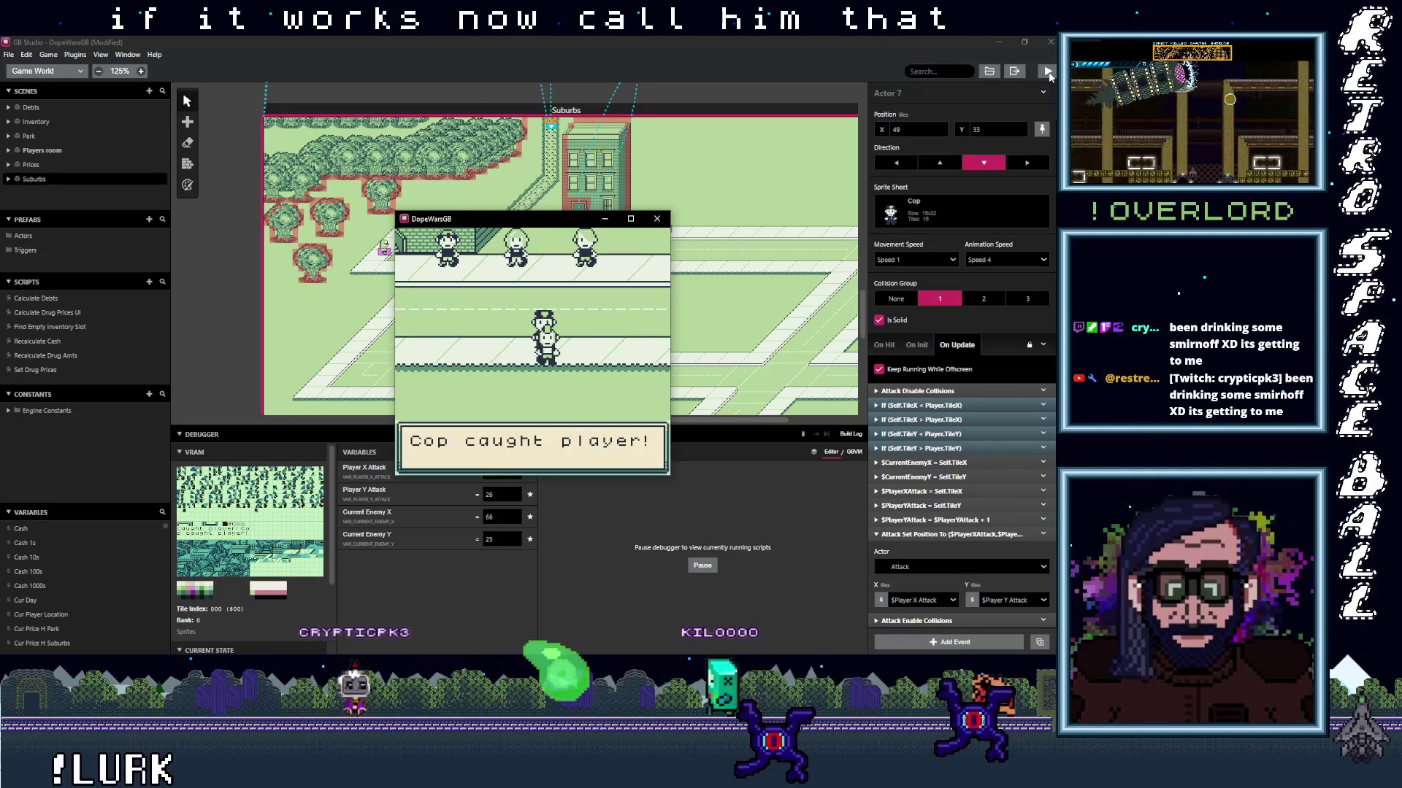
{"action": "key", "text": "Down"}
{"action": "key", "text": "Down"}
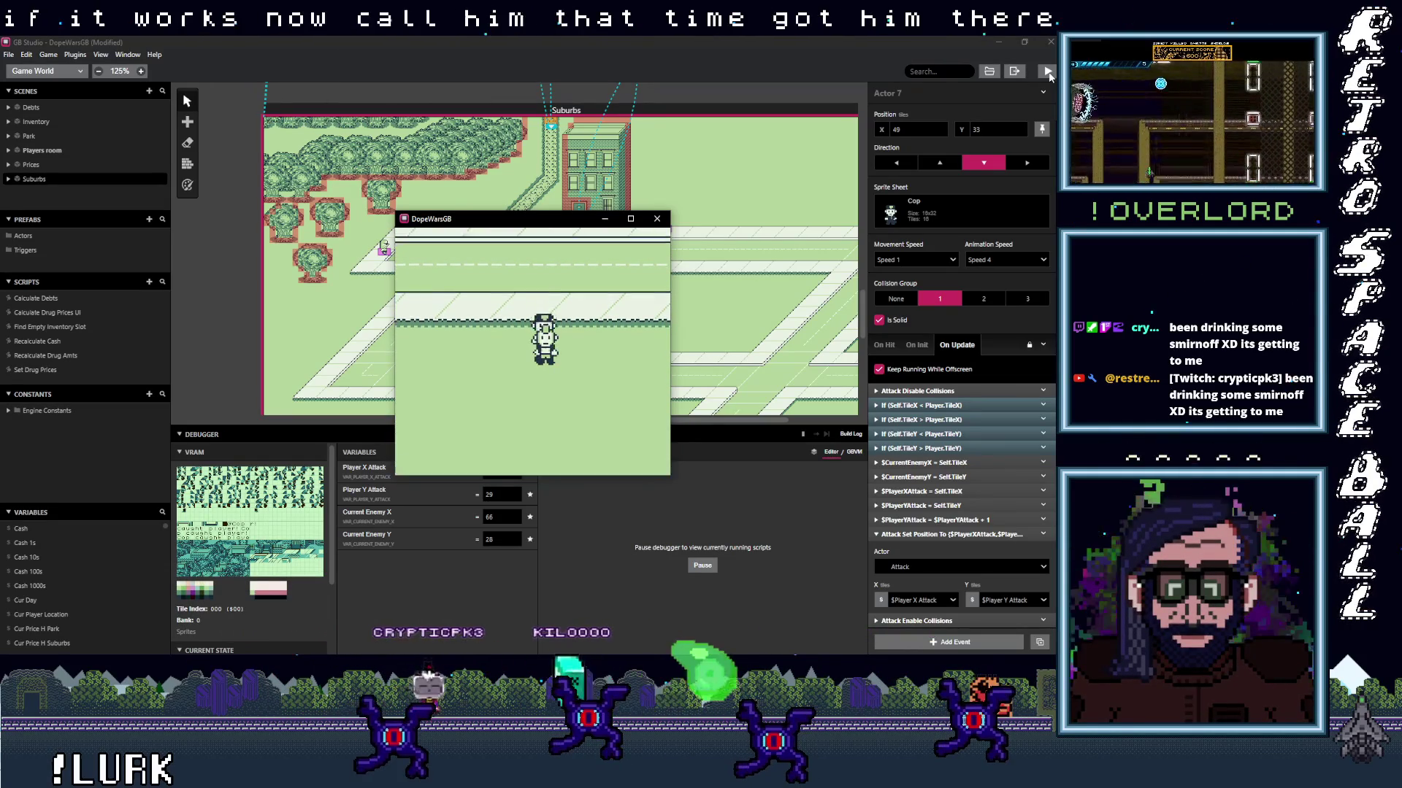
{"action": "key", "text": "Down"}
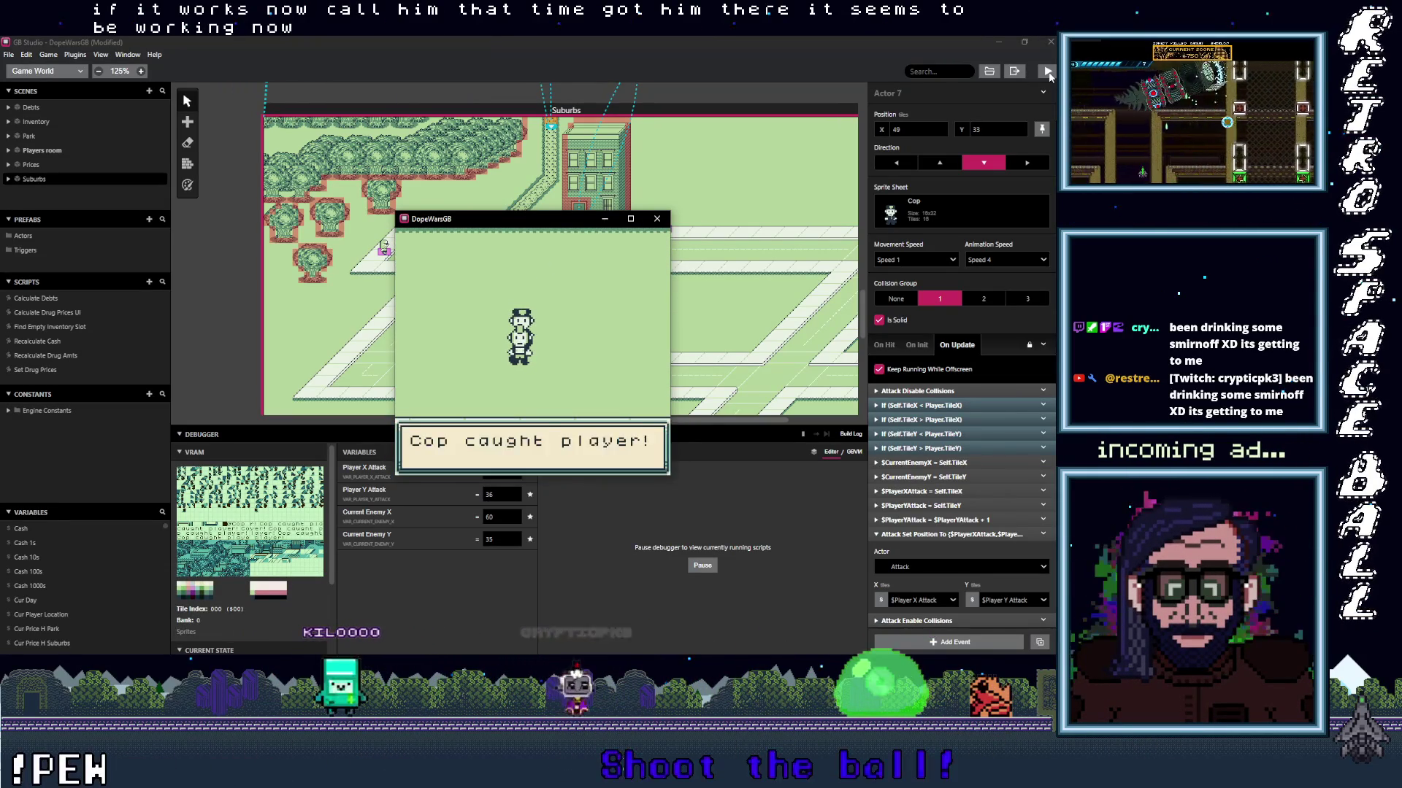
{"action": "key", "text": "Down"}
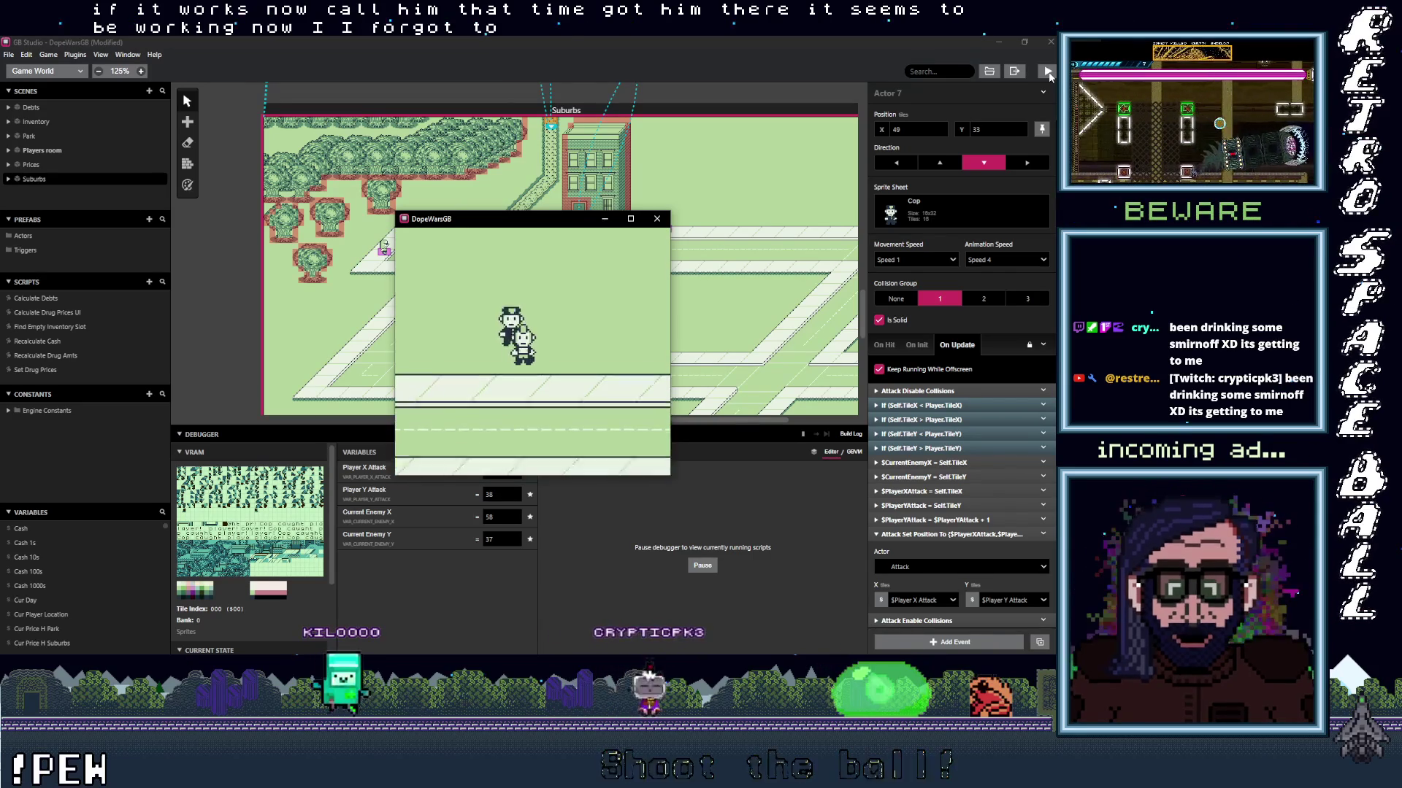
{"action": "key", "text": "Down"}
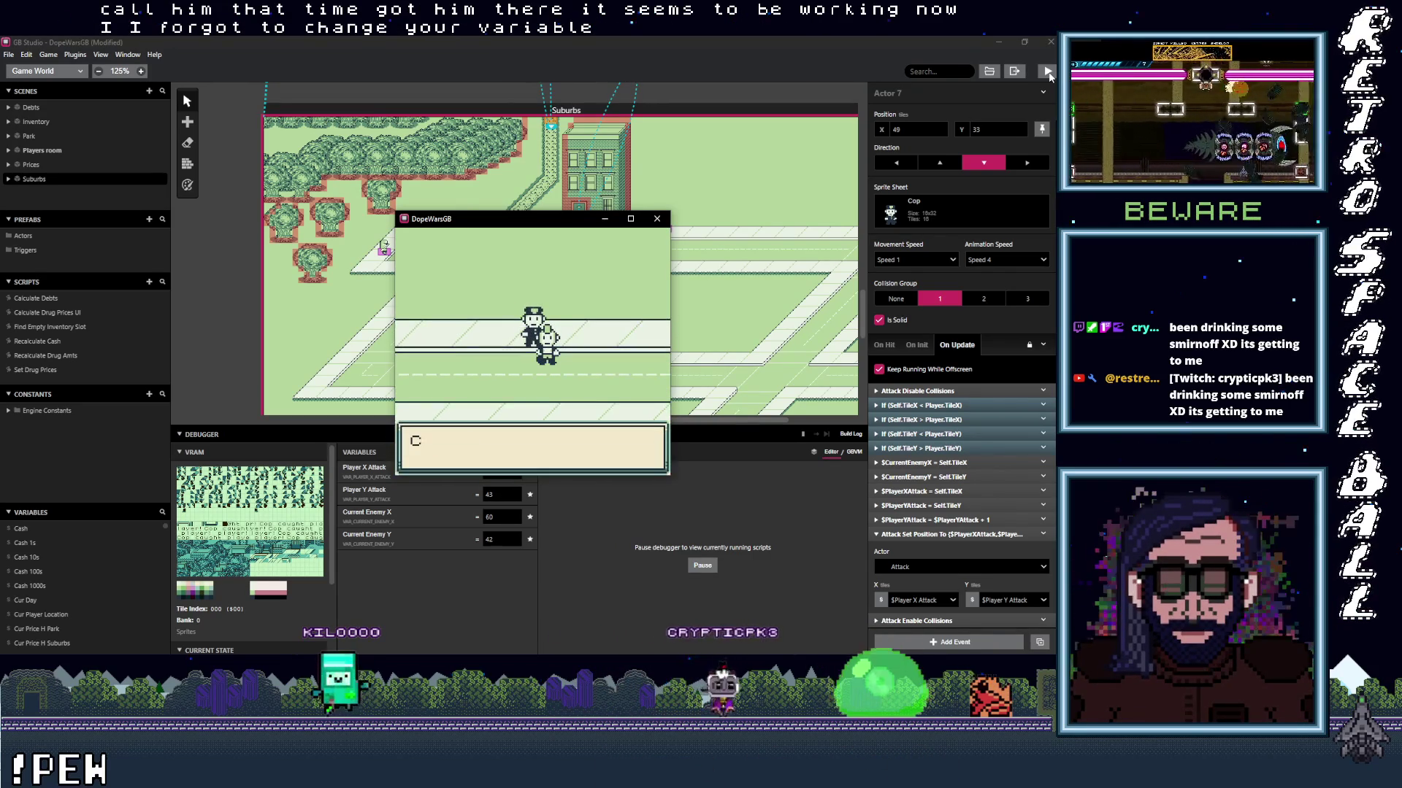
{"action": "key", "text": "Down"}
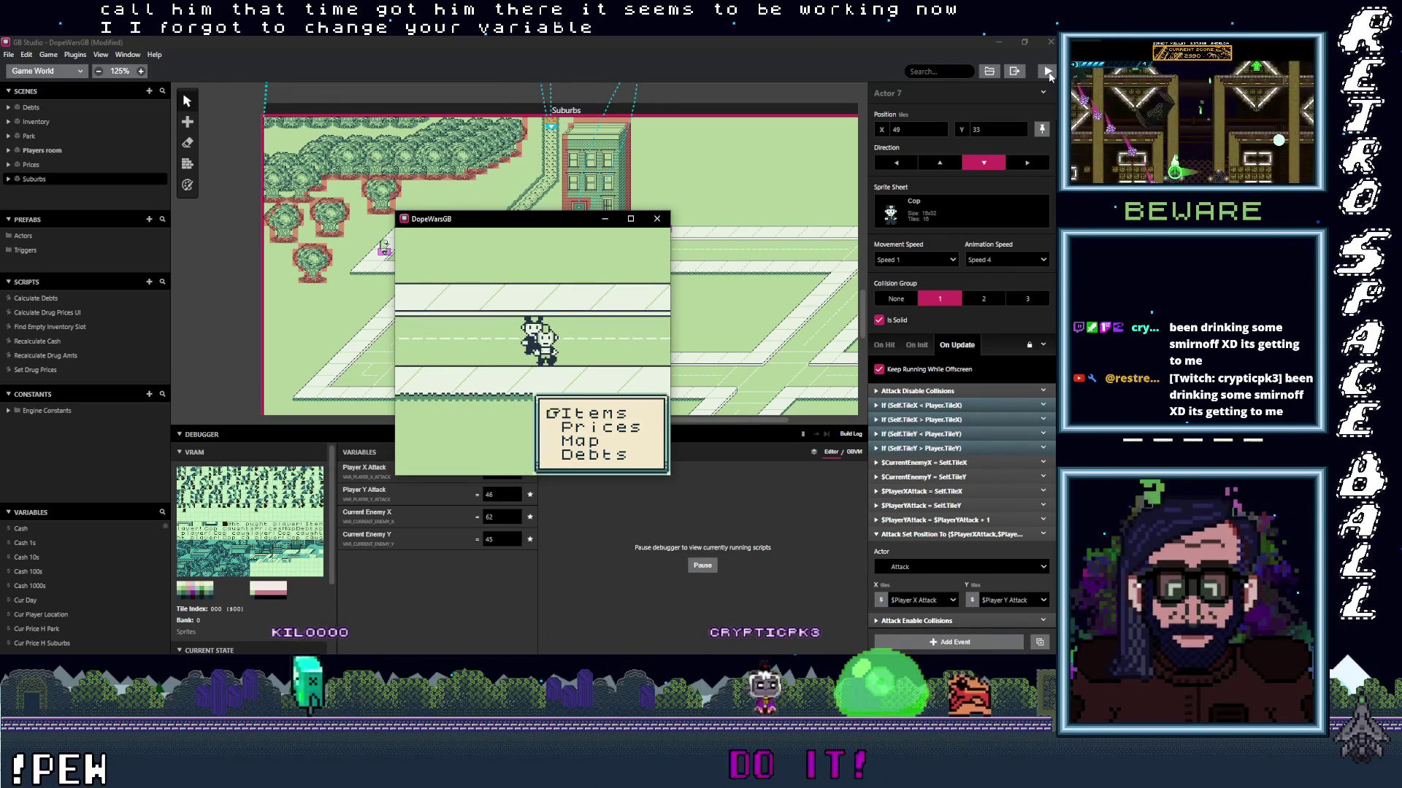
Open and close the Items menu, dismiss remaining catch messages, then close the game window.
{"action": "key", "text": "z"}
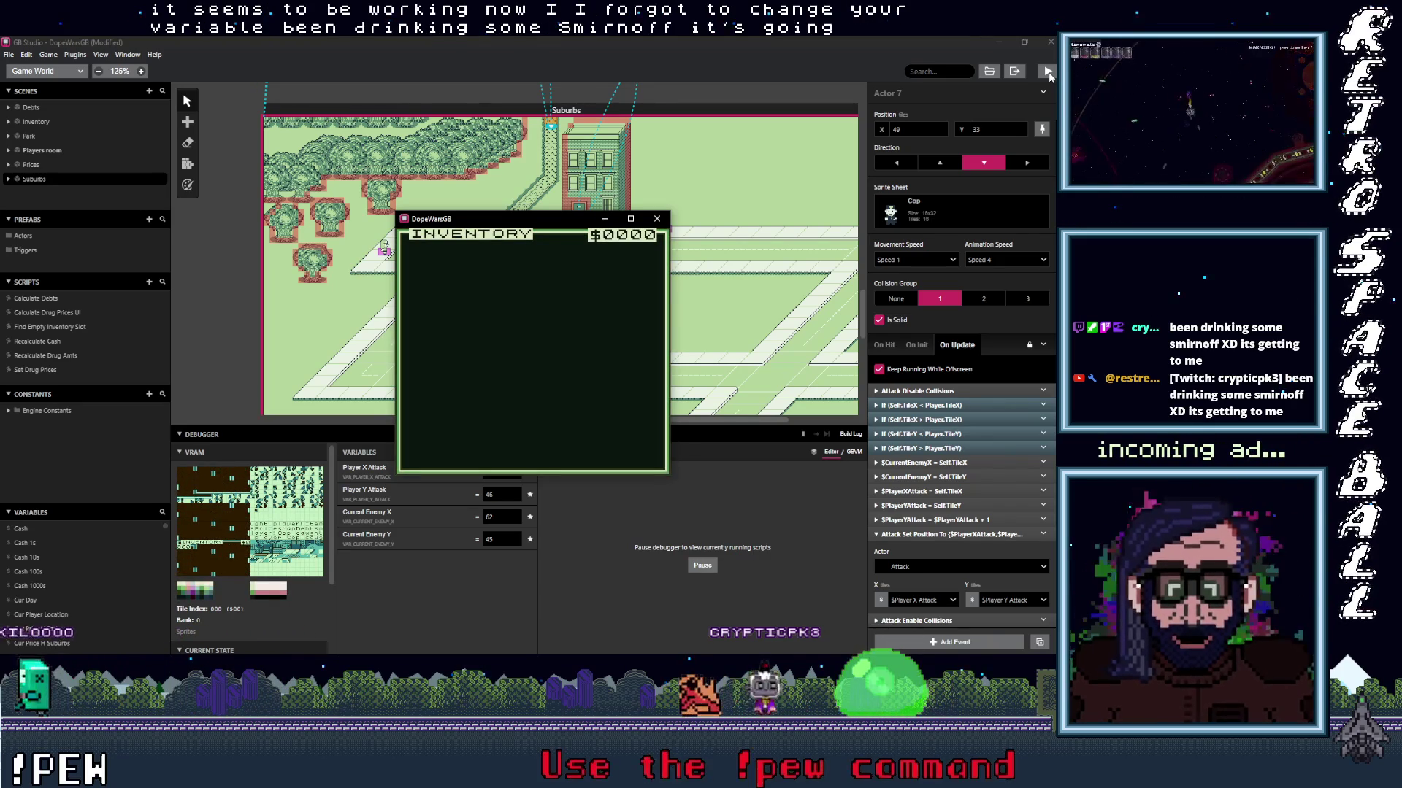
{"action": "key", "text": "x"}
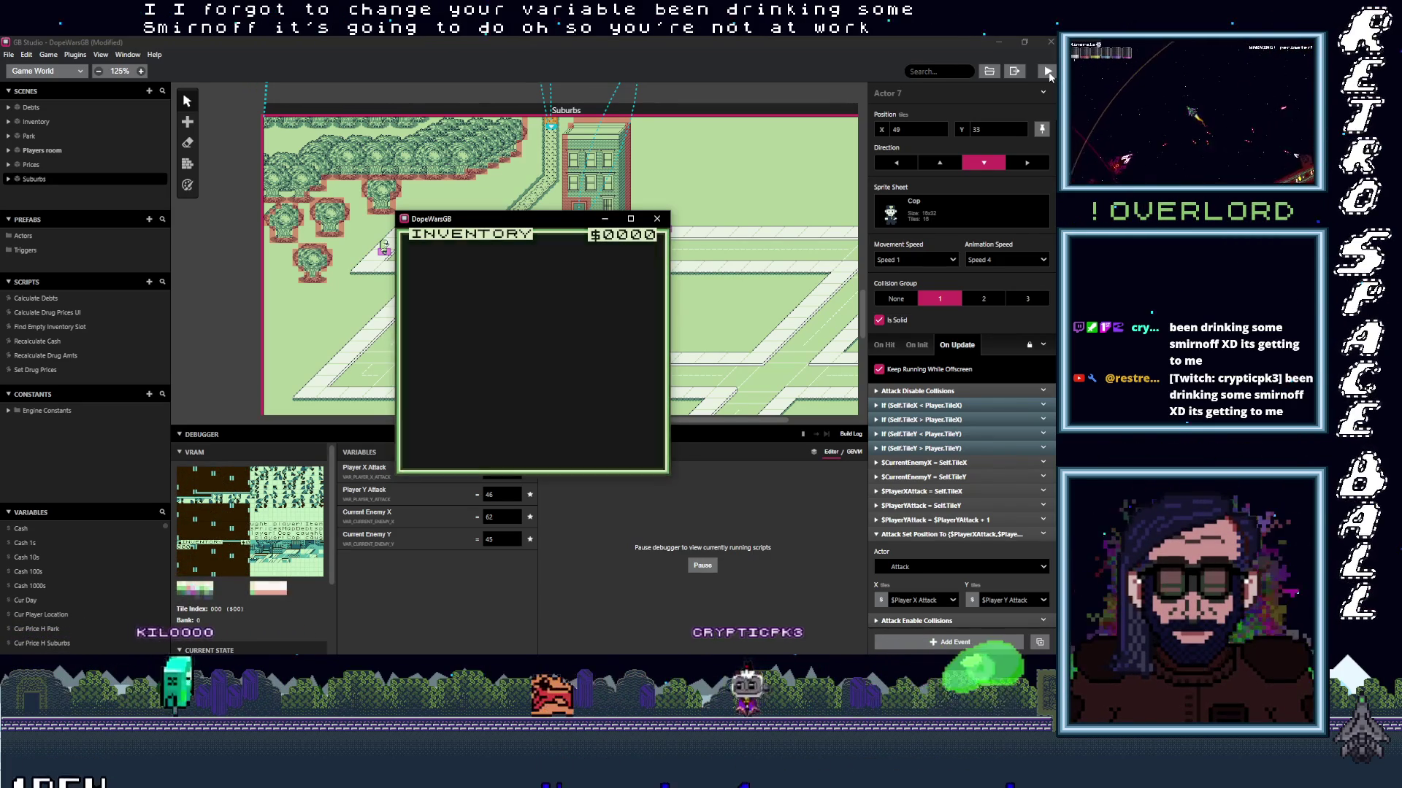
{"action": "key", "text": "x"}
{"action": "key", "text": "Down"}
{"action": "key", "text": "Down"}
{"action": "key", "text": "Down"}
{"action": "key", "text": "x"}
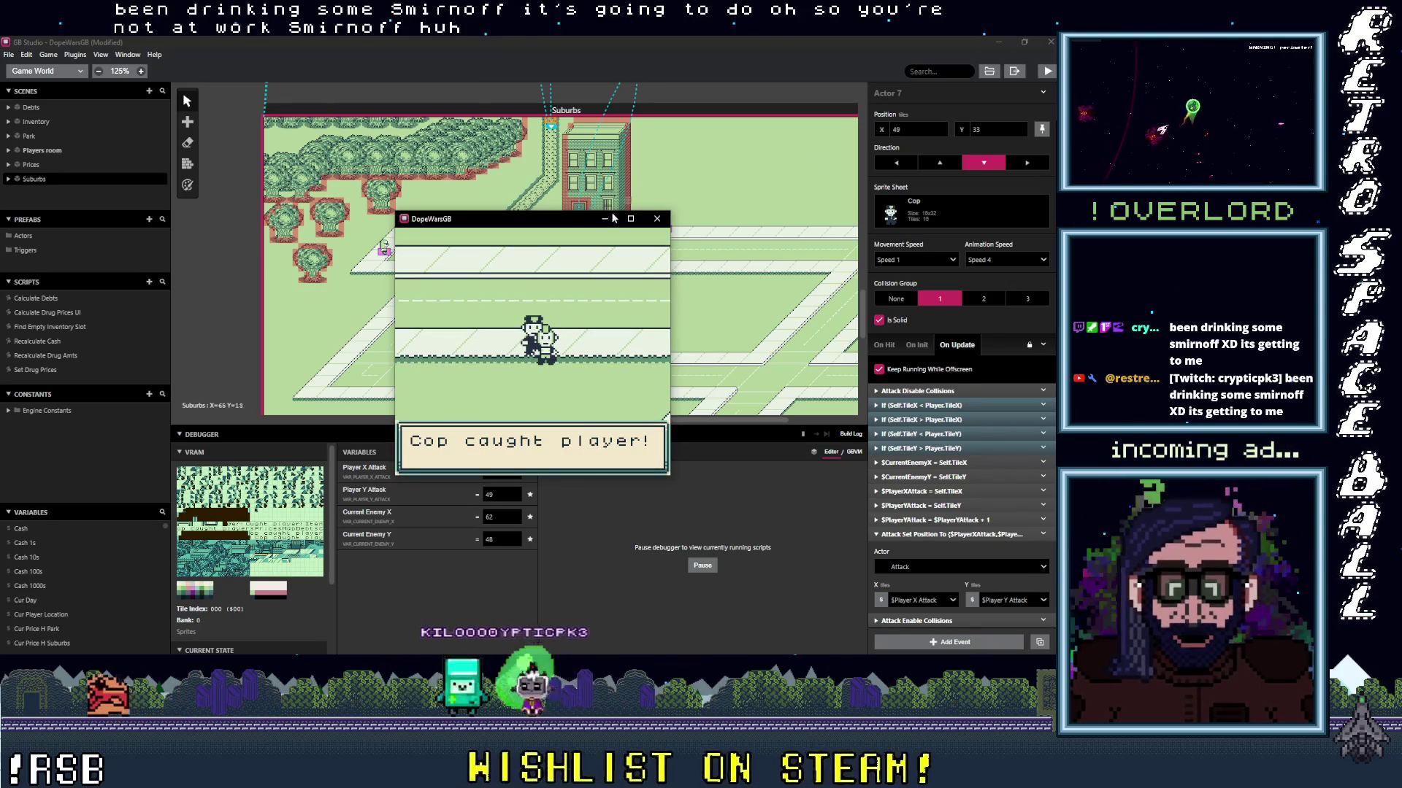
{"action": "left_click_drag", "start_coordinate": [572, 225], "coordinate": [551, 225]}
{"action": "left_click", "coordinate": [636, 221]}
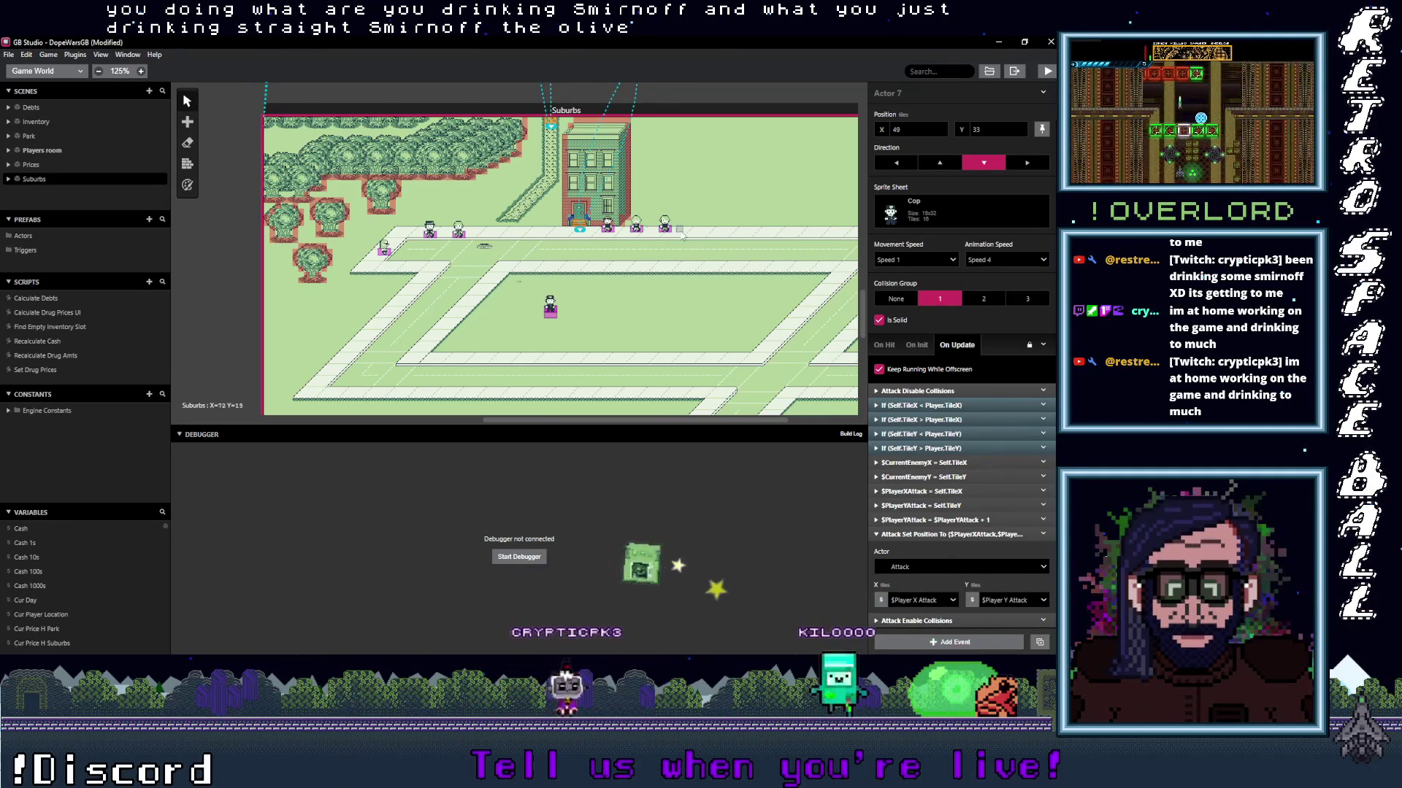
Save the project via File › Save and recheck the If (Self.TileY > Player.TileY) event.
{"action": "left_click", "coordinate": [9, 55]}
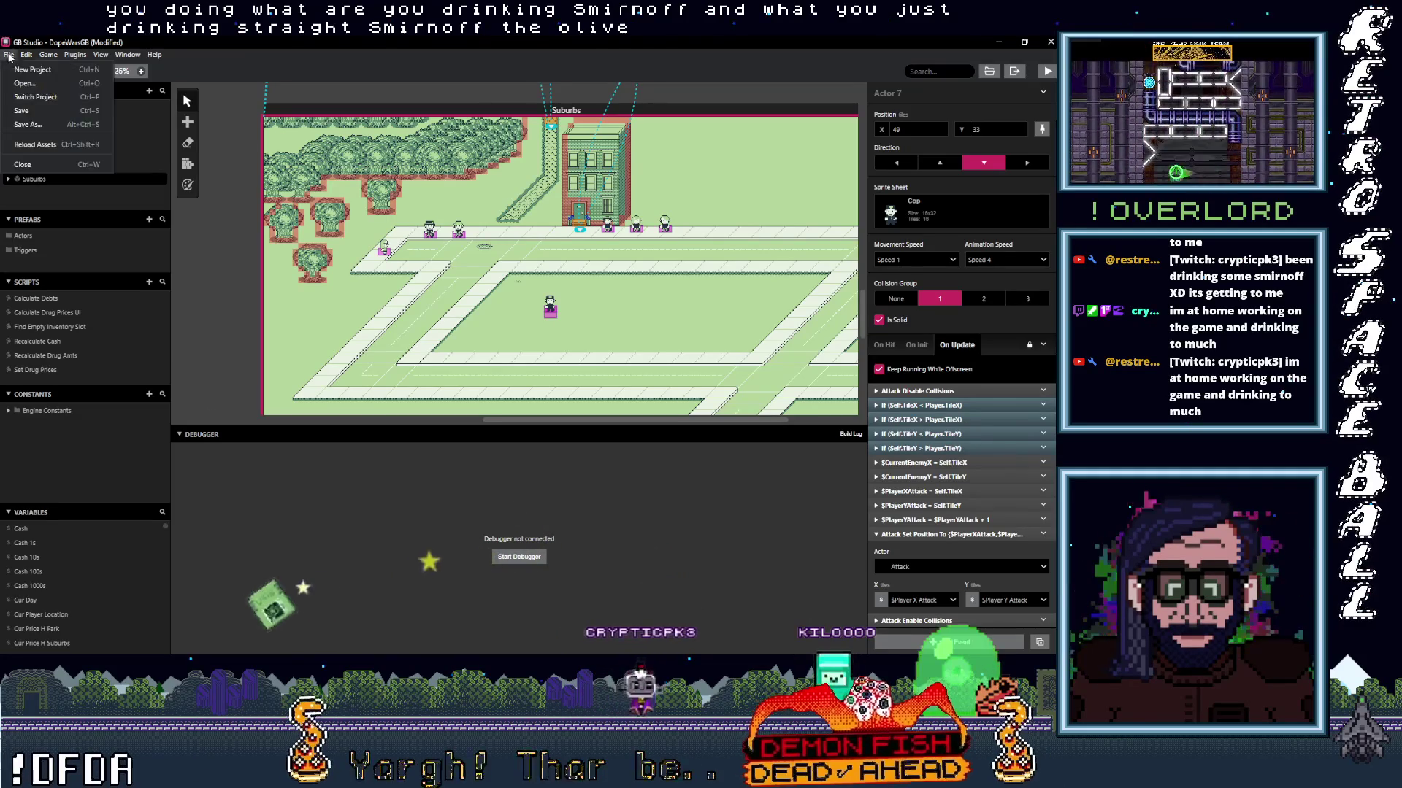
{"action": "left_click", "coordinate": [30, 112]}
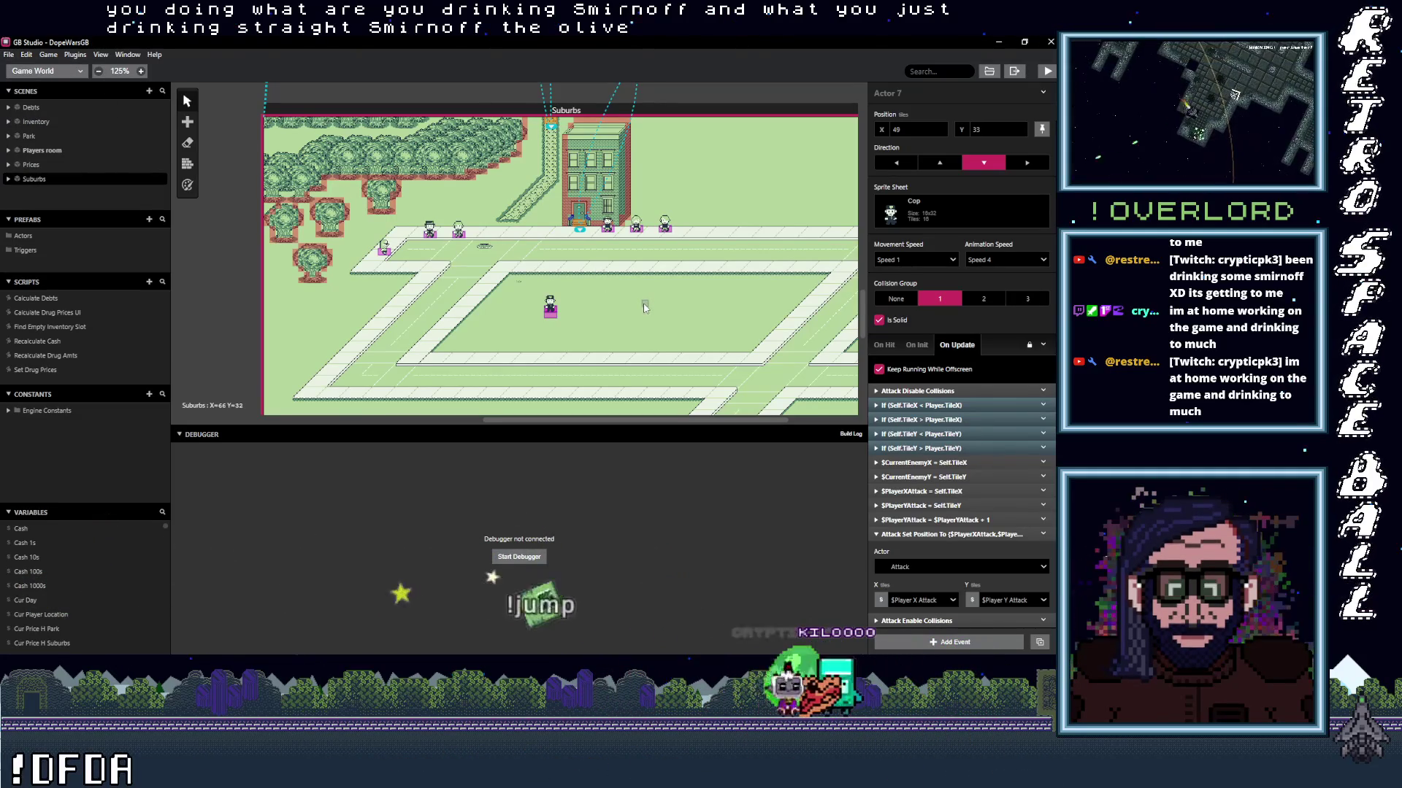
{"action": "left_click", "coordinate": [921, 448]}
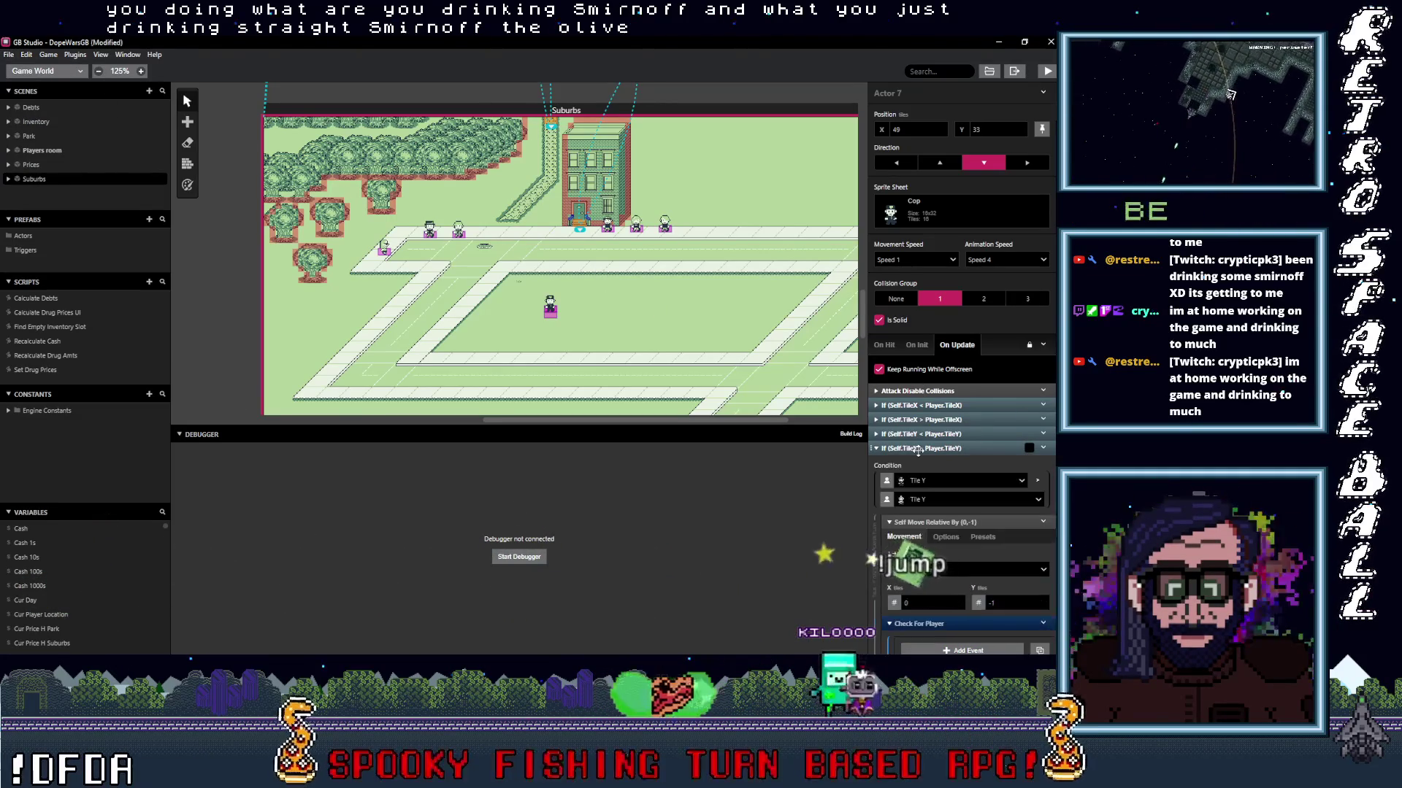
{"action": "left_click", "coordinate": [918, 449]}
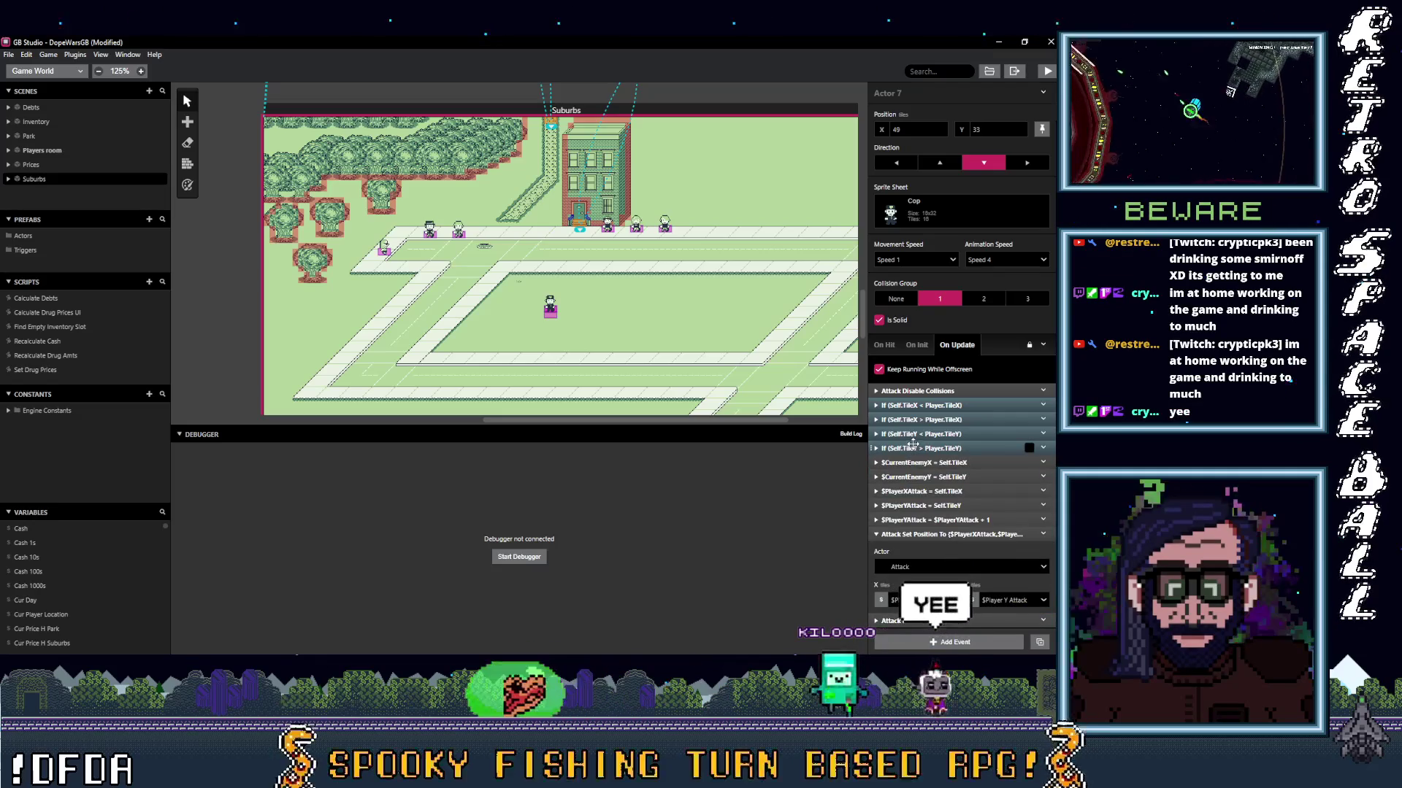